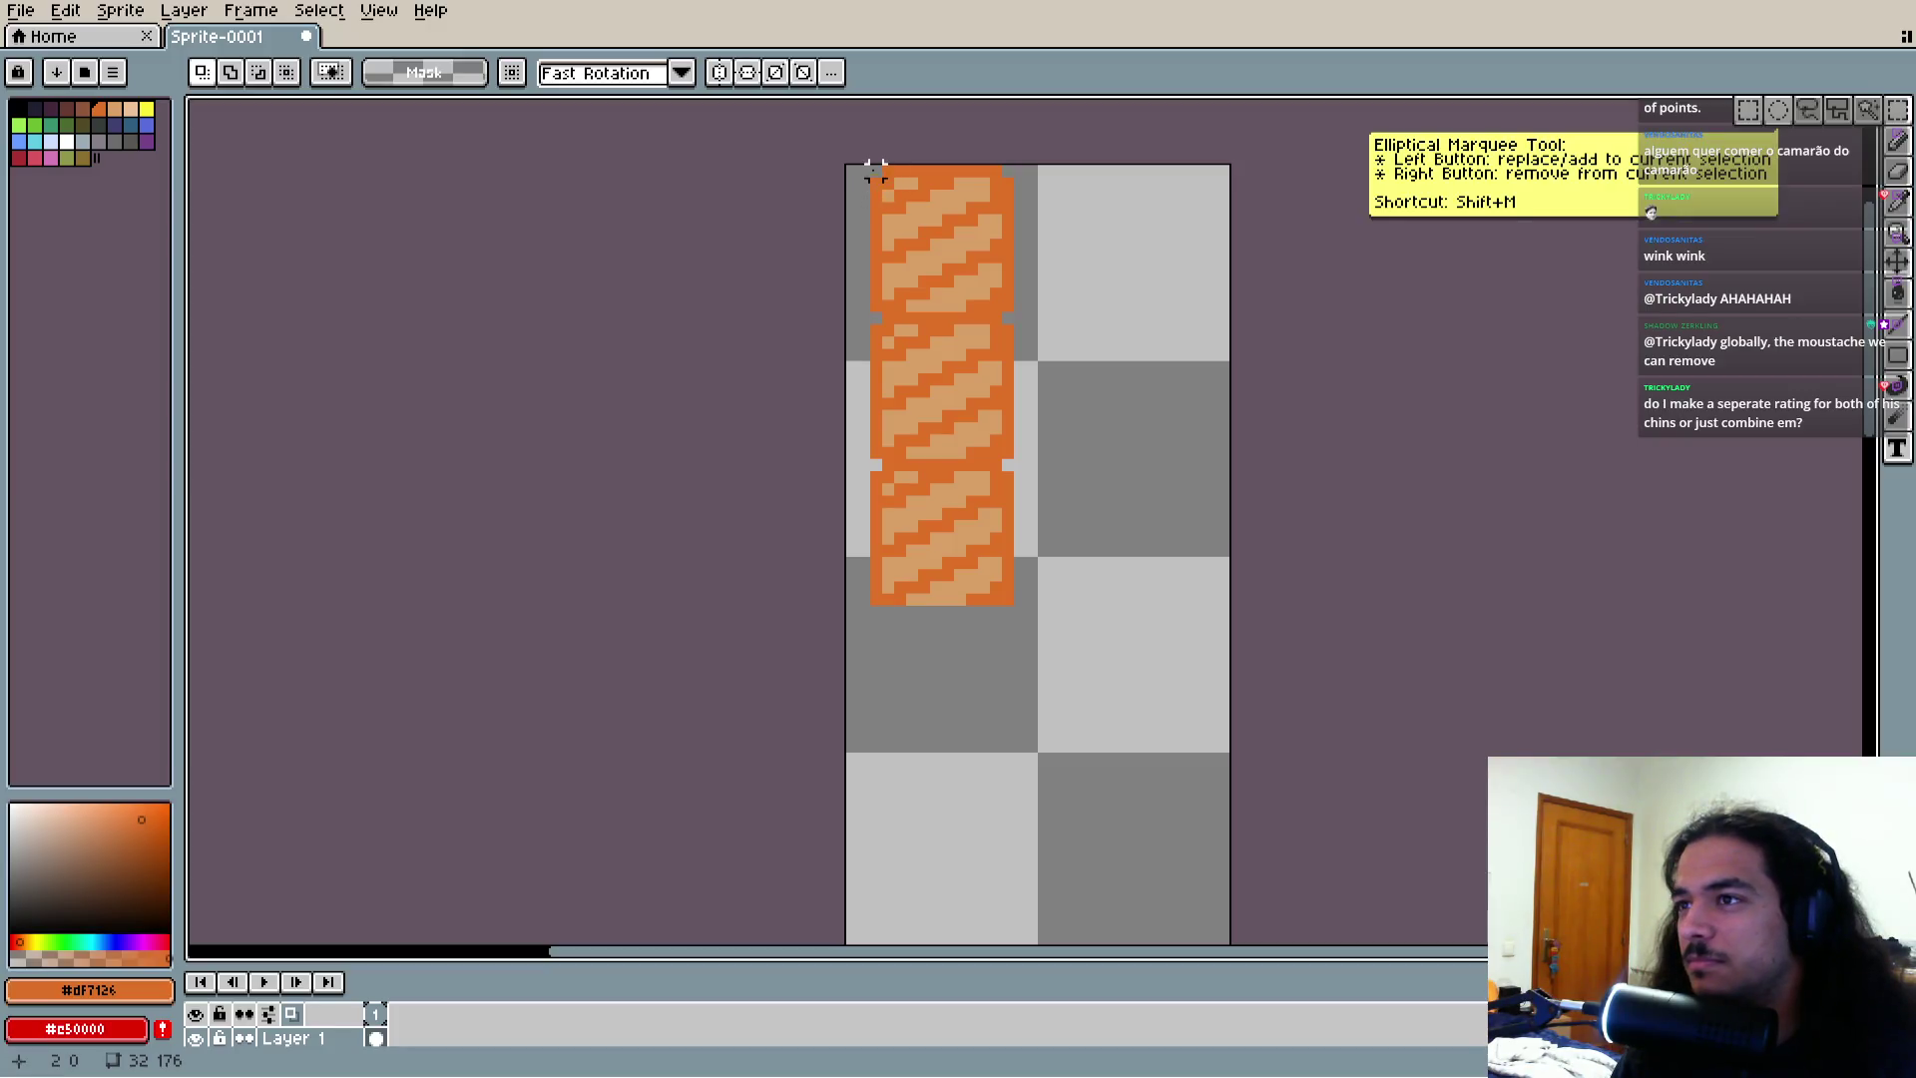
- Drag a copy of the orange tiles further down and commit it to lengthen the strip
{"action": "mouse_move", "coordinate": [963, 351]}
{"action": "left_mouse_down"}
{"action": "mouse_move", "coordinate": [944, 817]}
{"action": "mouse_move", "coordinate": [971, 732]}
{"action": "mouse_move", "coordinate": [997, 716]}
{"action": "left_mouse_up"}
{"action": "key", "text": "ctrl+d"}
{"action": "scroll", "coordinate": [998, 716], "scroll_direction": "down", "scroll_amount": 3}
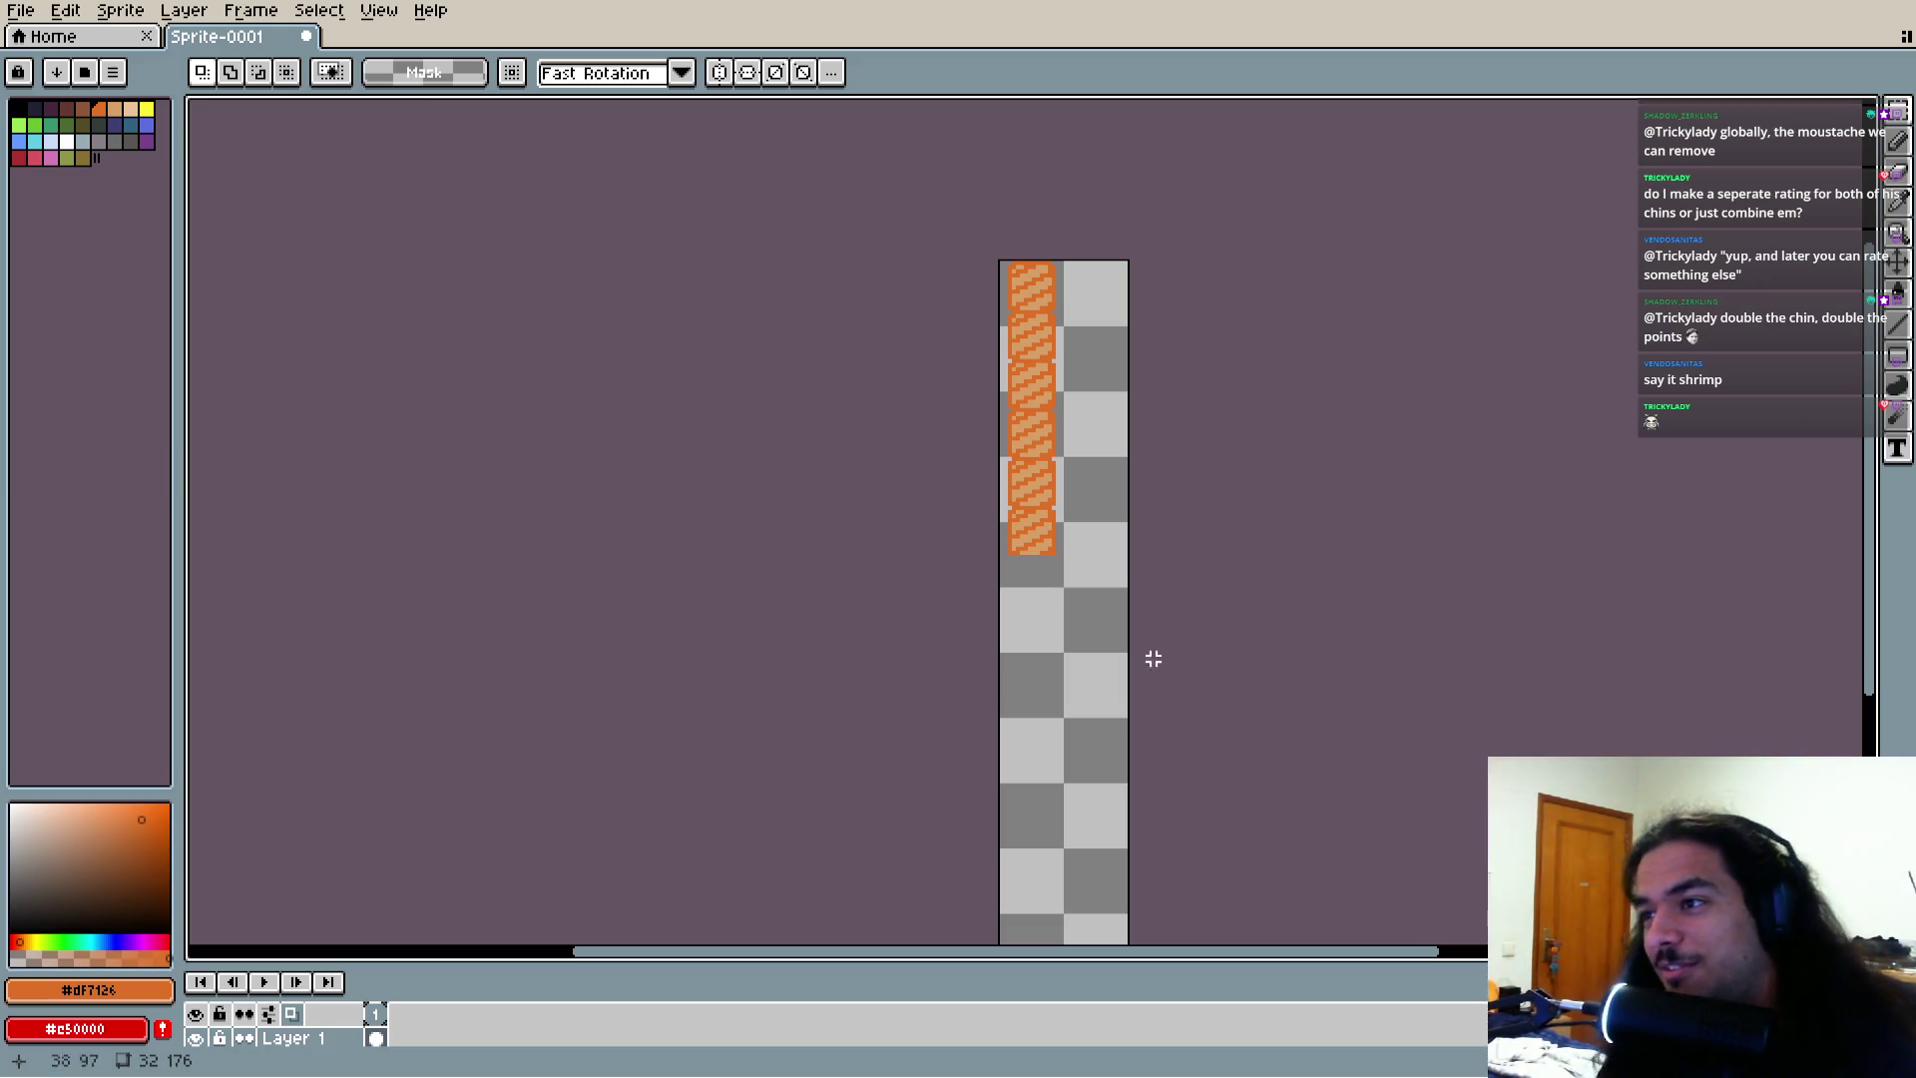
{"action": "scroll", "coordinate": [1127, 491], "scroll_direction": "up", "scroll_amount": 1}
{"action": "scroll", "coordinate": [1127, 491], "scroll_direction": "right", "scroll_amount": 1}
{"action": "scroll", "coordinate": [1158, 432], "scroll_direction": "down", "scroll_amount": 1}
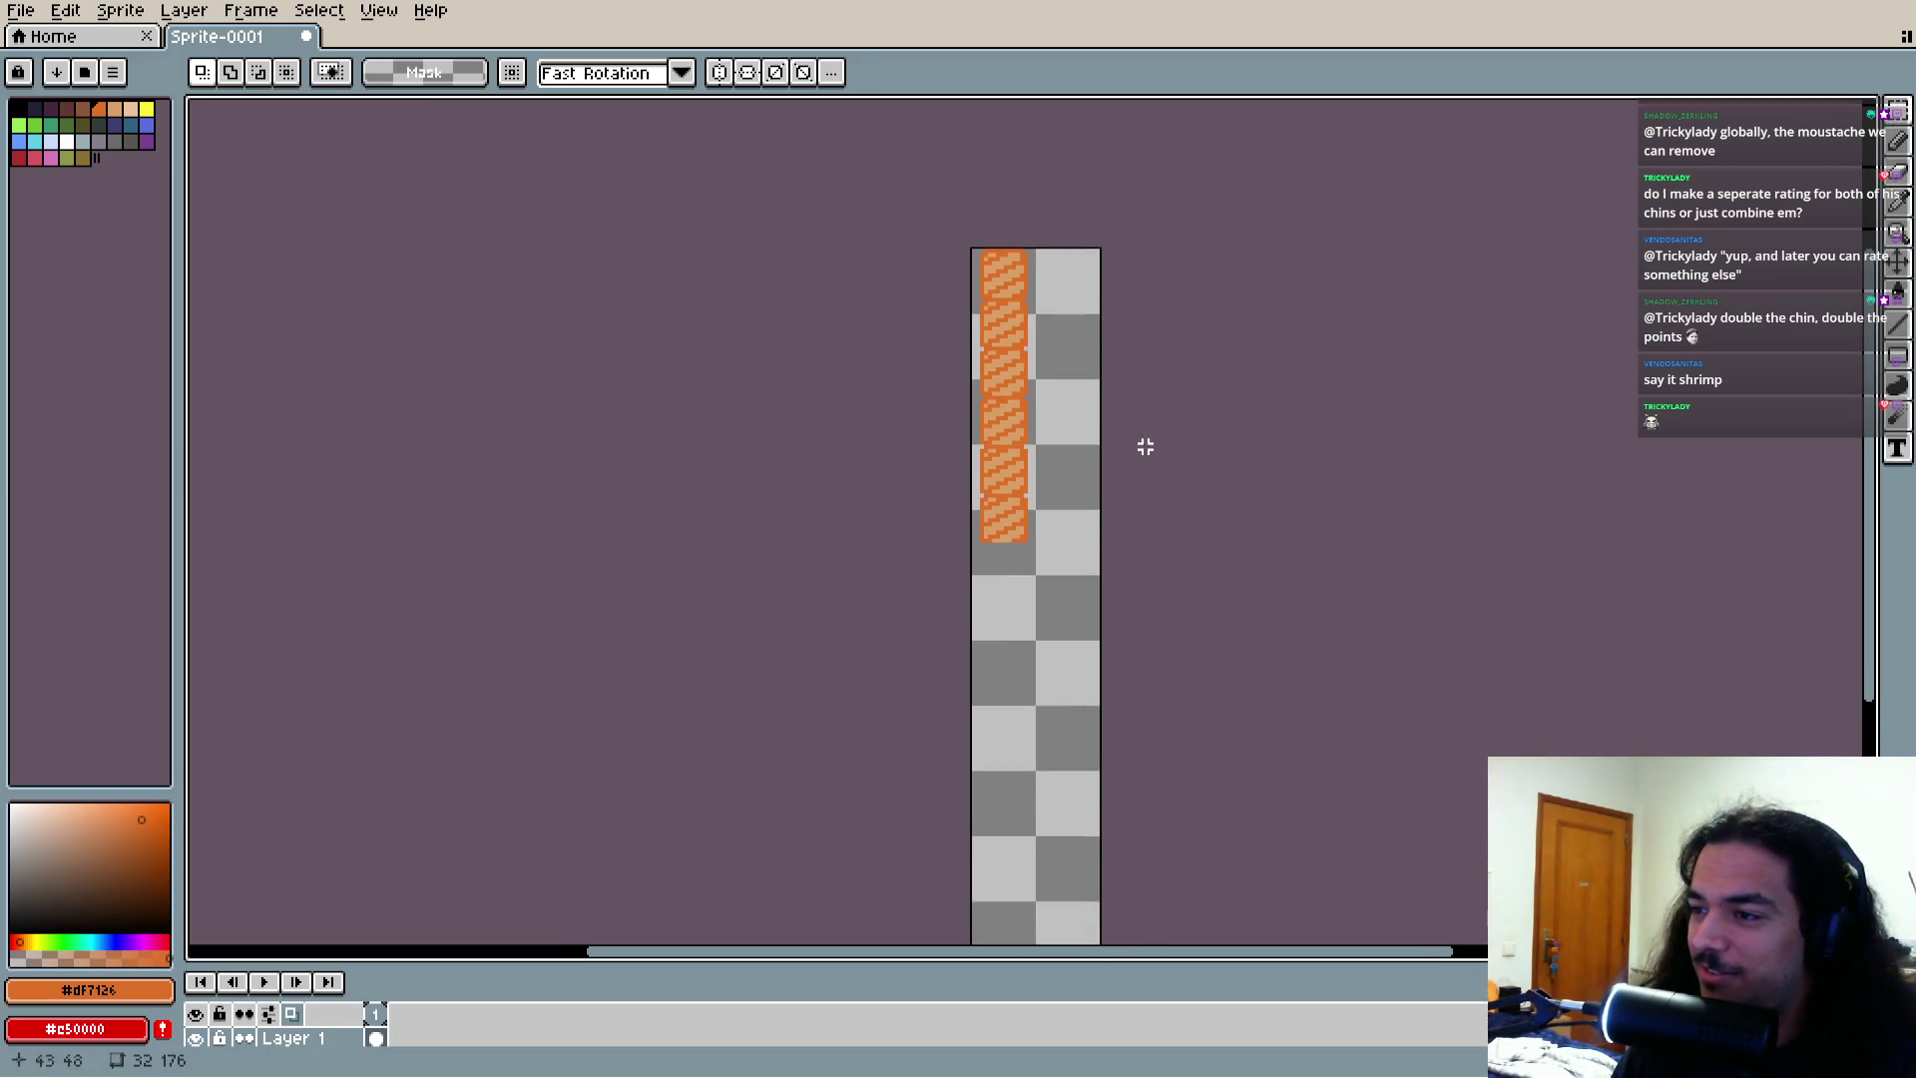
{"action": "scroll", "coordinate": [1041, 478], "scroll_direction": "up", "scroll_amount": 1}
{"action": "scroll", "coordinate": [1041, 478], "scroll_direction": "up", "scroll_amount": 4}
{"action": "scroll", "coordinate": [1042, 478], "scroll_direction": "left", "scroll_amount": 1}
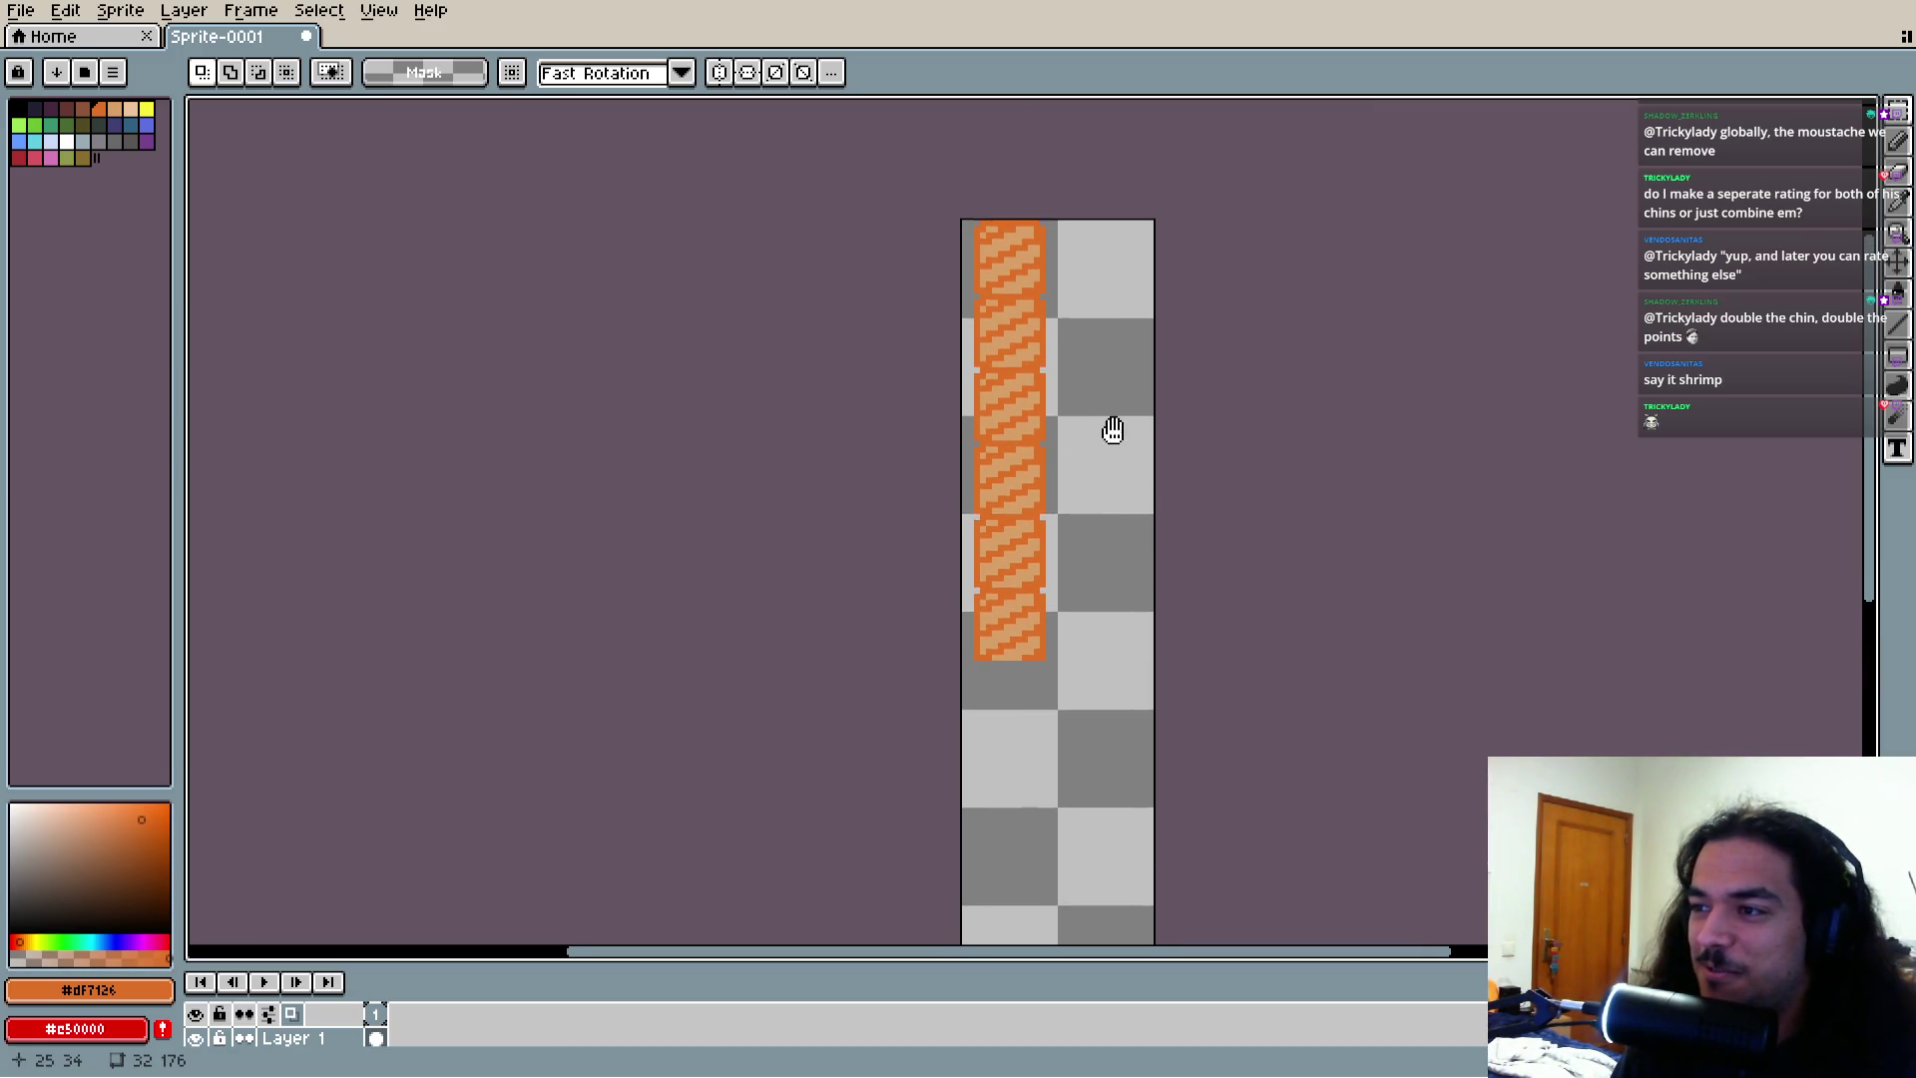
{"action": "scroll", "coordinate": [1124, 548], "scroll_direction": "right", "scroll_amount": 3}
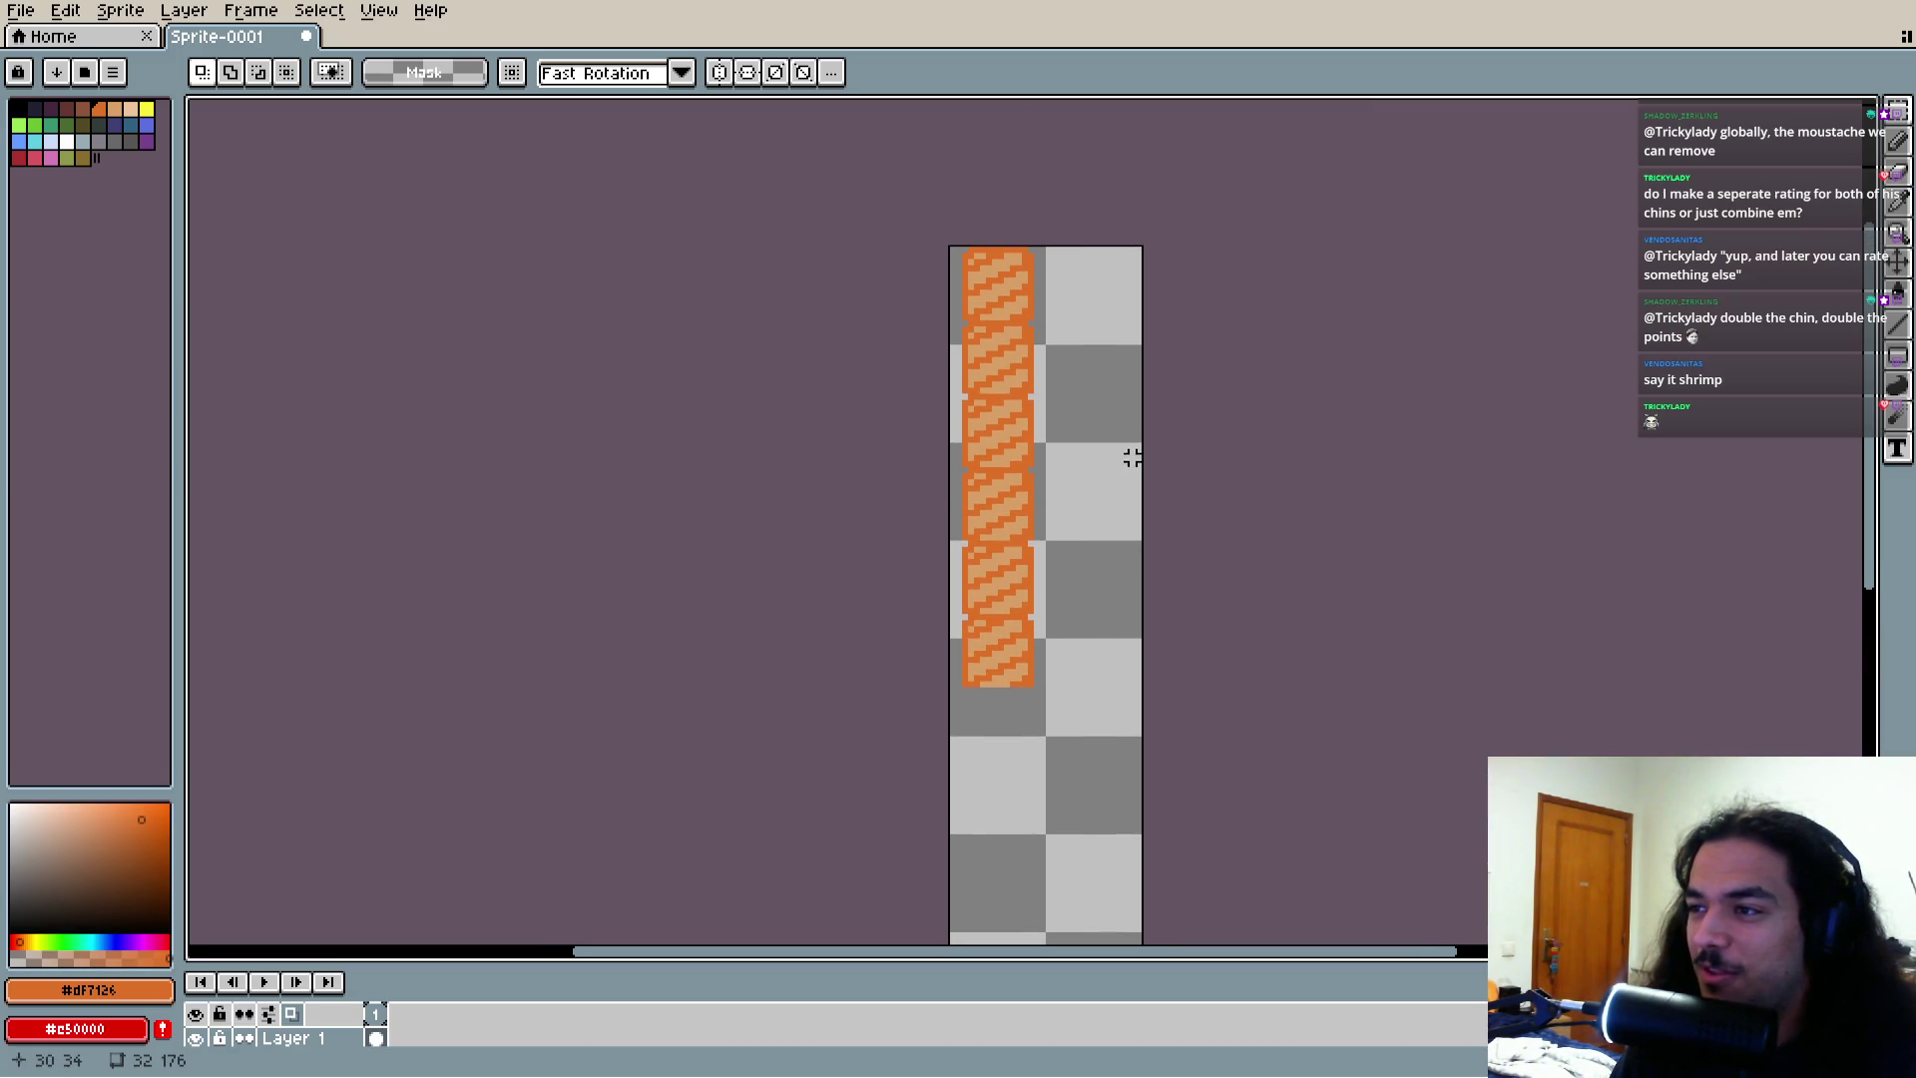
{"action": "scroll", "coordinate": [1118, 484], "scroll_direction": "up", "scroll_amount": 1}
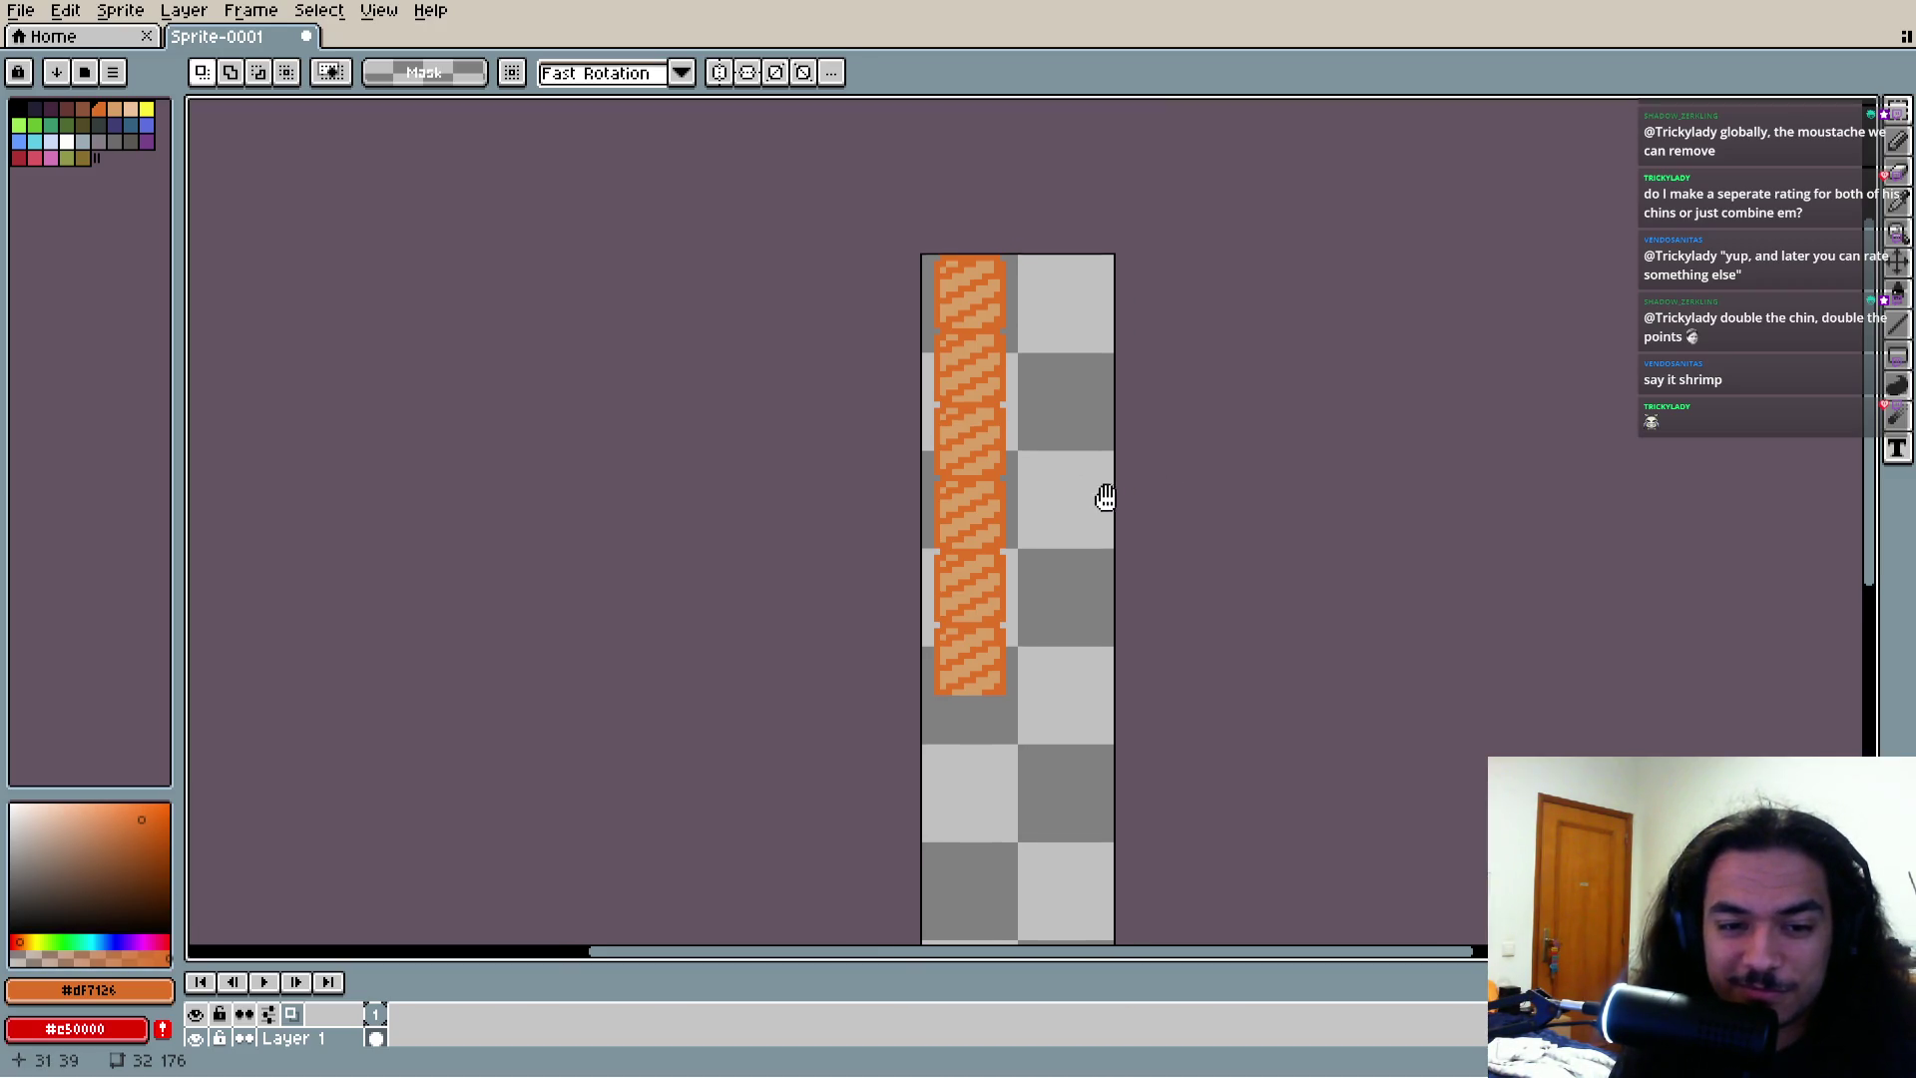
{"action": "scroll", "coordinate": [1104, 496], "scroll_direction": "right", "scroll_amount": 1}
{"action": "scroll", "coordinate": [1085, 514], "scroll_direction": "right", "scroll_amount": 1}
{"action": "scroll", "coordinate": [1048, 547], "scroll_direction": "up", "scroll_amount": 1}
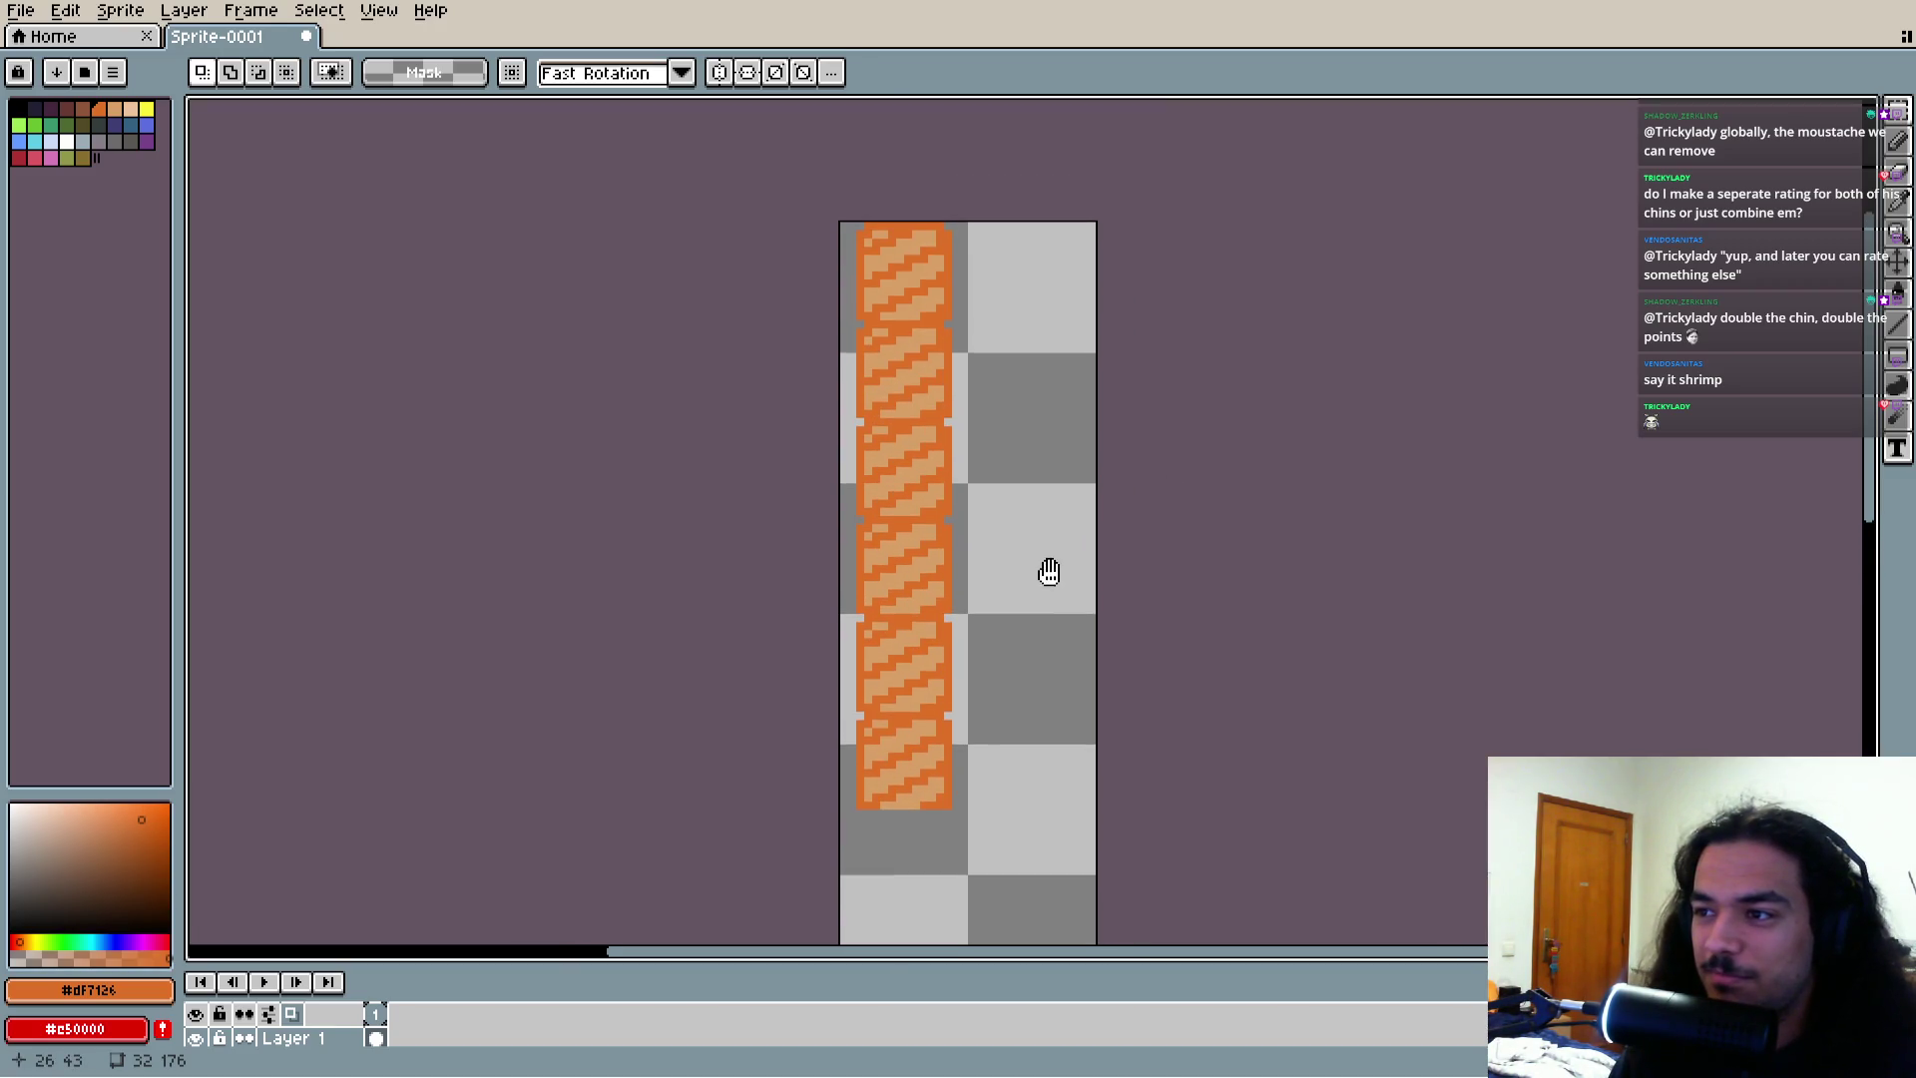
{"action": "scroll", "coordinate": [1016, 673], "scroll_direction": "up", "scroll_amount": 1}
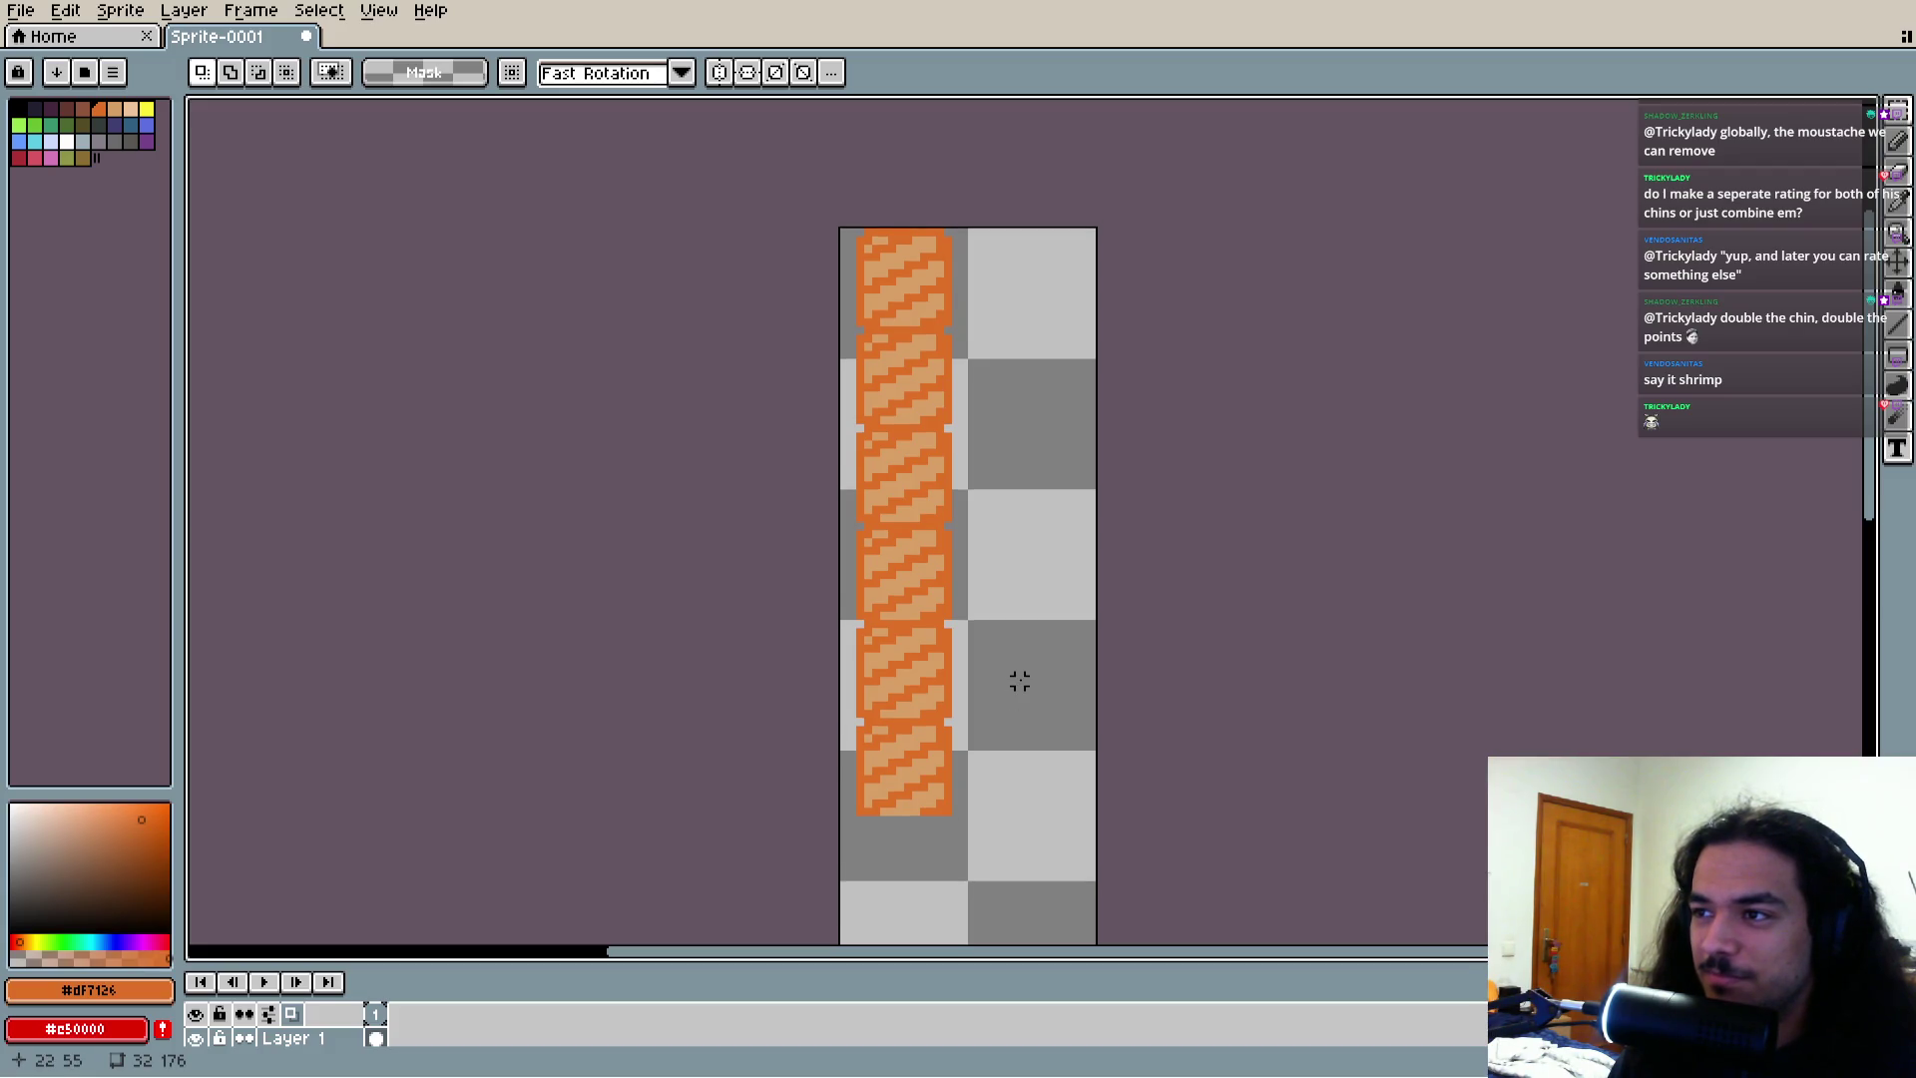
{"action": "scroll", "coordinate": [1031, 565], "scroll_direction": "right", "scroll_amount": 1}
{"action": "scroll", "coordinate": [1016, 605], "scroll_direction": "right", "scroll_amount": 1}
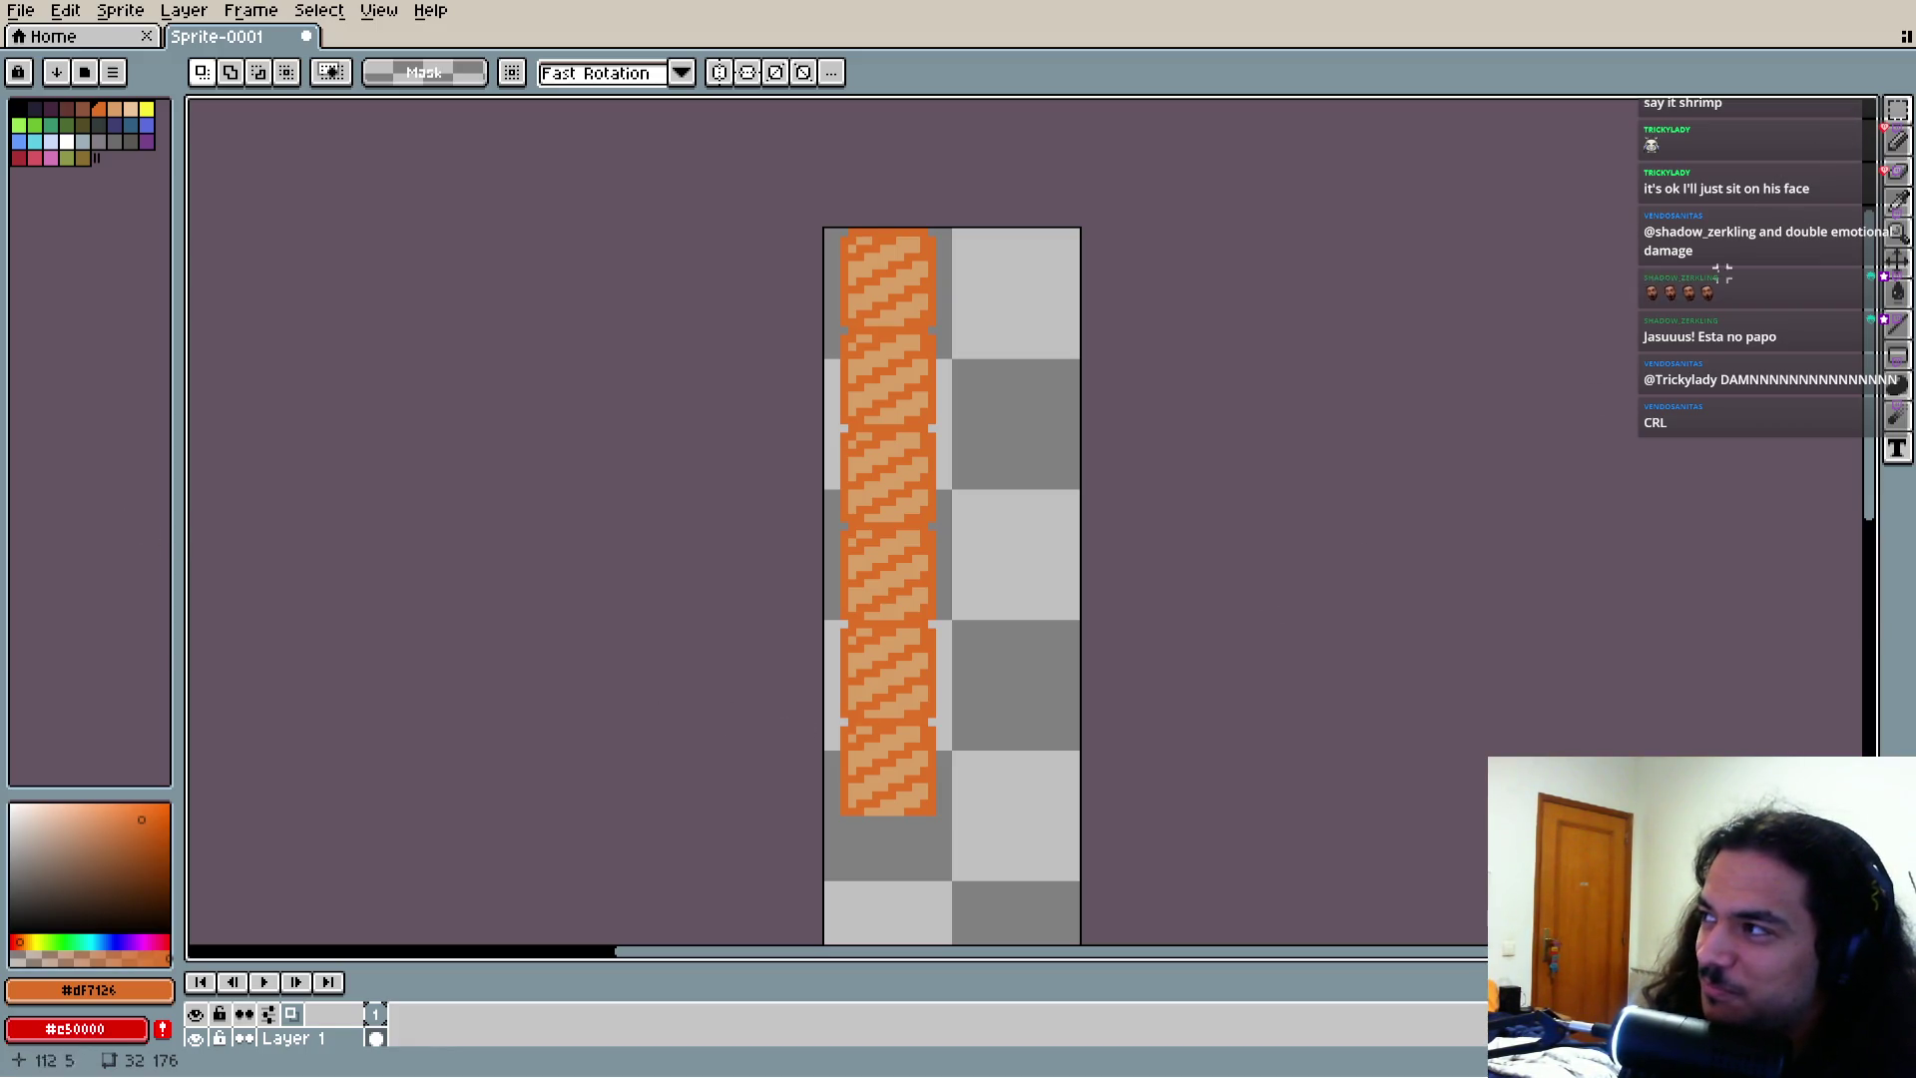
- Select the lower part of the orange strip and delete it
{"action": "left_click_drag", "start_coordinate": [980, 707], "coordinate": [1006, 554]}
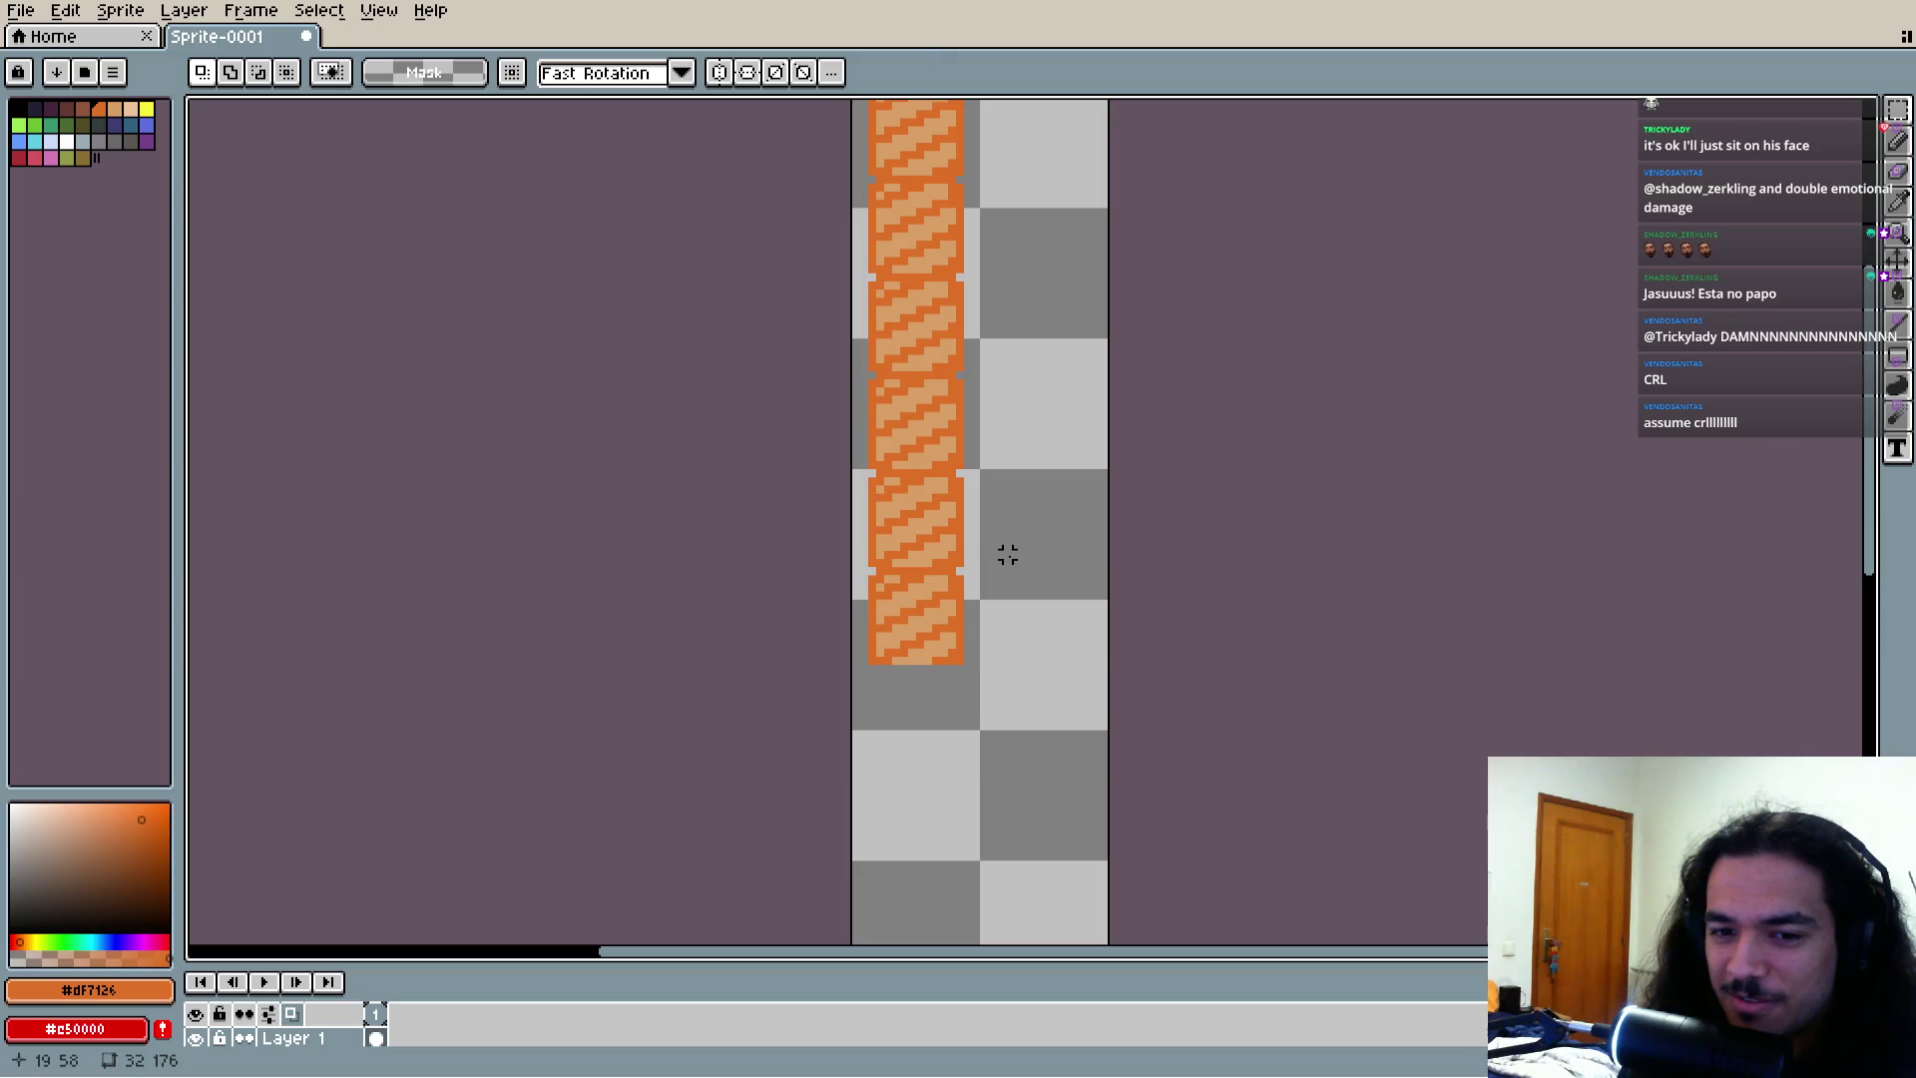
{"action": "left_click_drag", "start_coordinate": [1016, 708], "coordinate": [853, 472]}
{"action": "key", "text": "Delete"}
{"action": "scroll", "coordinate": [1065, 278], "scroll_direction": "up", "scroll_amount": 3}
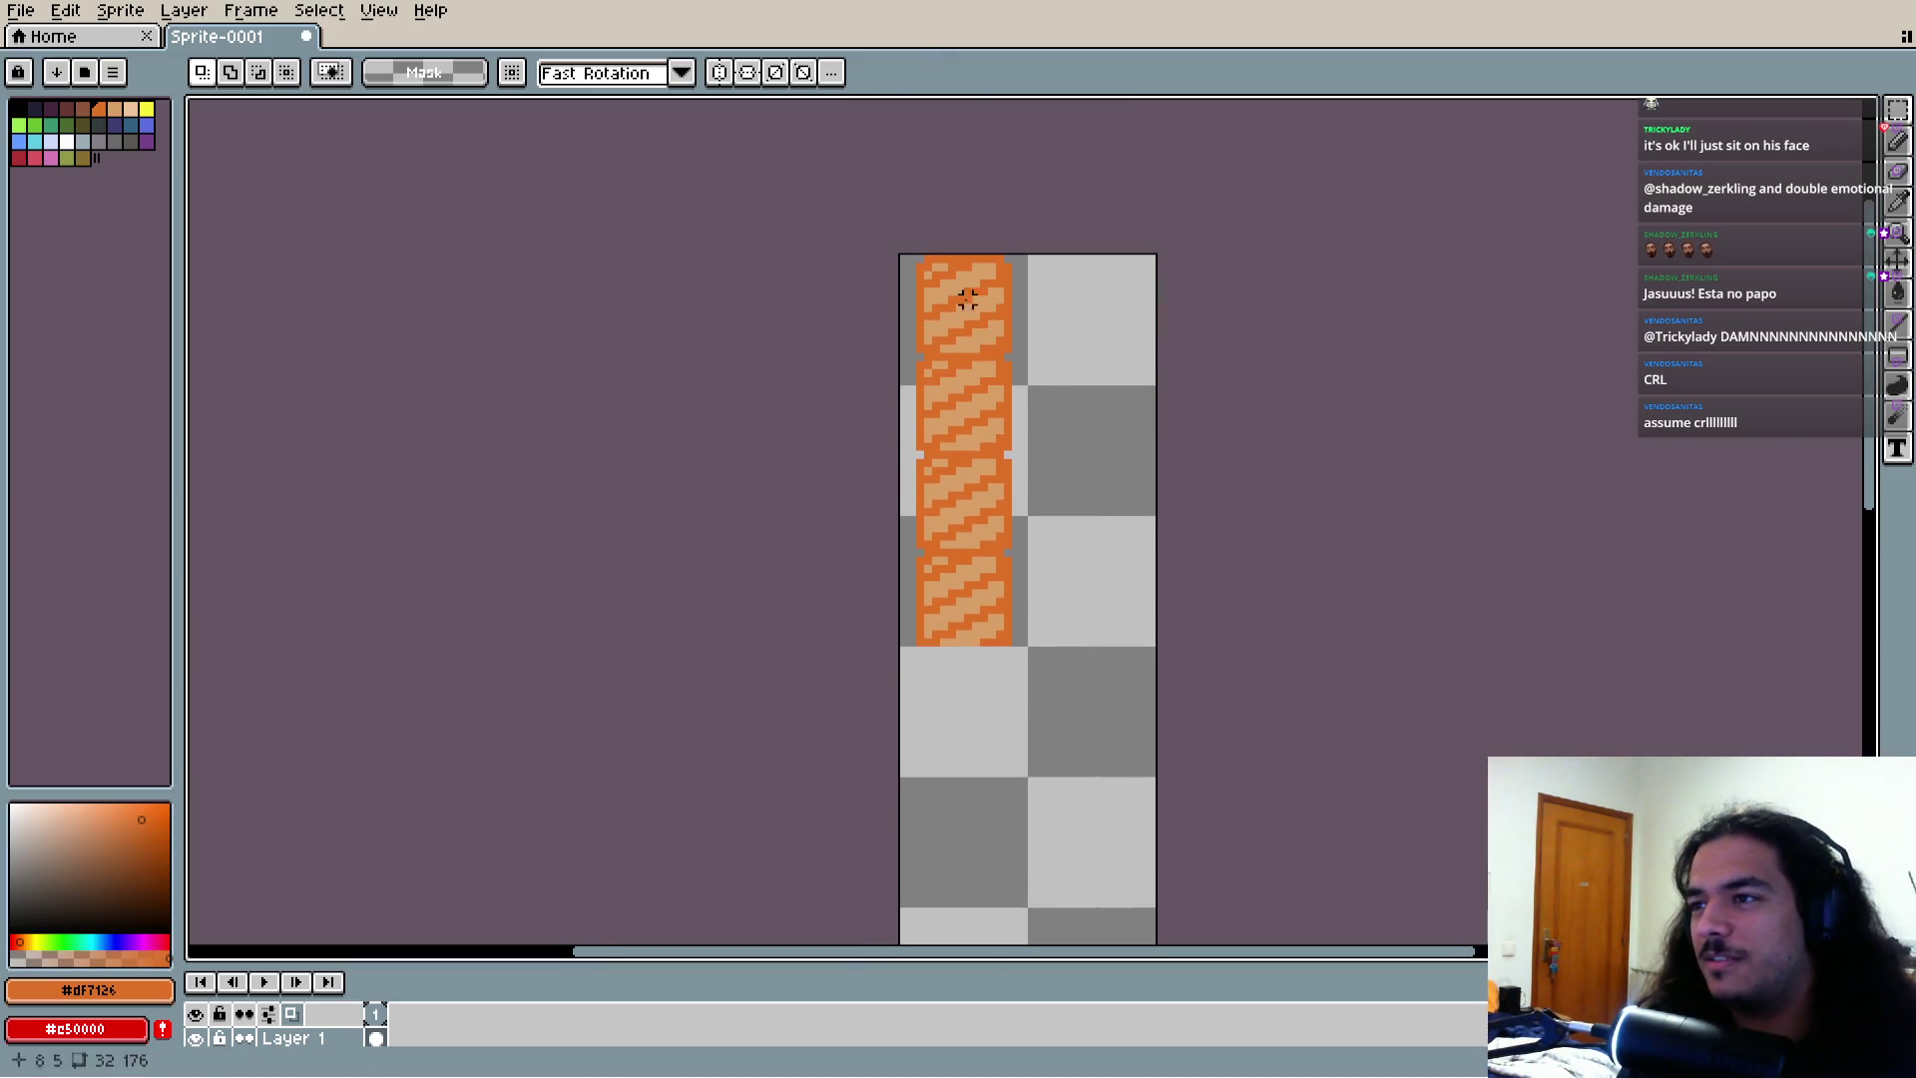
- Select the remaining orange tiles and place a copy 48 pixels lower
{"action": "mouse_move", "coordinate": [903, 258]}
{"action": "left_mouse_down"}
{"action": "mouse_move", "coordinate": [1022, 560]}
{"action": "mouse_move", "coordinate": [1032, 651]}
{"action": "left_mouse_up"}
{"action": "left_click_drag", "start_coordinate": [1005, 530], "coordinate": [937, 779]}
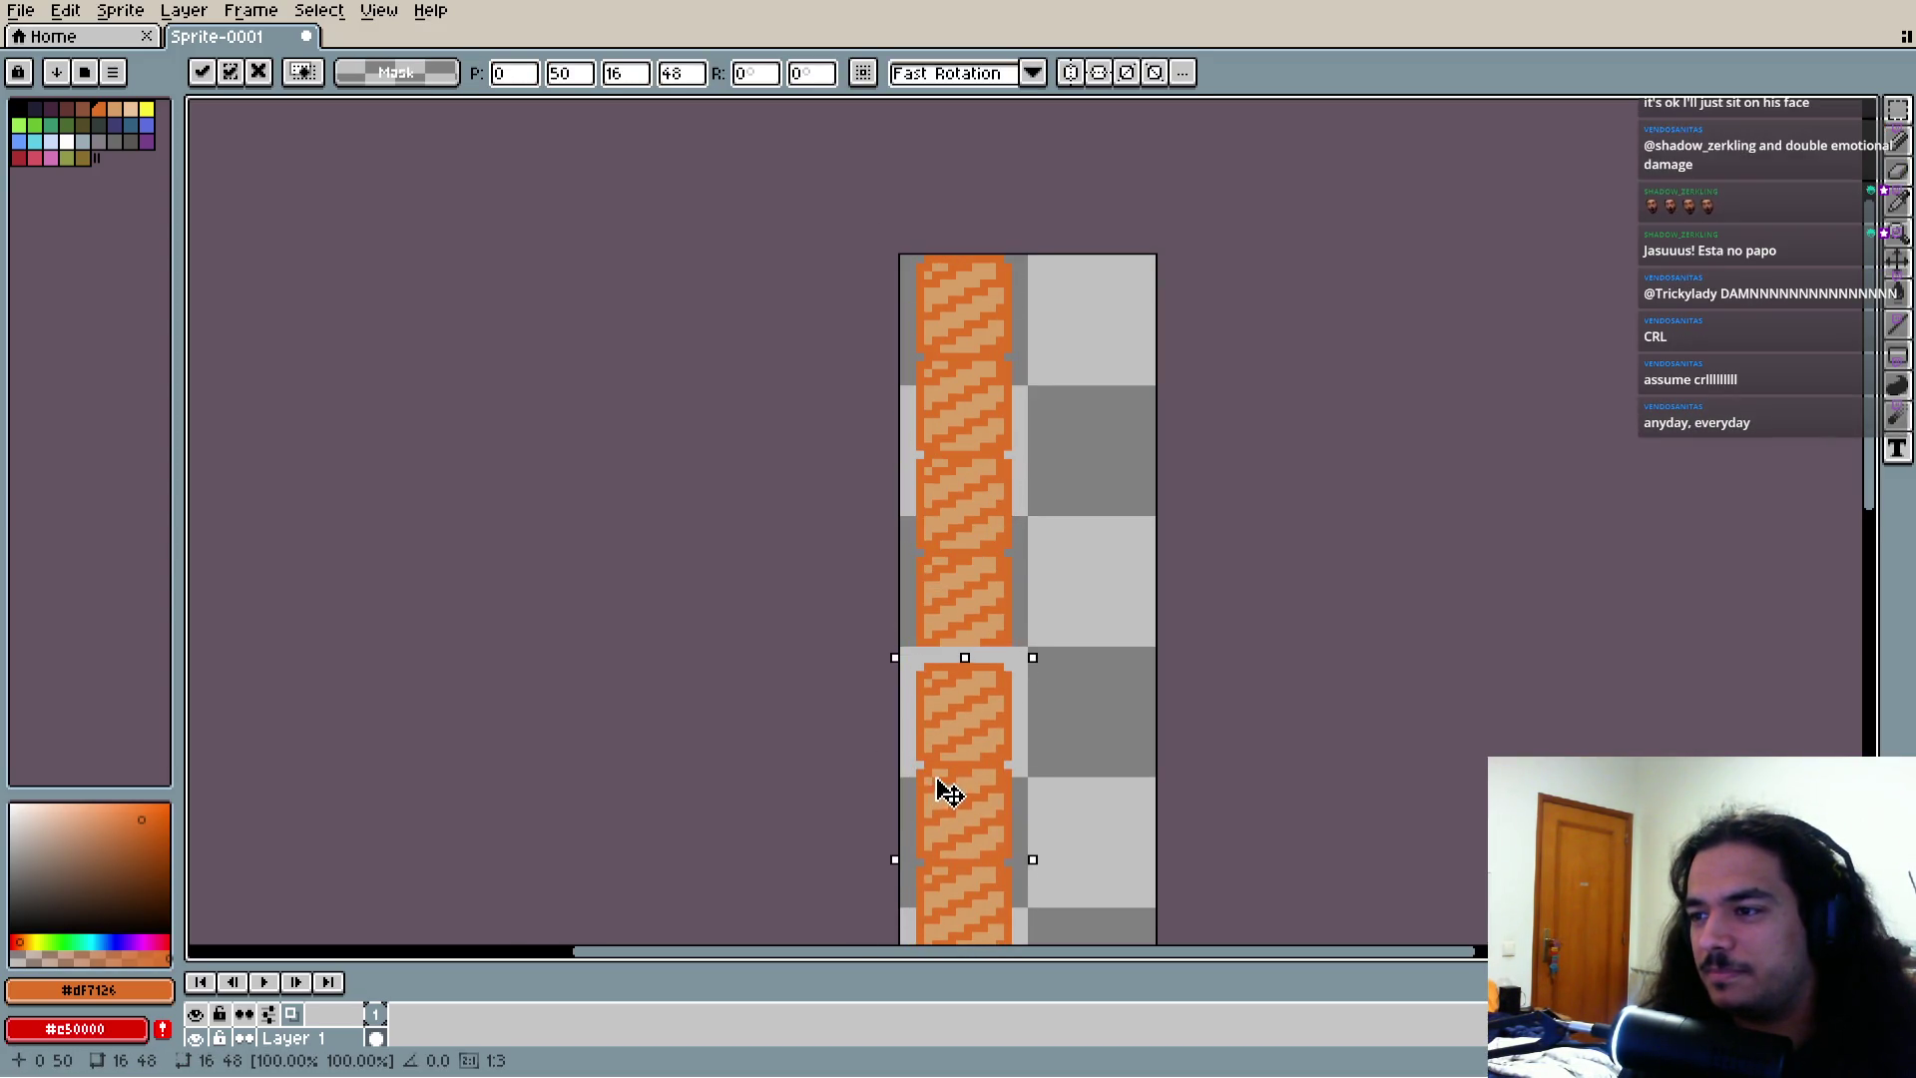
{"action": "mouse_move", "coordinate": [1090, 694]}
{"action": "left_mouse_down"}
{"action": "mouse_move", "coordinate": [1094, 299]}
{"action": "mouse_move", "coordinate": [1086, 462]}
{"action": "left_mouse_up"}
{"action": "scroll", "coordinate": [1078, 552], "scroll_direction": "down", "scroll_amount": 1}
{"action": "left_click_drag", "start_coordinate": [1078, 552], "coordinate": [1040, 603]}
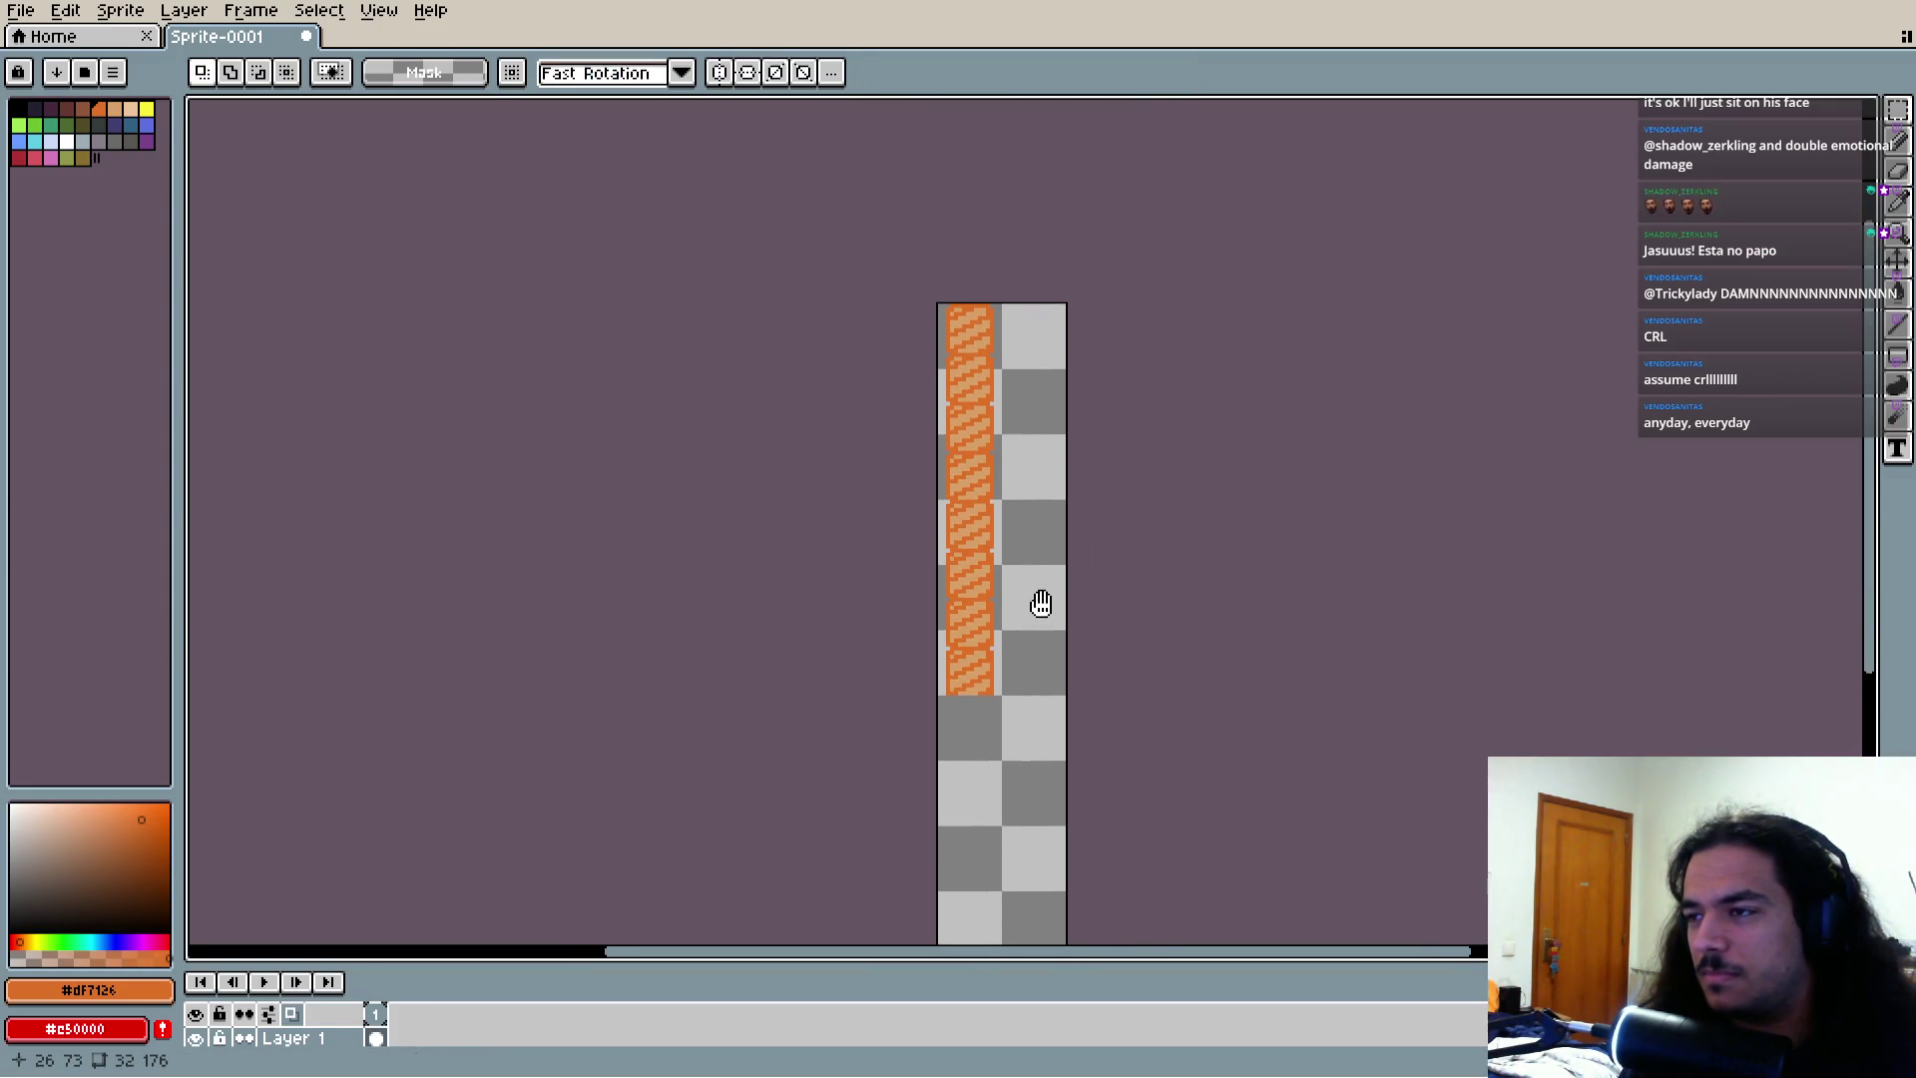
- Erase pixels from the strip, then undo the erasing and the copied half
{"action": "key", "text": "e"}
{"action": "left_click_drag", "start_coordinate": [957, 371], "coordinate": [967, 691]}
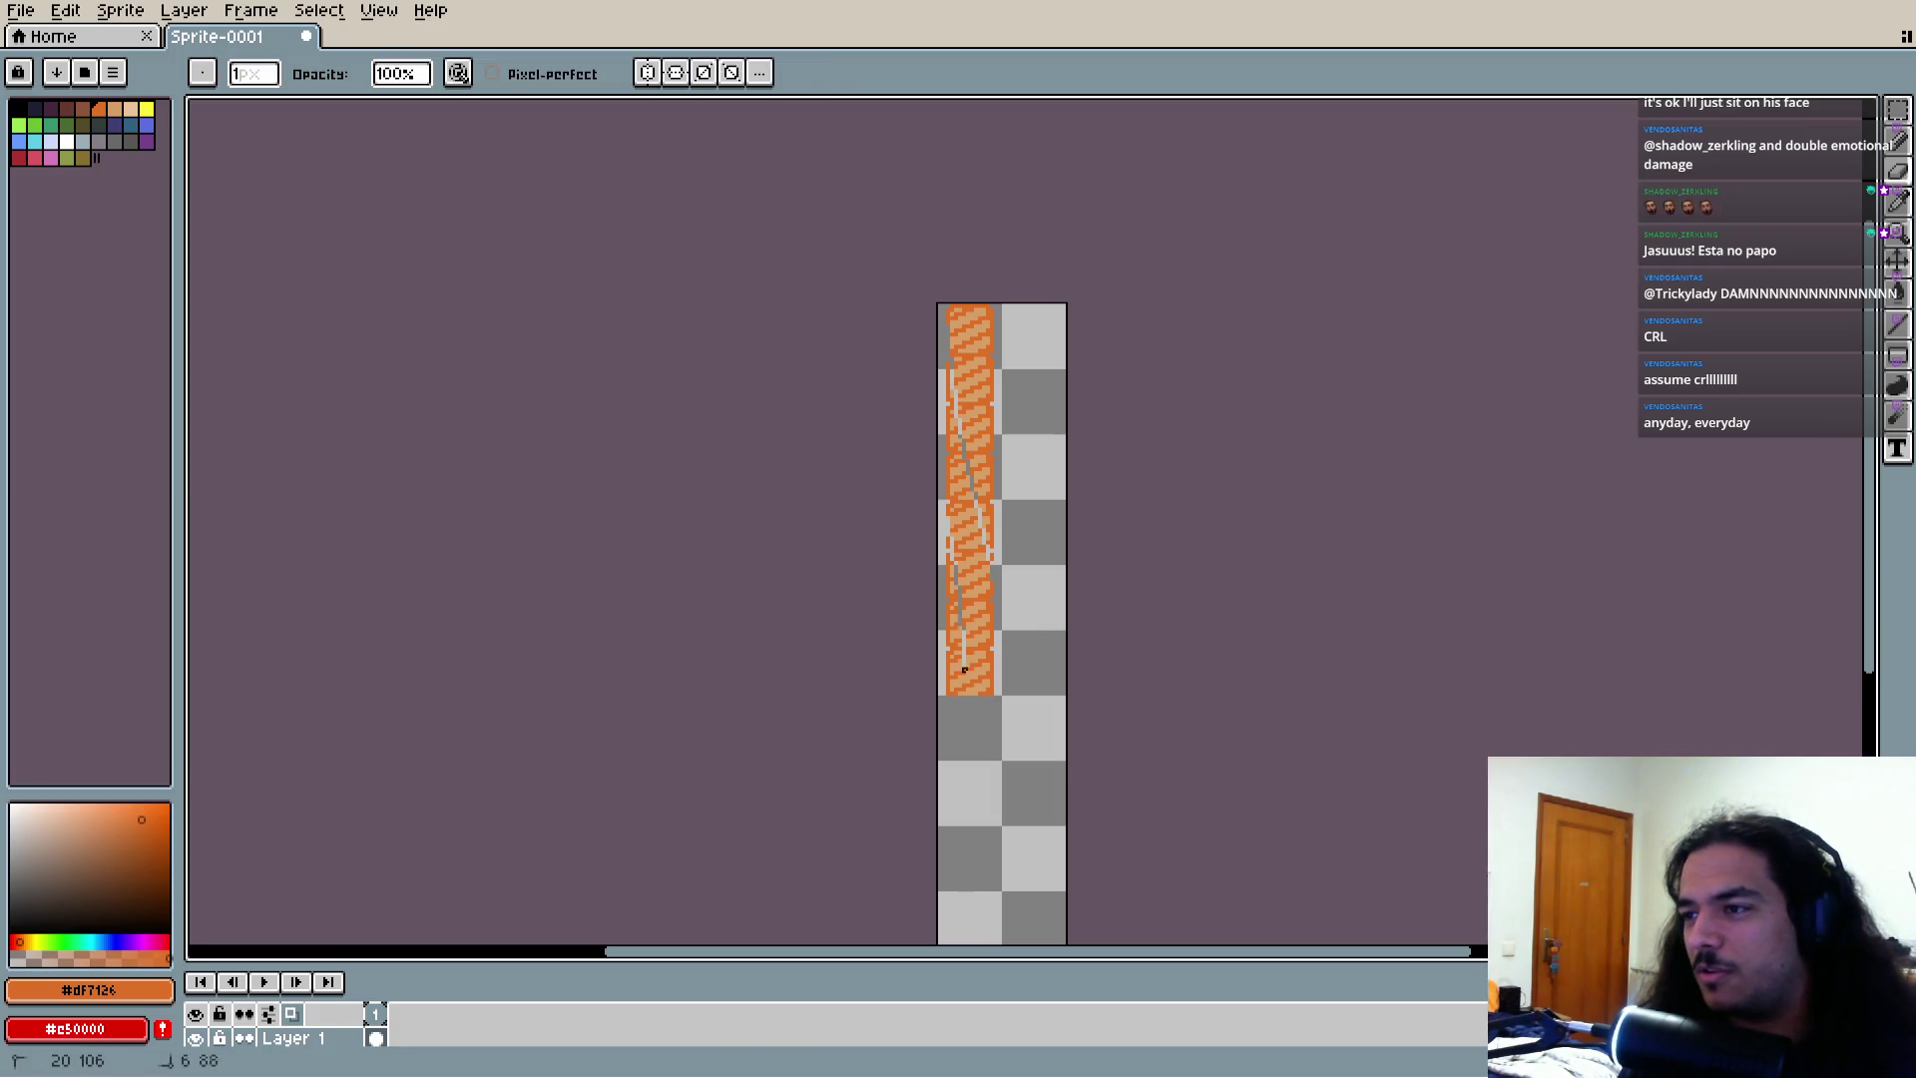
{"action": "key", "text": "v"}
{"action": "key", "text": "ctrl+z"}
{"action": "key", "text": "ctrl+z"}
{"action": "key", "text": "ctrl+z"}
{"action": "key", "text": "ctrl+z"}
{"action": "key", "text": "ctrl+z"}
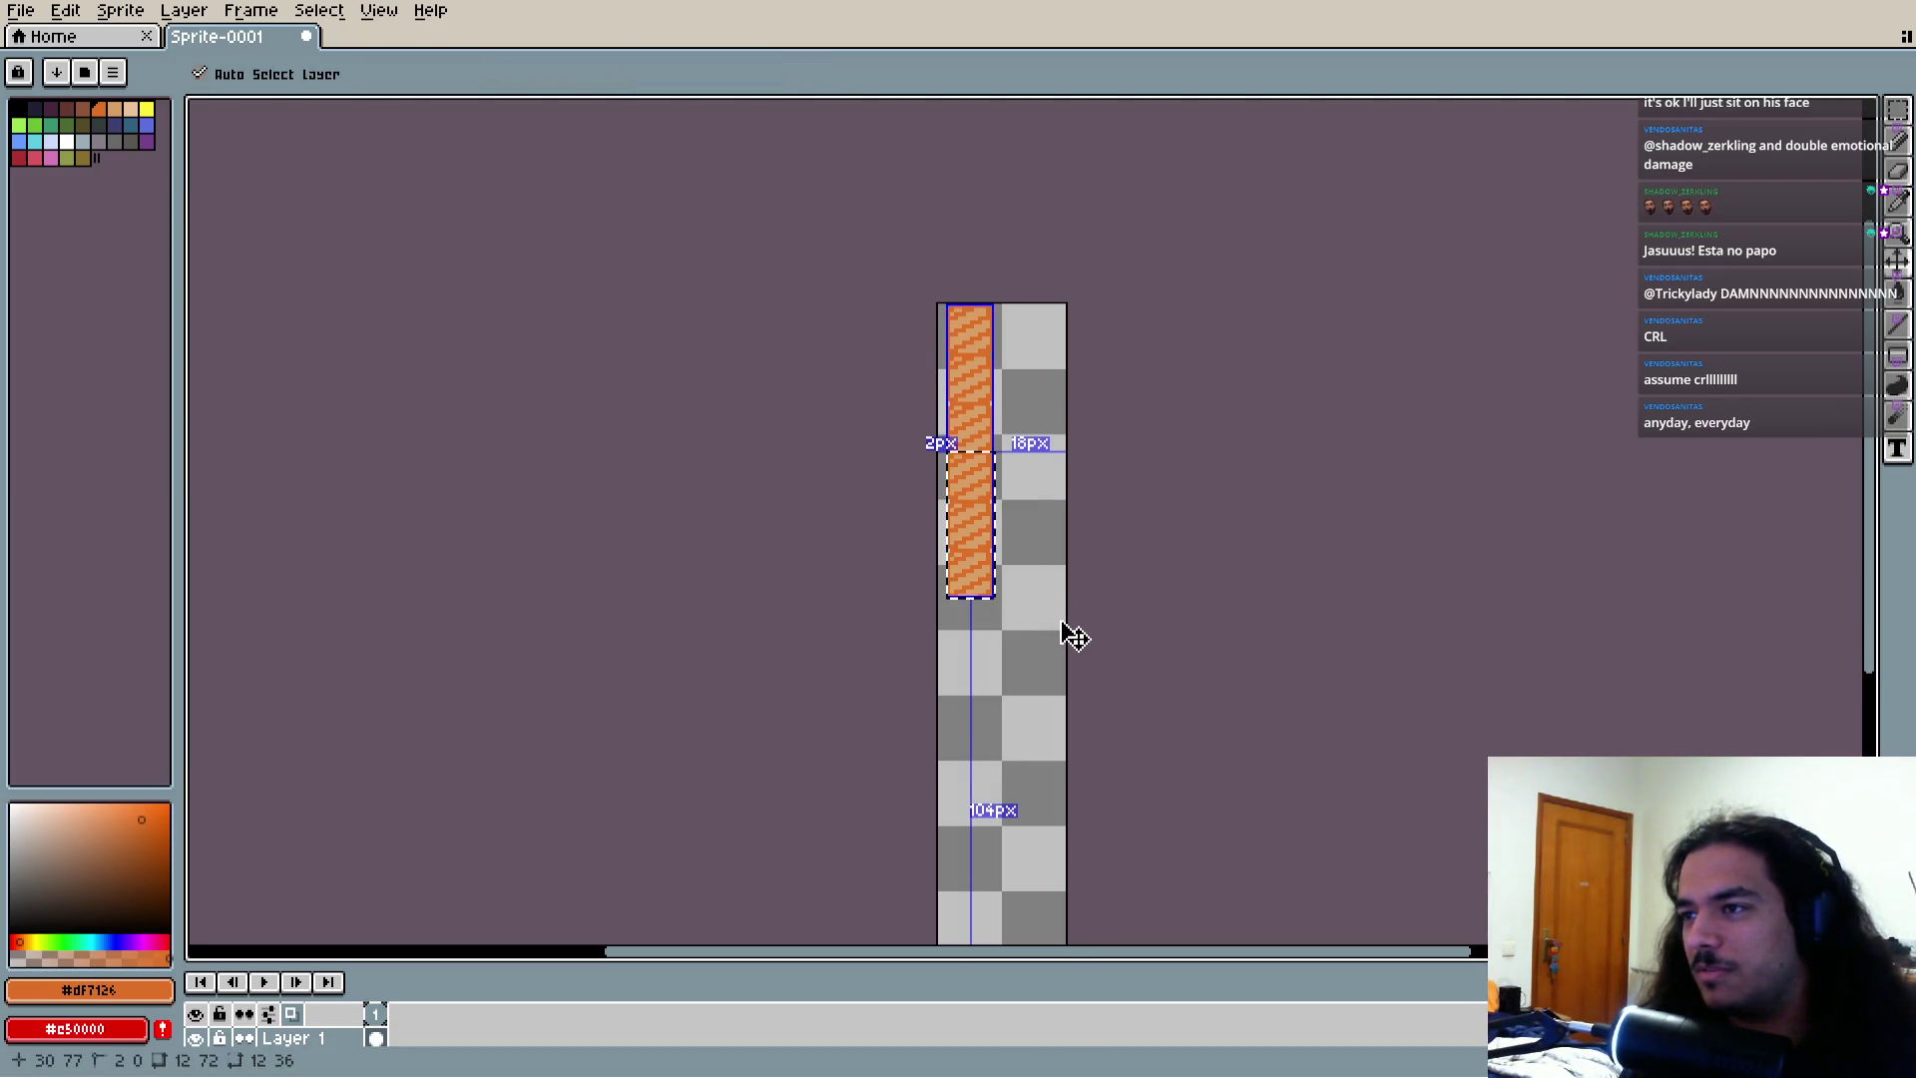
{"action": "key", "text": "ctrl+z"}
{"action": "key", "text": "ctrl+z"}
{"action": "key", "text": "ctrl+z"}
{"action": "key", "text": "m"}
{"action": "key", "text": "ctrl+z"}
{"action": "key", "text": "ctrl+z"}
{"action": "key", "text": "ctrl+z"}
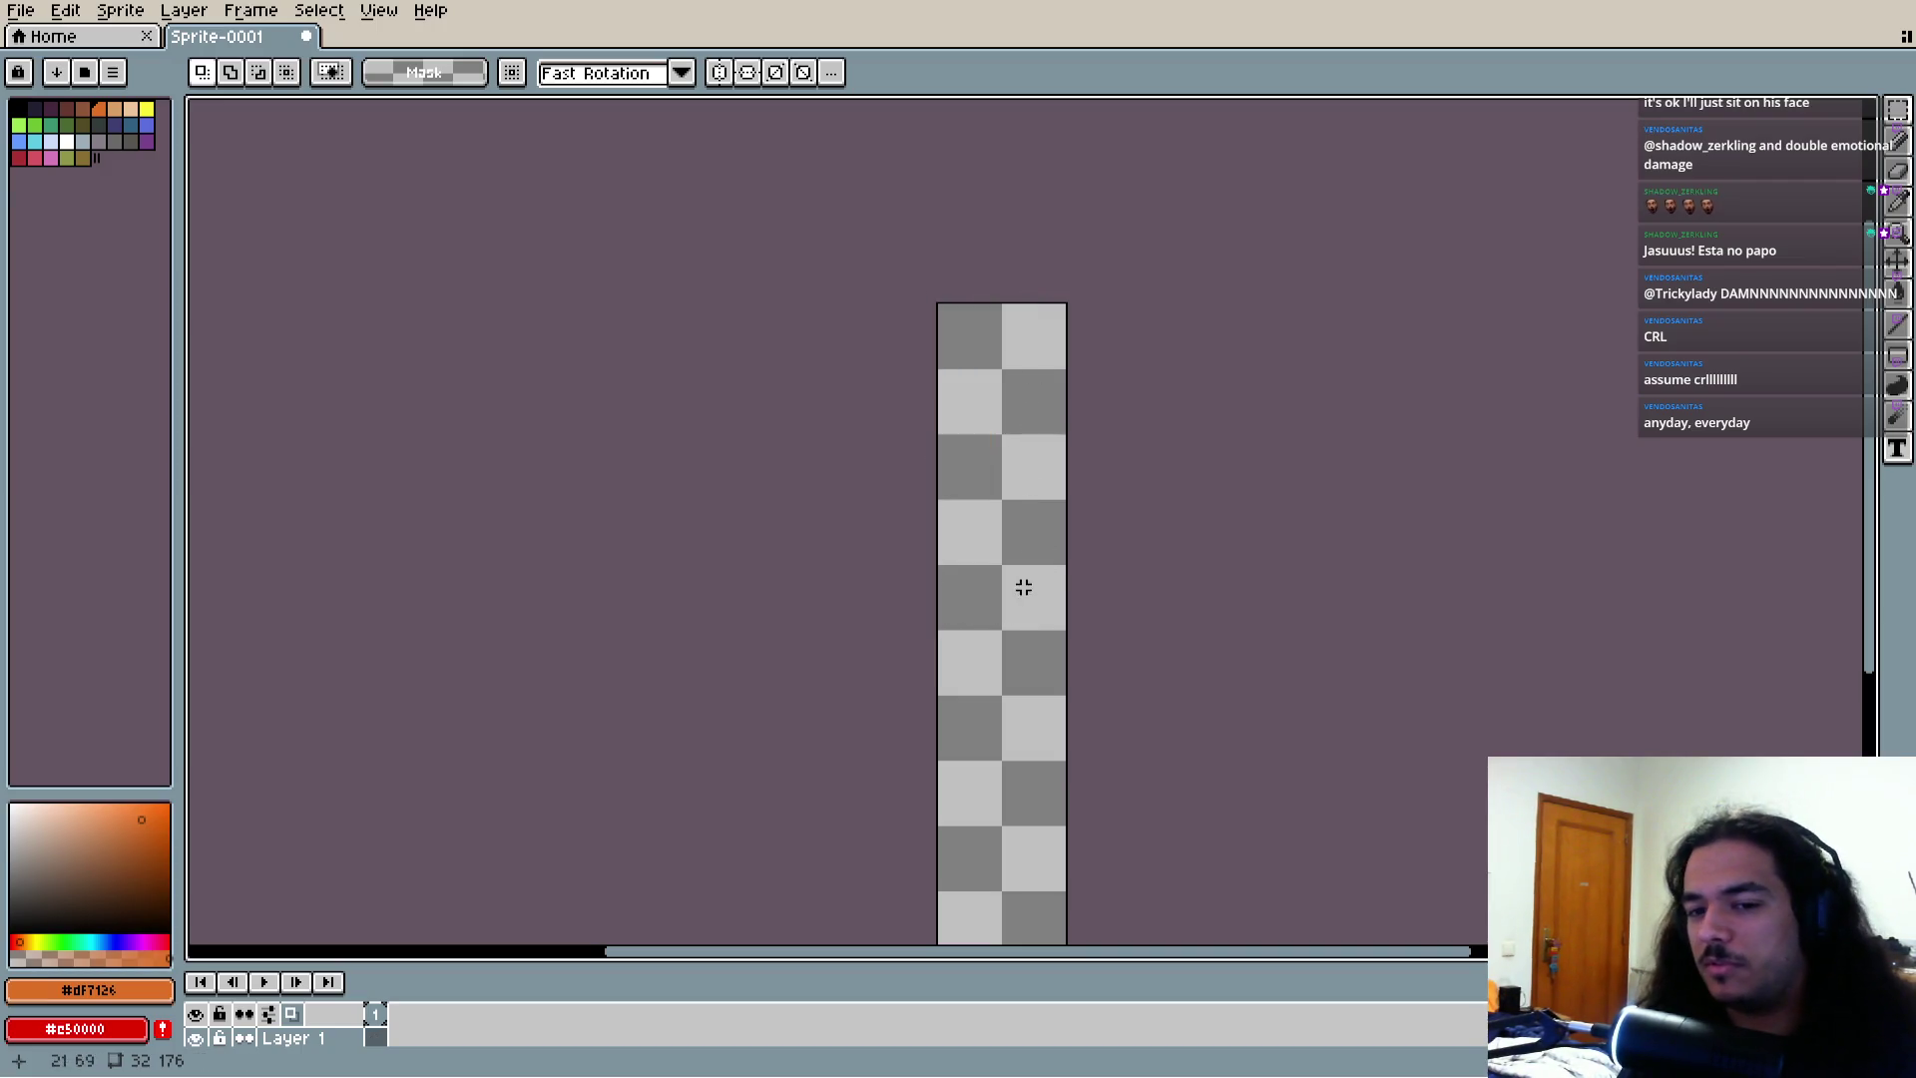
- Redo the clearing so the canvas is empty, then extend the canvas 250 px right
{"action": "mouse_move", "coordinate": [1334, 543]}
{"action": "left_mouse_down"}
{"action": "mouse_move", "coordinate": [1252, 451]}
{"action": "mouse_move", "coordinate": [1092, 358]}
{"action": "left_mouse_up"}
{"action": "scroll", "coordinate": [907, 530], "scroll_direction": "down", "scroll_amount": 3}
{"action": "key", "text": "ctrl+z"}
{"action": "key", "text": "ctrl+z"}
{"action": "key", "text": "ctrl+y"}
{"action": "key", "text": "ctrl+y"}
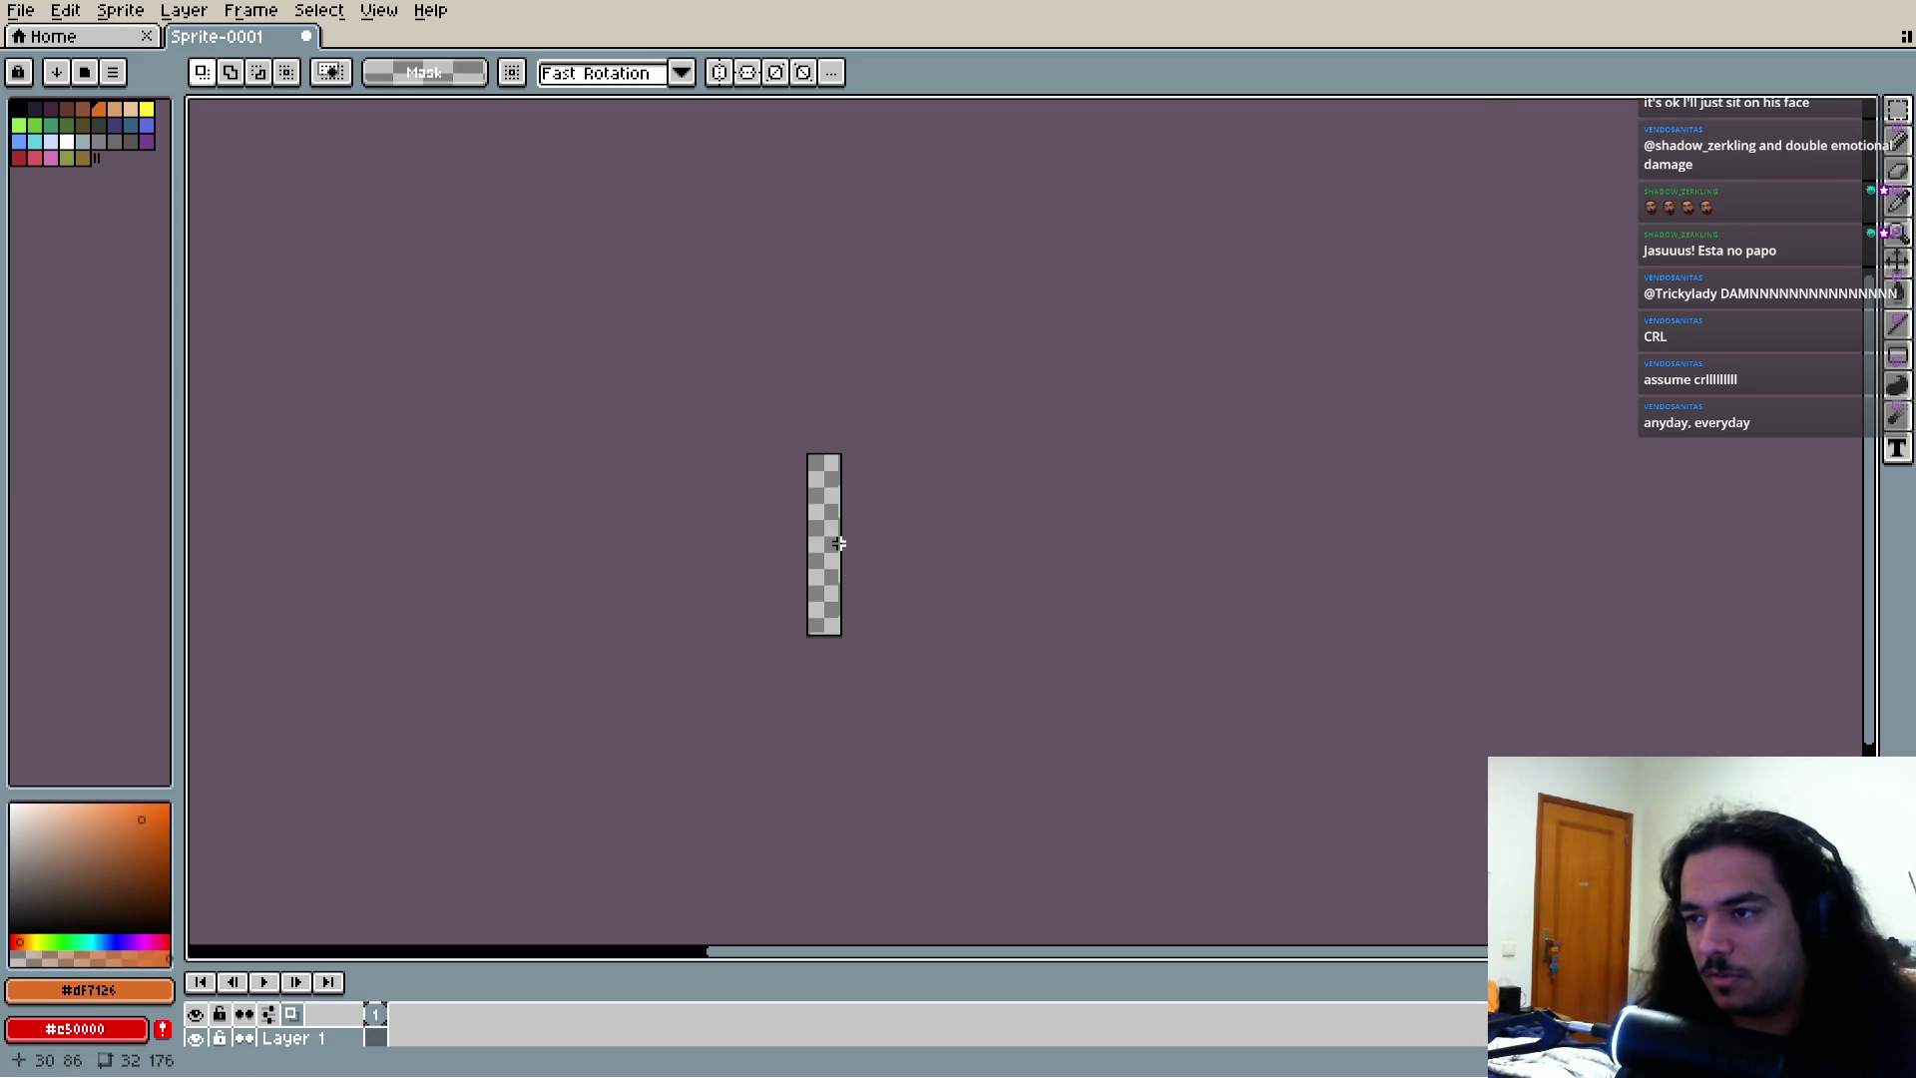
{"action": "key", "text": "ctrl+alt+c"}
{"action": "left_click_drag", "start_coordinate": [841, 547], "coordinate": [1240, 526]}
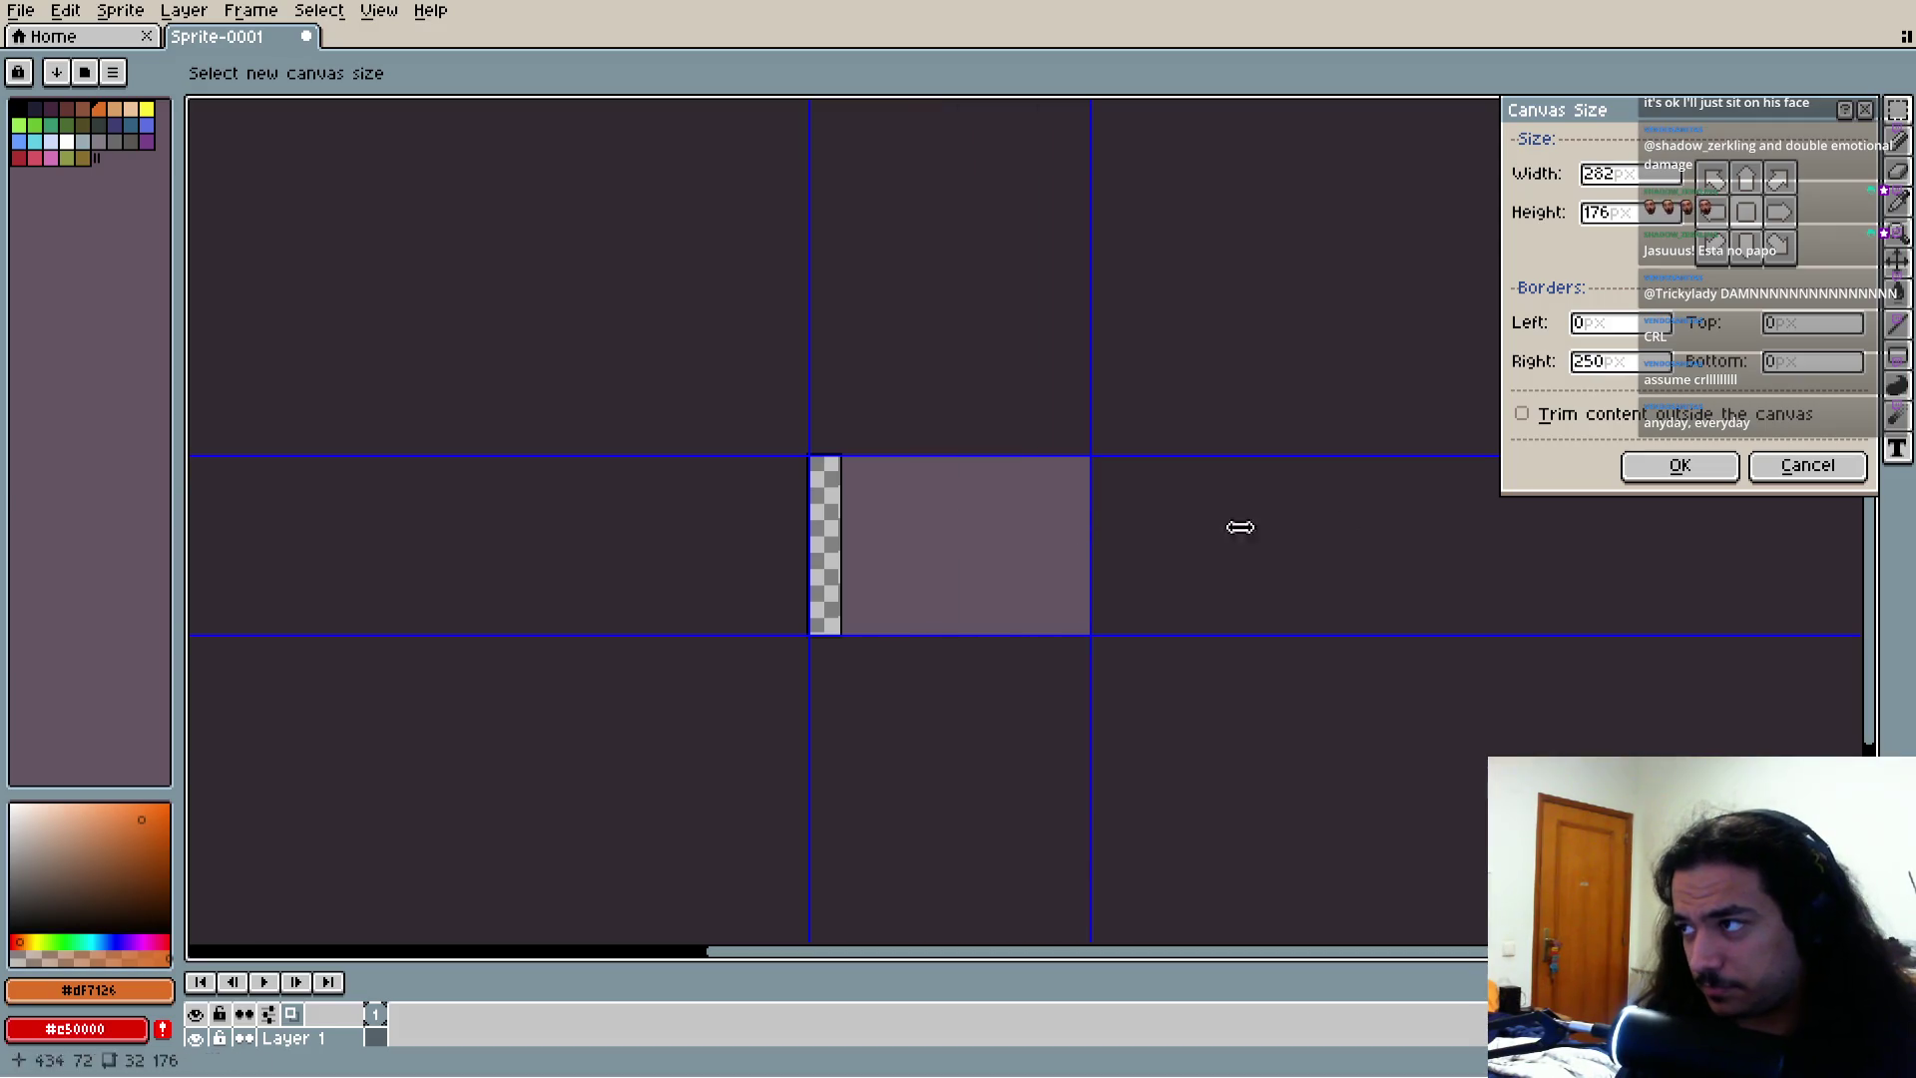
- Set the canvas width to 640 and height to 360 and apply it
{"action": "left_click", "coordinate": [1634, 180]}
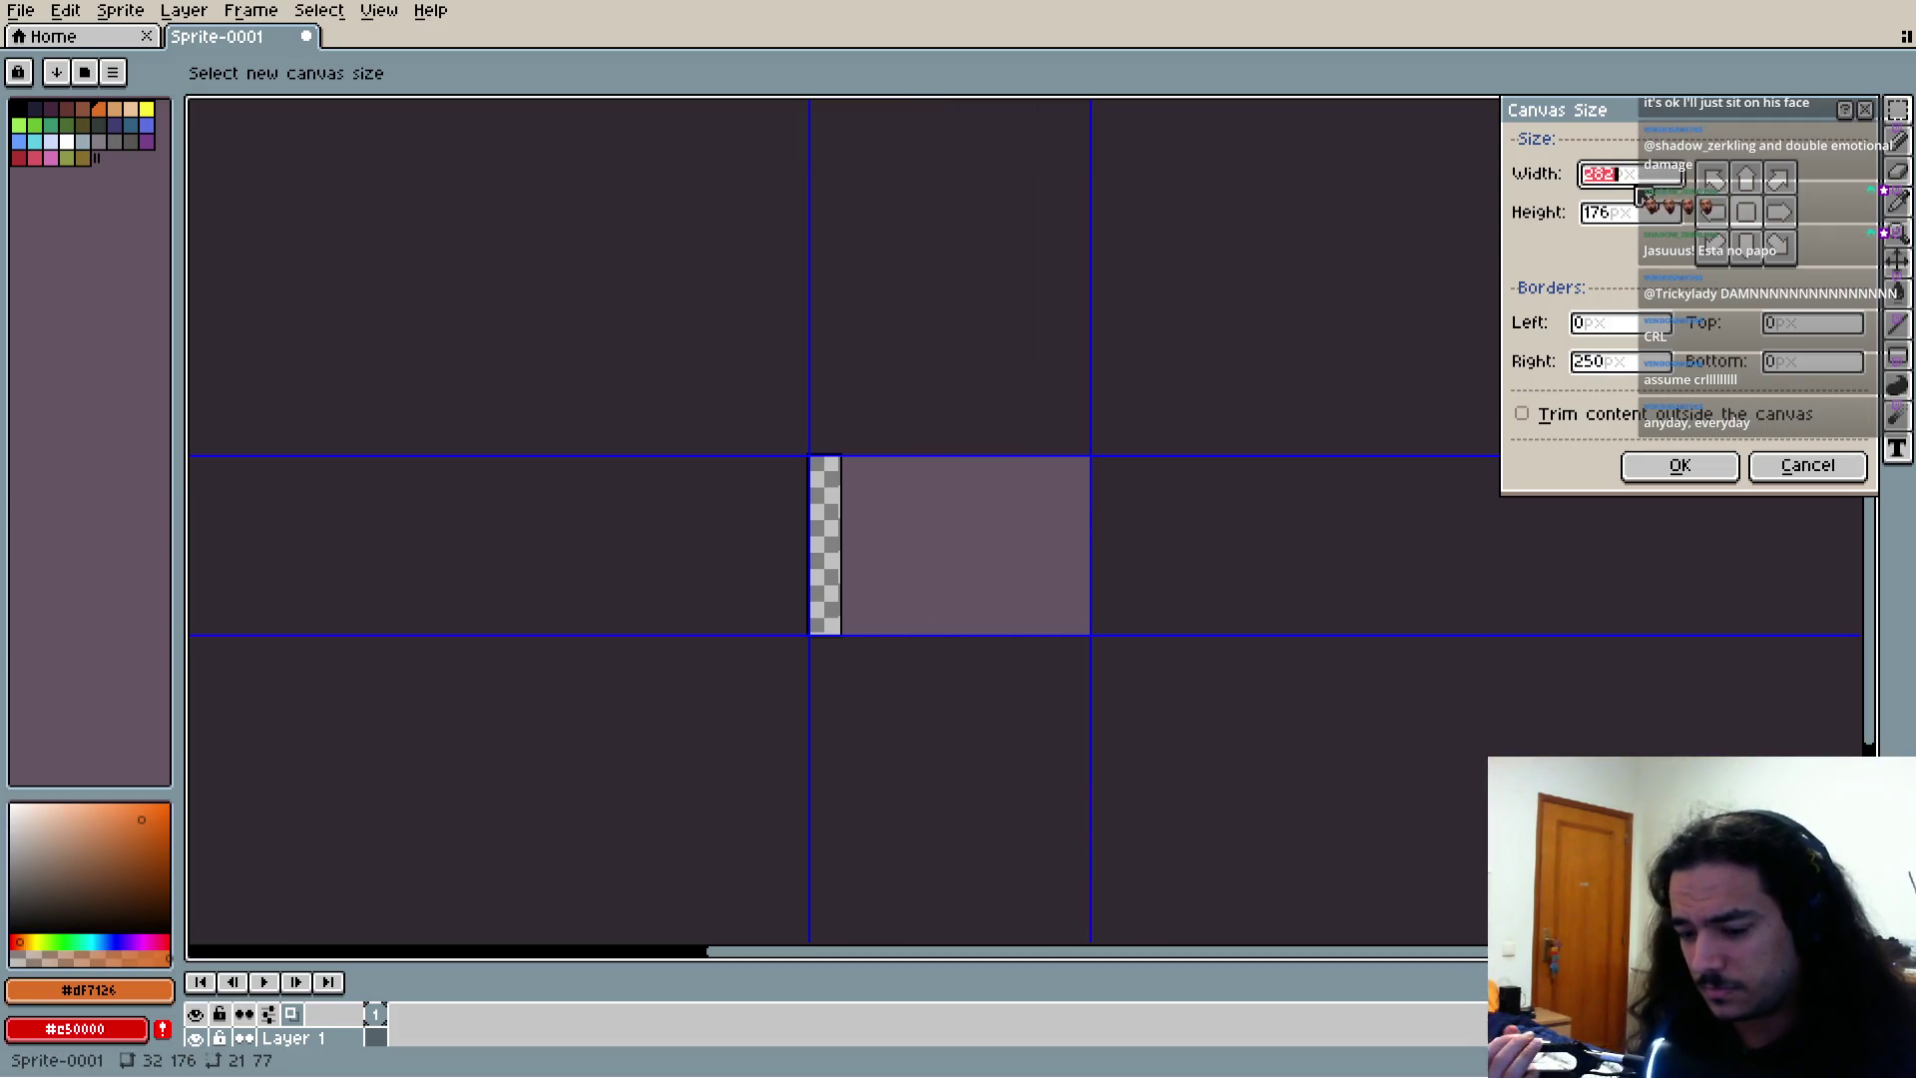
{"action": "type", "text": "360"}
{"action": "key", "text": "Tab"}
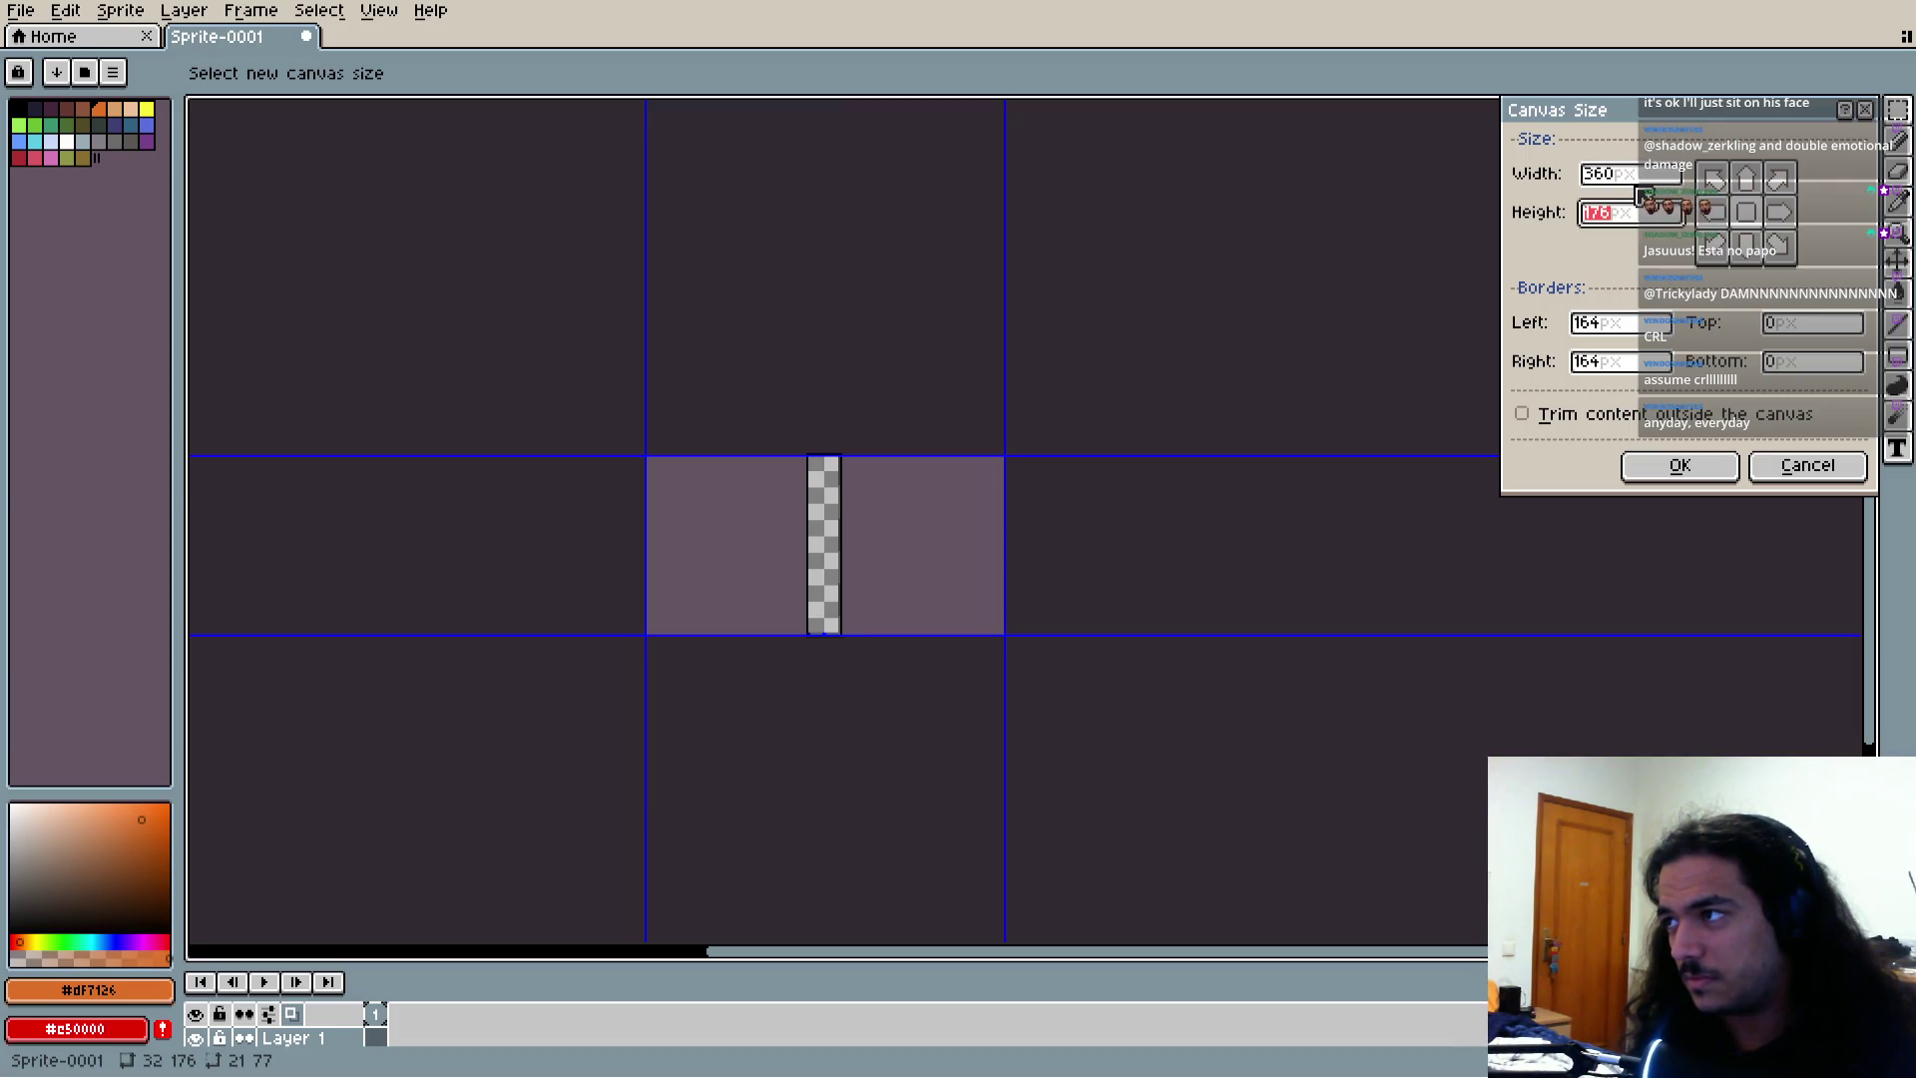
{"action": "type", "text": "360"}
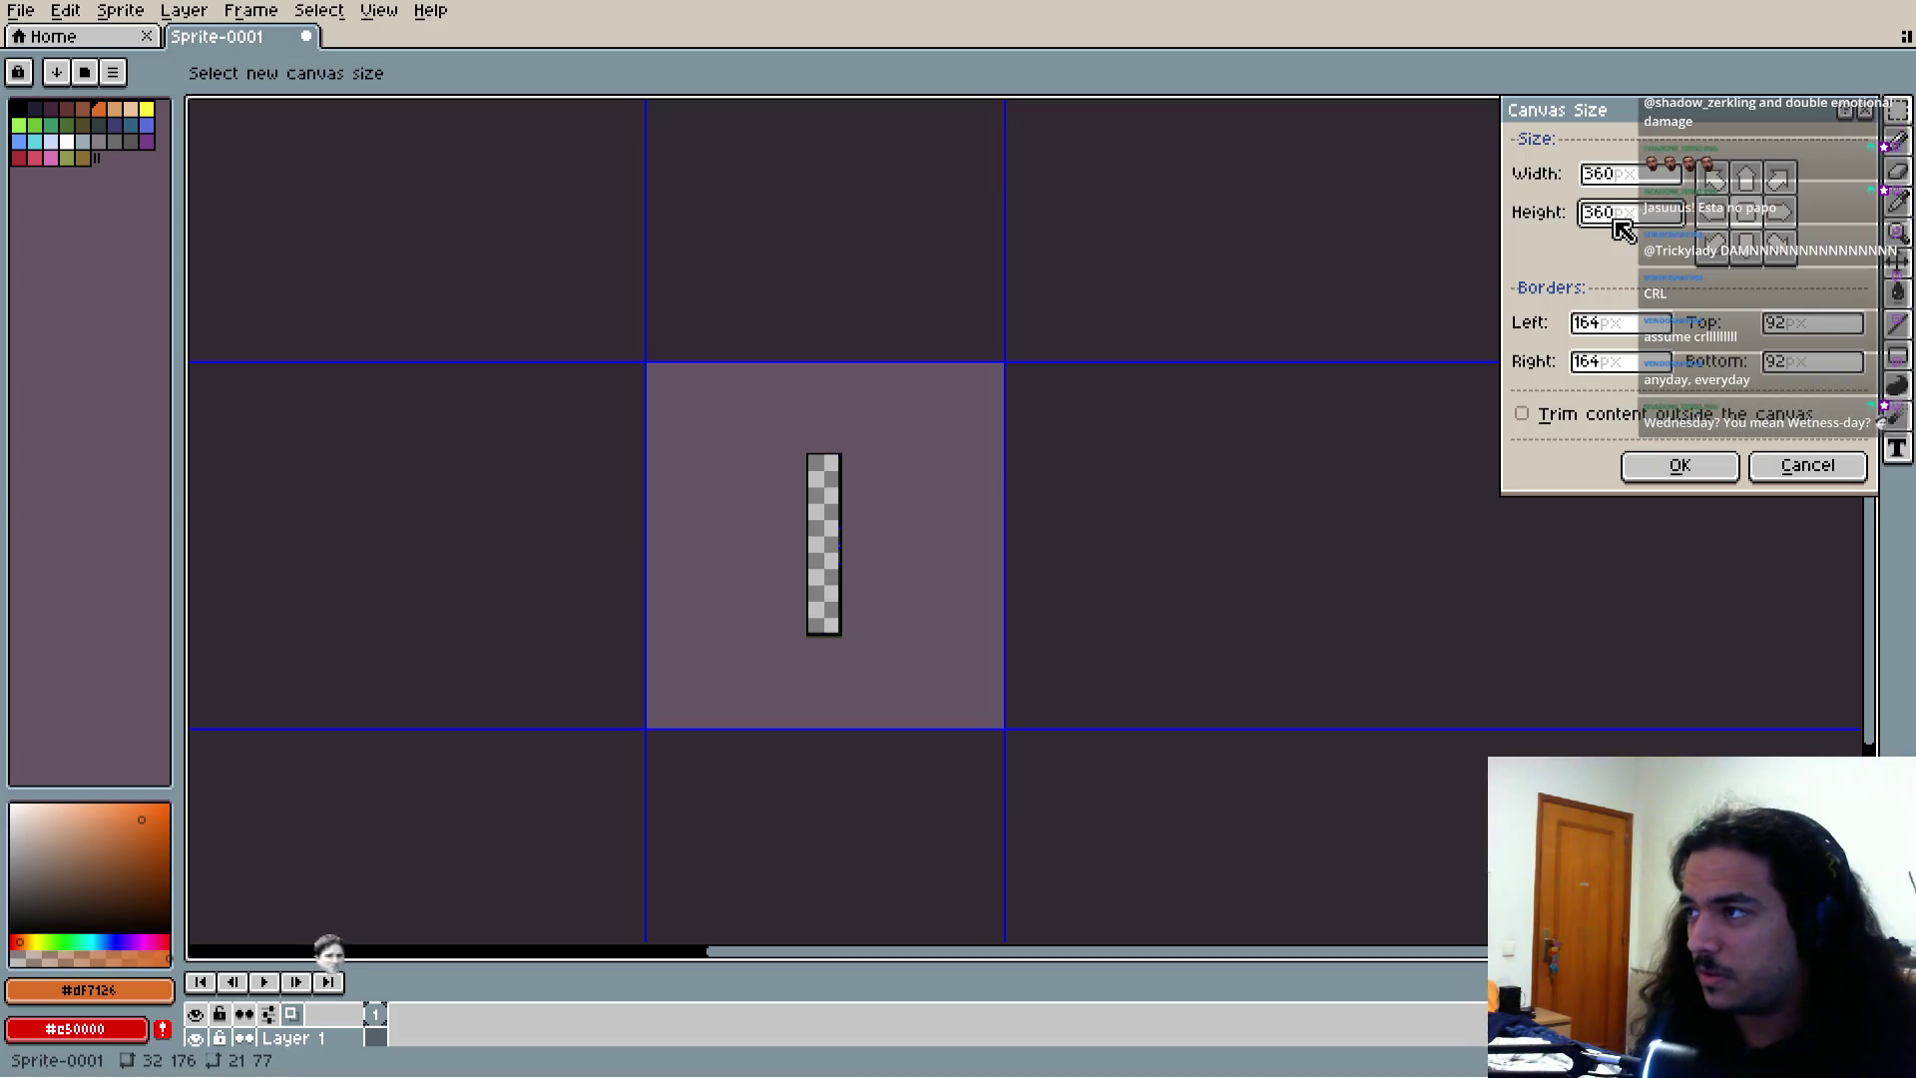
{"action": "left_click", "coordinate": [1626, 180]}
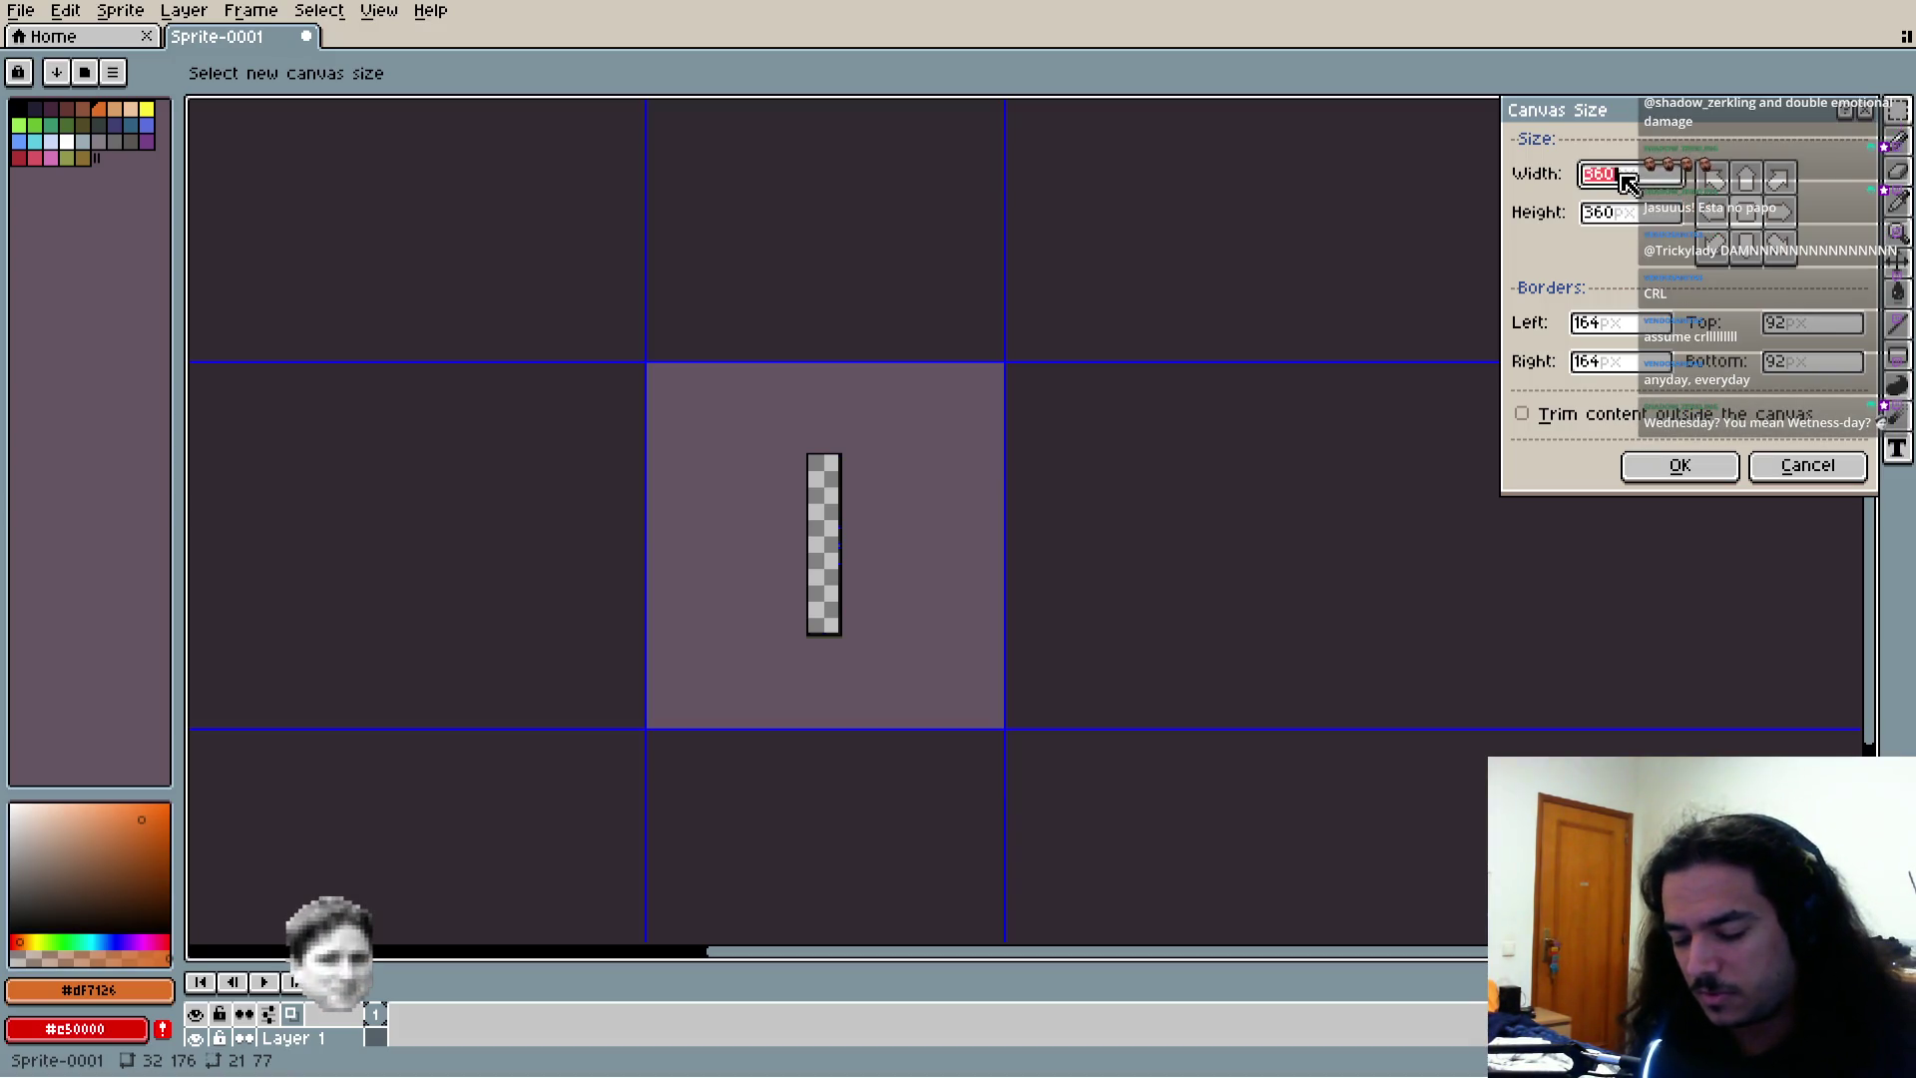
{"action": "type", "text": "640"}
{"action": "left_click", "coordinate": [1704, 476]}
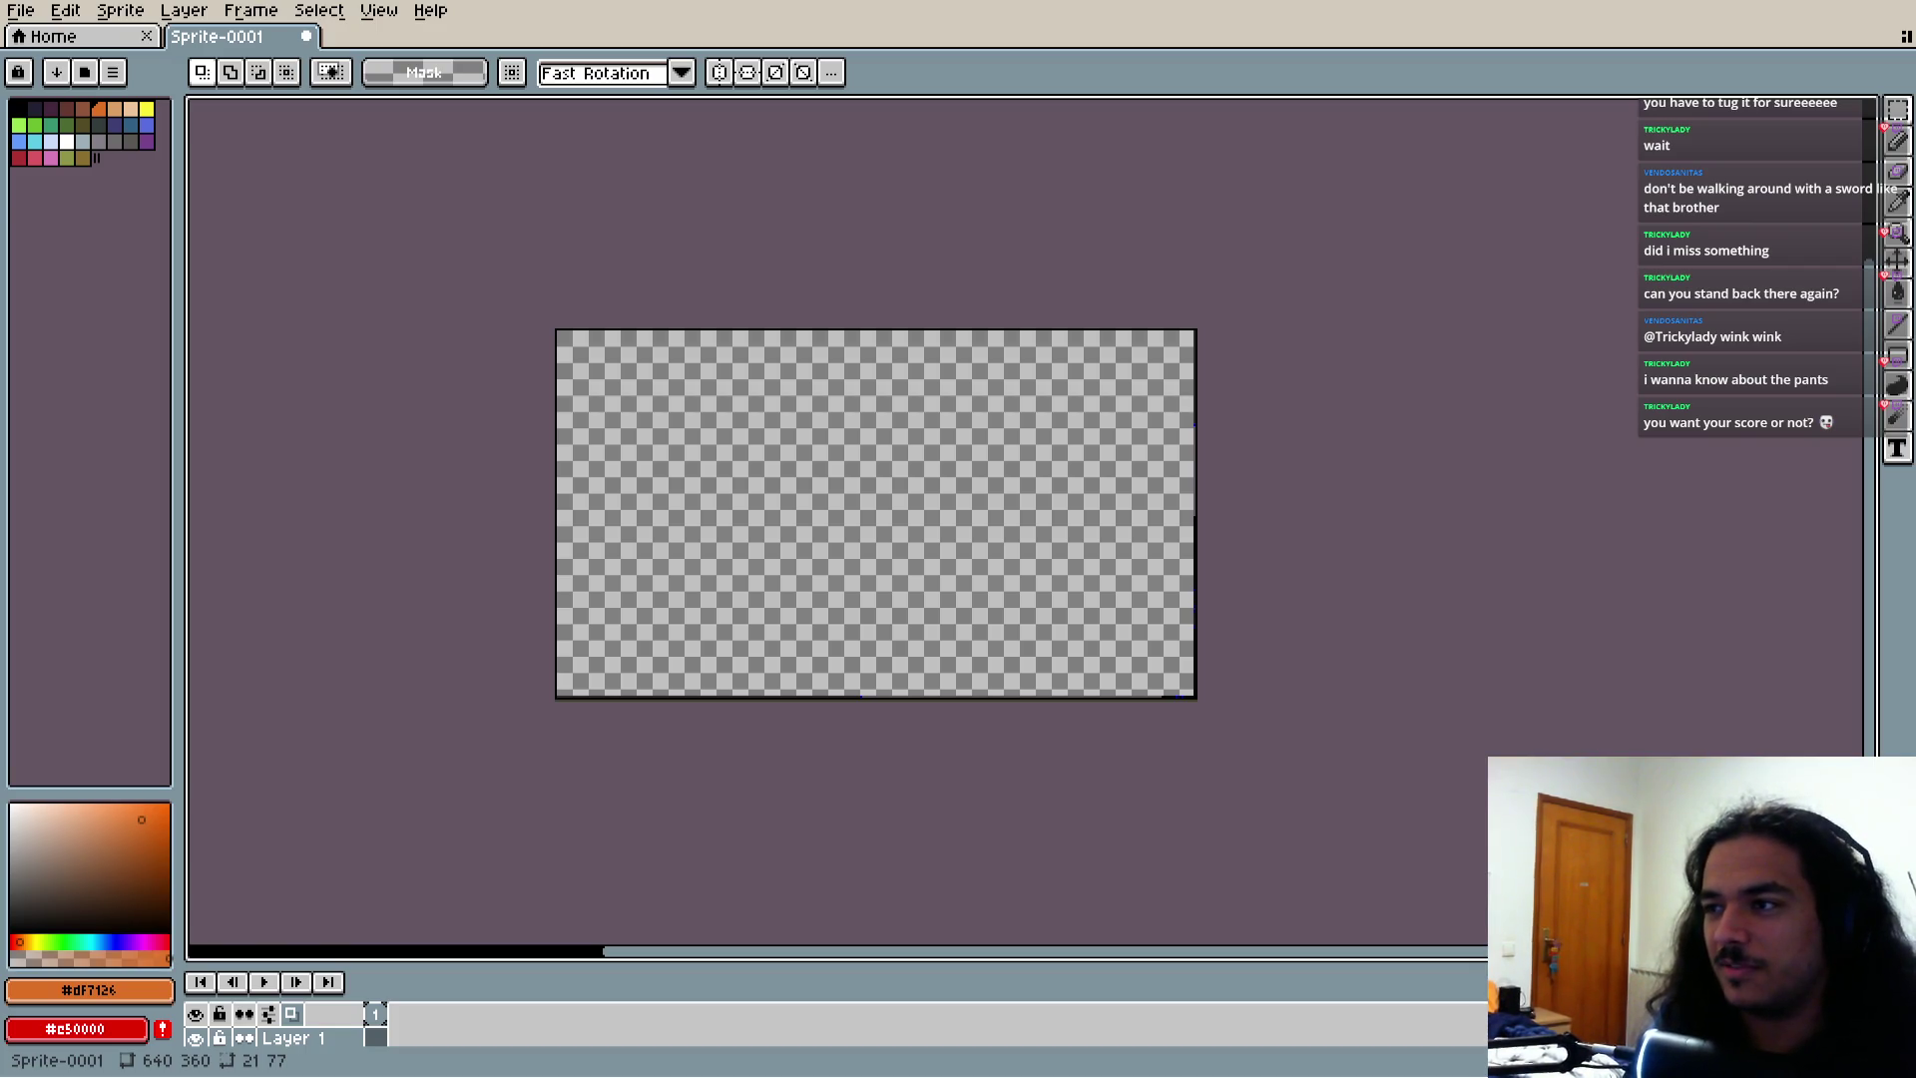
- Paste the copied orange image into the sprite, then cancel the paste
{"action": "key", "text": "ctrl+v"}
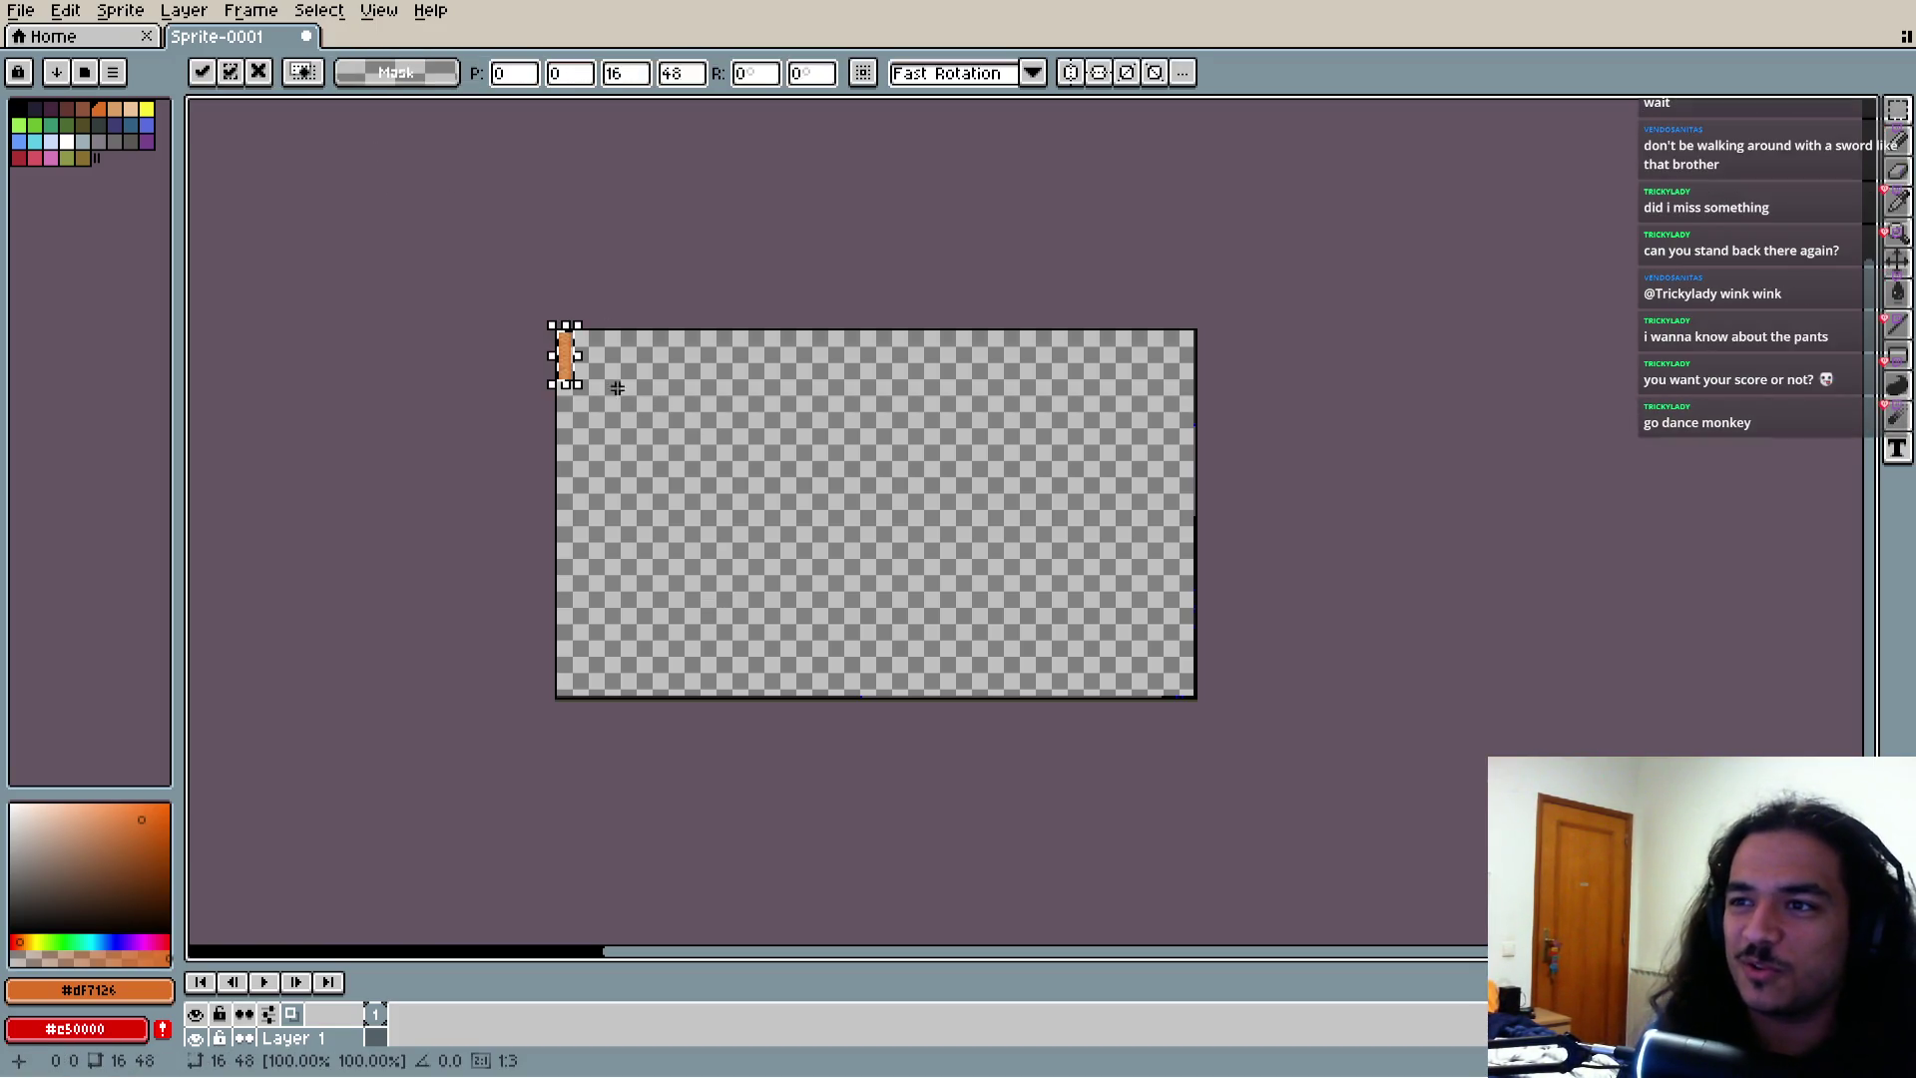
{"action": "key", "text": "Escape"}
{"action": "key", "text": "i"}
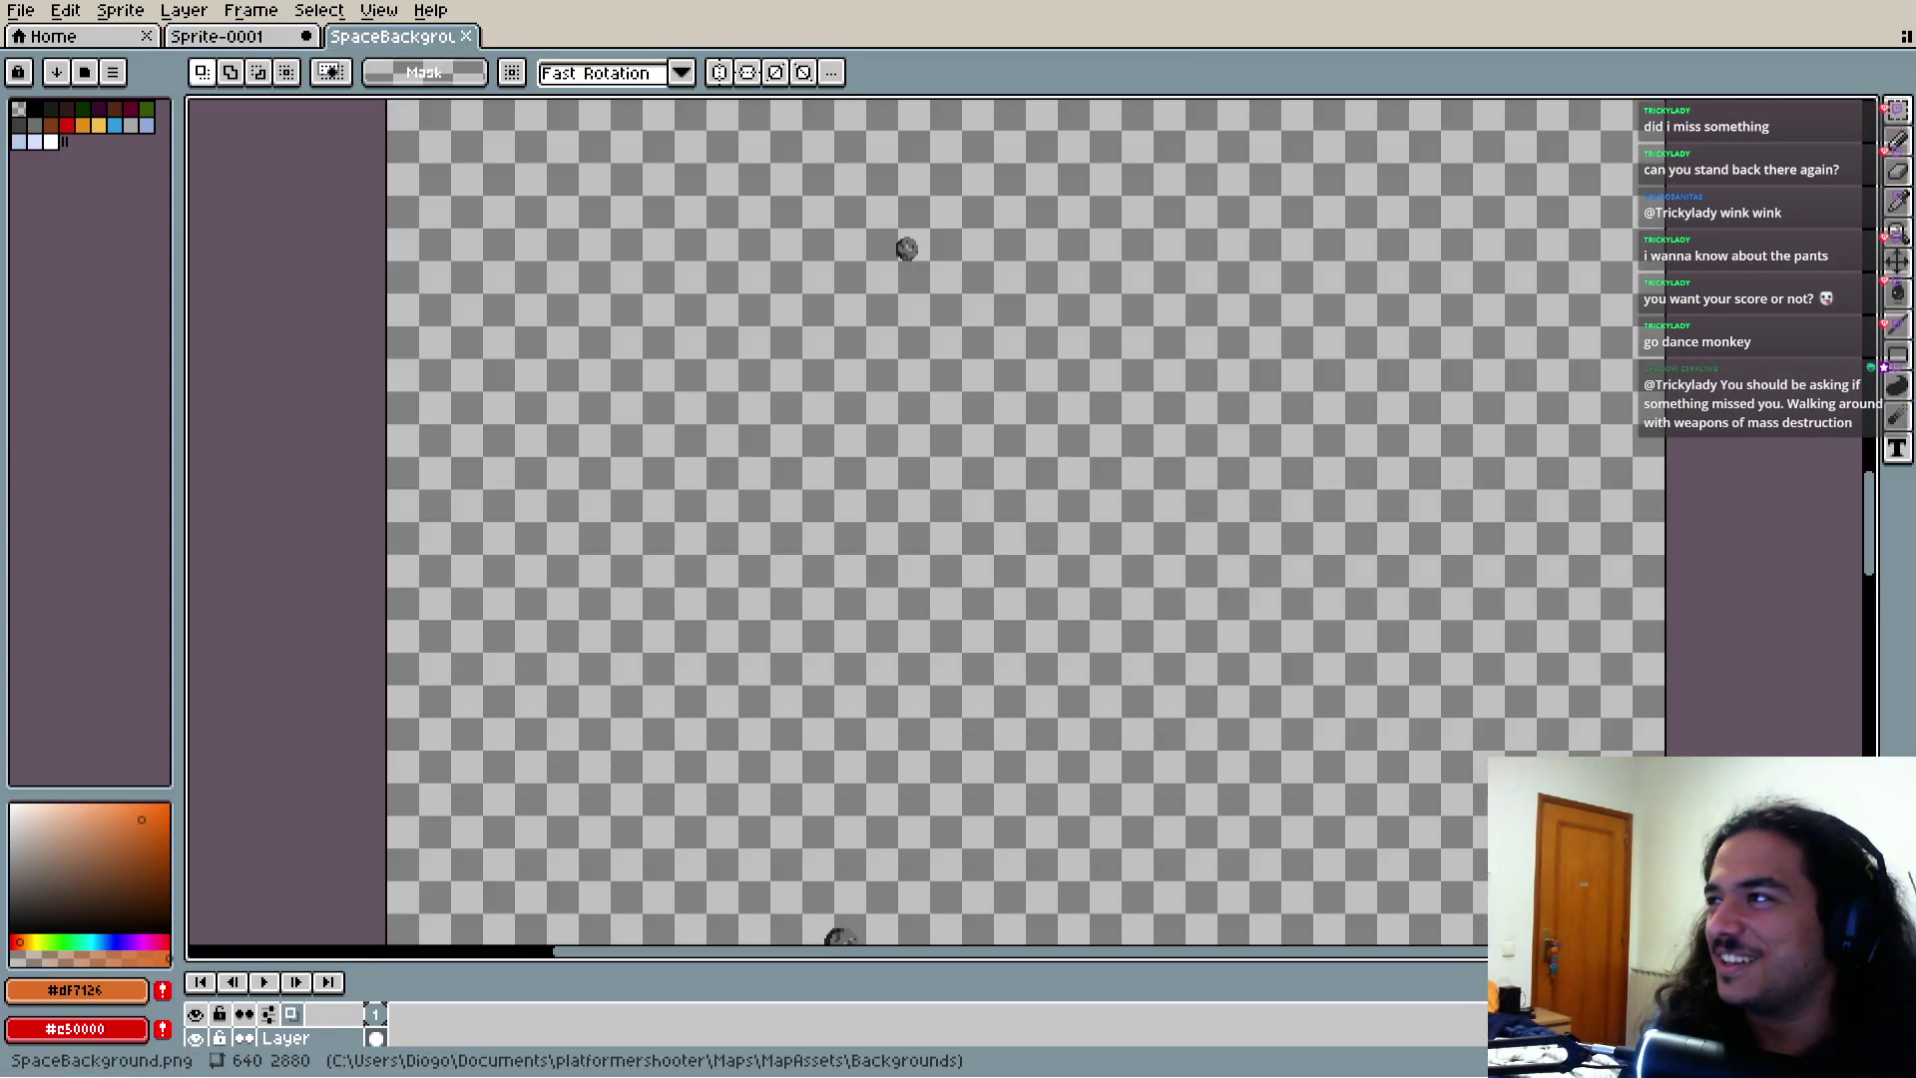
- Marquee-select the 640×360 starfield area from the sprite's top-left corner
{"action": "scroll", "coordinate": [998, 499], "scroll_direction": "down", "scroll_amount": 4}
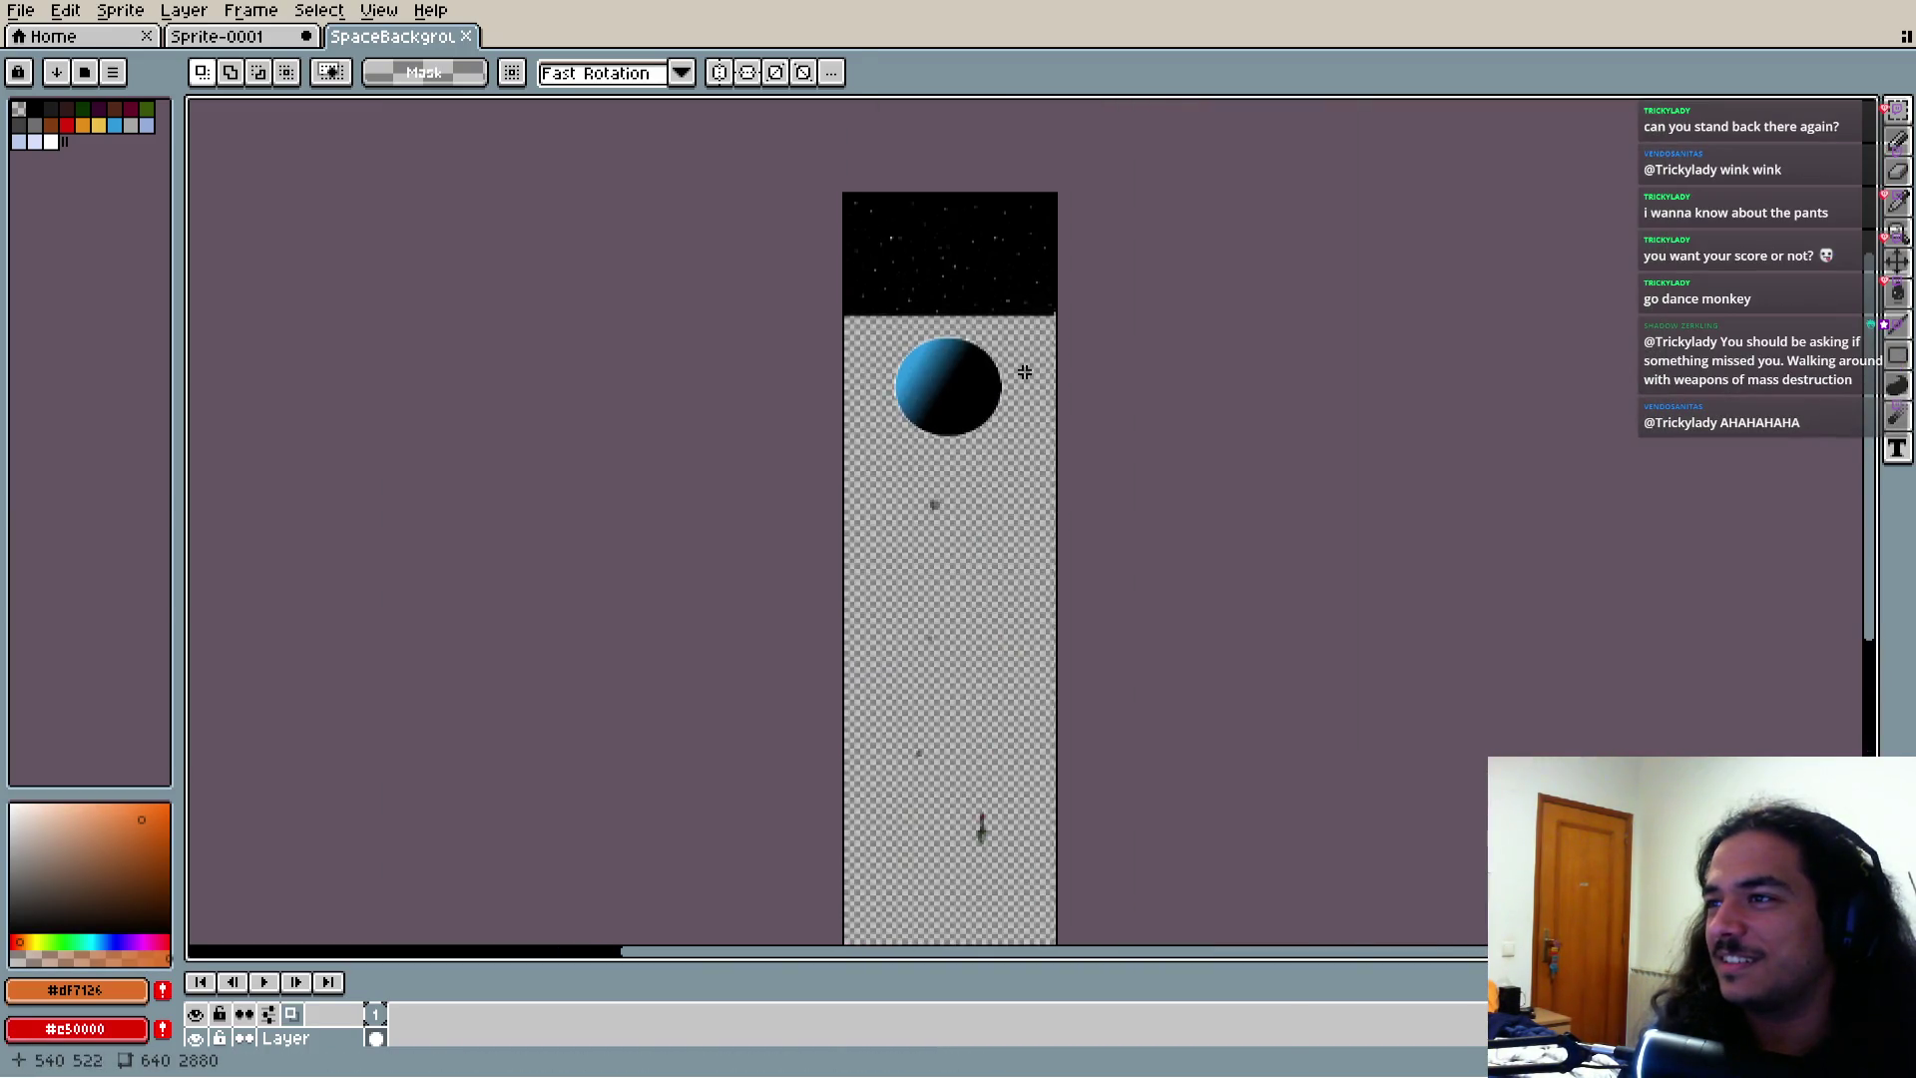
{"action": "scroll", "coordinate": [976, 445], "scroll_direction": "up", "scroll_amount": 1}
{"action": "scroll", "coordinate": [998, 479], "scroll_direction": "up", "scroll_amount": 4}
{"action": "mouse_move", "coordinate": [1125, 543]}
{"action": "left_mouse_down"}
{"action": "mouse_move", "coordinate": [1176, 535]}
{"action": "mouse_move", "coordinate": [1412, 676]}
{"action": "mouse_move", "coordinate": [1436, 712]}
{"action": "left_mouse_up"}
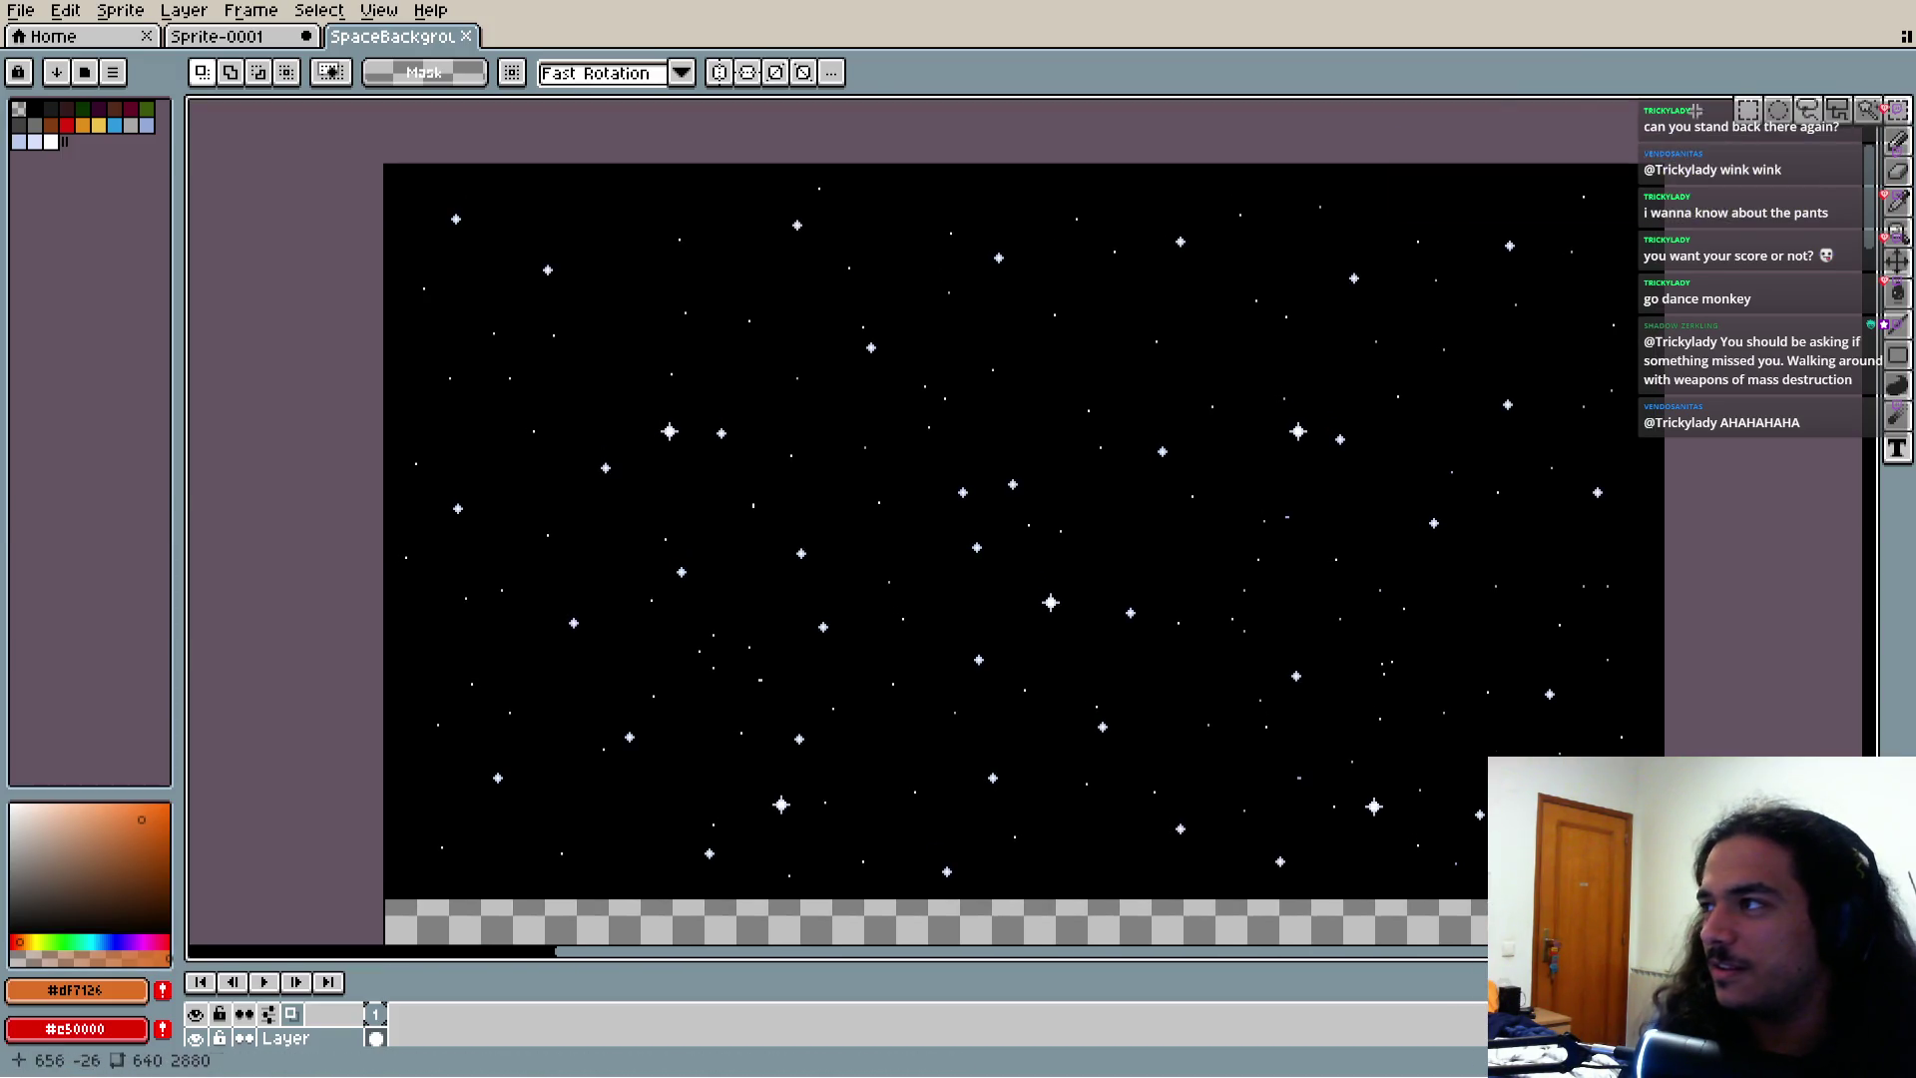
{"action": "scroll", "coordinate": [376, 162], "scroll_direction": "up", "scroll_amount": 3}
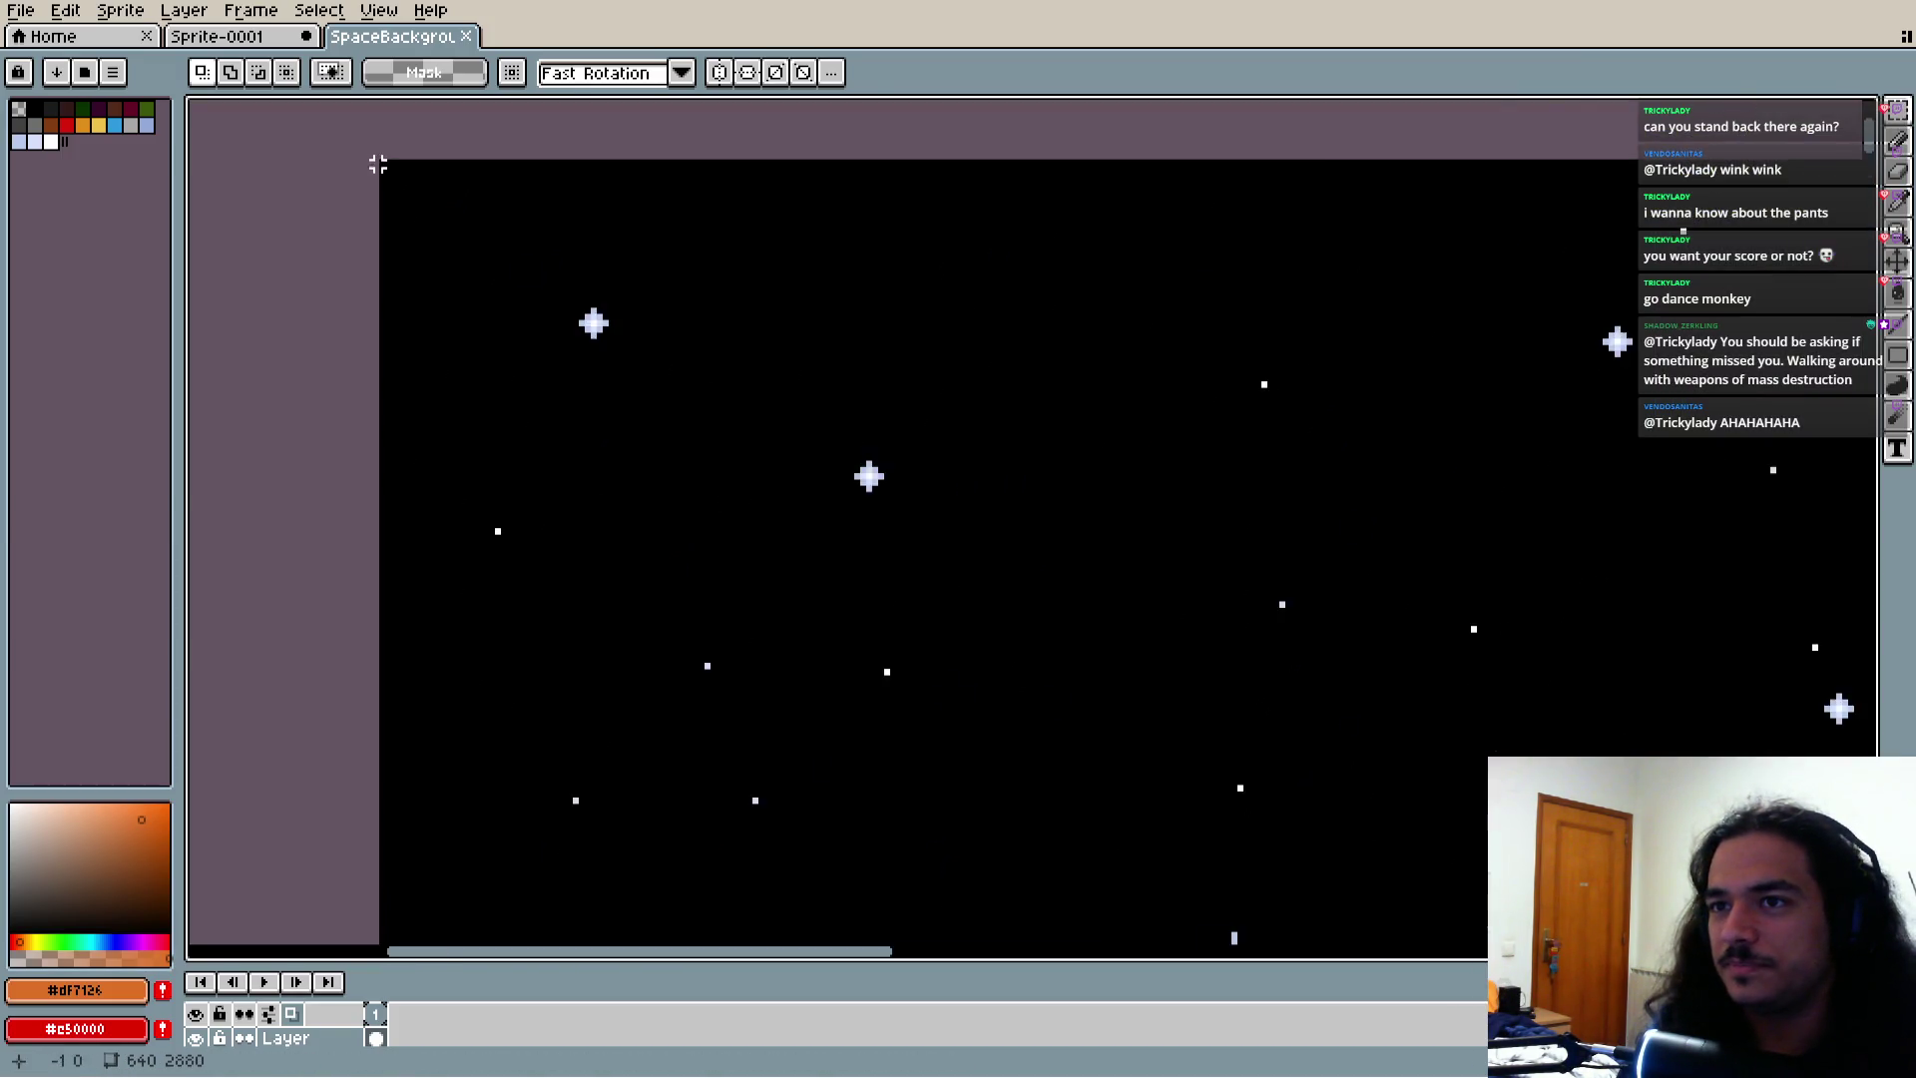
{"action": "mouse_move", "coordinate": [536, 233]}
{"action": "left_mouse_down"}
{"action": "mouse_move", "coordinate": [427, 179]}
{"action": "mouse_move", "coordinate": [709, 318]}
{"action": "mouse_move", "coordinate": [855, 419]}
{"action": "mouse_move", "coordinate": [1147, 530]}
{"action": "mouse_move", "coordinate": [1046, 398]}
{"action": "mouse_move", "coordinate": [1011, 394]}
{"action": "mouse_move", "coordinate": [1022, 367]}
{"action": "mouse_move", "coordinate": [1014, 428]}
{"action": "mouse_move", "coordinate": [1015, 386]}
{"action": "mouse_move", "coordinate": [1048, 409]}
{"action": "left_mouse_up"}
{"action": "scroll", "coordinate": [543, 237], "scroll_direction": "down", "scroll_amount": 6}
{"action": "scroll", "coordinate": [855, 419], "scroll_direction": "up", "scroll_amount": 5}
{"action": "scroll", "coordinate": [1019, 380], "scroll_direction": "up", "scroll_amount": 1}
{"action": "scroll", "coordinate": [1019, 380], "scroll_direction": "up", "scroll_amount": 1}
{"action": "scroll", "coordinate": [1067, 479], "scroll_direction": "down", "scroll_amount": 4}
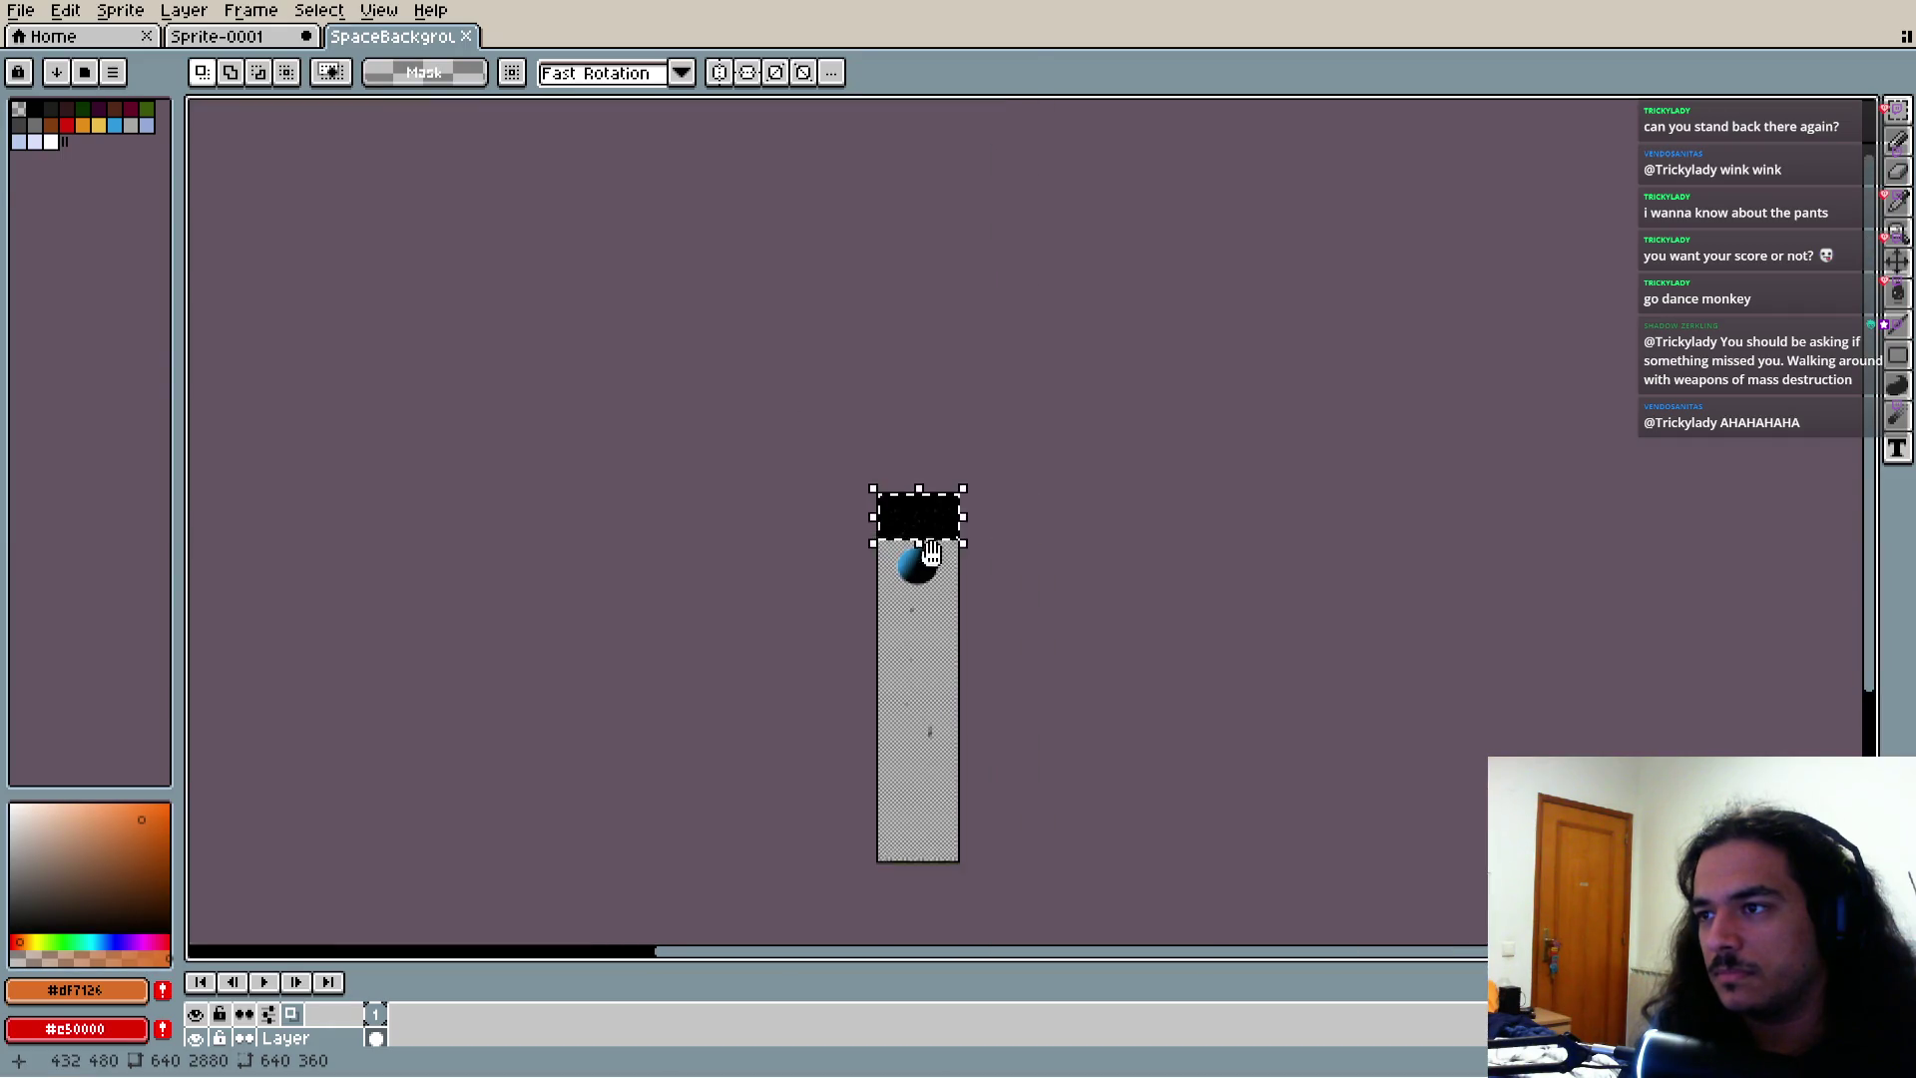
- Copy the starfield selection, paste it into Sprite-0001, then switch back to SpaceBackground
{"action": "key", "text": "ctrl+c"}
{"action": "key", "text": "ctrl+shift+Tab"}
{"action": "key", "text": "ctrl+v"}
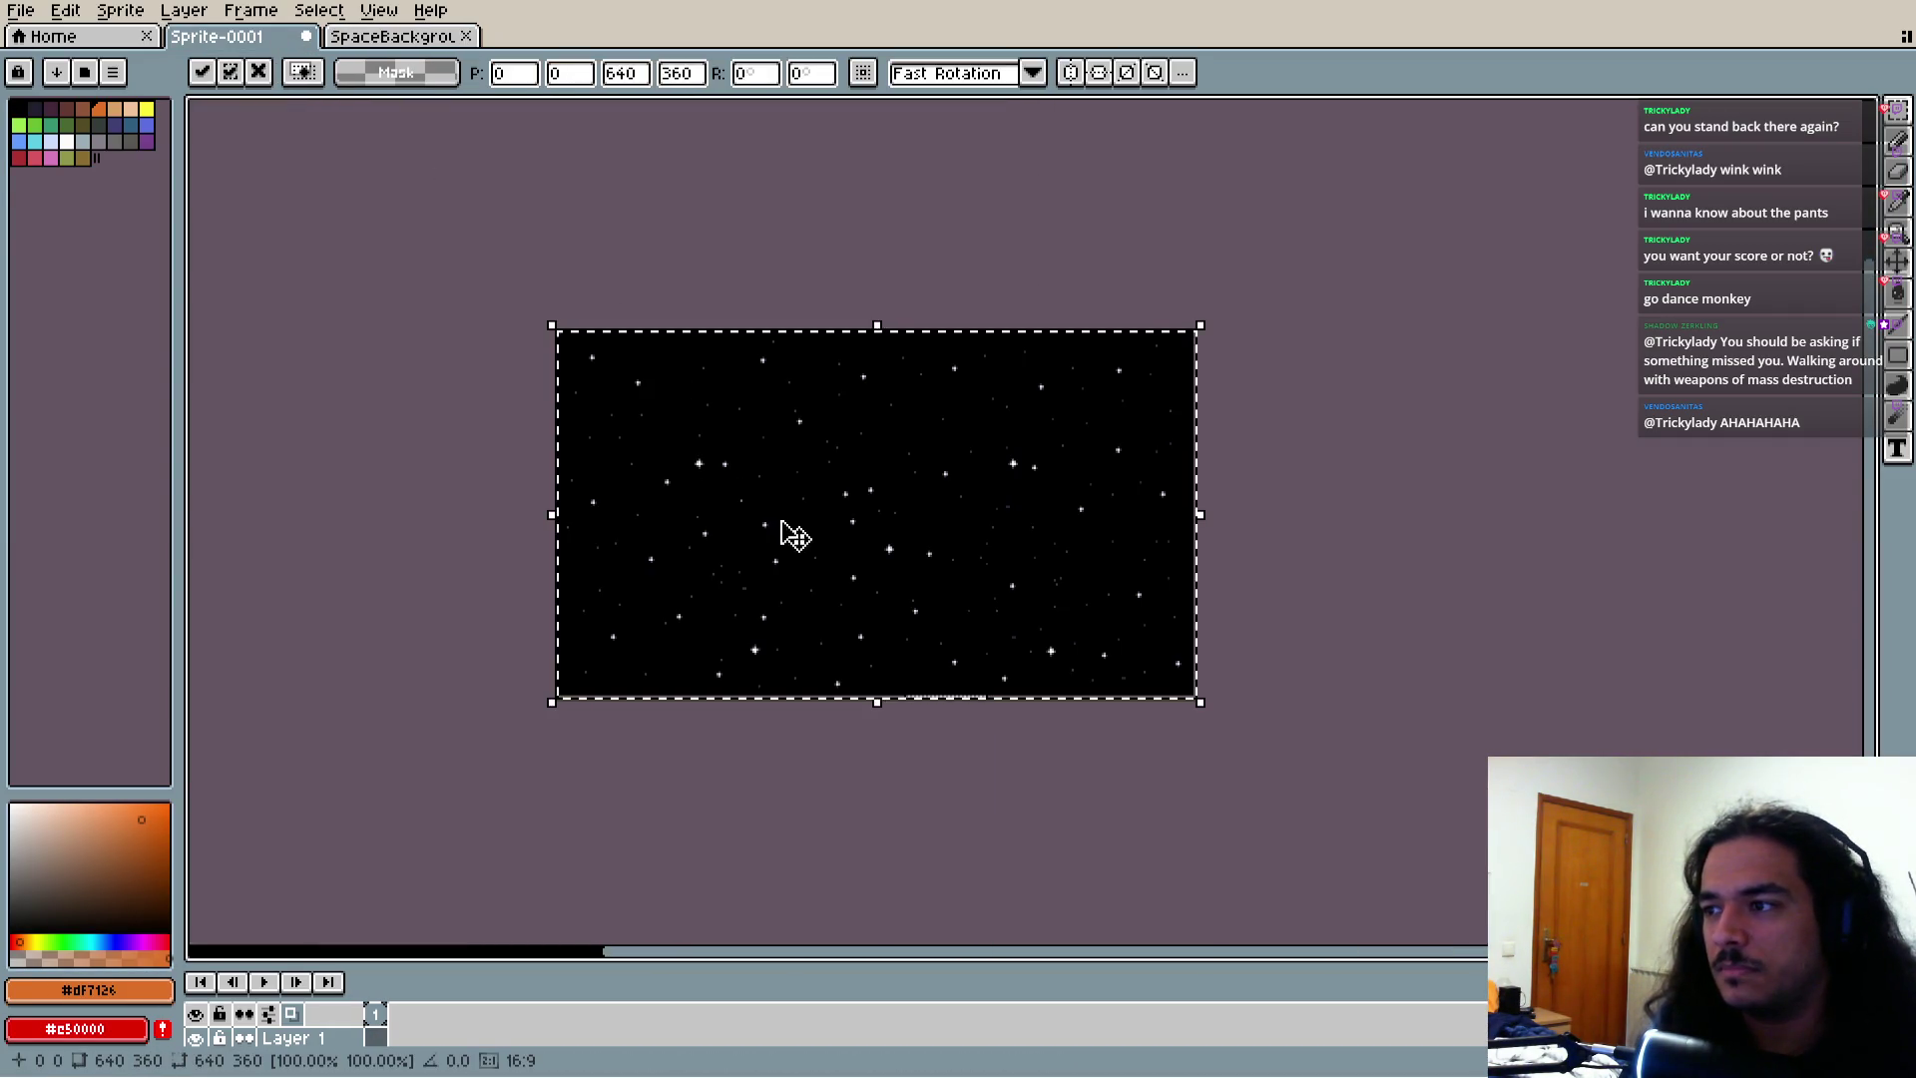
{"action": "scroll", "coordinate": [1201, 744], "scroll_direction": "up", "scroll_amount": 3}
{"action": "scroll", "coordinate": [479, 355], "scroll_direction": "down", "scroll_amount": 1}
{"action": "mouse_move", "coordinate": [480, 355]}
{"action": "left_mouse_down"}
{"action": "mouse_move", "coordinate": [1104, 432]}
{"action": "mouse_move", "coordinate": [844, 501]}
{"action": "mouse_move", "coordinate": [1456, 684]}
{"action": "mouse_move", "coordinate": [947, 627]}
{"action": "left_mouse_up"}
{"action": "scroll", "coordinate": [1304, 706], "scroll_direction": "down", "scroll_amount": 5}
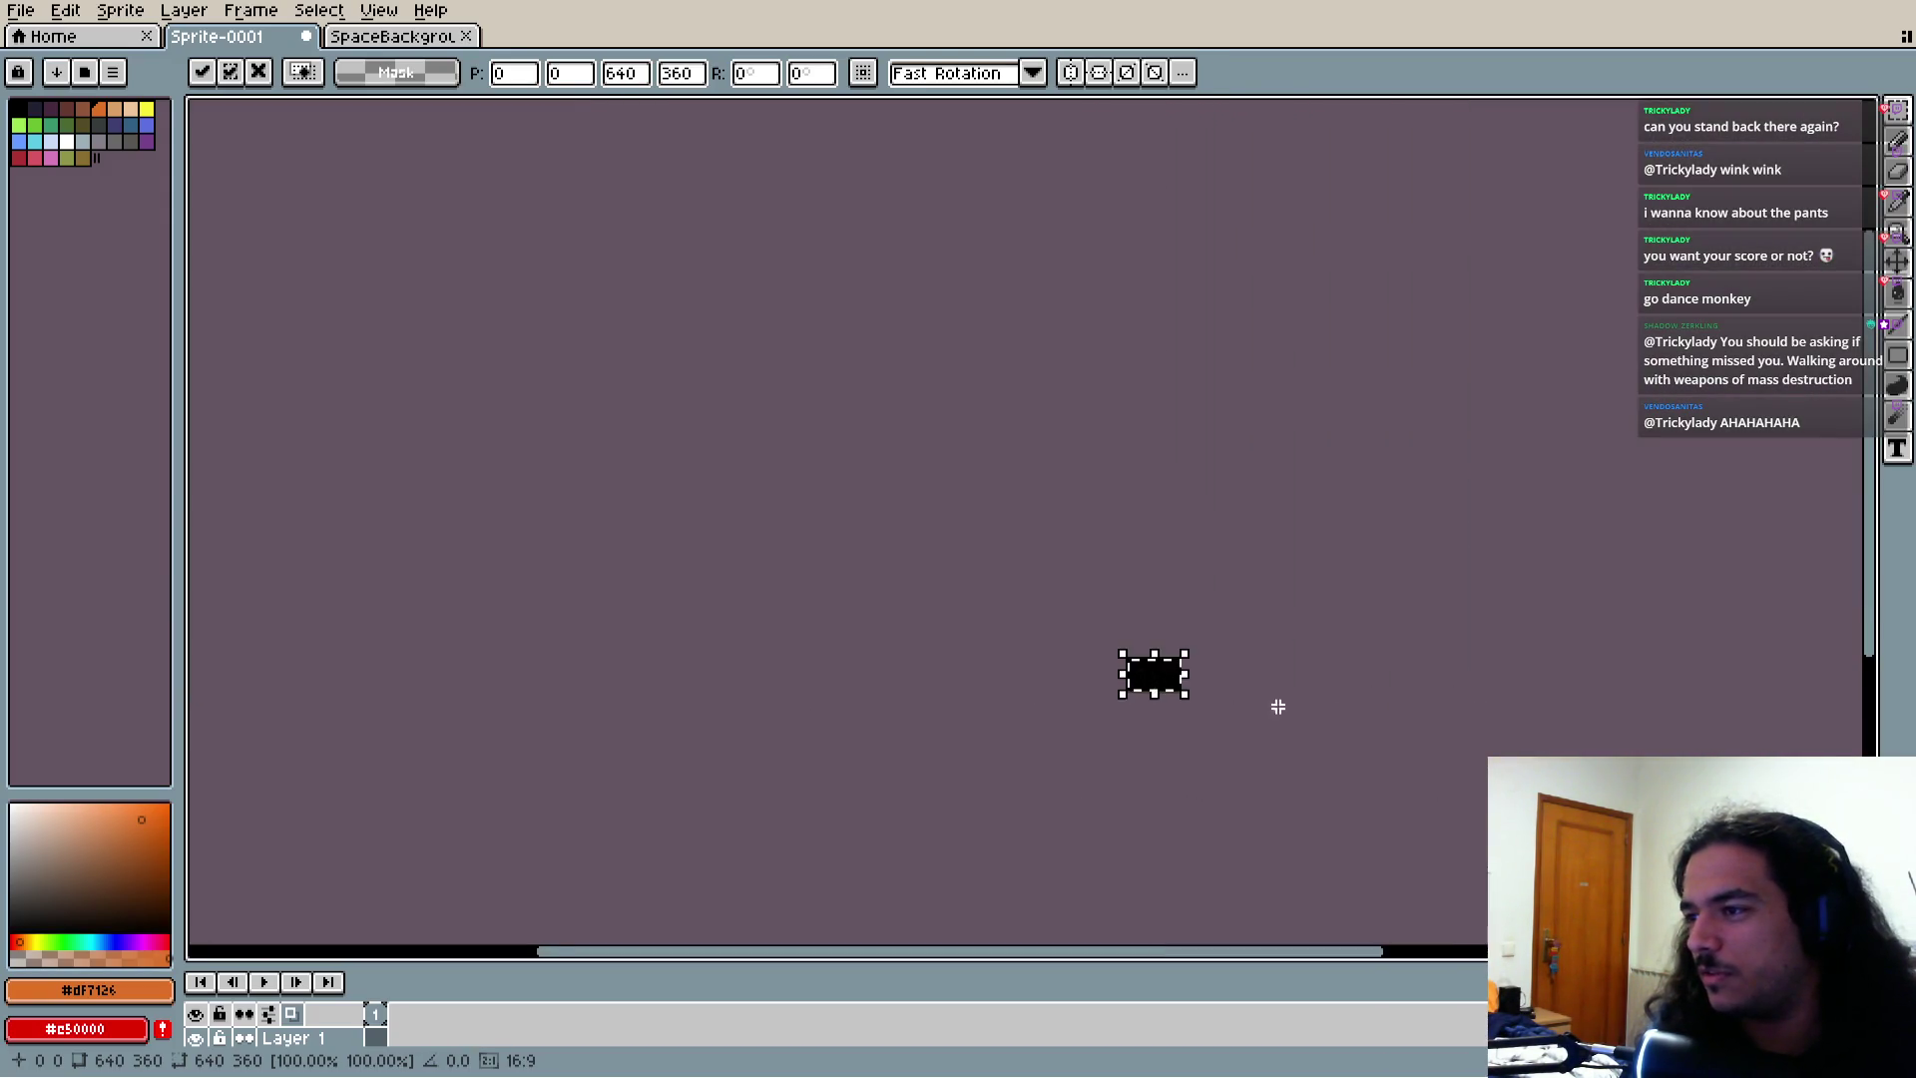
{"action": "scroll", "coordinate": [984, 556], "scroll_direction": "up", "scroll_amount": 3}
{"action": "left_click_drag", "start_coordinate": [984, 556], "coordinate": [961, 631]}
{"action": "scroll", "coordinate": [960, 630], "scroll_direction": "down", "scroll_amount": 2}
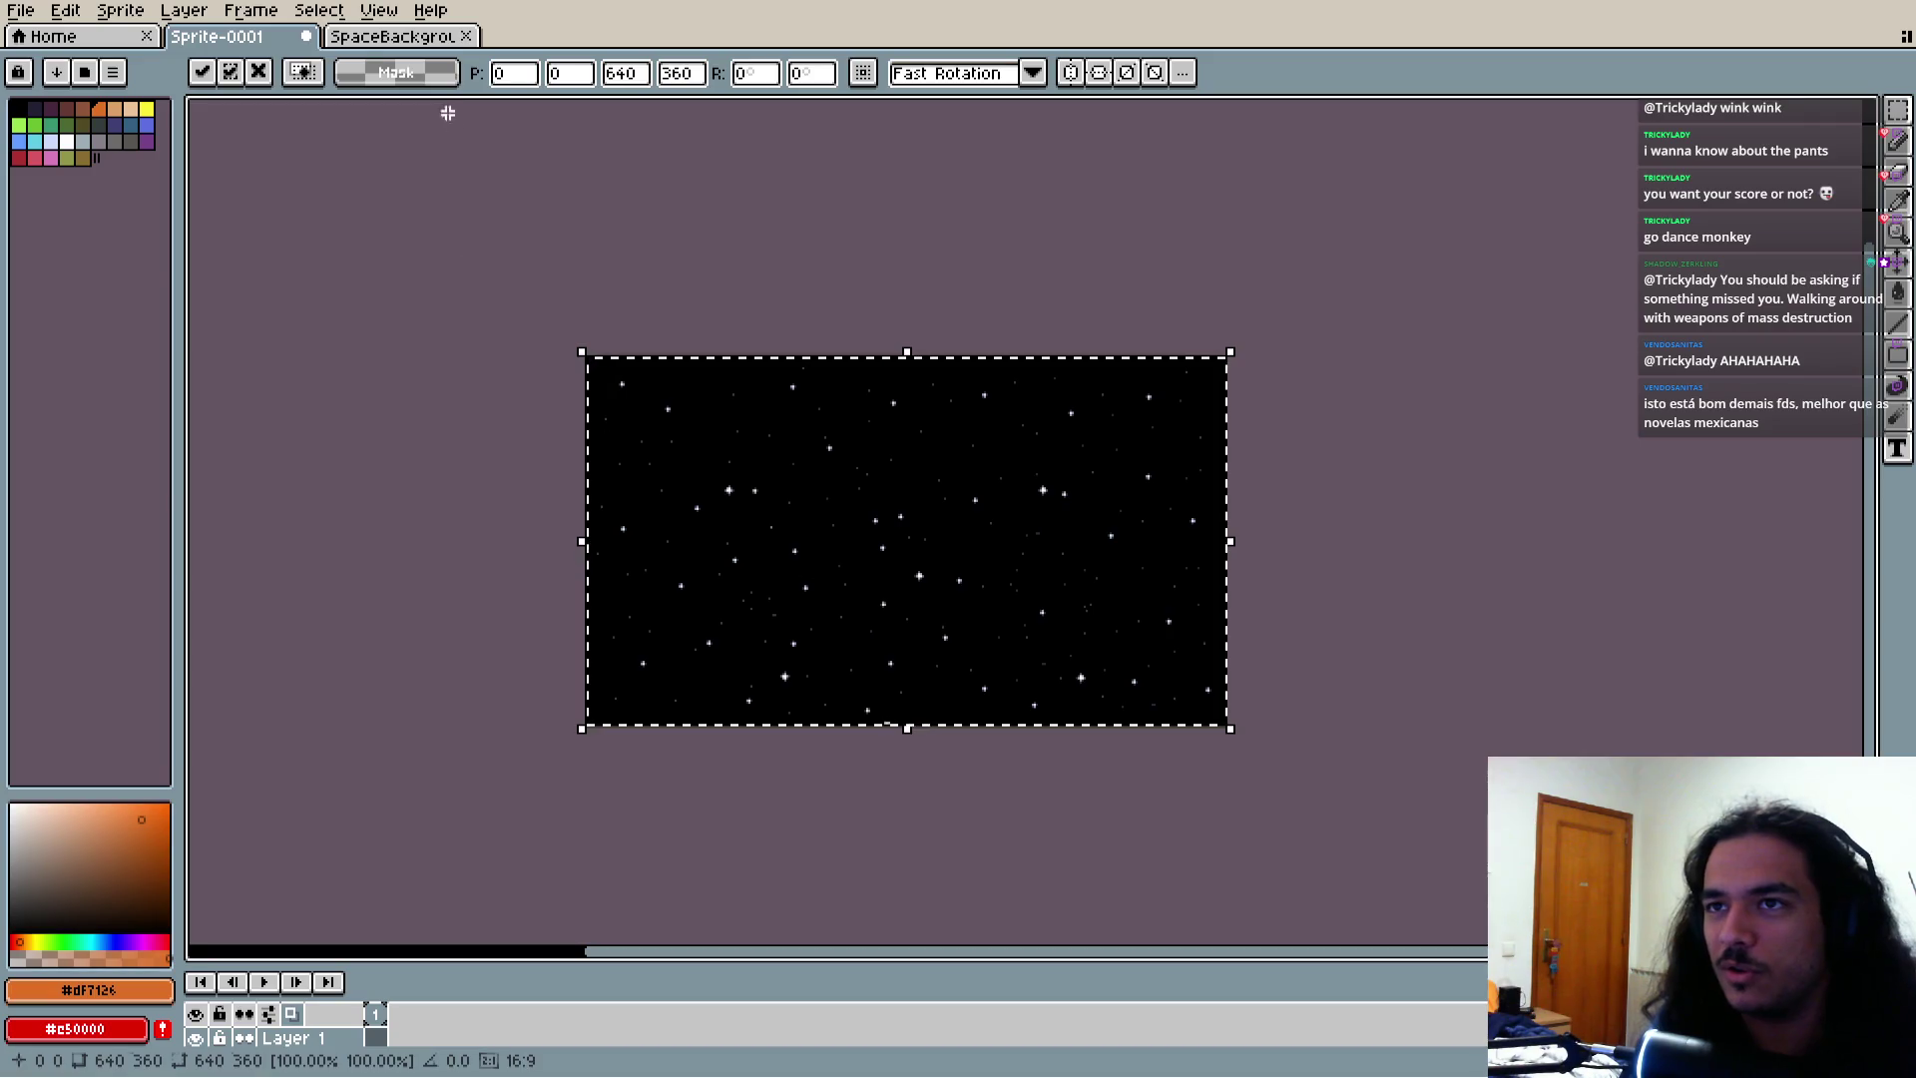
{"action": "left_click", "coordinate": [394, 36]}
{"action": "scroll", "coordinate": [994, 542], "scroll_direction": "up", "scroll_amount": 4}
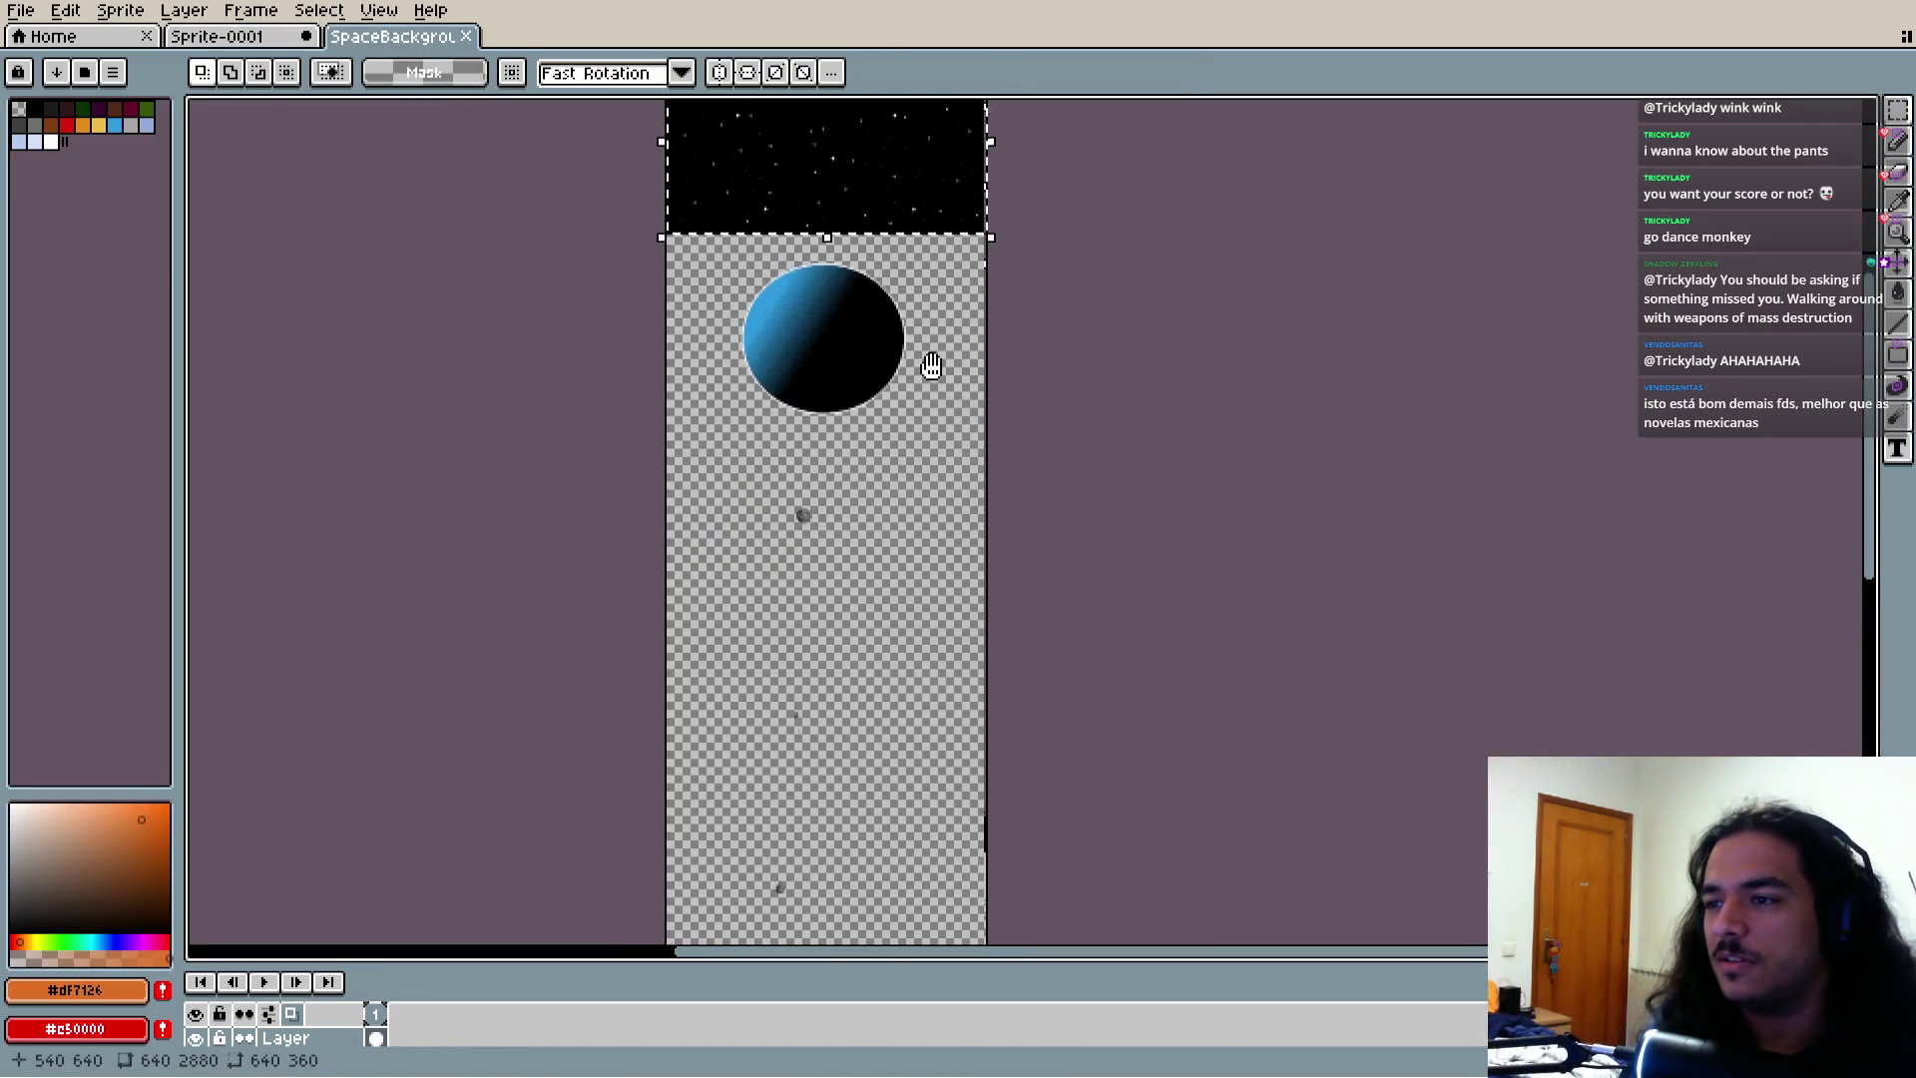
- Look over the starfield in Sprite-0001, then return to the SpaceBackground sprite
{"action": "scroll", "coordinate": [883, 502], "scroll_direction": "down", "scroll_amount": 2}
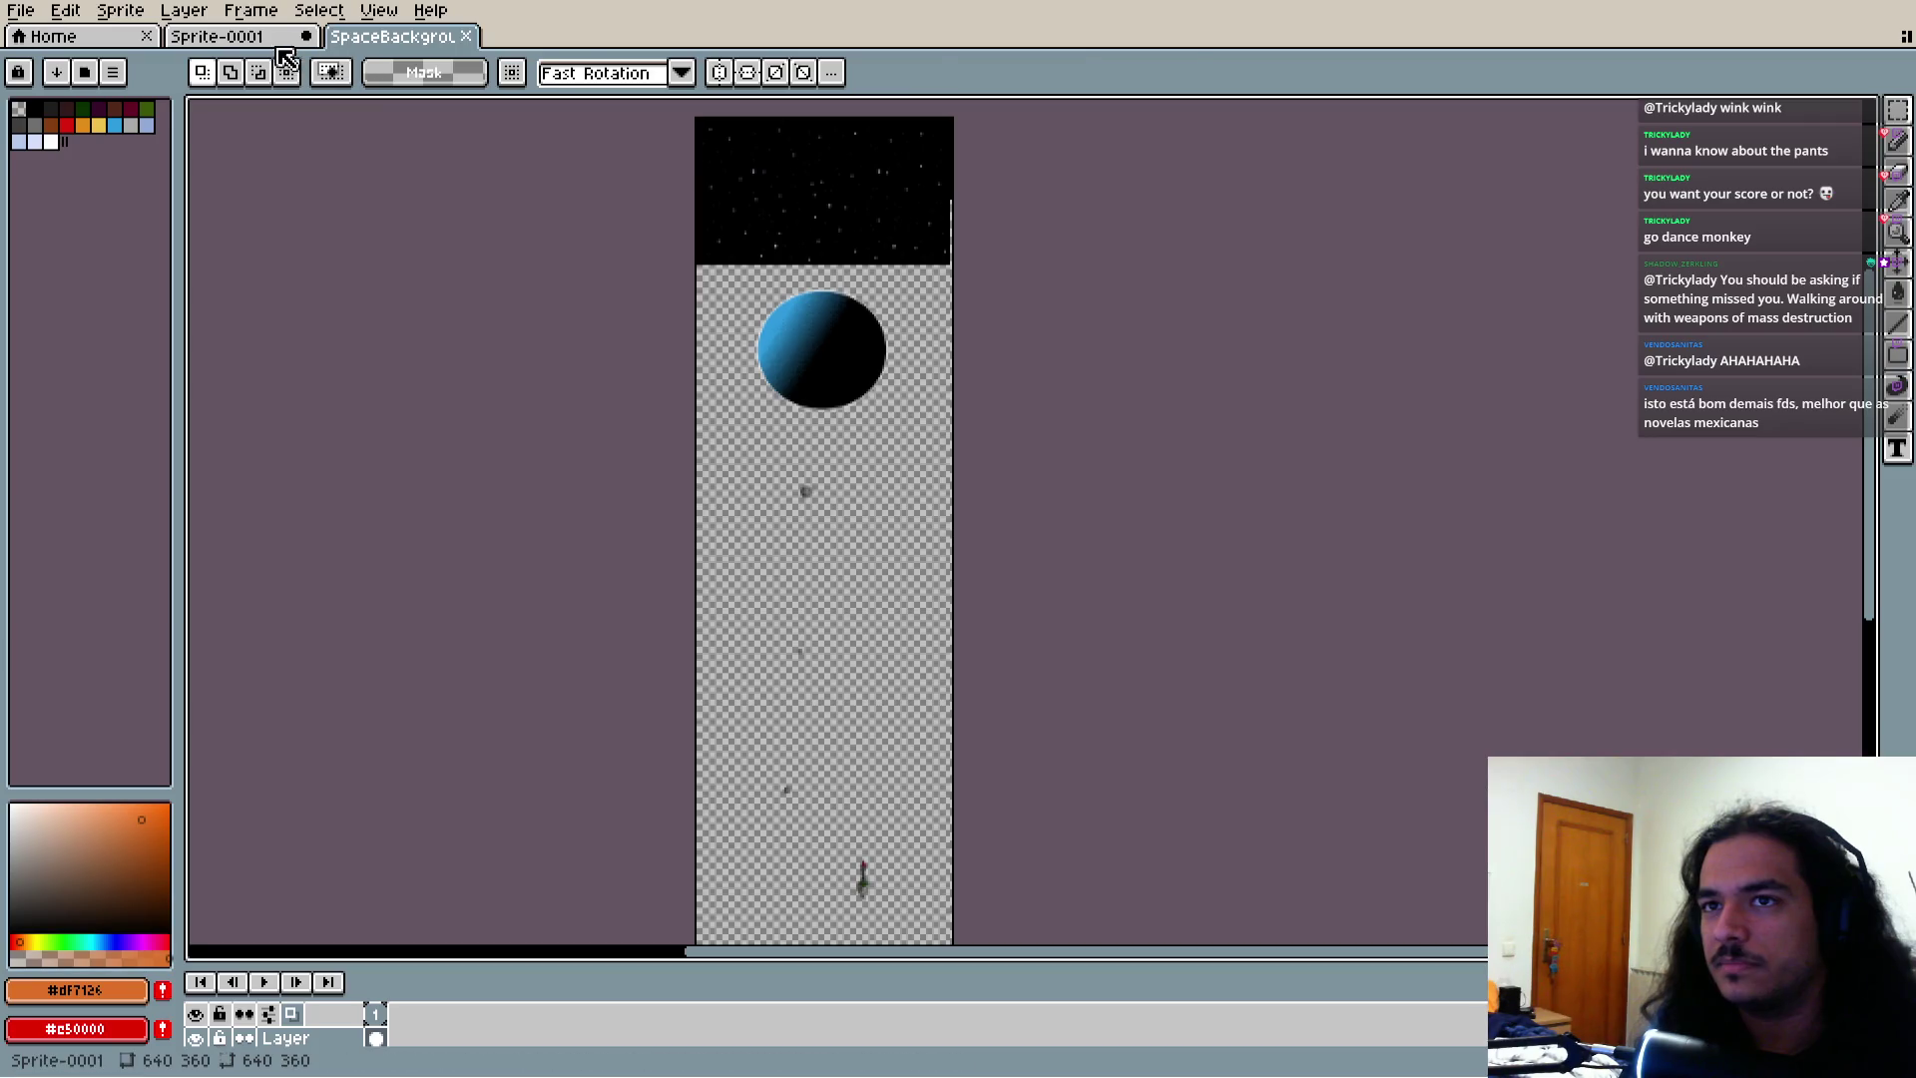
{"action": "left_click", "coordinate": [282, 38]}
{"action": "scroll", "coordinate": [1576, 580], "scroll_direction": "down", "scroll_amount": 2}
{"action": "mouse_move", "coordinate": [1583, 577]}
{"action": "left_mouse_down"}
{"action": "mouse_move", "coordinate": [1407, 535]}
{"action": "mouse_move", "coordinate": [1529, 559]}
{"action": "mouse_move", "coordinate": [1556, 544]}
{"action": "left_mouse_up"}
{"action": "scroll", "coordinate": [1407, 535], "scroll_direction": "up", "scroll_amount": 2}
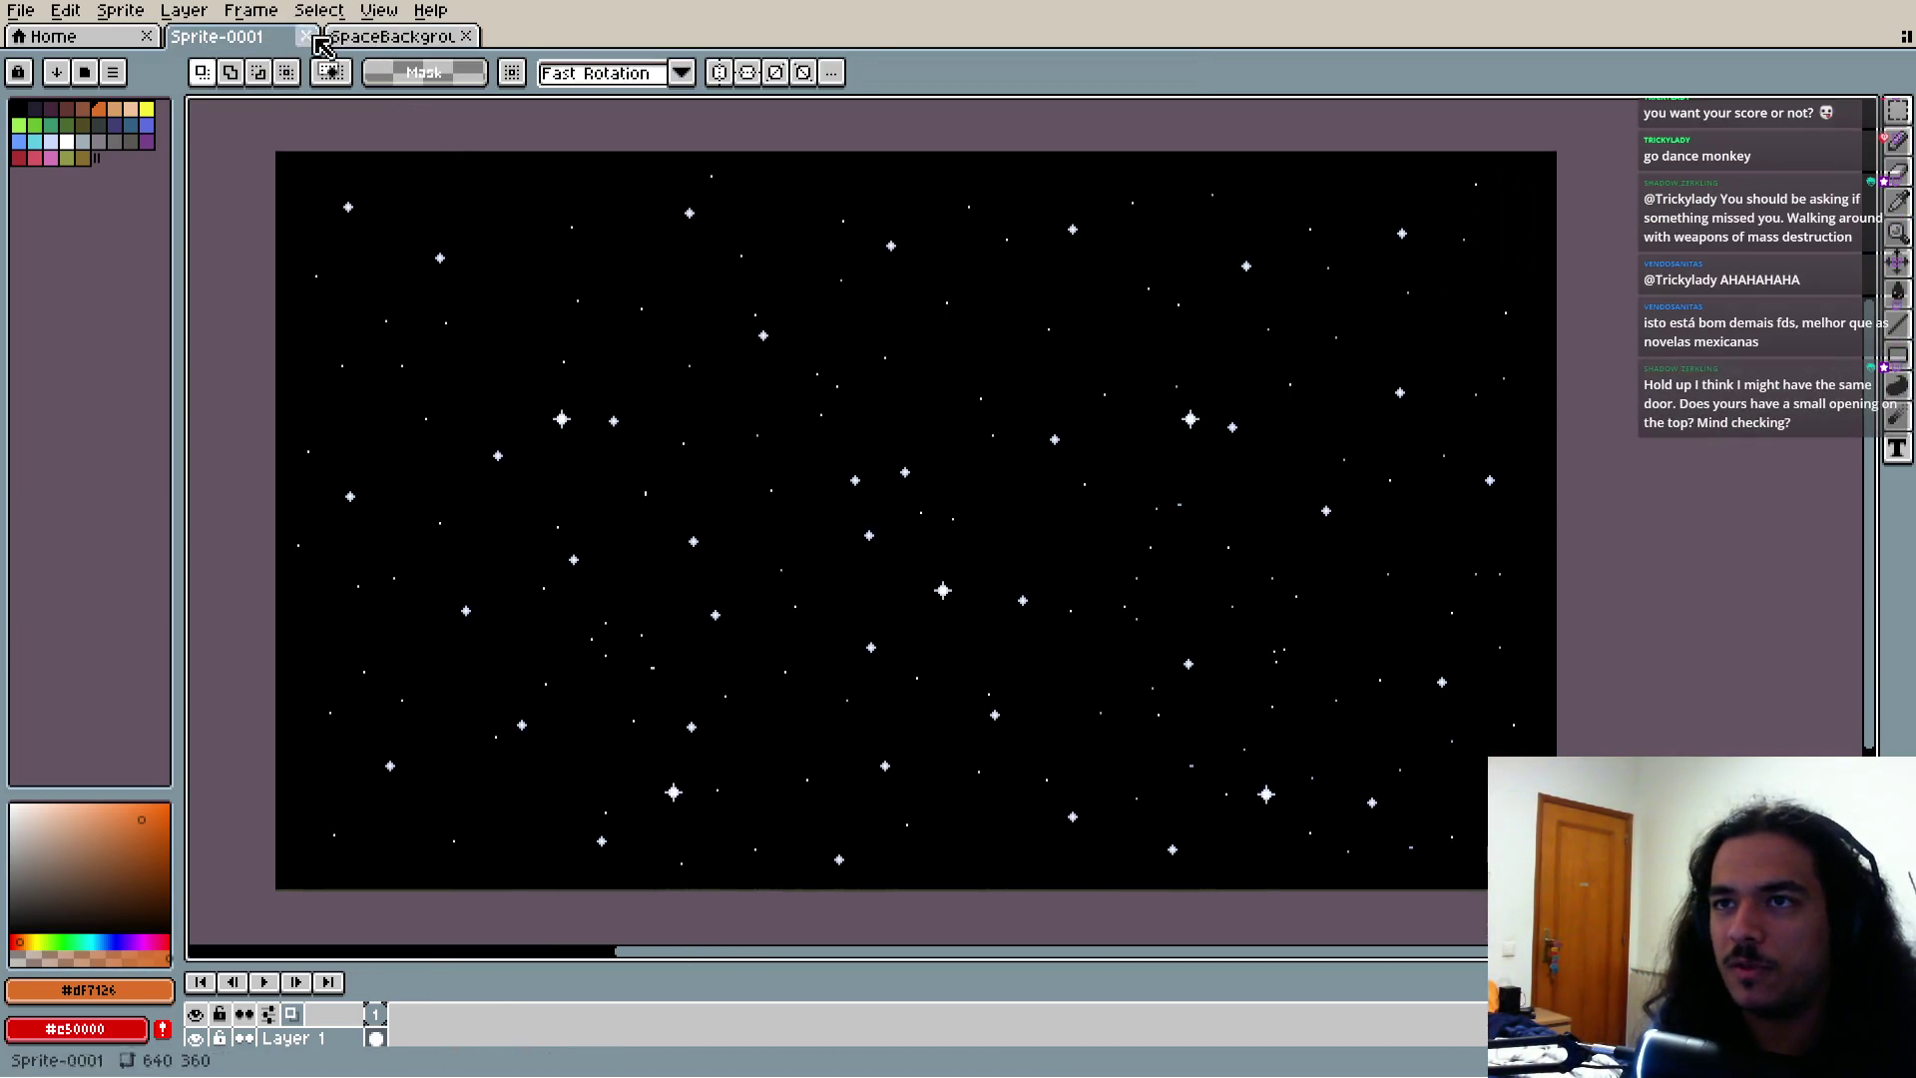
{"action": "left_click", "coordinate": [394, 36]}
{"action": "scroll", "coordinate": [762, 350], "scroll_direction": "up", "scroll_amount": 3}
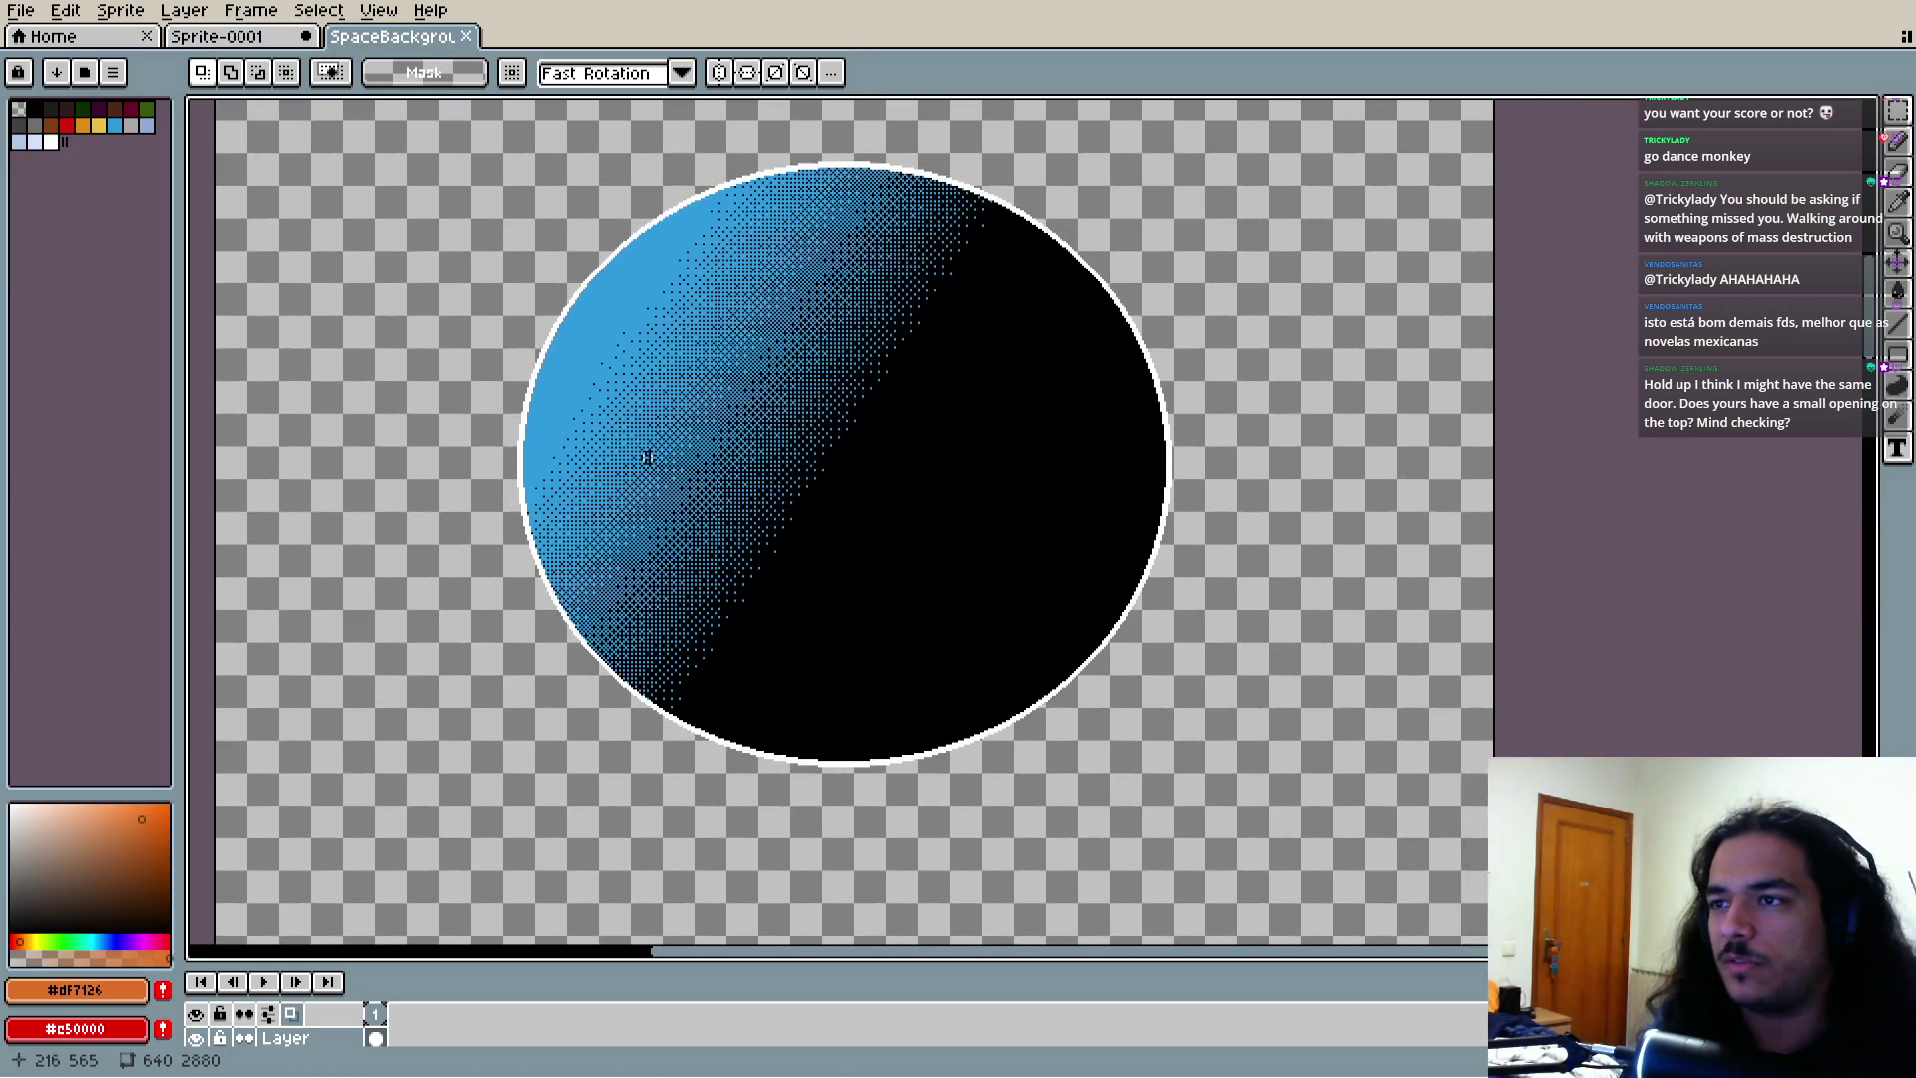
{"action": "scroll", "coordinate": [655, 458], "scroll_direction": "down", "scroll_amount": 1}
- Select the blue planet, paste it into Sprite-0001 and drop it at the lower right
{"action": "mouse_move", "coordinate": [439, 240]}
{"action": "left_mouse_down"}
{"action": "mouse_move", "coordinate": [877, 513]}
{"action": "mouse_move", "coordinate": [984, 614]}
{"action": "left_mouse_up"}
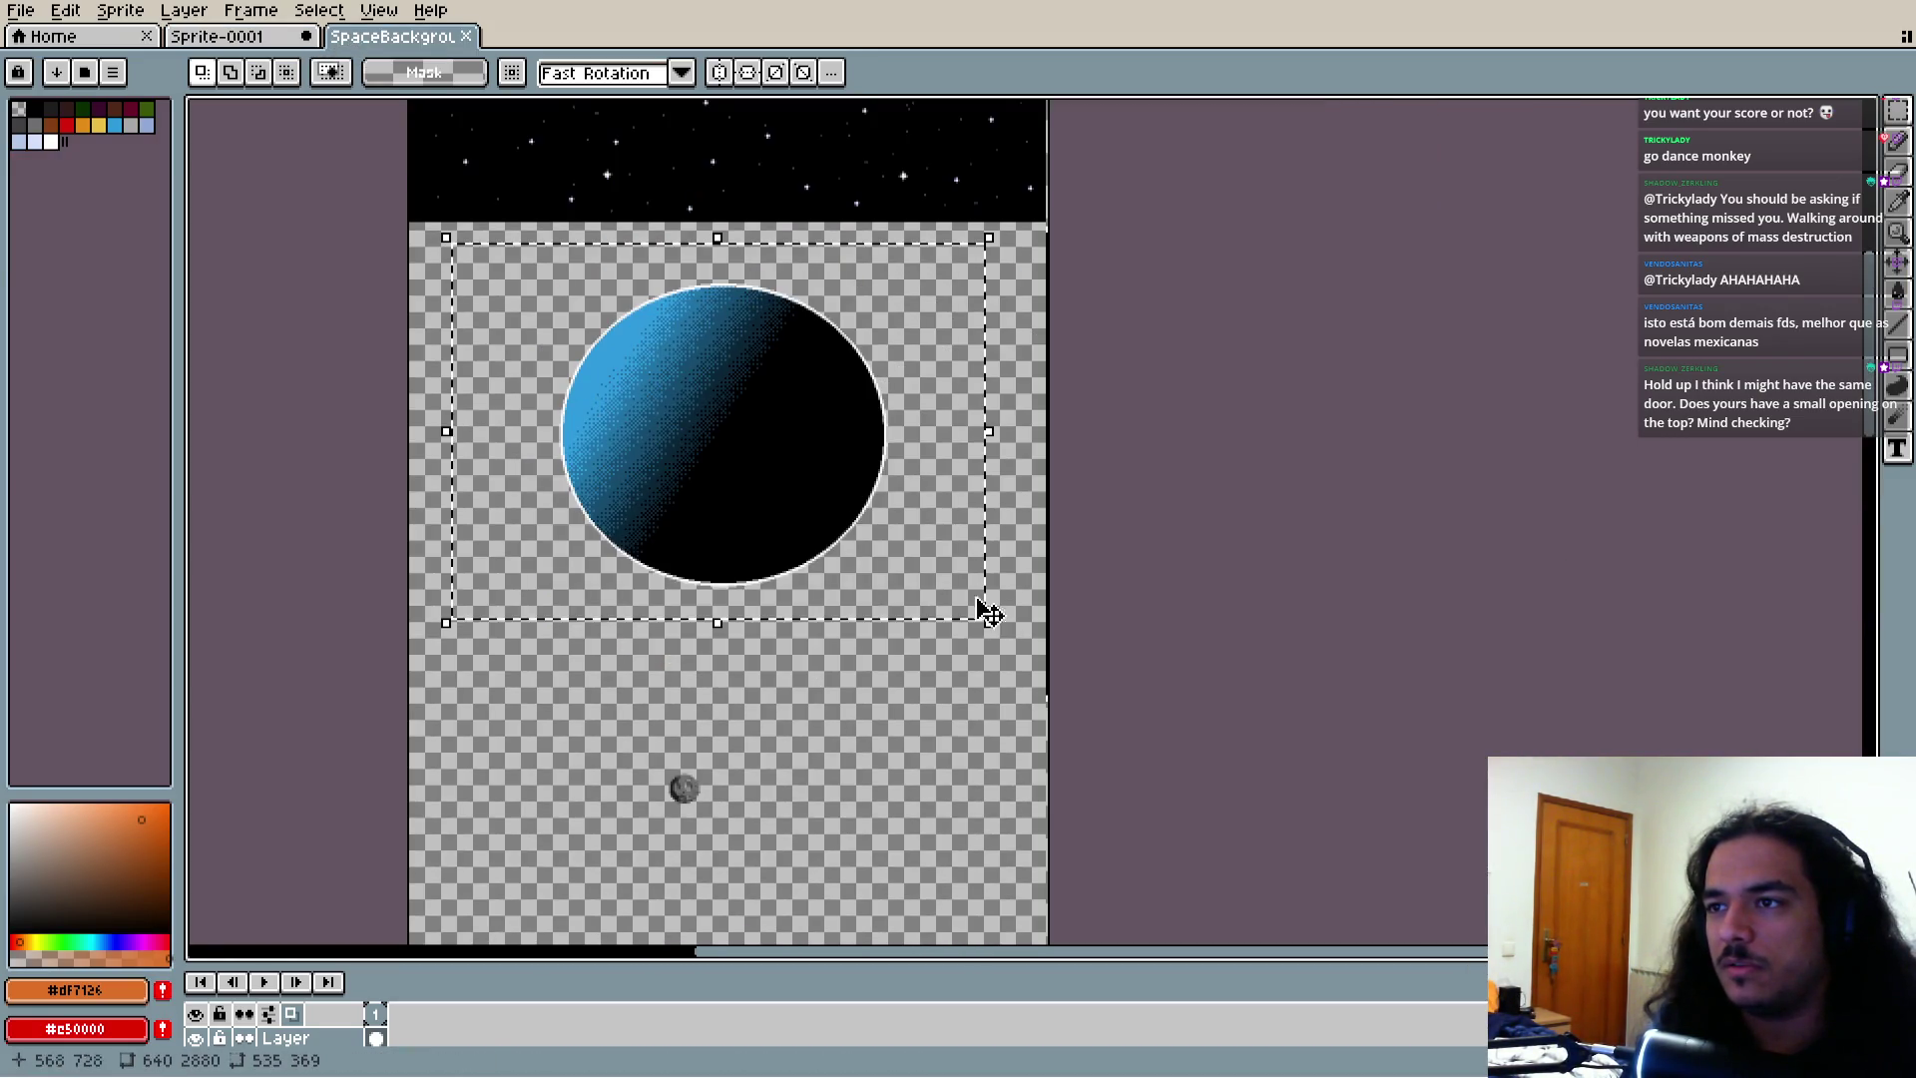
{"action": "key", "text": "ctrl+shift+Tab"}
{"action": "key", "text": "ctrl+v"}
{"action": "mouse_move", "coordinate": [858, 514]}
{"action": "left_mouse_down"}
{"action": "mouse_move", "coordinate": [1027, 543]}
{"action": "mouse_move", "coordinate": [1176, 654]}
{"action": "mouse_move", "coordinate": [1127, 591]}
{"action": "left_mouse_up"}
{"action": "left_click", "coordinate": [1616, 633]}
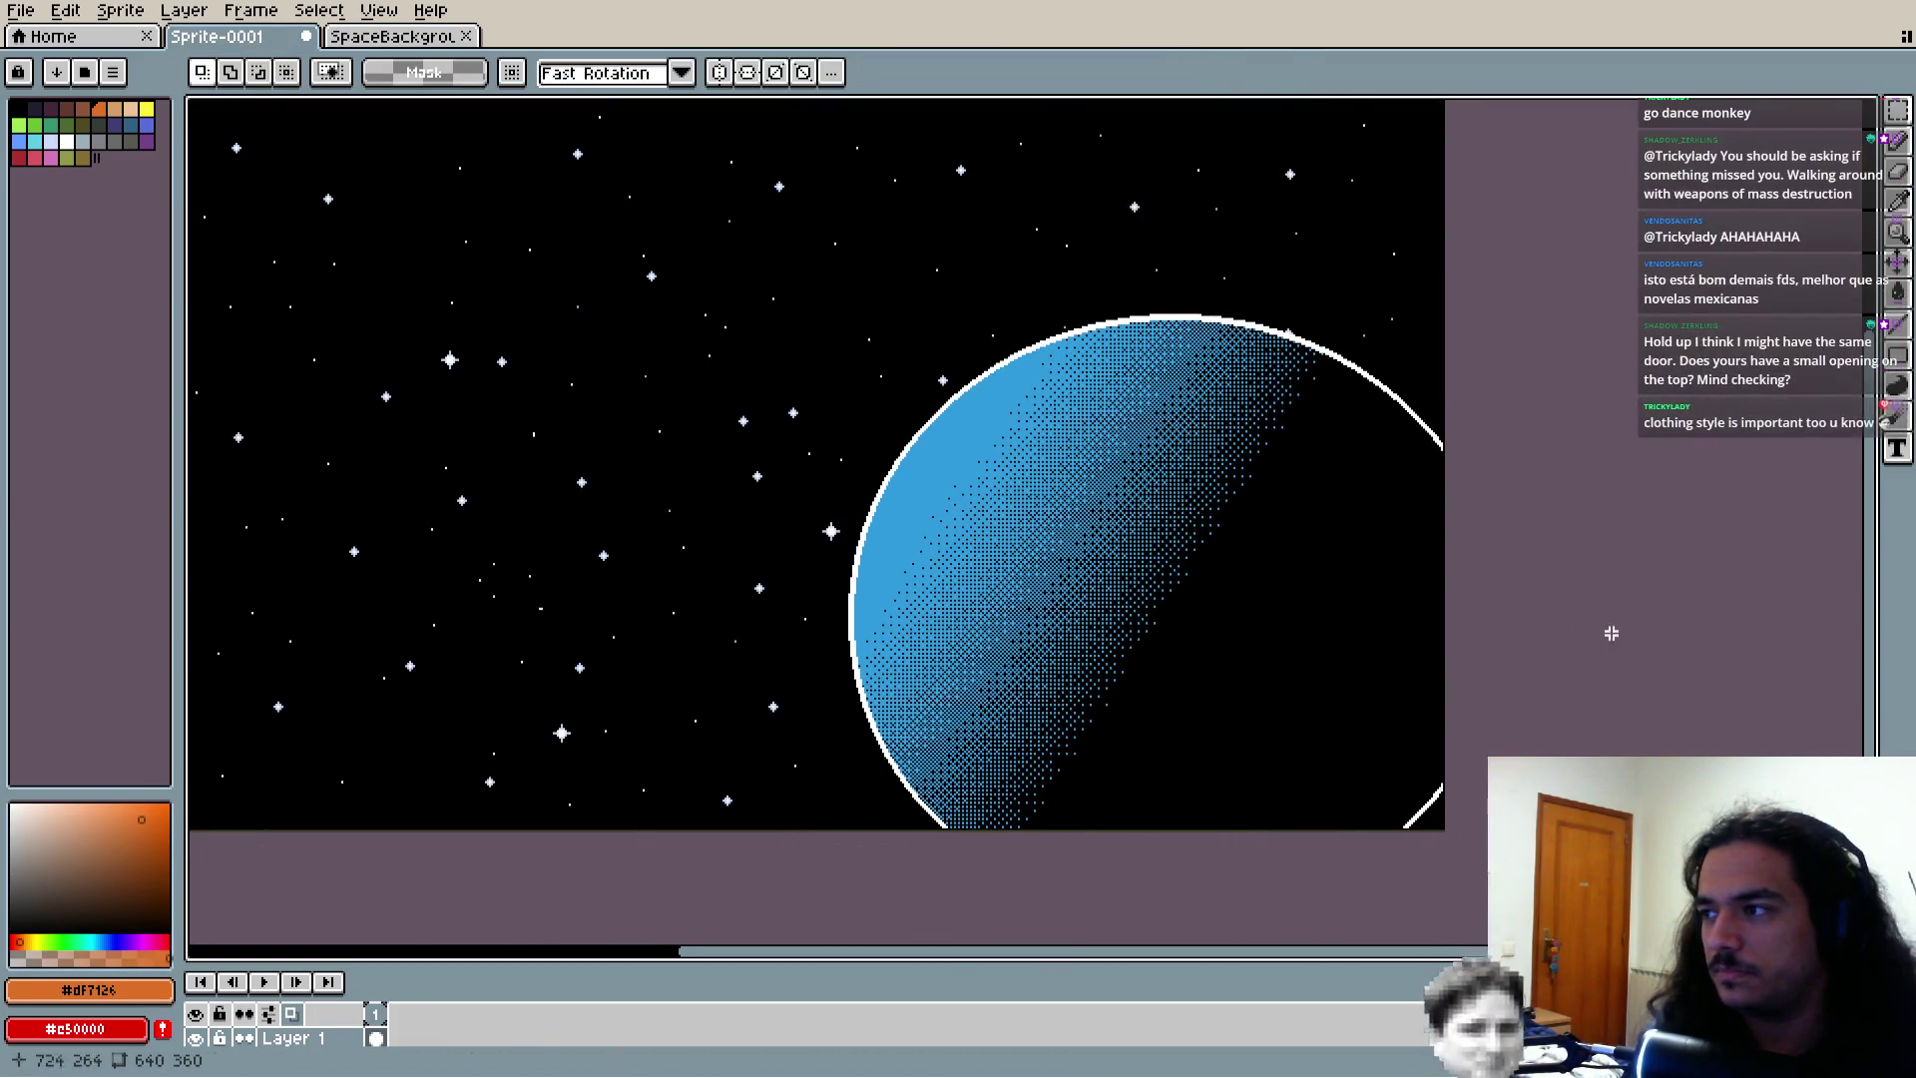
{"action": "scroll", "coordinate": [1351, 612], "scroll_direction": "down", "scroll_amount": 3}
{"action": "scroll", "coordinate": [1164, 600], "scroll_direction": "up", "scroll_amount": 2}
{"action": "scroll", "coordinate": [1165, 600], "scroll_direction": "up", "scroll_amount": 1}
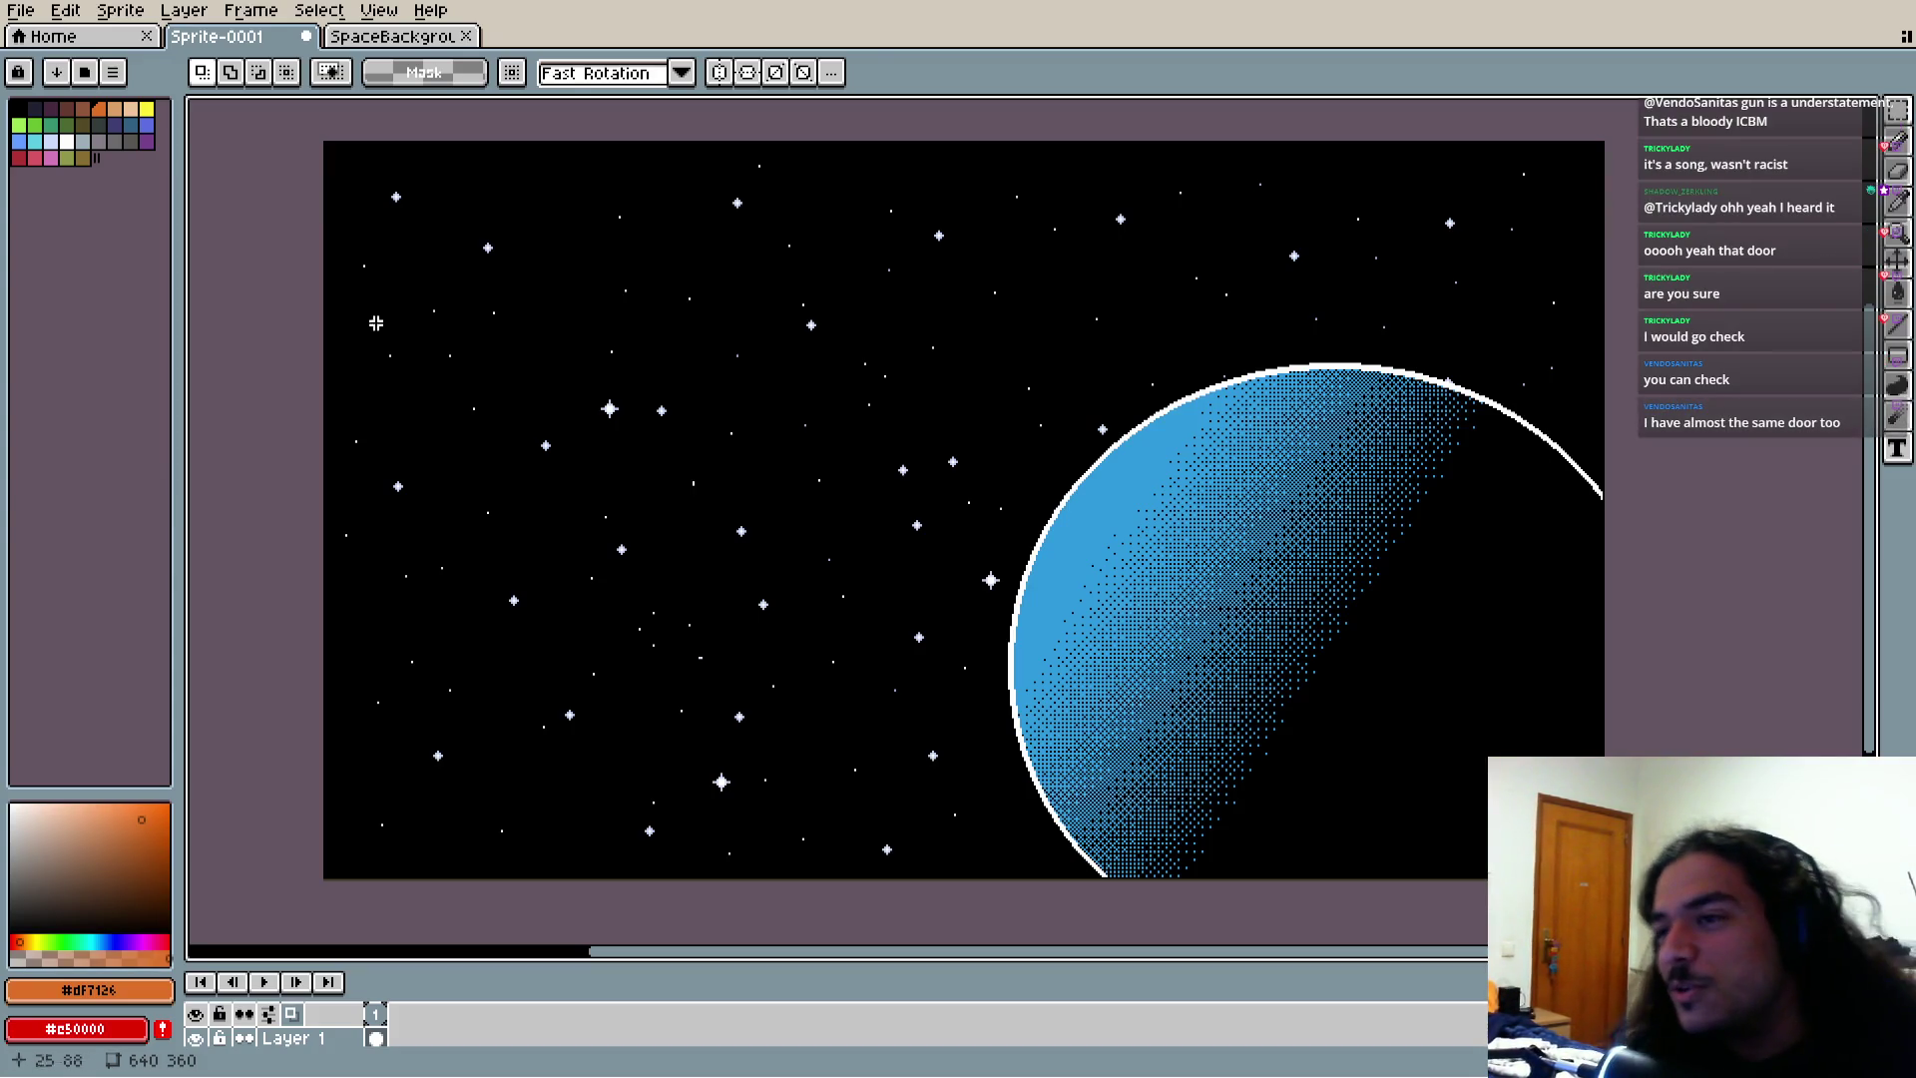
{"action": "scroll", "coordinate": [948, 434], "scroll_direction": "down", "scroll_amount": 2}
- Shift the view of the starfield and planet up and to the left
{"action": "scroll", "coordinate": [948, 435], "scroll_direction": "up", "scroll_amount": 2}
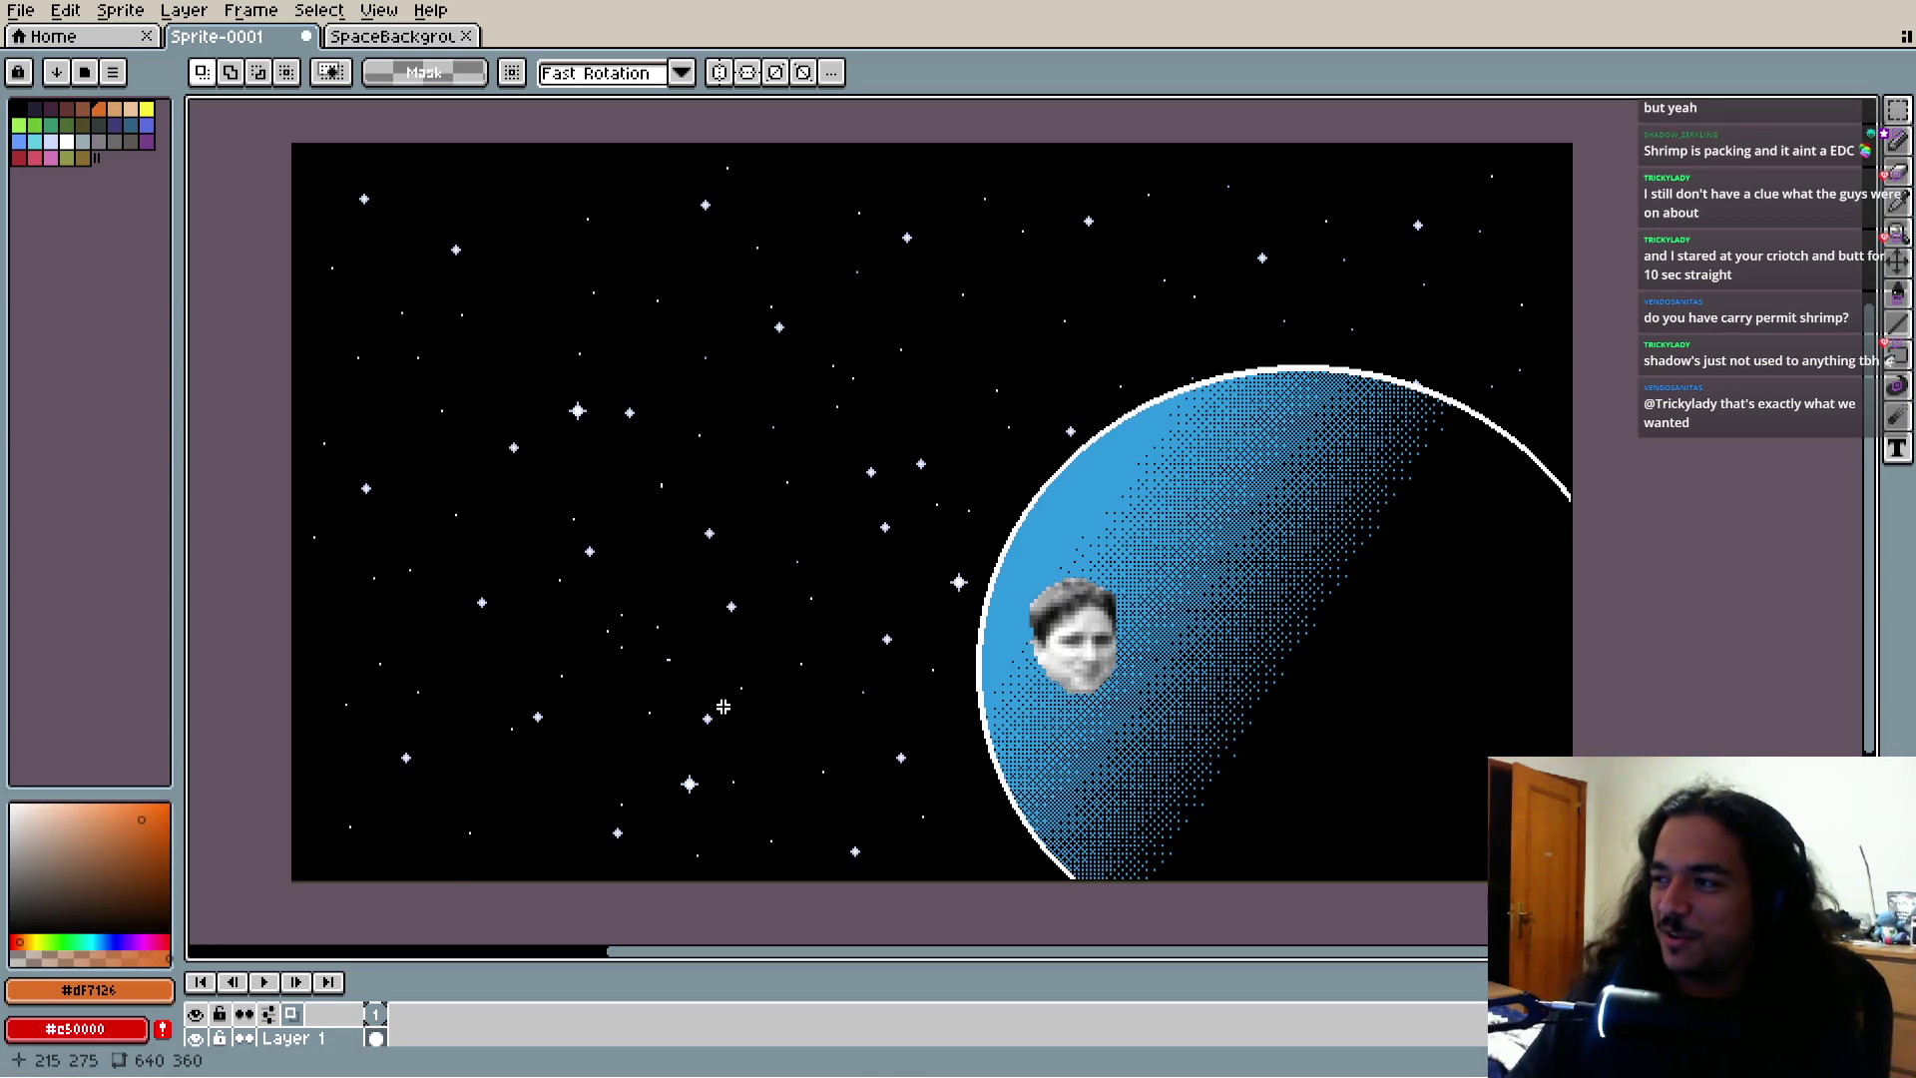
{"action": "mouse_move", "coordinate": [778, 502]}
{"action": "left_mouse_down"}
{"action": "mouse_move", "coordinate": [752, 513]}
{"action": "mouse_move", "coordinate": [776, 464]}
{"action": "left_mouse_up"}
- Enlarge the timeline area and switch to the pencil with cyan from the palette
{"action": "mouse_move", "coordinate": [515, 961]}
{"action": "left_mouse_down"}
{"action": "mouse_move", "coordinate": [538, 860]}
{"action": "mouse_move", "coordinate": [538, 934]}
{"action": "left_mouse_up"}
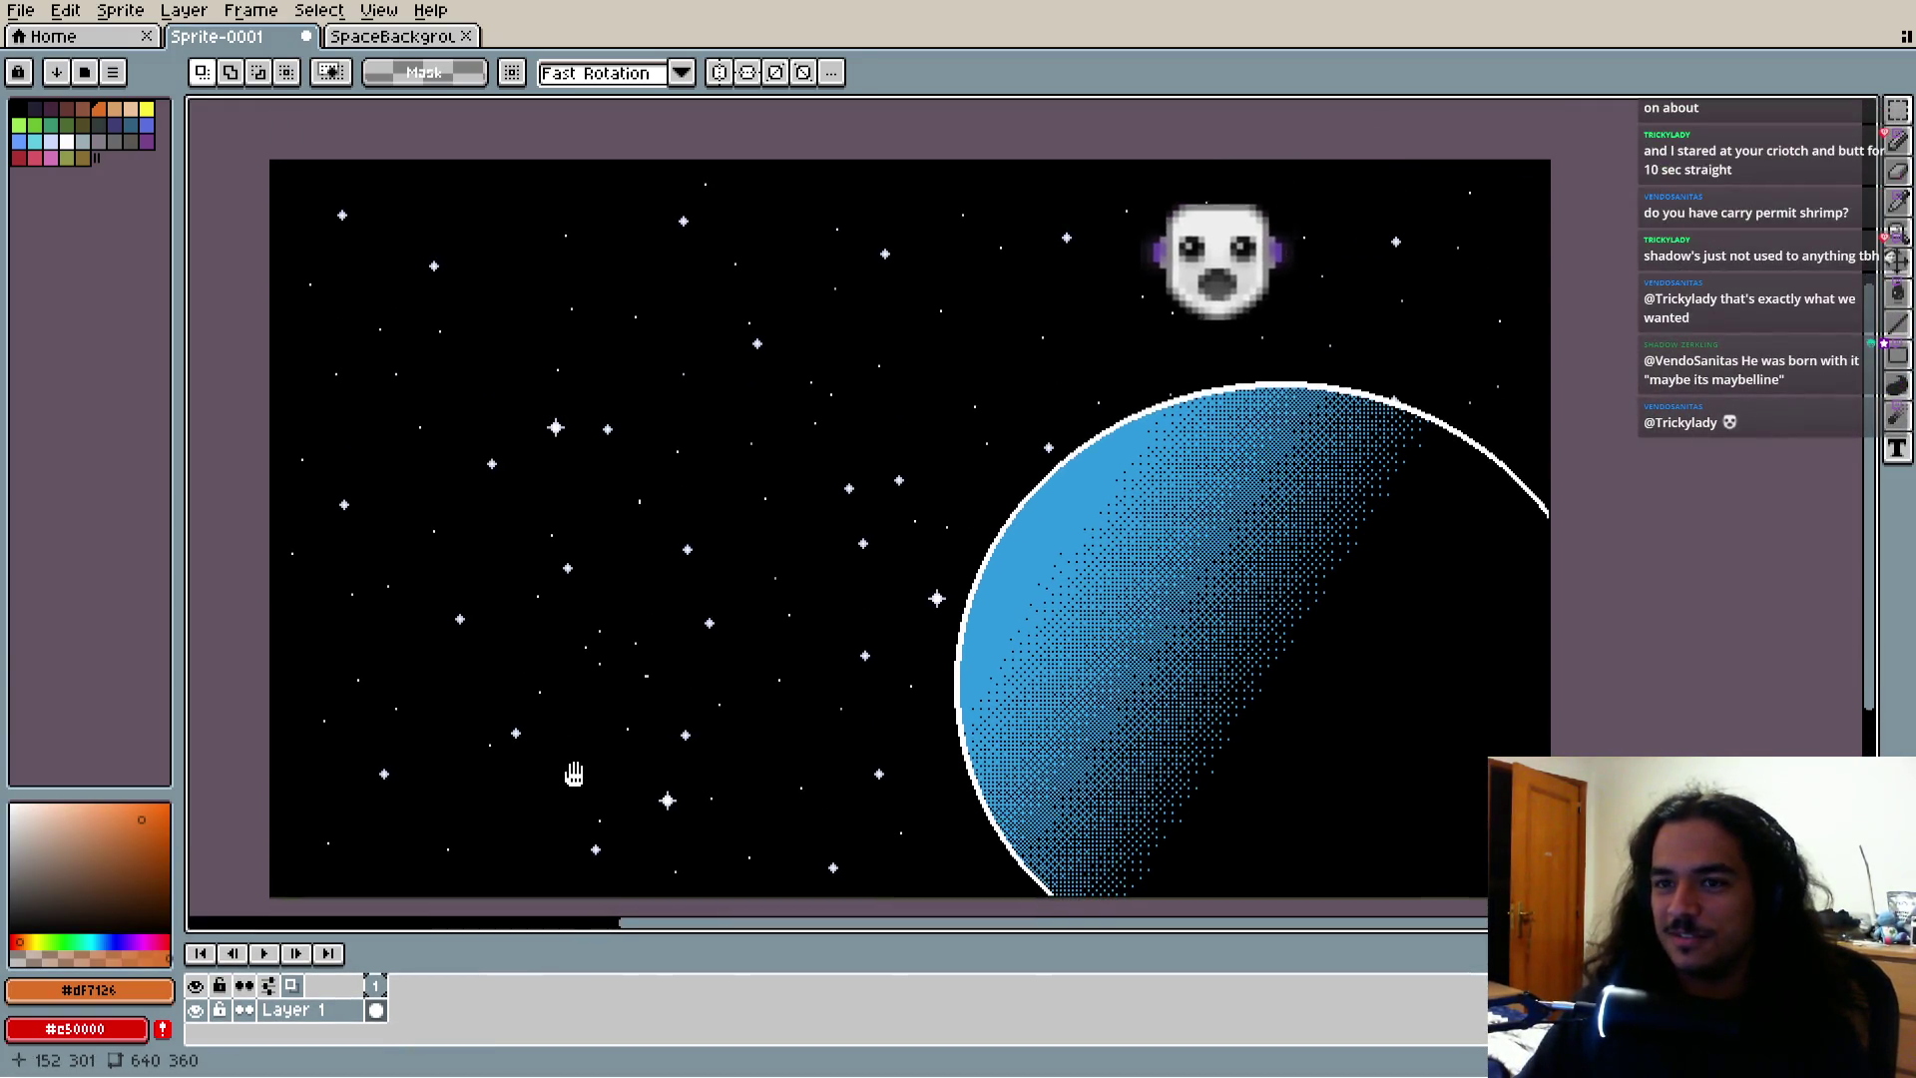
{"action": "mouse_move", "coordinate": [412, 693]}
{"action": "left_mouse_down"}
{"action": "mouse_move", "coordinate": [521, 661]}
{"action": "mouse_move", "coordinate": [661, 656]}
{"action": "left_mouse_up"}
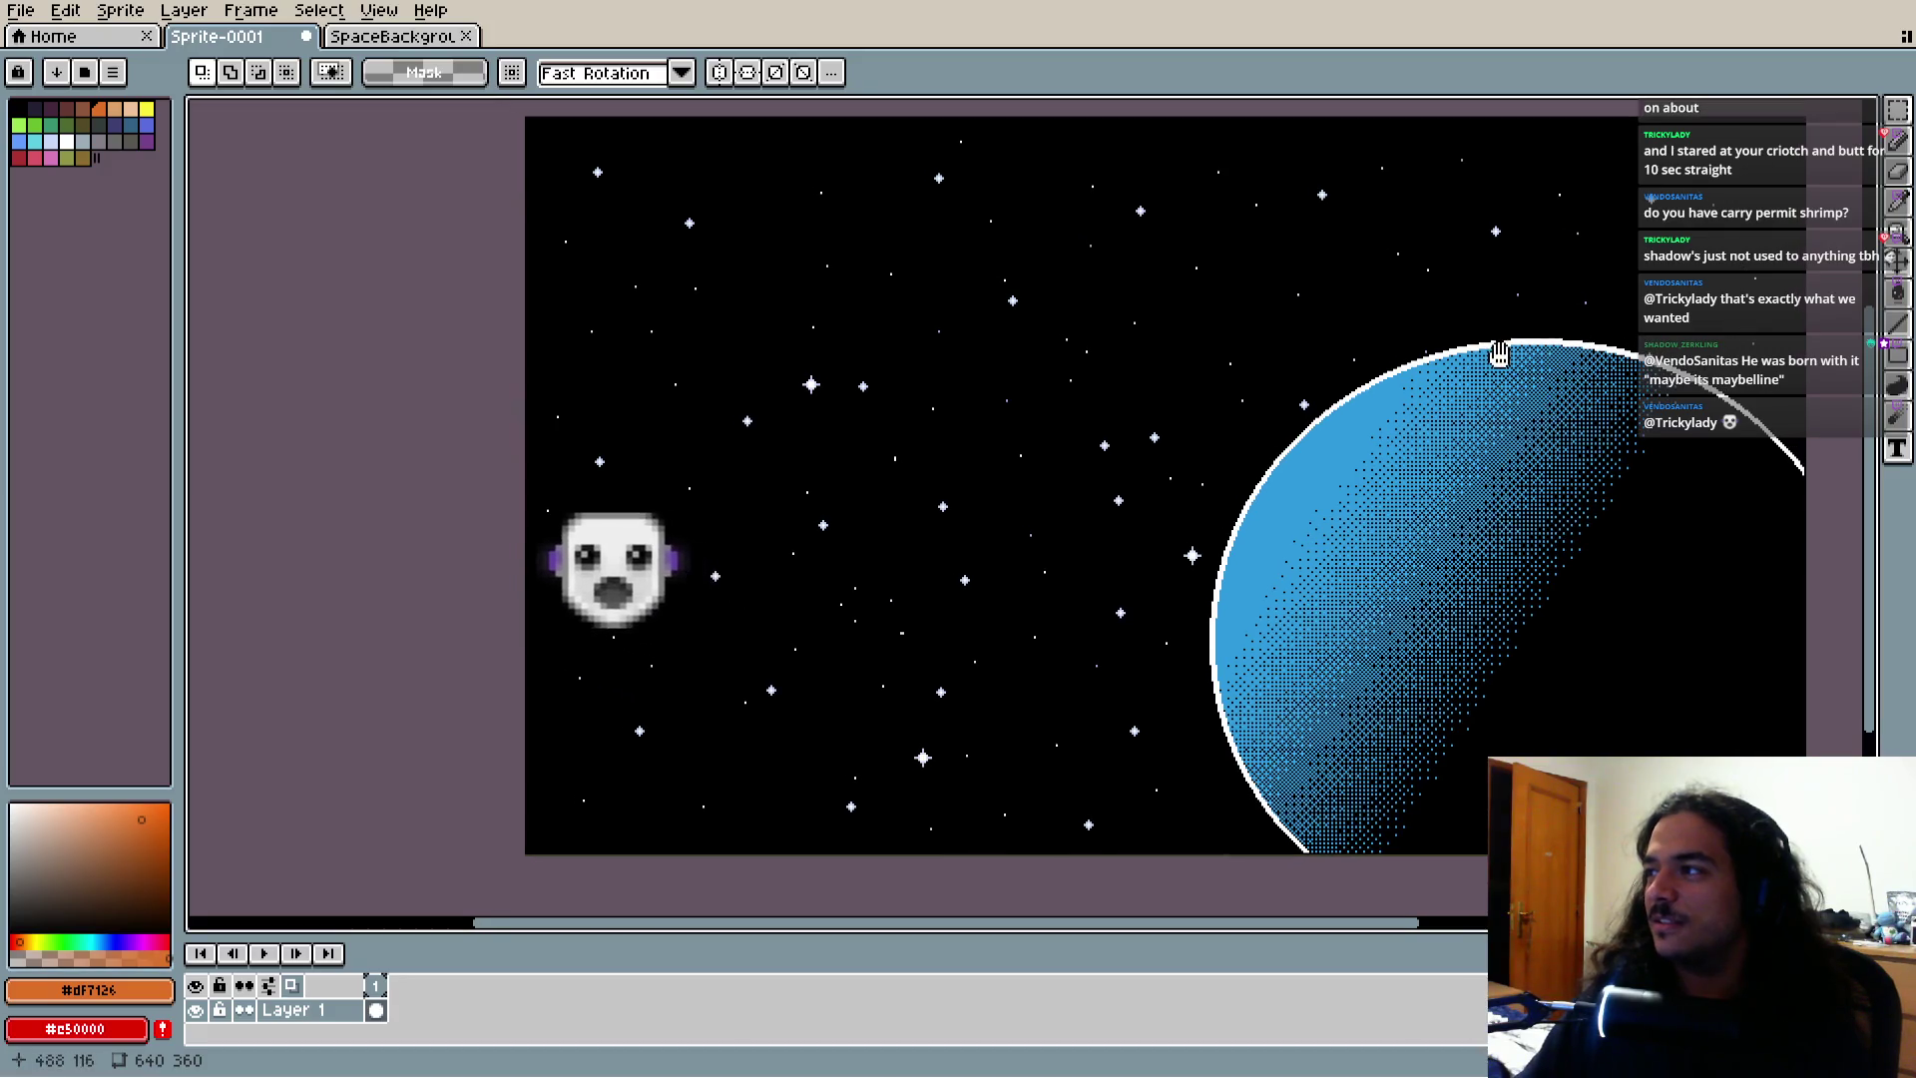
{"action": "scroll", "coordinate": [748, 299], "scroll_direction": "up", "scroll_amount": 5}
{"action": "key", "text": "b"}
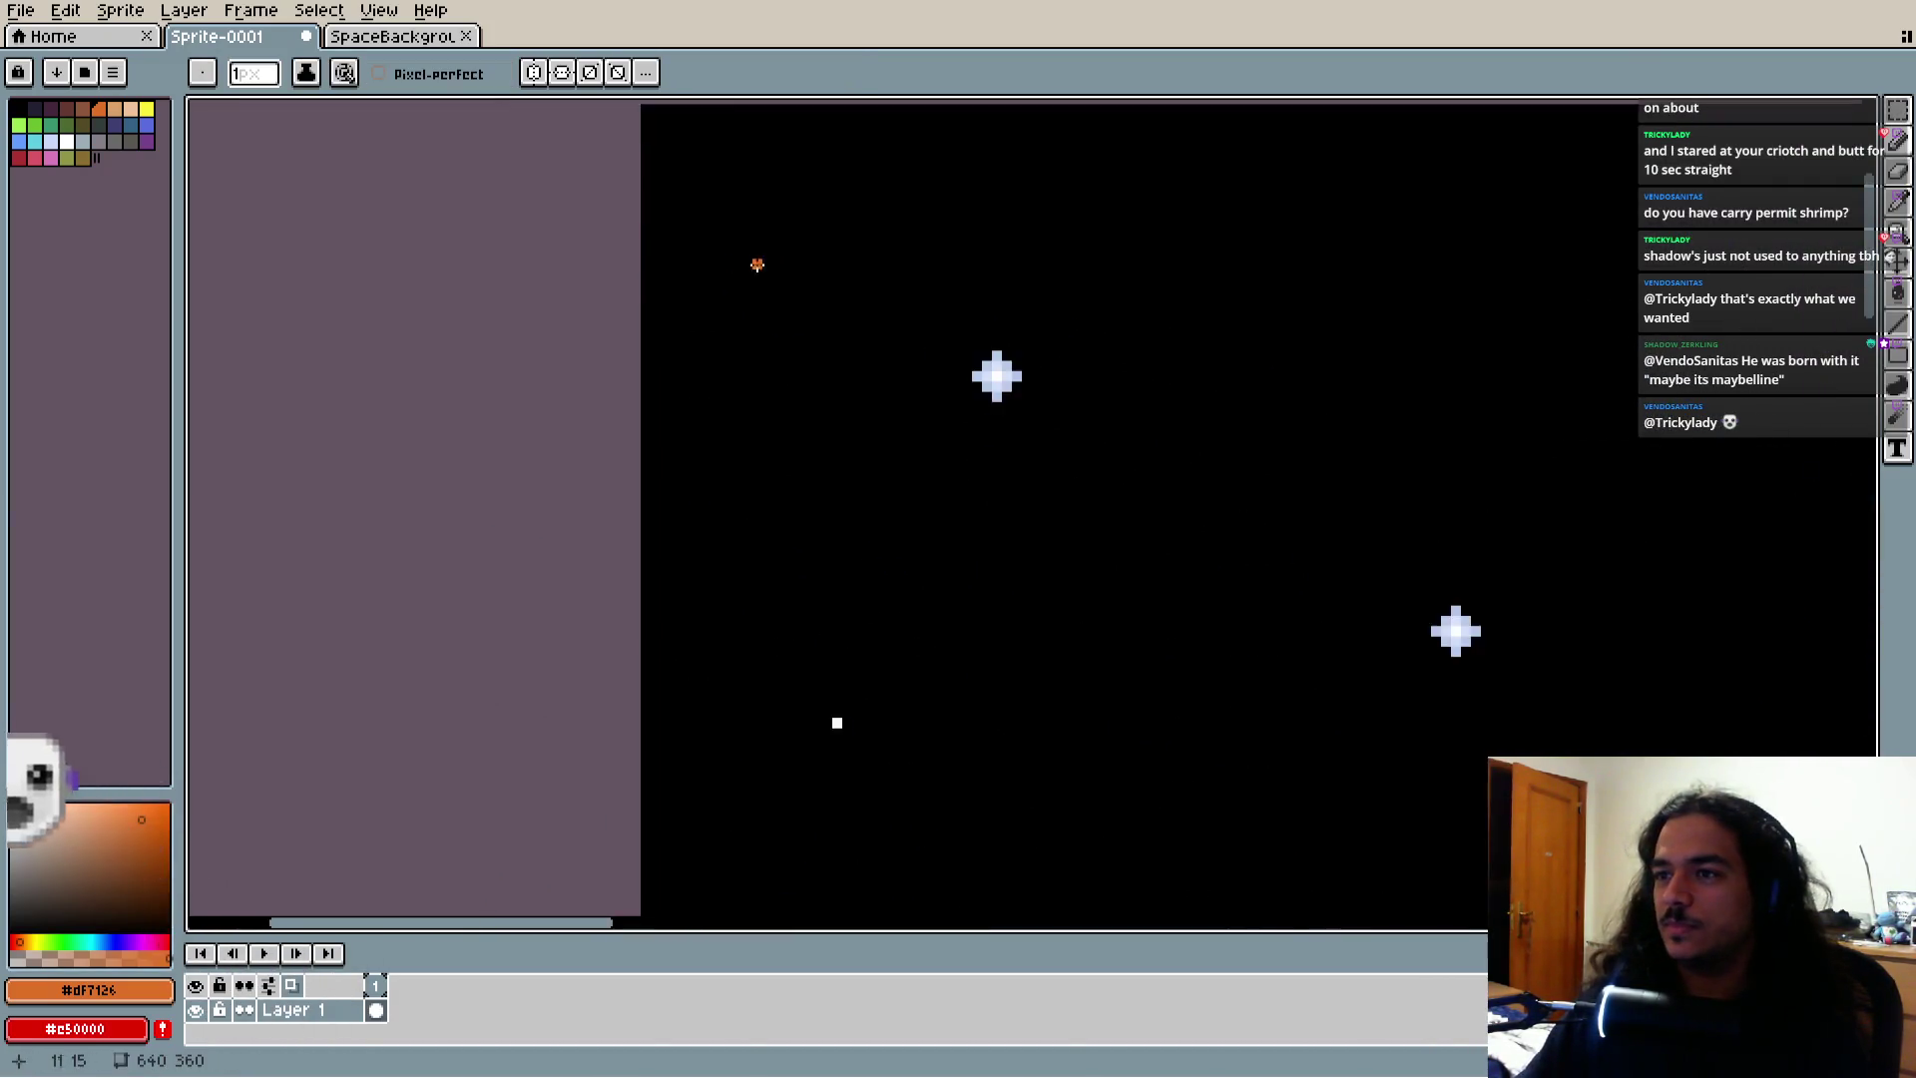
{"action": "left_click", "coordinate": [35, 141]}
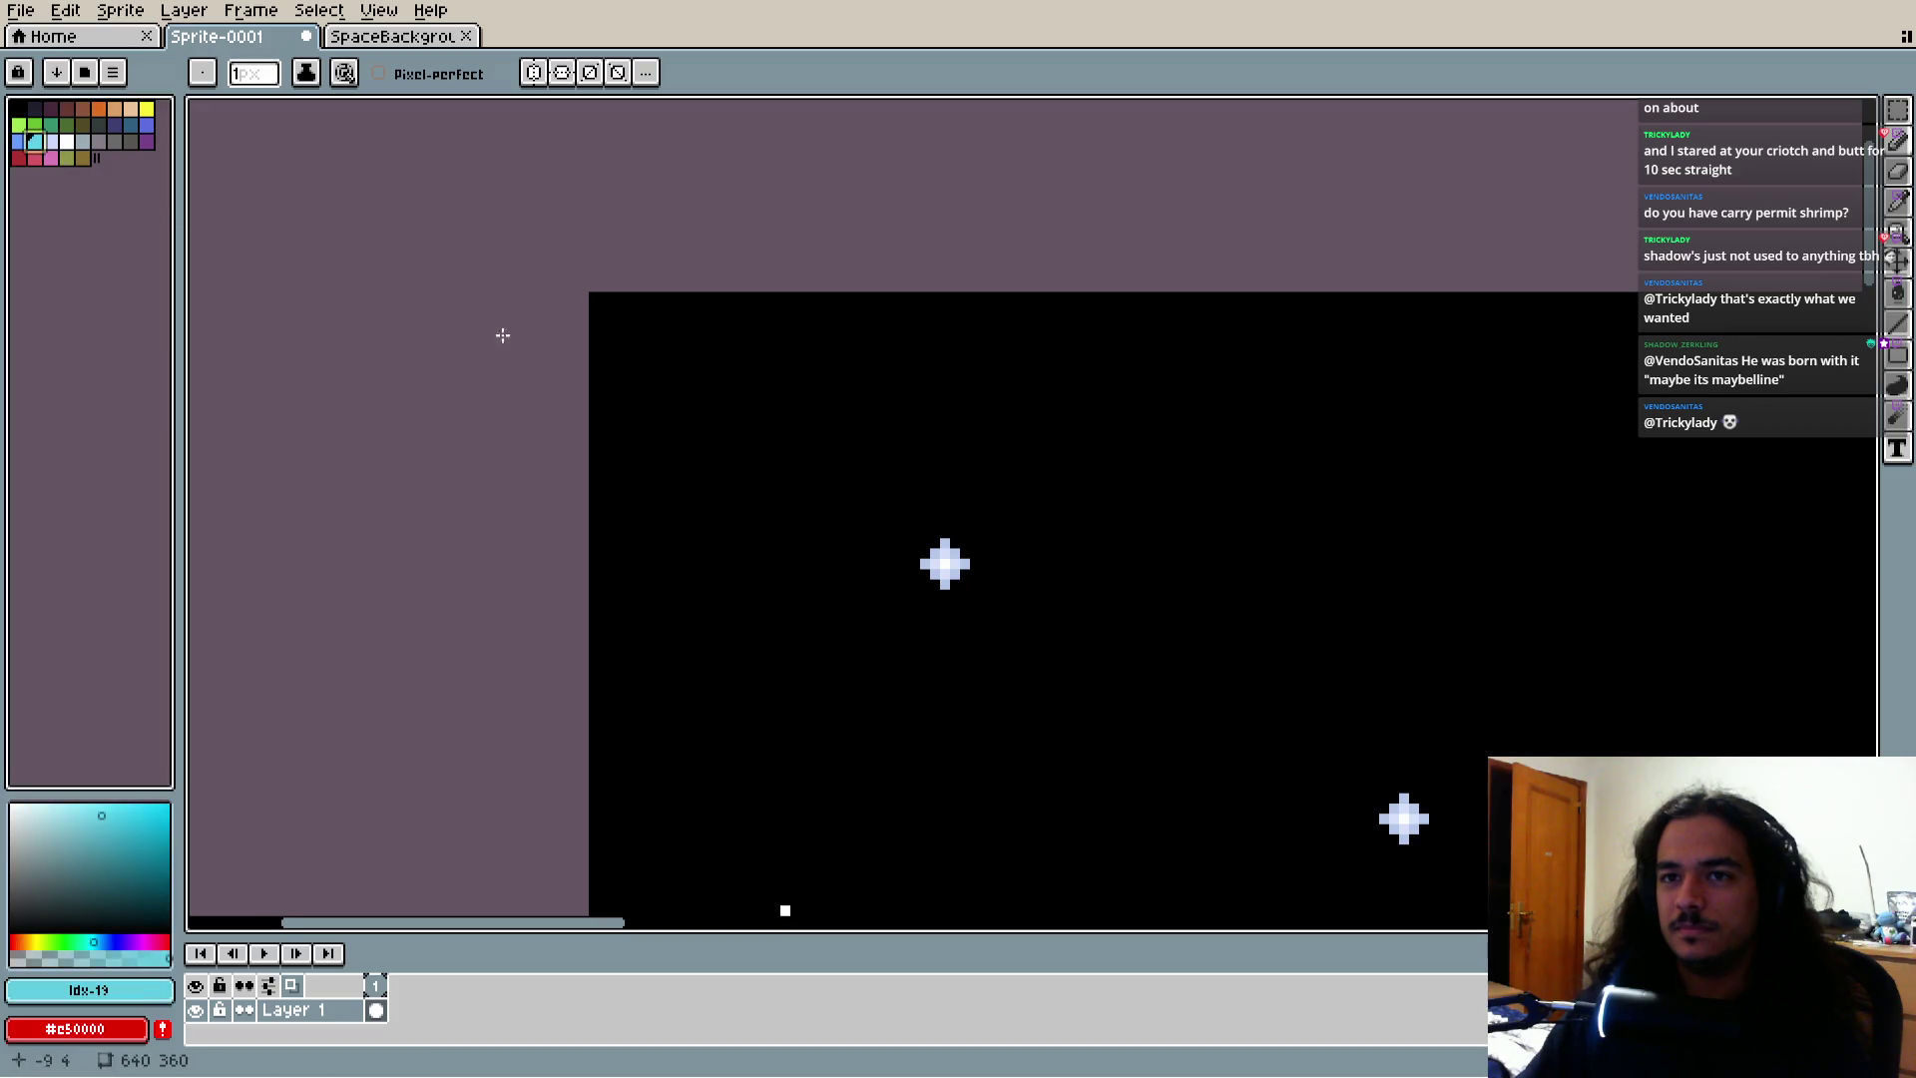
- Test a cyan stroke near the top-left, undo it, and inspect the stars and planet
{"action": "scroll", "coordinate": [669, 279], "scroll_direction": "down", "scroll_amount": 2}
{"action": "left_click_drag", "start_coordinate": [662, 248], "coordinate": [658, 355]}
{"action": "scroll", "coordinate": [718, 459], "scroll_direction": "left", "scroll_amount": 2}
{"action": "key", "text": "ctrl+z"}
{"action": "key", "text": "b"}
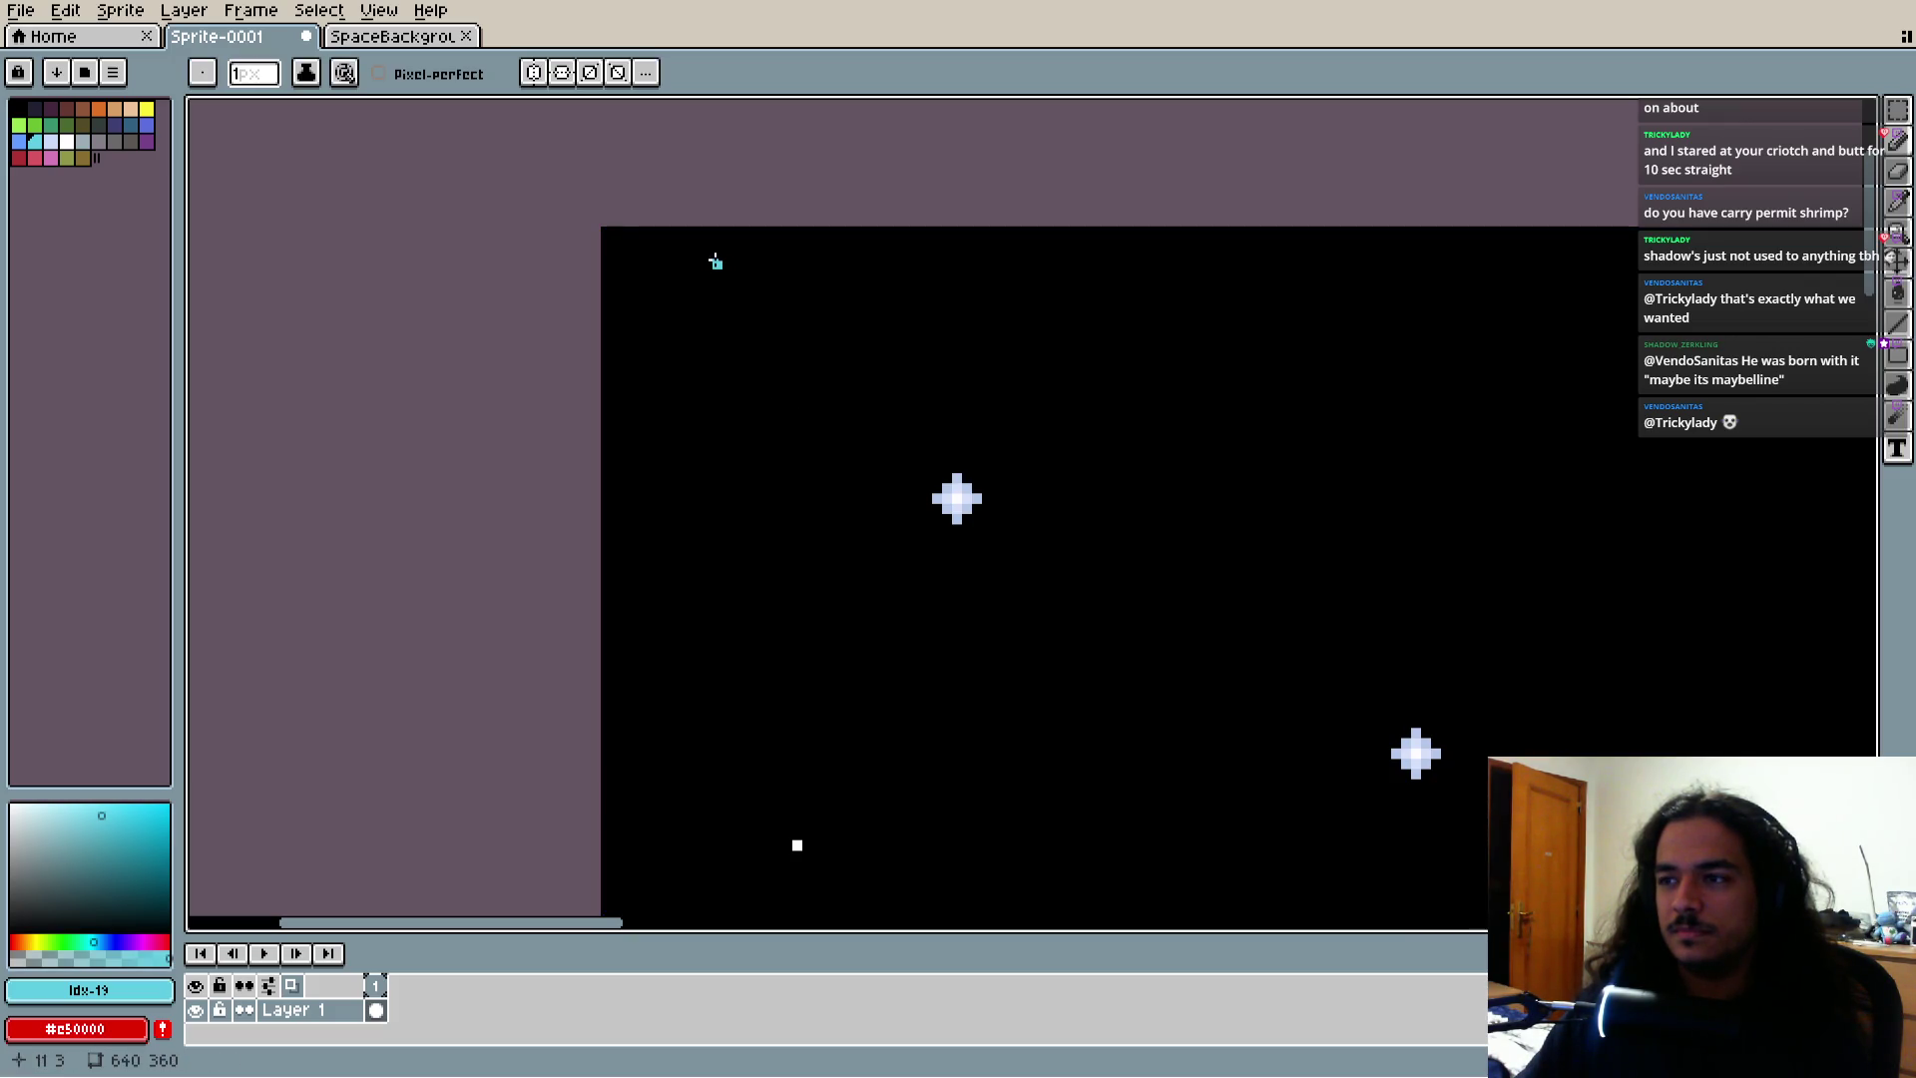
{"action": "scroll", "coordinate": [771, 312], "scroll_direction": "down", "scroll_amount": 1}
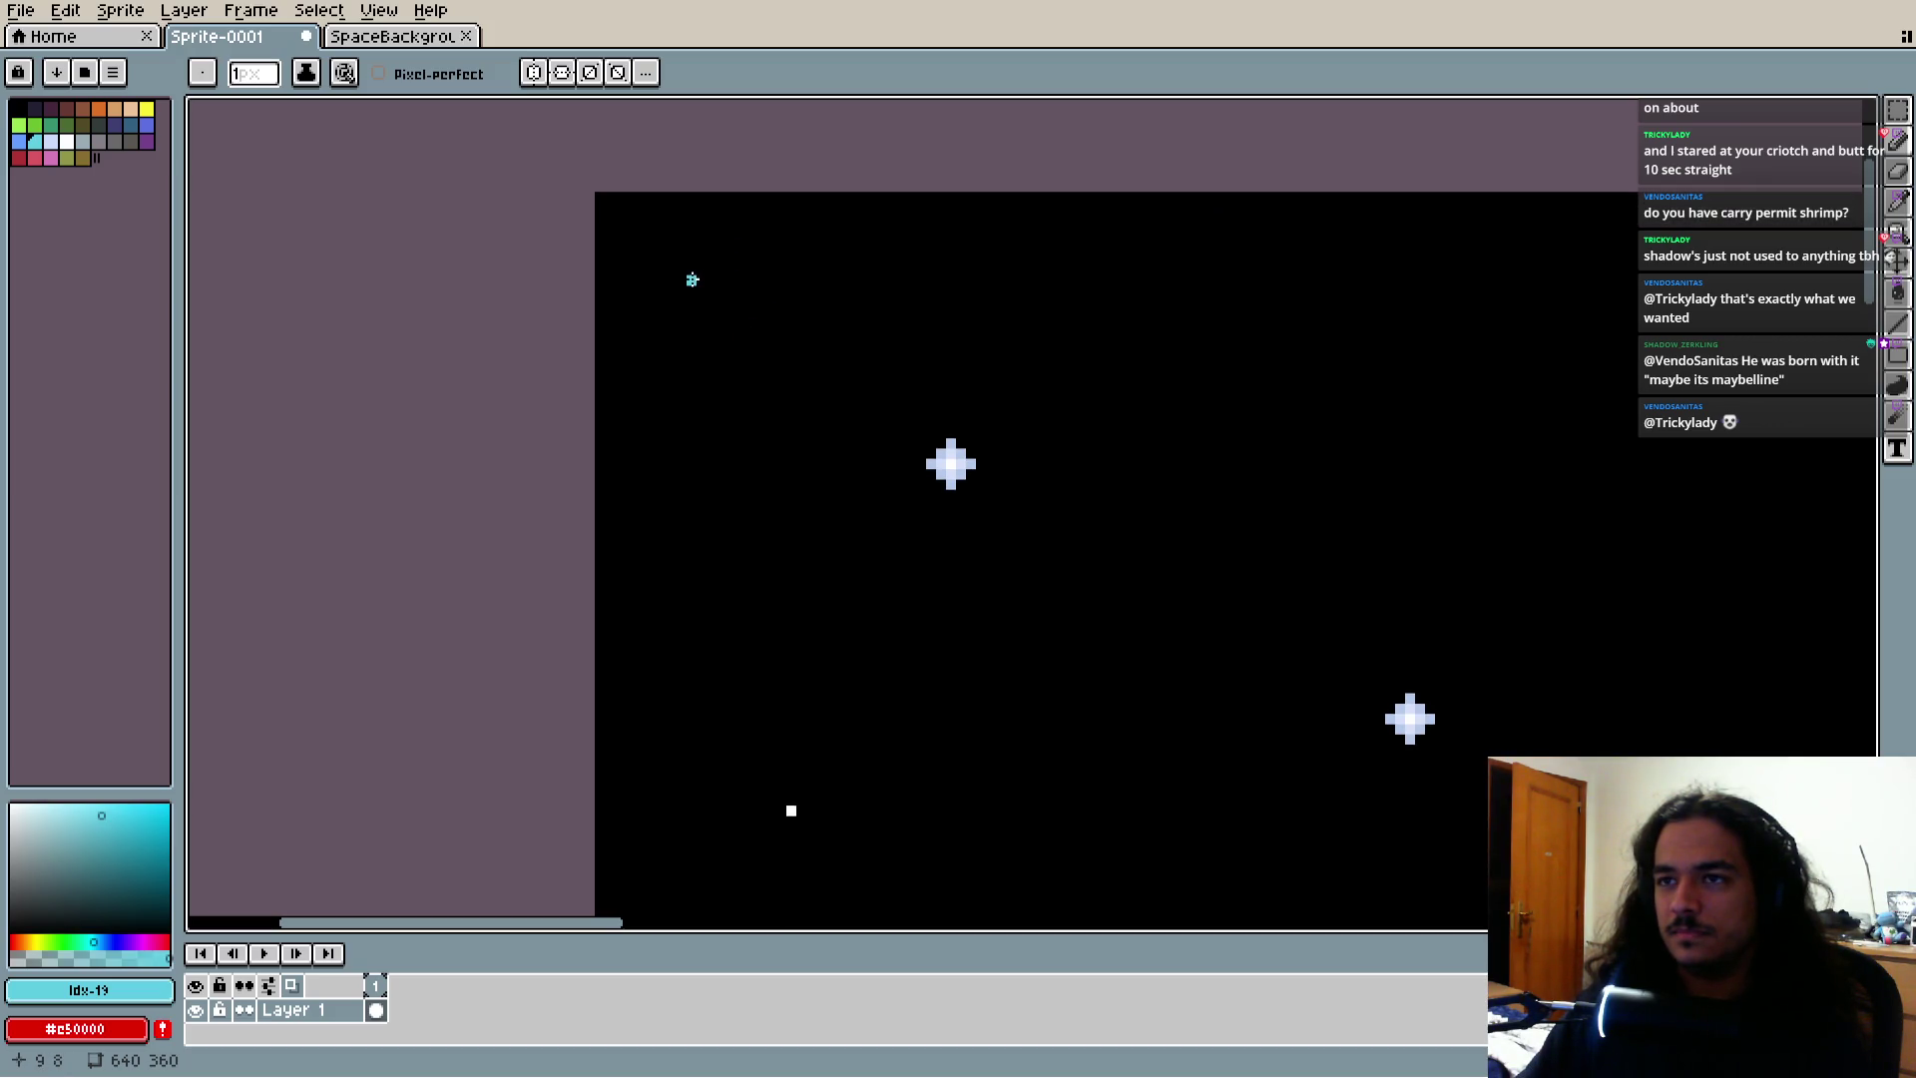
{"action": "scroll", "coordinate": [668, 350], "scroll_direction": "down", "scroll_amount": 3}
{"action": "scroll", "coordinate": [761, 427], "scroll_direction": "up", "scroll_amount": 3}
{"action": "mouse_move", "coordinate": [735, 428]}
{"action": "left_mouse_down"}
{"action": "mouse_move", "coordinate": [880, 599]}
{"action": "mouse_move", "coordinate": [945, 633]}
{"action": "mouse_move", "coordinate": [961, 609]}
{"action": "left_mouse_up"}
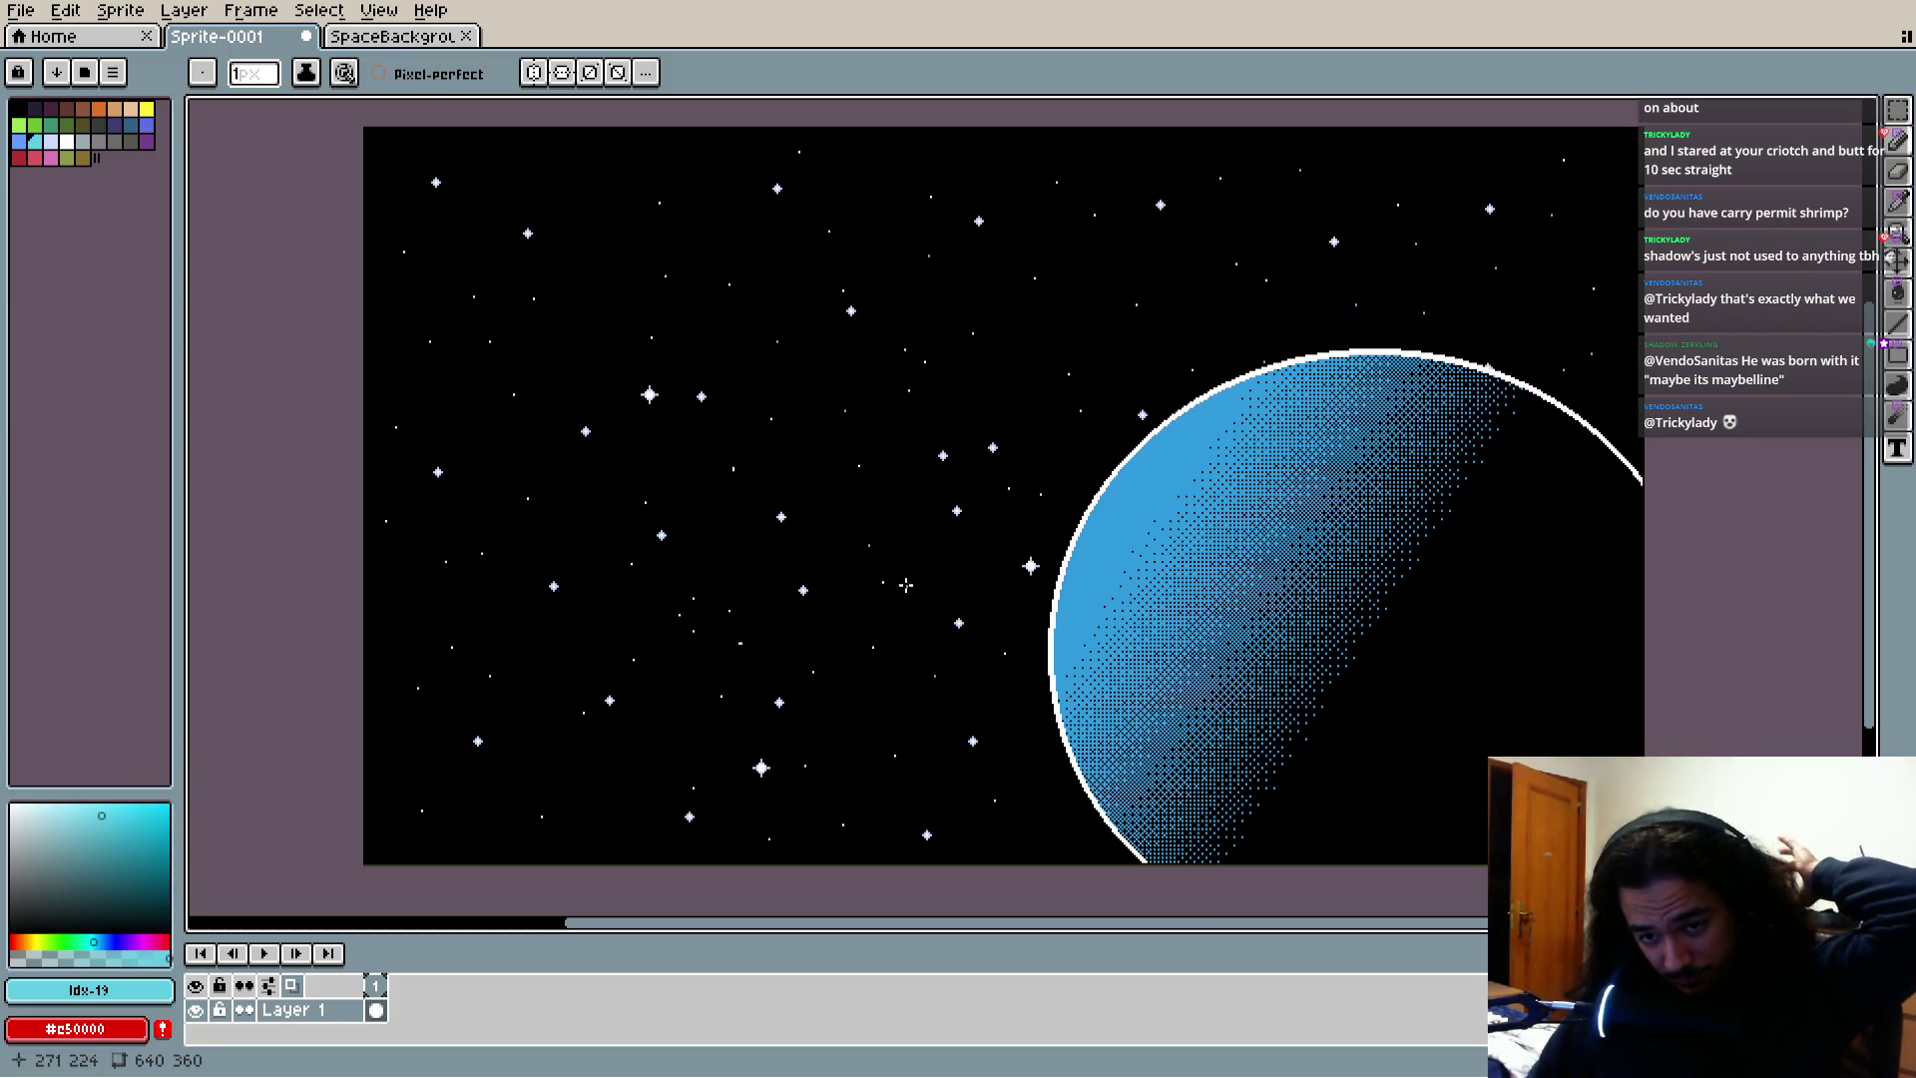
{"action": "scroll", "coordinate": [470, 337], "scroll_direction": "up", "scroll_amount": 2}
{"action": "left_click_drag", "start_coordinate": [470, 337], "coordinate": [654, 561]}
{"action": "scroll", "coordinate": [653, 560], "scroll_direction": "down", "scroll_amount": 2}
{"action": "mouse_move", "coordinate": [672, 393]}
{"action": "left_mouse_down"}
{"action": "mouse_move", "coordinate": [902, 359]}
{"action": "mouse_move", "coordinate": [1057, 470]}
{"action": "mouse_move", "coordinate": [940, 290]}
{"action": "mouse_move", "coordinate": [847, 585]}
{"action": "mouse_move", "coordinate": [1095, 548]}
{"action": "mouse_move", "coordinate": [804, 356]}
{"action": "mouse_move", "coordinate": [977, 431]}
{"action": "mouse_move", "coordinate": [799, 415]}
{"action": "mouse_move", "coordinate": [1475, 260]}
{"action": "left_mouse_up"}
{"action": "left_click_drag", "start_coordinate": [1597, 189], "coordinate": [1343, 165]}
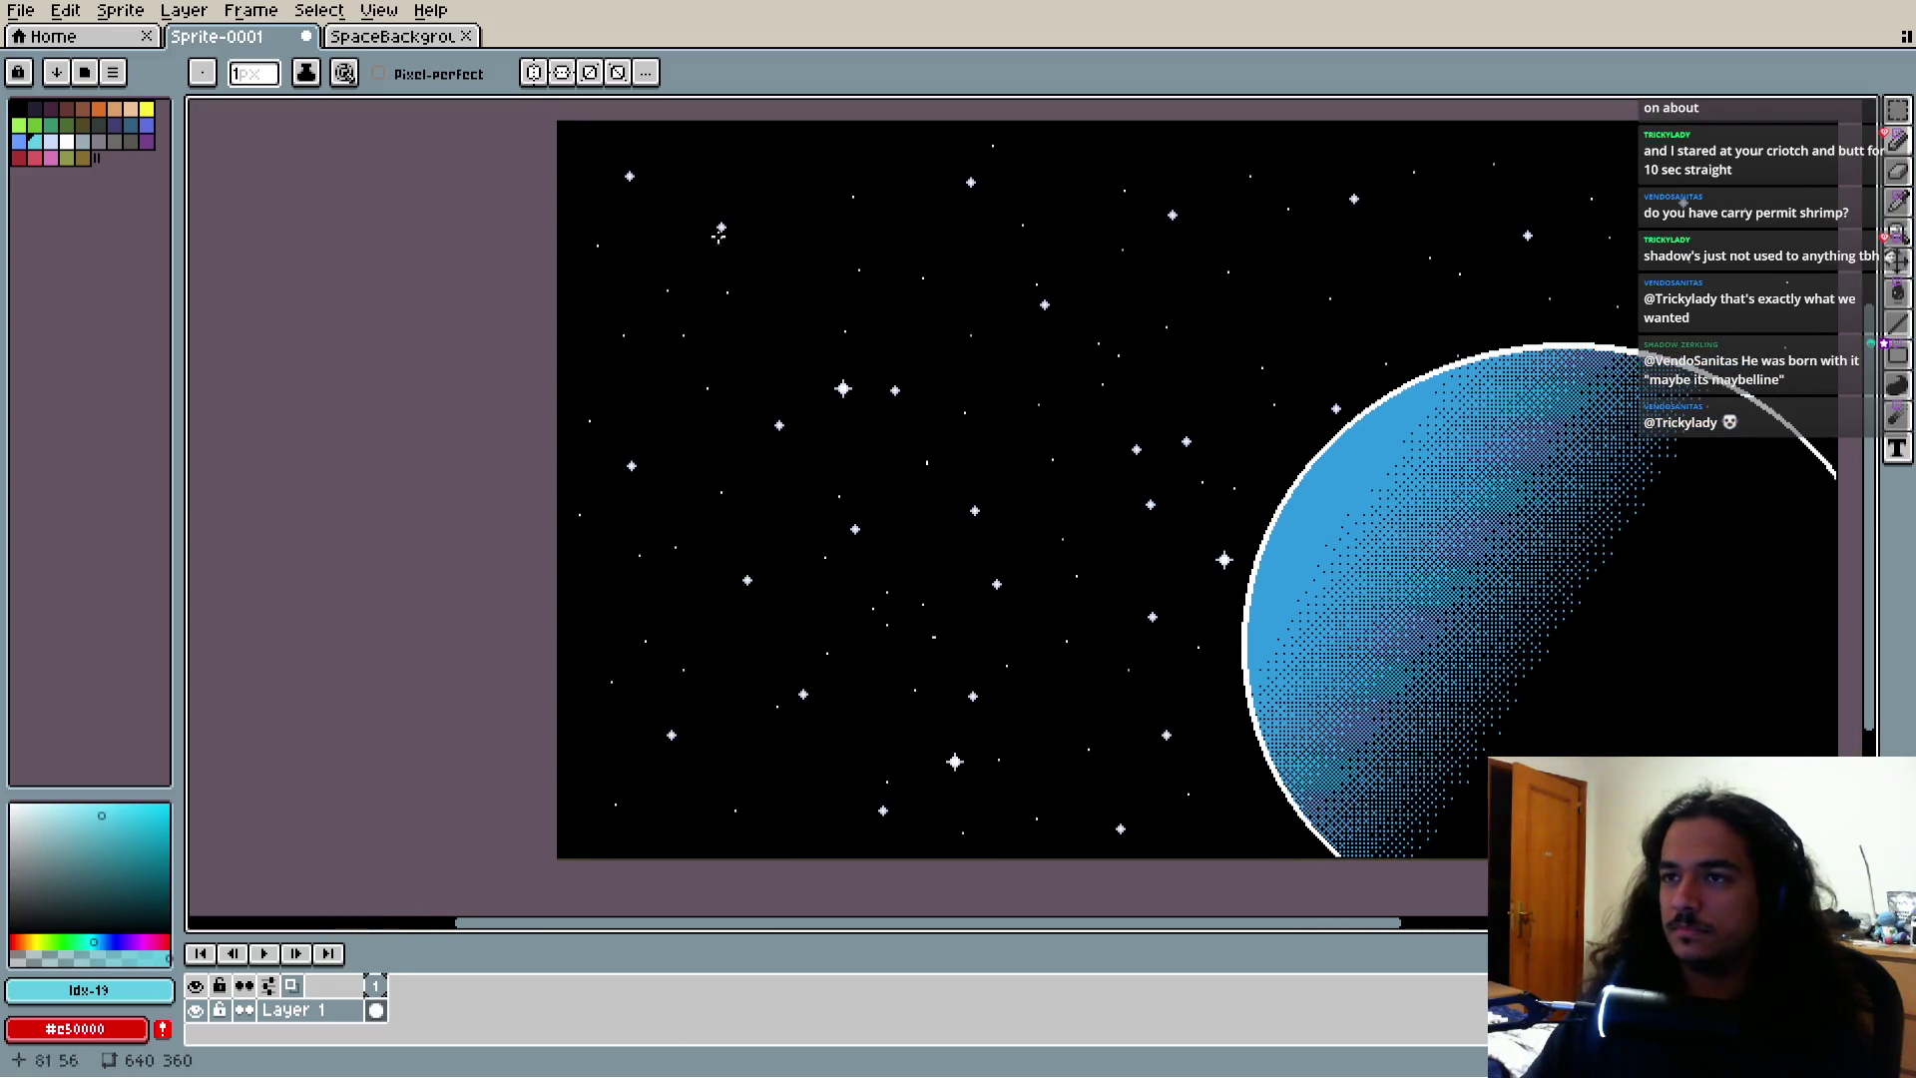
{"action": "scroll", "coordinate": [584, 189], "scroll_direction": "up", "scroll_amount": 3}
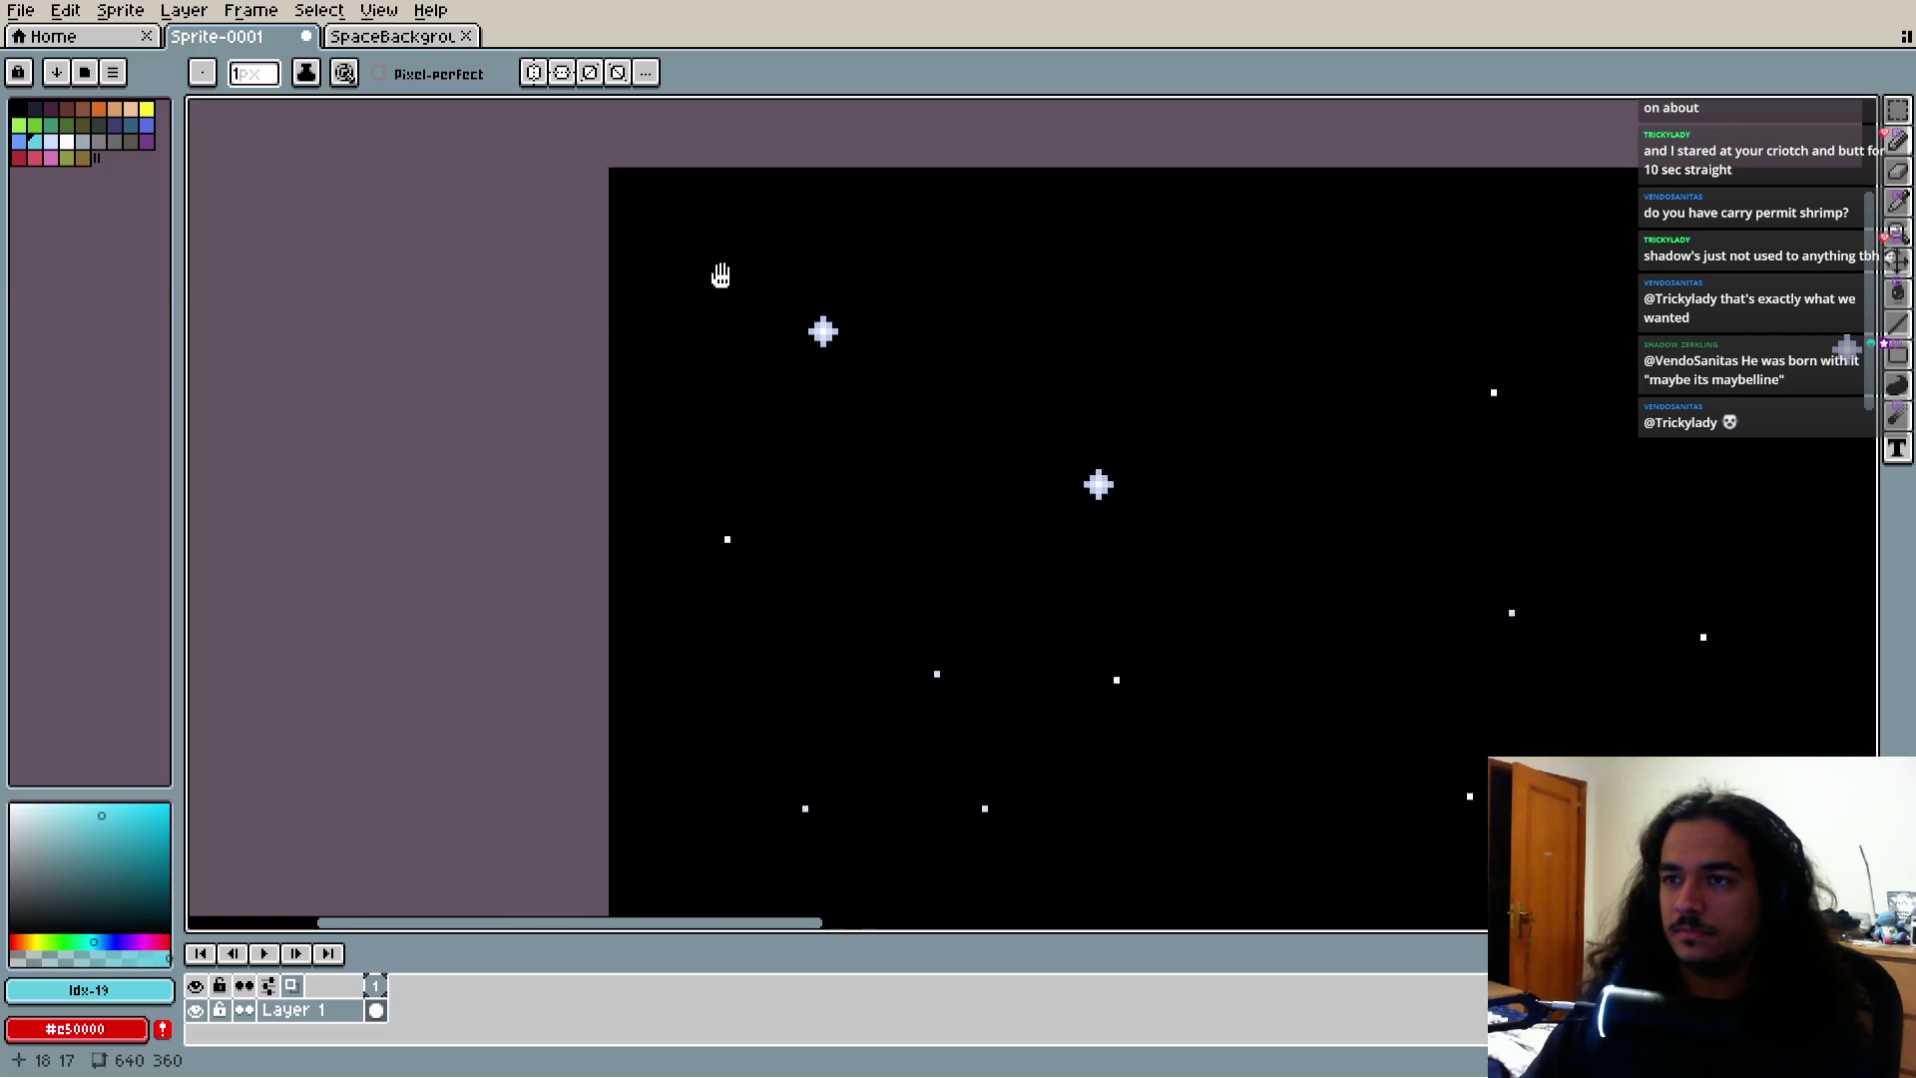
{"action": "left_click_drag", "start_coordinate": [682, 232], "coordinate": [697, 644]}
{"action": "key", "text": "v"}
{"action": "key", "text": "ctrl+z"}
{"action": "key", "text": "b"}
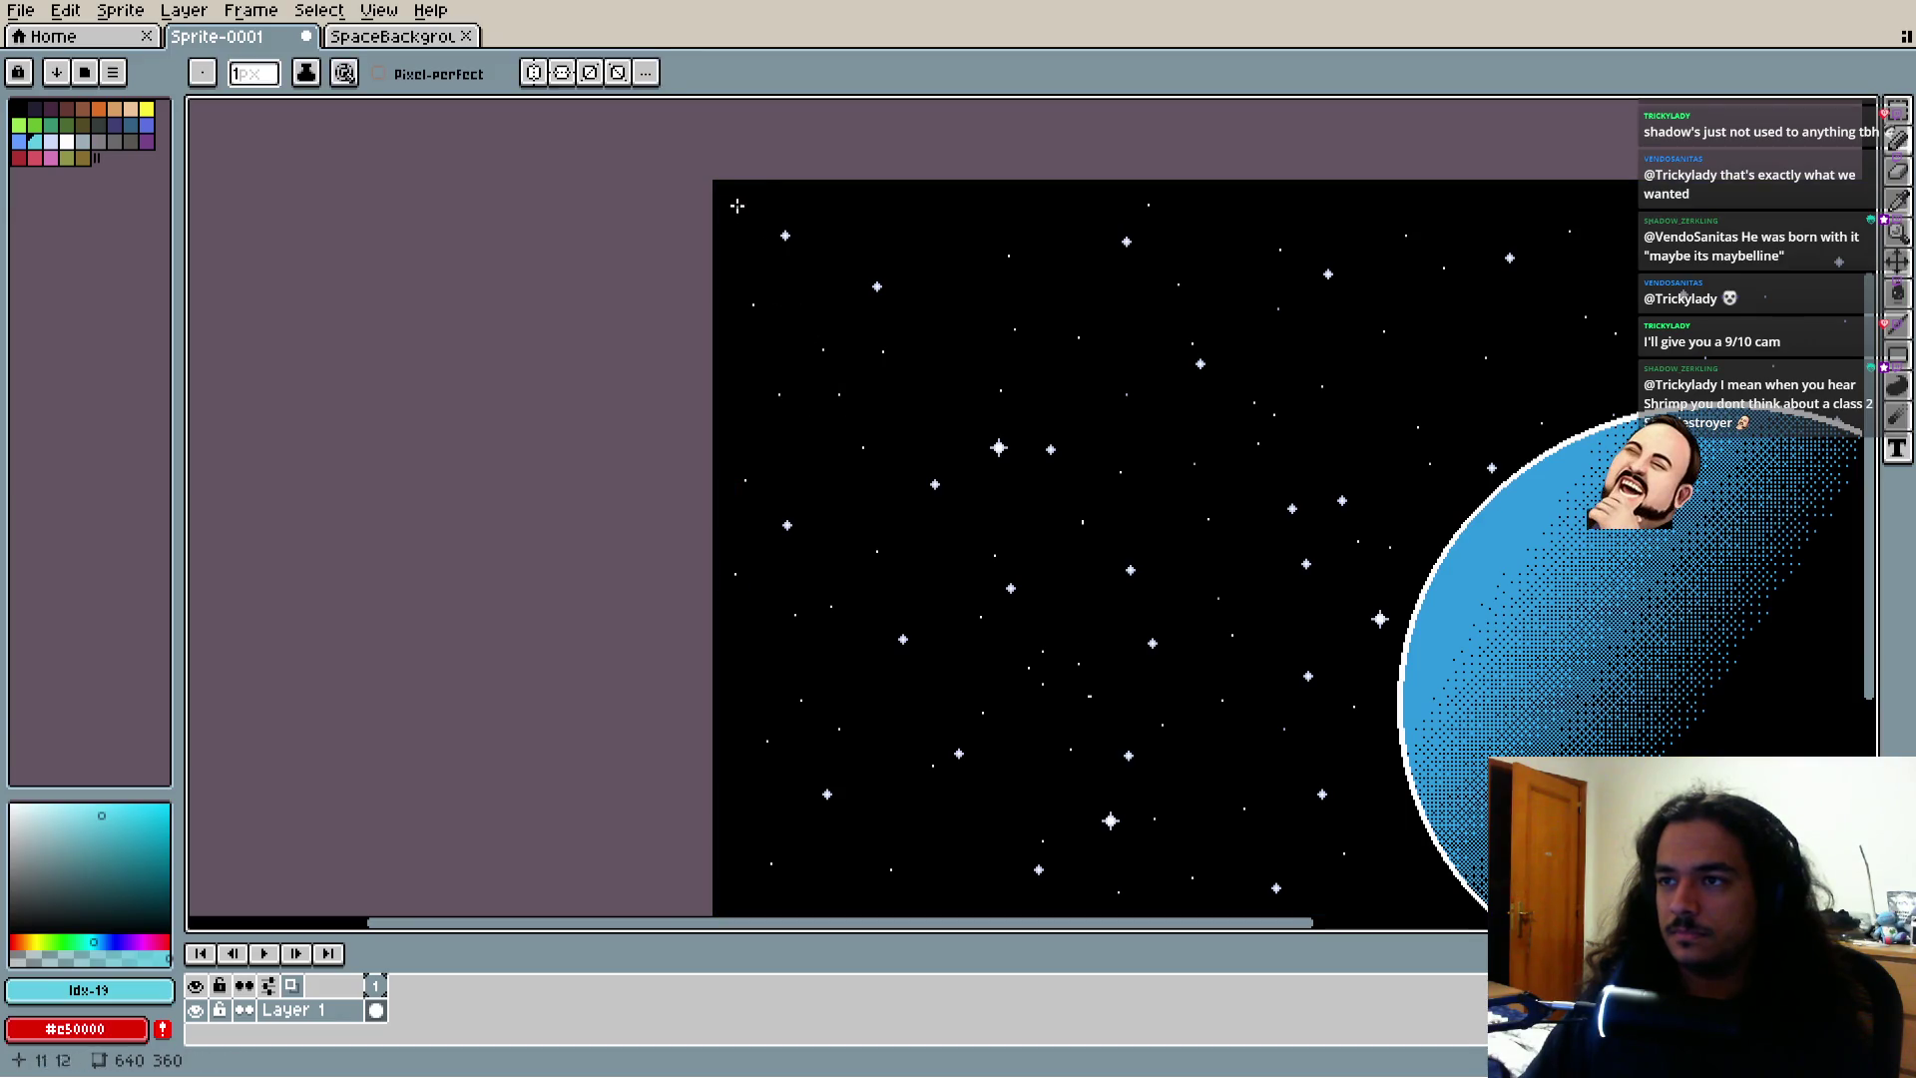
{"action": "scroll", "coordinate": [780, 275], "scroll_direction": "down", "scroll_amount": 3}
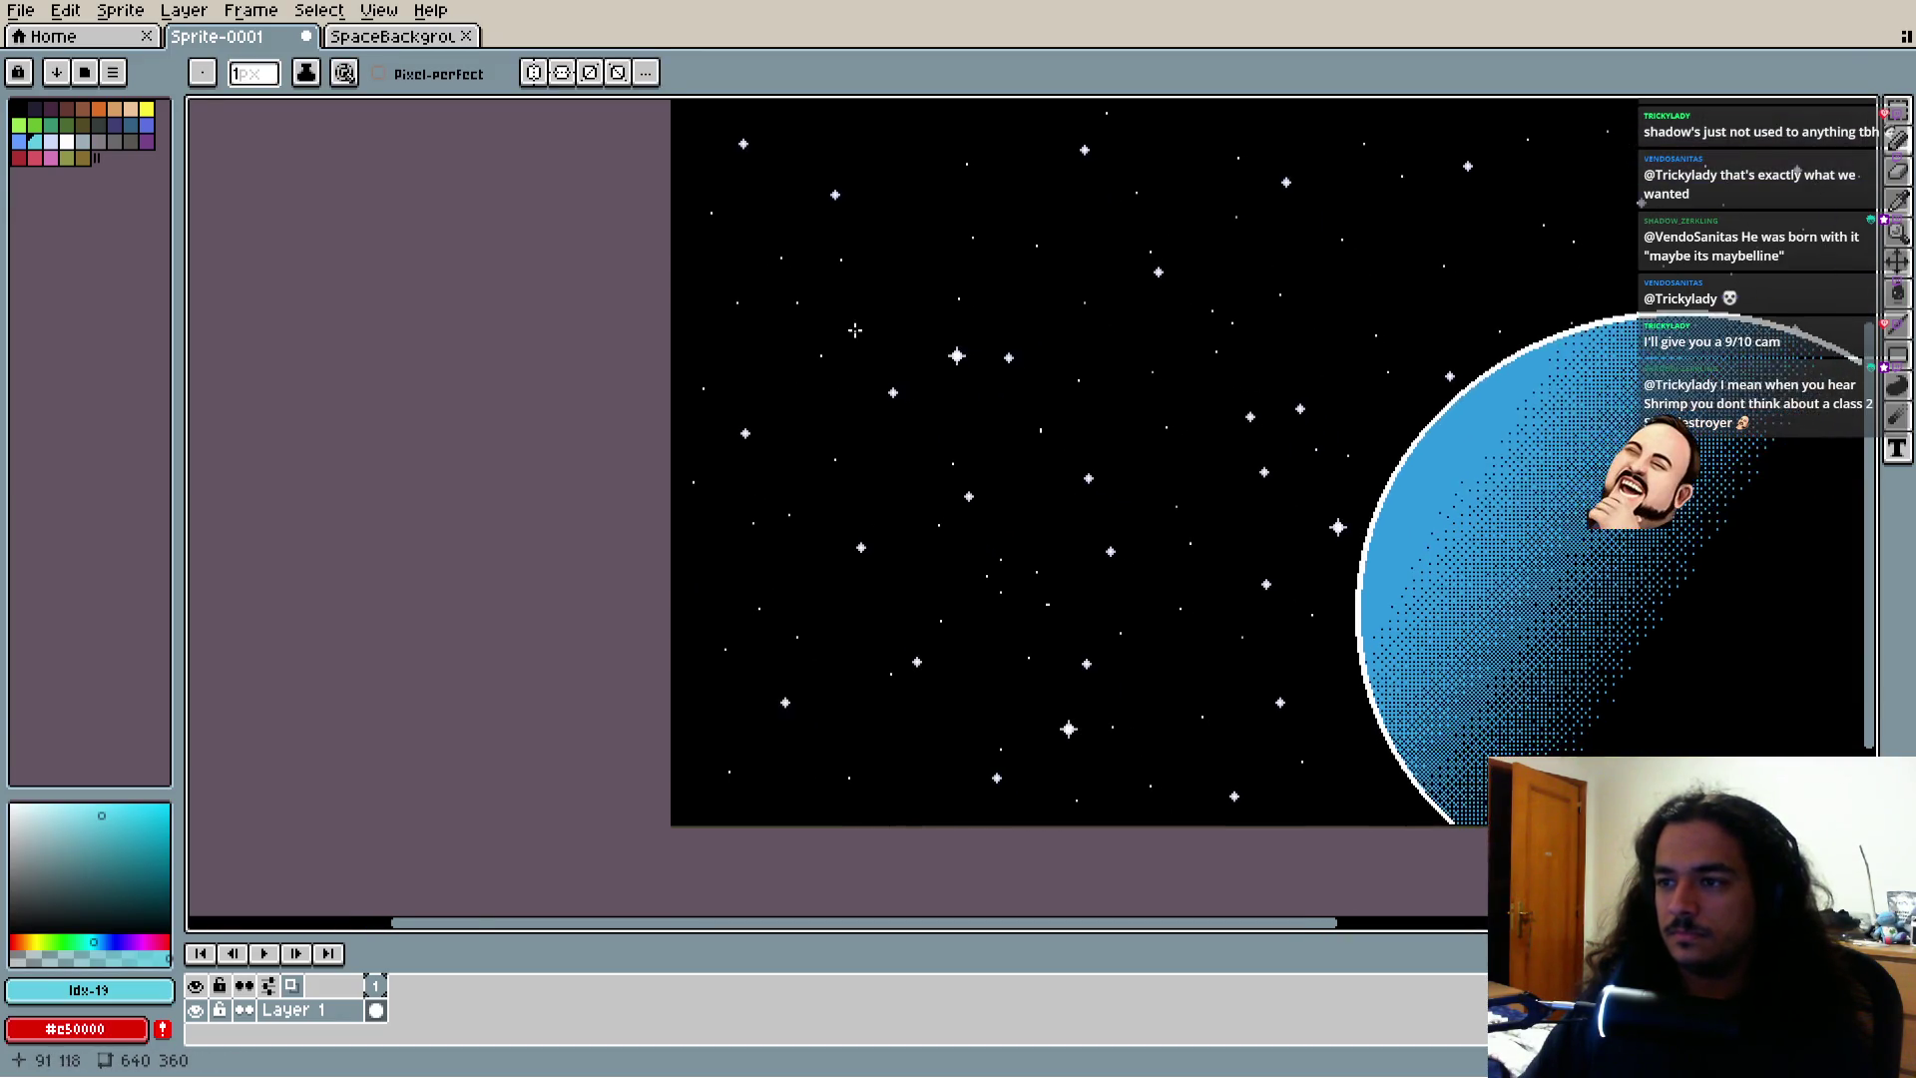
- Resize the canvas to a narrow 45×783 strip, trimming content outside it
{"action": "key", "text": "ctrl+alt+c"}
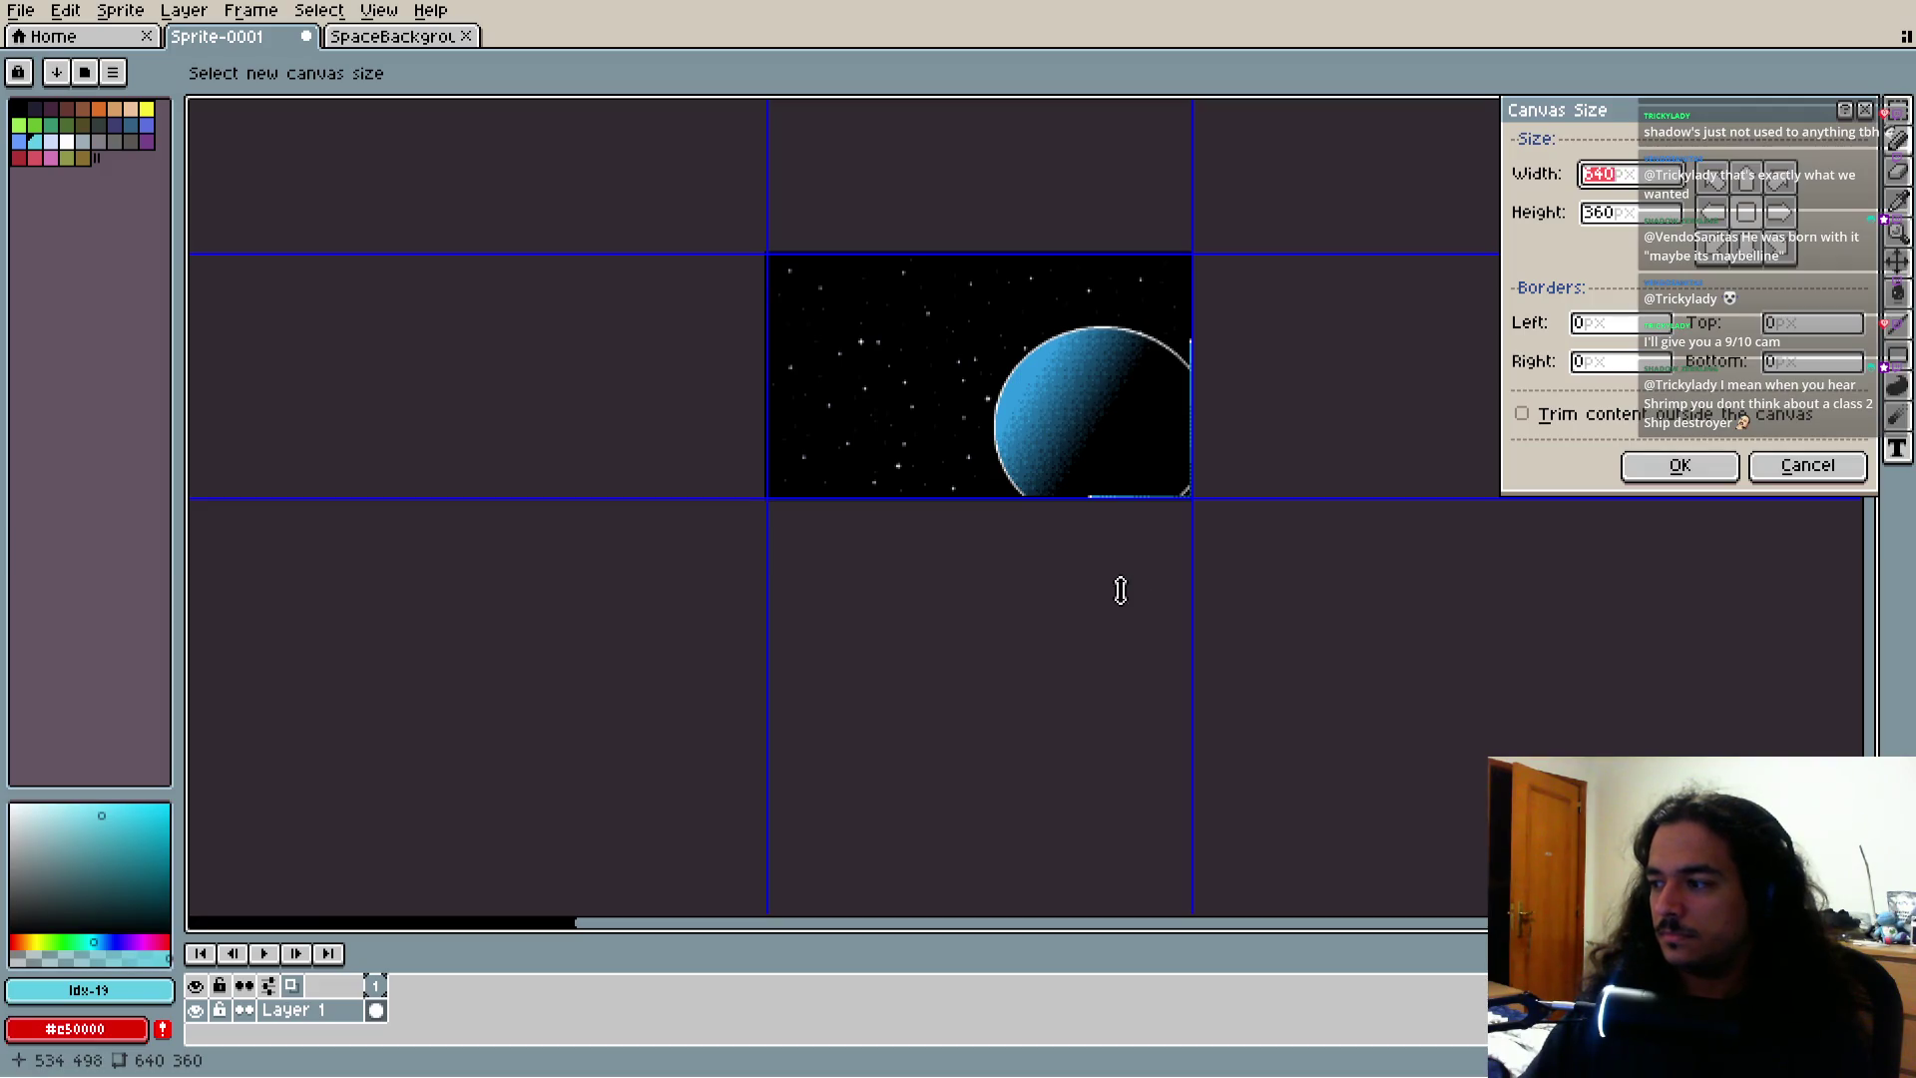
{"action": "left_click_drag", "start_coordinate": [987, 496], "coordinate": [998, 788]}
{"action": "left_click_drag", "start_coordinate": [1198, 518], "coordinate": [943, 520]}
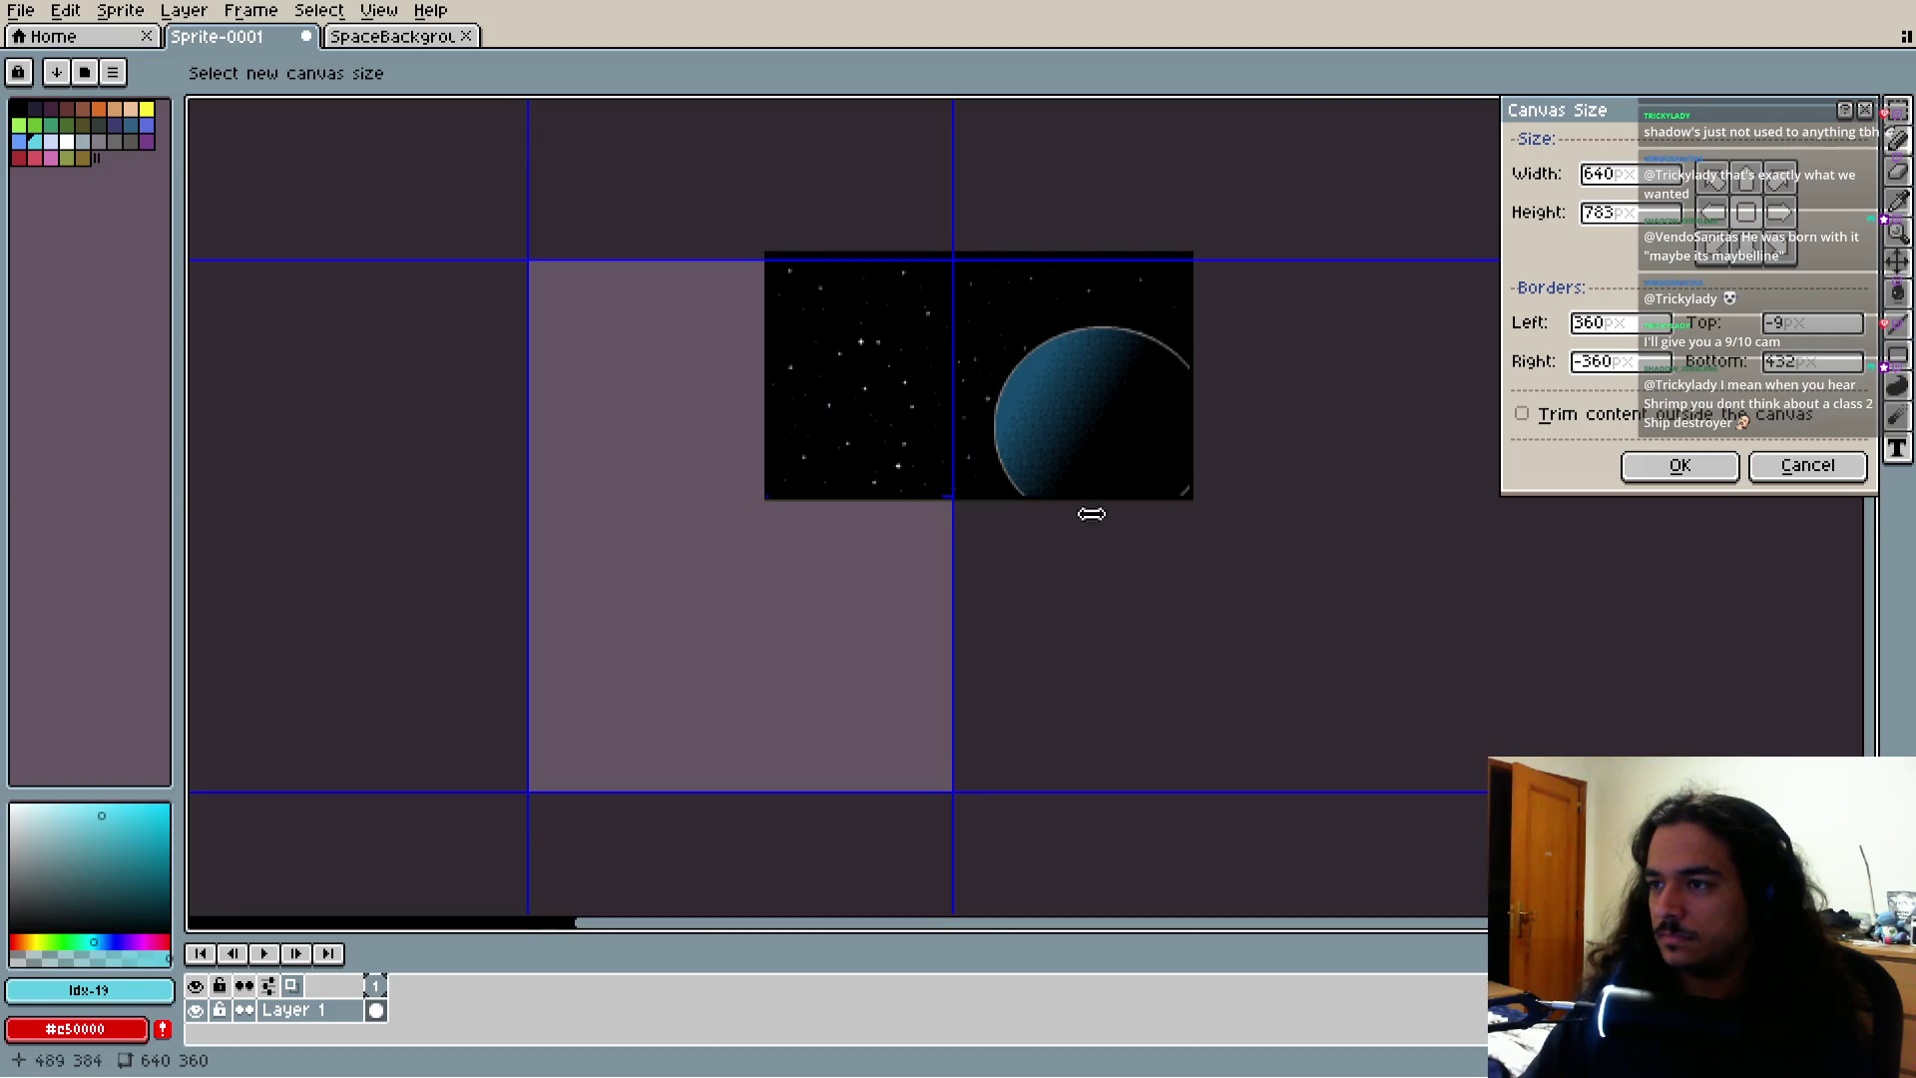
{"action": "mouse_move", "coordinate": [783, 467]}
{"action": "left_mouse_down"}
{"action": "mouse_move", "coordinate": [1031, 464]}
{"action": "mouse_move", "coordinate": [566, 436]}
{"action": "mouse_move", "coordinate": [1044, 479]}
{"action": "mouse_move", "coordinate": [642, 419]}
{"action": "left_mouse_up"}
{"action": "left_click", "coordinate": [1532, 424]}
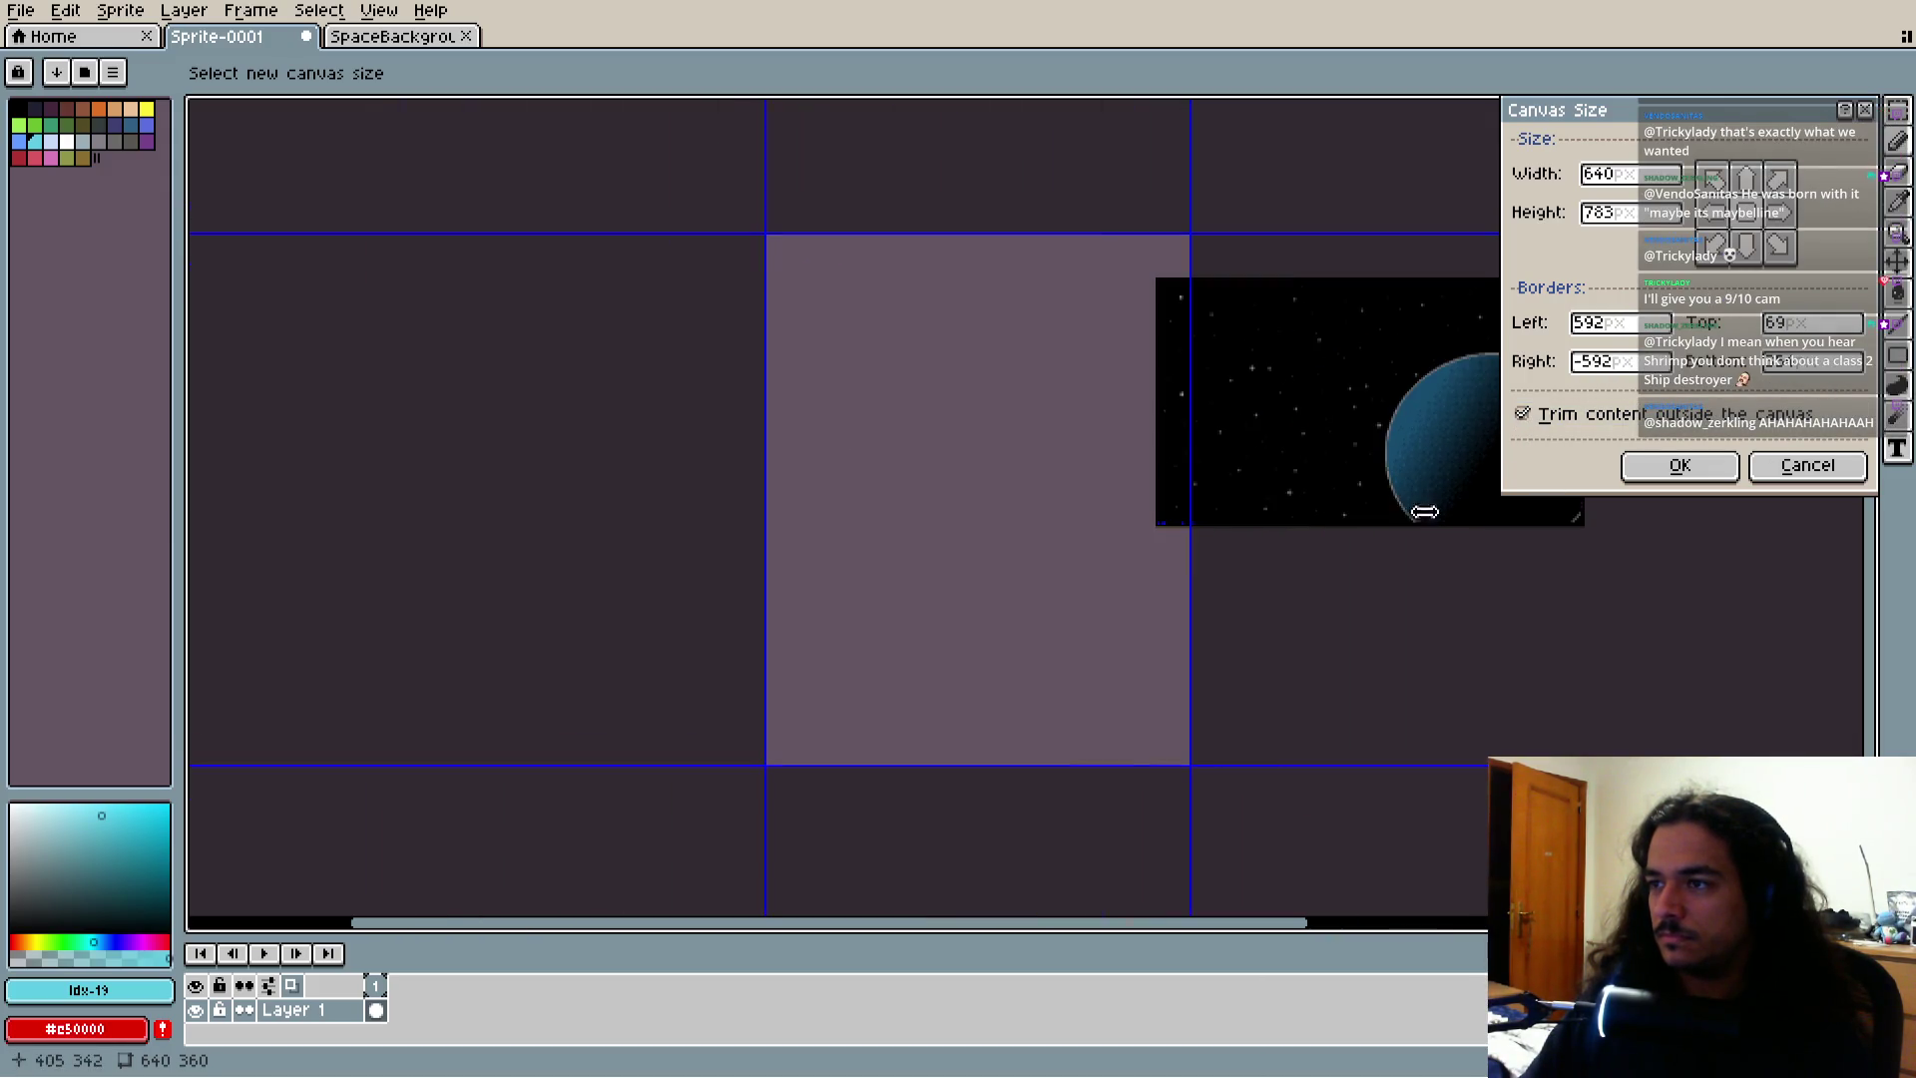
{"action": "left_click_drag", "start_coordinate": [1191, 486], "coordinate": [792, 489]}
{"action": "left_click", "coordinate": [1646, 465]}
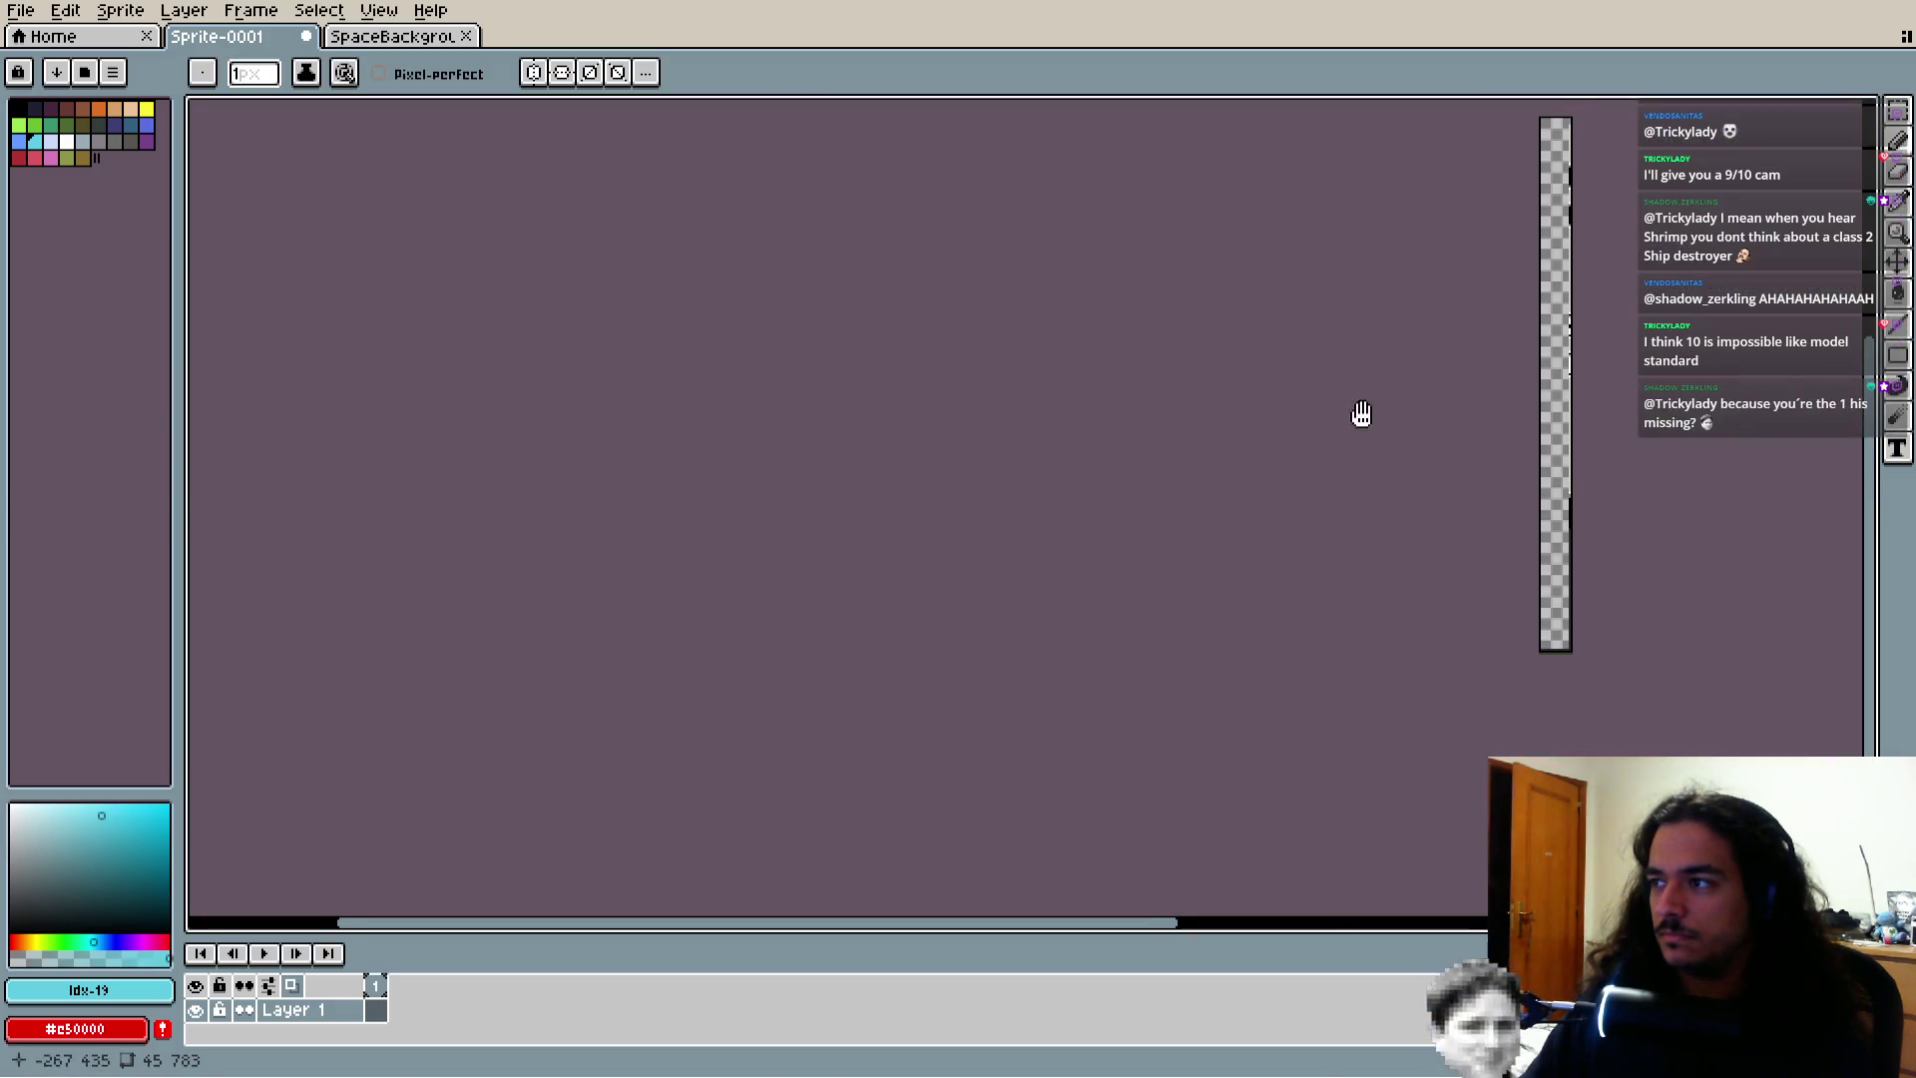
- Zoom and pan to inspect the narrow transparent 45×783 strip
{"action": "mouse_move", "coordinate": [1118, 309]}
{"action": "left_mouse_down"}
{"action": "mouse_move", "coordinate": [1065, 320]}
{"action": "mouse_move", "coordinate": [1115, 309]}
{"action": "left_mouse_up"}
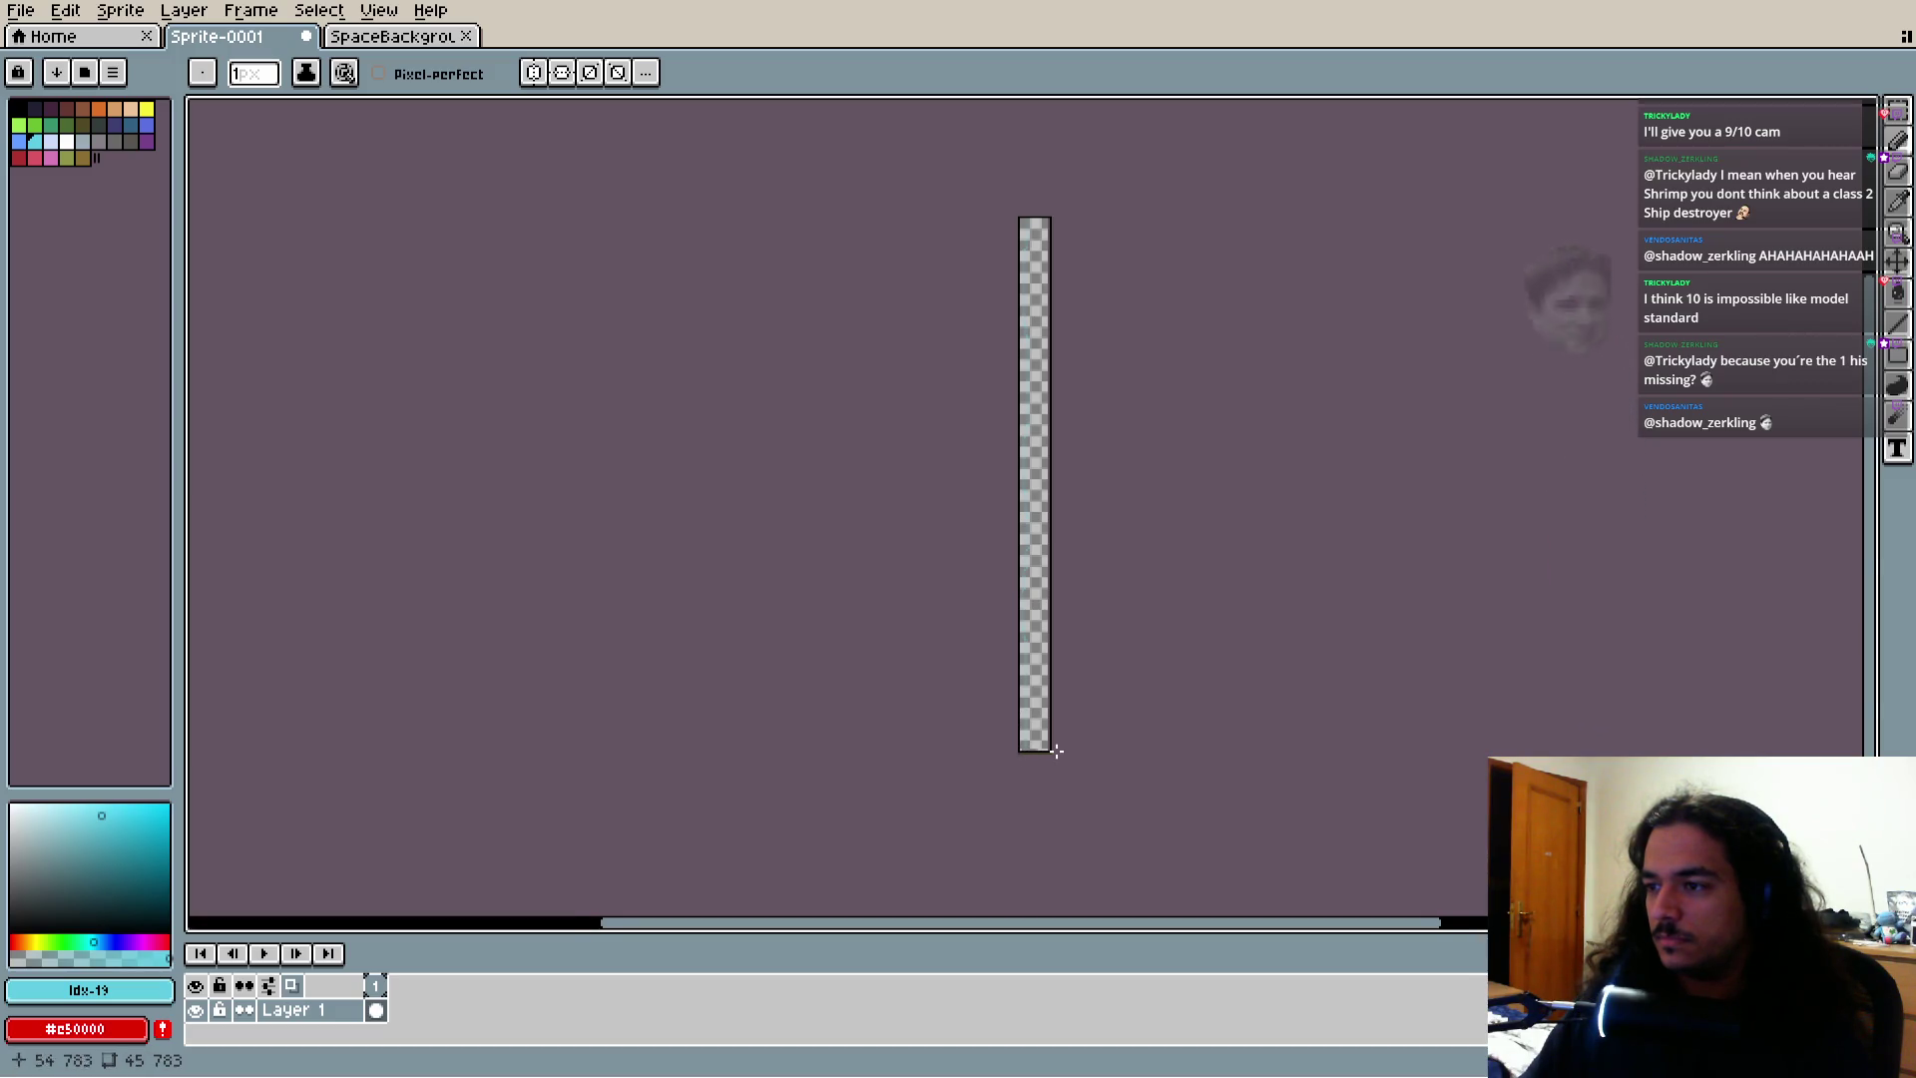
{"action": "scroll", "coordinate": [1024, 758], "scroll_direction": "up", "scroll_amount": 4}
{"action": "scroll", "coordinate": [915, 820], "scroll_direction": "down", "scroll_amount": 3}
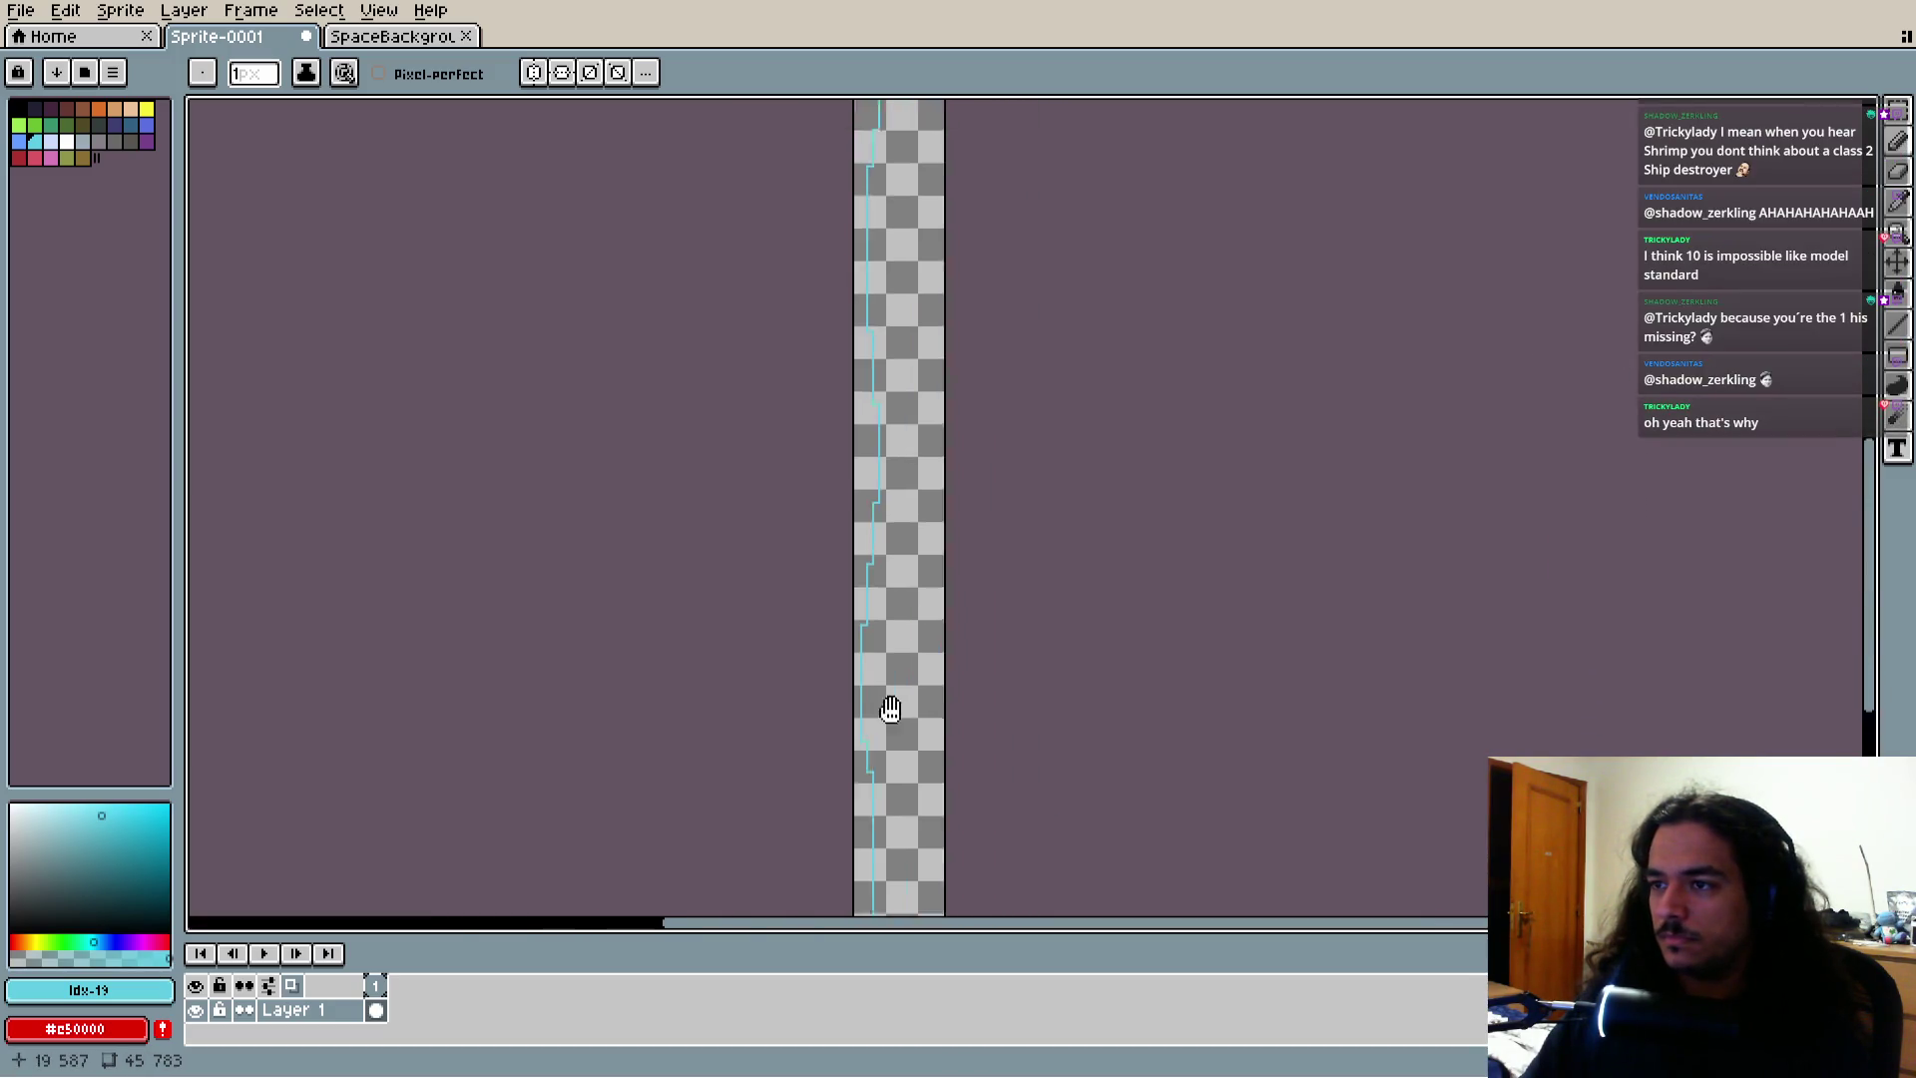
{"action": "scroll", "coordinate": [926, 537], "scroll_direction": "up", "scroll_amount": 3}
{"action": "scroll", "coordinate": [926, 537], "scroll_direction": "down", "scroll_amount": 3}
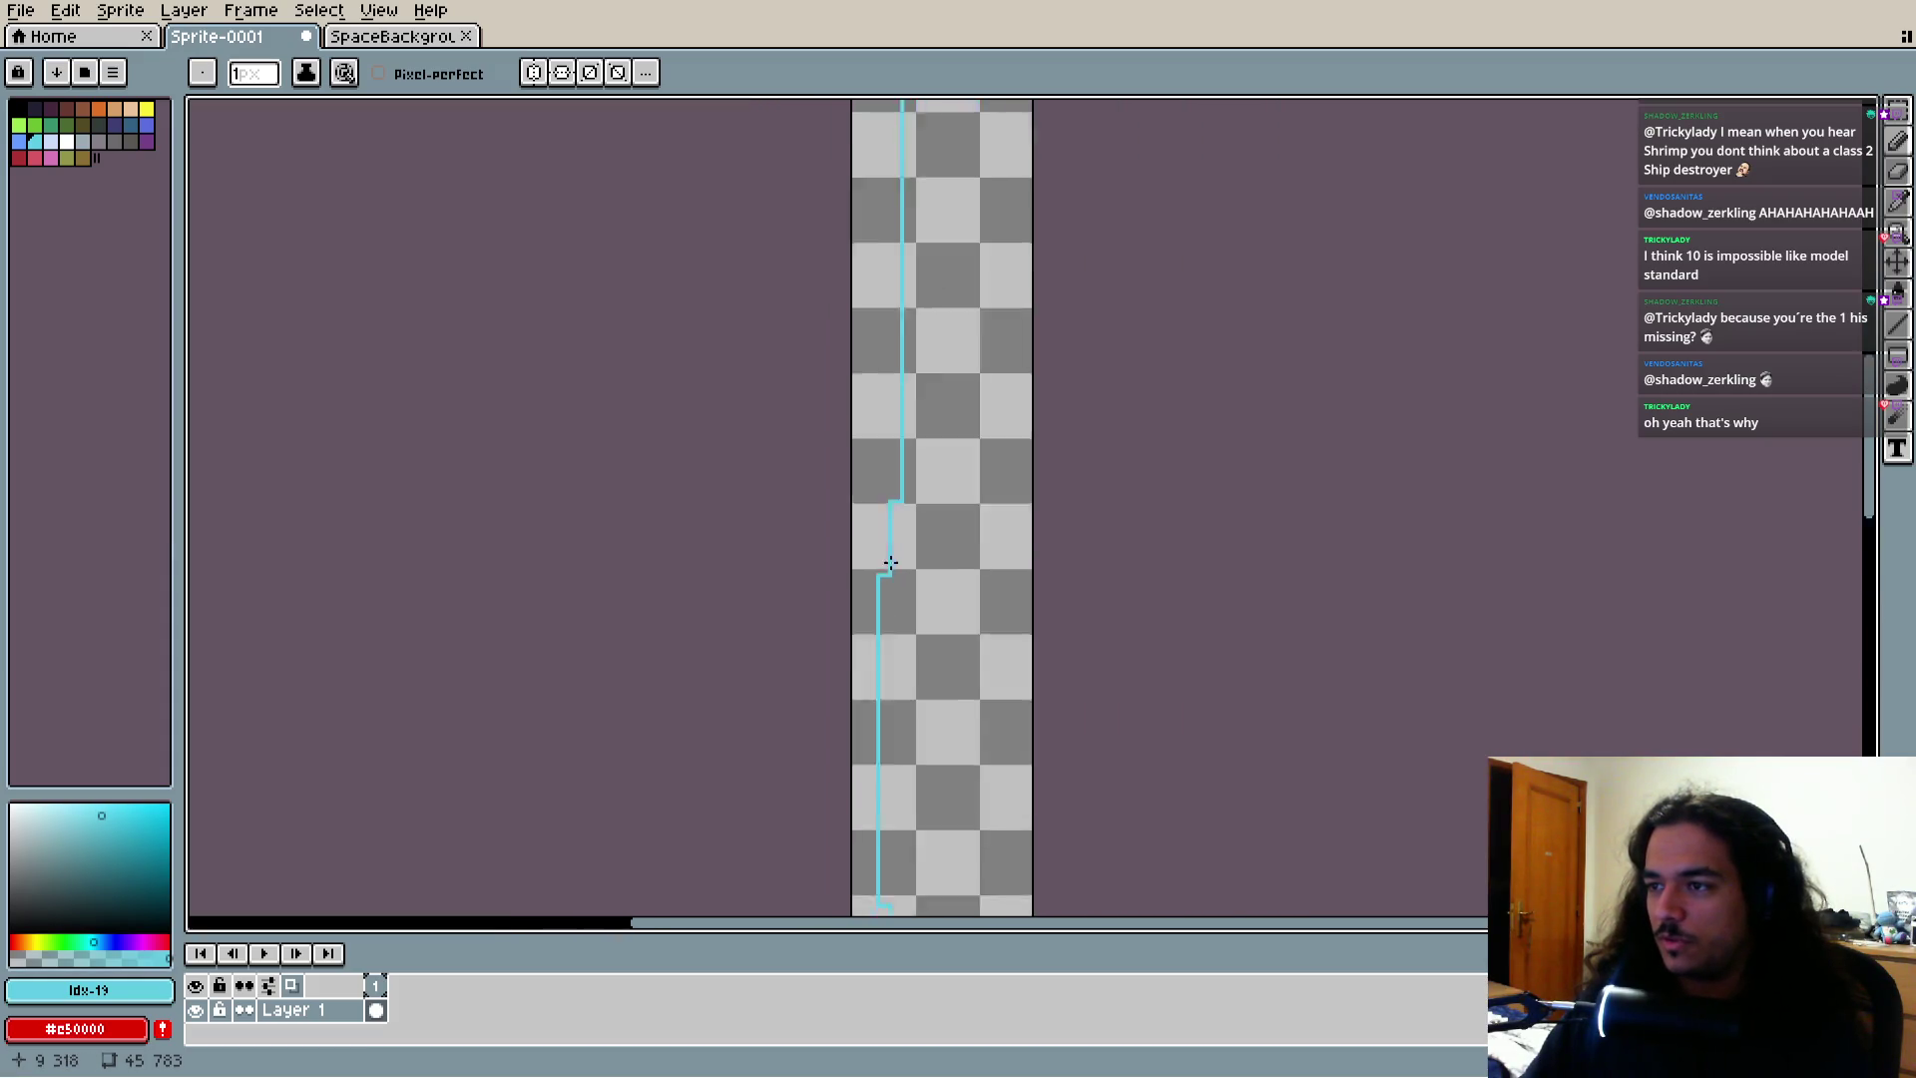
{"action": "scroll", "coordinate": [913, 606], "scroll_direction": "up", "scroll_amount": 3}
{"action": "key", "text": "v"}
{"action": "key", "text": "b"}
{"action": "scroll", "coordinate": [913, 605], "scroll_direction": "down", "scroll_amount": 2}
{"action": "scroll", "coordinate": [876, 429], "scroll_direction": "up", "scroll_amount": 3}
{"action": "mouse_move", "coordinate": [859, 286]}
{"action": "left_mouse_down"}
{"action": "mouse_move", "coordinate": [850, 242]}
{"action": "mouse_move", "coordinate": [878, 442]}
{"action": "mouse_move", "coordinate": [1066, 496]}
{"action": "left_mouse_up"}
- Undo the crop to restore the 640×360 starfield with the blue planet
{"action": "key", "text": "ctrl+z"}
{"action": "scroll", "coordinate": [974, 558], "scroll_direction": "up", "scroll_amount": 3}
{"action": "scroll", "coordinate": [947, 538], "scroll_direction": "down", "scroll_amount": 4}
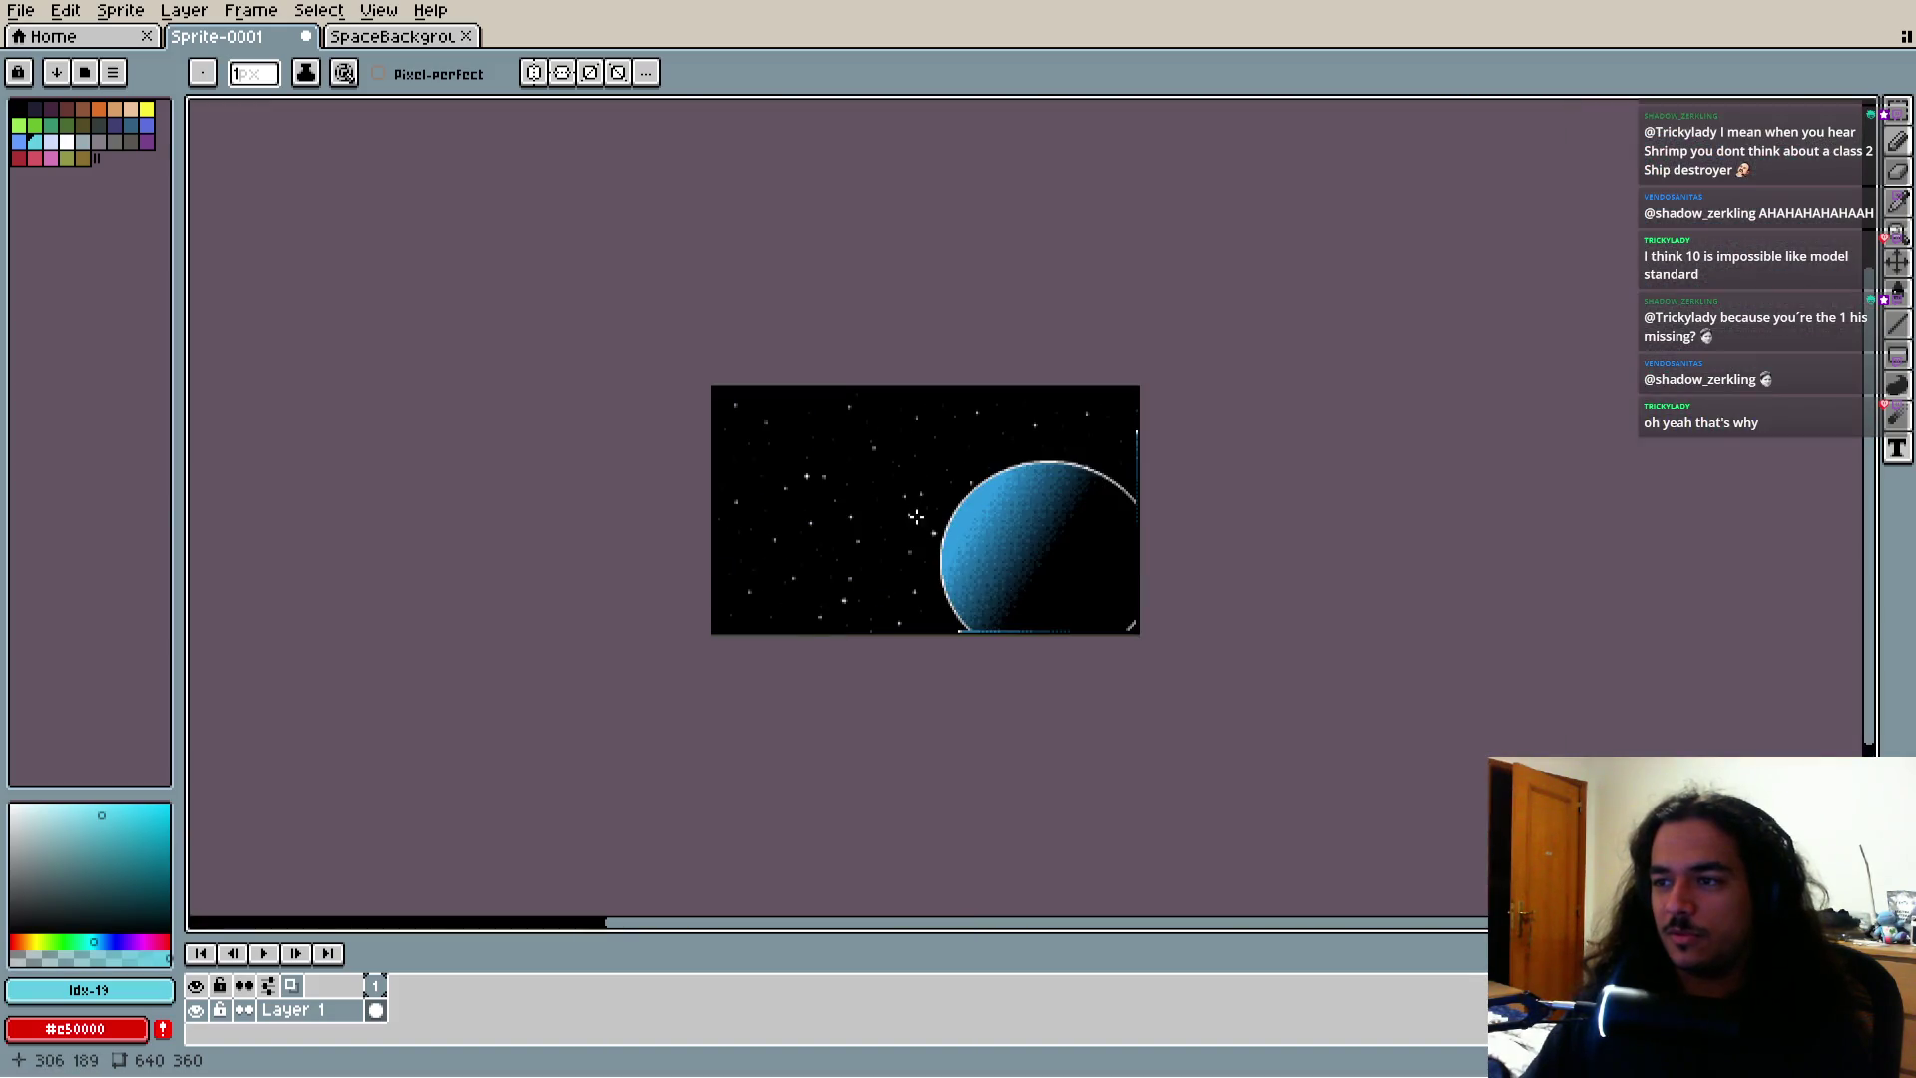
{"action": "scroll", "coordinate": [889, 500], "scroll_direction": "up", "scroll_amount": 1}
{"action": "left_click_drag", "start_coordinate": [889, 500], "coordinate": [868, 492]}
{"action": "scroll", "coordinate": [813, 503], "scroll_direction": "up", "scroll_amount": 1}
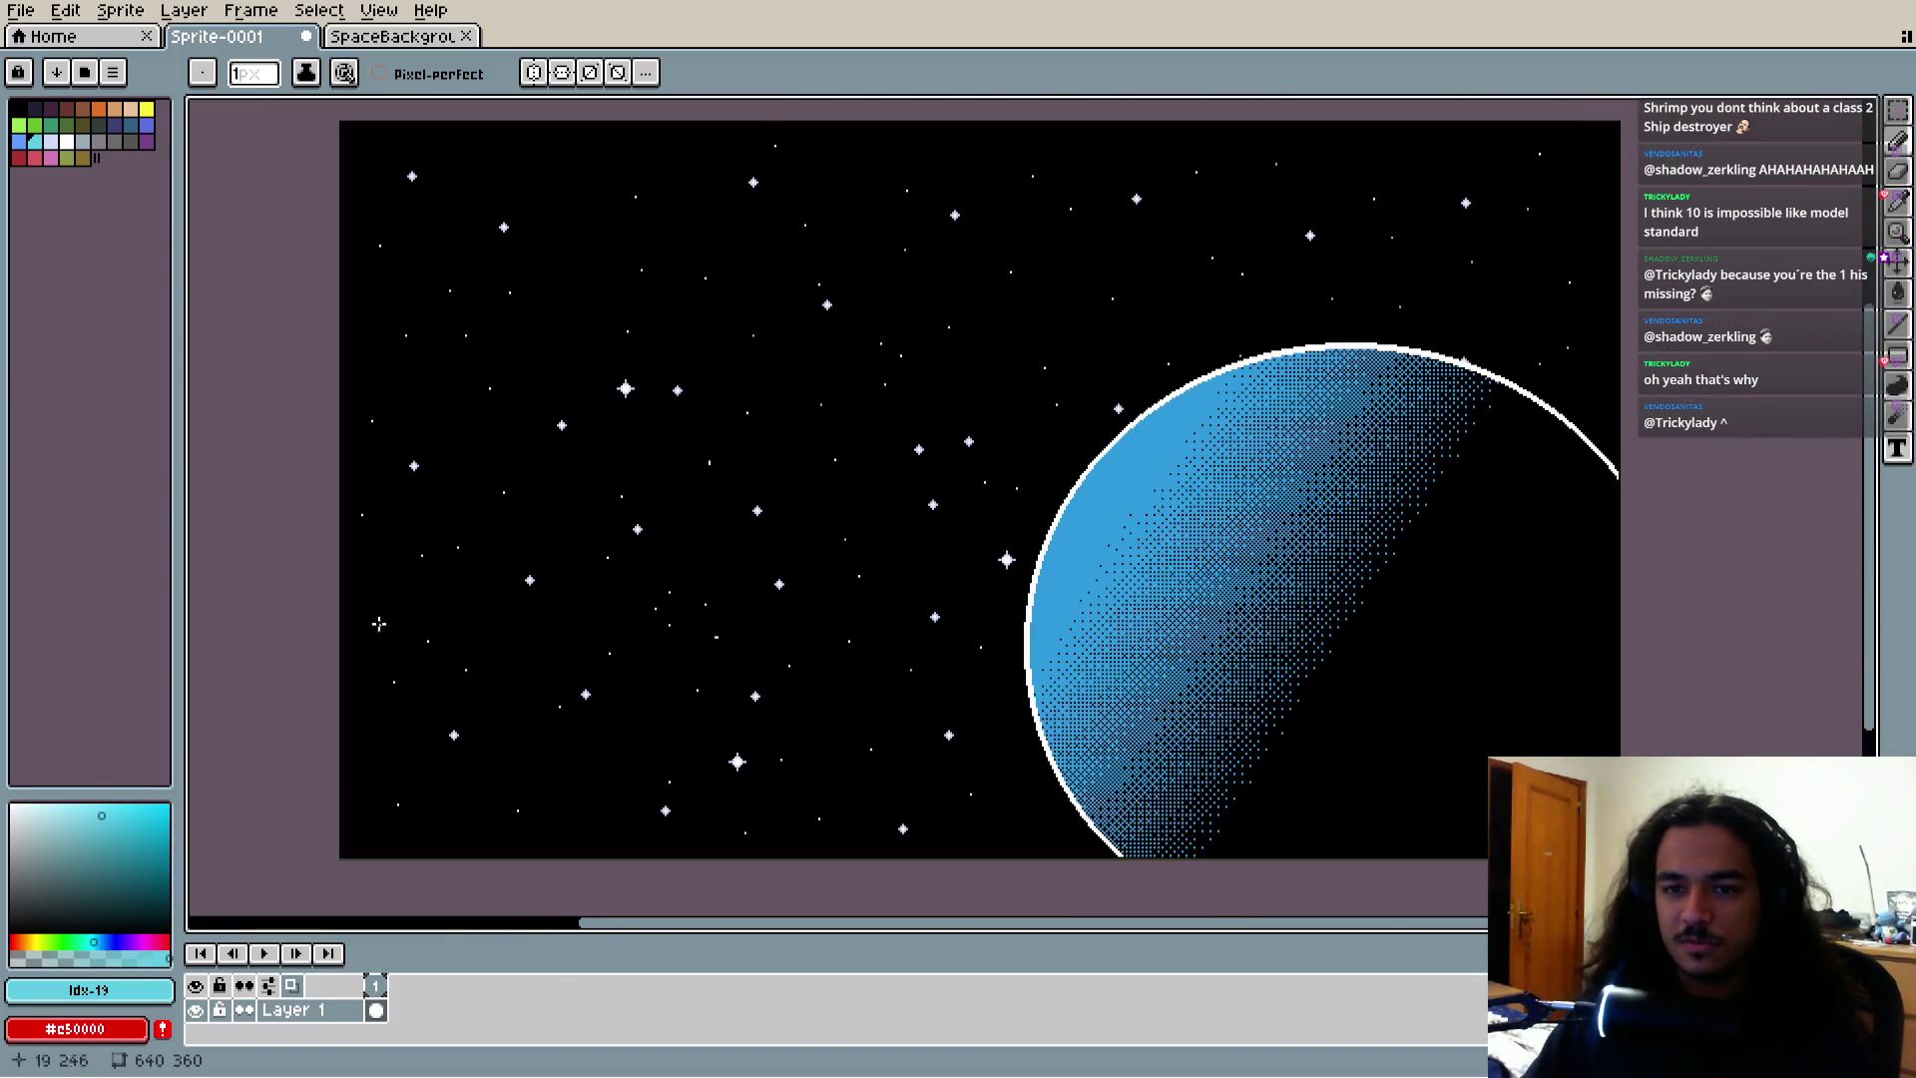
{"action": "scroll", "coordinate": [673, 534], "scroll_direction": "left", "scroll_amount": 1}
{"action": "scroll", "coordinate": [666, 545], "scroll_direction": "up", "scroll_amount": 2}
{"action": "scroll", "coordinate": [705, 695], "scroll_direction": "down", "scroll_amount": 2}
{"action": "mouse_move", "coordinate": [701, 598]}
{"action": "left_mouse_down"}
{"action": "mouse_move", "coordinate": [671, 569]}
{"action": "mouse_move", "coordinate": [634, 620]}
{"action": "left_mouse_up"}
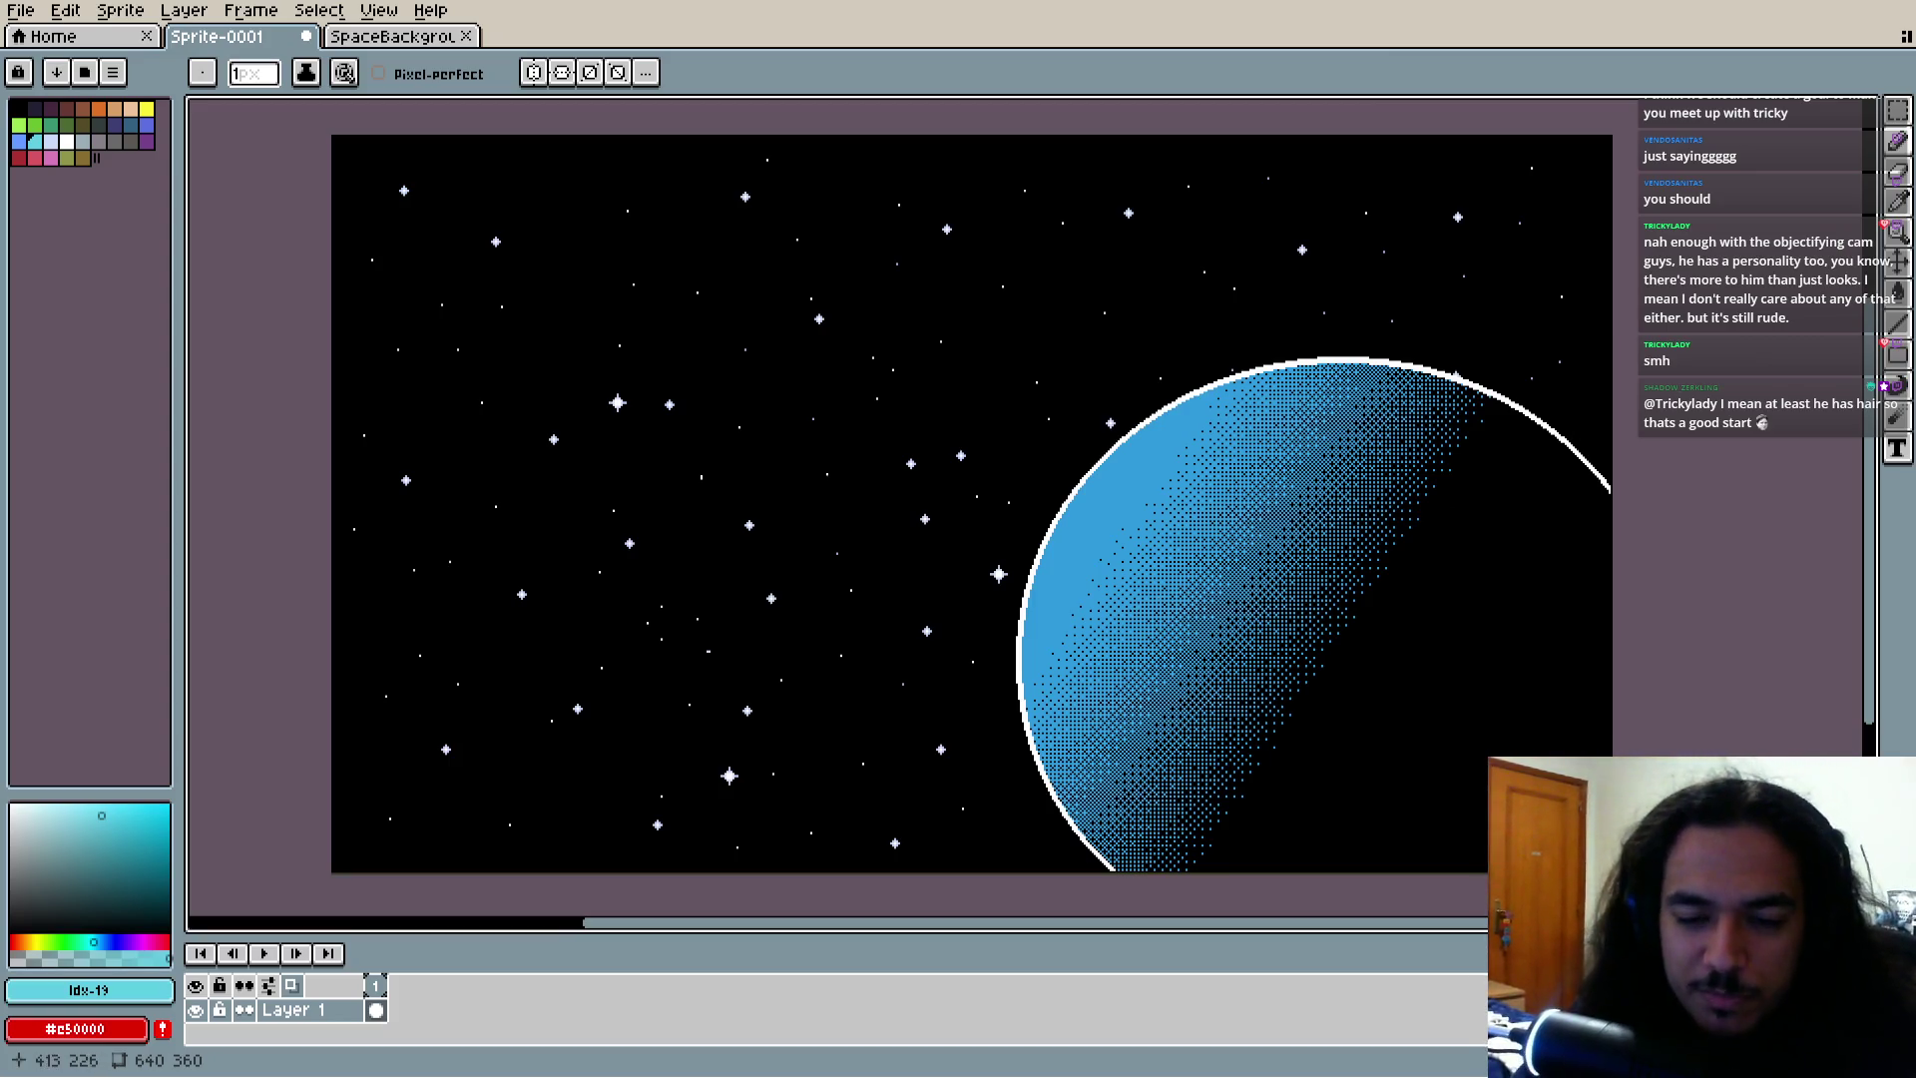
- Try a vertical cyan line with the Line tool at the starfield's left edge, then undo it
{"action": "scroll", "coordinate": [399, 494], "scroll_direction": "left", "scroll_amount": 2}
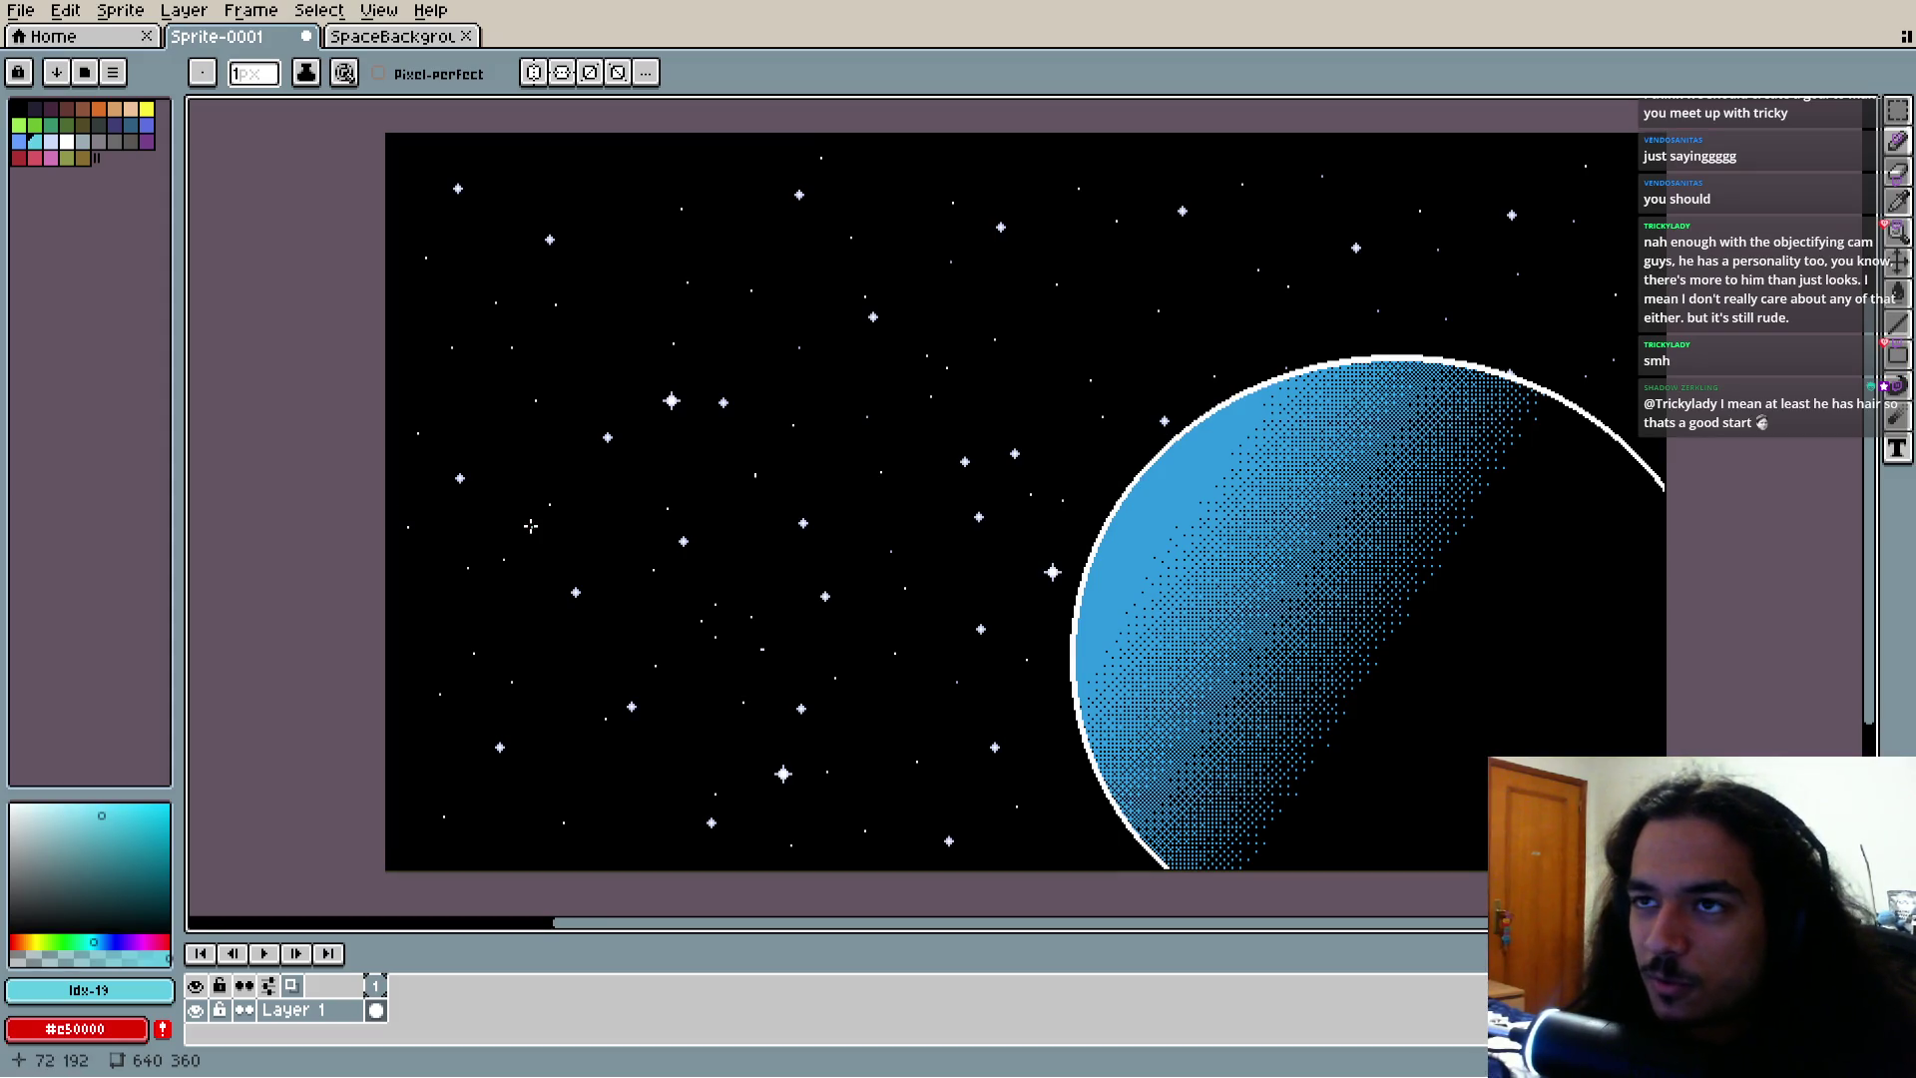
{"action": "left_click_drag", "start_coordinate": [396, 446], "coordinate": [513, 442]}
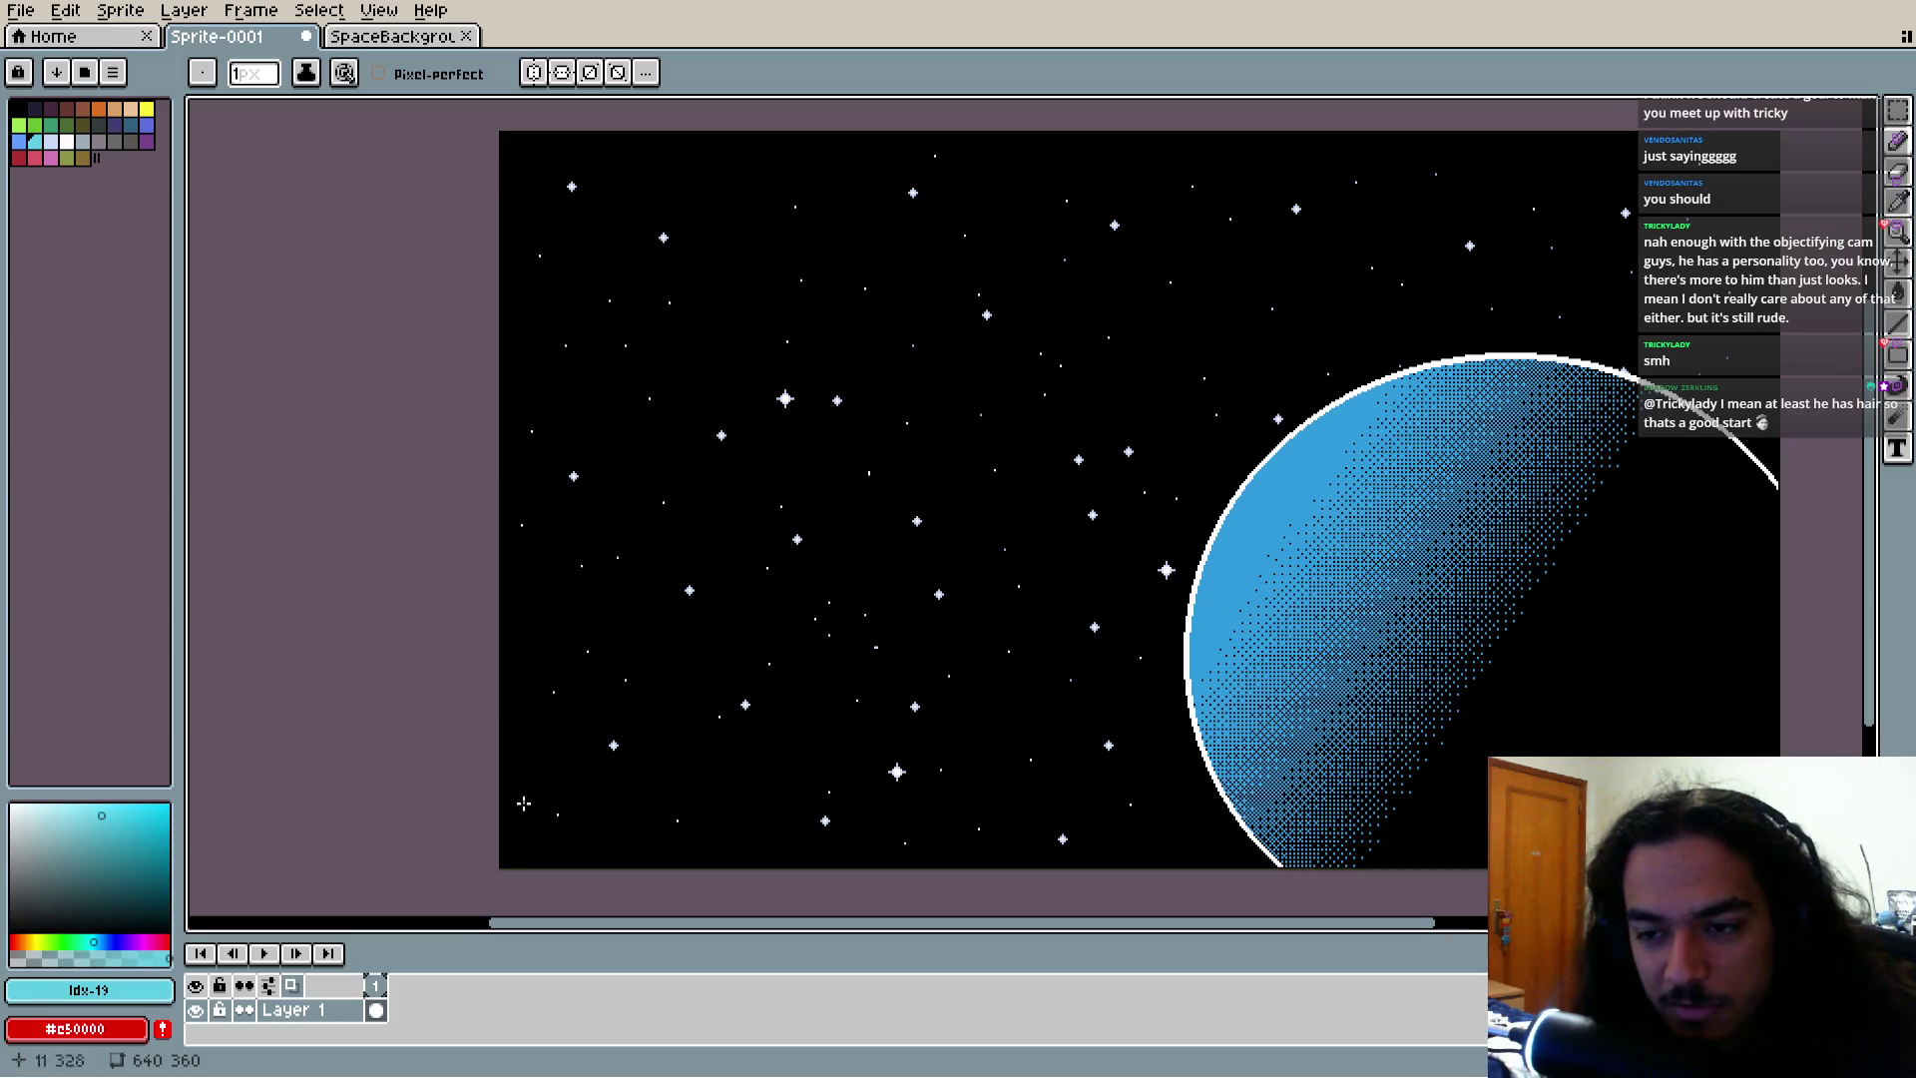
{"action": "left_click_drag", "start_coordinate": [503, 734], "coordinate": [402, 746]}
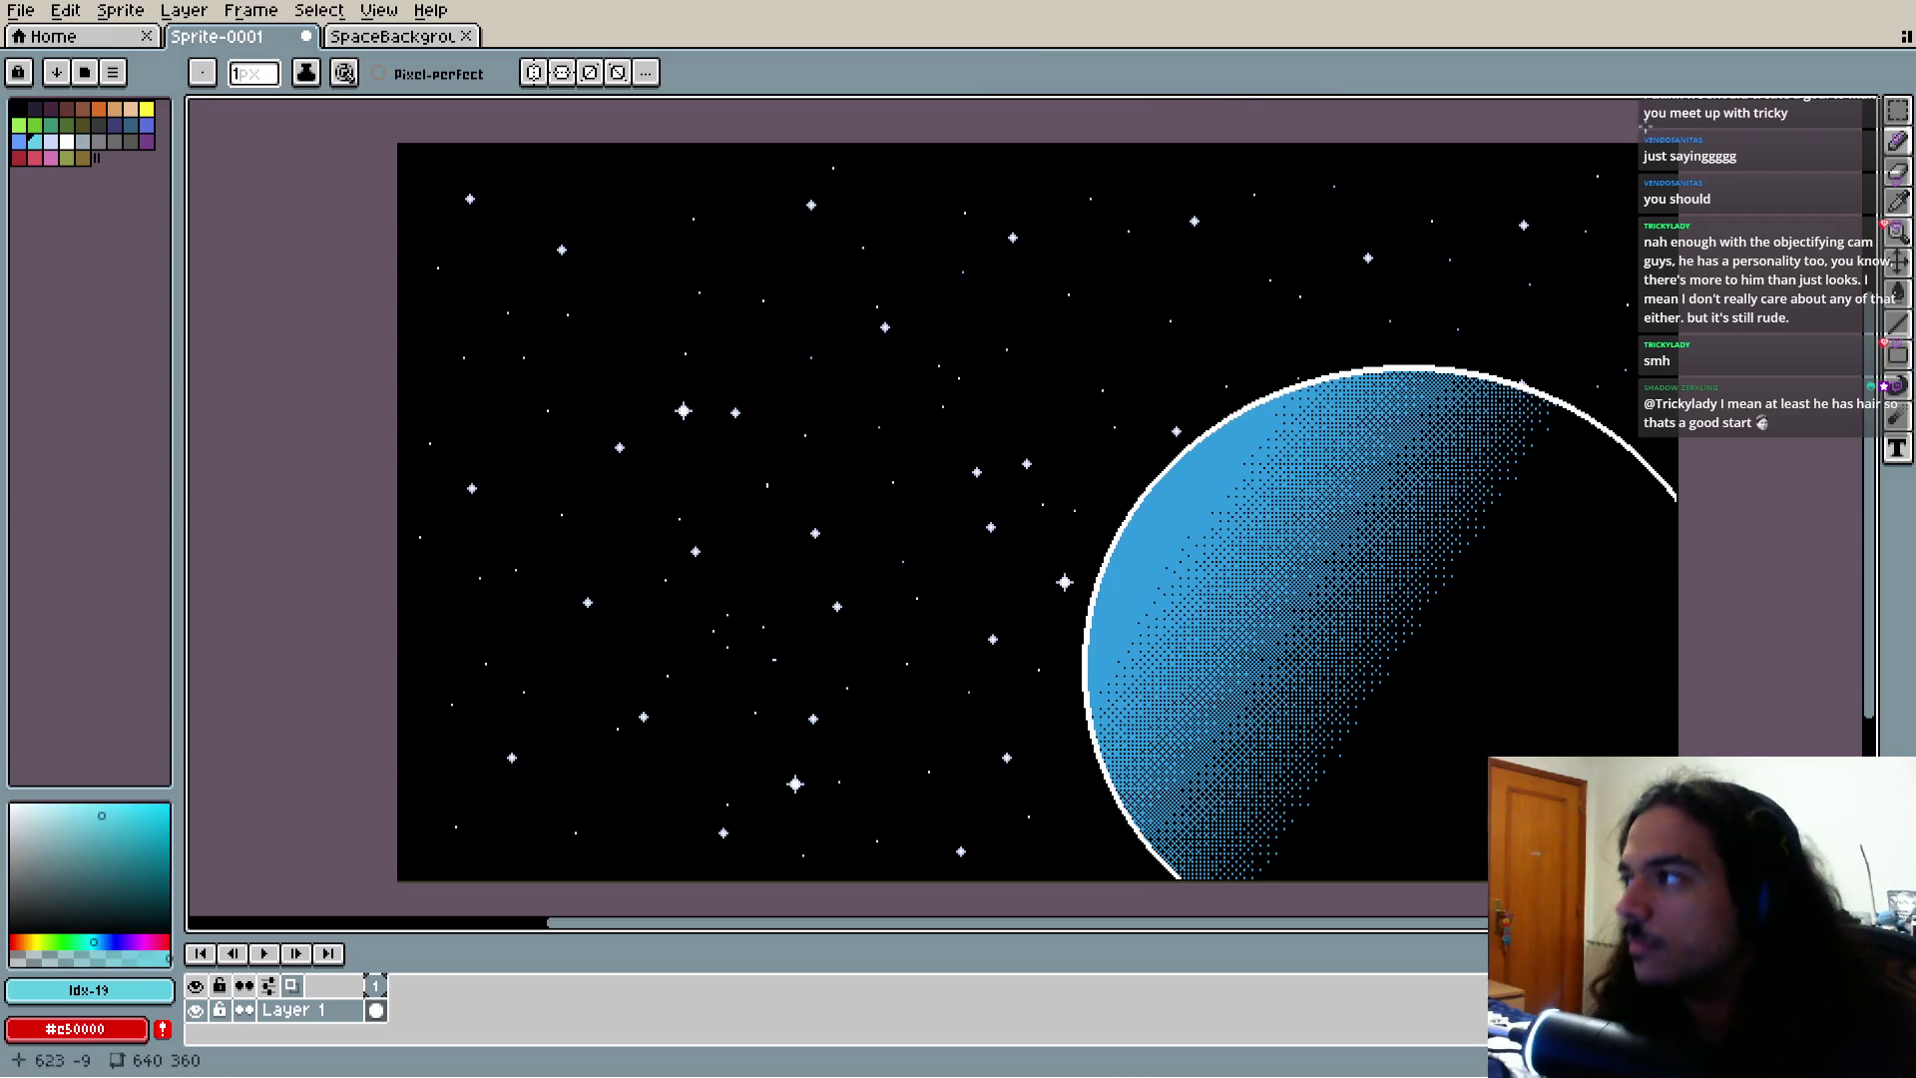
{"action": "key", "text": "l"}
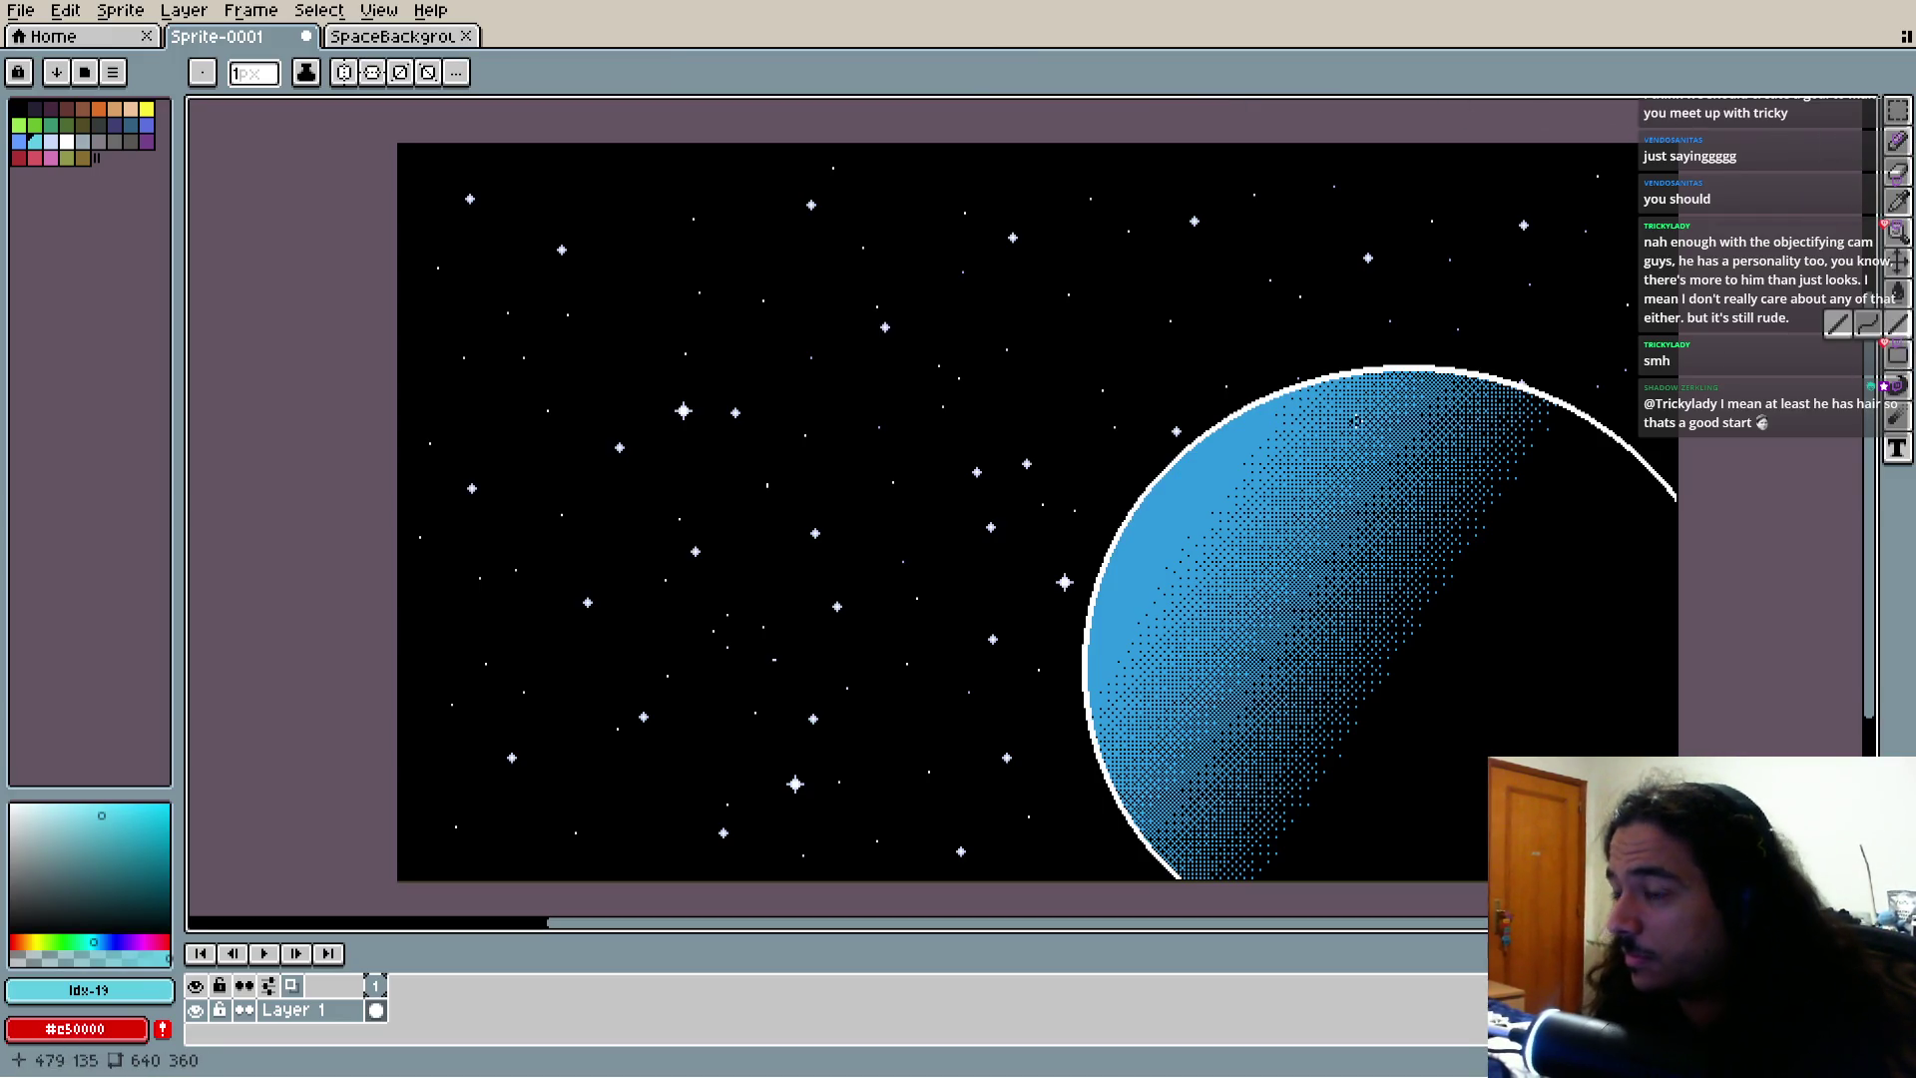
{"action": "left_click_drag", "start_coordinate": [539, 248], "coordinate": [752, 386]}
{"action": "mouse_move", "coordinate": [627, 229]}
{"action": "left_mouse_down"}
{"action": "mouse_move", "coordinate": [676, 569]}
{"action": "mouse_move", "coordinate": [633, 791]}
{"action": "left_mouse_up"}
{"action": "scroll", "coordinate": [728, 407], "scroll_direction": "up", "scroll_amount": 2}
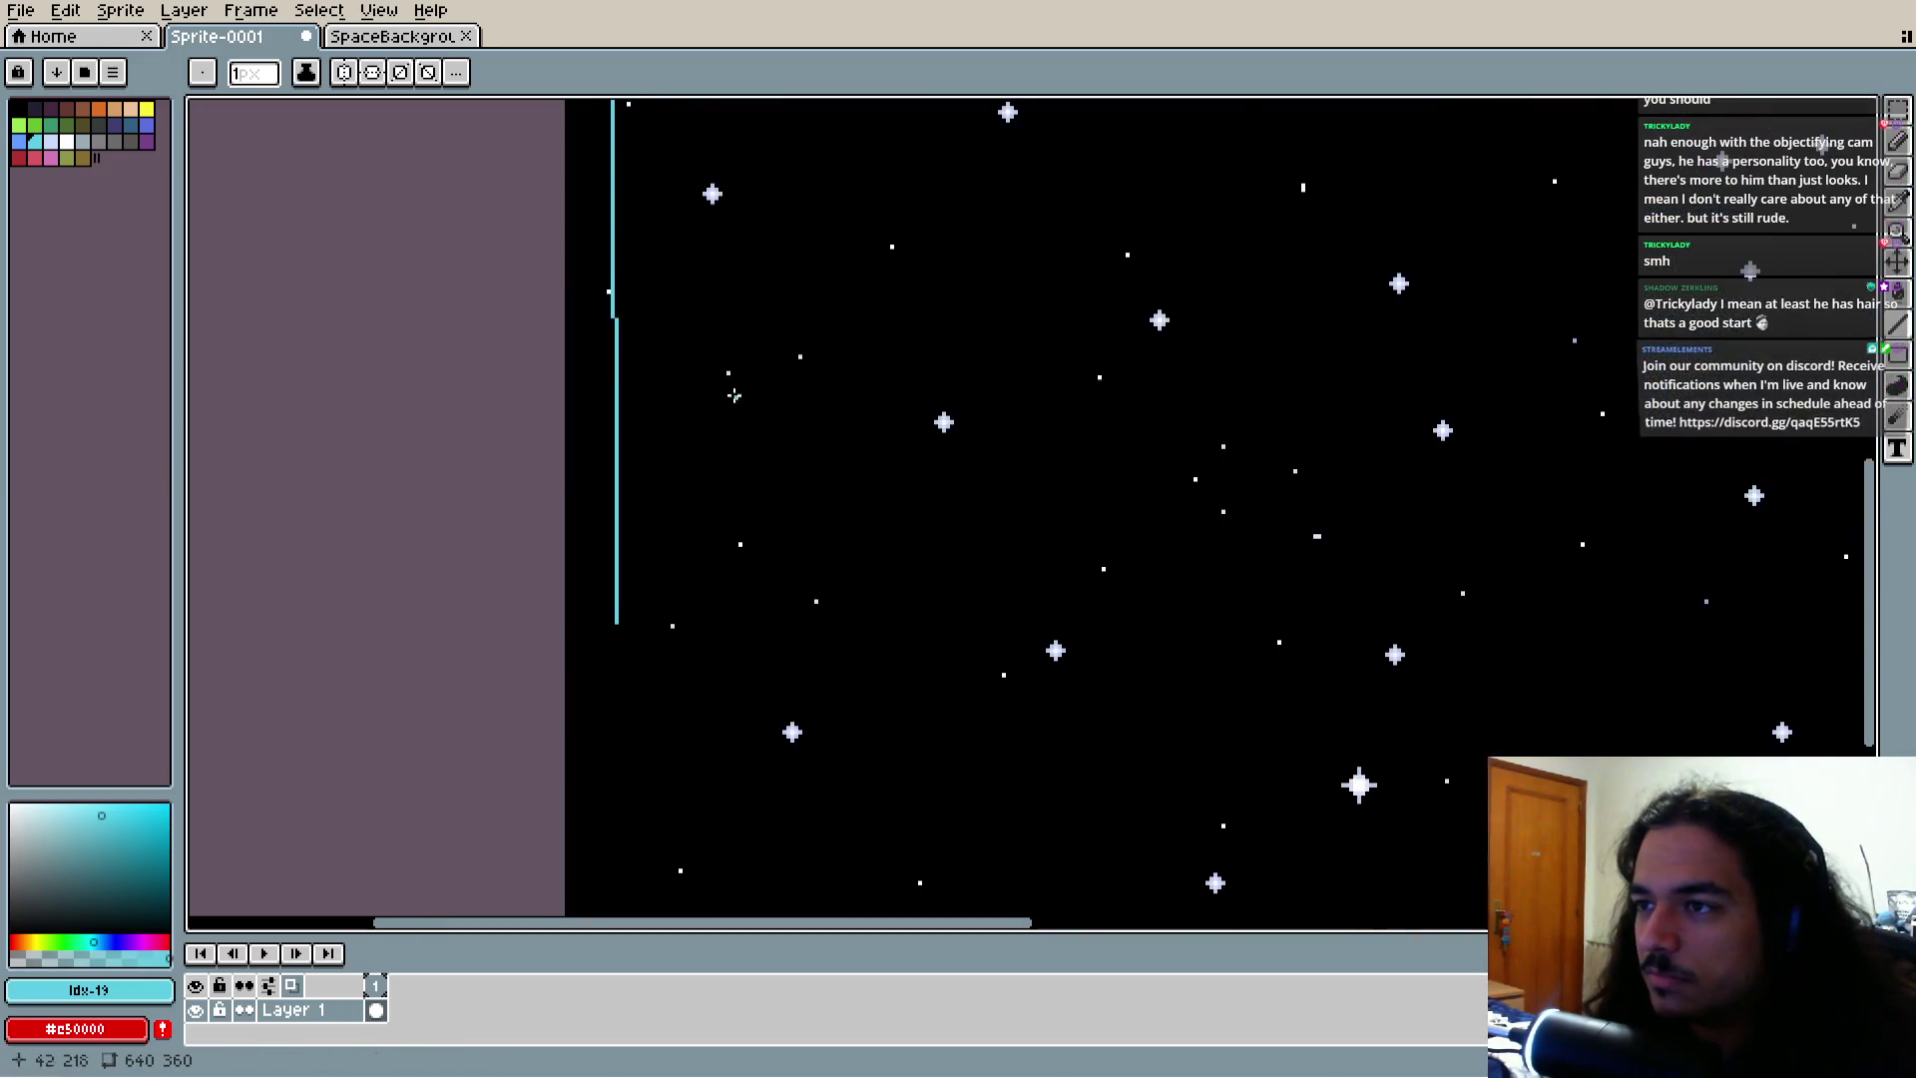
{"action": "scroll", "coordinate": [729, 407], "scroll_direction": "down", "scroll_amount": 2}
{"action": "key", "text": "ctrl+z"}
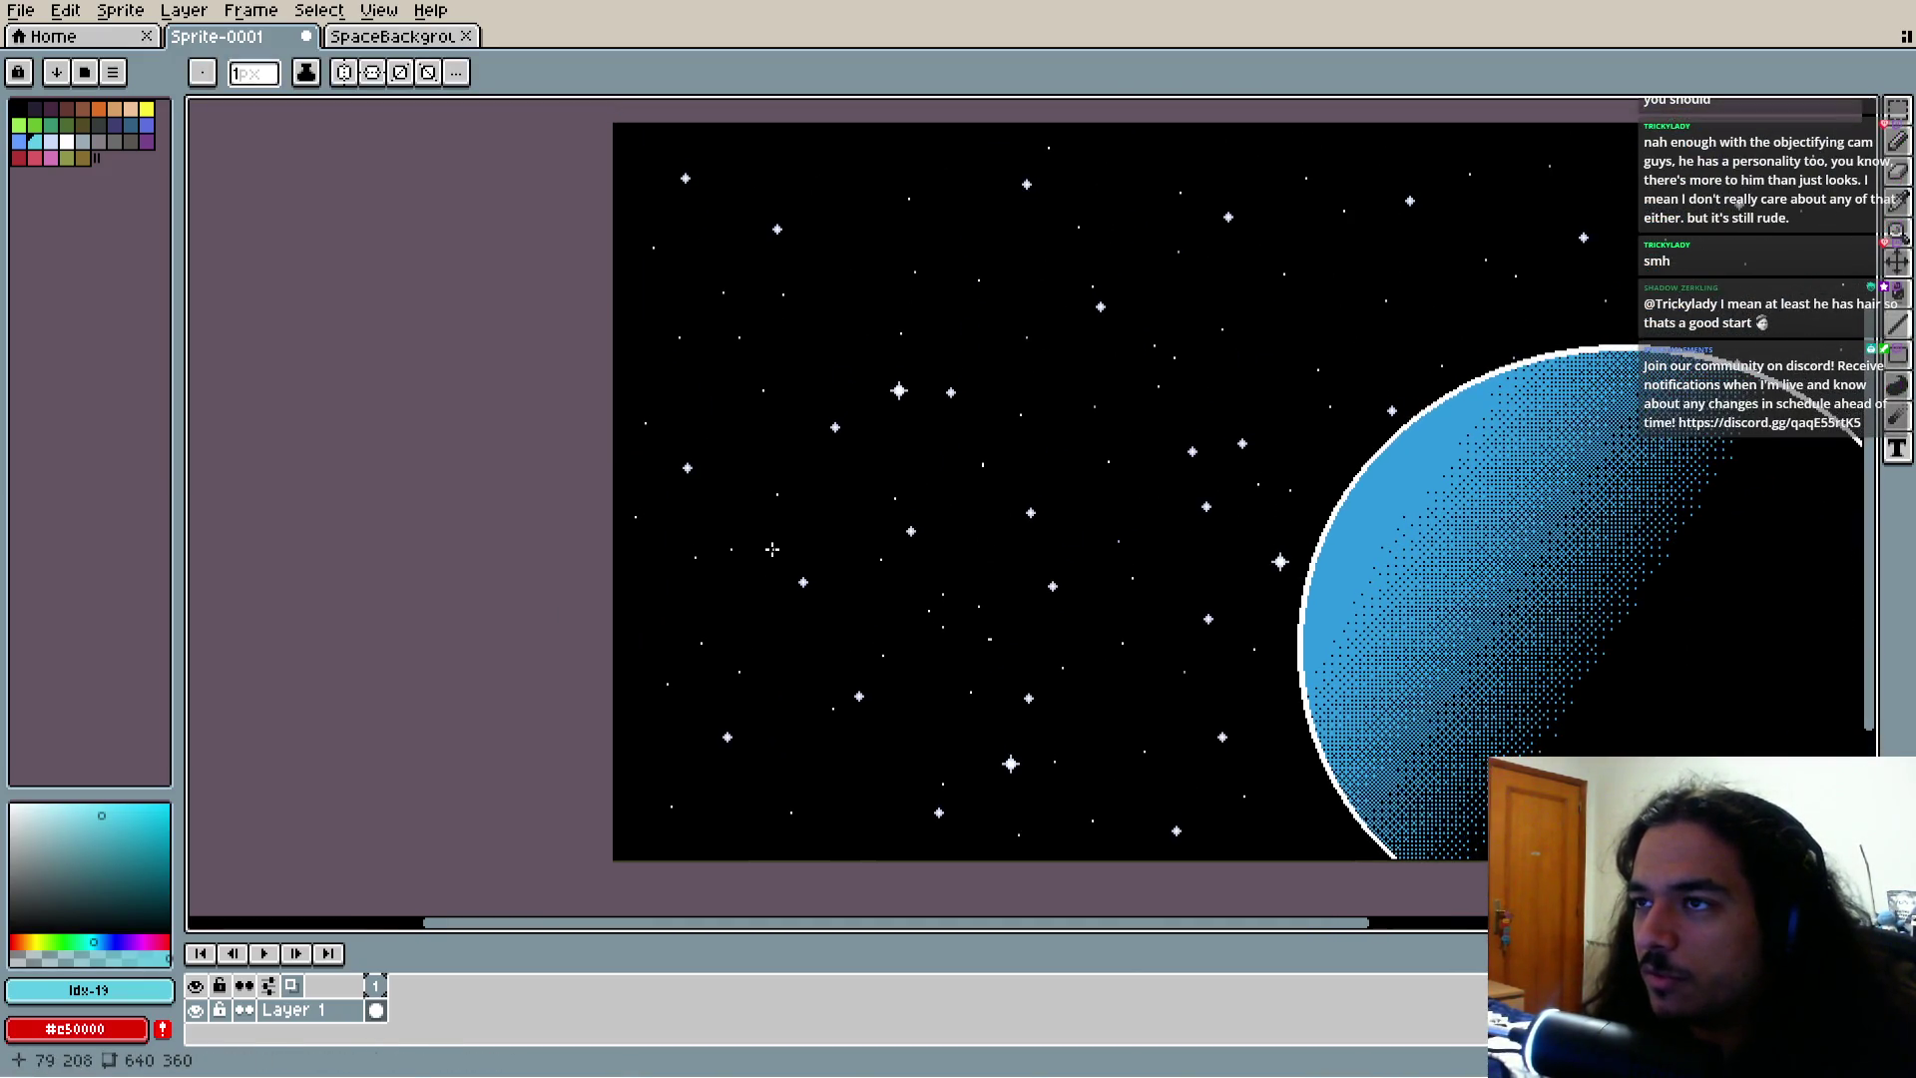
- Draw two parallel full-height vertical cyan lines close together near the left edge
{"action": "left_click_drag", "start_coordinate": [594, 118], "coordinate": [594, 891]}
{"action": "left_click_drag", "start_coordinate": [625, 118], "coordinate": [624, 899]}
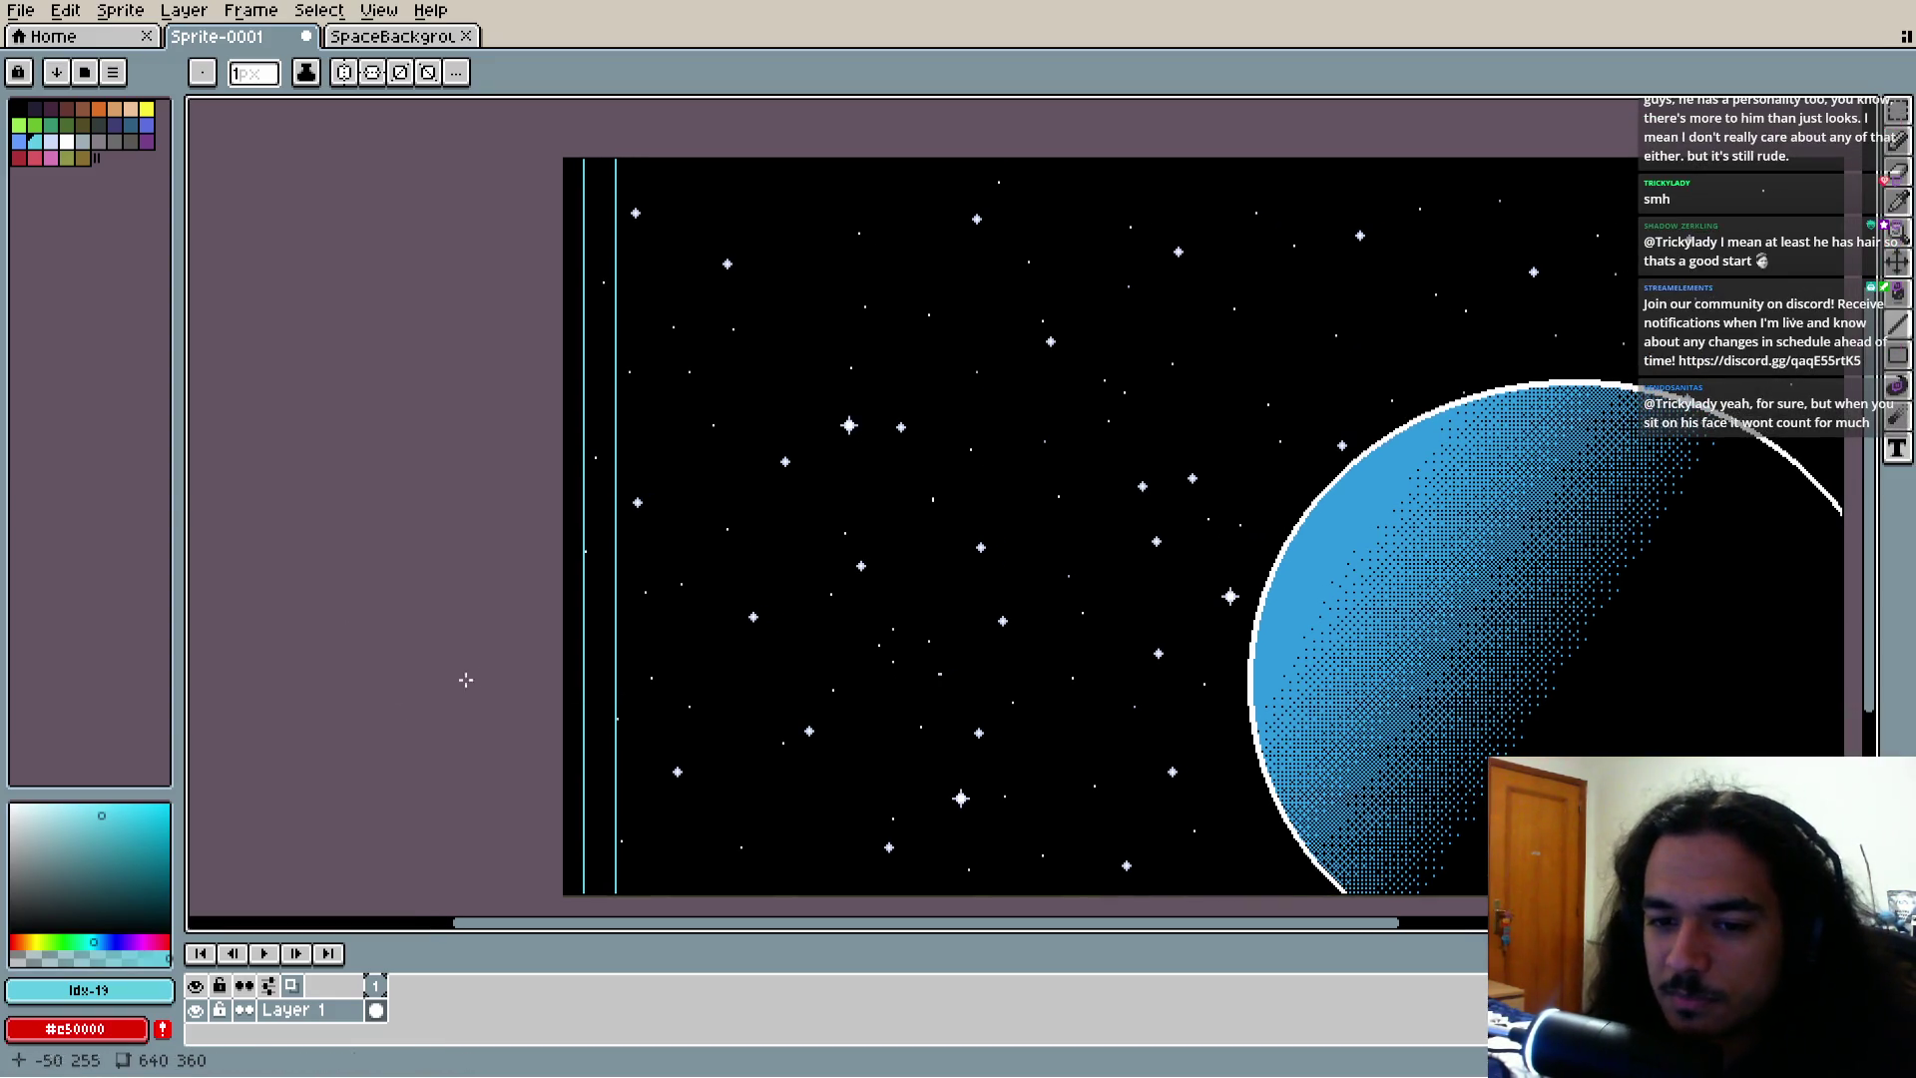
{"action": "scroll", "coordinate": [443, 684], "scroll_direction": "down", "scroll_amount": 3}
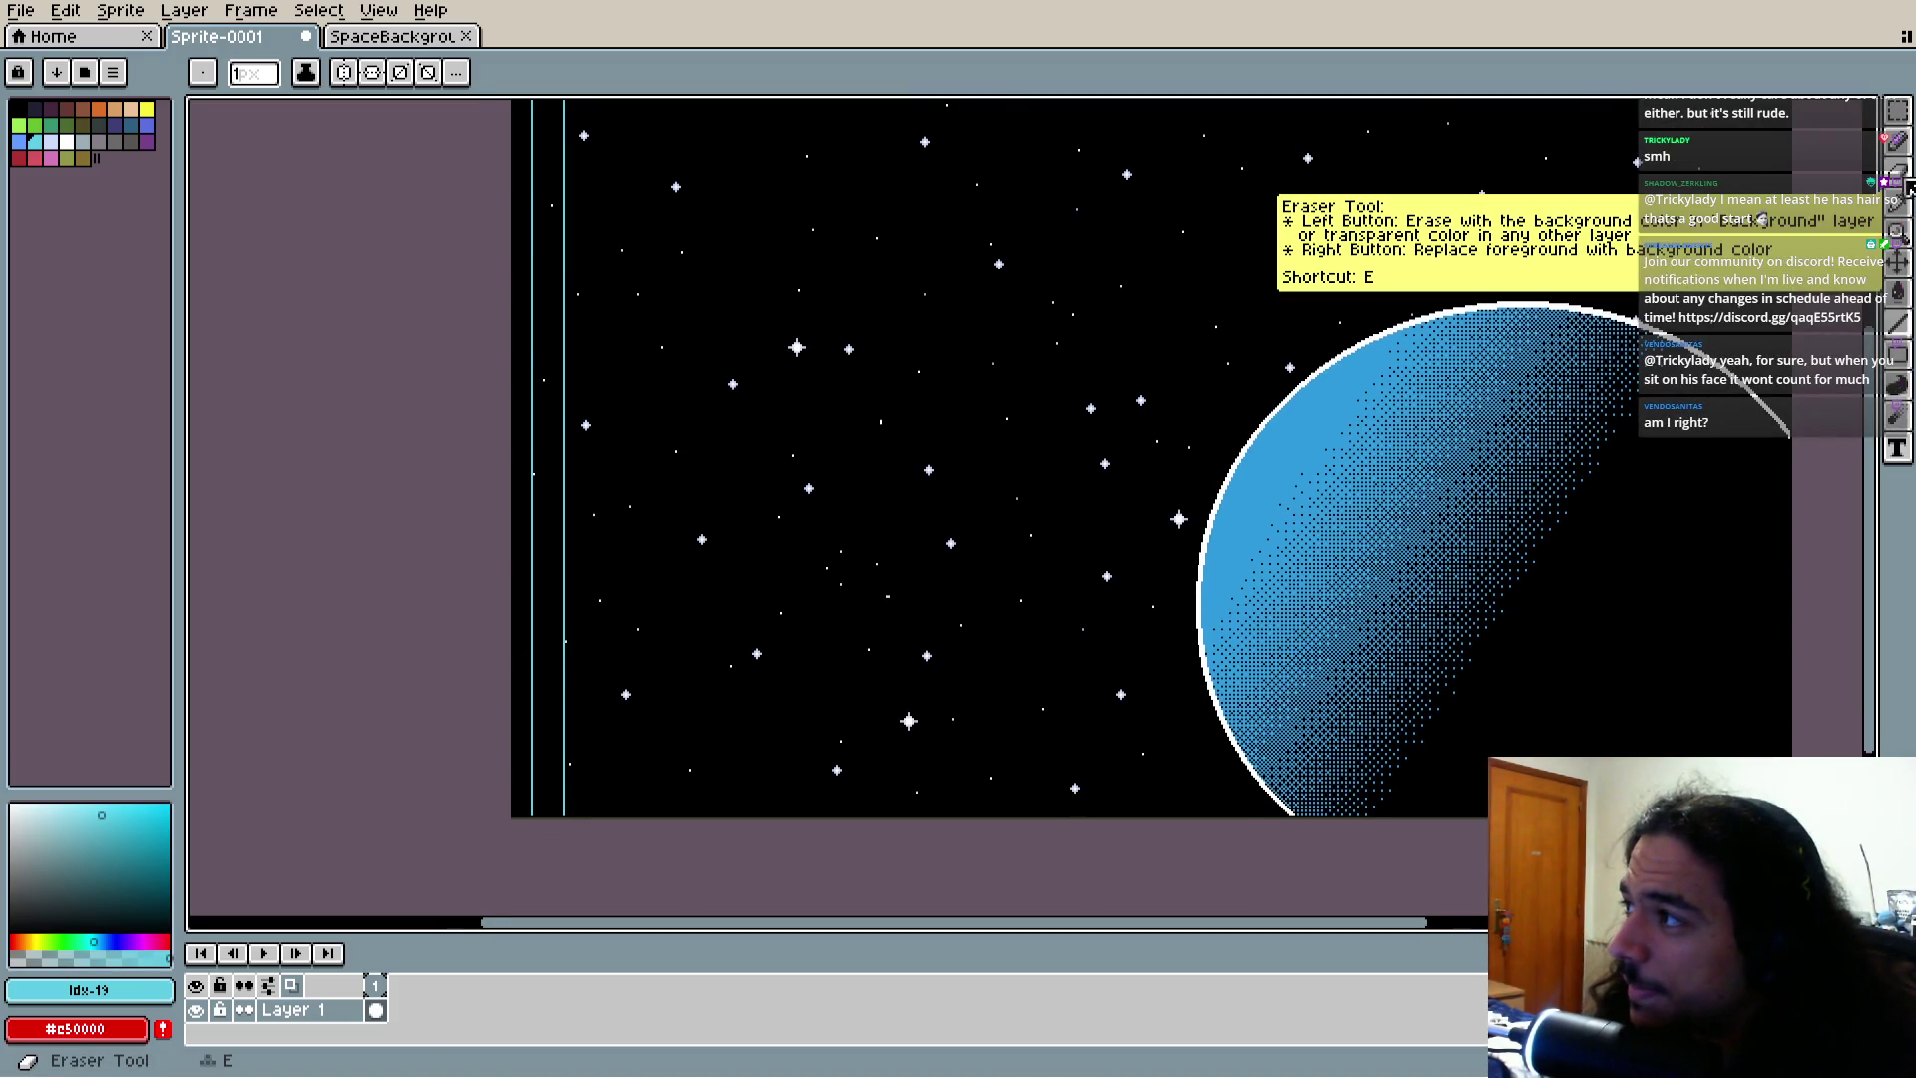
{"action": "left_click", "coordinate": [1896, 171]}
{"action": "scroll", "coordinate": [838, 377], "scroll_direction": "up", "scroll_amount": 4}
{"action": "scroll", "coordinate": [838, 376], "scroll_direction": "up", "scroll_amount": 1}
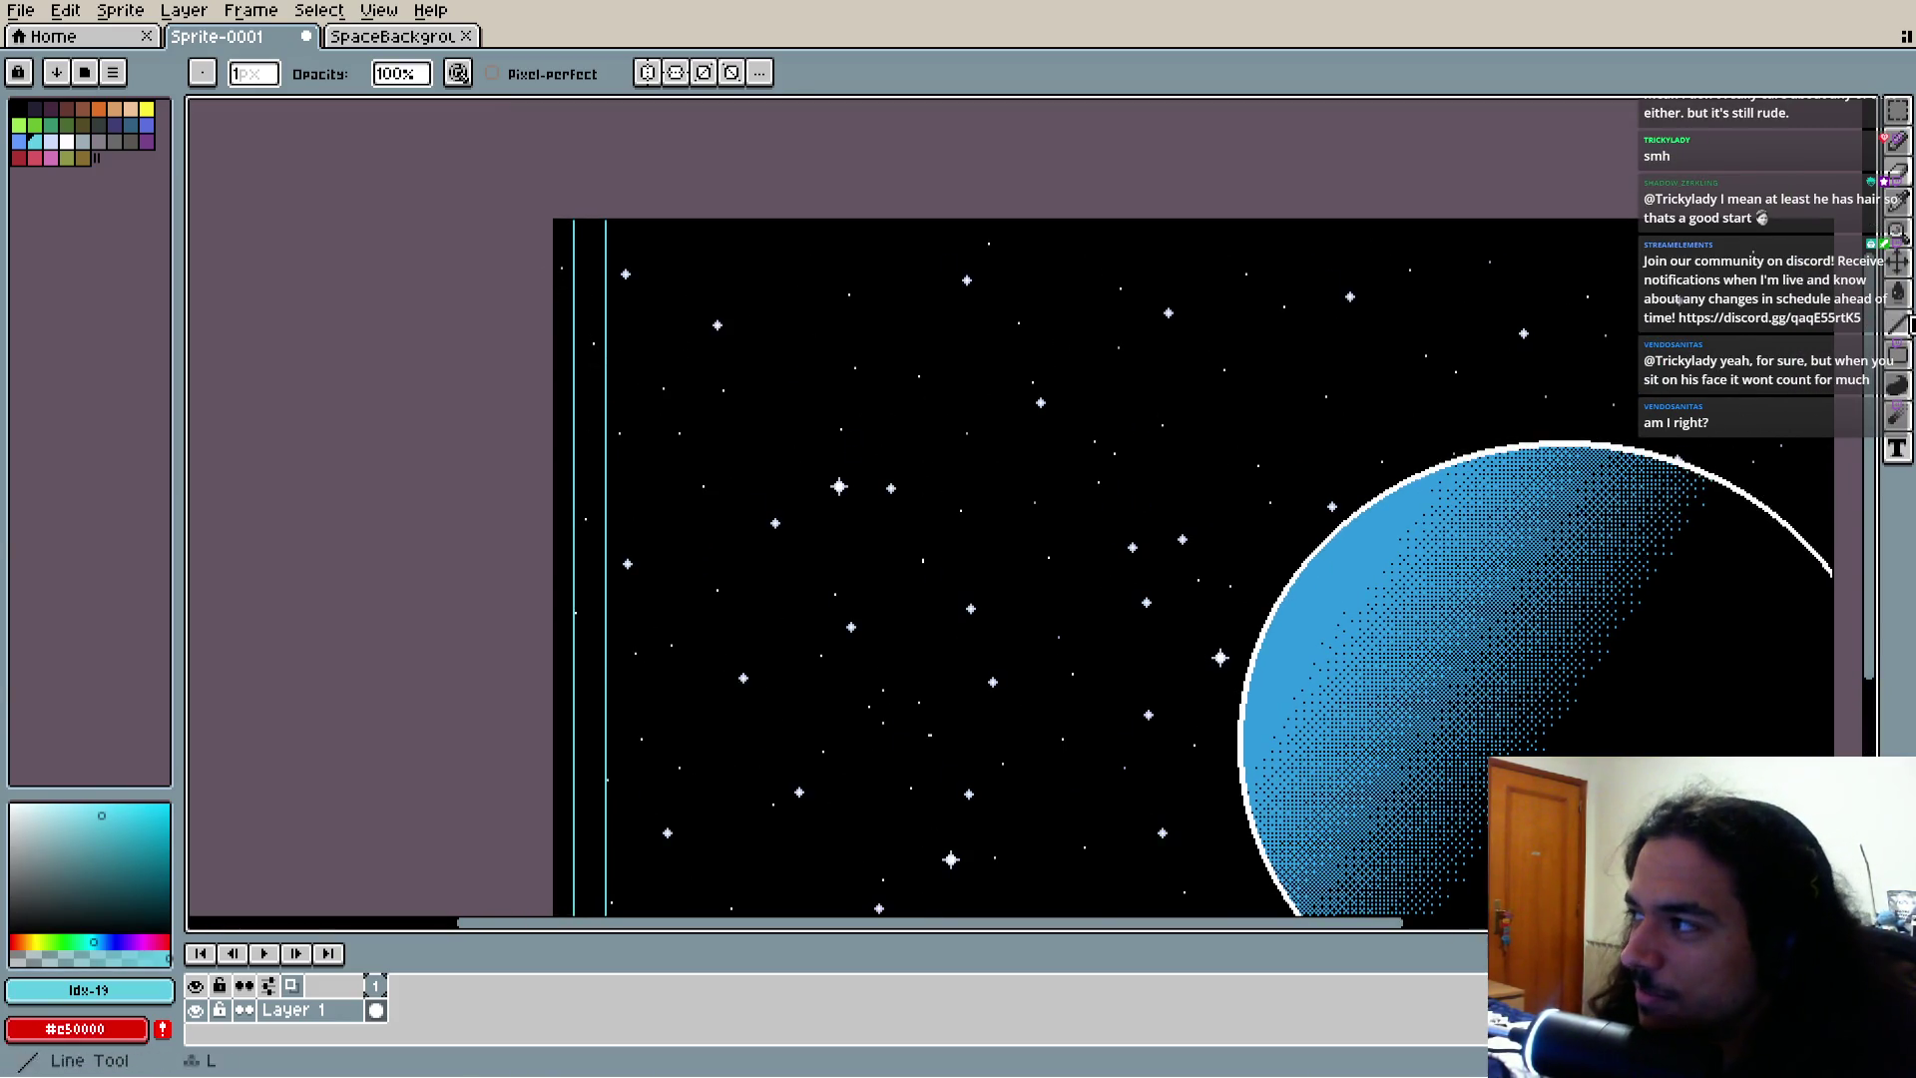
- Pull the right and left canvas borders in to the cyan lines, leaving a 17×360 canvas
{"action": "key", "text": "ctrl+alt+c"}
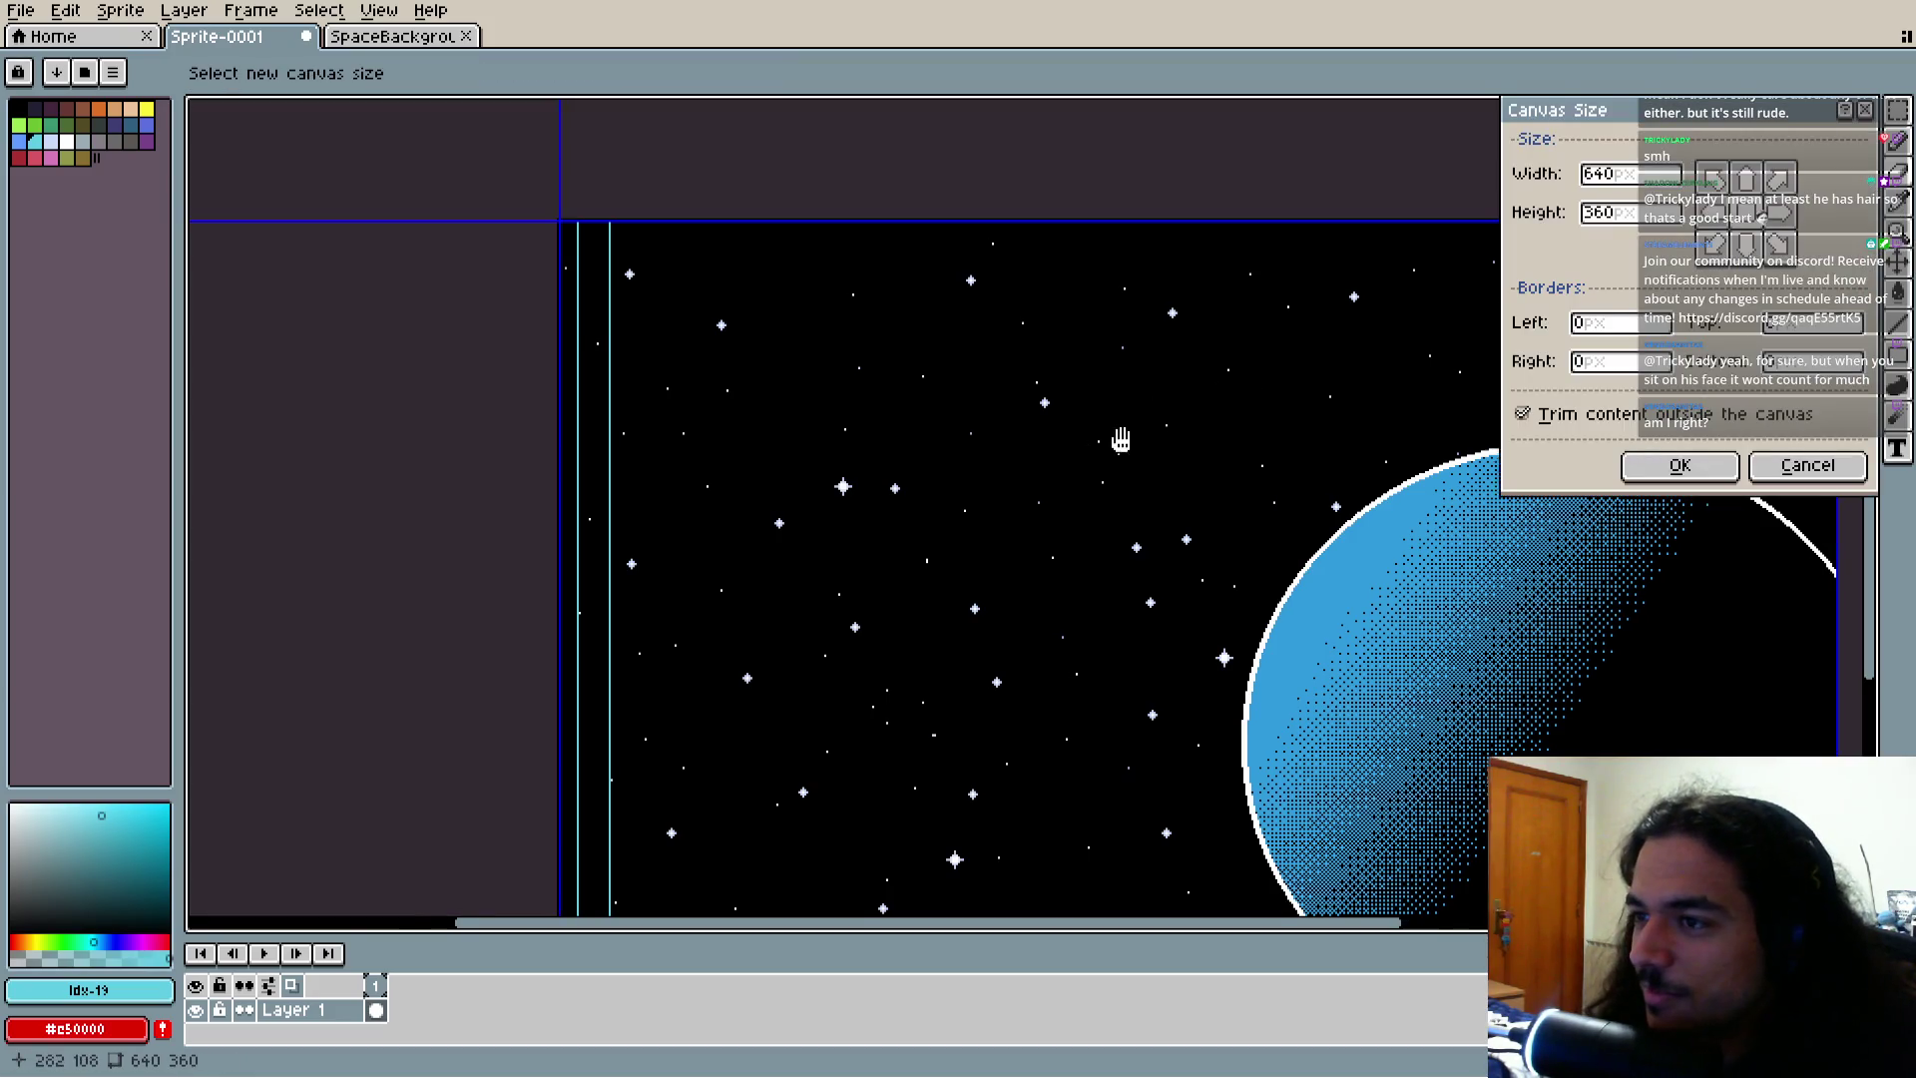
{"action": "left_click_drag", "start_coordinate": [1631, 604], "coordinate": [406, 557]}
{"action": "scroll", "coordinate": [402, 449], "scroll_direction": "up", "scroll_amount": 5}
{"action": "left_click_drag", "start_coordinate": [402, 449], "coordinate": [654, 483]}
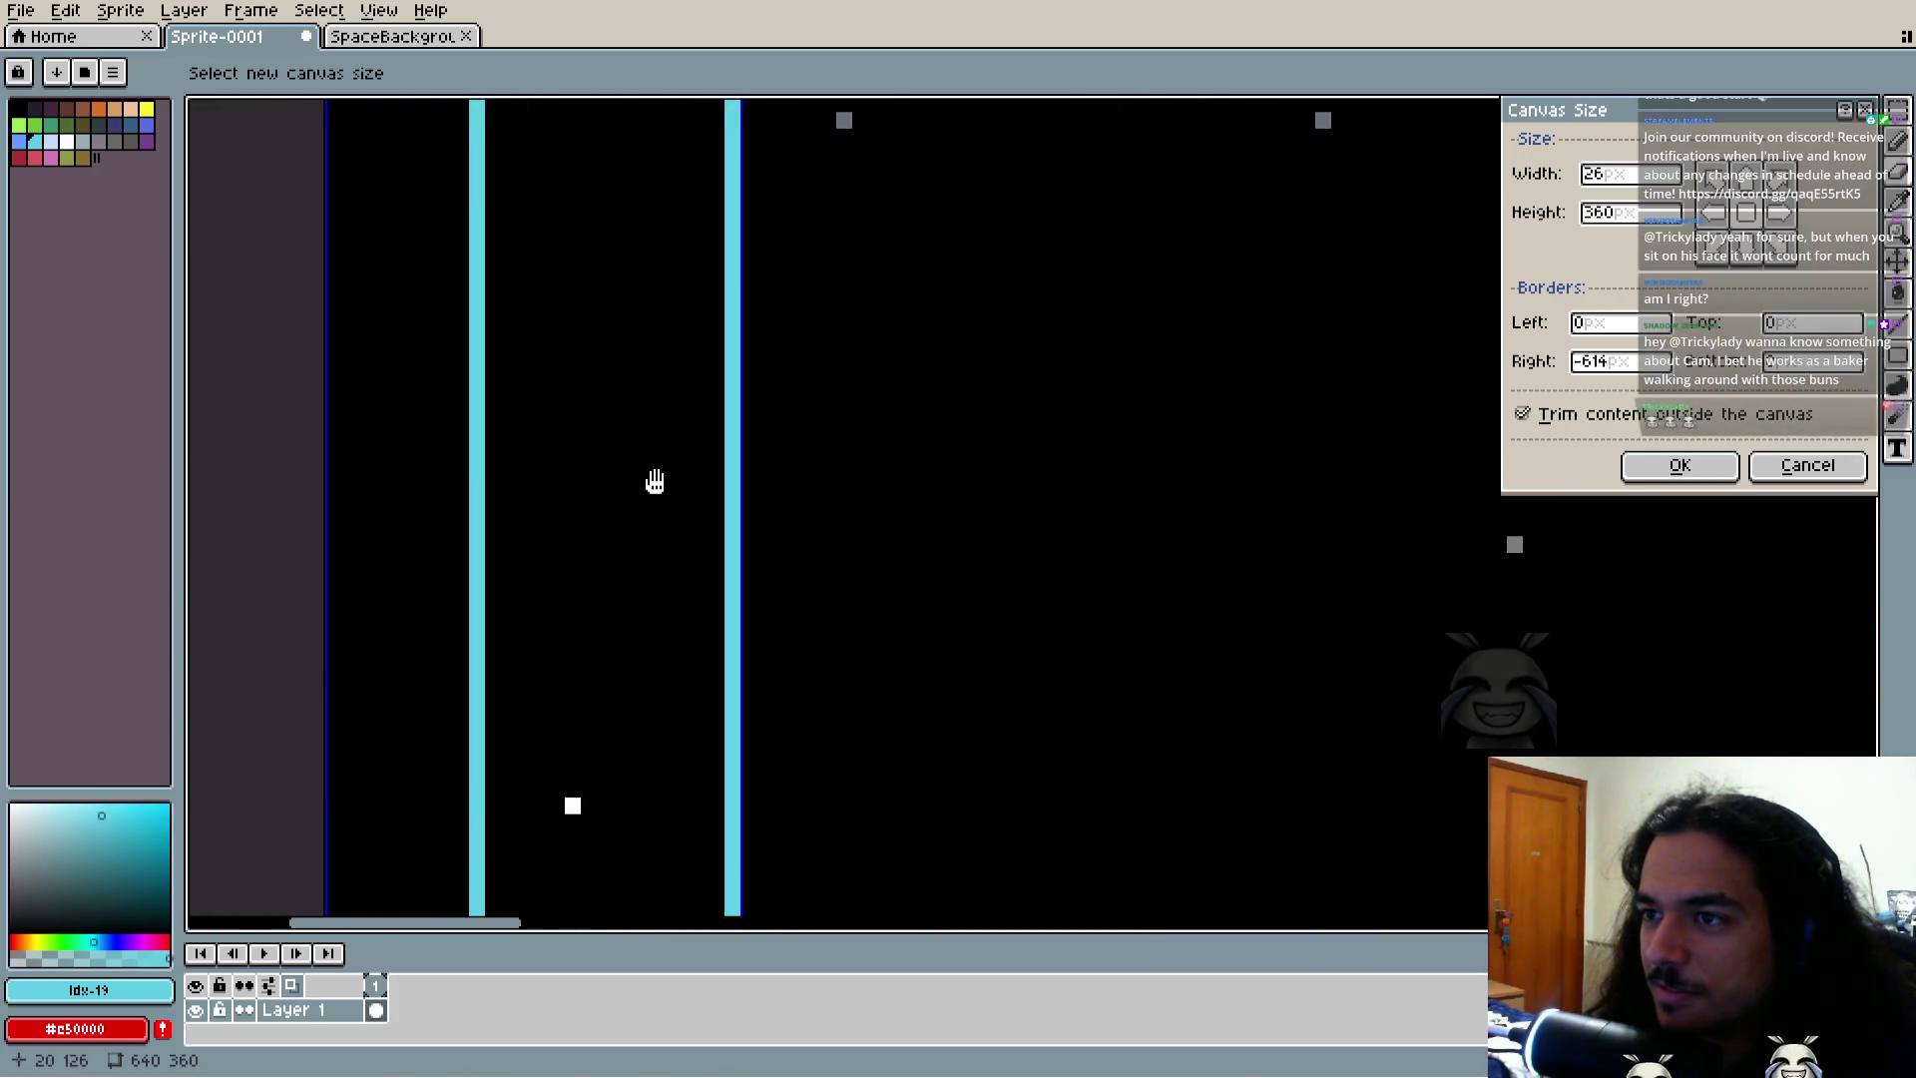
{"action": "left_click_drag", "start_coordinate": [317, 479], "coordinate": [457, 475]}
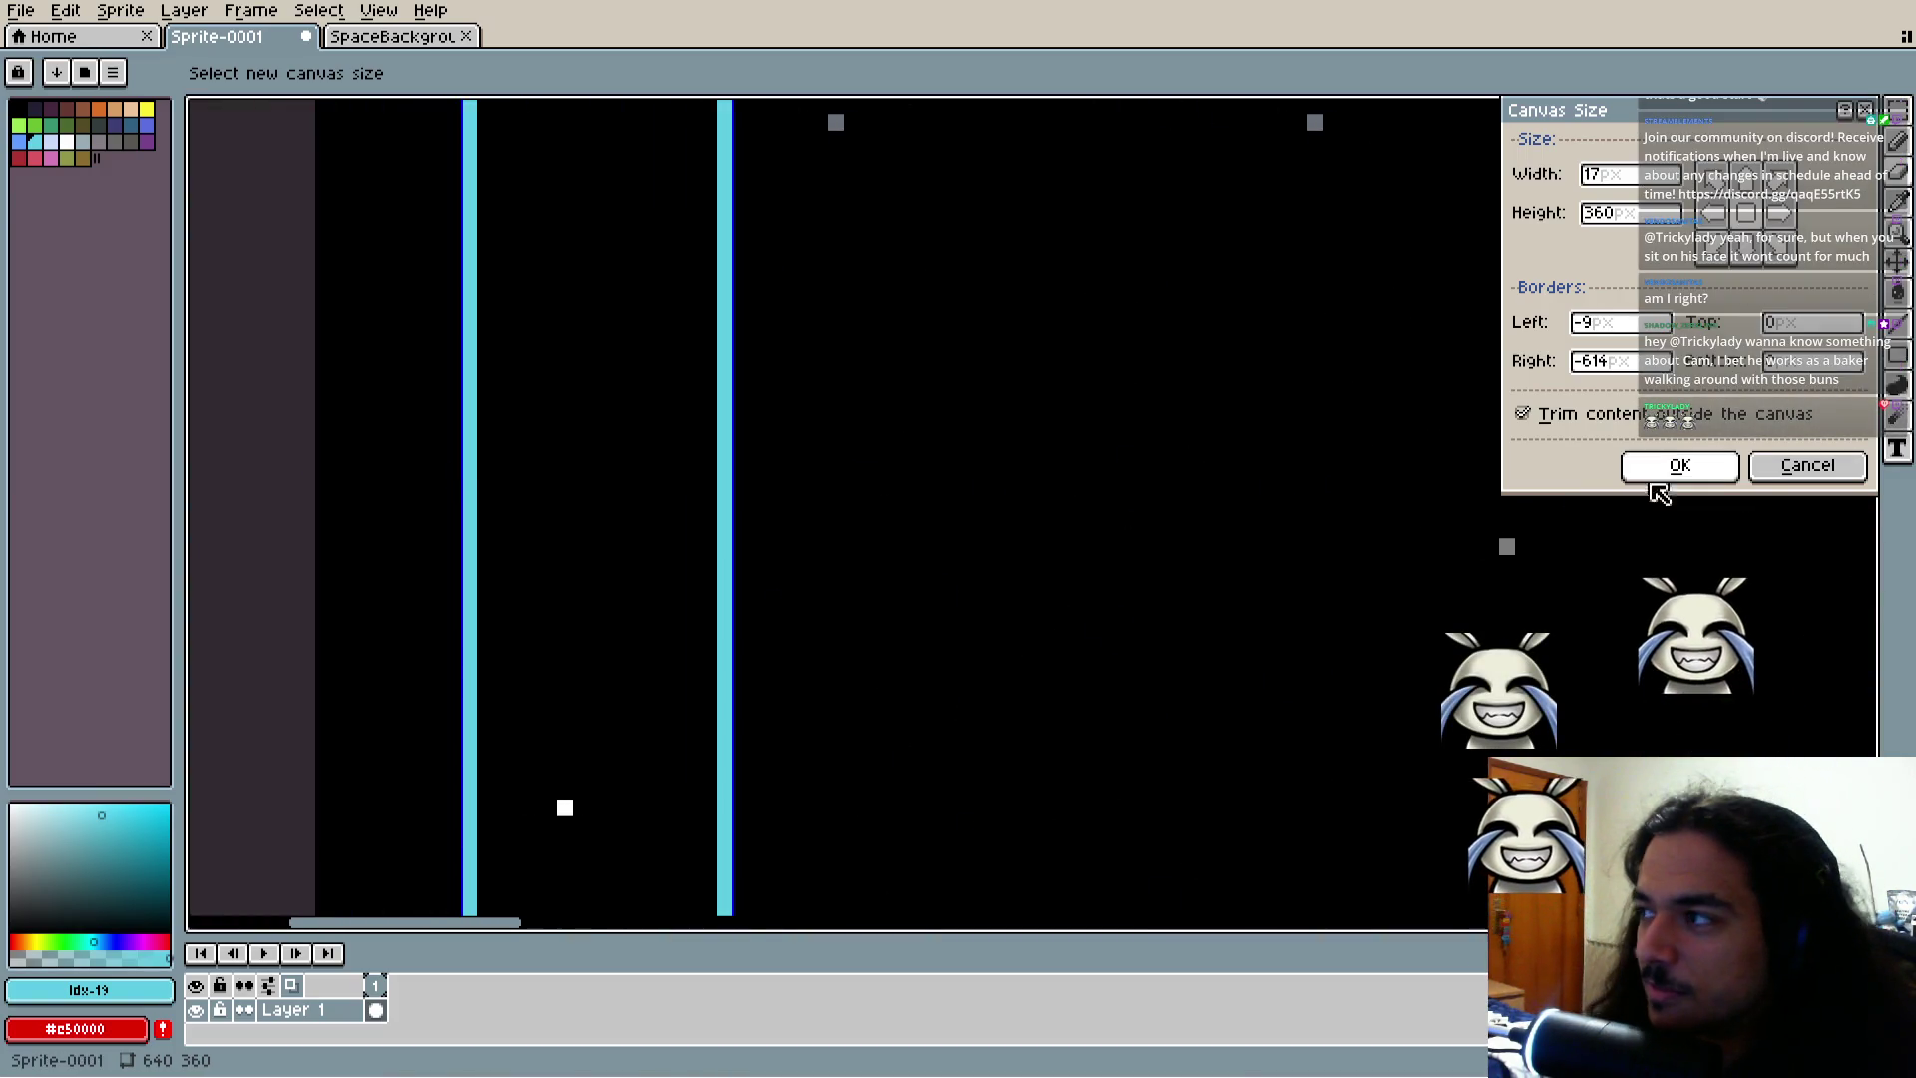
{"action": "left_click", "coordinate": [1679, 467]}
{"action": "scroll", "coordinate": [894, 543], "scroll_direction": "down", "scroll_amount": 6}
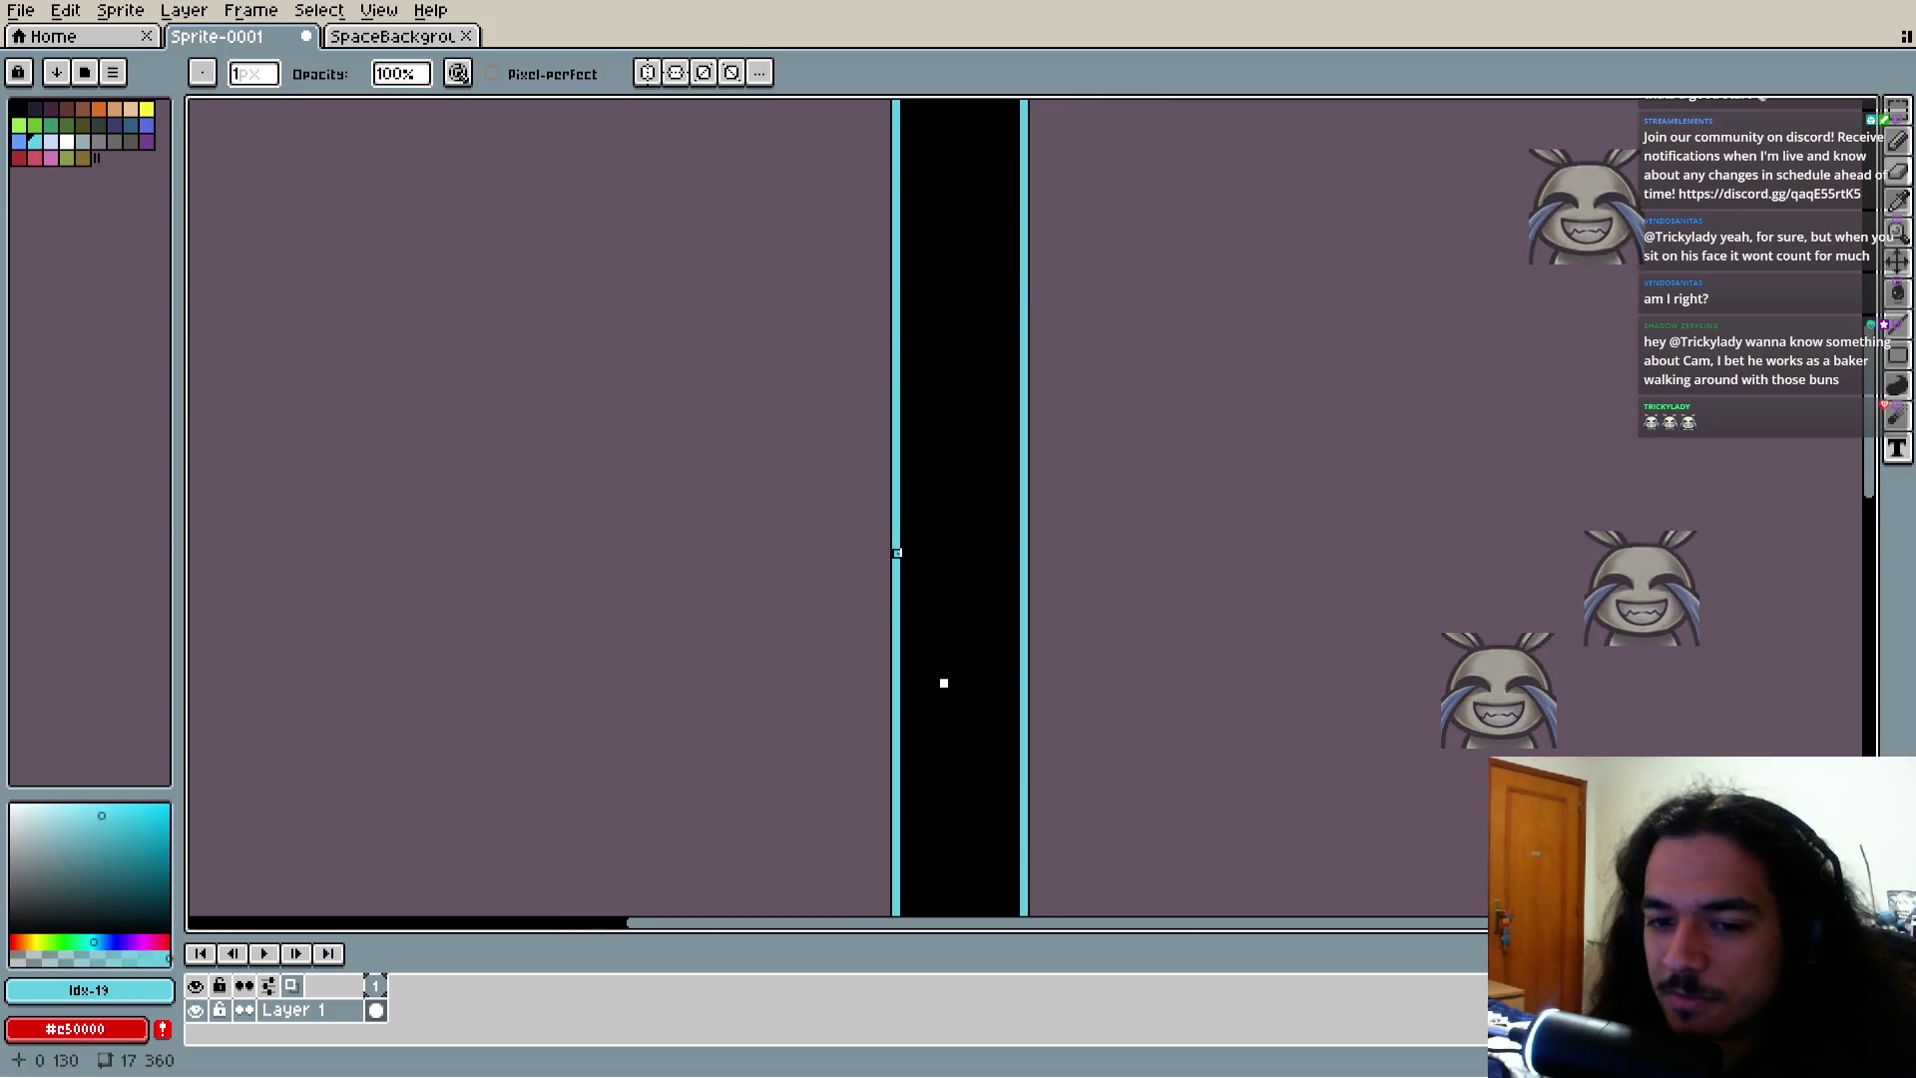
{"action": "scroll", "coordinate": [901, 509], "scroll_direction": "up", "scroll_amount": 4}
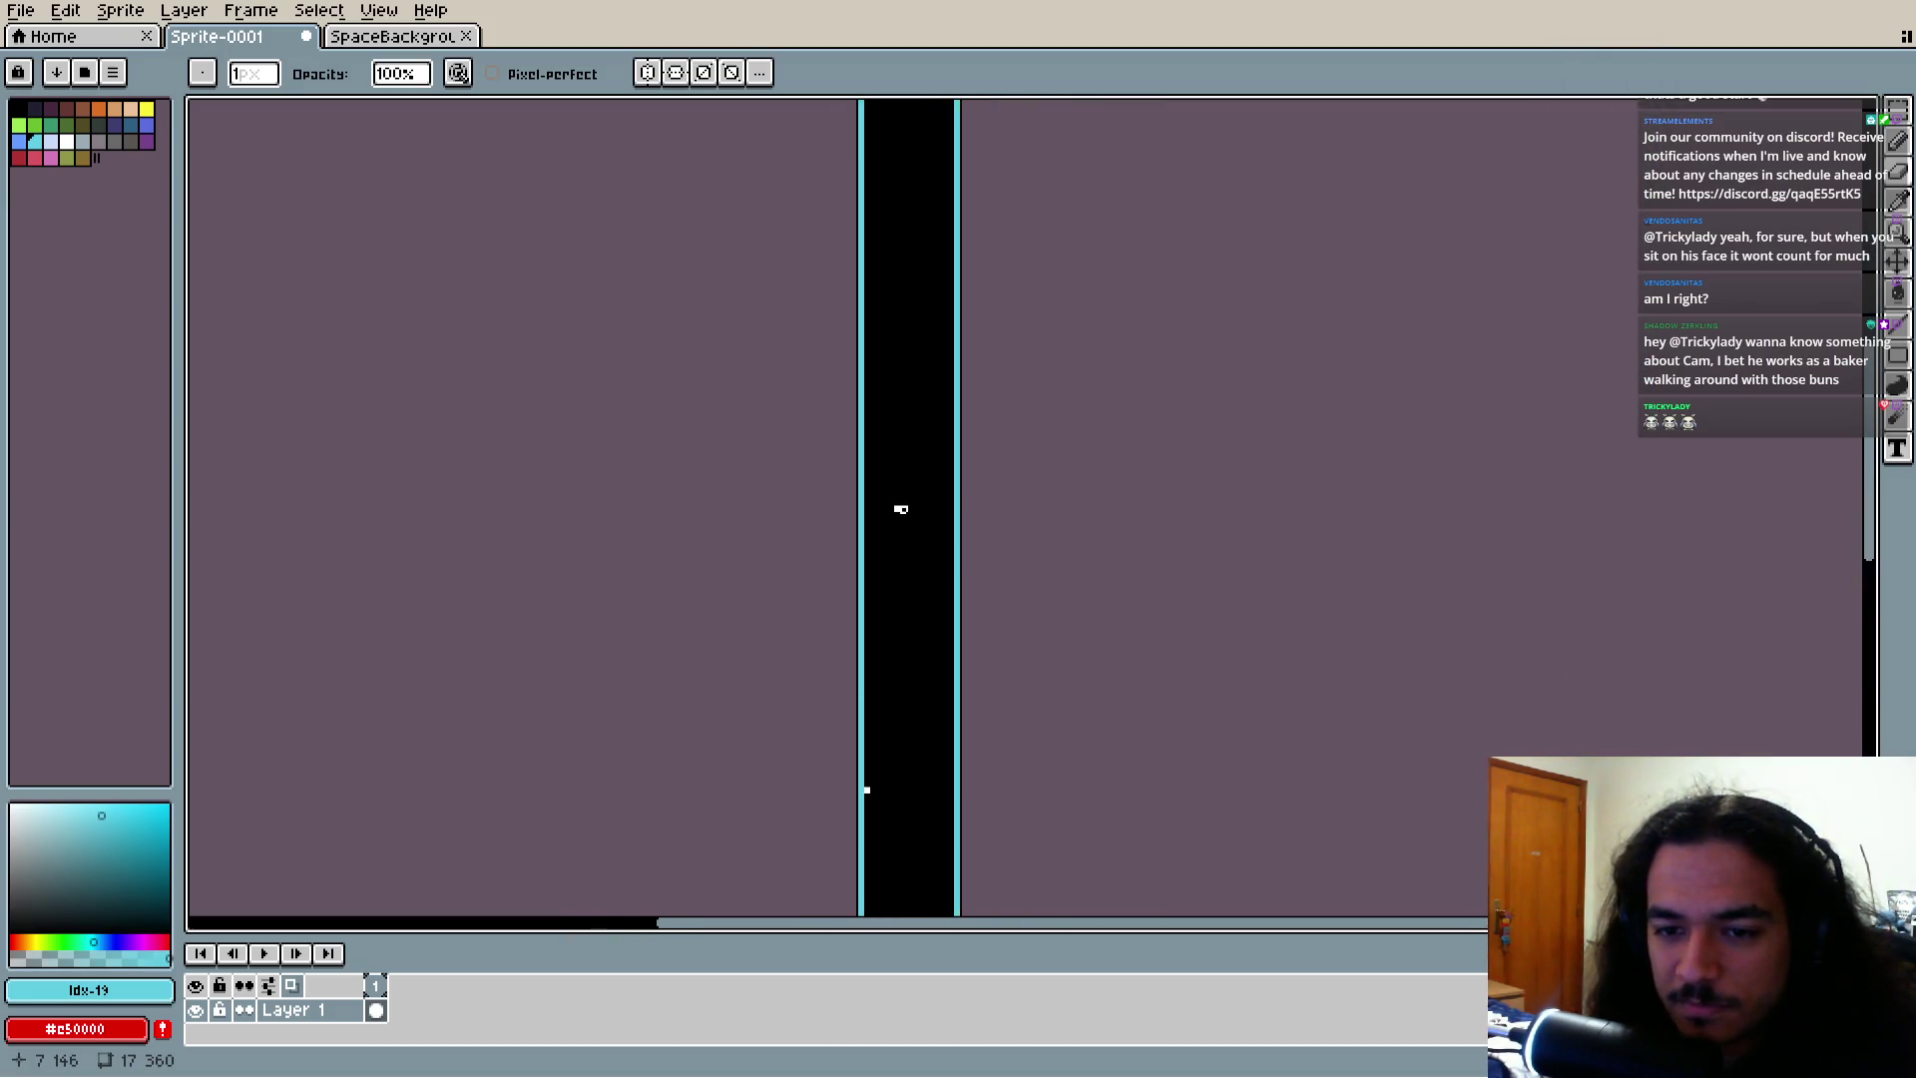
{"action": "mouse_move", "coordinate": [915, 505]}
{"action": "left_mouse_down"}
{"action": "mouse_move", "coordinate": [843, 756]}
{"action": "mouse_move", "coordinate": [860, 545]}
{"action": "mouse_move", "coordinate": [761, 556]}
{"action": "mouse_move", "coordinate": [830, 527]}
{"action": "left_mouse_up"}
{"action": "scroll", "coordinate": [841, 759], "scroll_direction": "down", "scroll_amount": 4}
{"action": "scroll", "coordinate": [855, 582], "scroll_direction": "up", "scroll_amount": 2}
- Select the whole tall strip and delete its starfield pixels to transparency
{"action": "scroll", "coordinate": [860, 545], "scroll_direction": "down", "scroll_amount": 1}
{"action": "scroll", "coordinate": [761, 557], "scroll_direction": "up", "scroll_amount": 1}
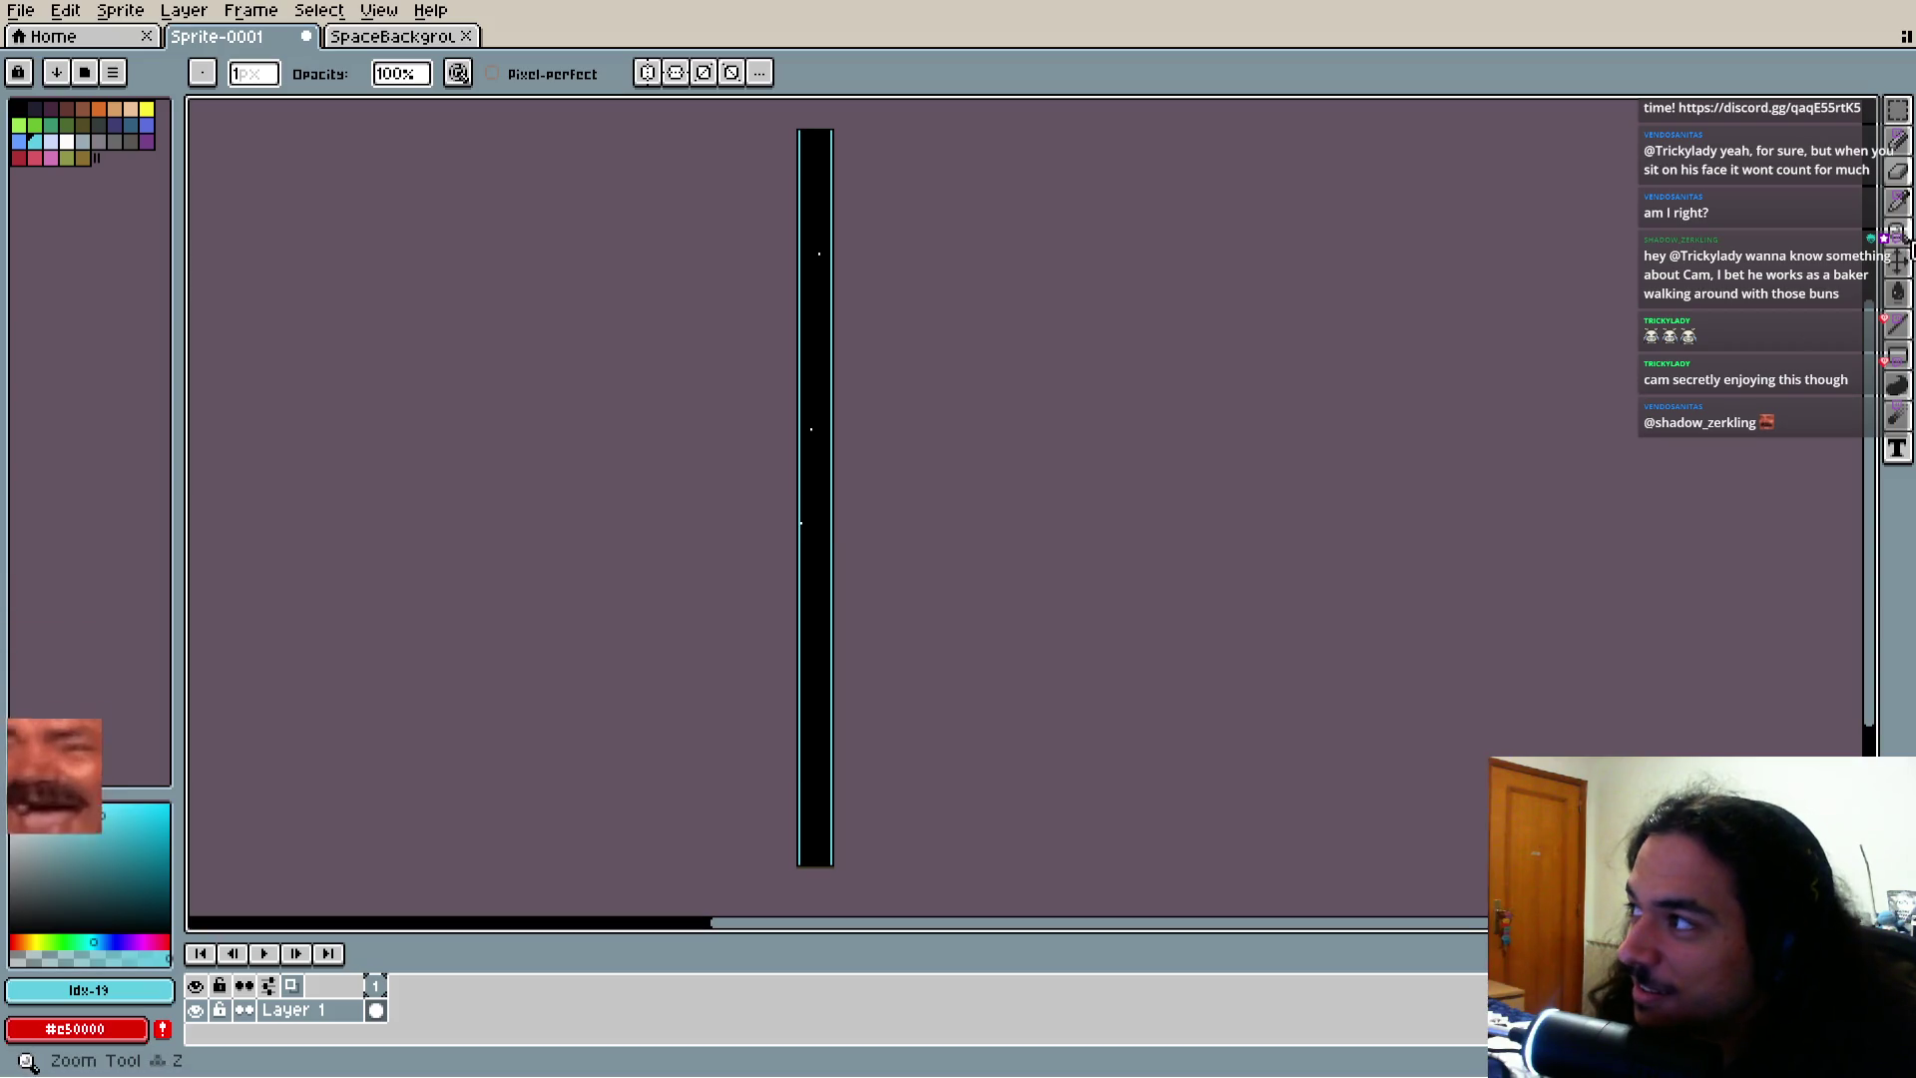
{"action": "left_click", "coordinate": [1896, 108]}
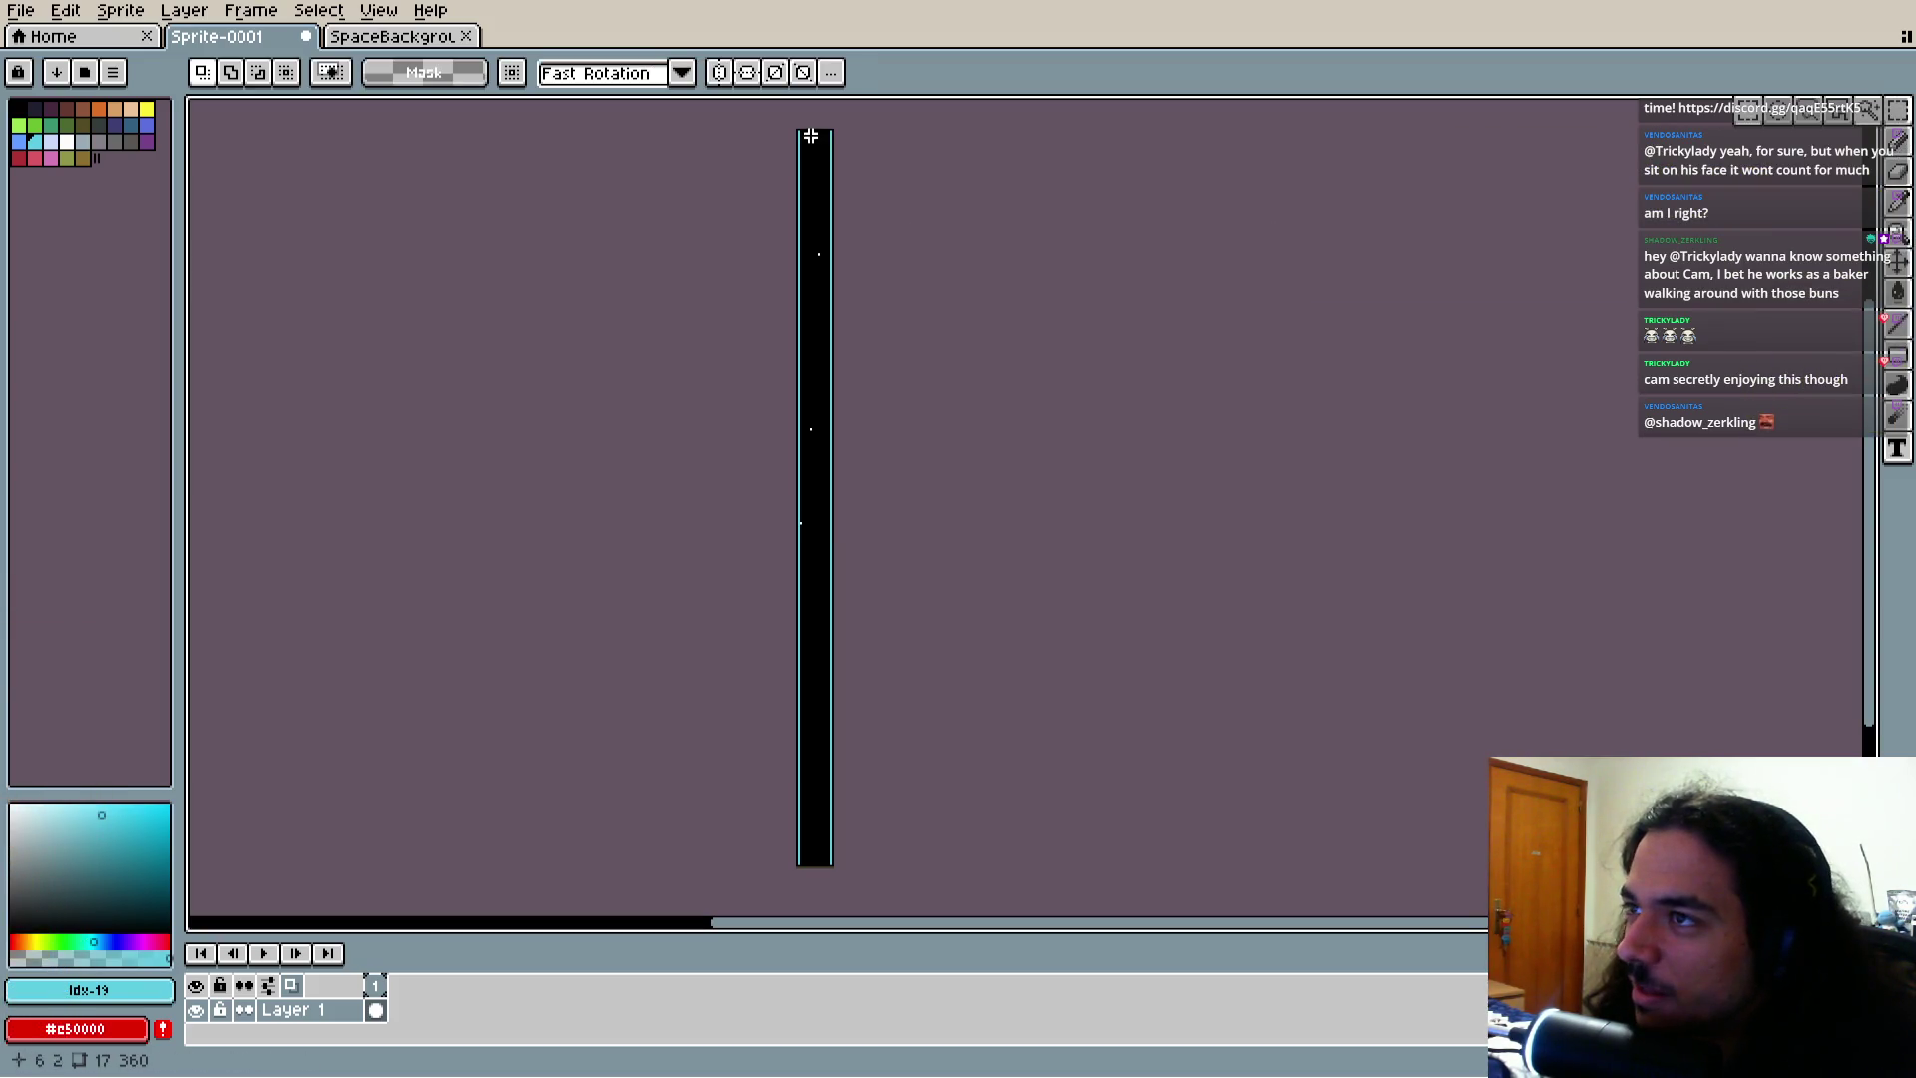
{"action": "mouse_move", "coordinate": [804, 137]}
{"action": "left_mouse_down"}
{"action": "mouse_move", "coordinate": [847, 509]}
{"action": "mouse_move", "coordinate": [838, 868]}
{"action": "mouse_move", "coordinate": [817, 874]}
{"action": "mouse_move", "coordinate": [836, 872]}
{"action": "left_mouse_up"}
{"action": "key", "text": "Delete"}
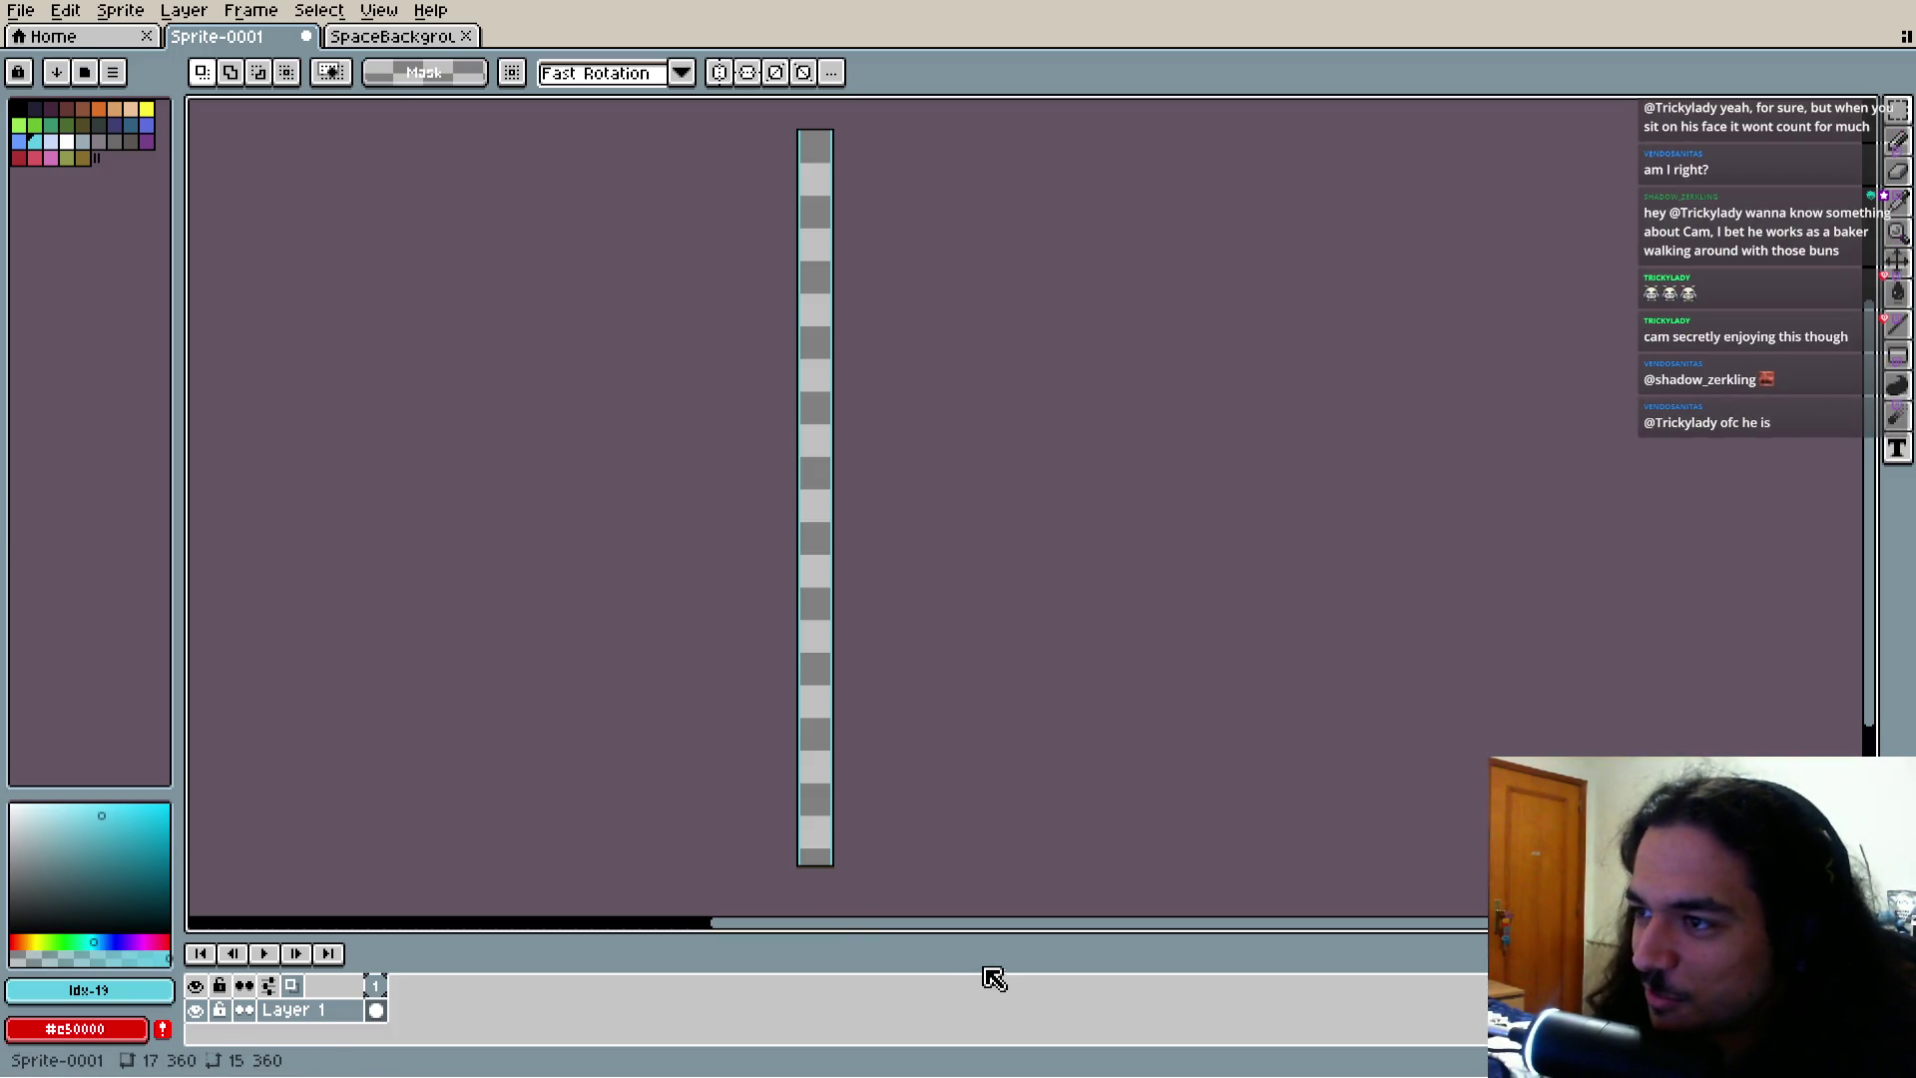
{"action": "scroll", "coordinate": [804, 436], "scroll_direction": "up", "scroll_amount": 2}
{"action": "scroll", "coordinate": [831, 450], "scroll_direction": "down", "scroll_amount": 1}
{"action": "left_click_drag", "start_coordinate": [832, 450], "coordinate": [778, 547]}
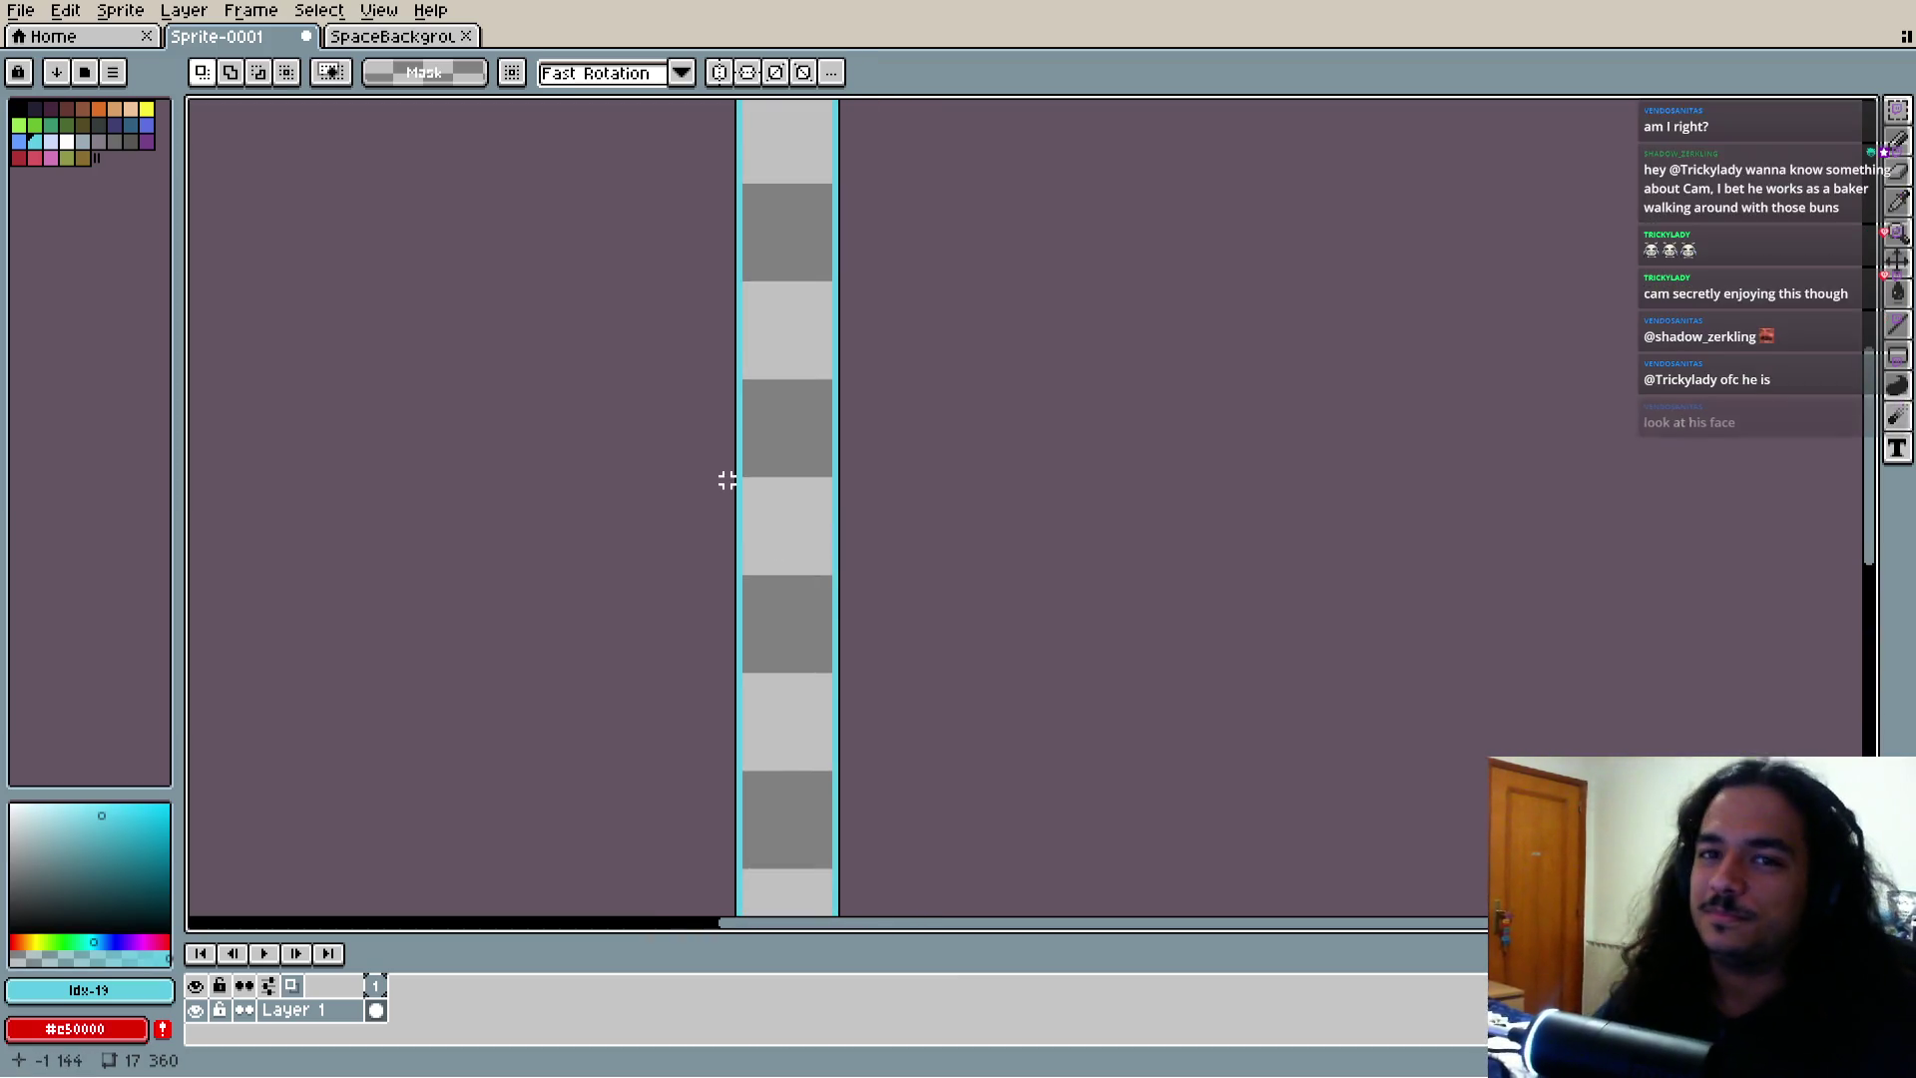
{"action": "mouse_move", "coordinate": [799, 415]}
{"action": "left_mouse_down"}
{"action": "mouse_move", "coordinate": [828, 377]}
{"action": "mouse_move", "coordinate": [800, 513]}
{"action": "mouse_move", "coordinate": [873, 676]}
{"action": "mouse_move", "coordinate": [821, 731]}
{"action": "mouse_move", "coordinate": [768, 561]}
{"action": "left_mouse_up"}
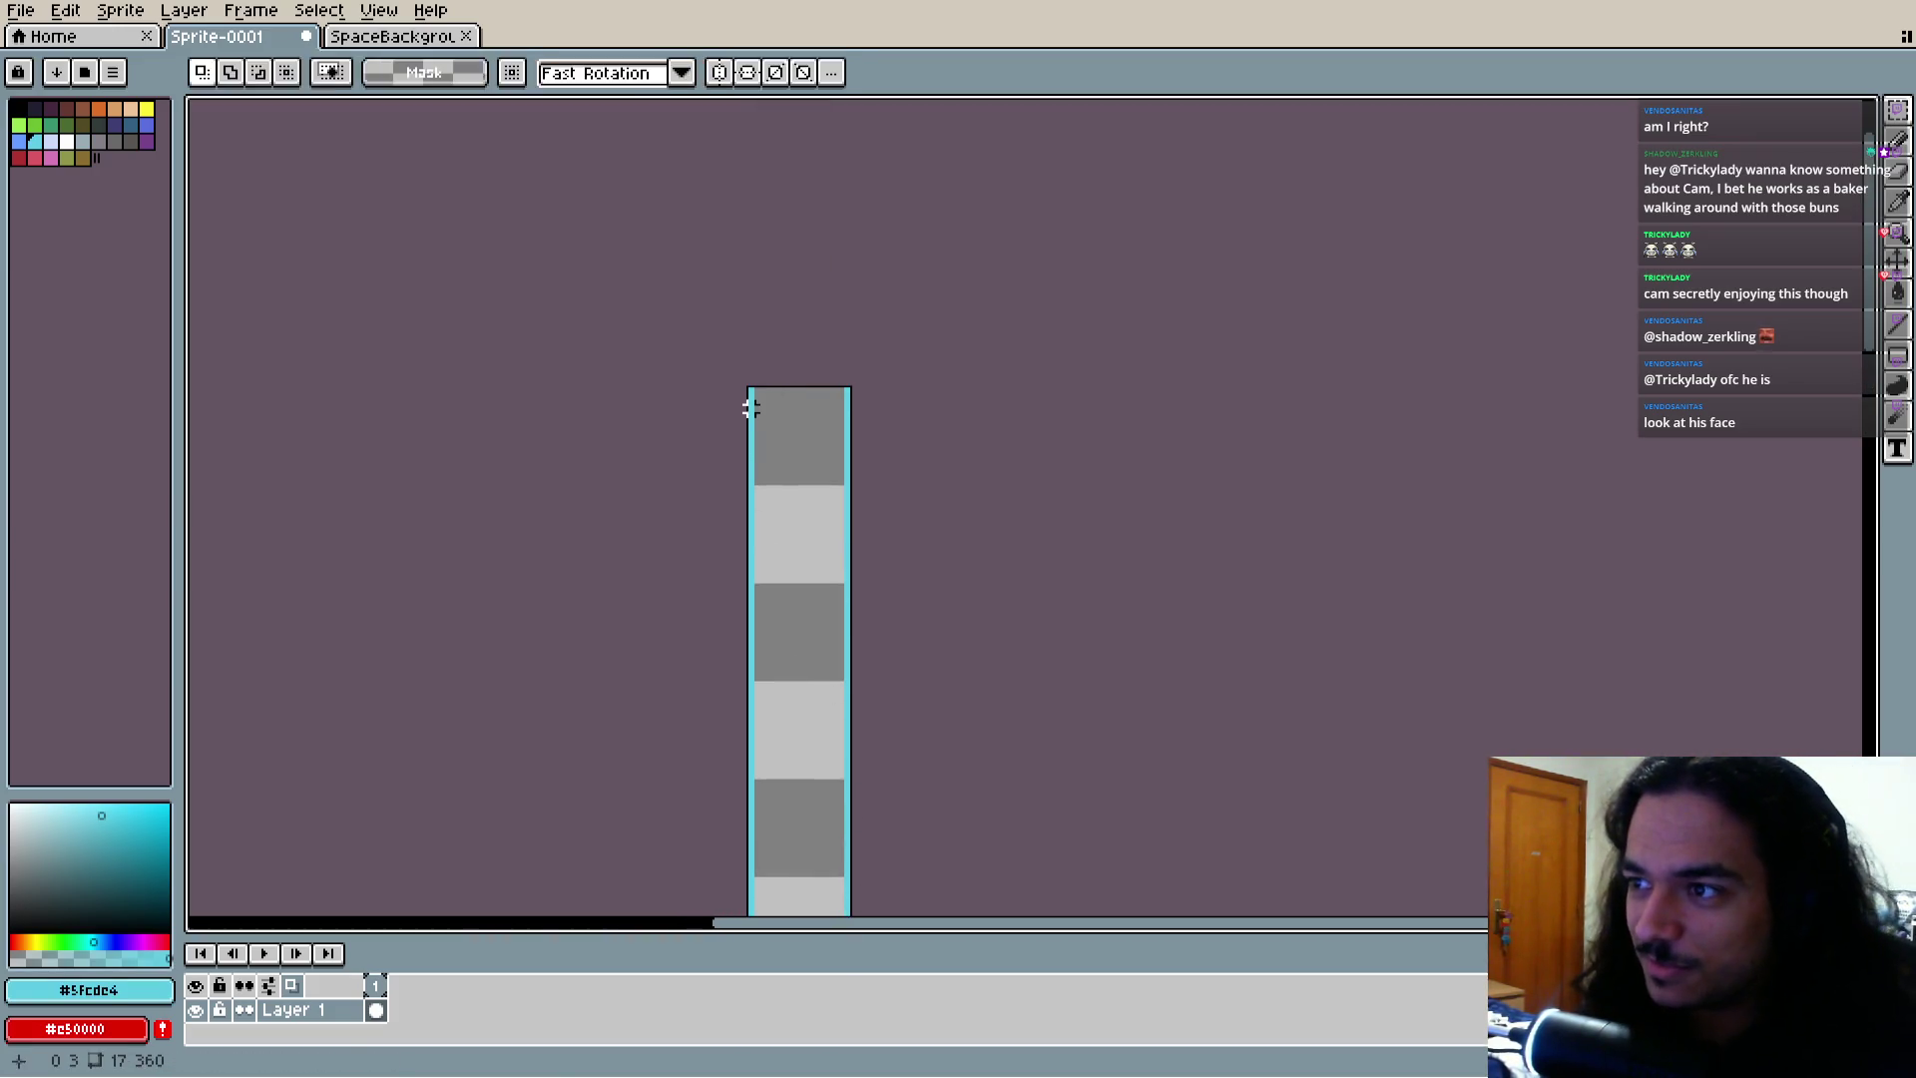
- Draw a cyan pencil outline along the strip's edges
{"action": "key", "text": "b"}
{"action": "scroll", "coordinate": [748, 407], "scroll_direction": "up", "scroll_amount": 2}
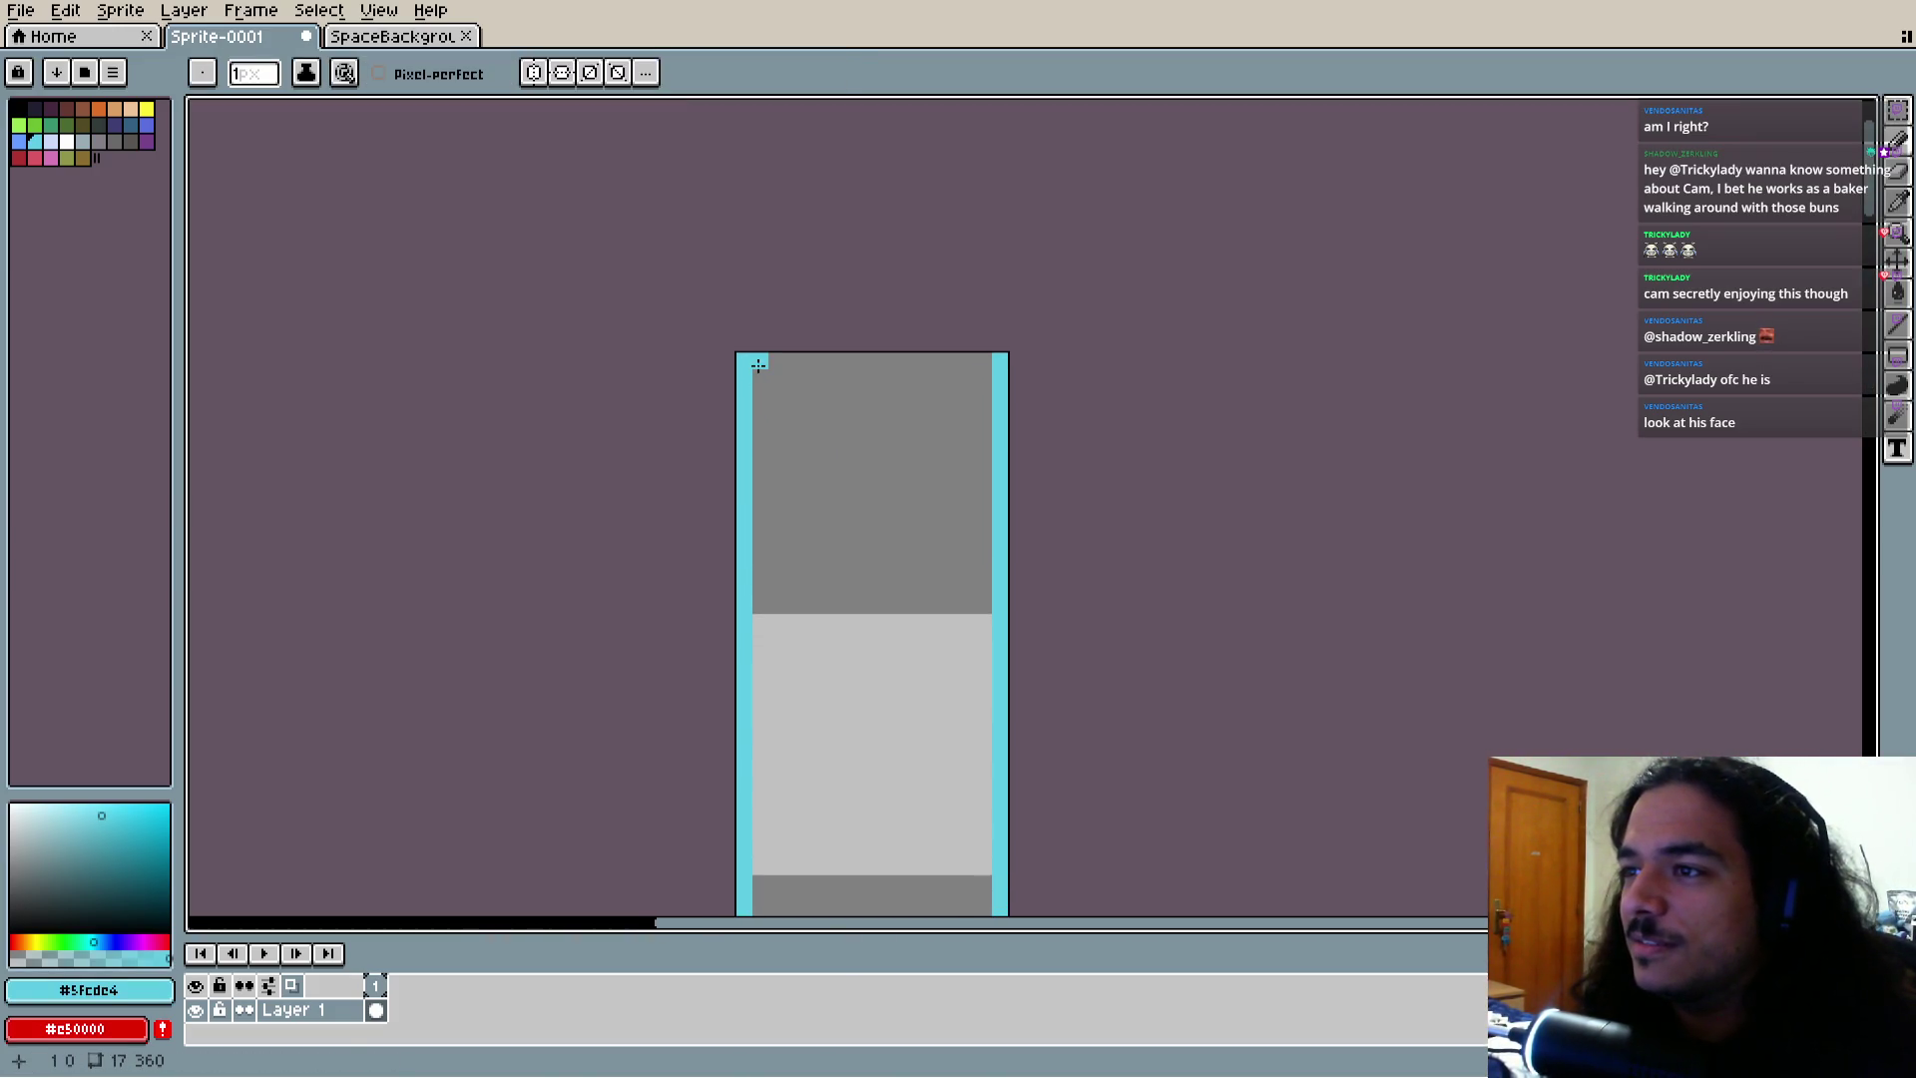
{"action": "scroll", "coordinate": [791, 475], "scroll_direction": "down", "scroll_amount": 1}
{"action": "scroll", "coordinate": [756, 360], "scroll_direction": "up", "scroll_amount": 1}
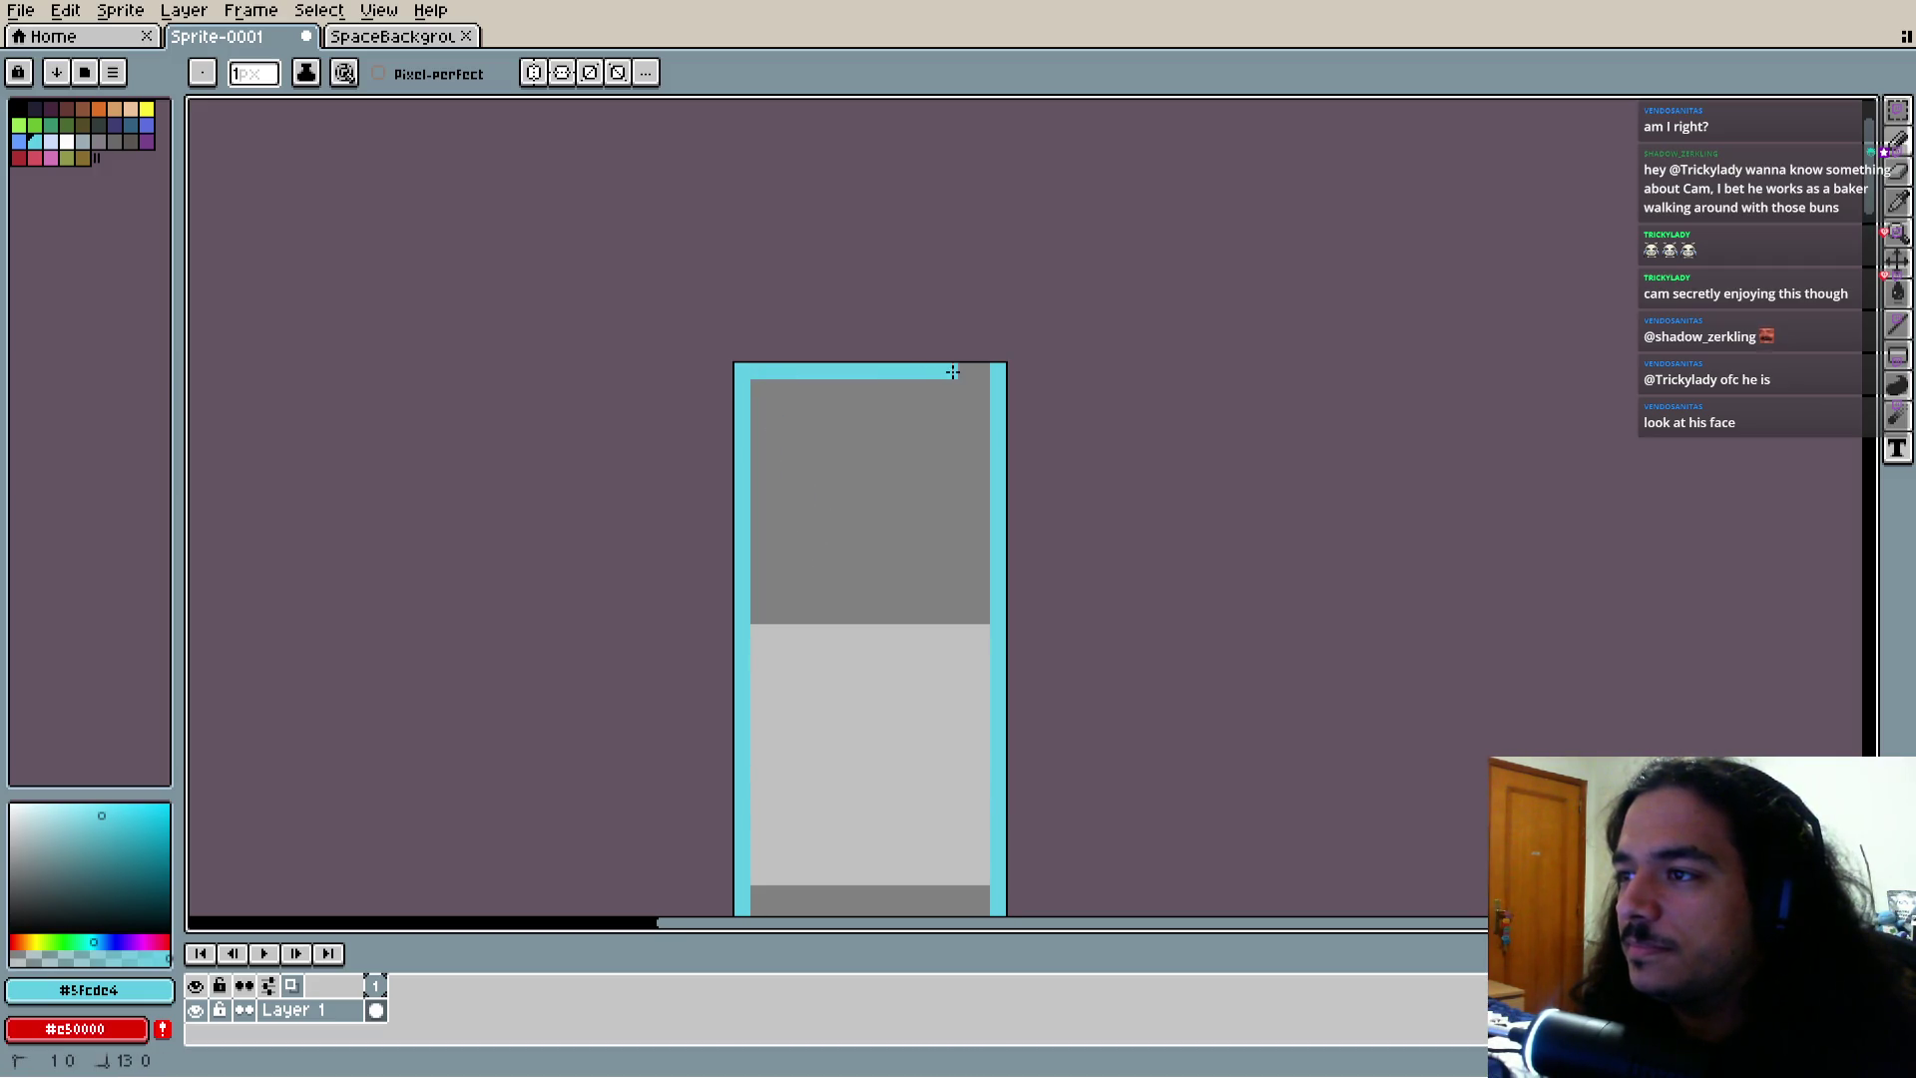
{"action": "scroll", "coordinate": [982, 462], "scroll_direction": "down", "scroll_amount": 4}
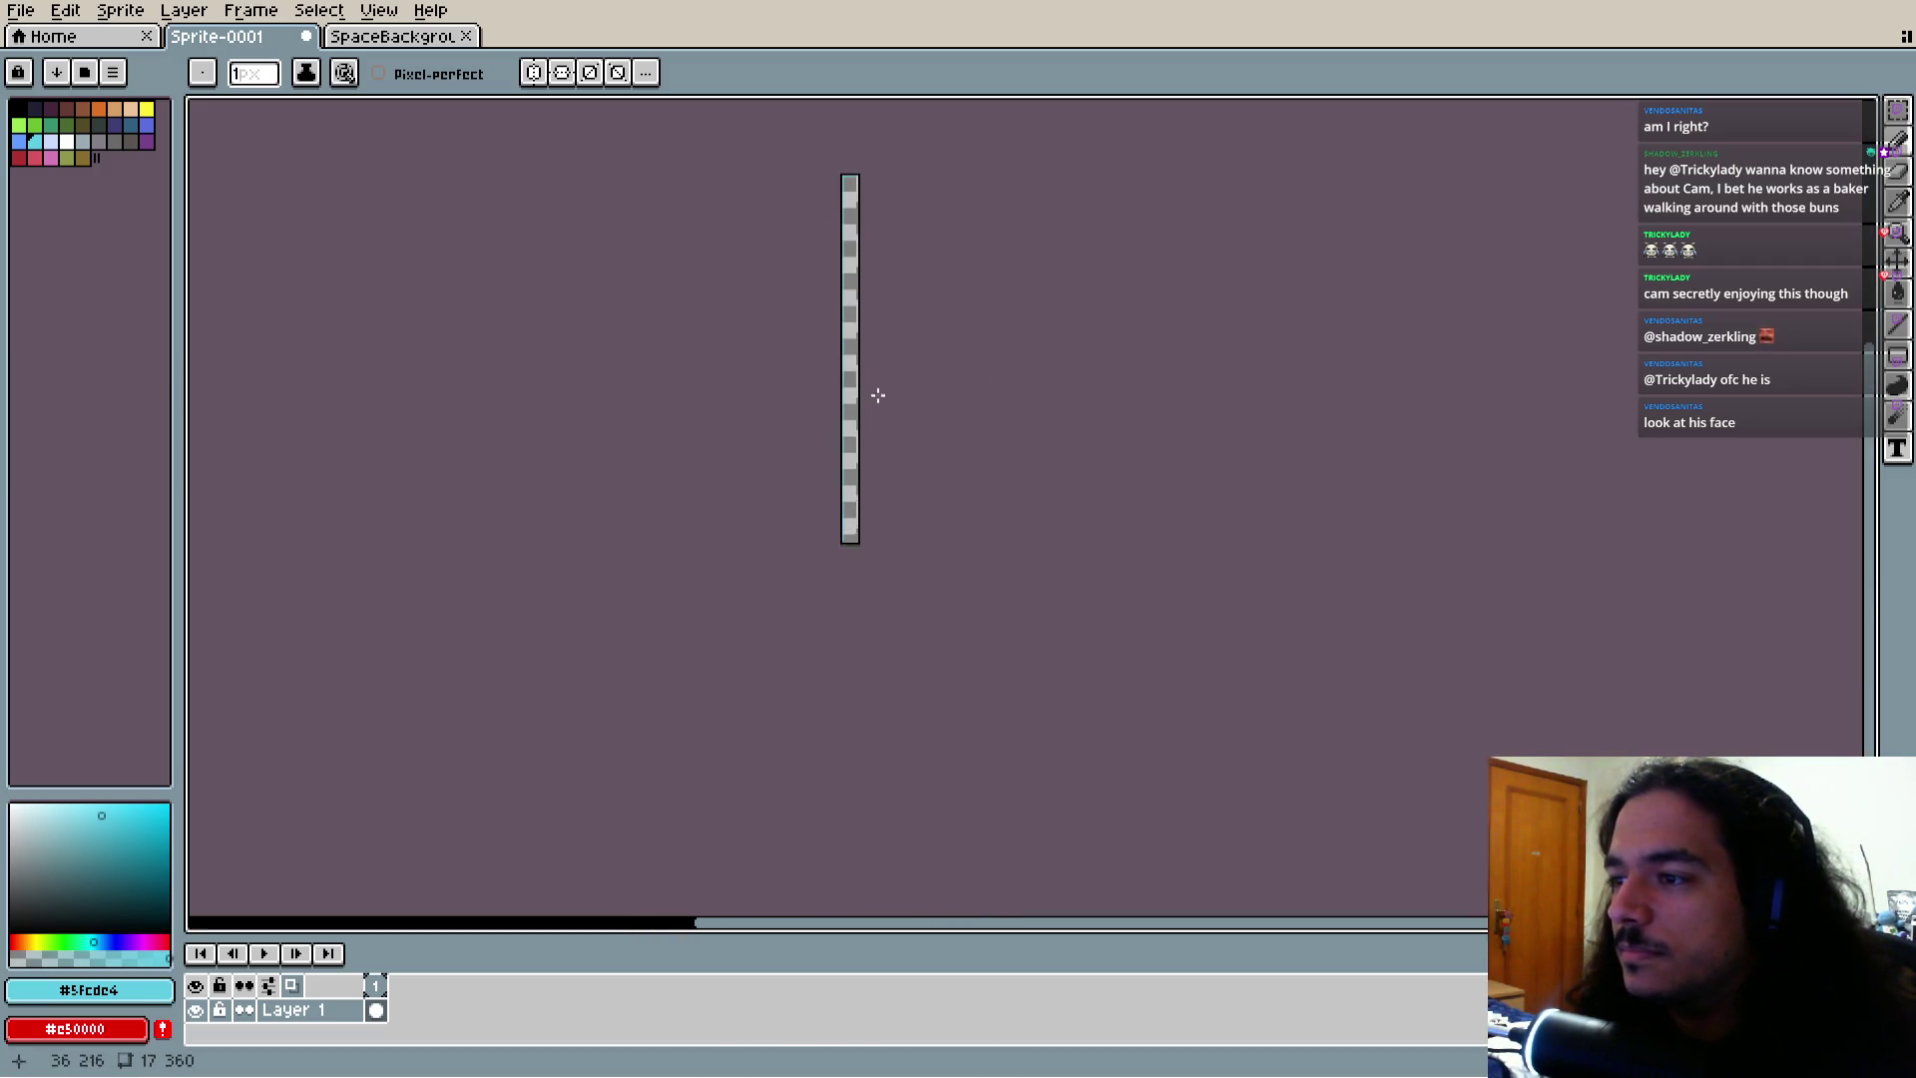
{"action": "scroll", "coordinate": [843, 566], "scroll_direction": "up", "scroll_amount": 4}
{"action": "mouse_move", "coordinate": [764, 527]}
{"action": "left_mouse_down"}
{"action": "mouse_move", "coordinate": [874, 528]}
{"action": "mouse_move", "coordinate": [753, 528]}
{"action": "left_mouse_up"}
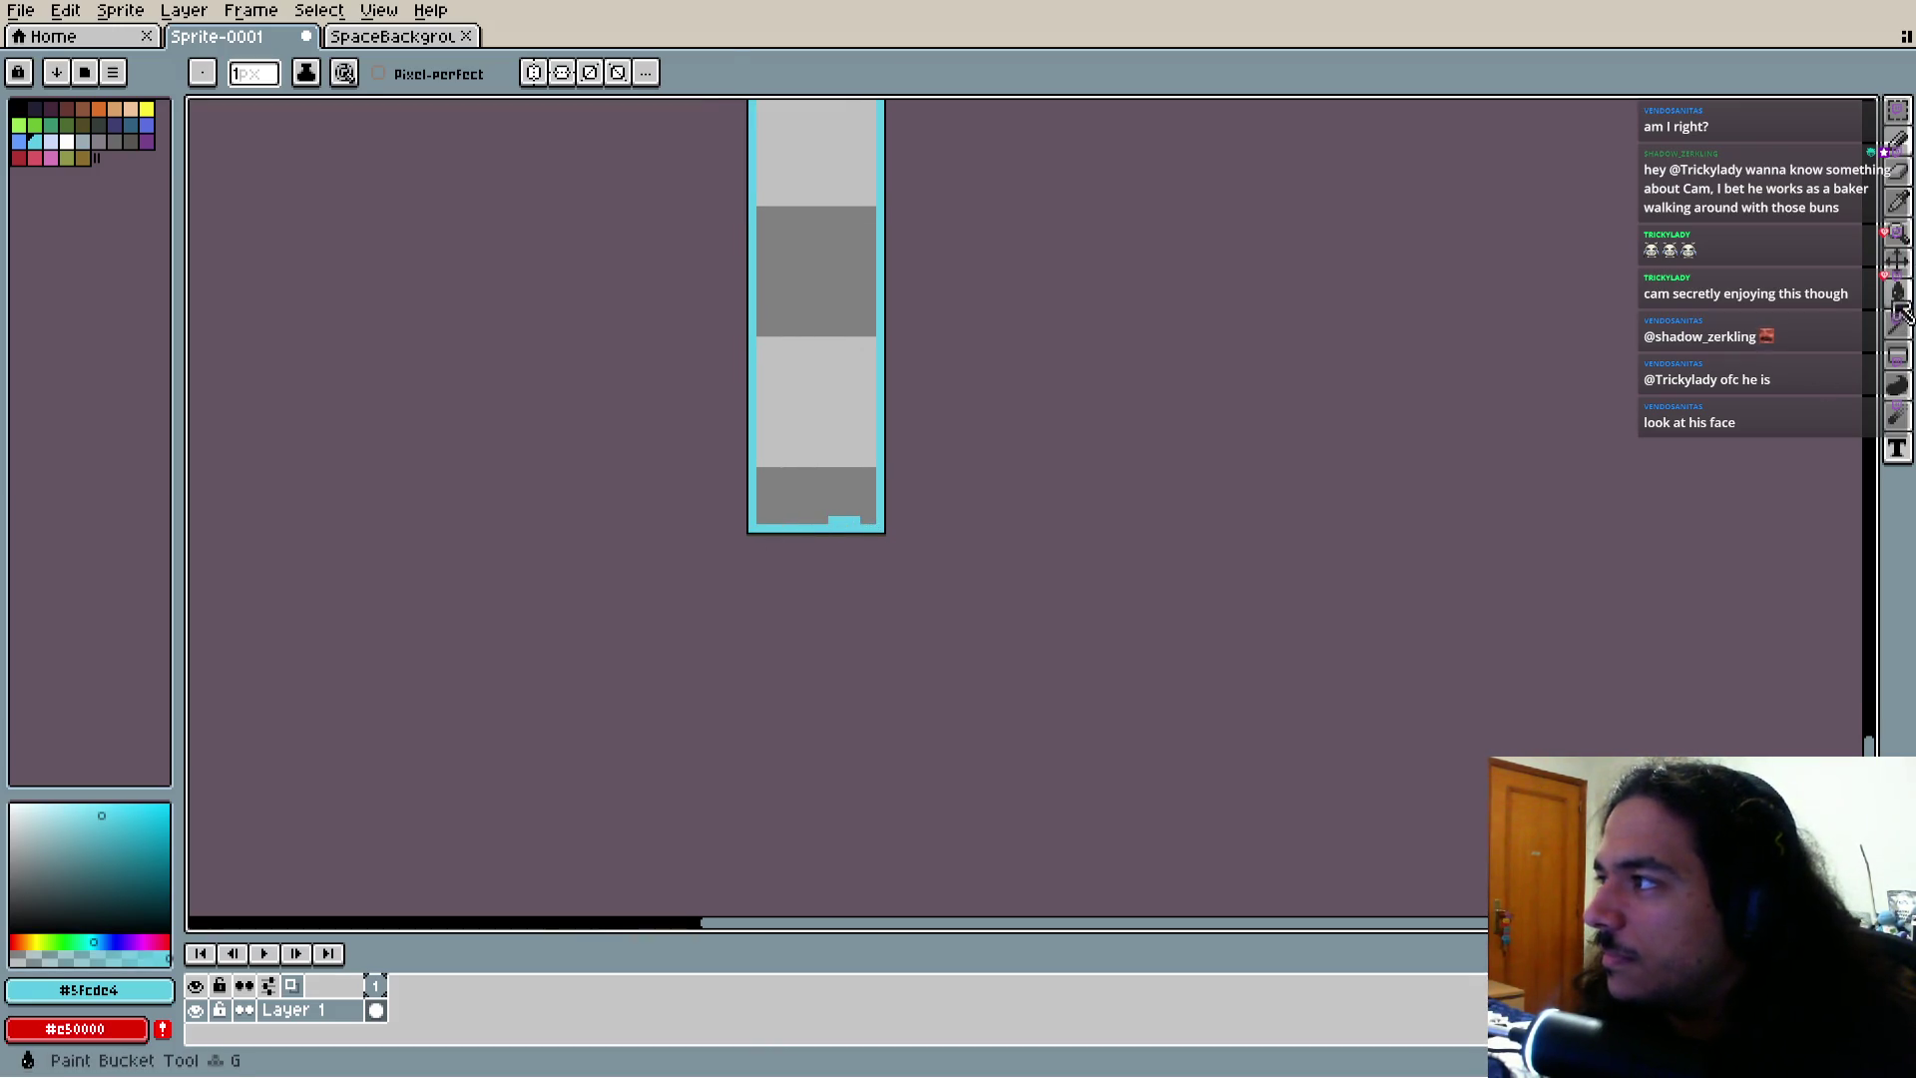
- Flood-fill the strip's interior with cyan using the Paint Bucket
{"action": "key", "text": "g"}
{"action": "left_click", "coordinate": [851, 389]}
{"action": "scroll", "coordinate": [944, 491], "scroll_direction": "down", "scroll_amount": 3}
{"action": "key", "text": "v"}
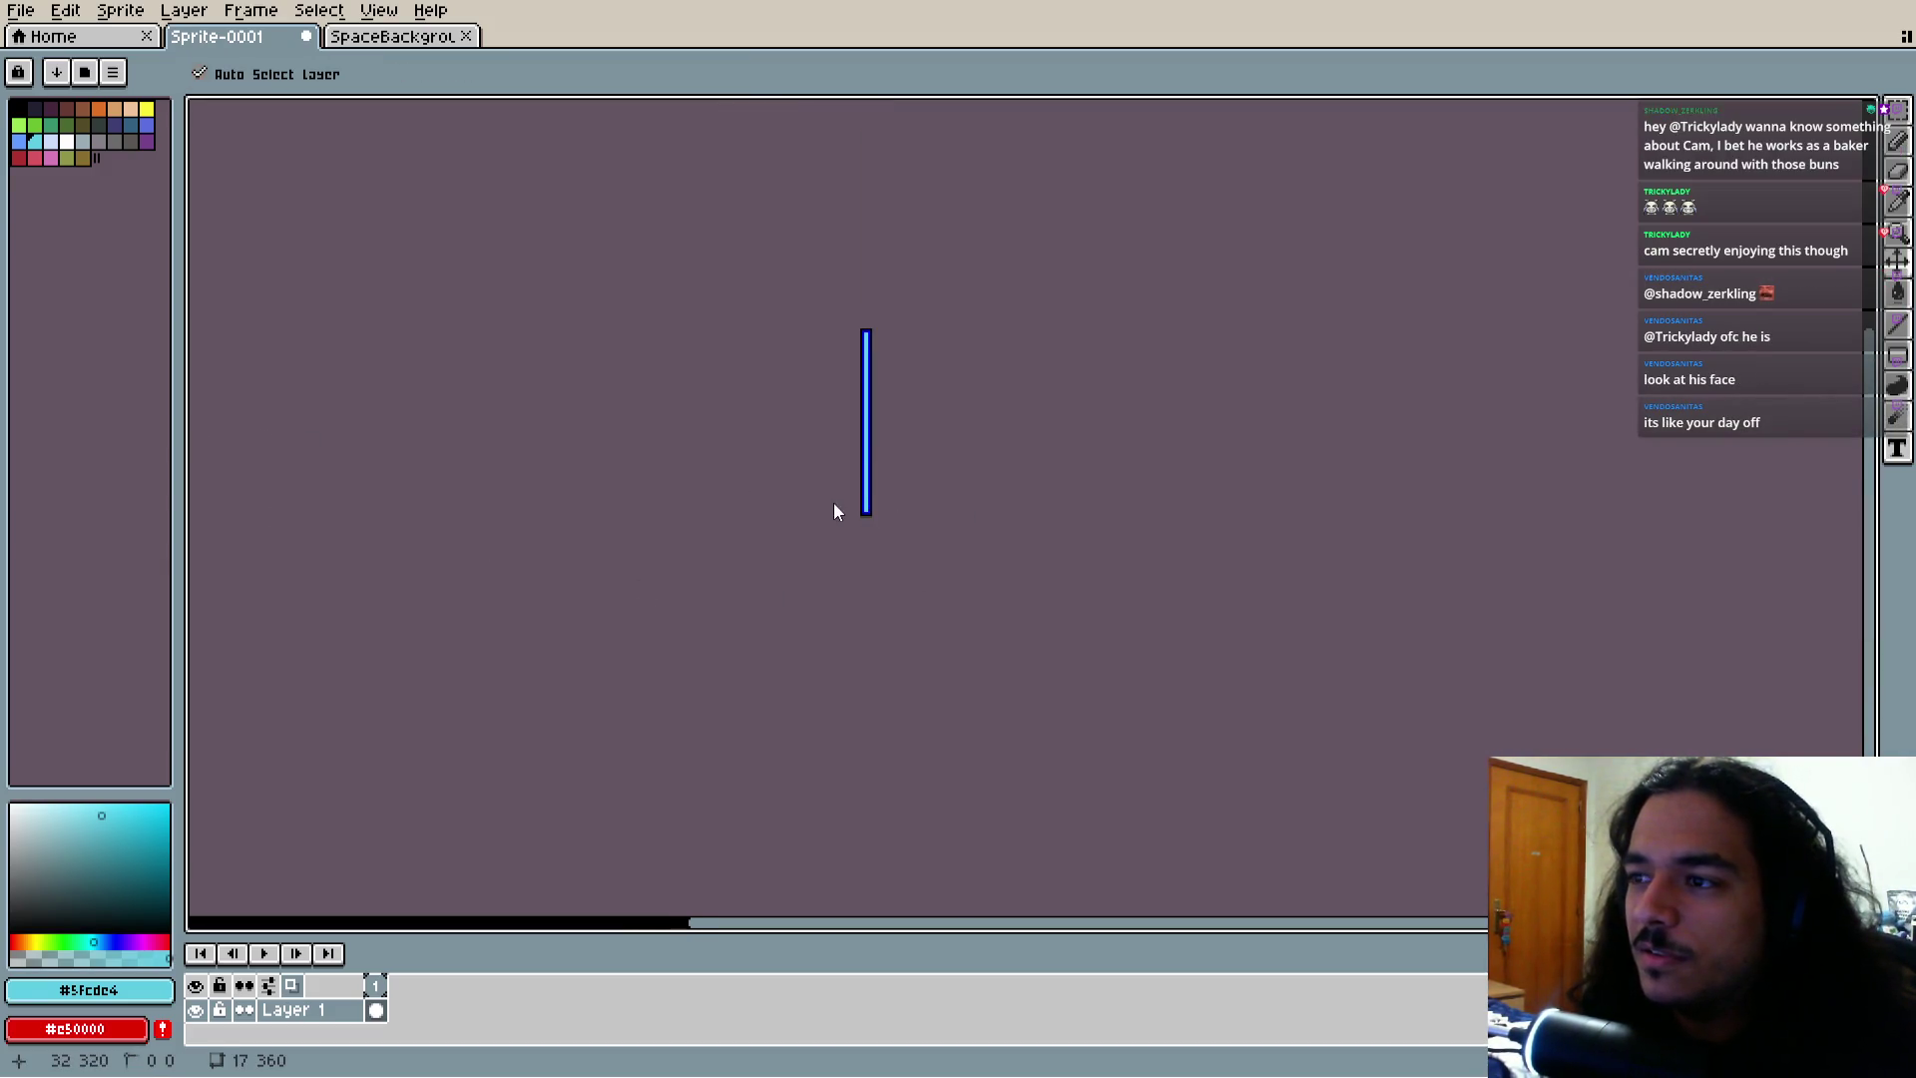
{"action": "key", "text": "g"}
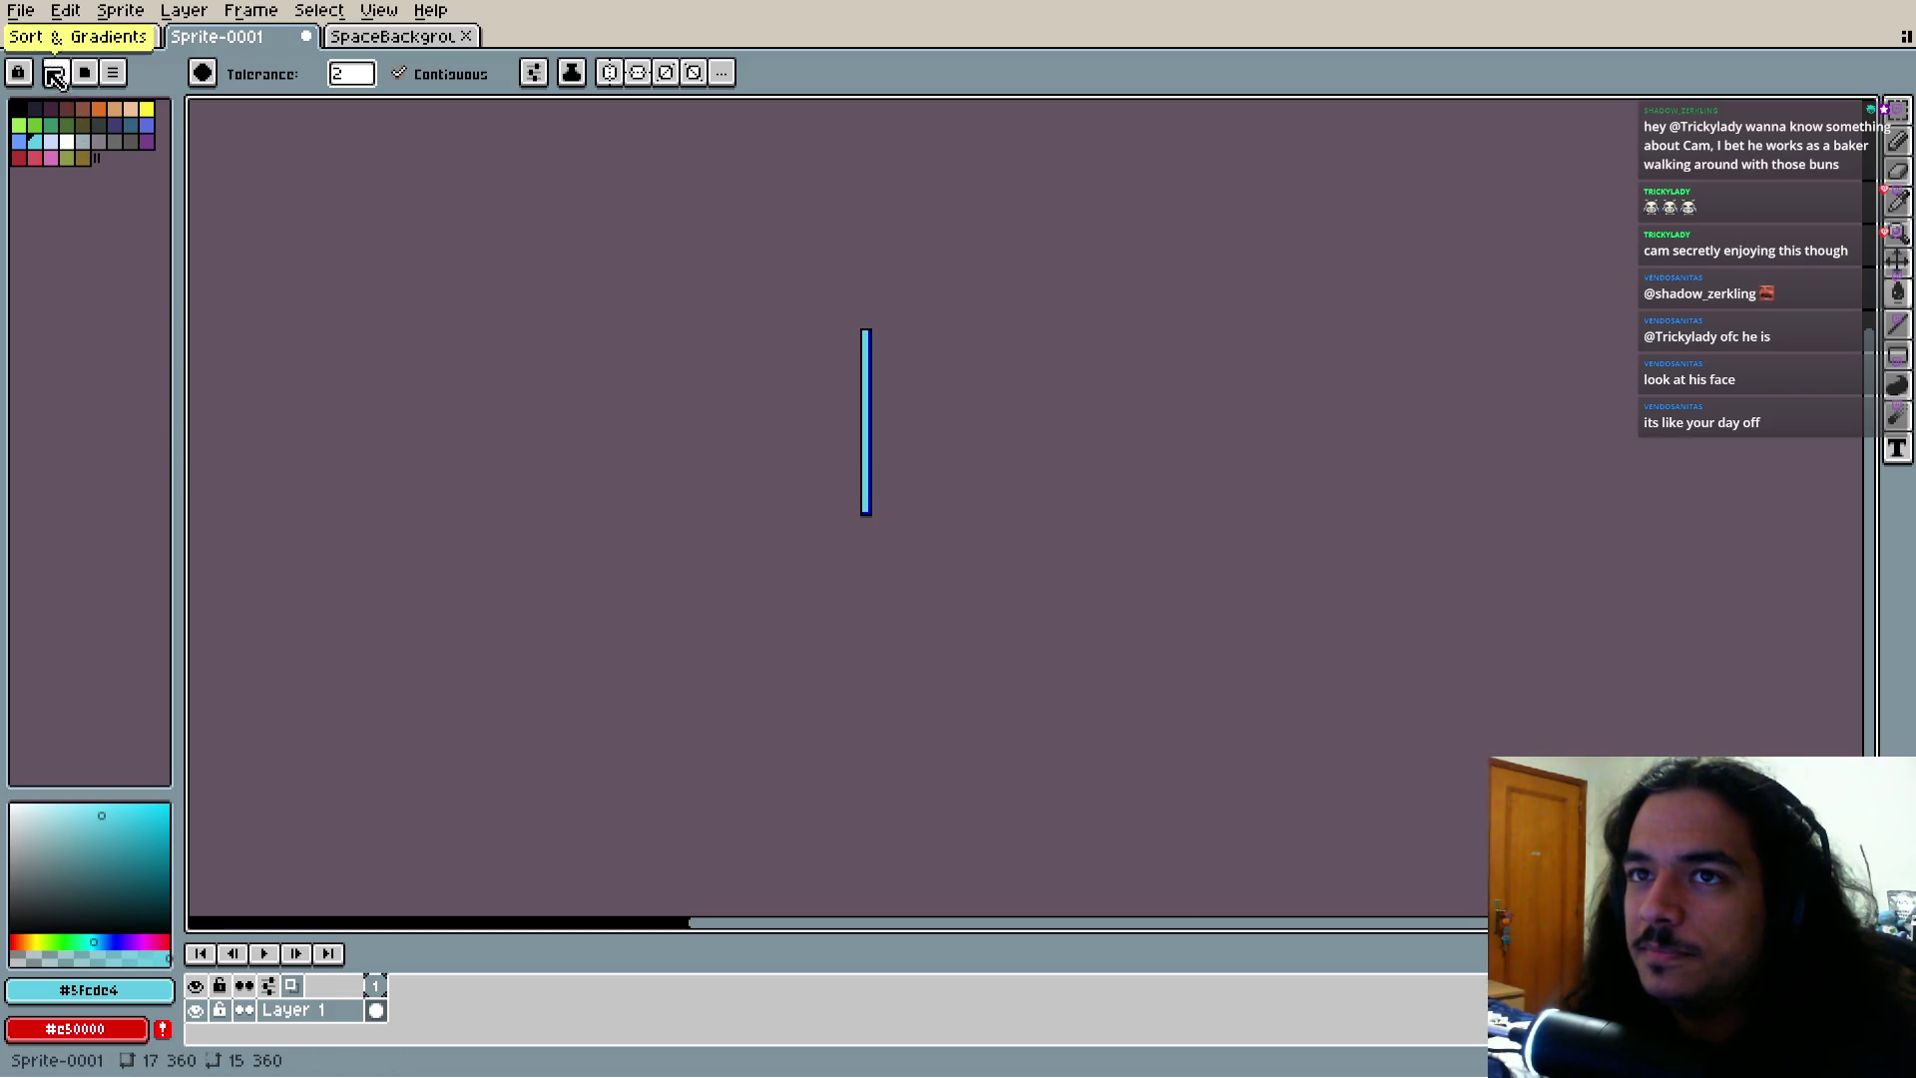
- Export the sprite sheet with Output File enabled, saving to the recent 2dplatformerASSETS\Sprites folder
{"action": "left_click", "coordinate": [20, 10]}
{"action": "mouse_move", "coordinate": [62, 211]}
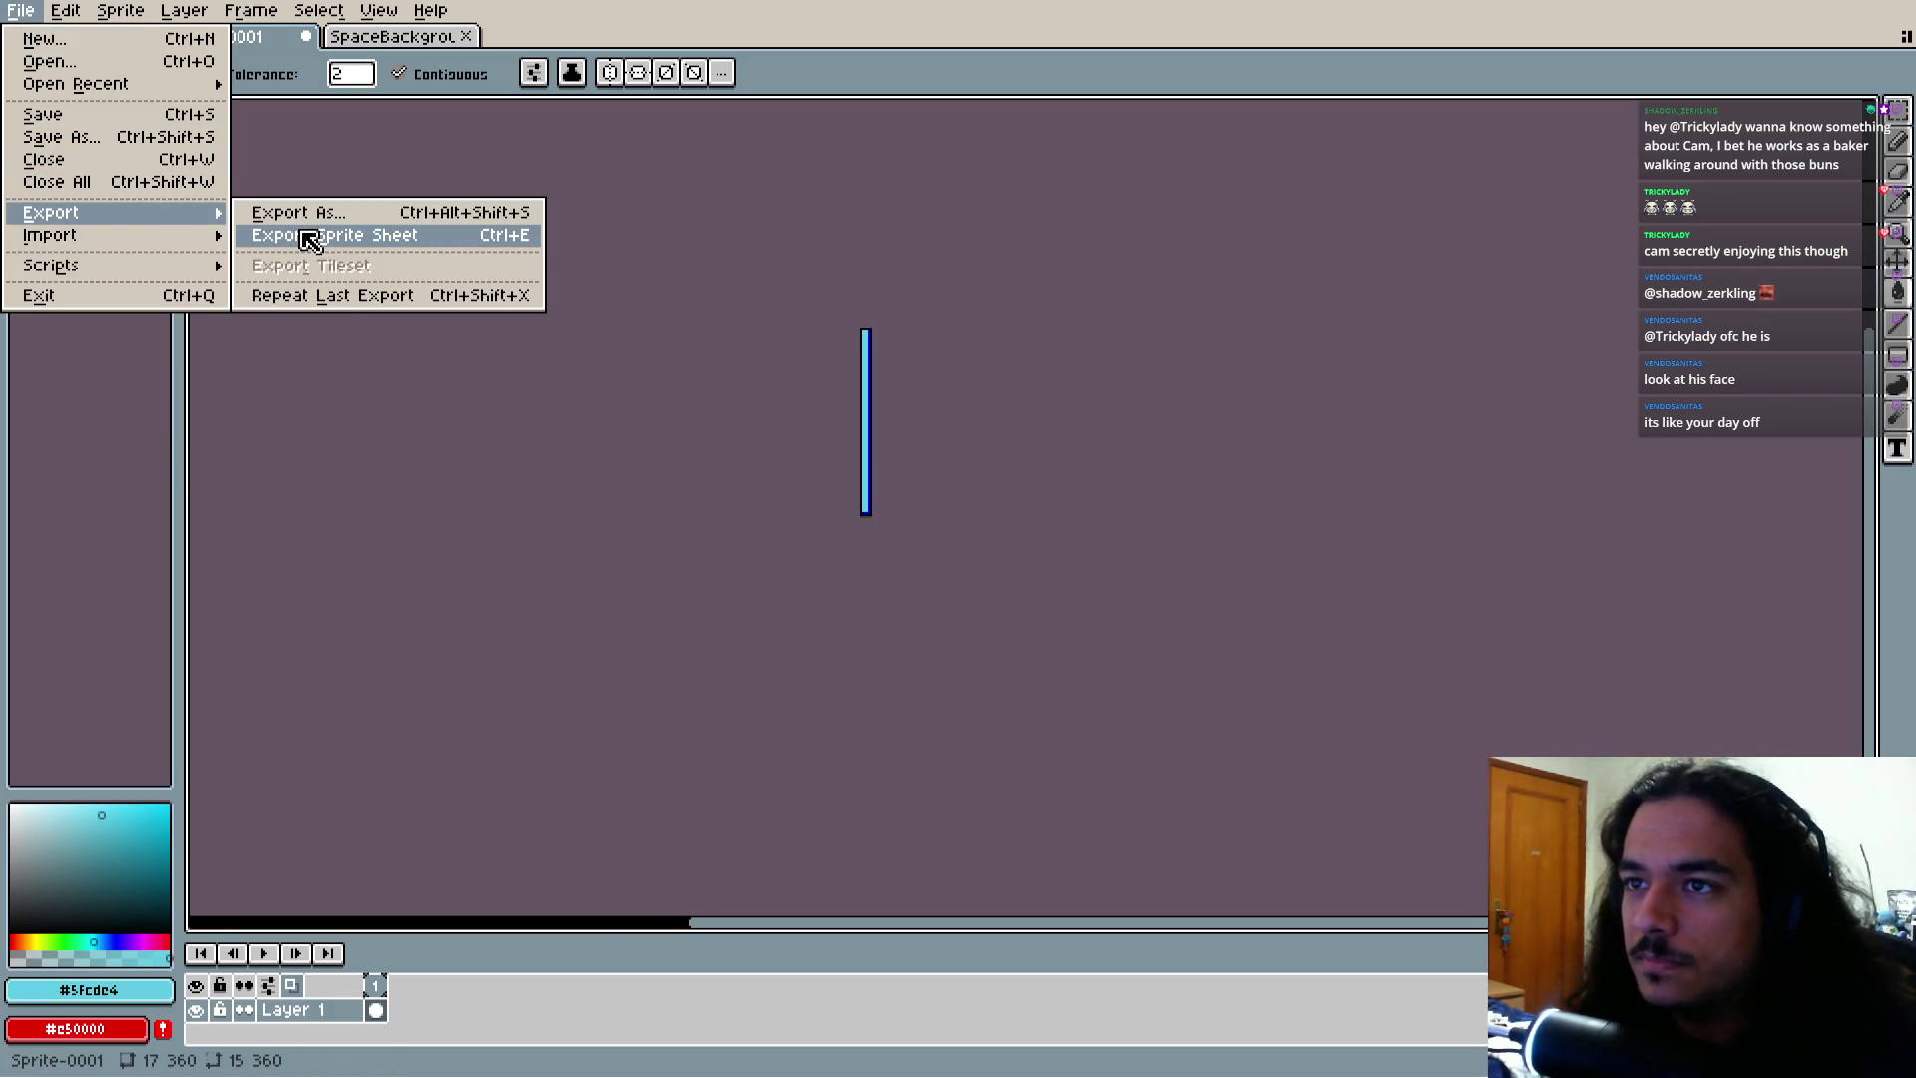
{"action": "left_click", "coordinate": [309, 238]}
{"action": "left_click", "coordinate": [134, 221]}
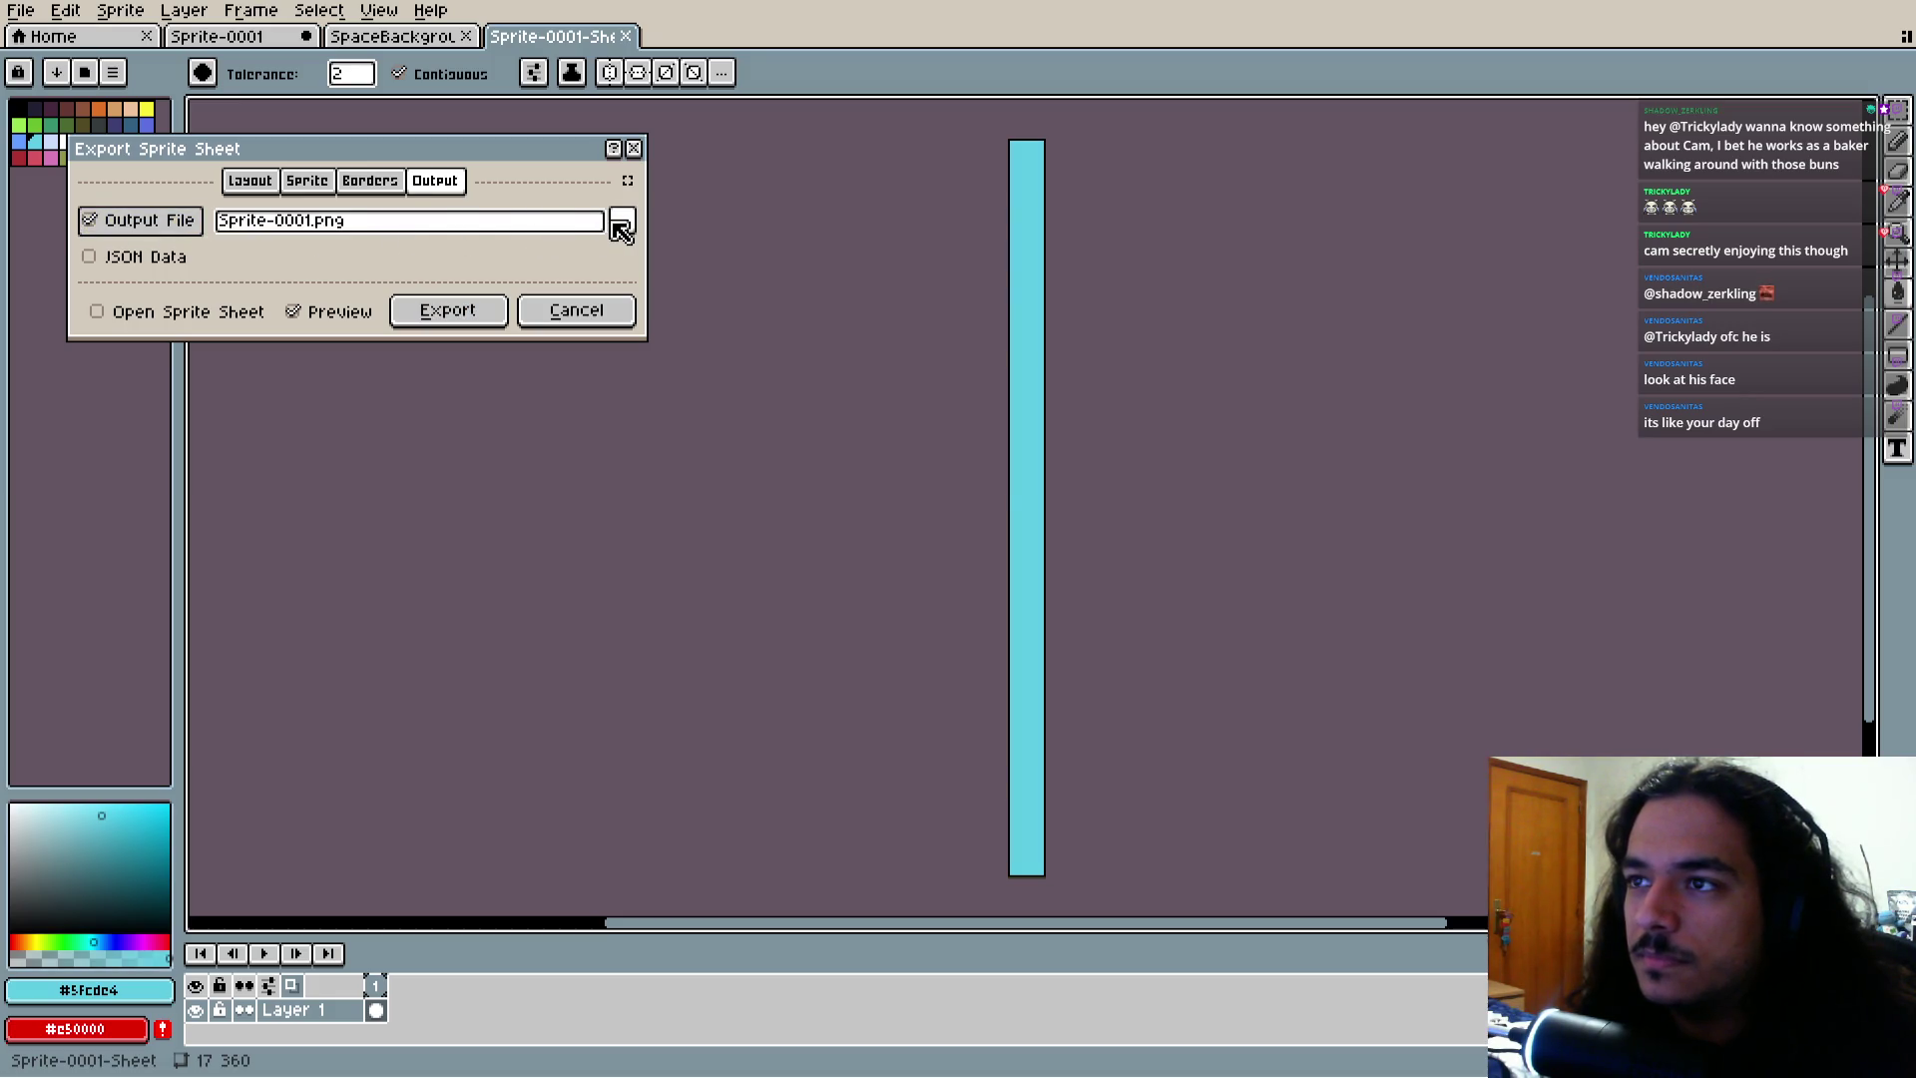
{"action": "left_click", "coordinate": [620, 224]}
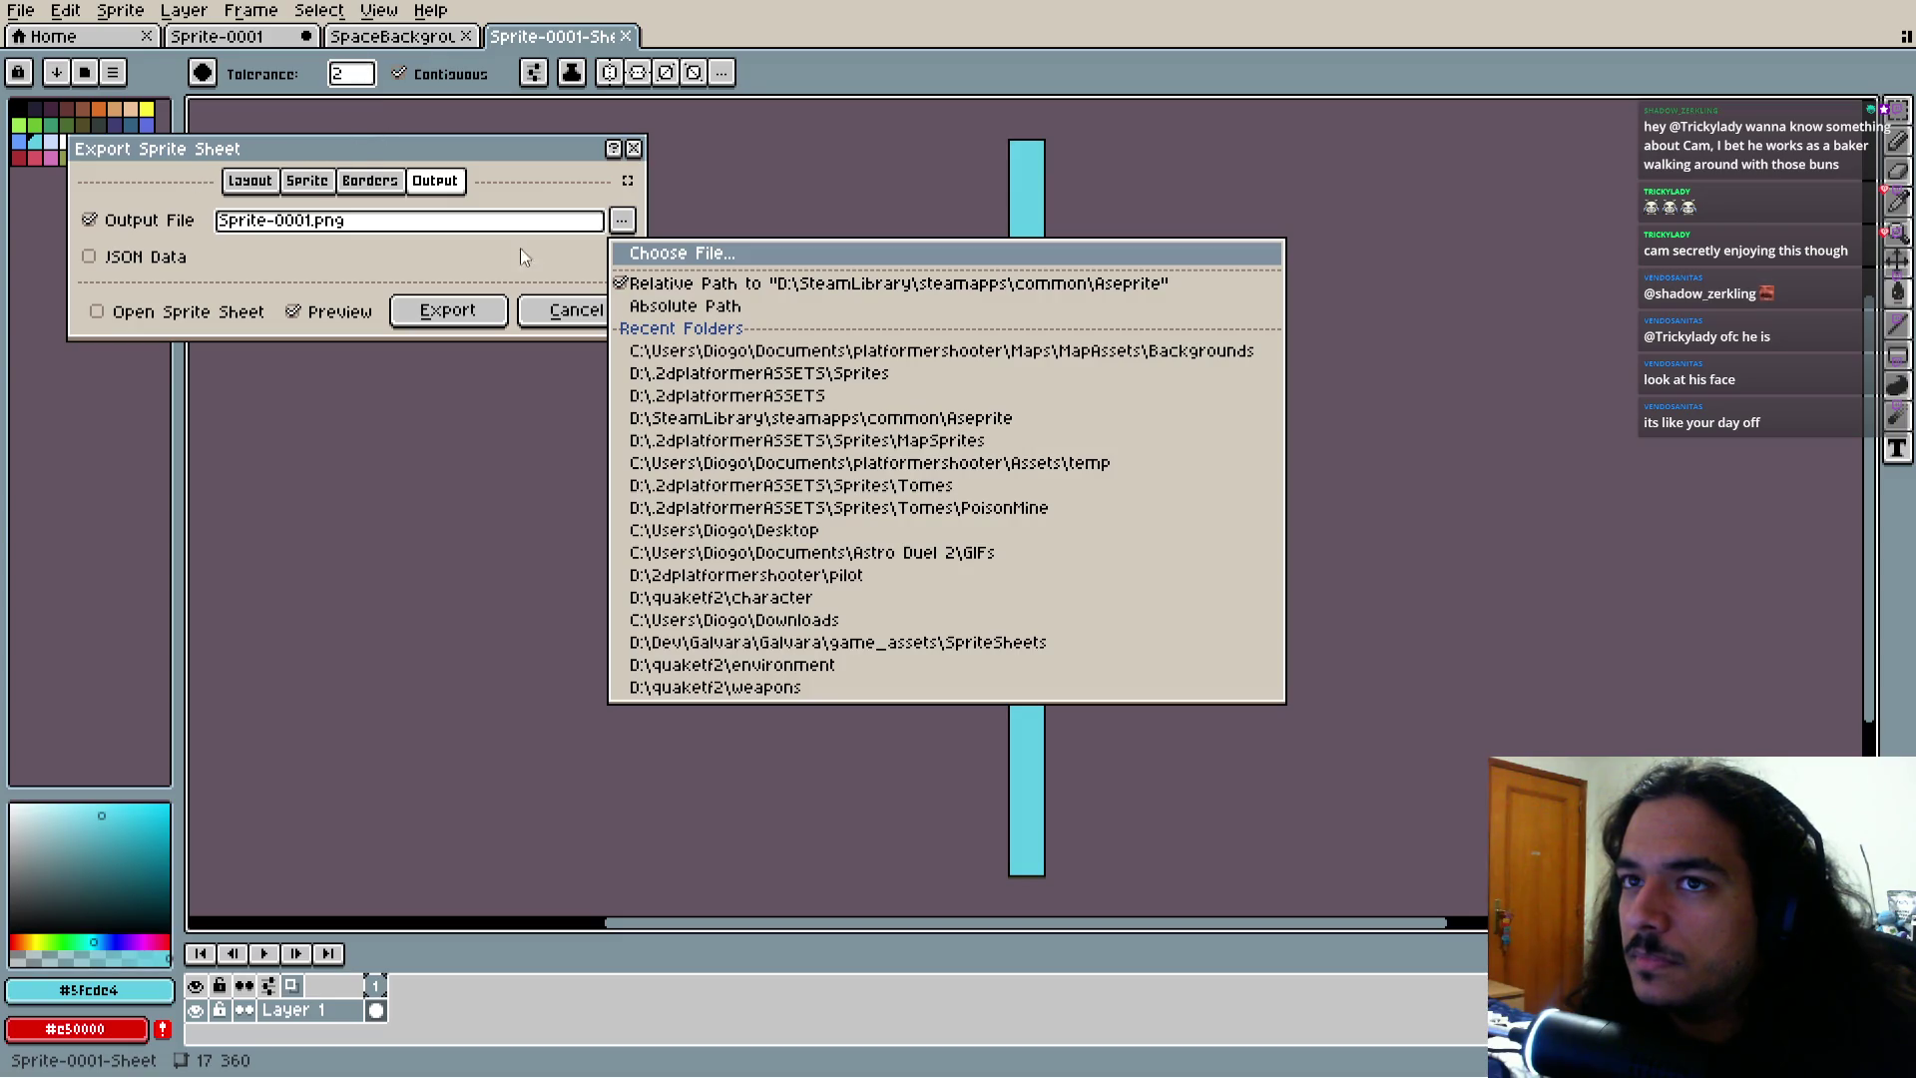
{"action": "left_click", "coordinate": [895, 525]}
{"action": "left_click", "coordinate": [621, 221]}
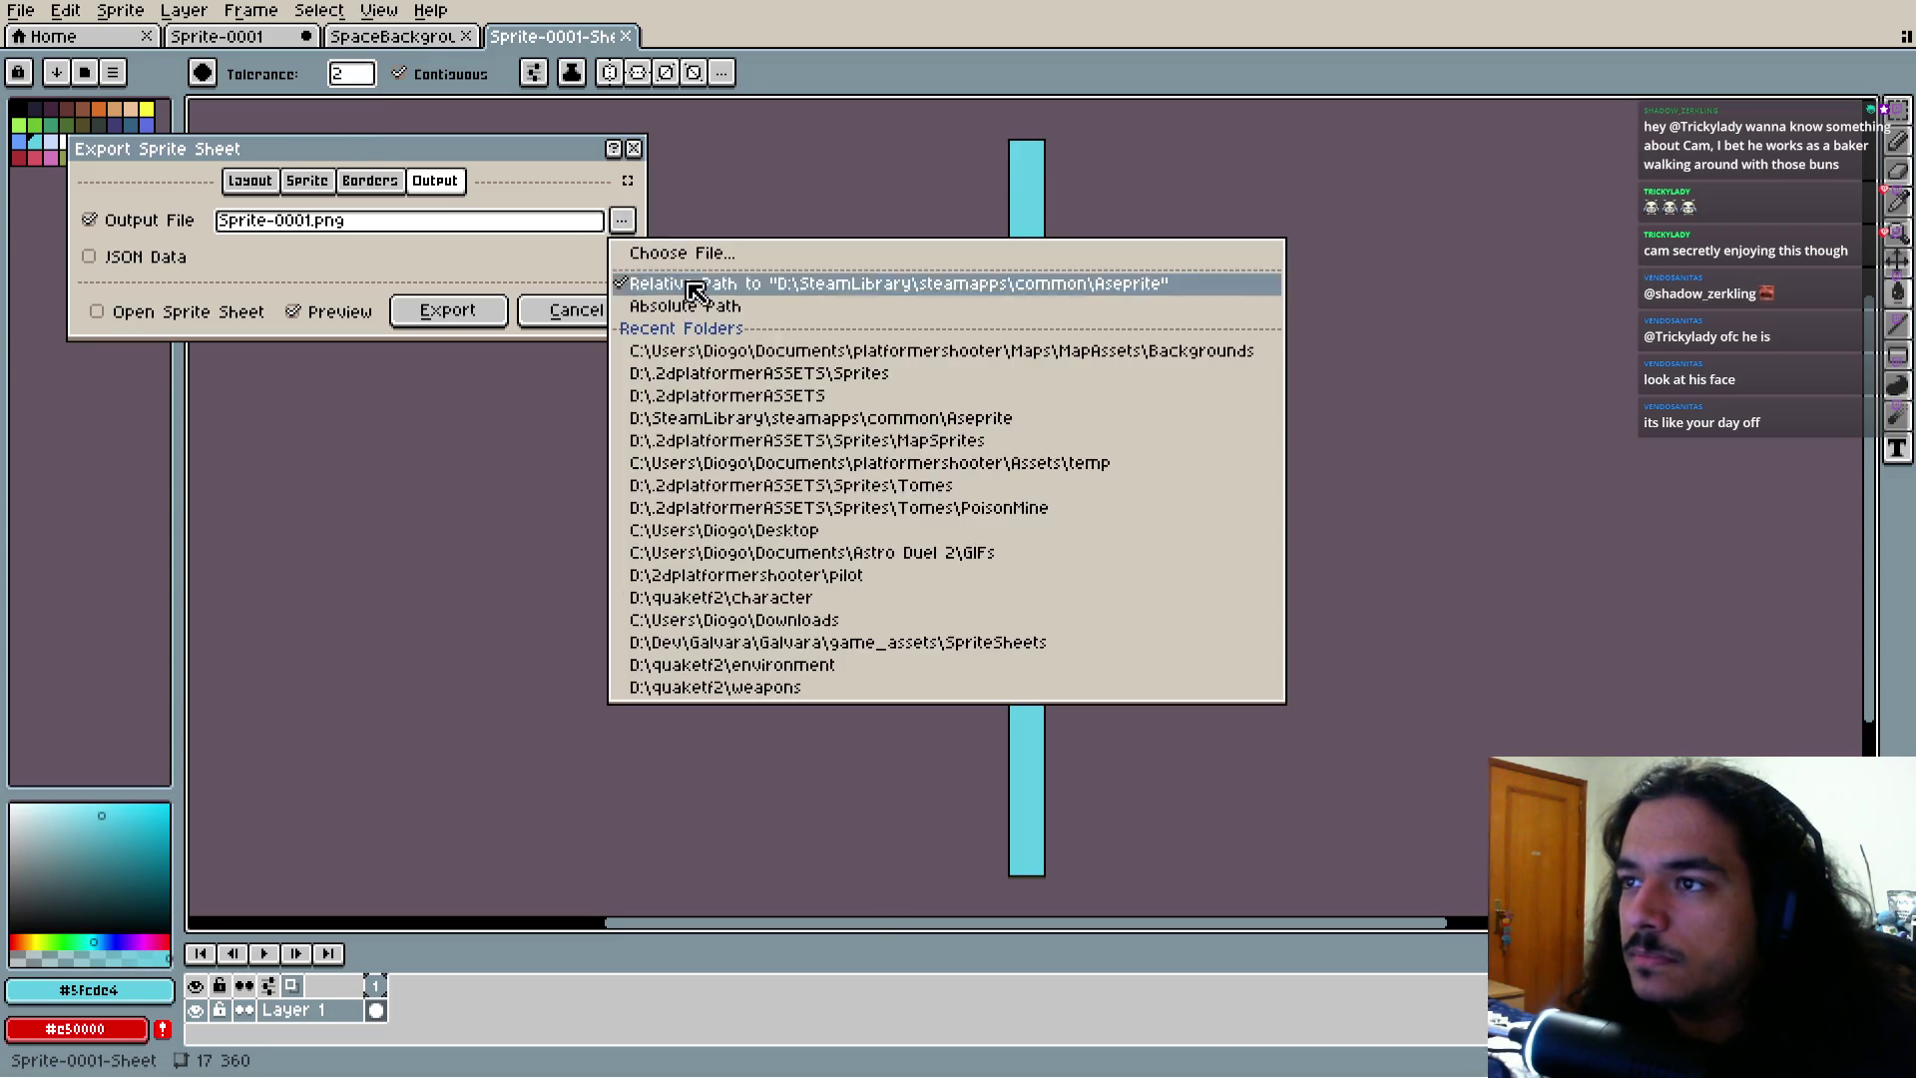
{"action": "left_click", "coordinate": [714, 373]}
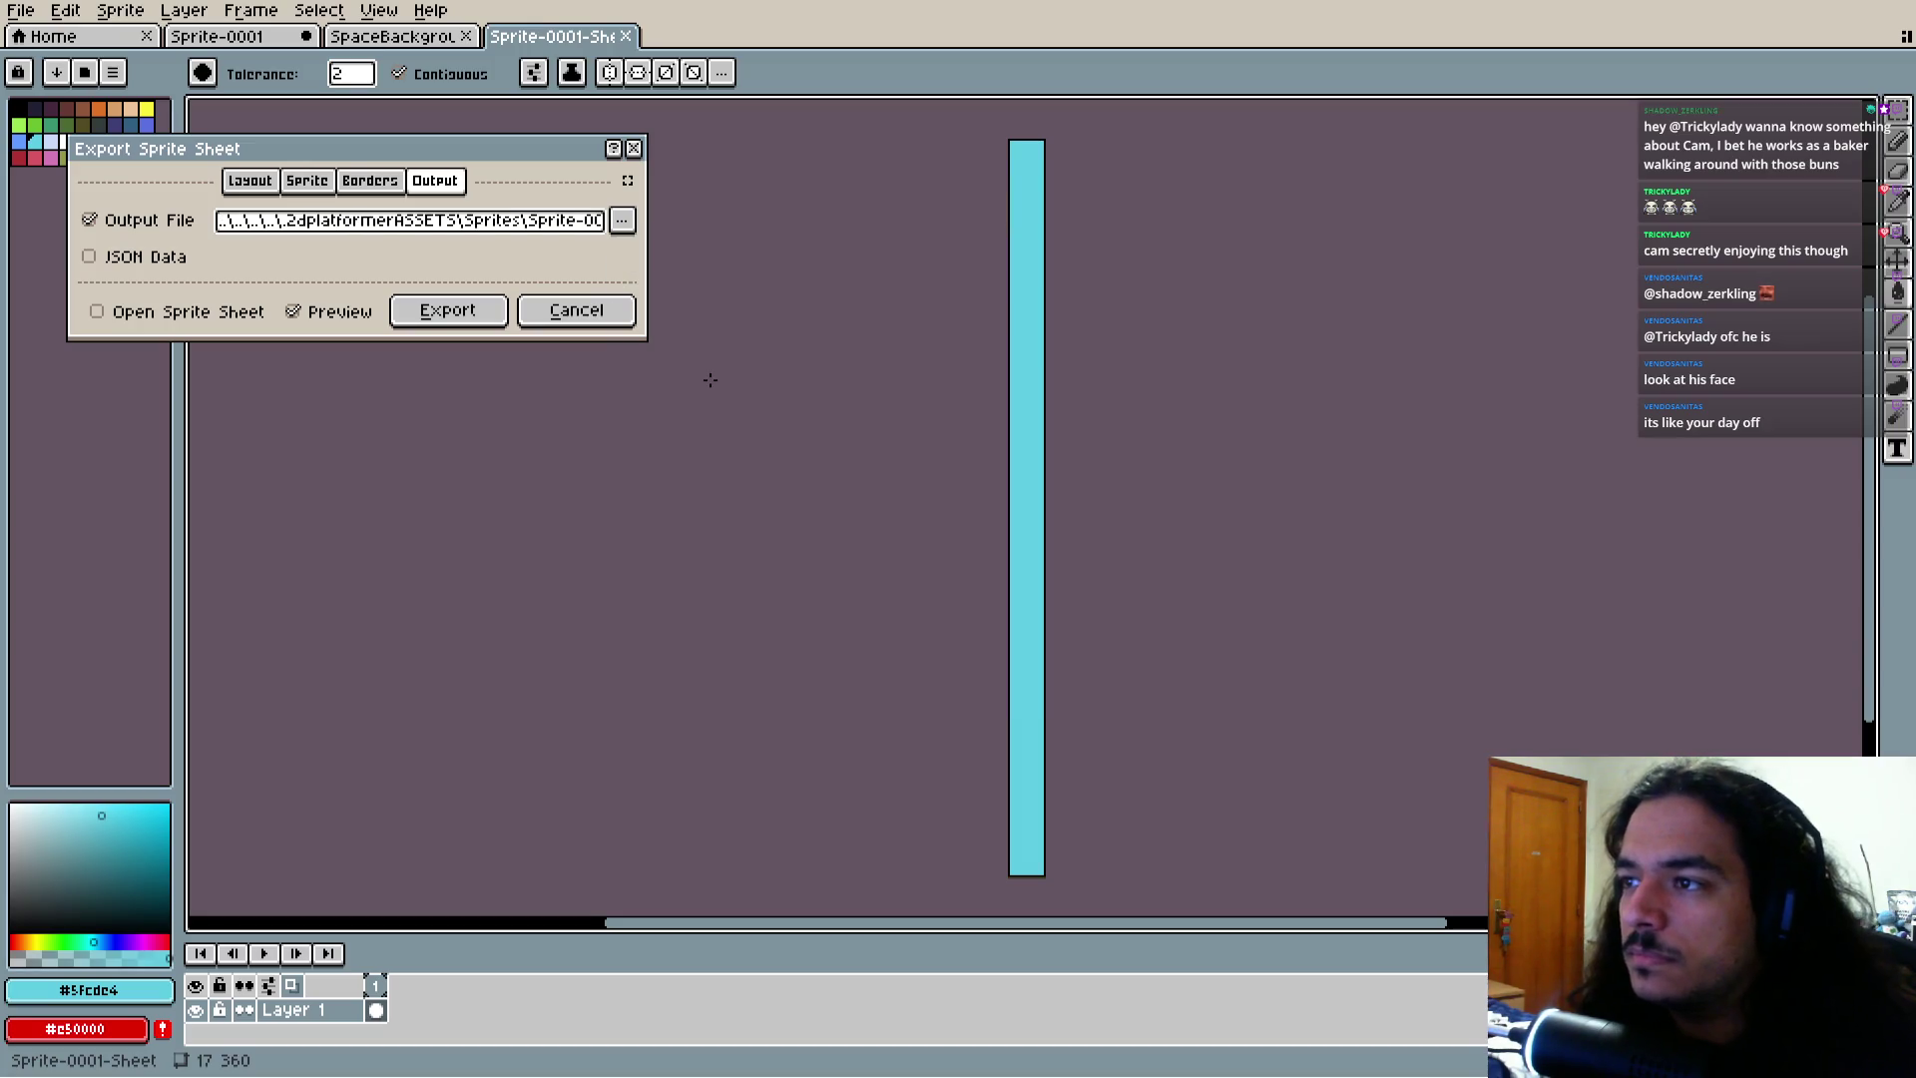
{"action": "left_click", "coordinate": [454, 315]}
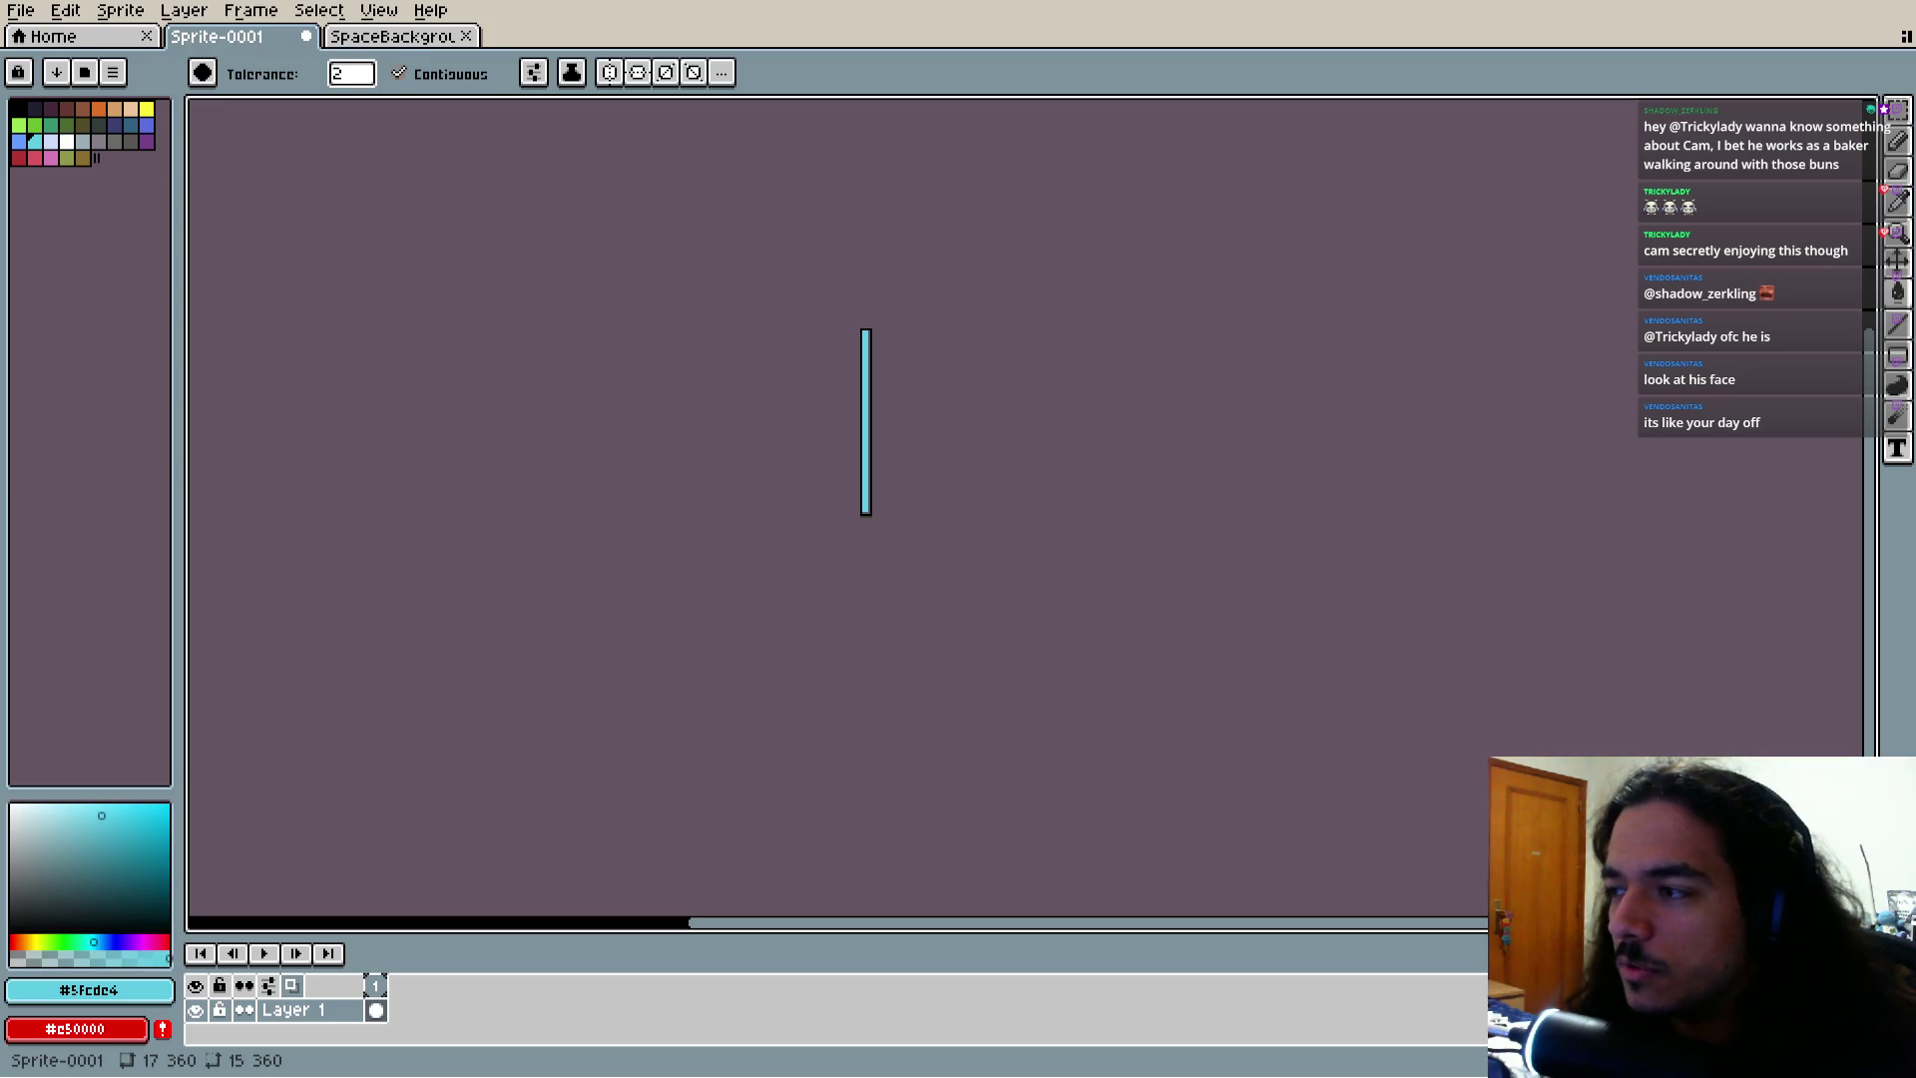
{"action": "key", "text": "i"}
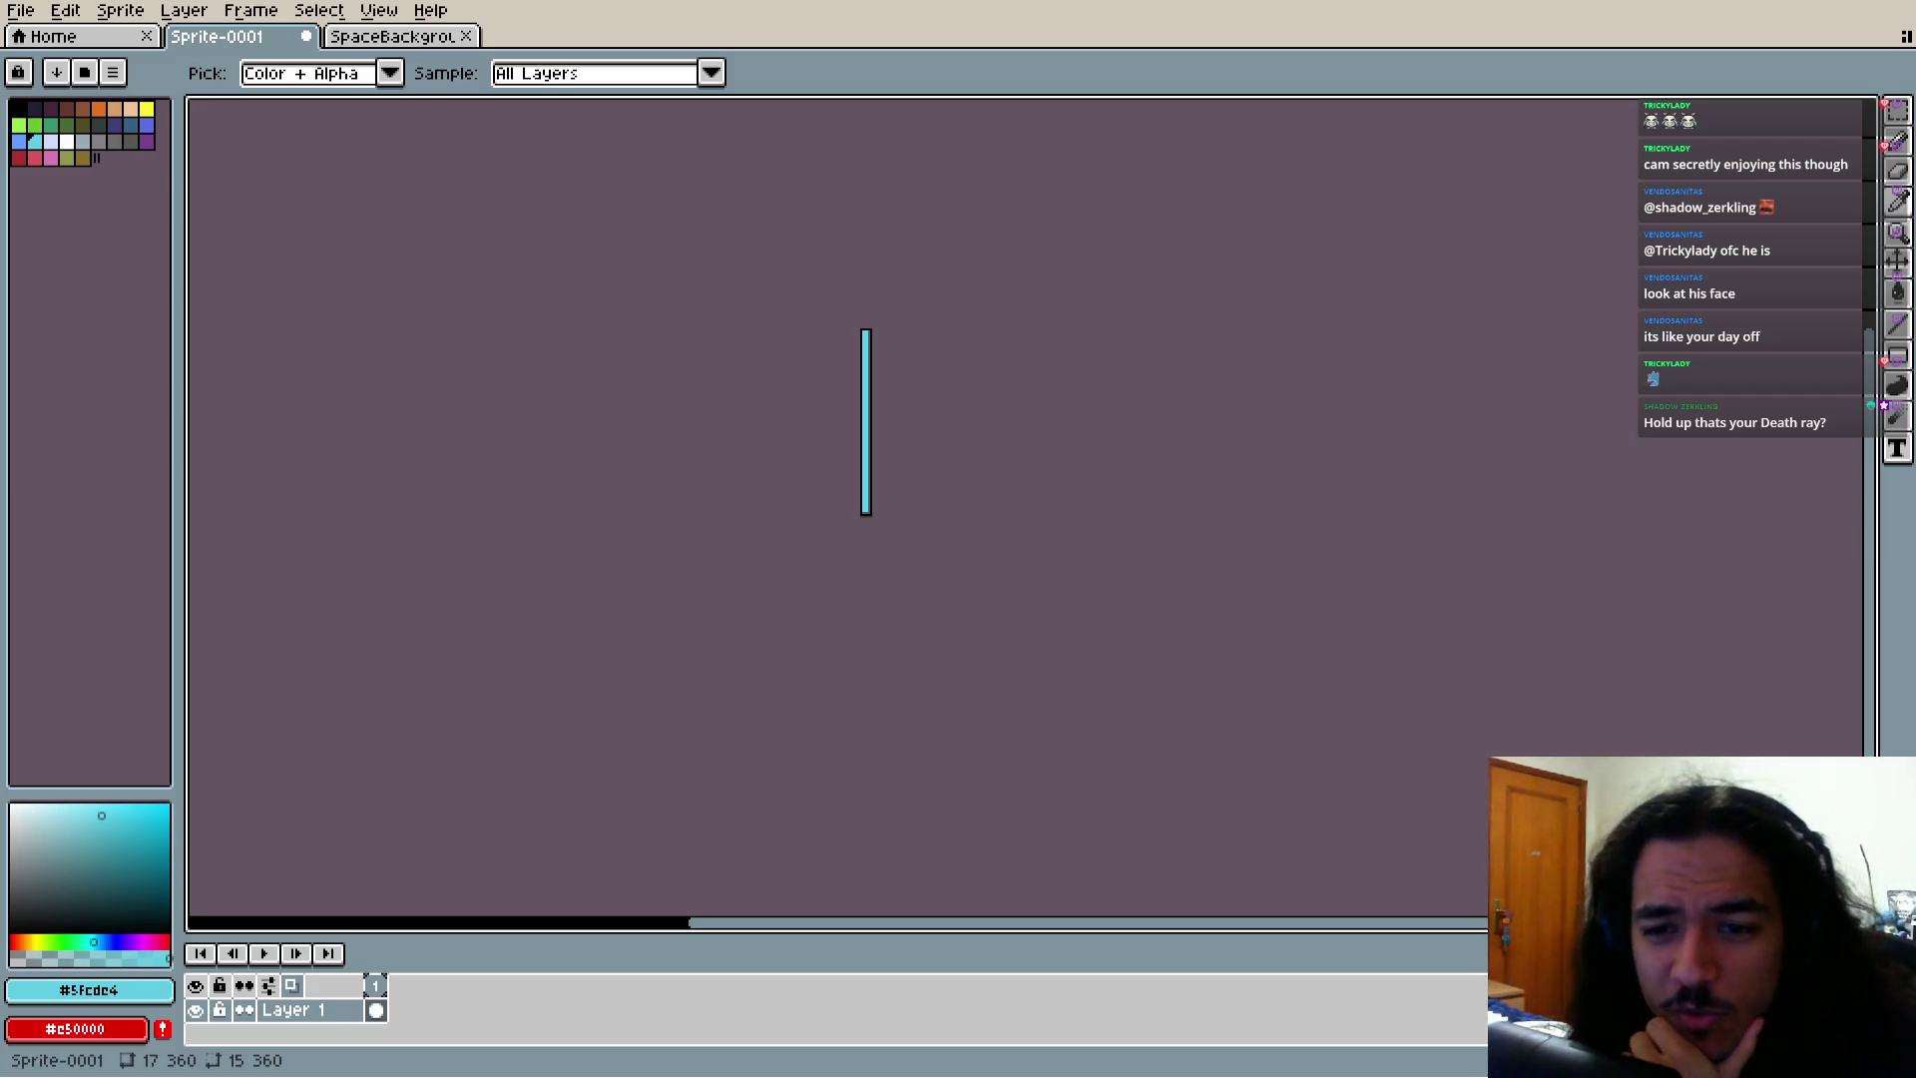
{"action": "key", "text": "g"}
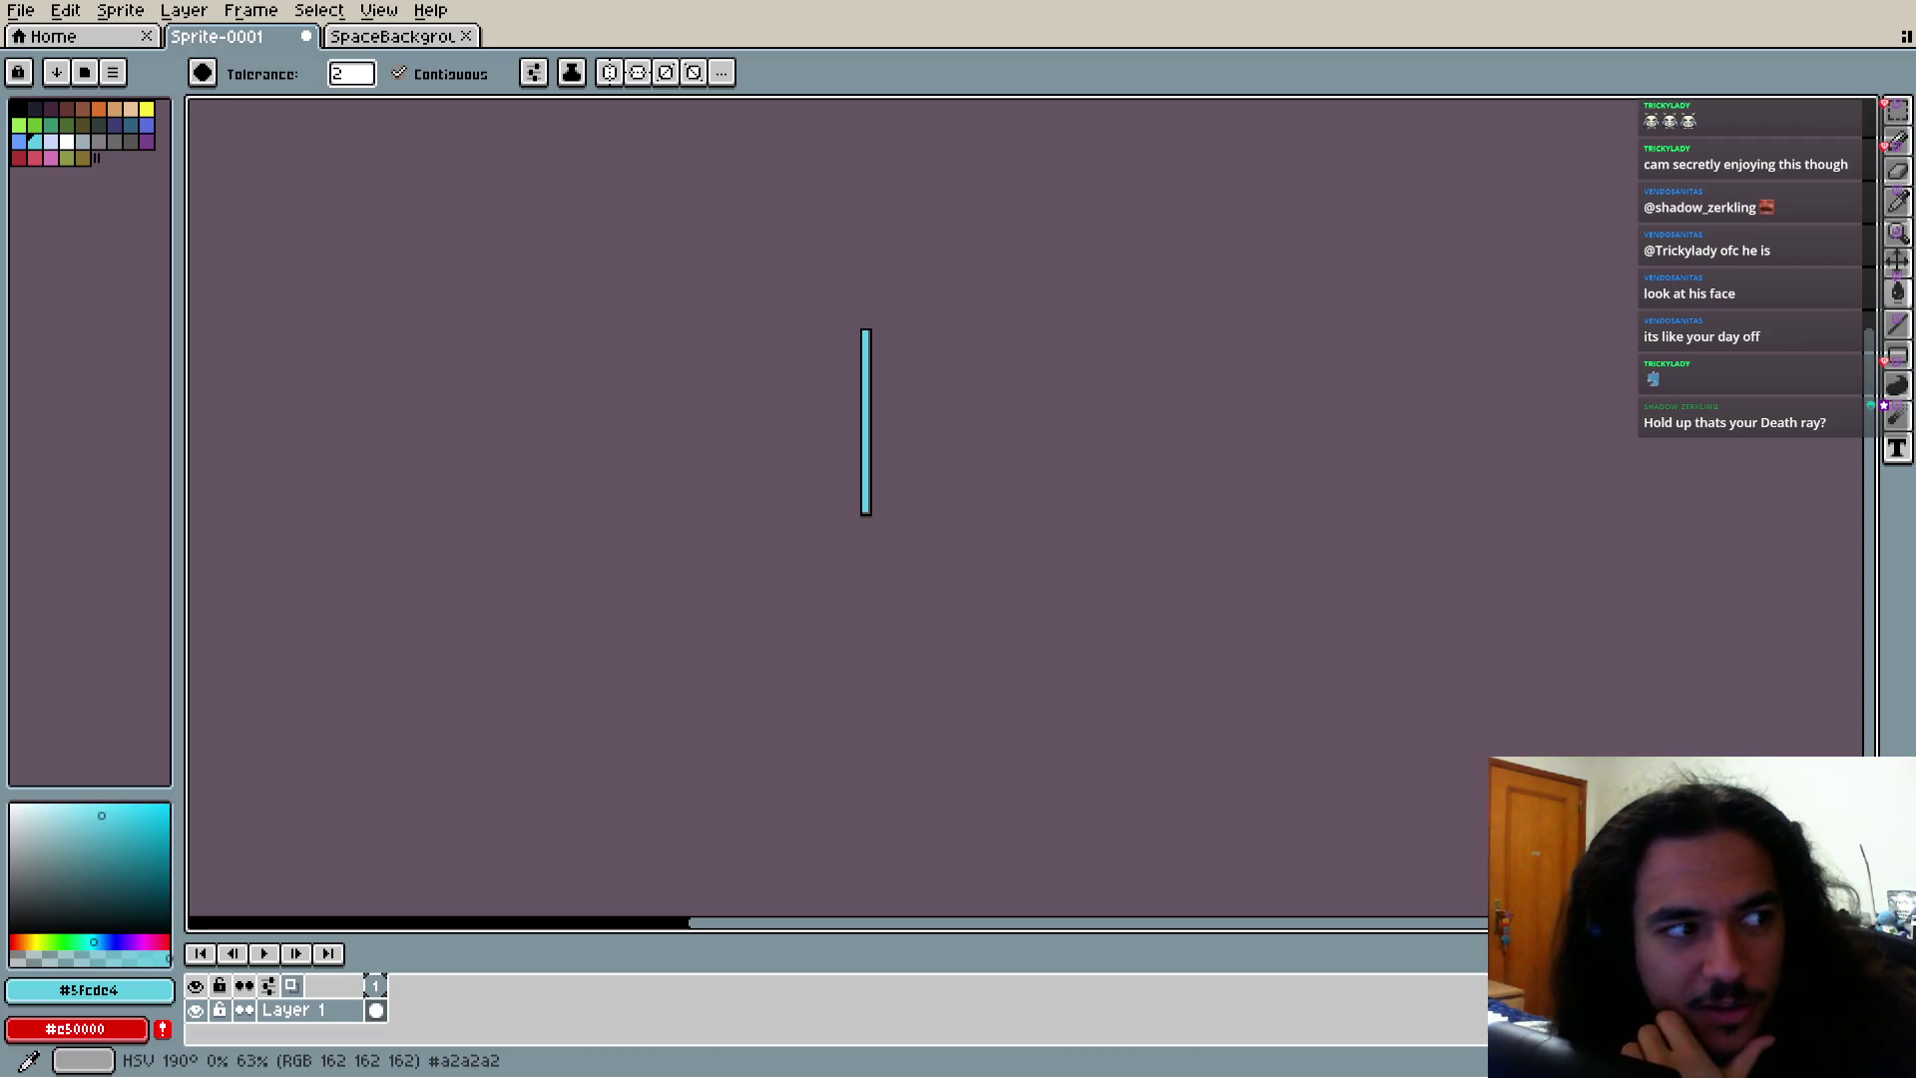
{"action": "scroll", "coordinate": [857, 399], "scroll_direction": "up", "scroll_amount": 6}
{"action": "scroll", "coordinate": [857, 499], "scroll_direction": "down", "scroll_amount": 3}
{"action": "scroll", "coordinate": [855, 499], "scroll_direction": "up", "scroll_amount": 3}
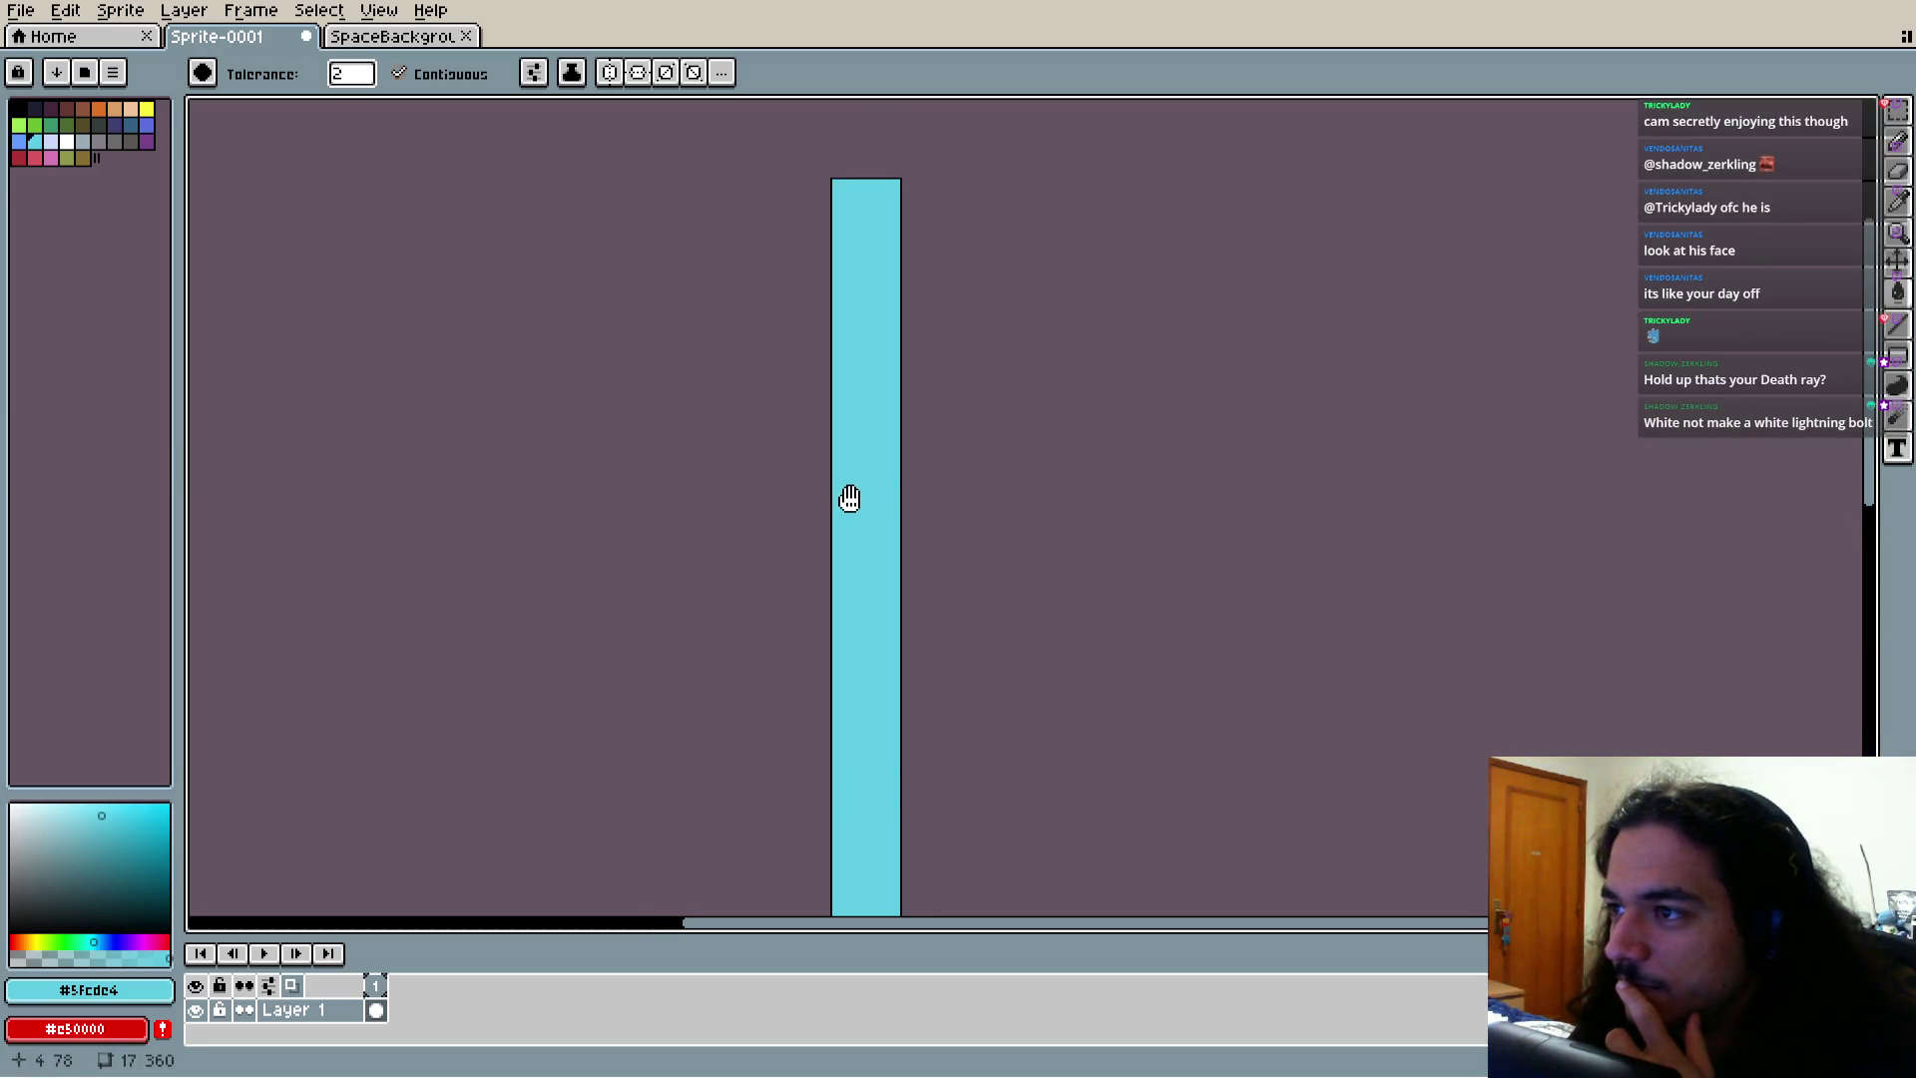
{"action": "left_click", "coordinate": [1884, 8]}
- Quit Aseprite discarding the sprite changes, then save the Player scene in Godot
{"action": "left_click", "coordinate": [916, 594]}
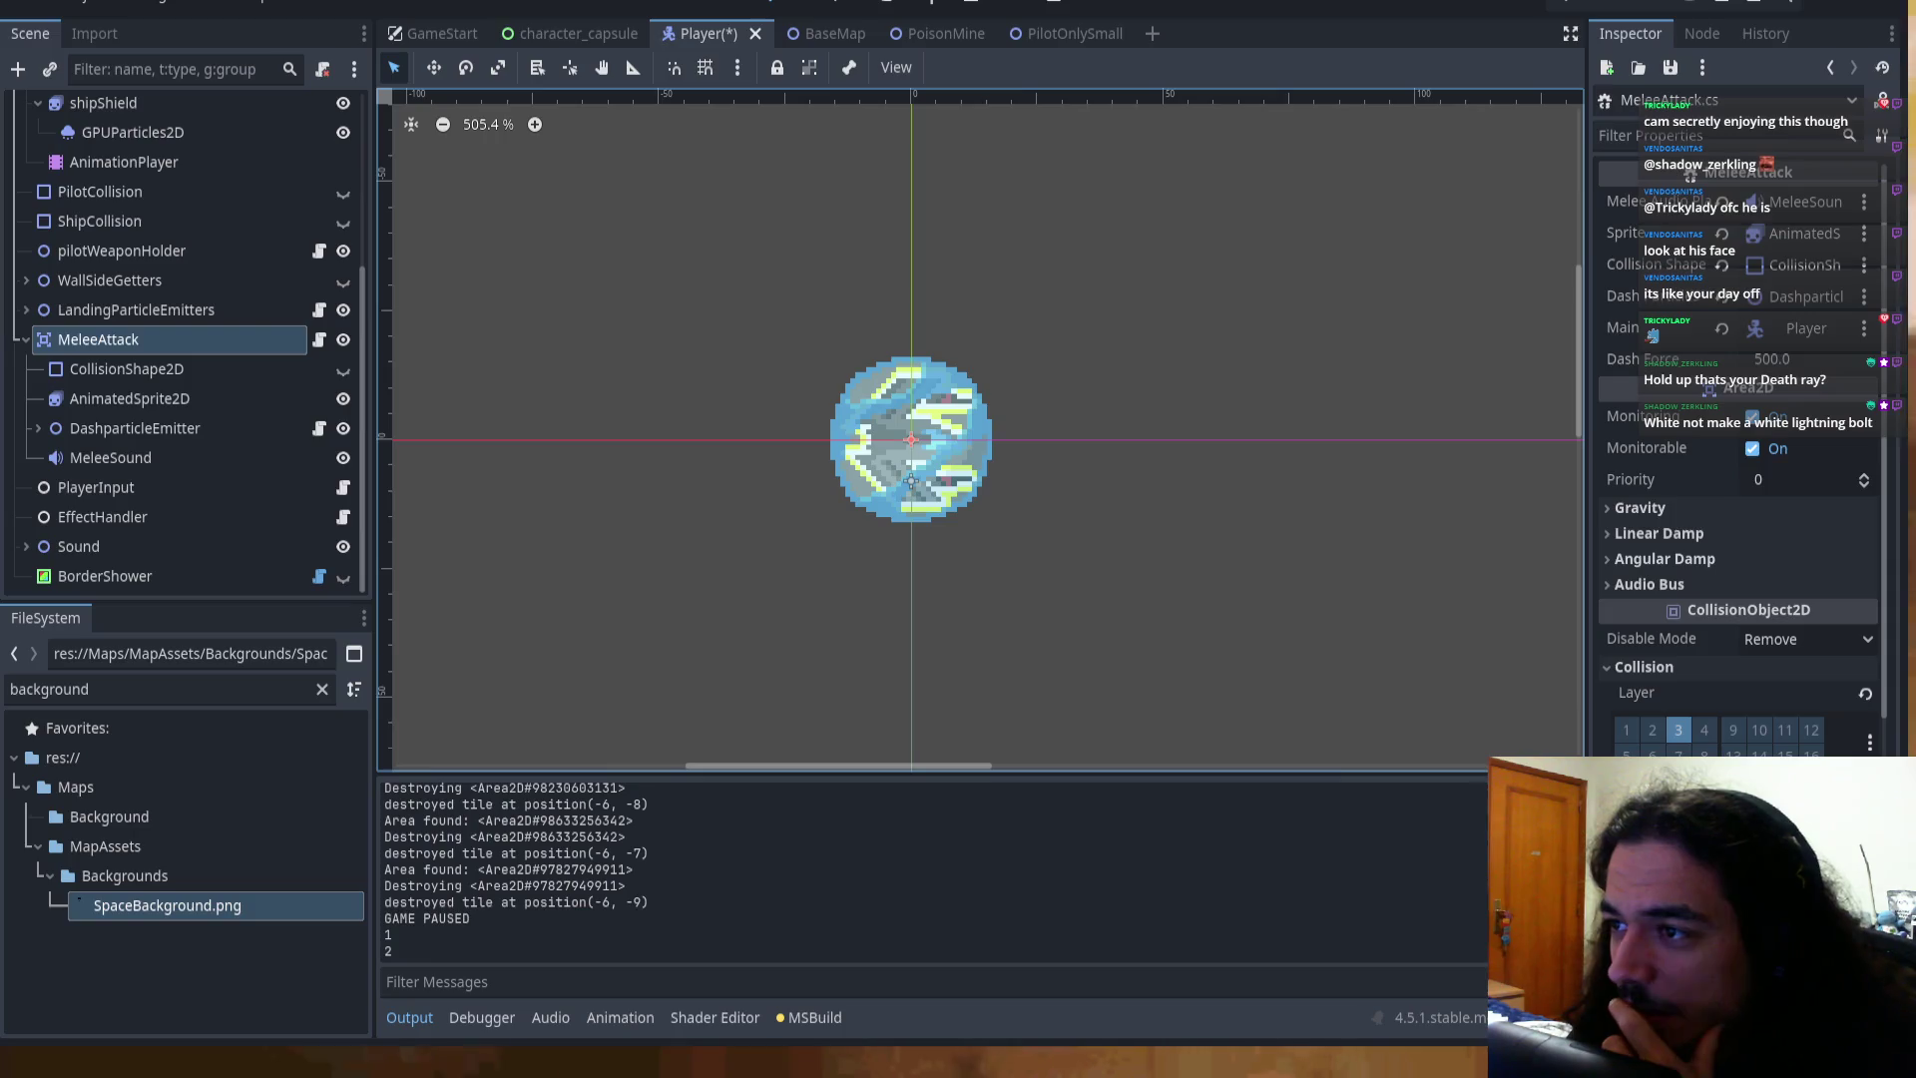
{"action": "scroll", "coordinate": [913, 419], "scroll_direction": "down", "scroll_amount": 4}
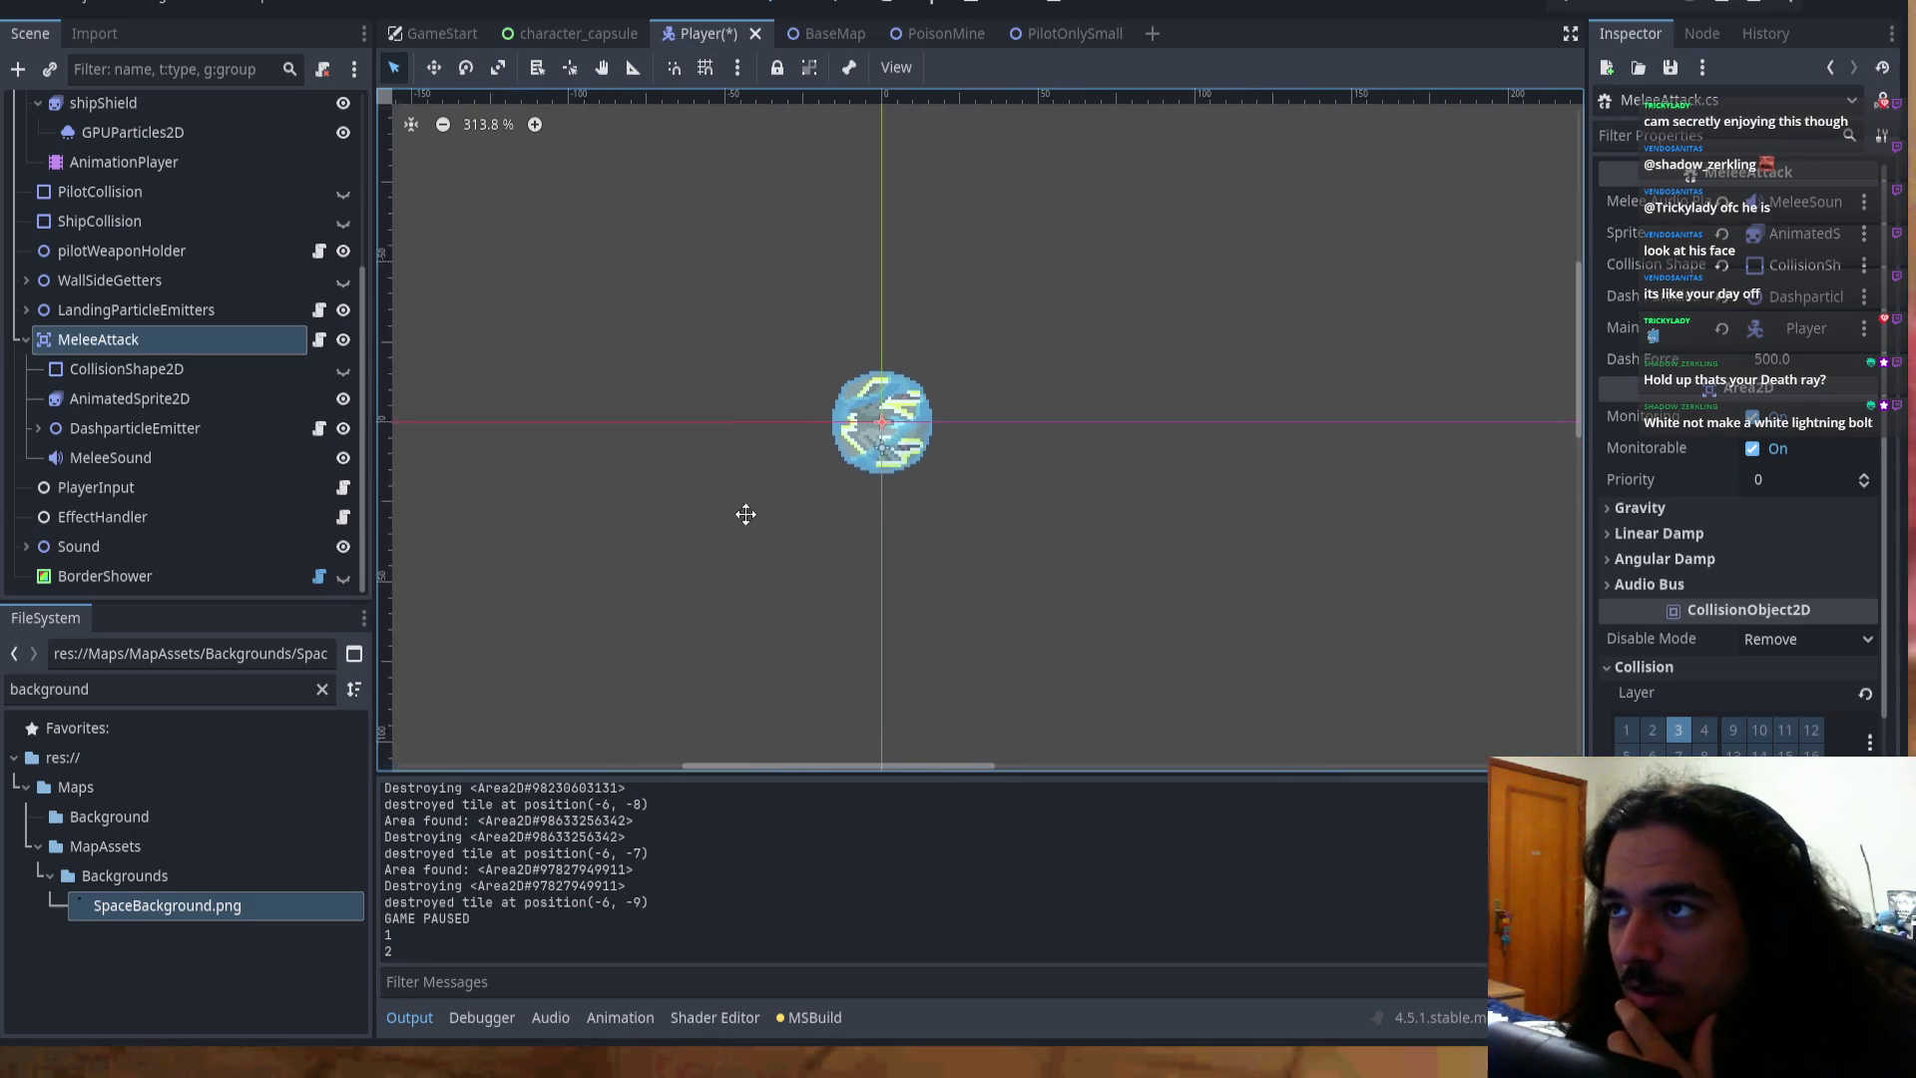
{"action": "key", "text": "ctrl+s"}
{"action": "scroll", "coordinate": [799, 489], "scroll_direction": "down", "scroll_amount": 2}
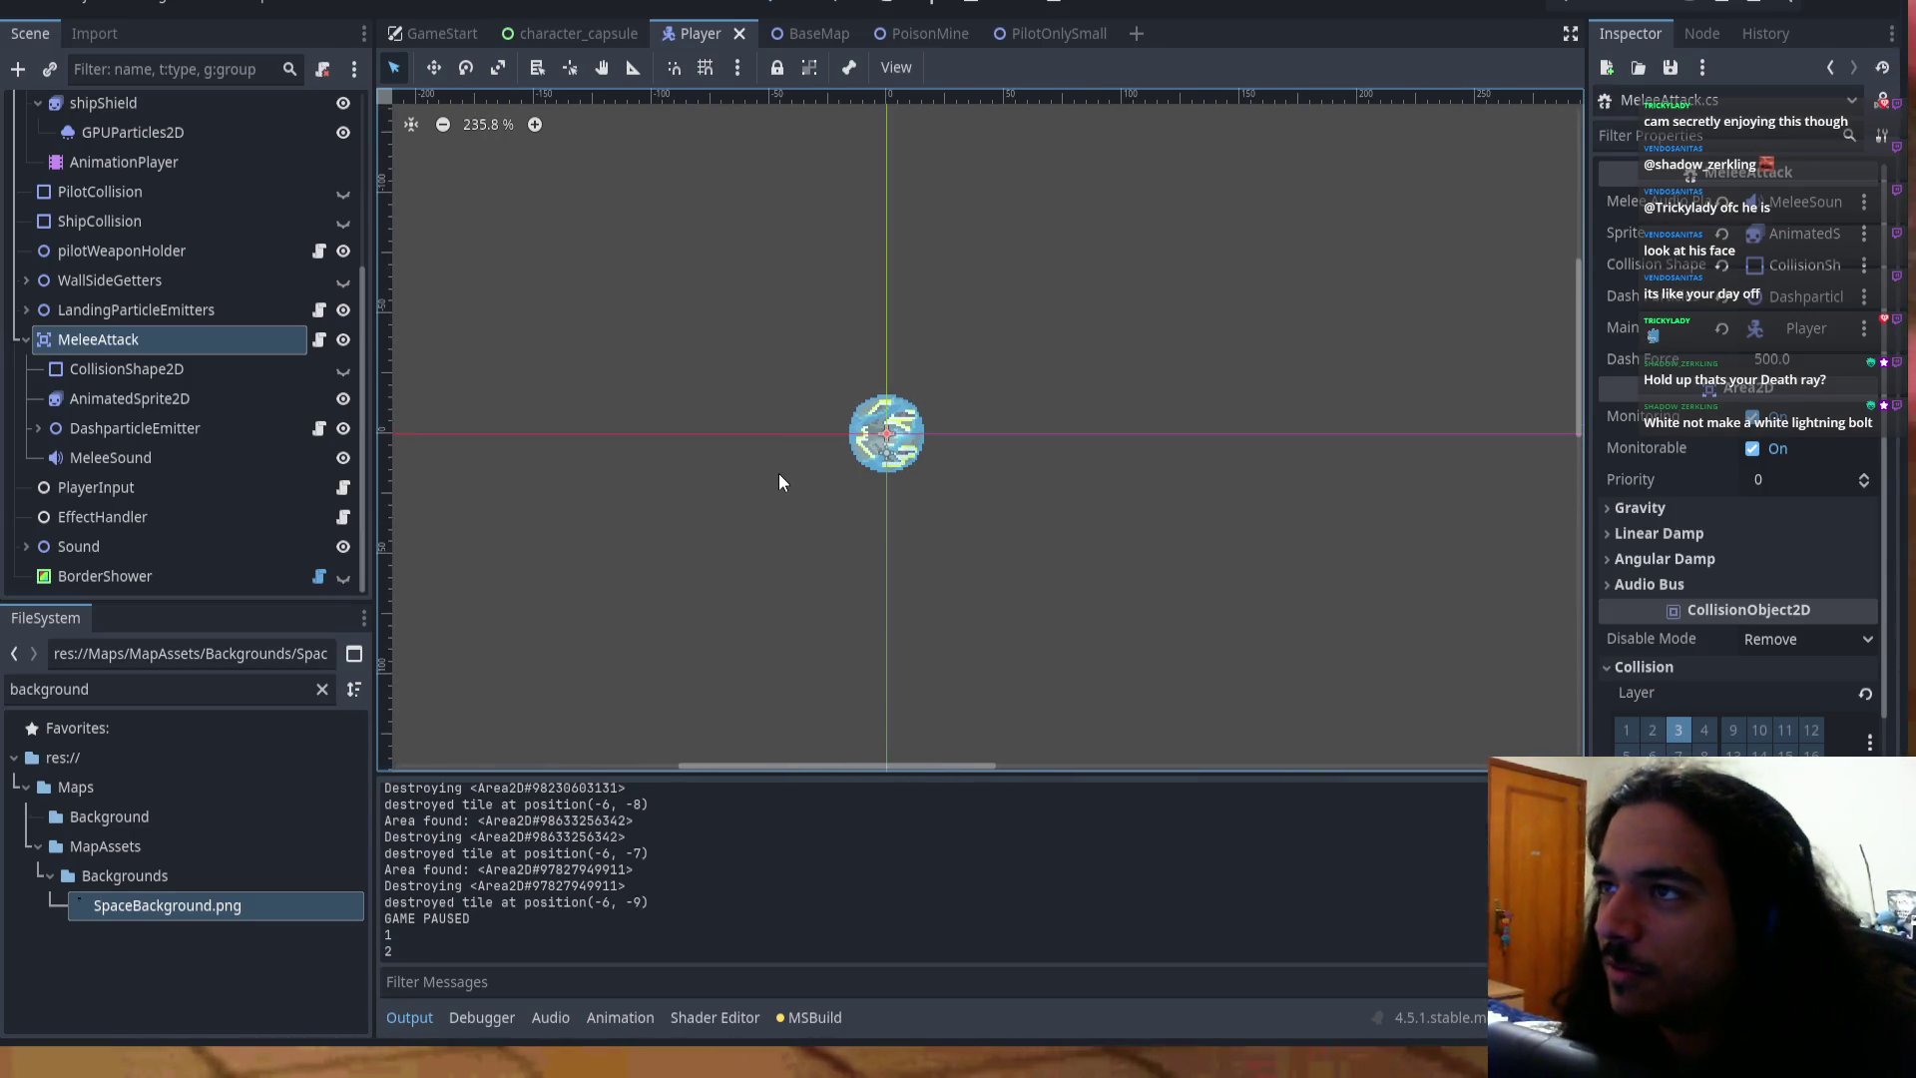
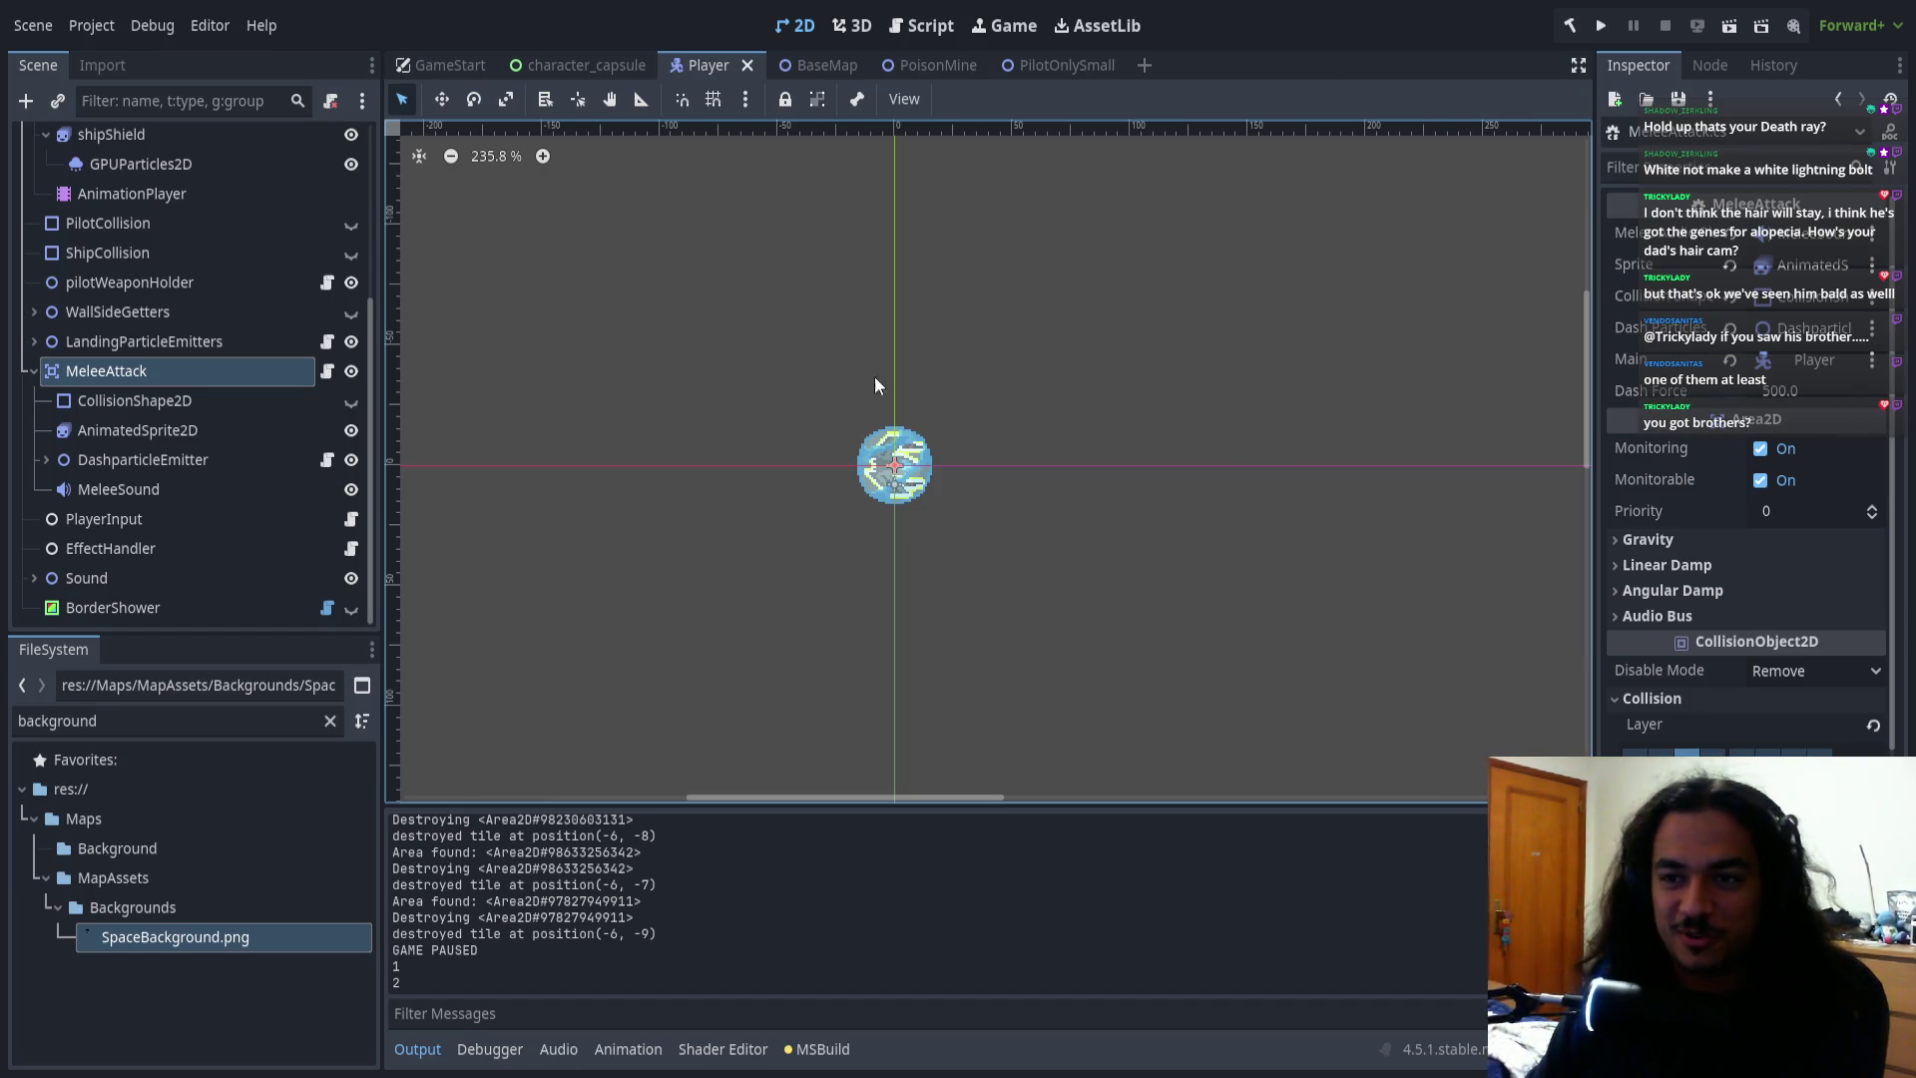
- Pan and zoom the view around the ship sprite in the current scene
{"action": "scroll", "coordinate": [698, 349], "scroll_direction": "up", "scroll_amount": 5}
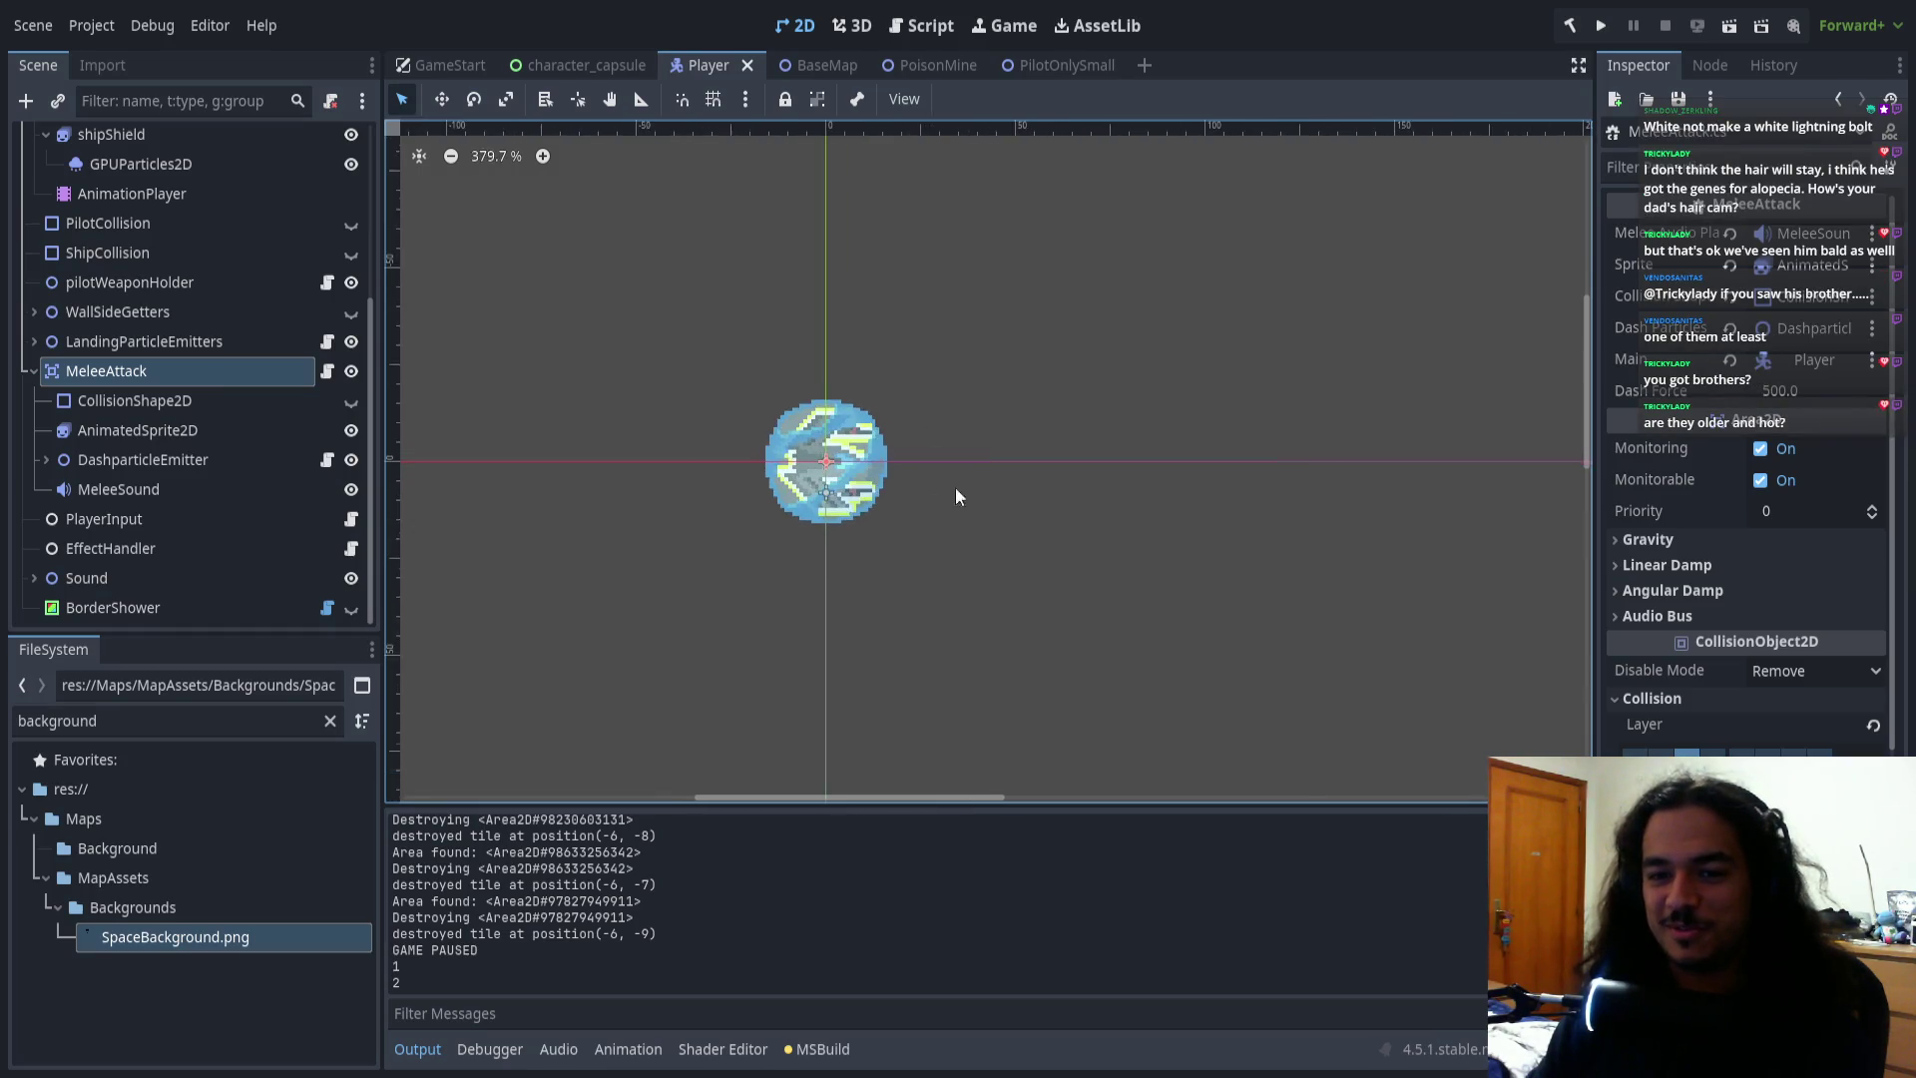
{"action": "scroll", "coordinate": [901, 437], "scroll_direction": "up", "scroll_amount": 1}
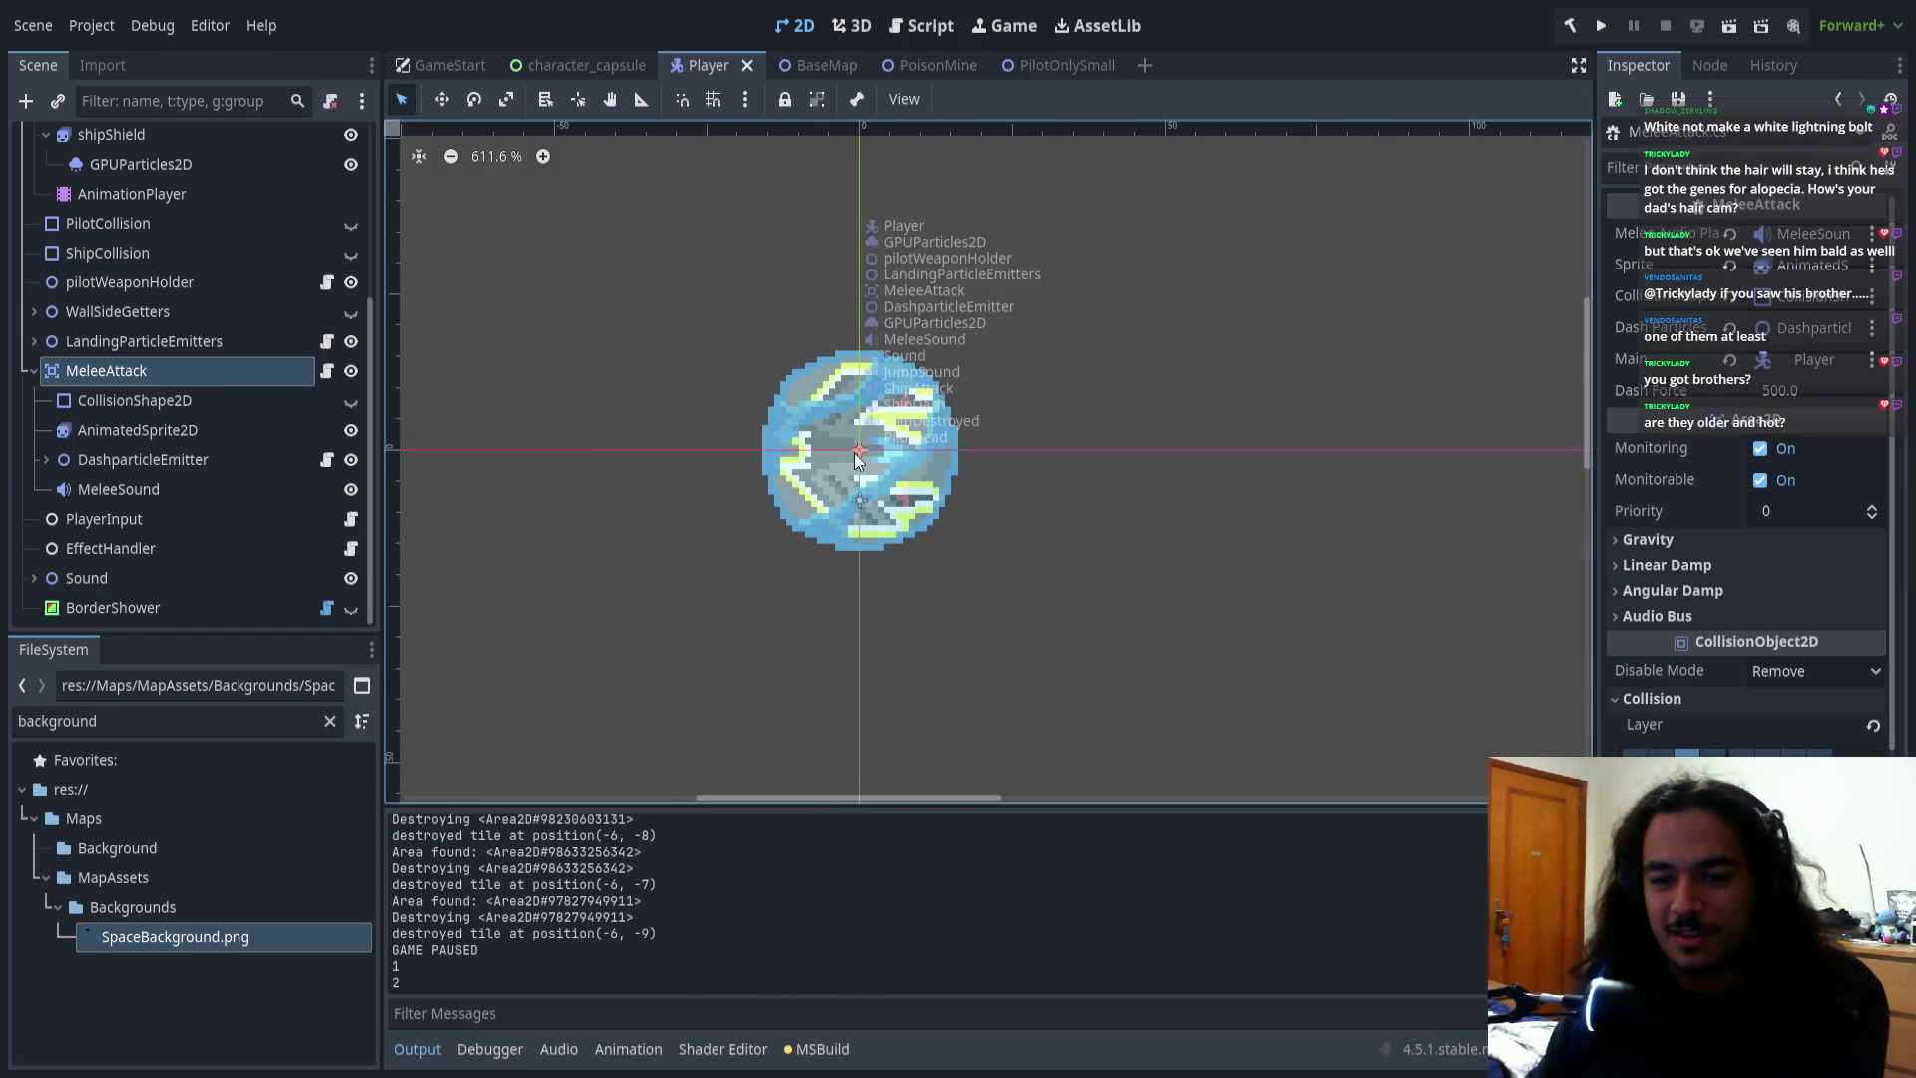
{"action": "scroll", "coordinate": [652, 526], "scroll_direction": "down", "scroll_amount": 1}
{"action": "scroll", "coordinate": [710, 517], "scroll_direction": "up", "scroll_amount": 6}
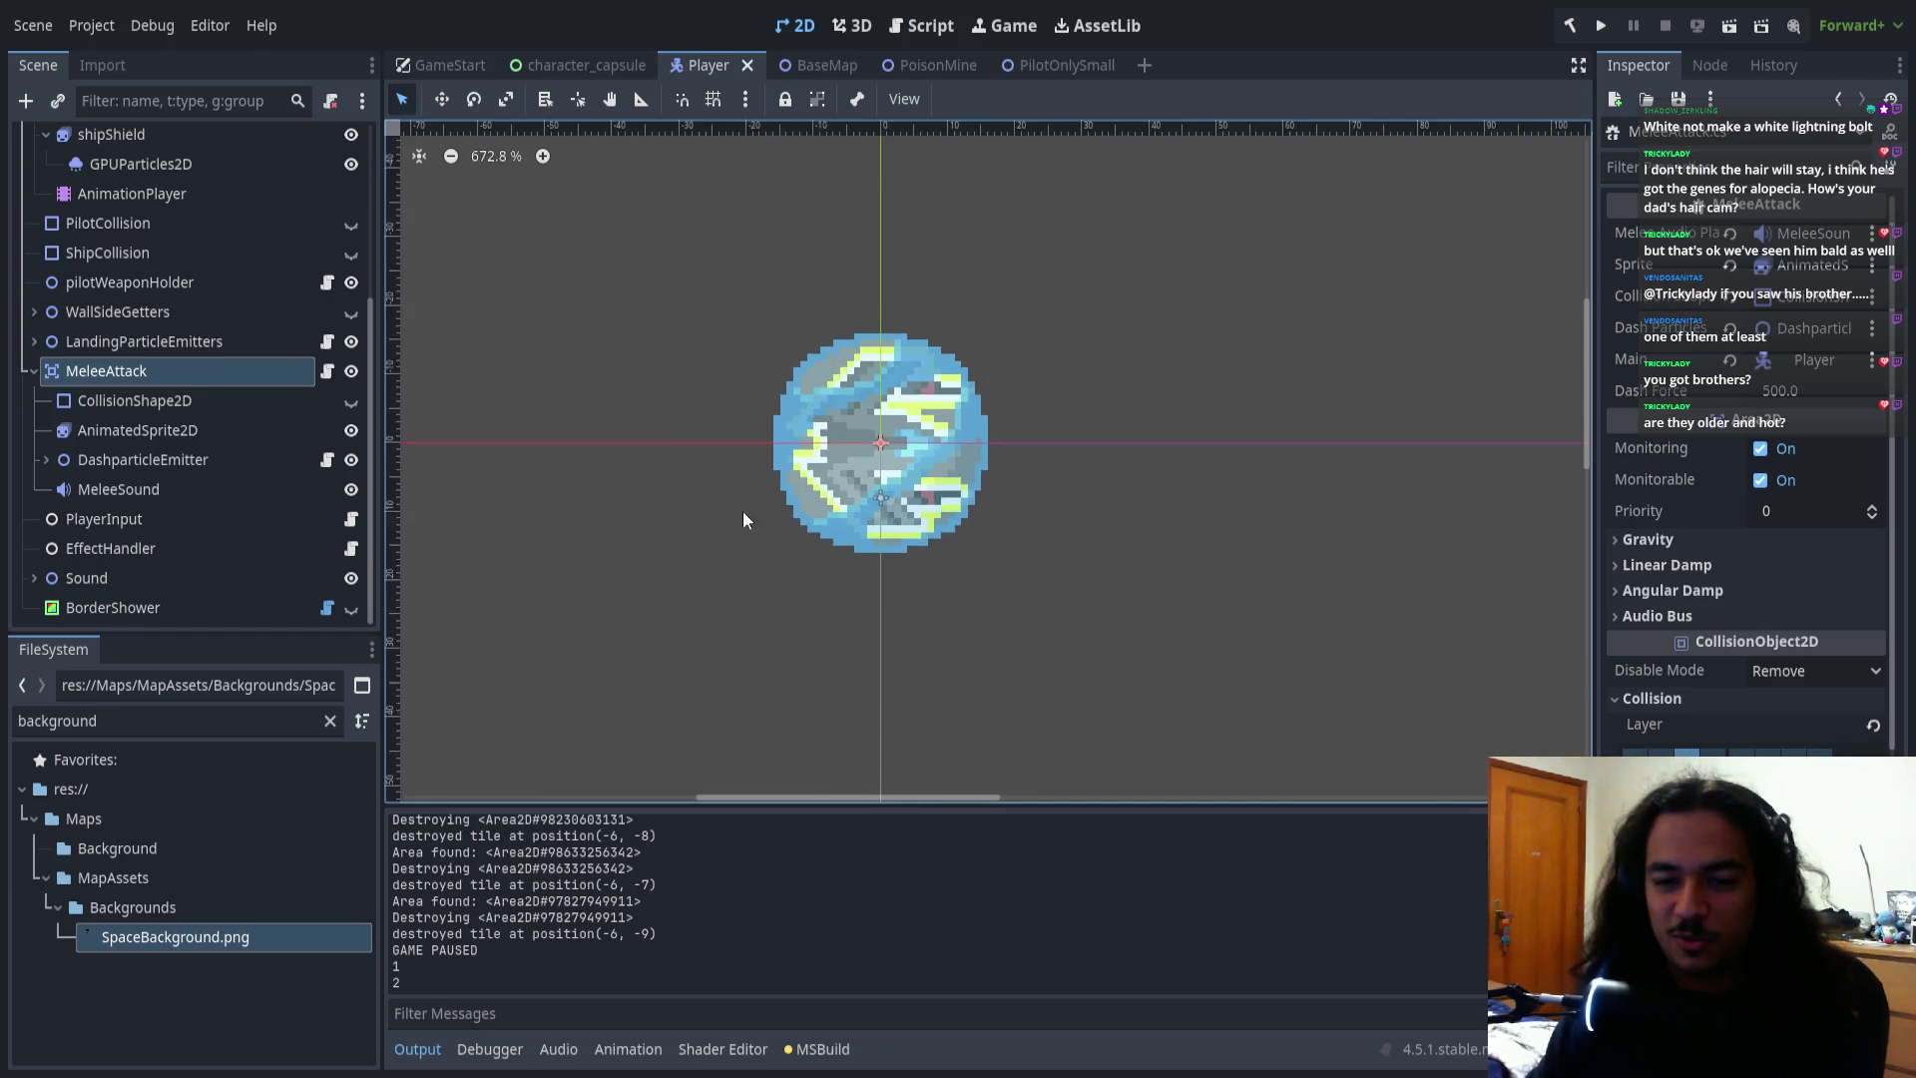
{"action": "mouse_move", "coordinate": [936, 406]}
{"action": "left_mouse_down"}
{"action": "mouse_move", "coordinate": [938, 324]}
{"action": "mouse_move", "coordinate": [895, 471]}
{"action": "left_mouse_up"}
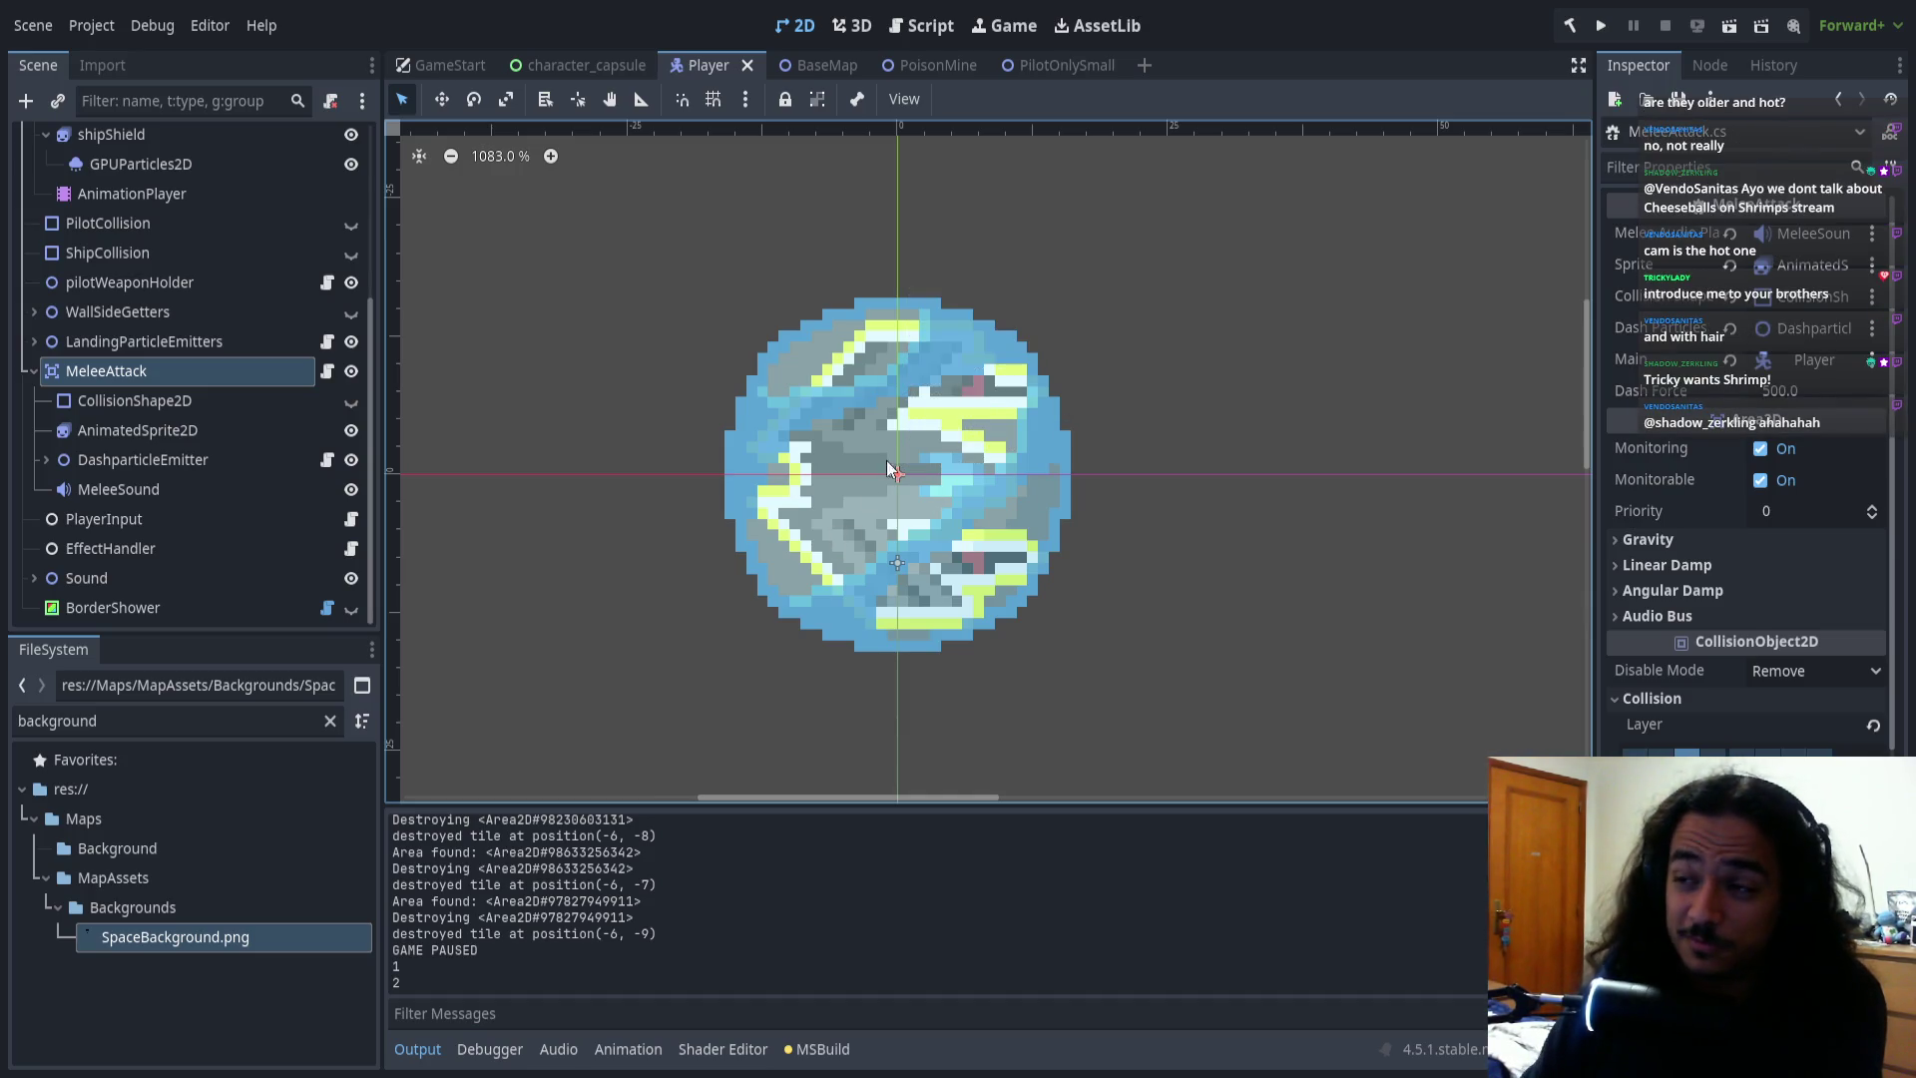
{"action": "scroll", "coordinate": [798, 320], "scroll_direction": "left", "scroll_amount": 1}
{"action": "scroll", "coordinate": [673, 308], "scroll_direction": "right", "scroll_amount": 2}
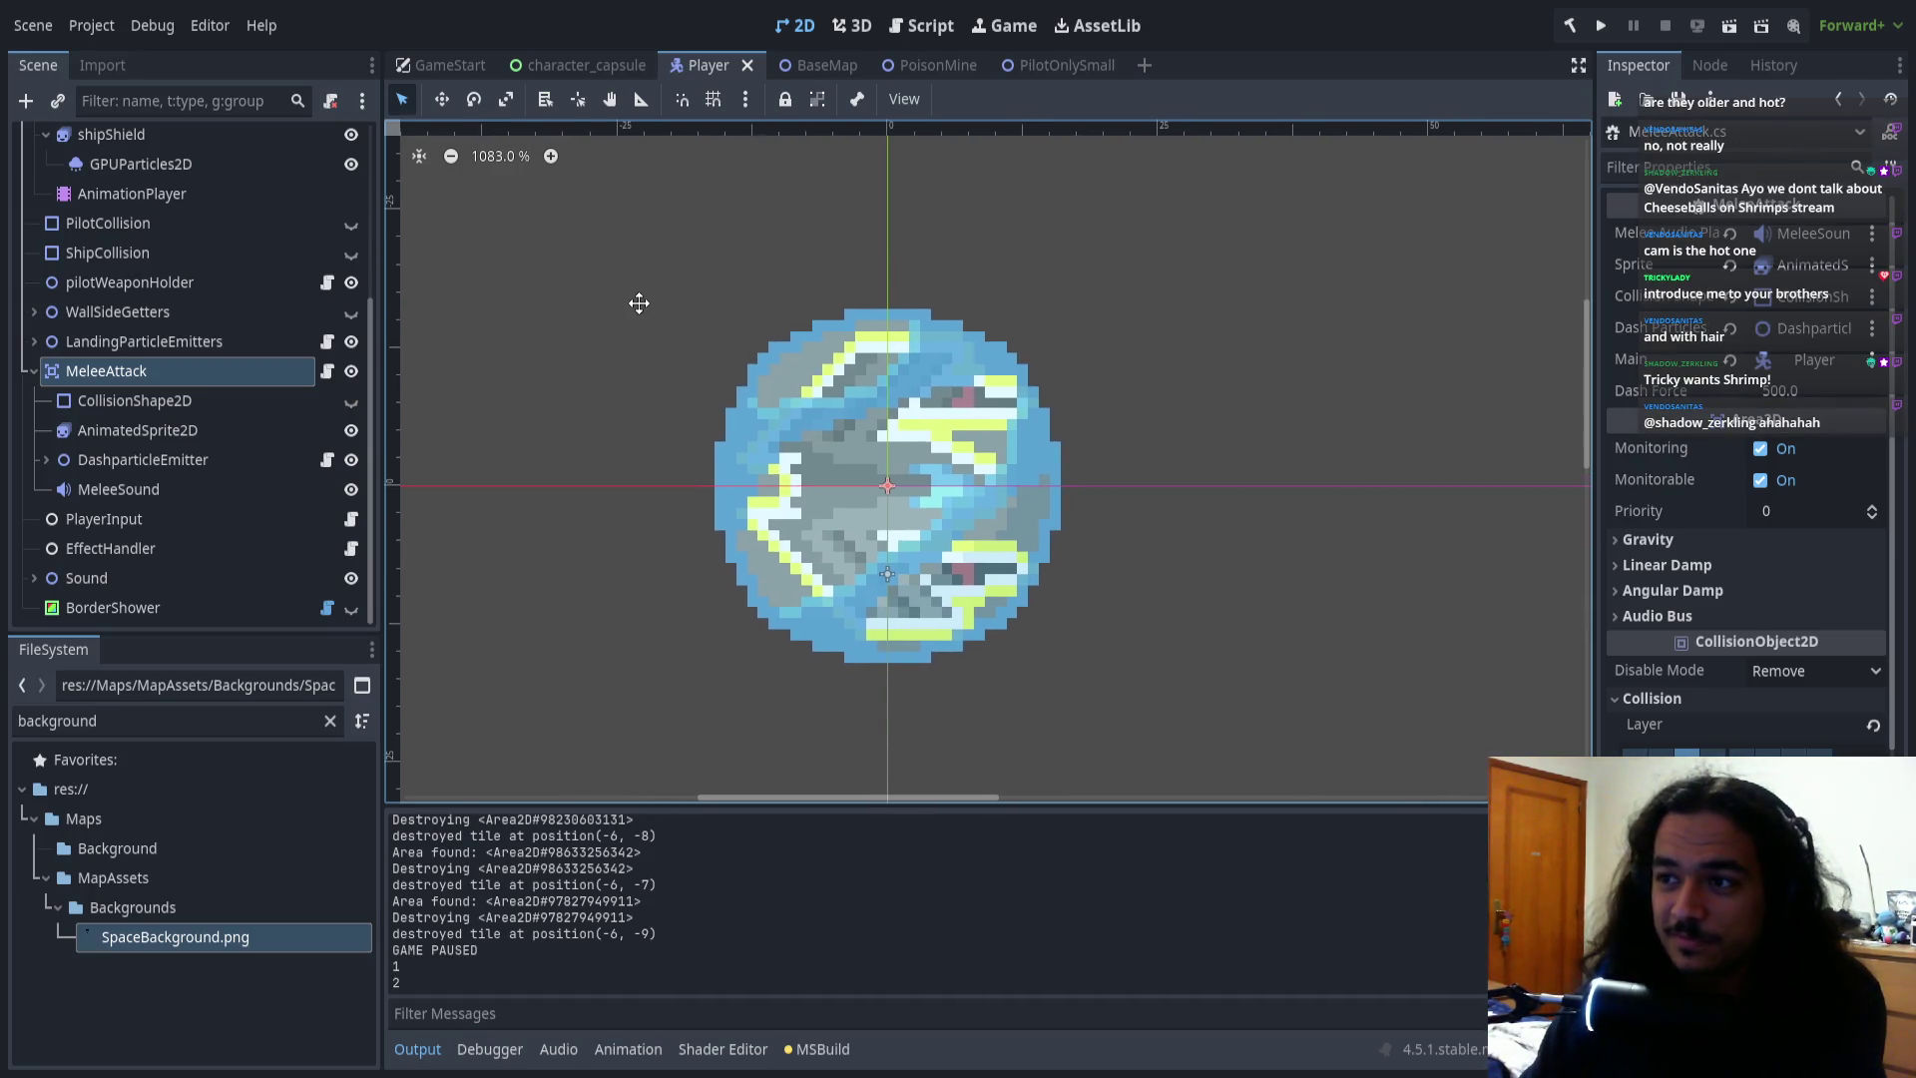
{"action": "scroll", "coordinate": [638, 312], "scroll_direction": "right", "scroll_amount": 1}
{"action": "scroll", "coordinate": [642, 315], "scroll_direction": "right", "scroll_amount": 1}
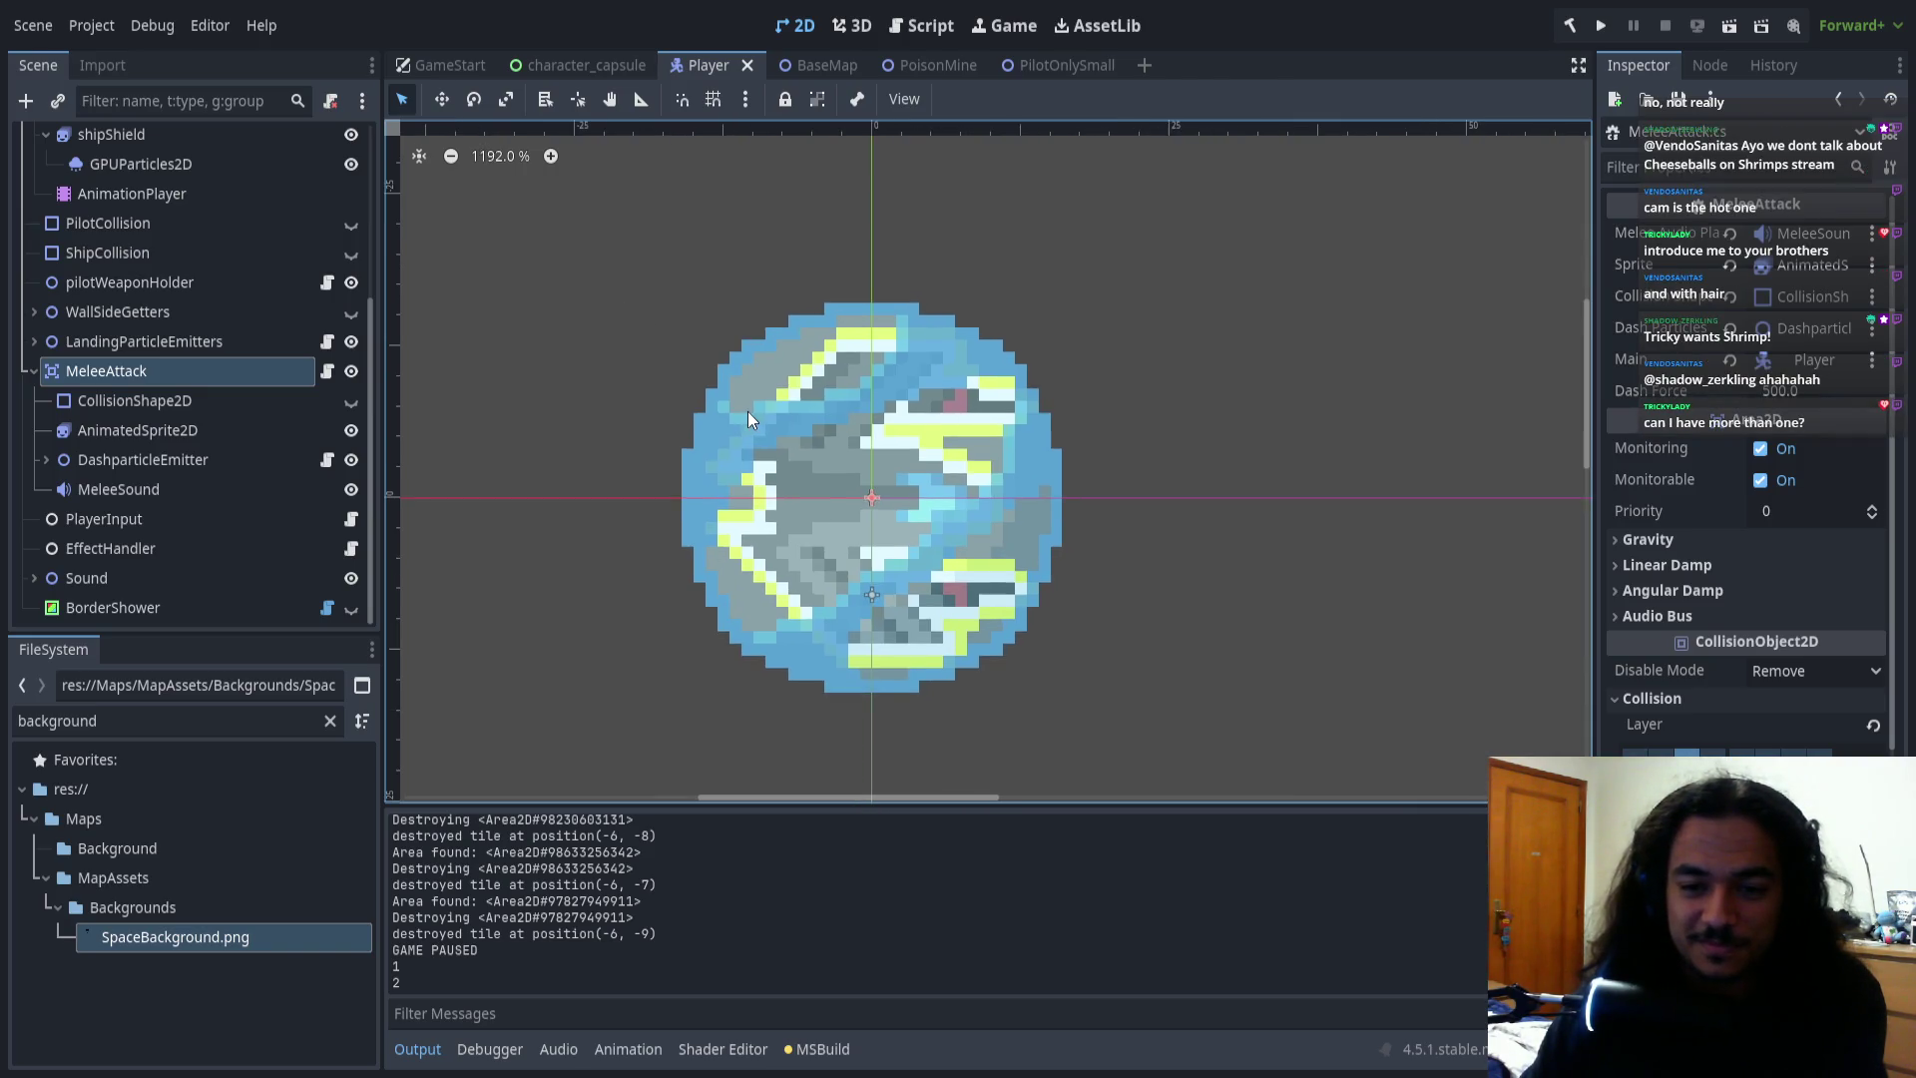
{"action": "scroll", "coordinate": [747, 411], "scroll_direction": "up", "scroll_amount": 2}
{"action": "scroll", "coordinate": [721, 398], "scroll_direction": "down", "scroll_amount": 1}
{"action": "scroll", "coordinate": [722, 398], "scroll_direction": "up", "scroll_amount": 2}
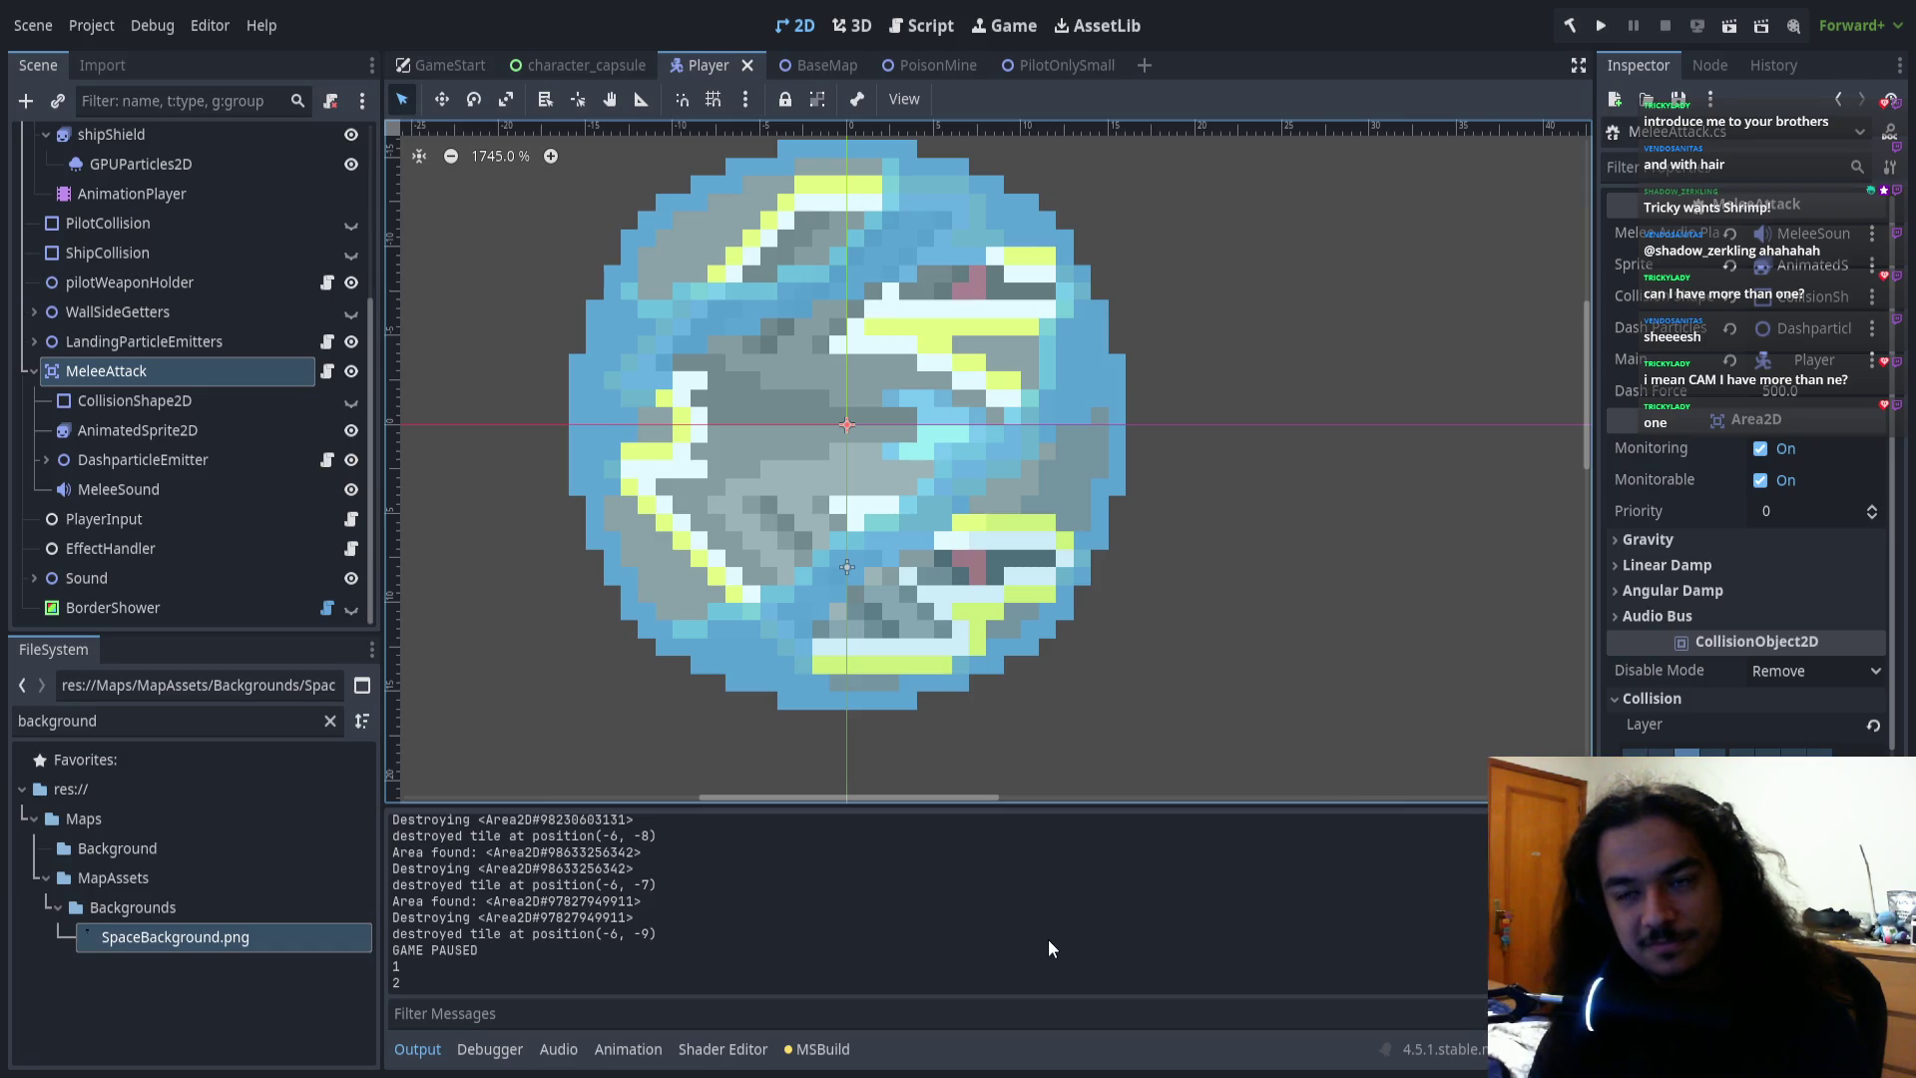
- Switch to the BaseMap scene and look over the walled TestMap, asteroids and planet
{"action": "left_click", "coordinate": [818, 64]}
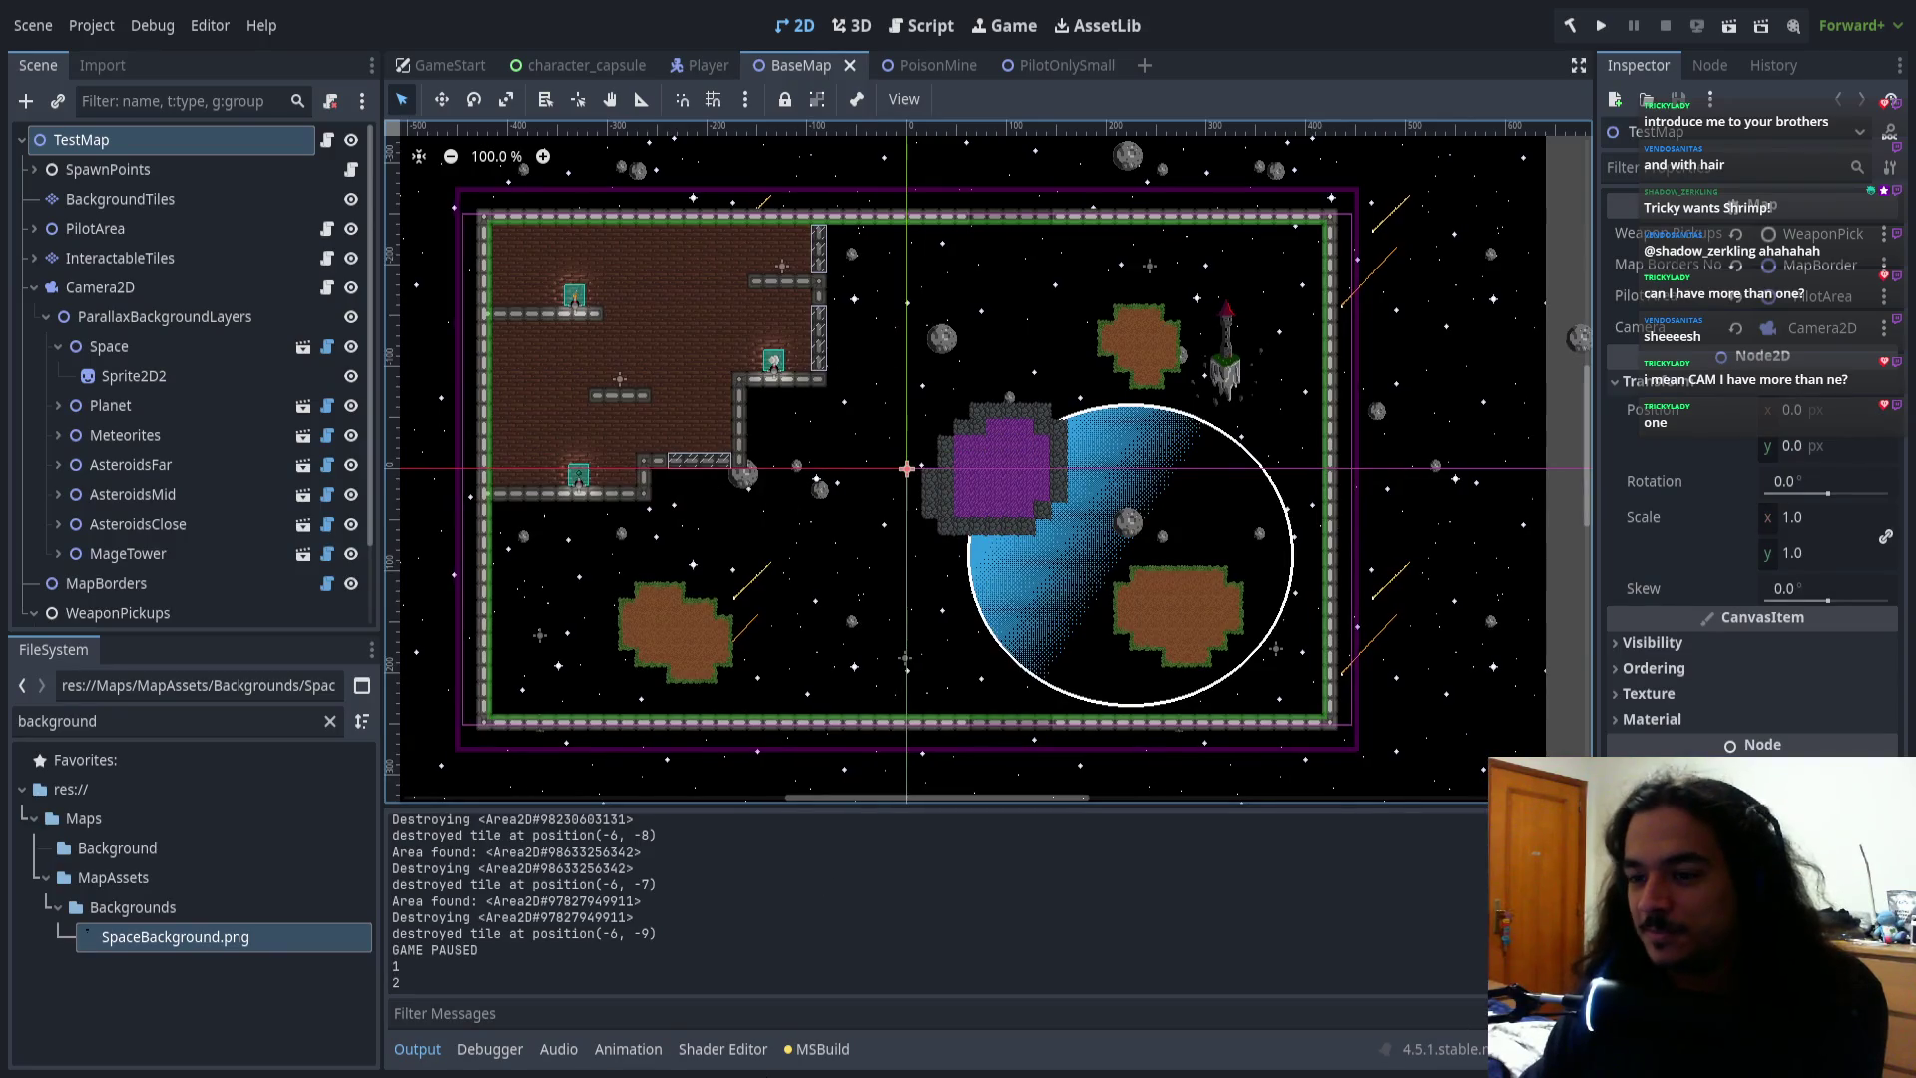
{"action": "left_click_drag", "start_coordinate": [626, 682], "coordinate": [633, 666]}
{"action": "scroll", "coordinate": [657, 698], "scroll_direction": "down", "scroll_amount": 2}
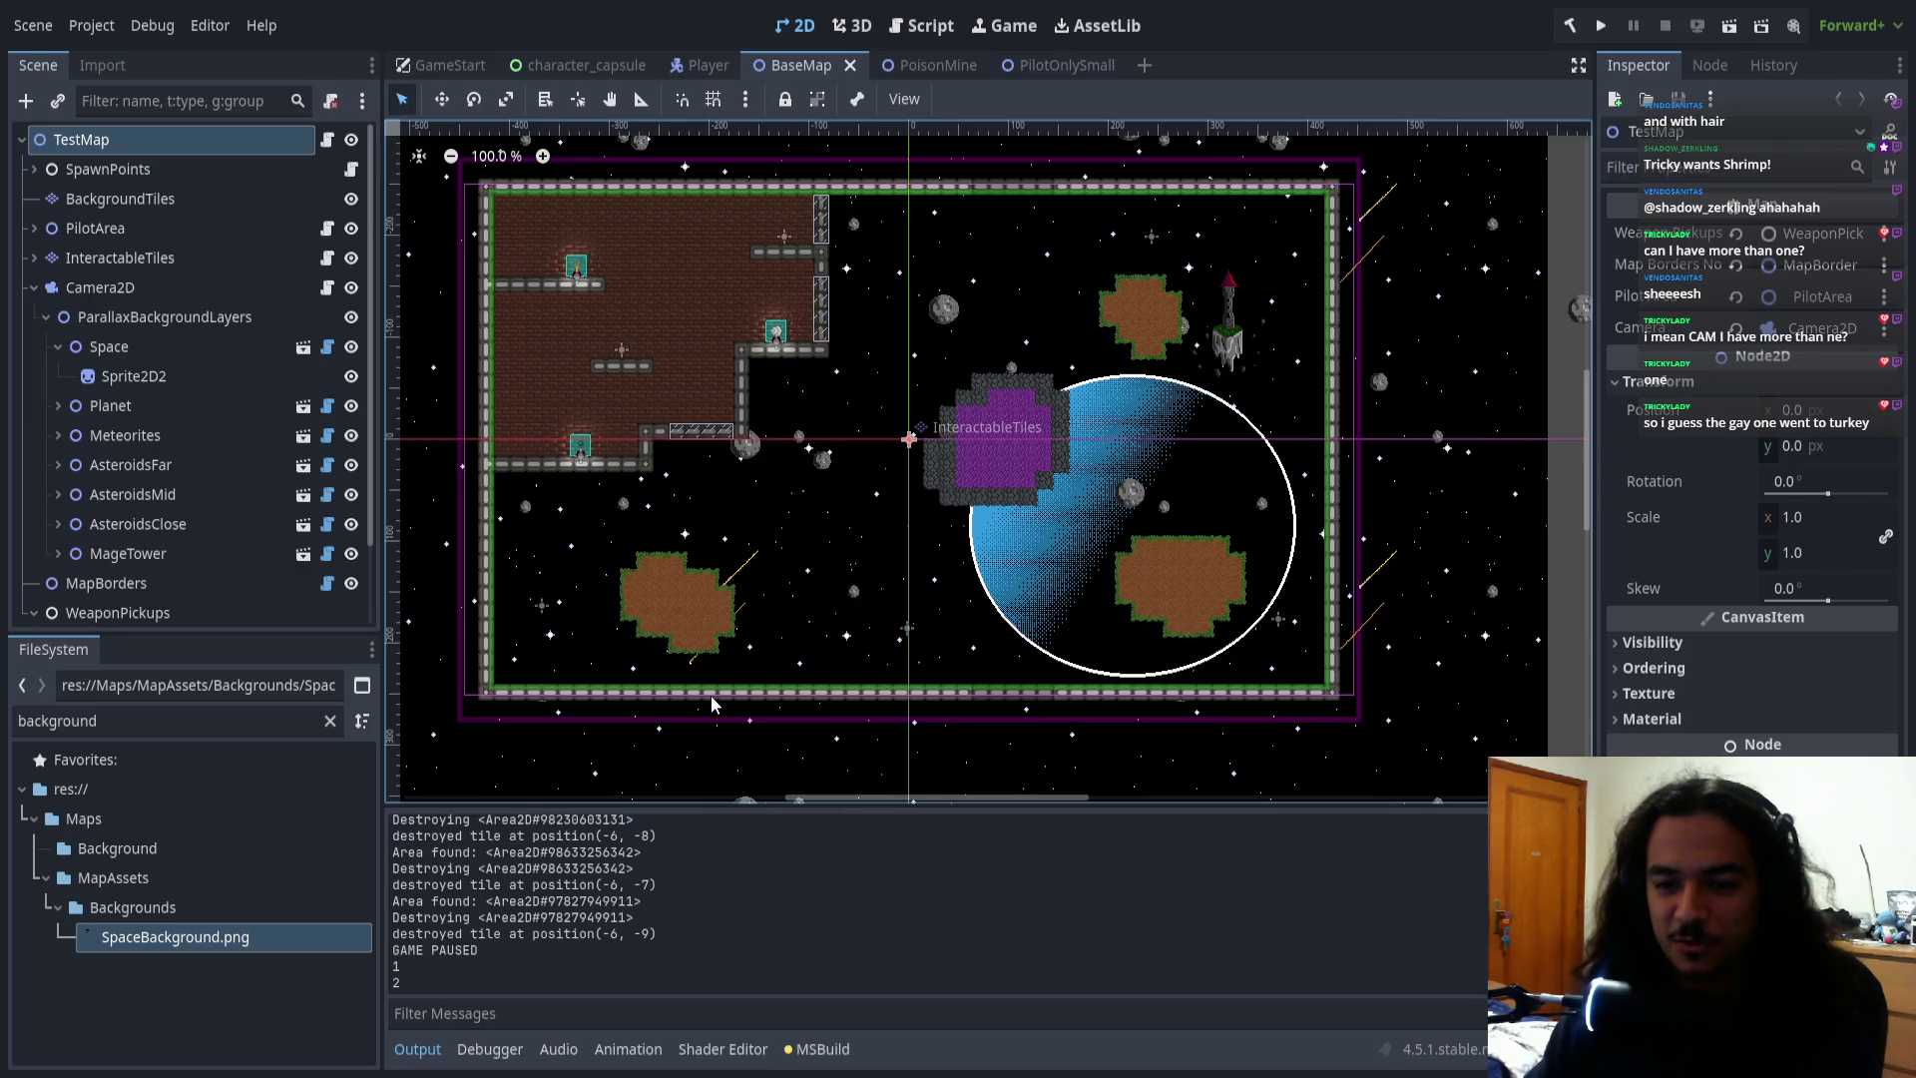
{"action": "scroll", "coordinate": [711, 696], "scroll_direction": "down", "scroll_amount": 2}
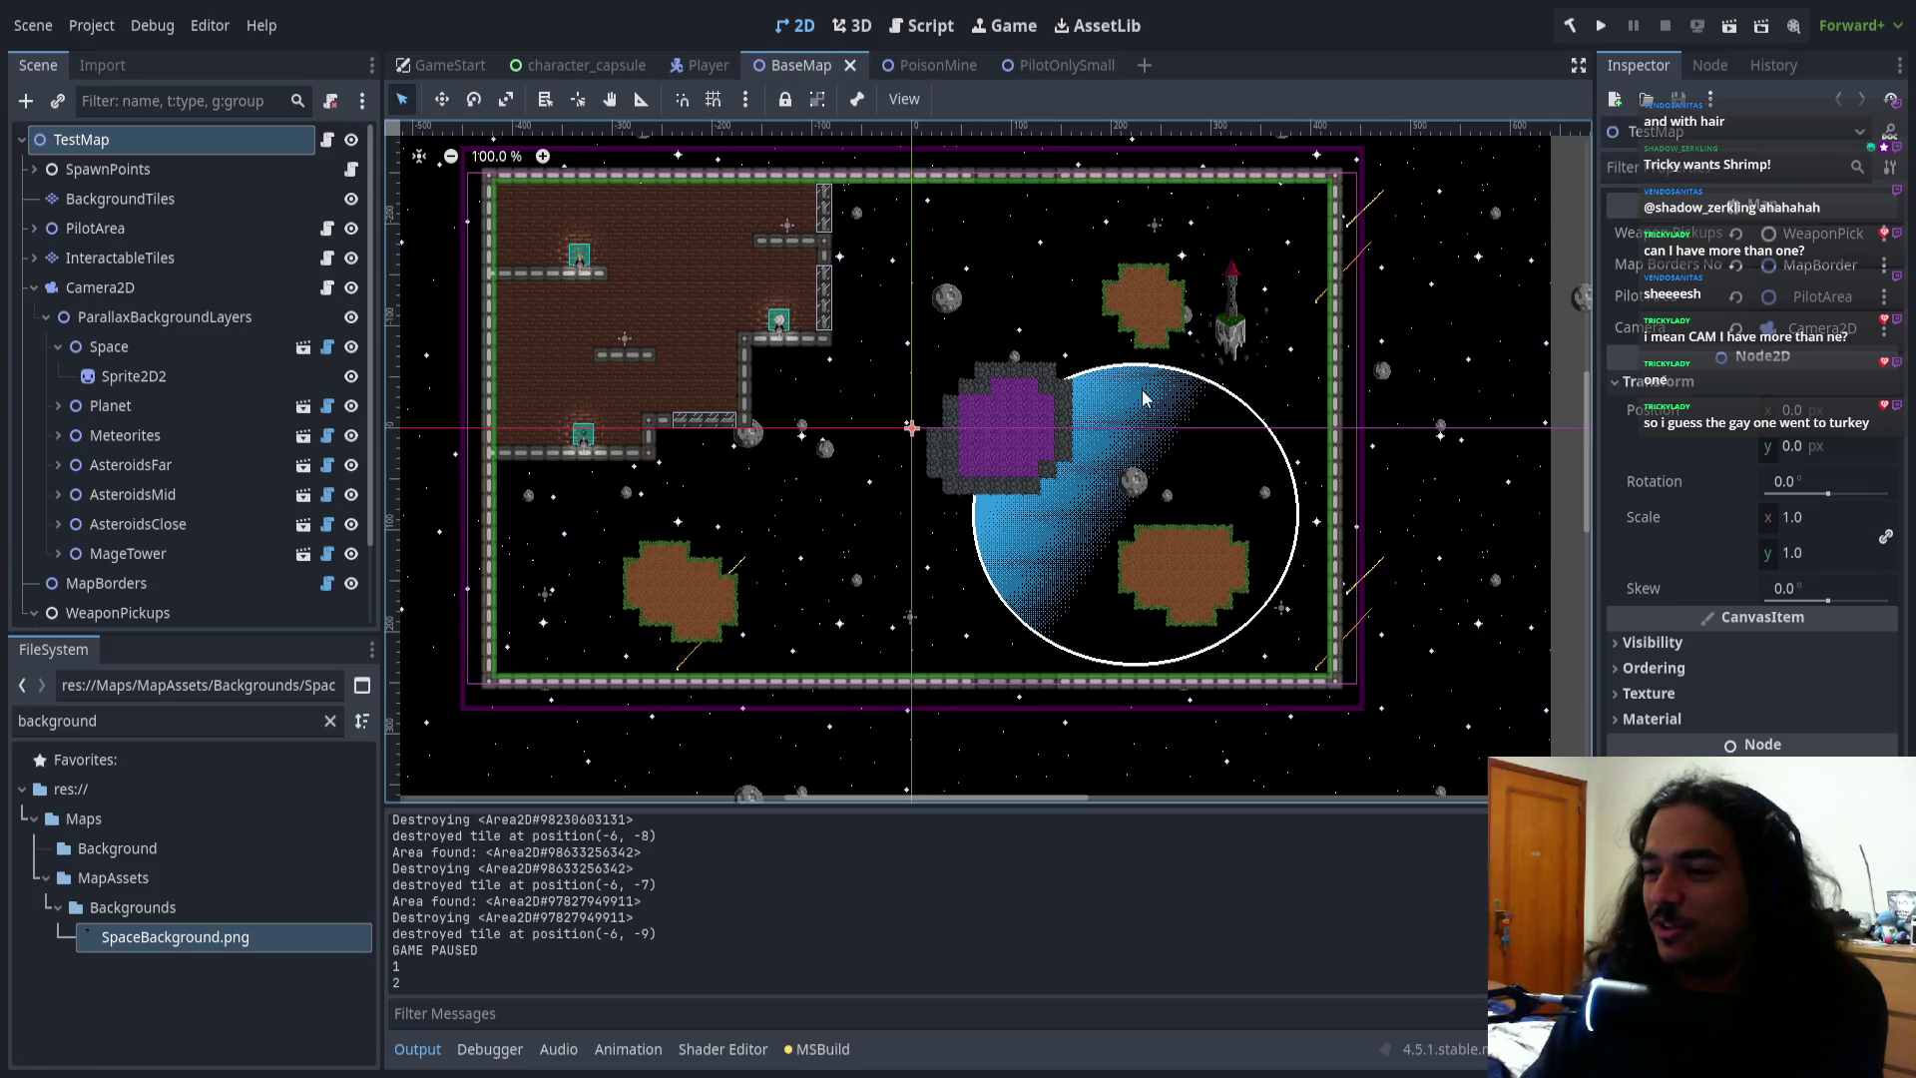
{"action": "left_click_drag", "start_coordinate": [1156, 399], "coordinate": [1166, 417]}
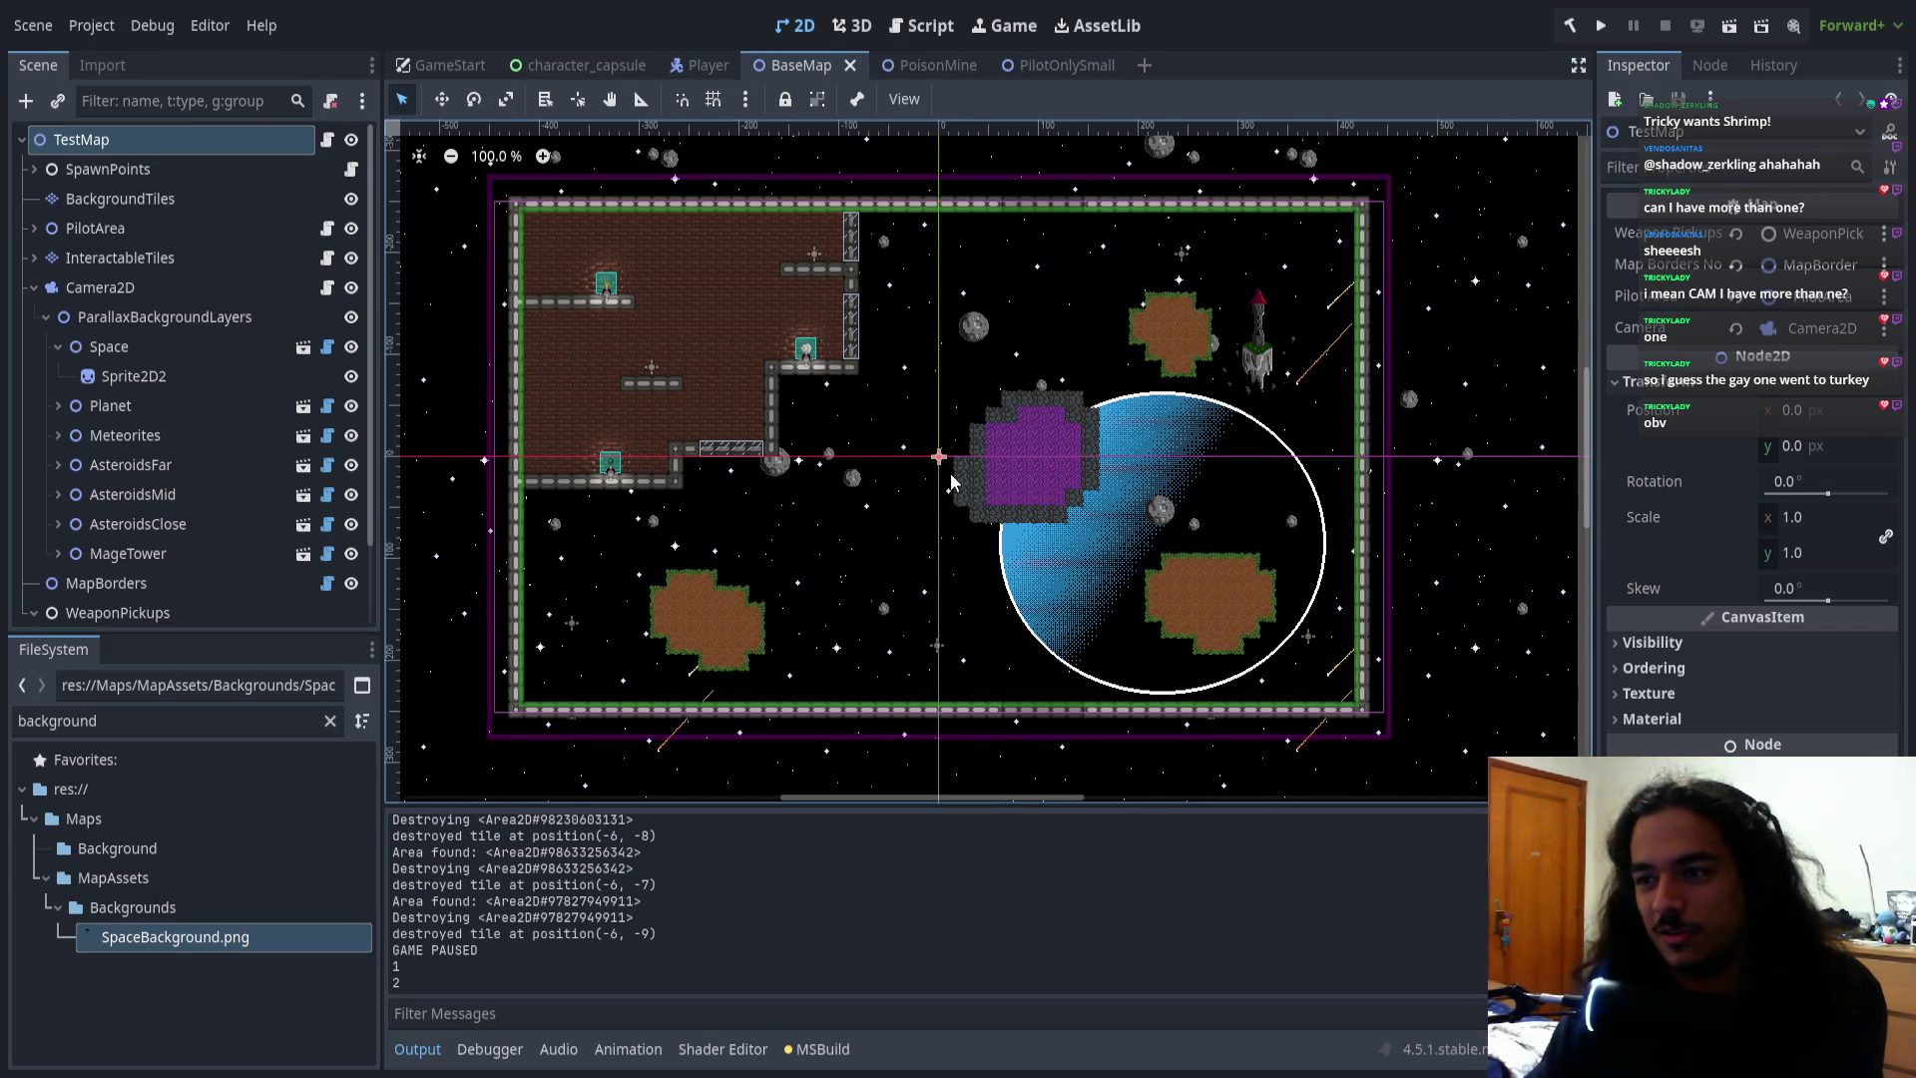
{"action": "scroll", "coordinate": [936, 487], "scroll_direction": "up", "scroll_amount": 1}
{"action": "left_click_drag", "start_coordinate": [933, 487], "coordinate": [939, 495]}
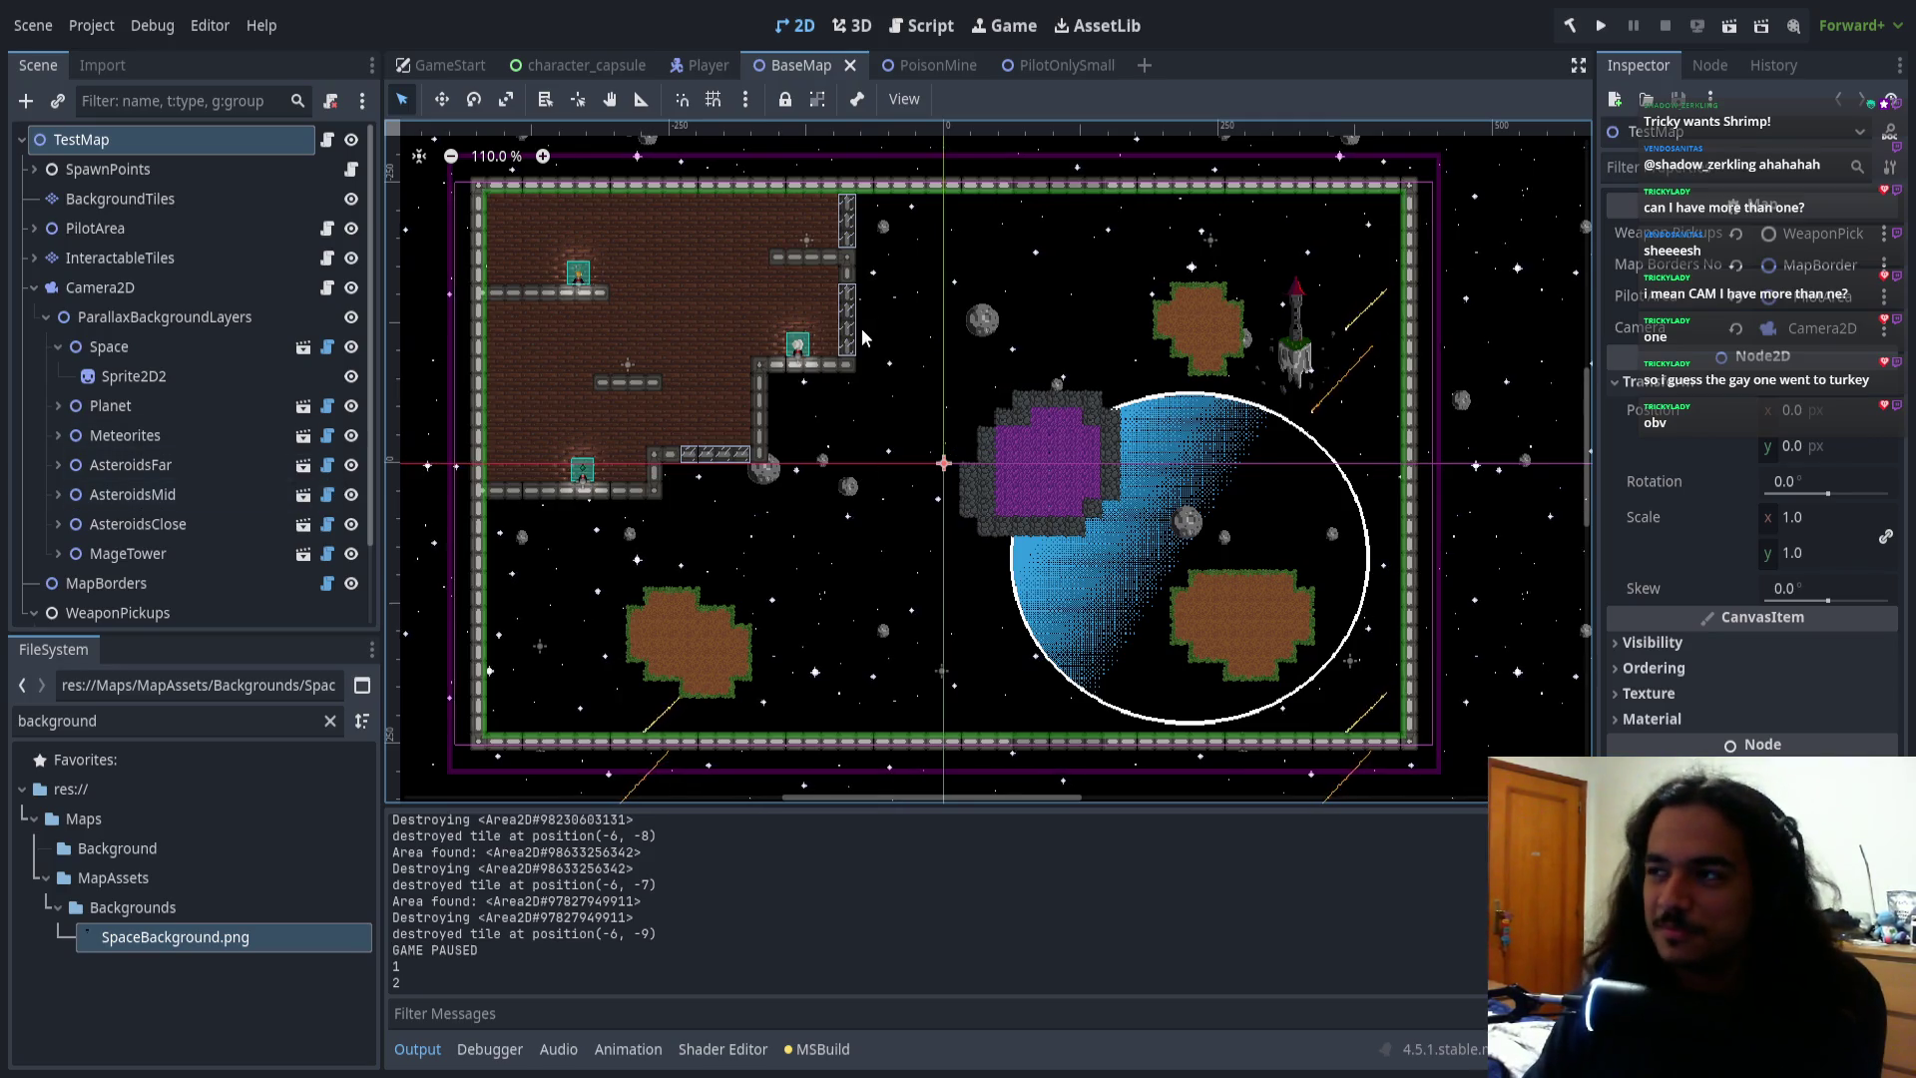
{"action": "scroll", "coordinate": [412, 405], "scroll_direction": "left", "scroll_amount": 3}
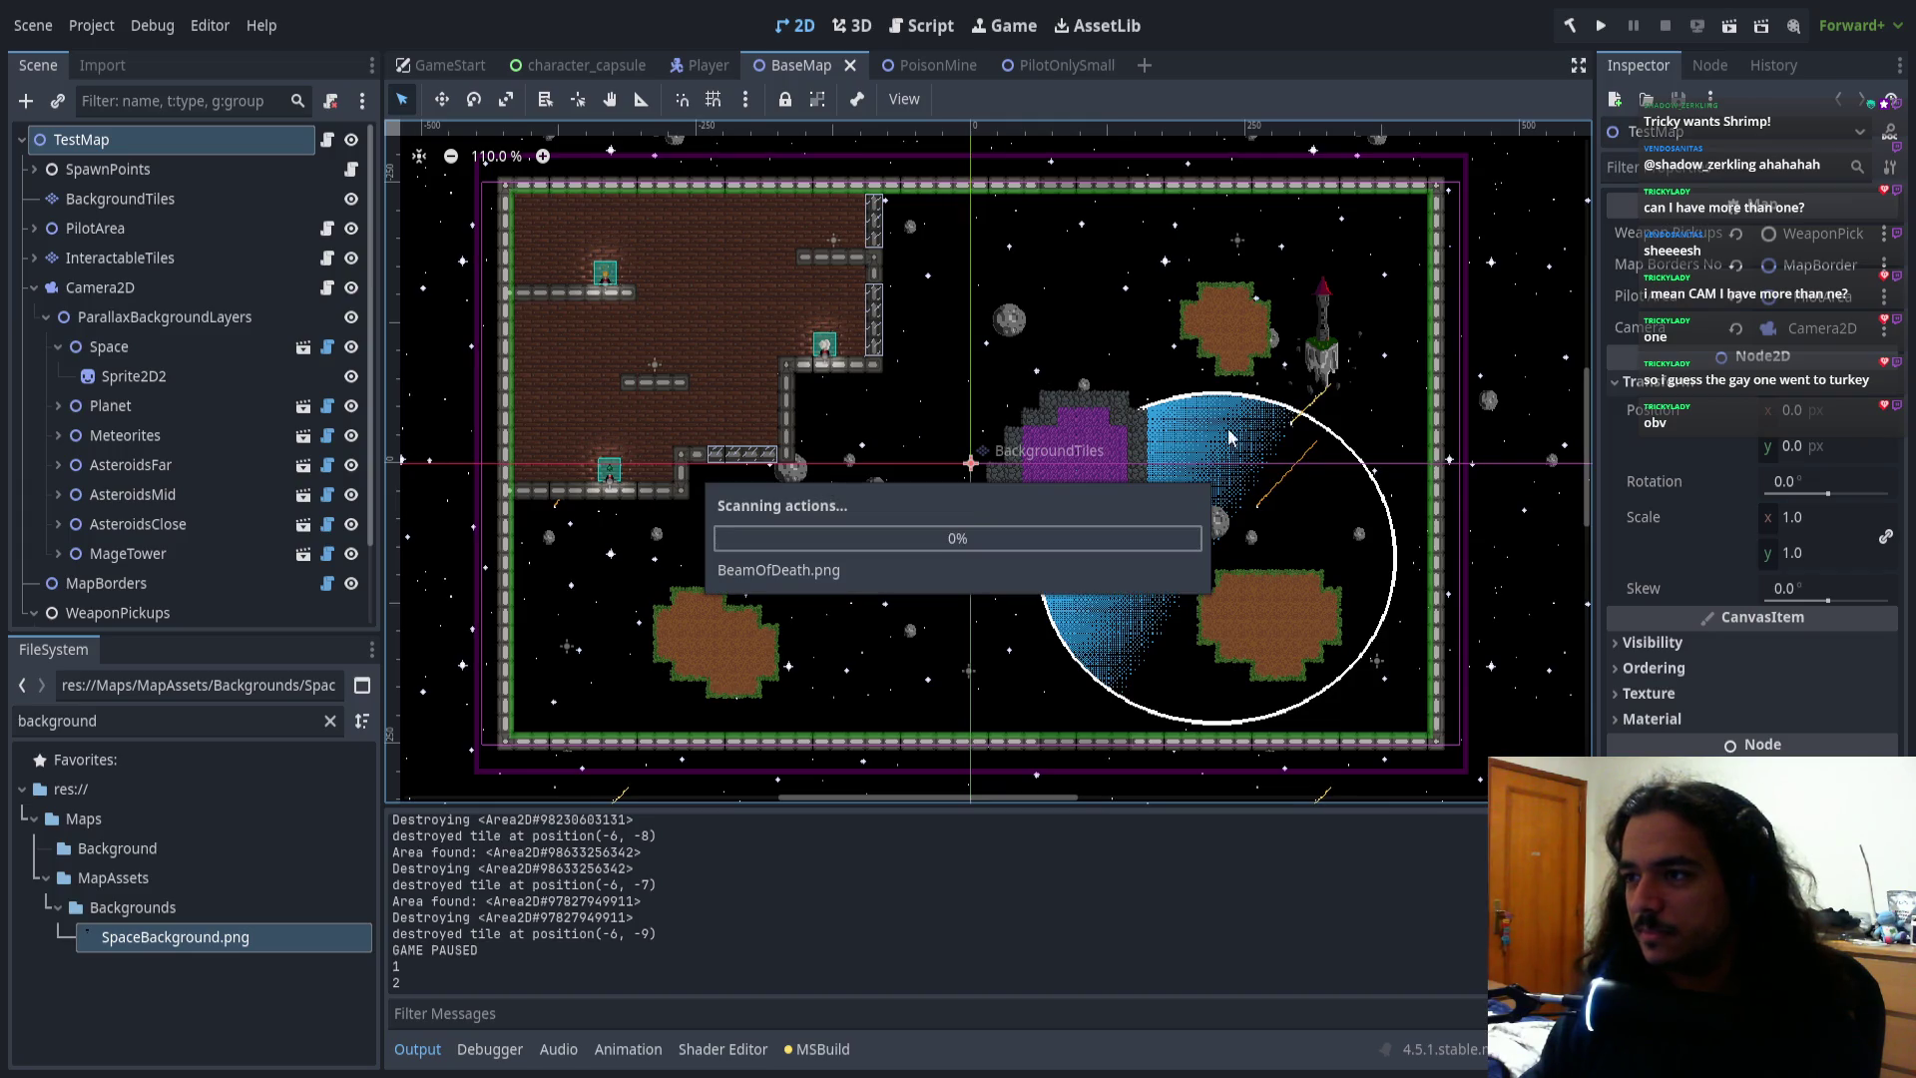
- Collapse the Camera2D and WeaponPickups branches and drop BeamOfDeath.png right of the map
{"action": "scroll", "coordinate": [918, 614], "scroll_direction": "down", "scroll_amount": 6}
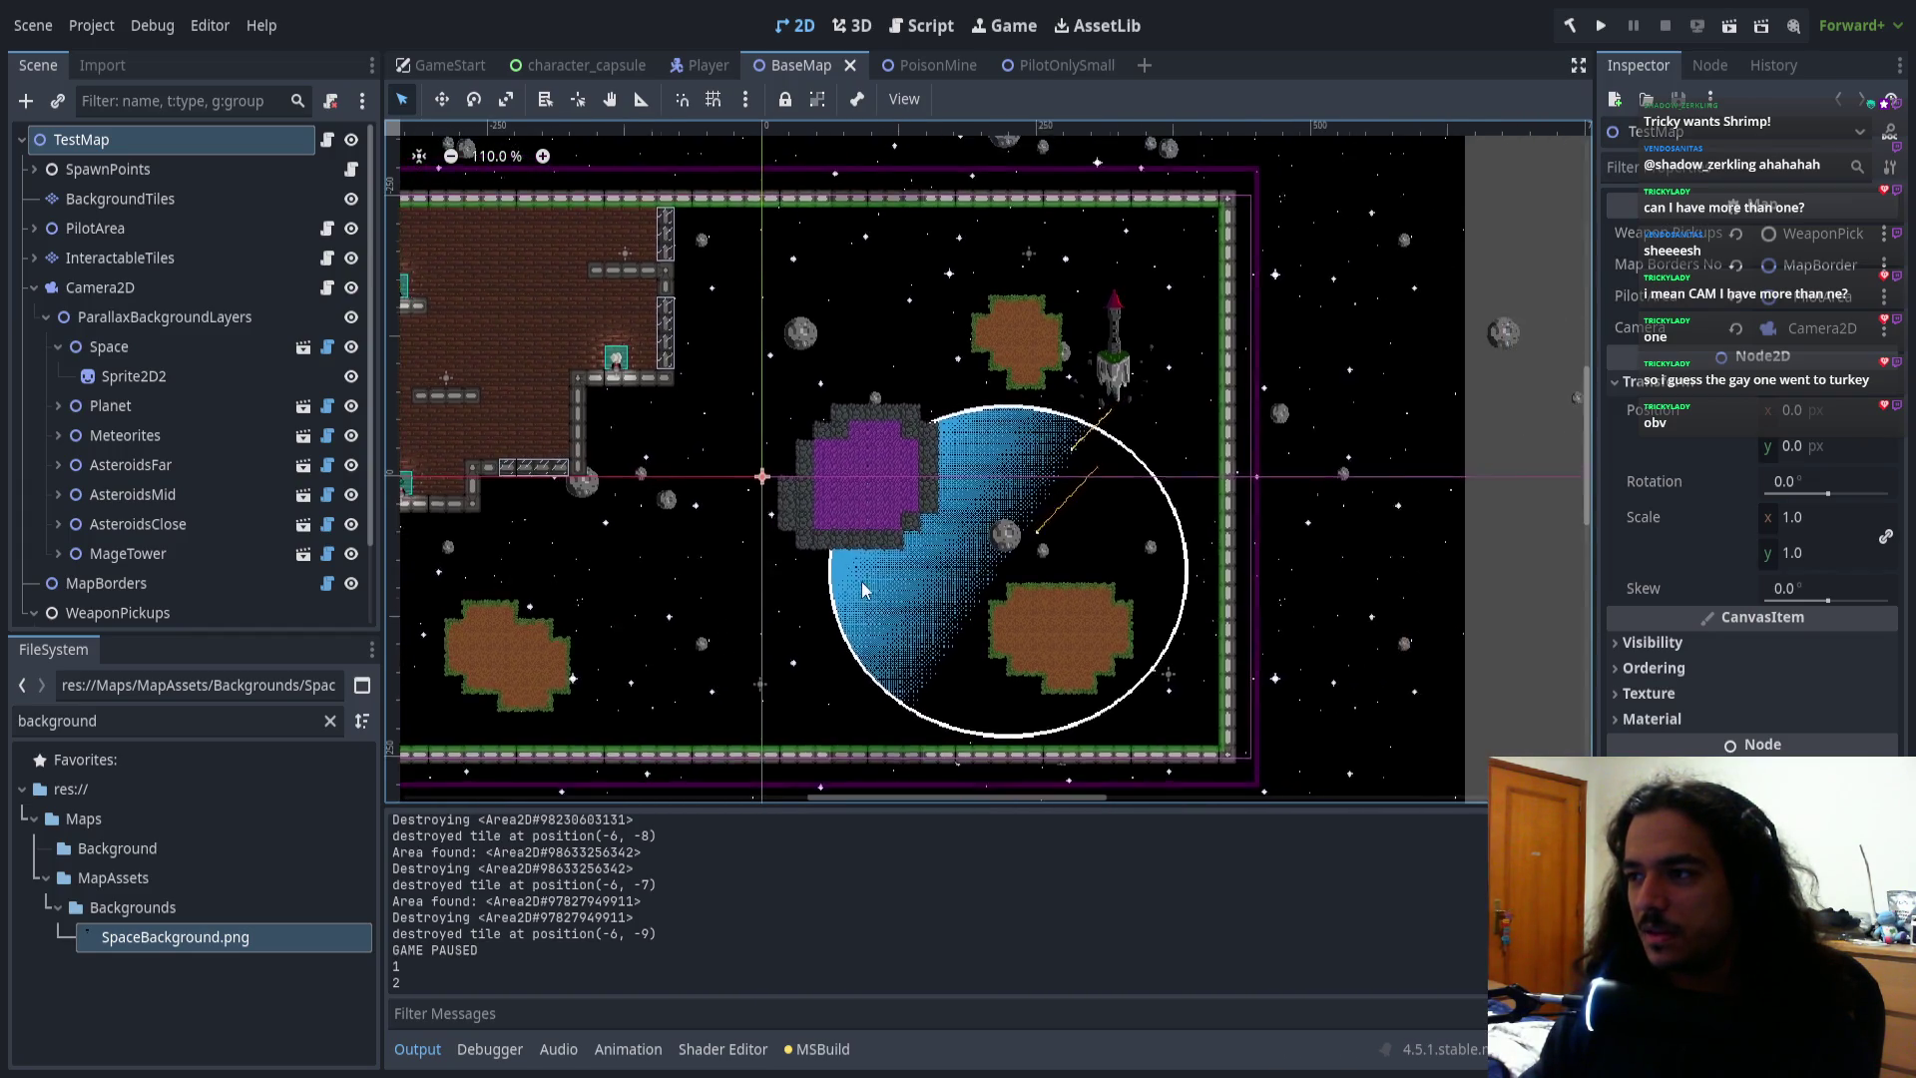
{"action": "scroll", "coordinate": [149, 399], "scroll_direction": "down", "scroll_amount": 2}
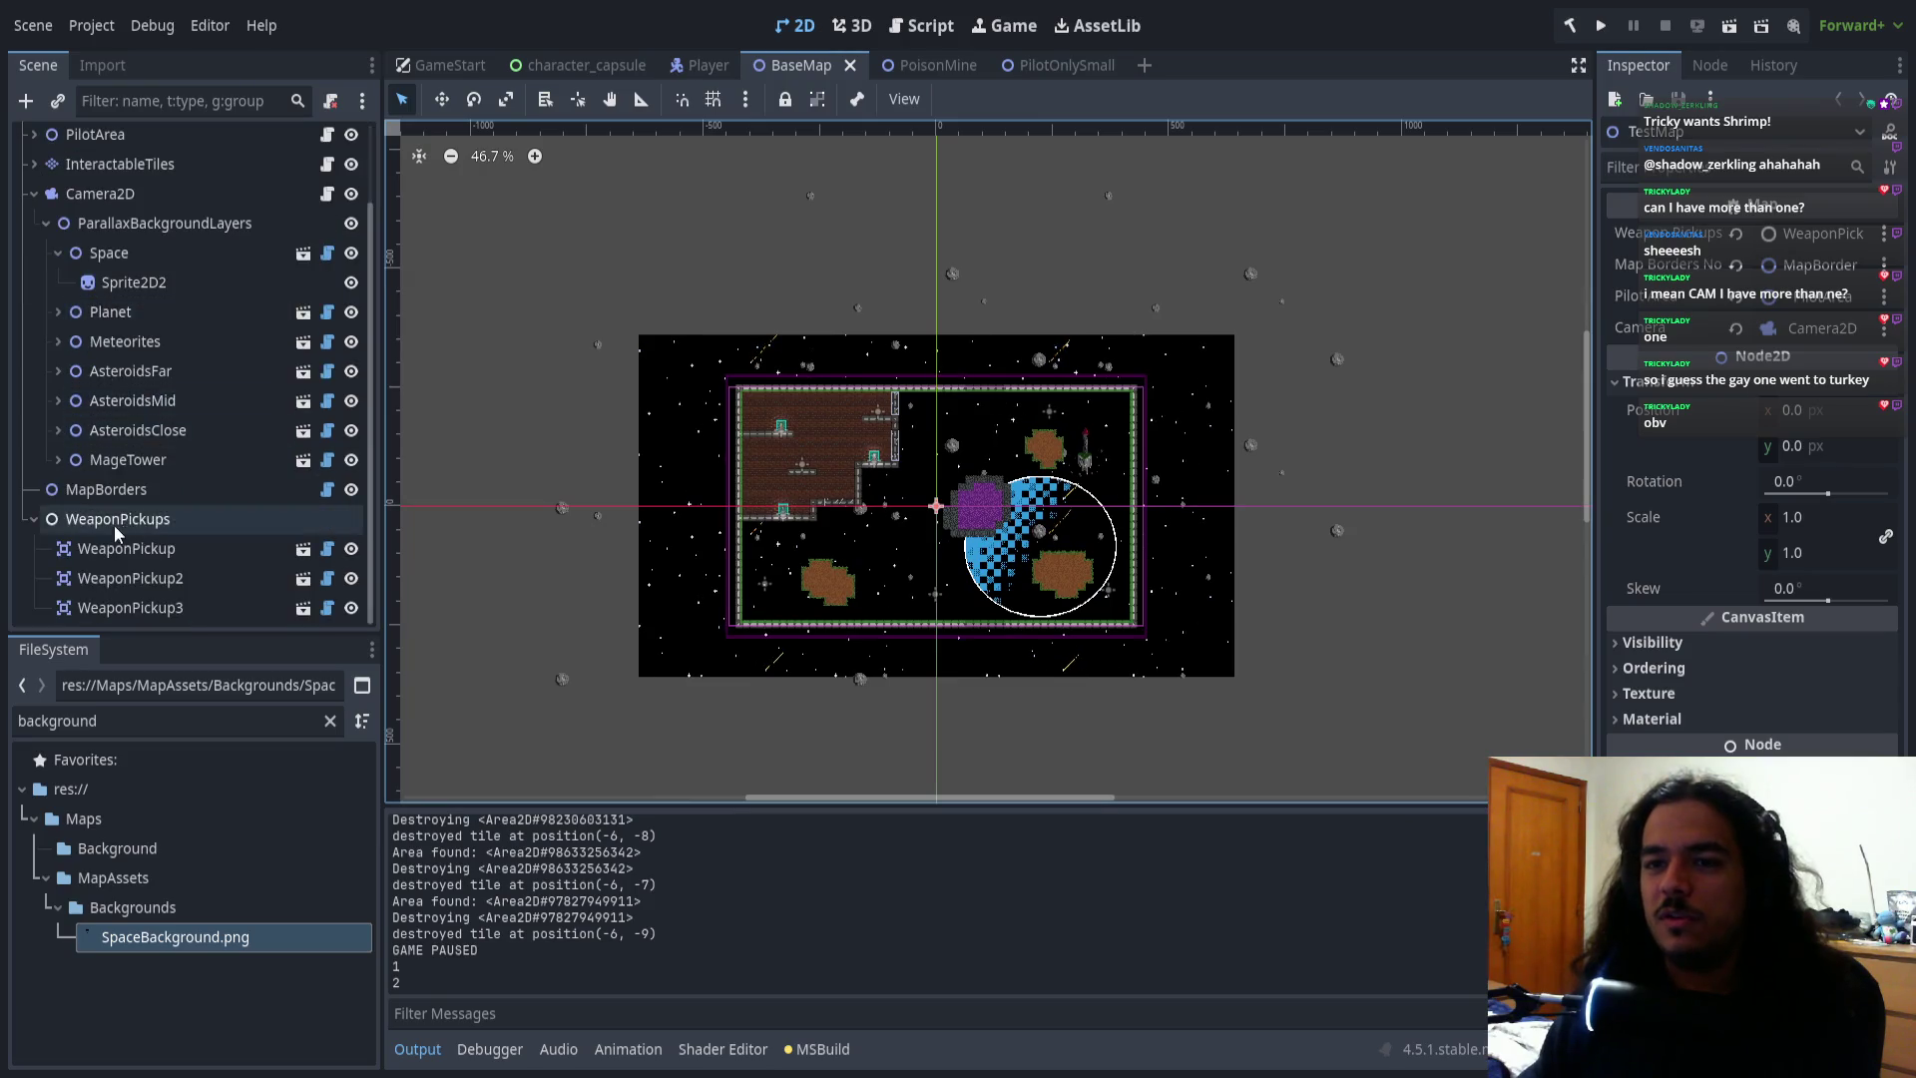
{"action": "scroll", "coordinate": [149, 399], "scroll_direction": "up", "scroll_amount": 2}
{"action": "left_click", "coordinate": [33, 290]}
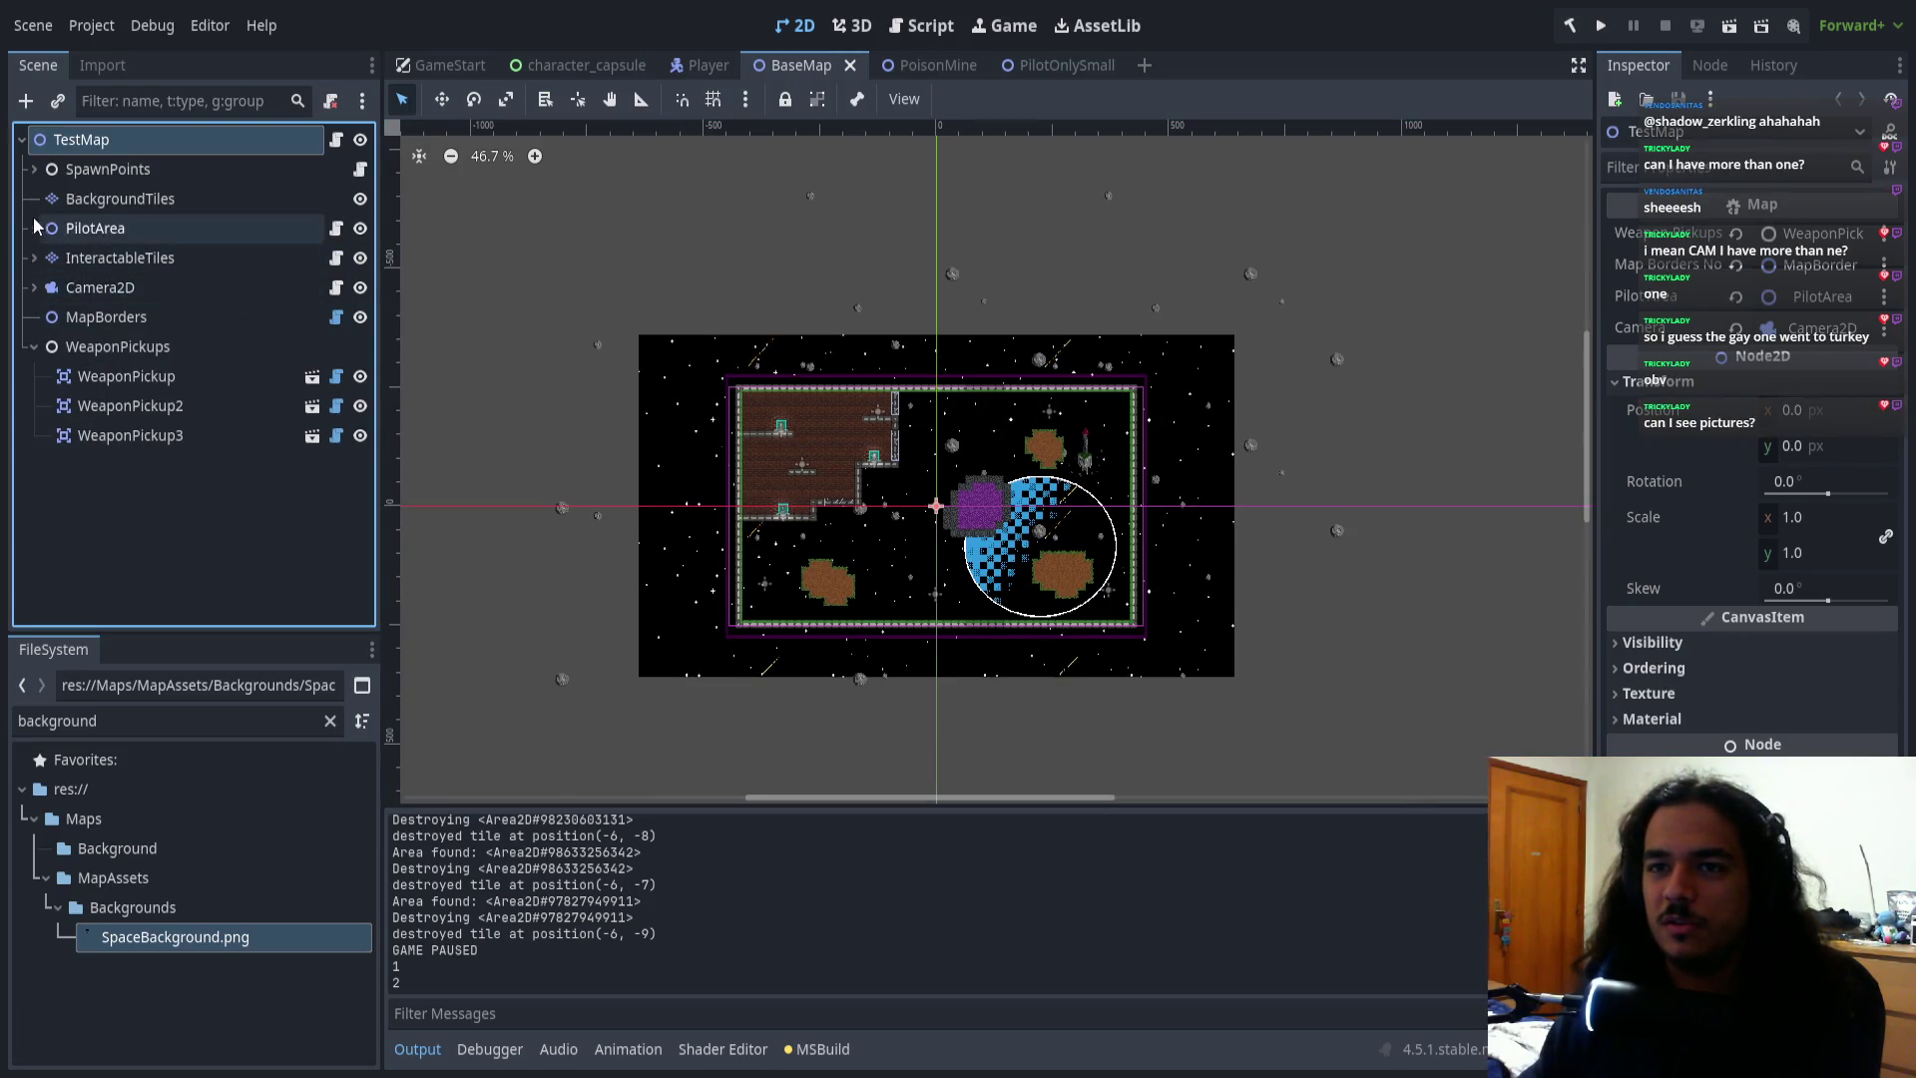
{"action": "left_click", "coordinate": [33, 346]}
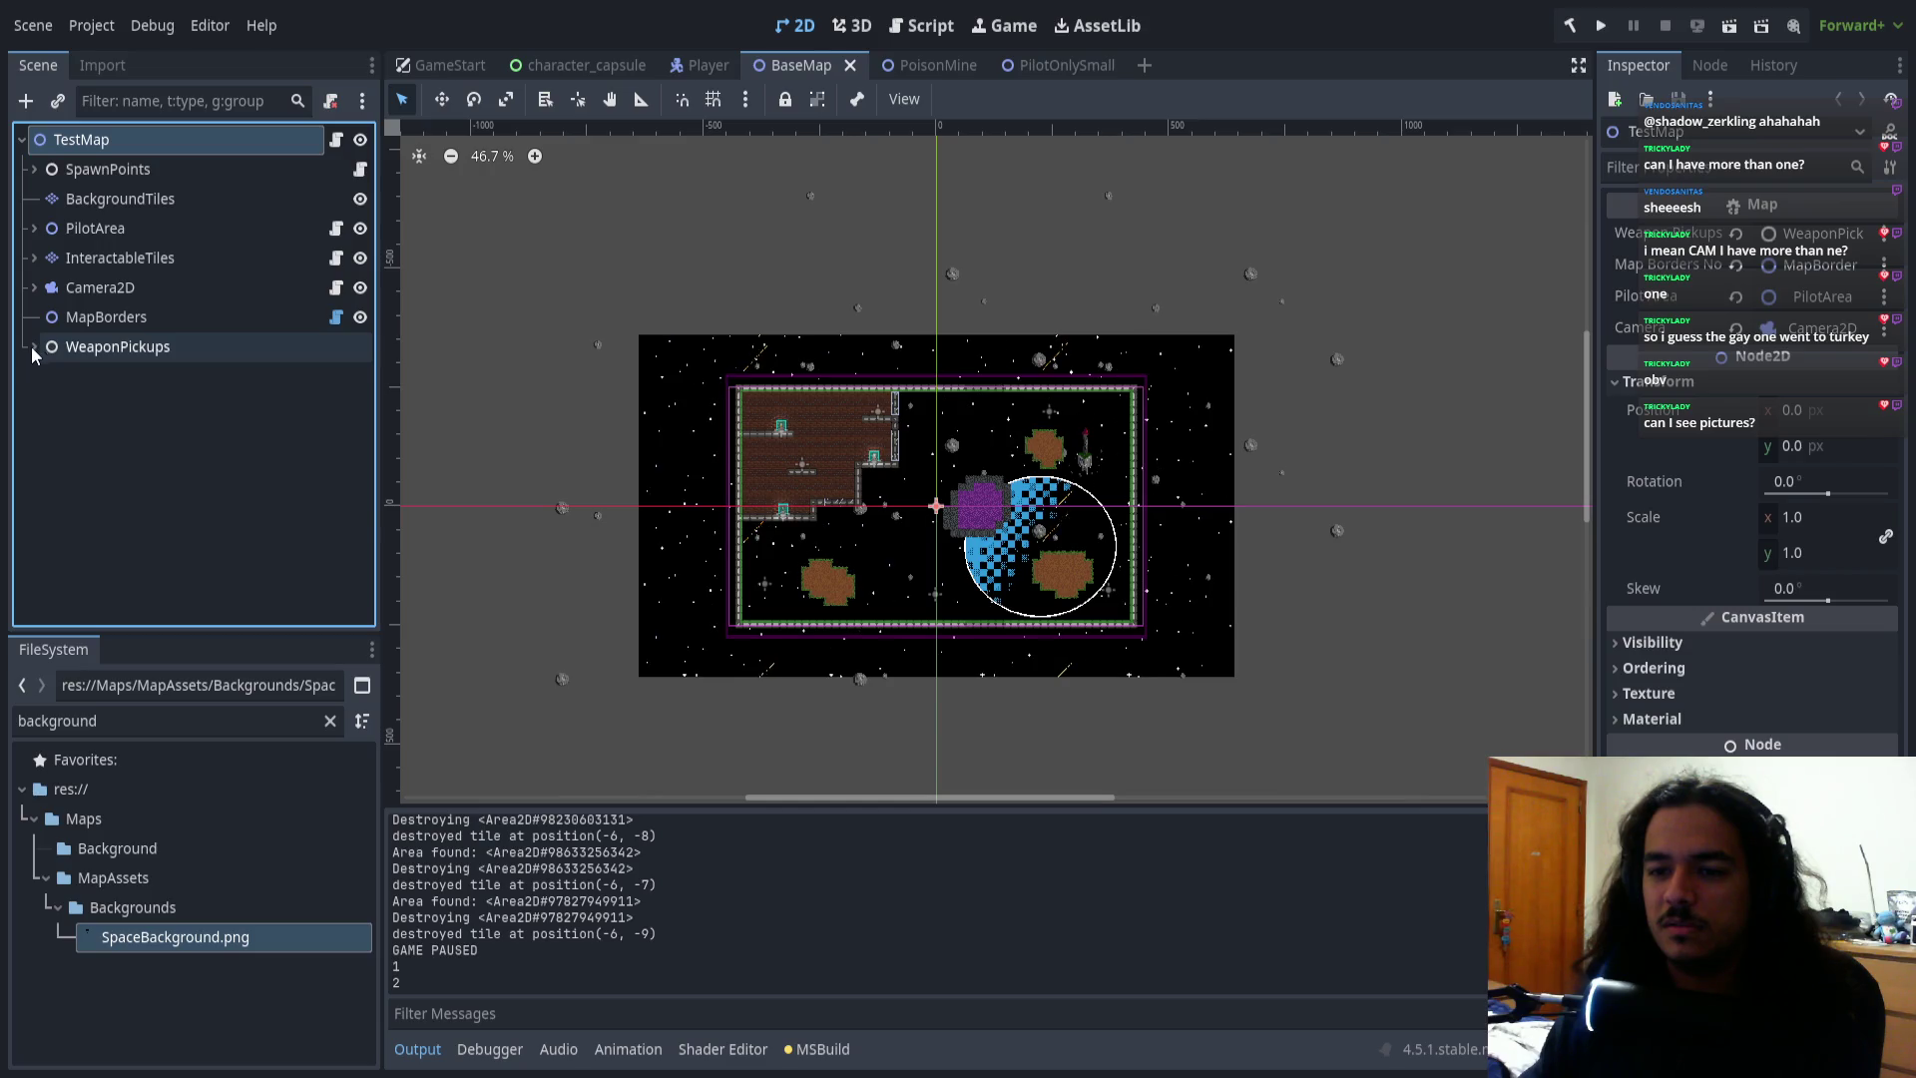
{"action": "left_click", "coordinate": [329, 721]}
{"action": "scroll", "coordinate": [165, 777], "scroll_direction": "down", "scroll_amount": 5}
{"action": "mouse_move", "coordinate": [162, 819]}
{"action": "left_mouse_down"}
{"action": "mouse_move", "coordinate": [115, 833]}
{"action": "mouse_move", "coordinate": [595, 782]}
{"action": "mouse_move", "coordinate": [1036, 661]}
{"action": "mouse_move", "coordinate": [1202, 519]}
{"action": "mouse_move", "coordinate": [1181, 507]}
{"action": "left_mouse_up"}
{"action": "scroll", "coordinate": [1185, 535], "scroll_direction": "up", "scroll_amount": 4}
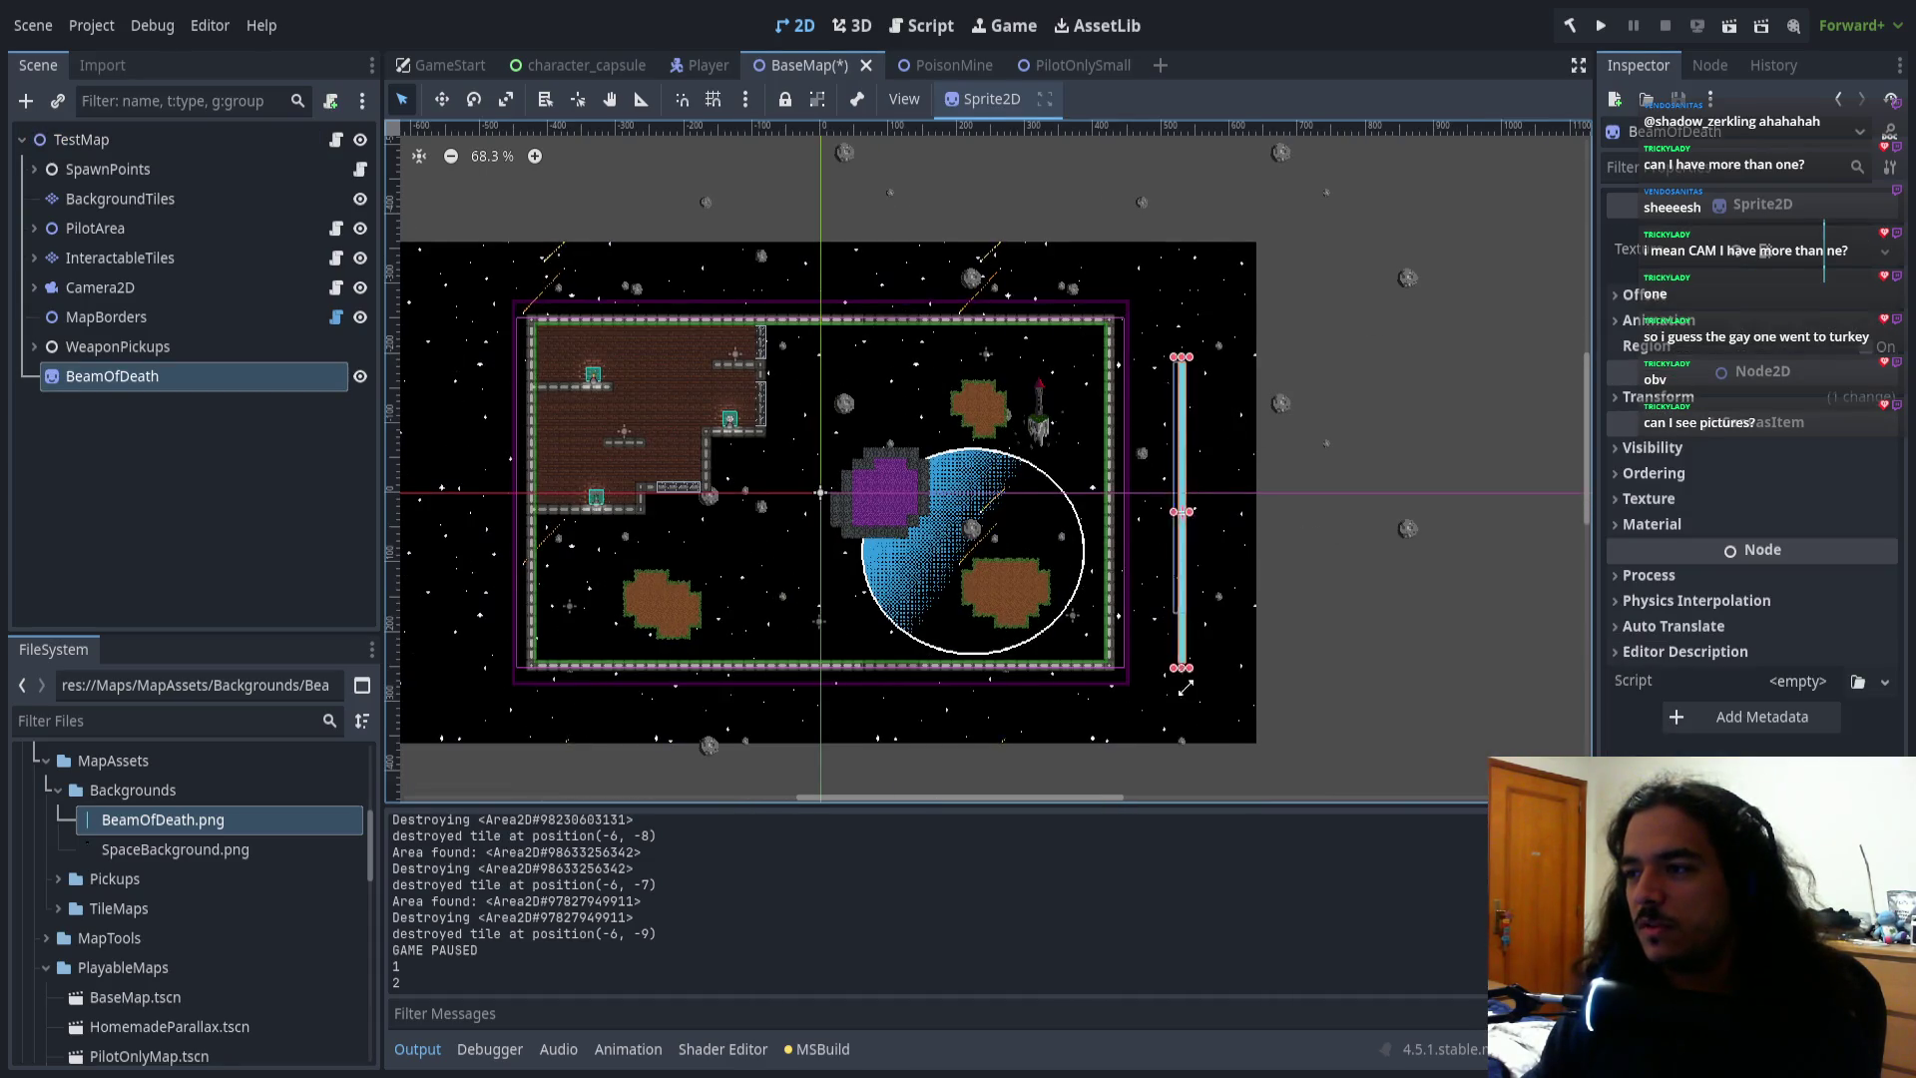
- Stretch the BeamOfDeath sprite downward into a tall beam and nudge it slightly lower
{"action": "left_click", "coordinate": [1190, 754]}
{"action": "scroll", "coordinate": [1227, 614], "scroll_direction": "down", "scroll_amount": 2}
{"action": "left_click", "coordinate": [1193, 539]}
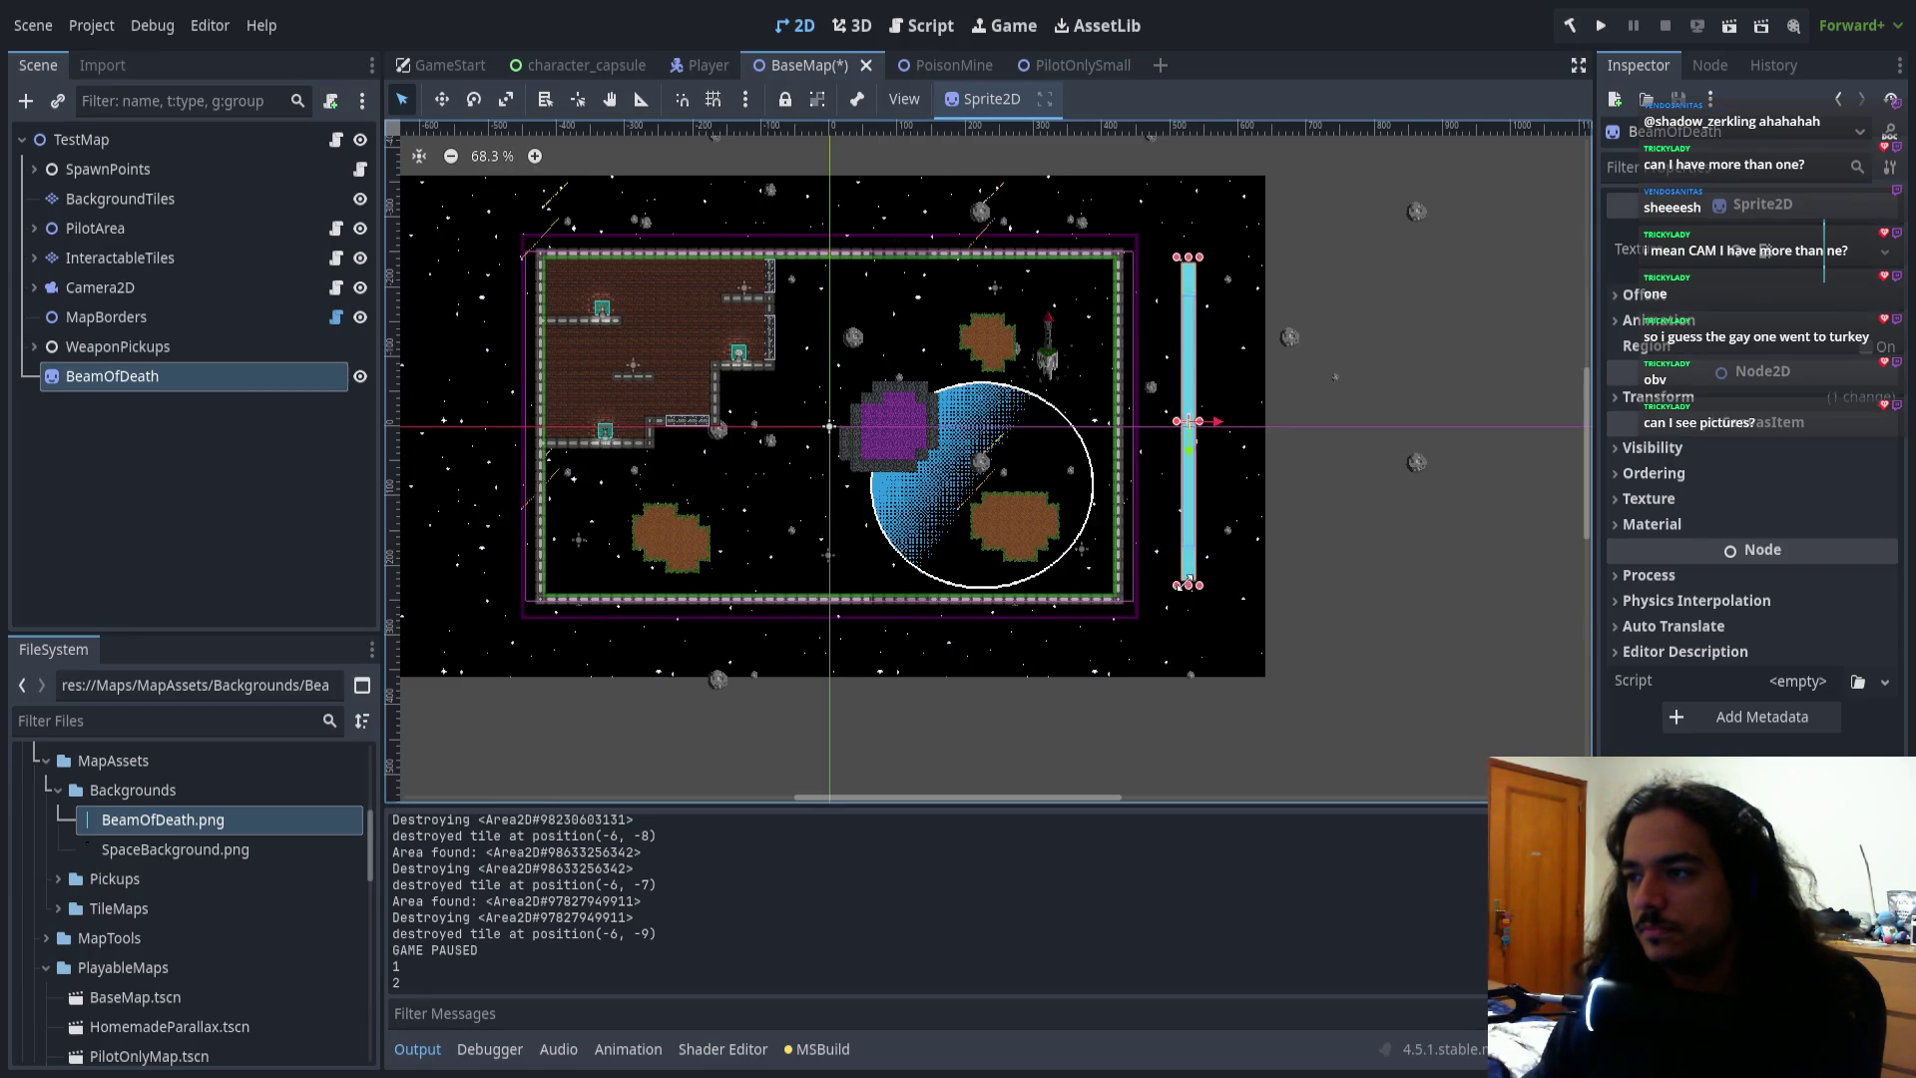
{"action": "scroll", "coordinate": [1199, 607], "scroll_direction": "up", "scroll_amount": 2}
{"action": "scroll", "coordinate": [1200, 606], "scroll_direction": "up", "scroll_amount": 4}
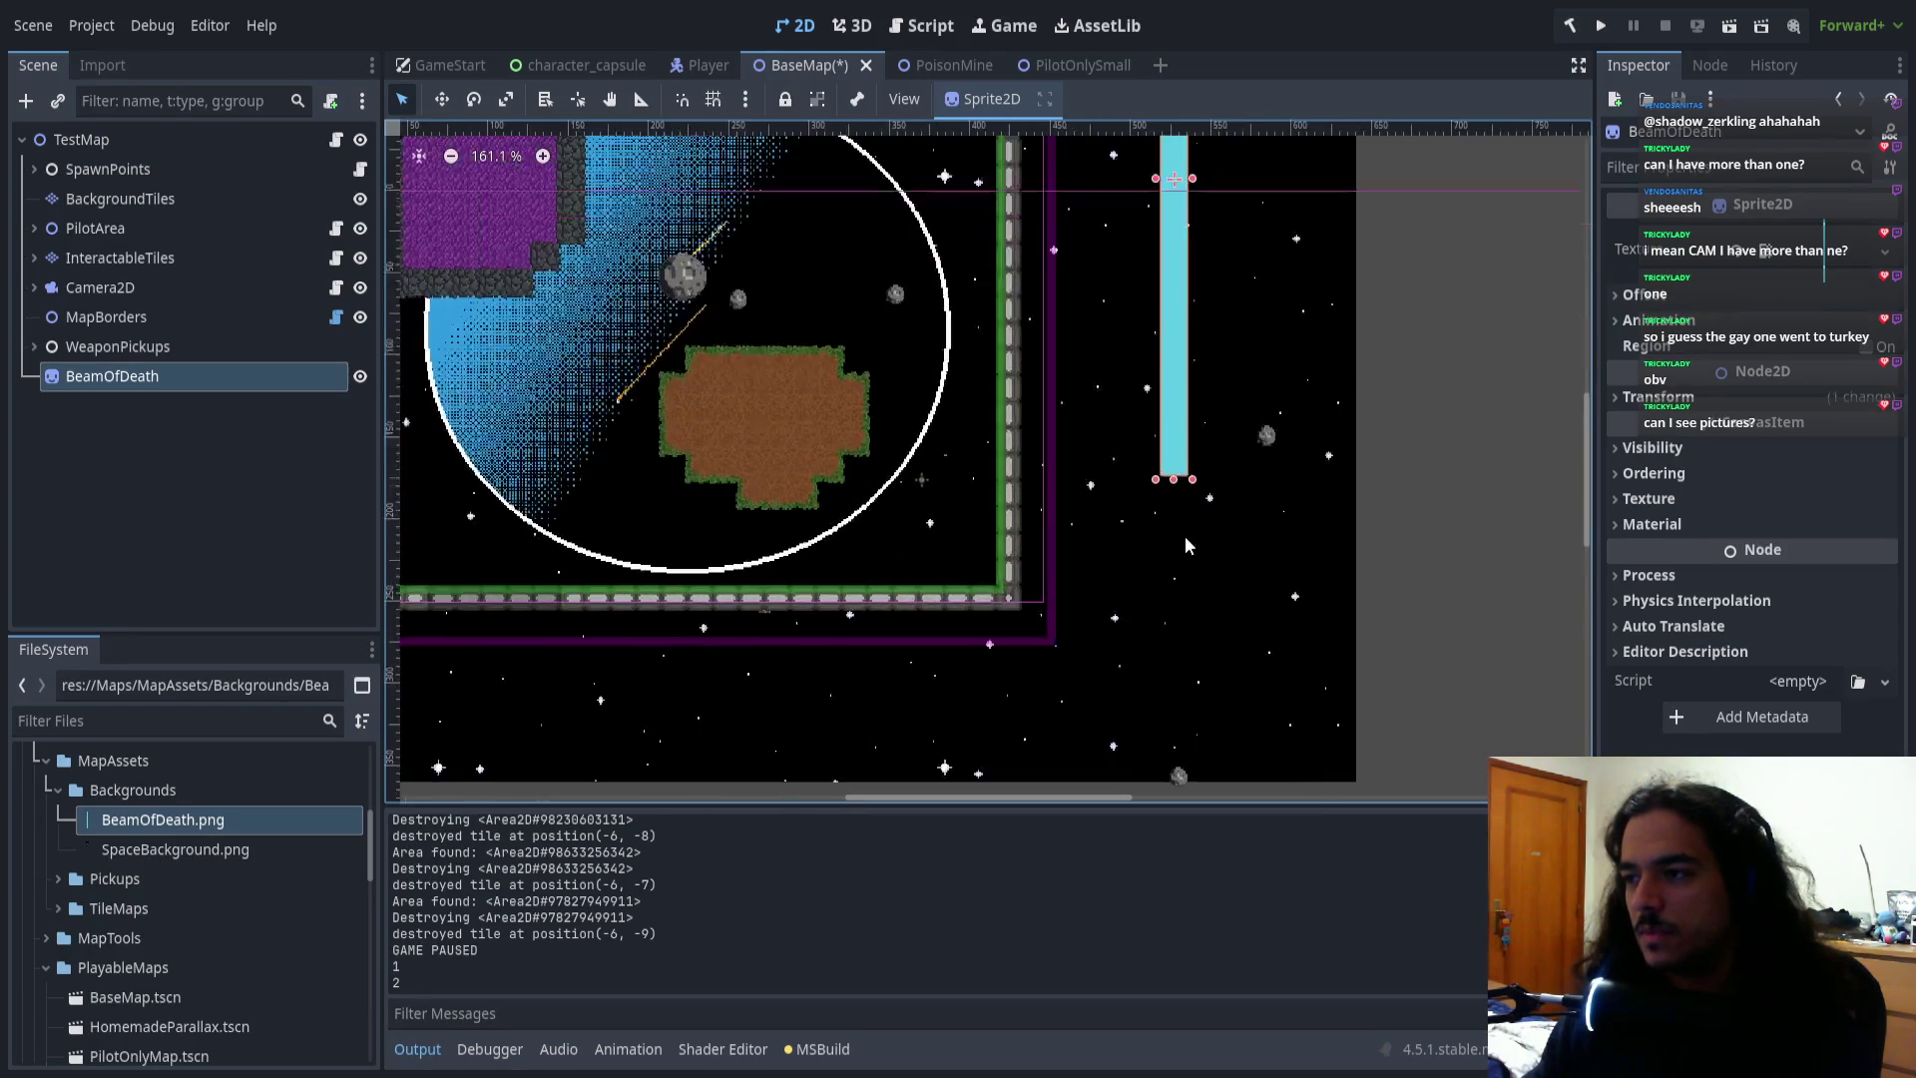
{"action": "left_click_drag", "start_coordinate": [1159, 552], "coordinate": [1163, 806]}
{"action": "scroll", "coordinate": [1227, 738], "scroll_direction": "down", "scroll_amount": 4}
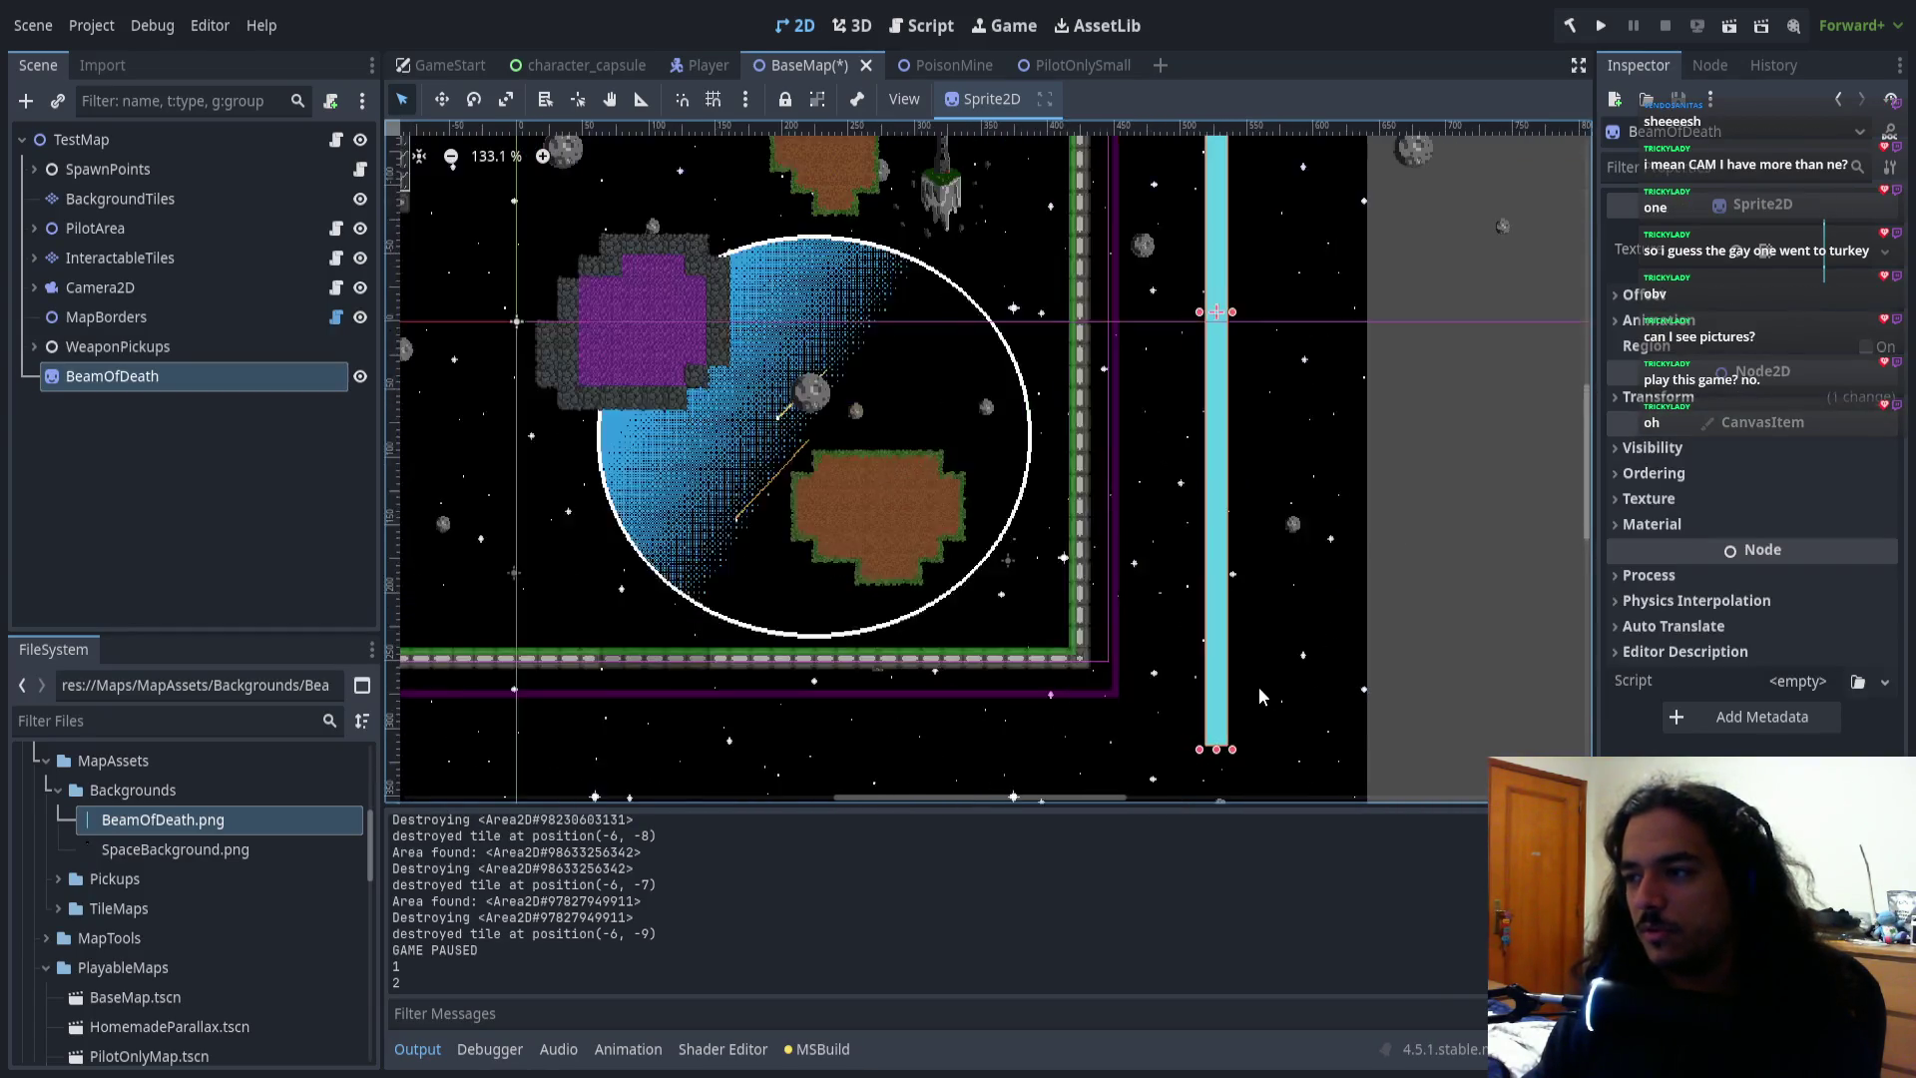
{"action": "scroll", "coordinate": [1265, 623], "scroll_direction": "up", "scroll_amount": 5}
{"action": "scroll", "coordinate": [1227, 429], "scroll_direction": "up", "scroll_amount": 4}
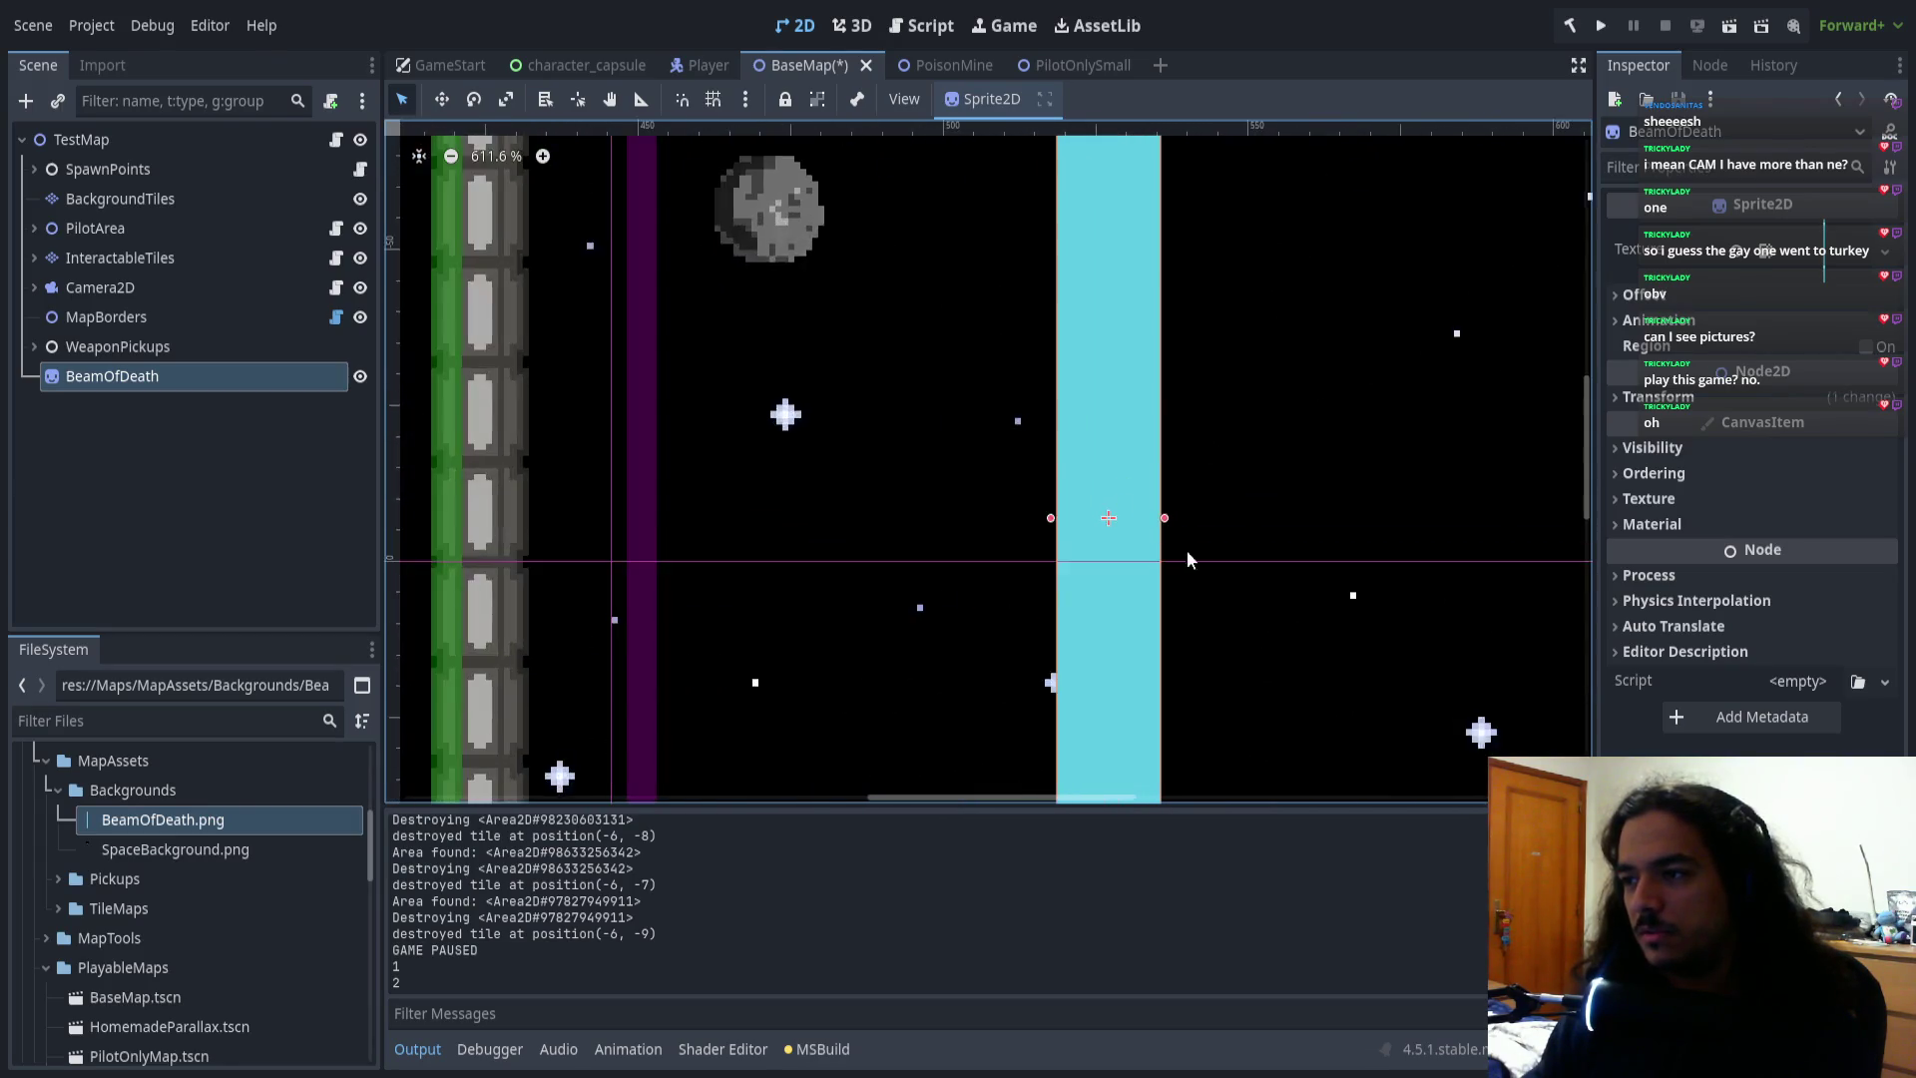
{"action": "left_click_drag", "start_coordinate": [1134, 477], "coordinate": [1126, 522]}
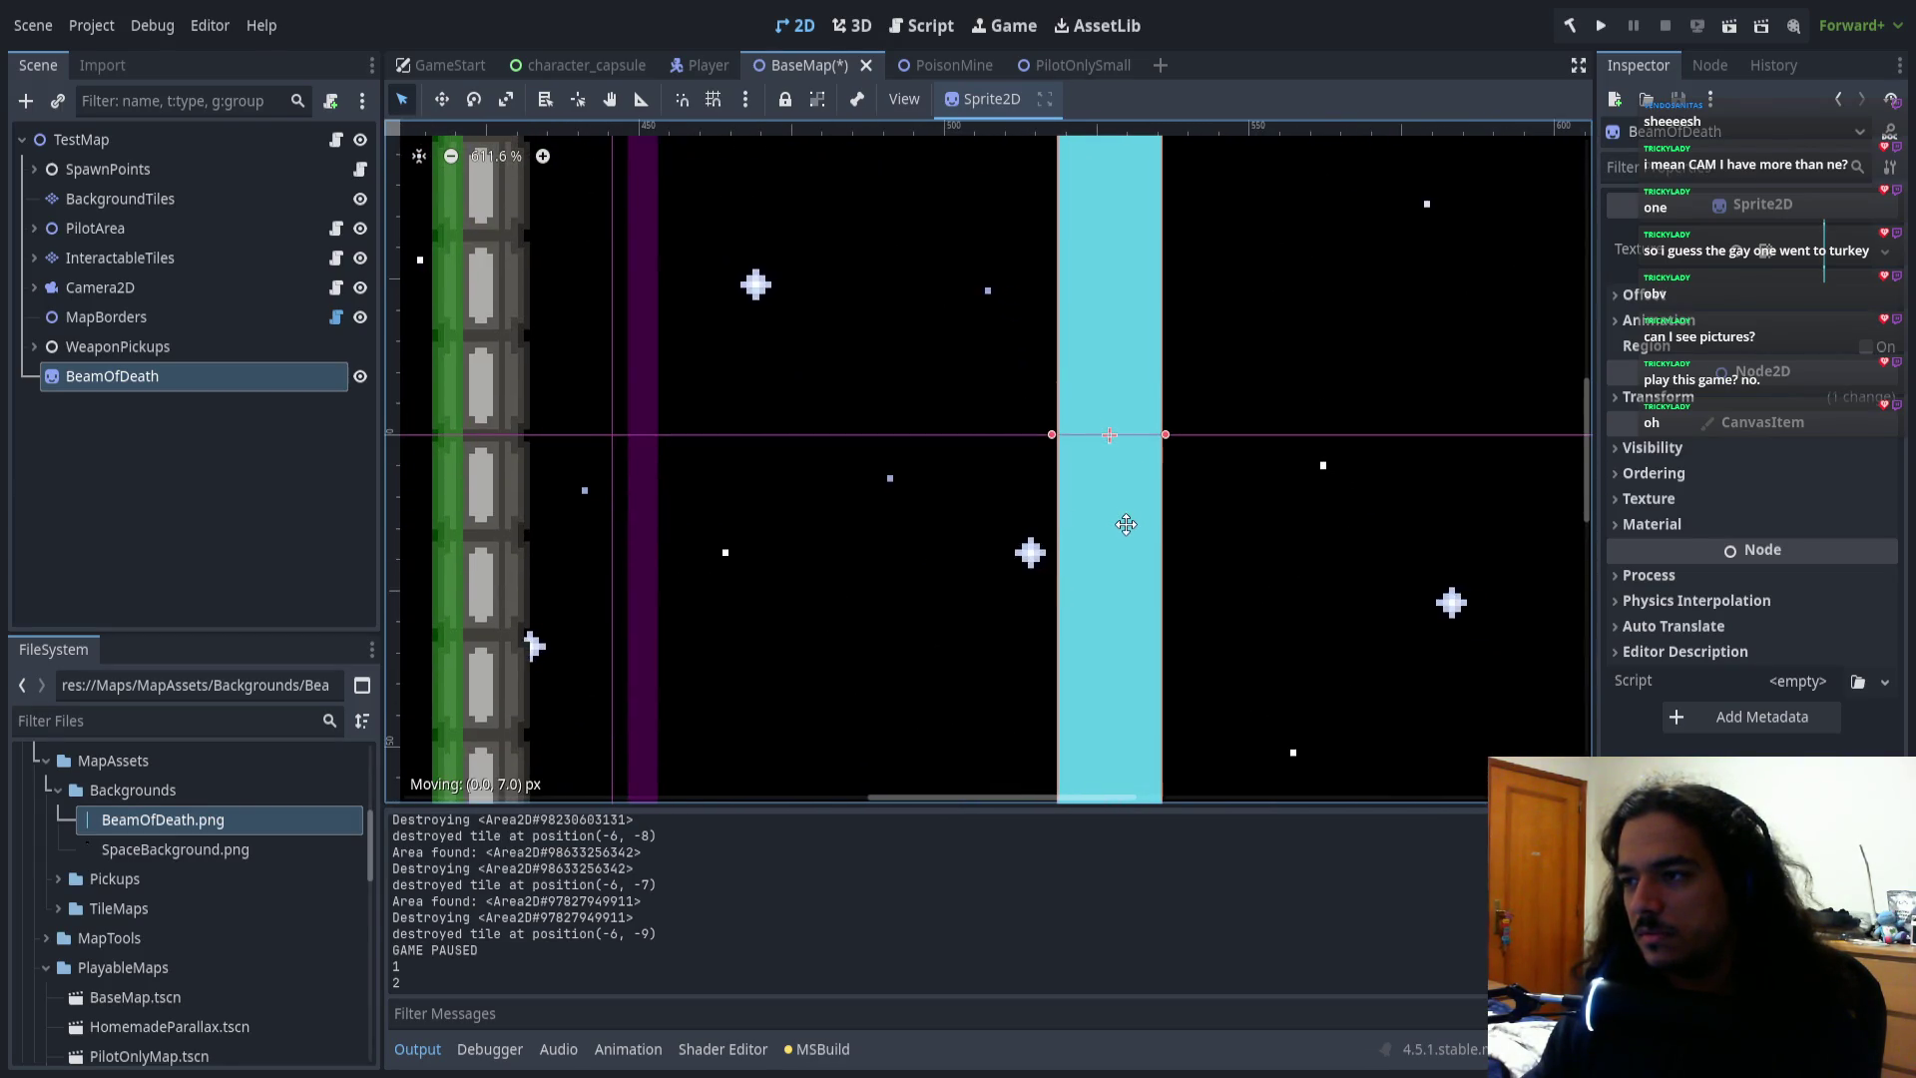
{"action": "scroll", "coordinate": [1077, 547], "scroll_direction": "down", "scroll_amount": 7}
{"action": "scroll", "coordinate": [1077, 566], "scroll_direction": "down", "scroll_amount": 4}
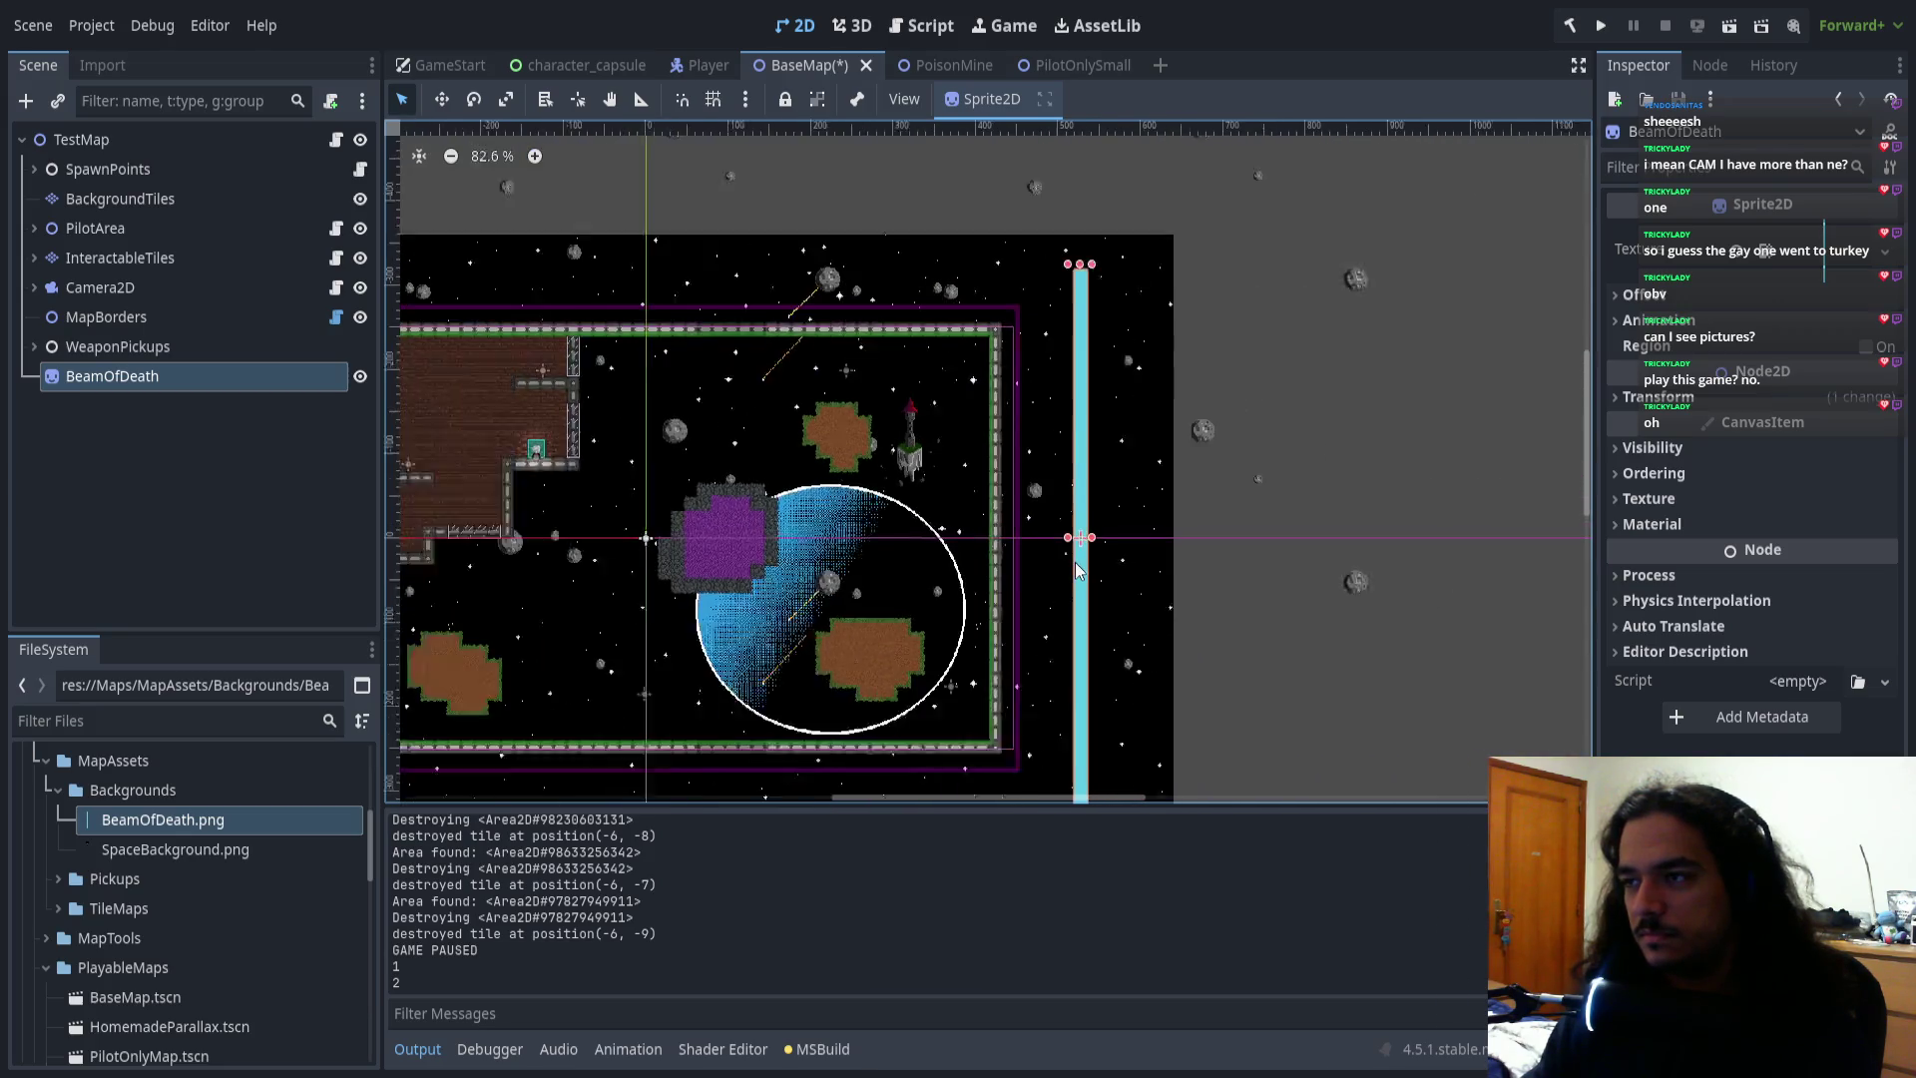
{"action": "mouse_move", "coordinate": [1095, 787]}
{"action": "left_mouse_down"}
{"action": "mouse_move", "coordinate": [1197, 559]}
{"action": "mouse_move", "coordinate": [1092, 789]}
{"action": "left_mouse_up"}
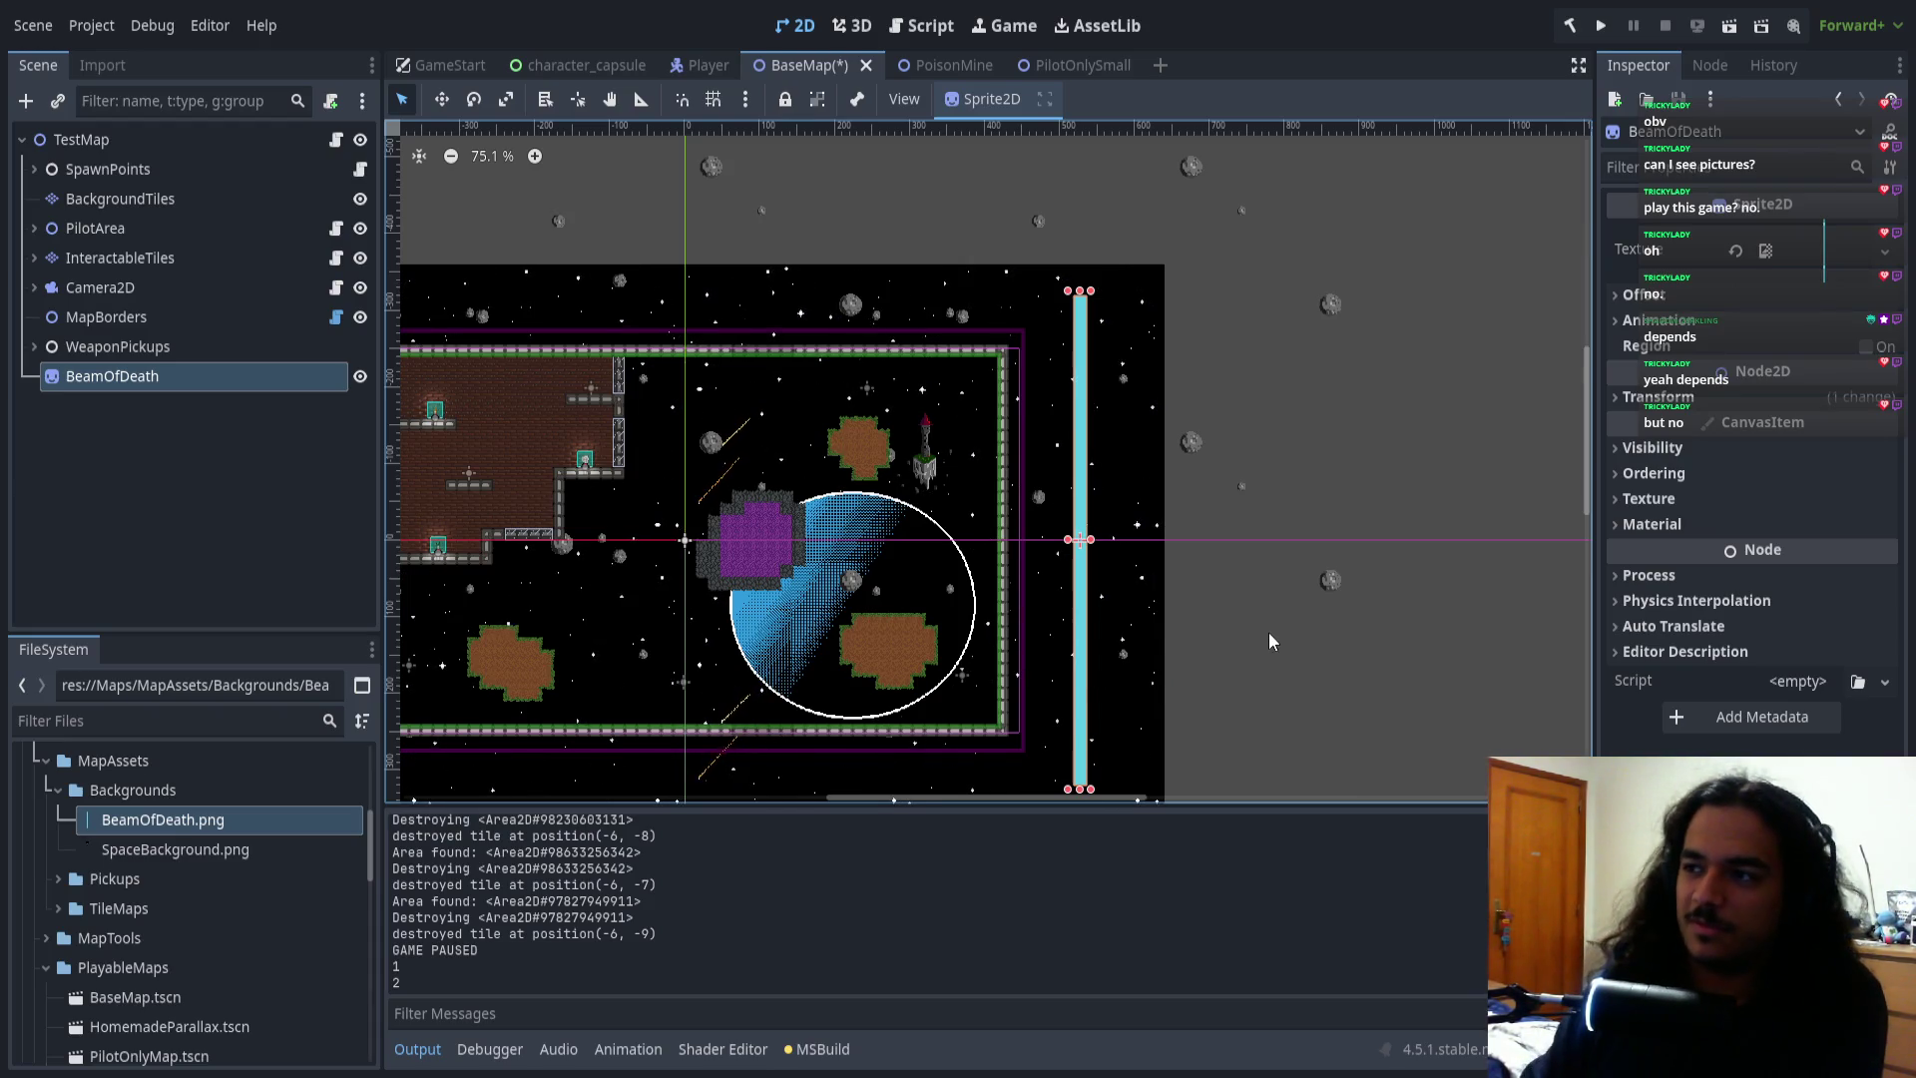
{"action": "scroll", "coordinate": [1273, 630], "scroll_direction": "left", "scroll_amount": 5}
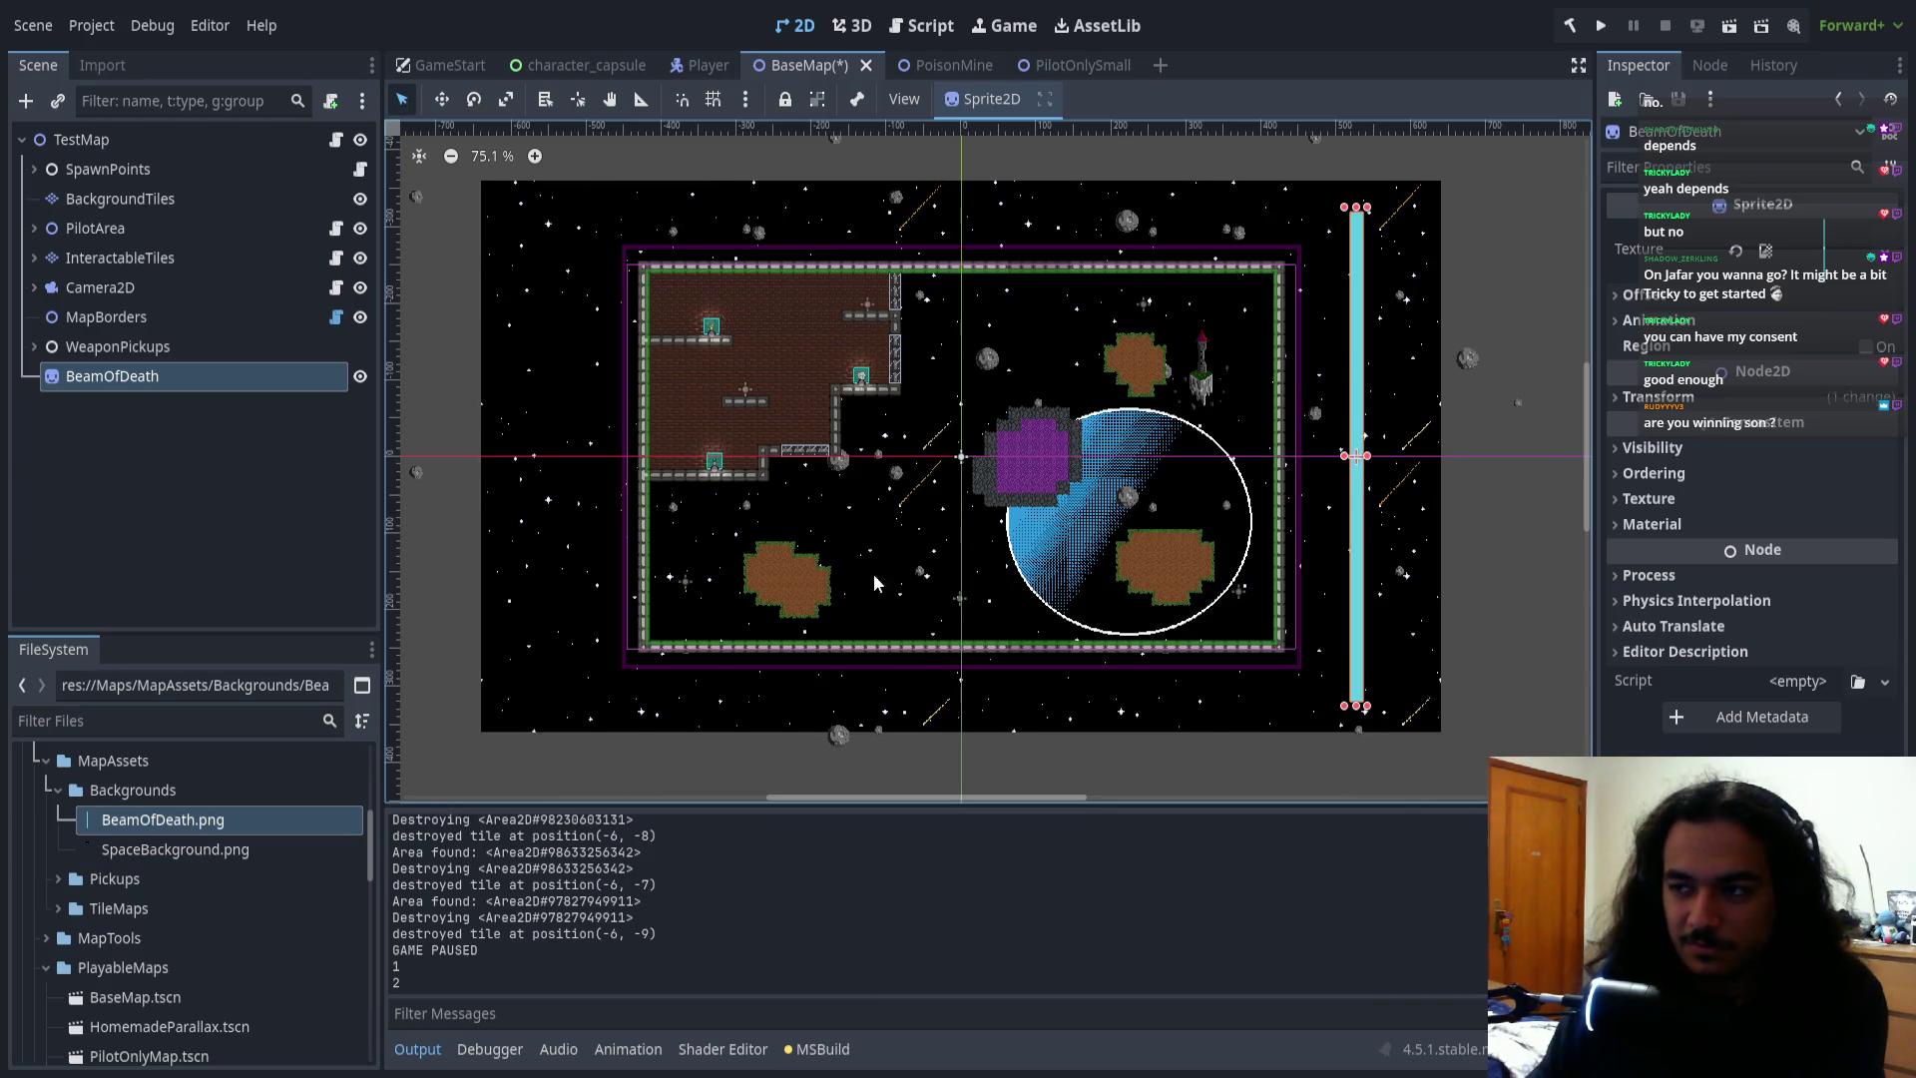
{"action": "scroll", "coordinate": [929, 548], "scroll_direction": "up", "scroll_amount": 5}
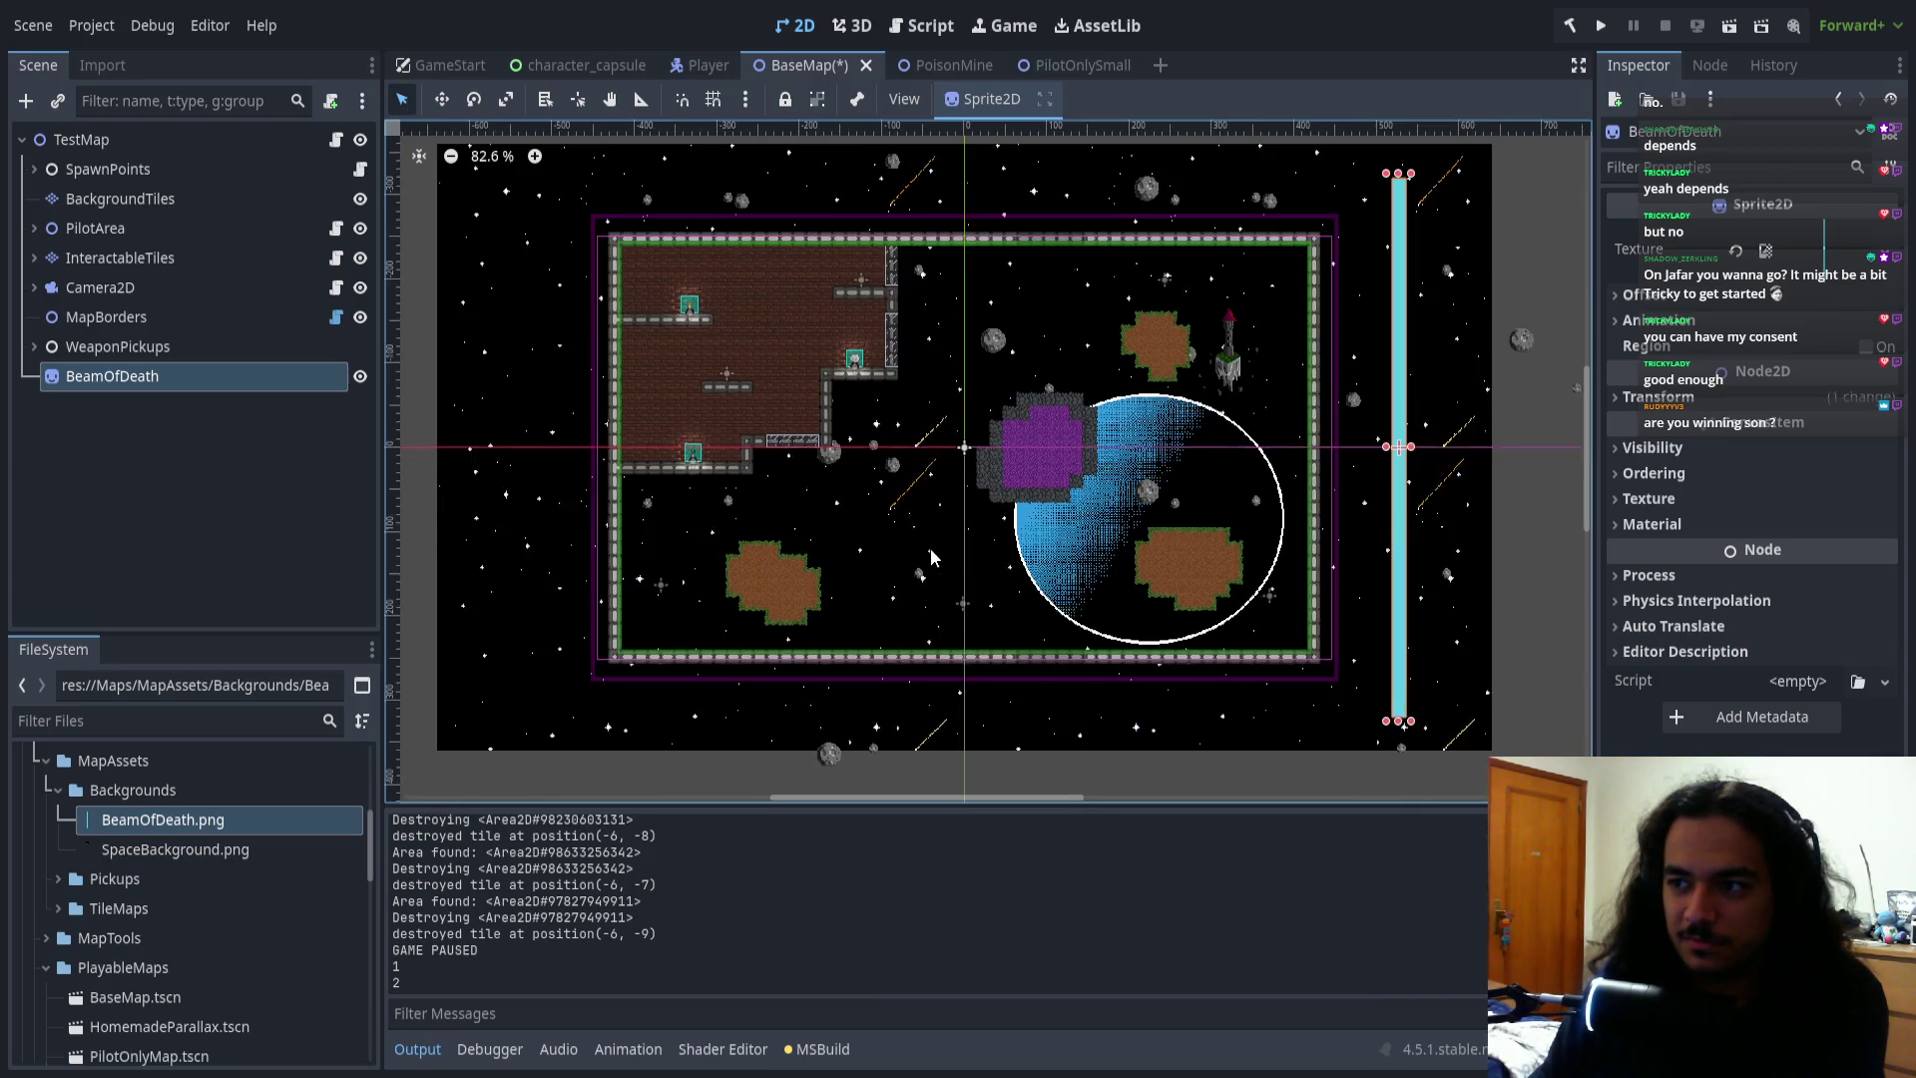
{"action": "left_click_drag", "start_coordinate": [941, 539], "coordinate": [940, 571]}
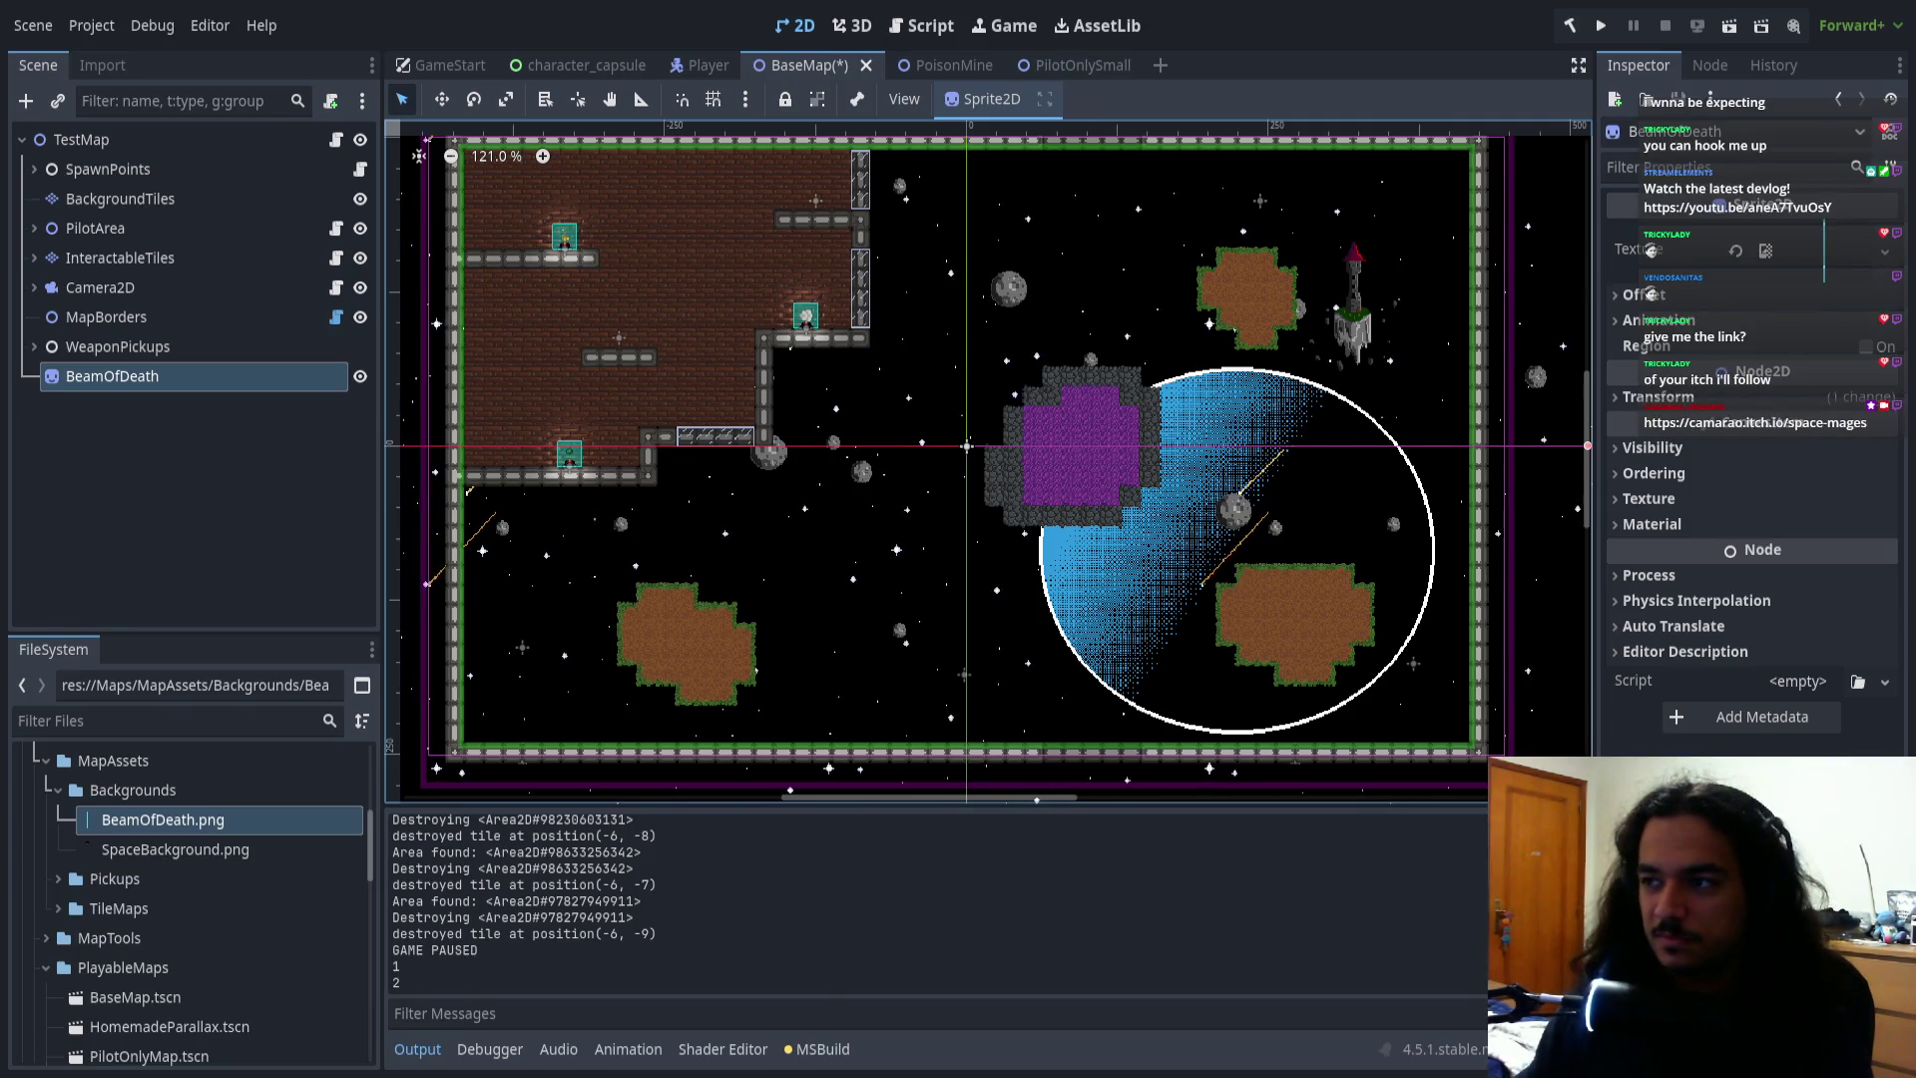
- Add a Node2D under TestMap, move BeamOfDeath into it, and duplicate it as BeamOfDeath2
{"action": "scroll", "coordinate": [1045, 691], "scroll_direction": "down", "scroll_amount": 3}
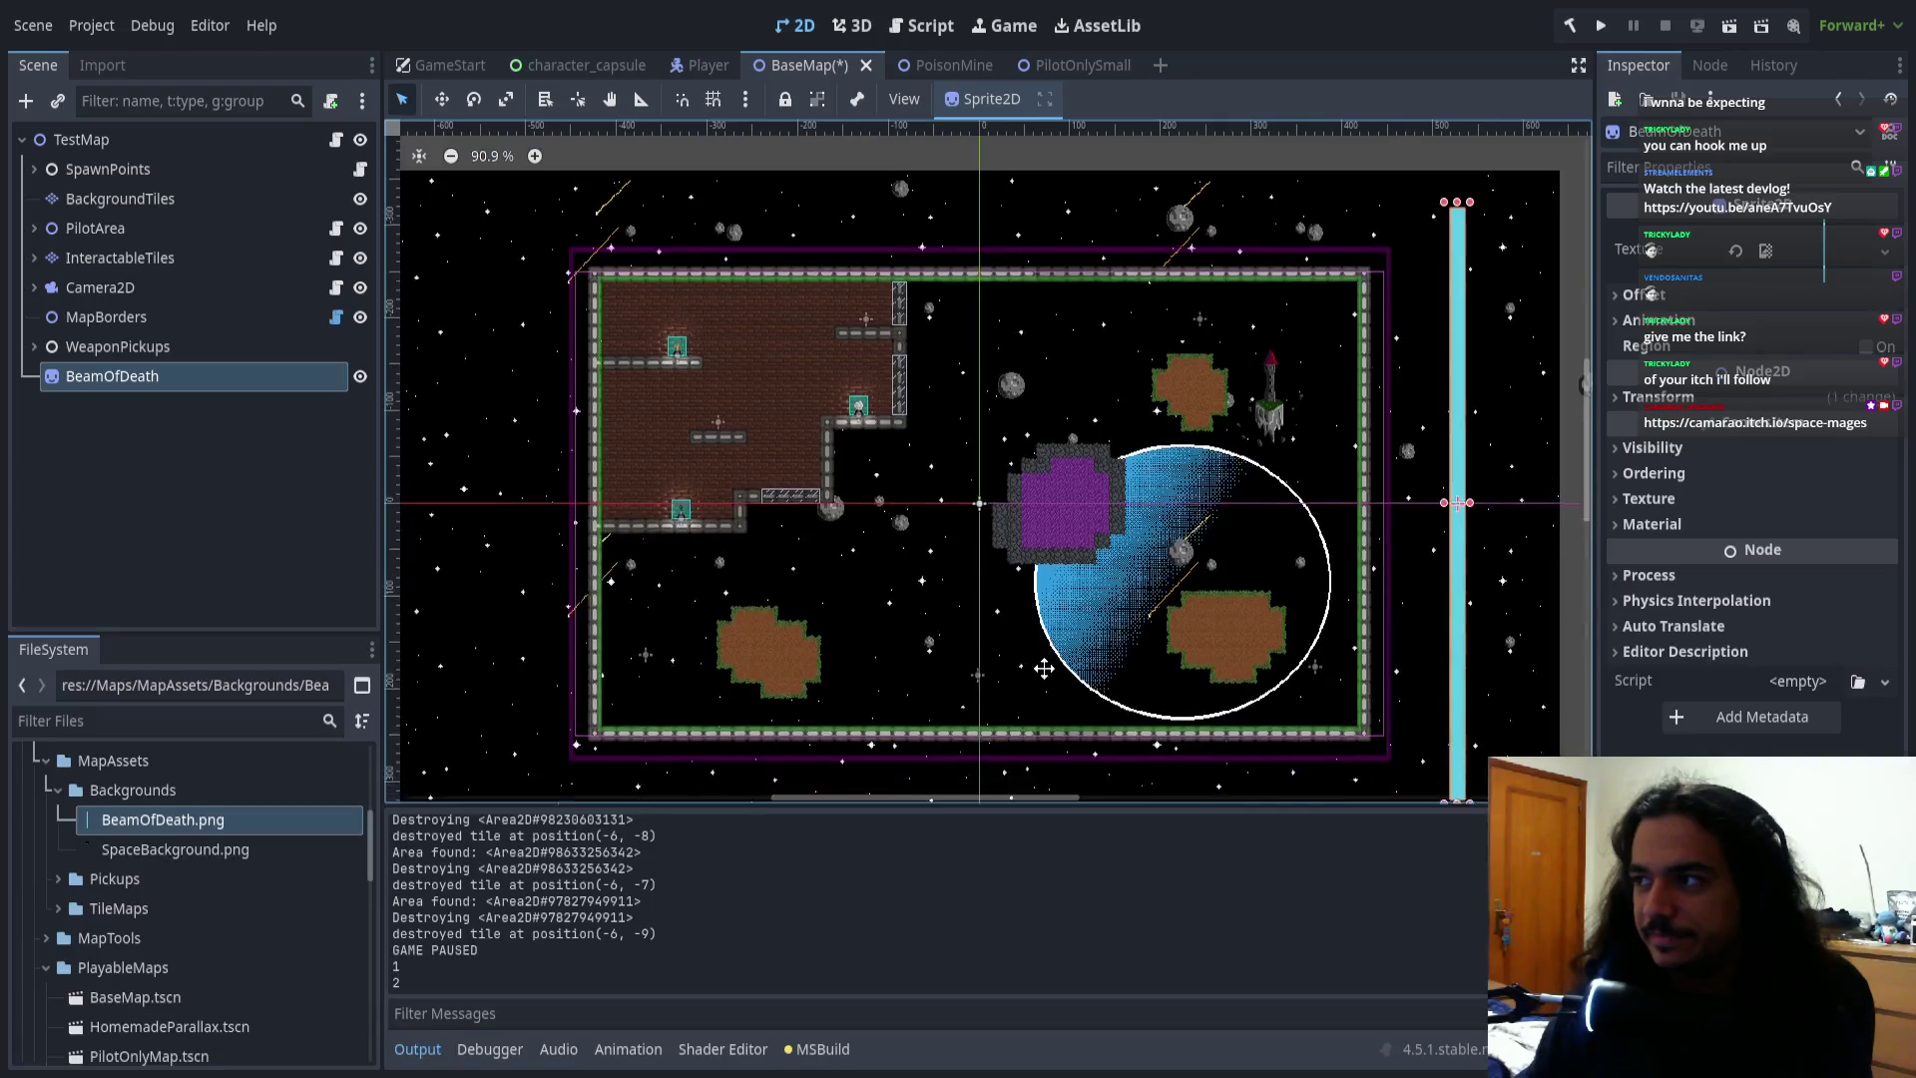
{"action": "left_click", "coordinate": [166, 381]}
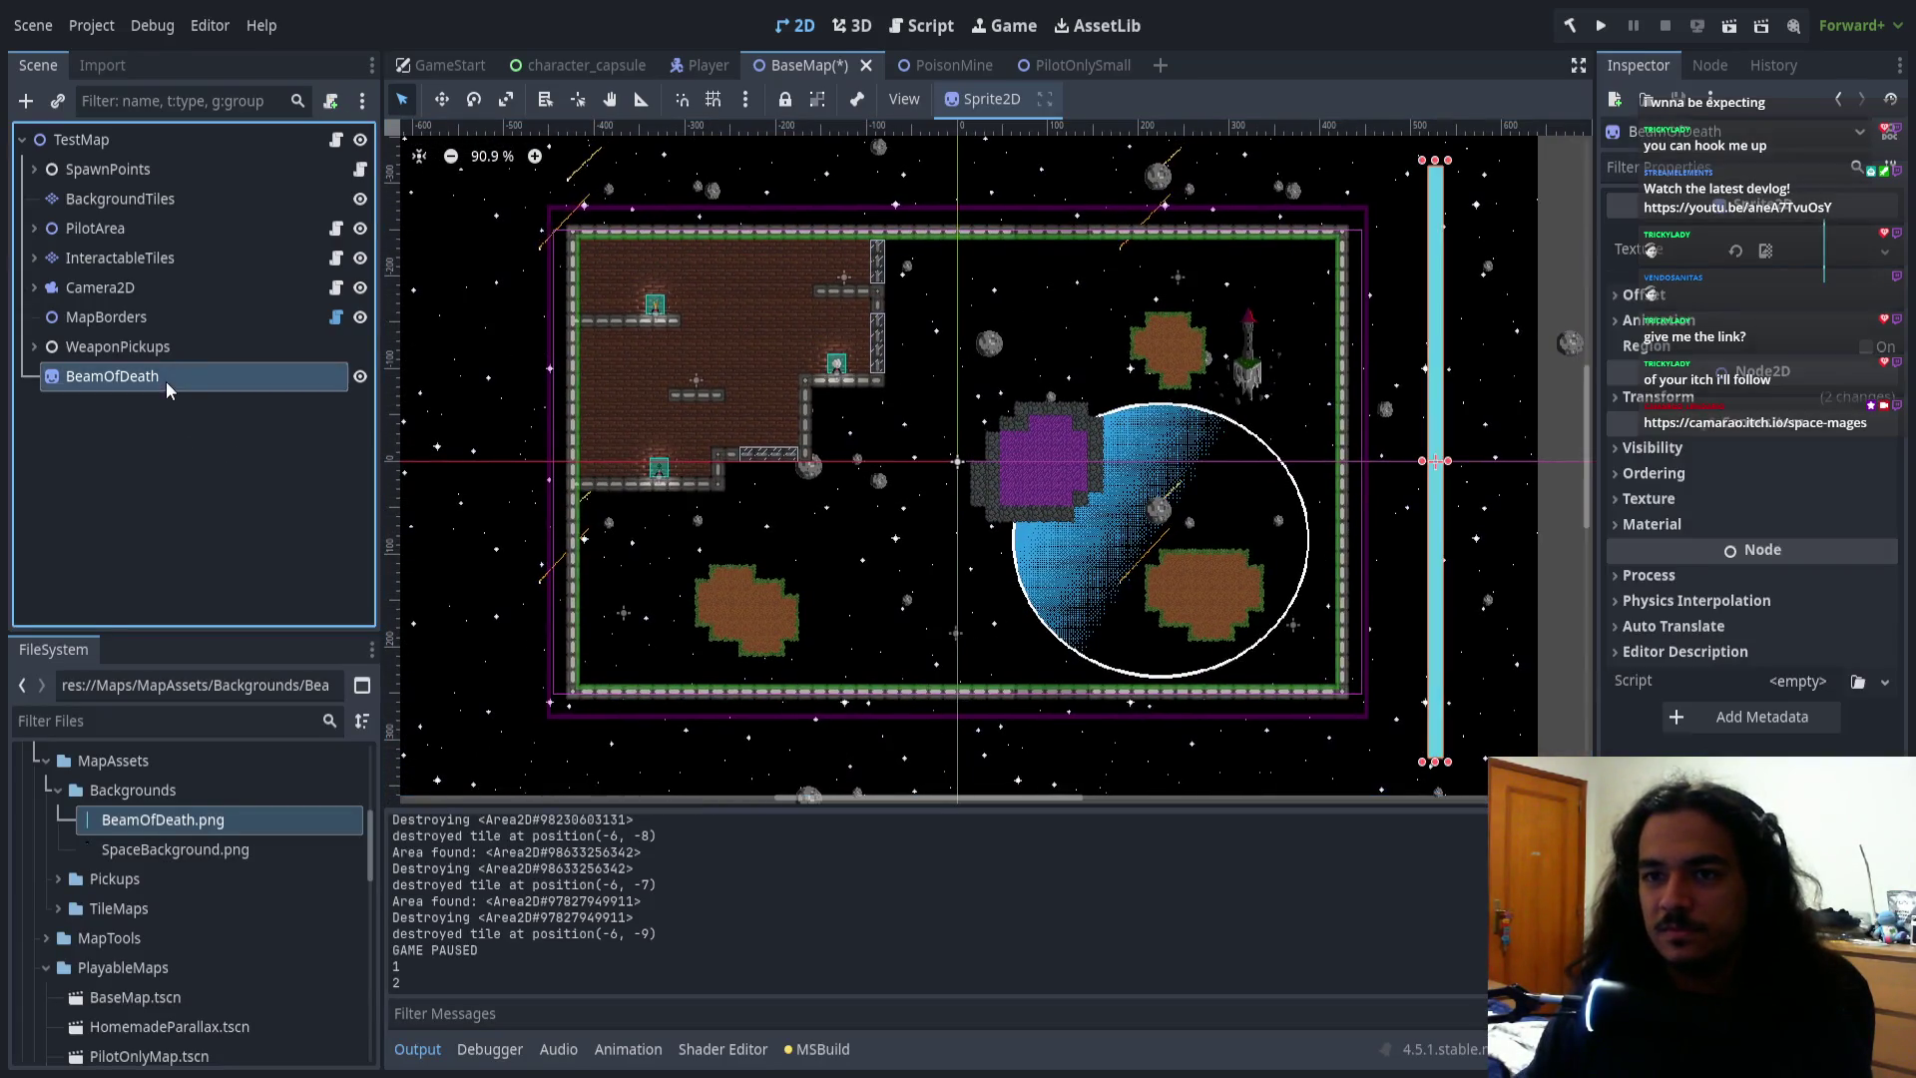
{"action": "left_click", "coordinate": [153, 143]}
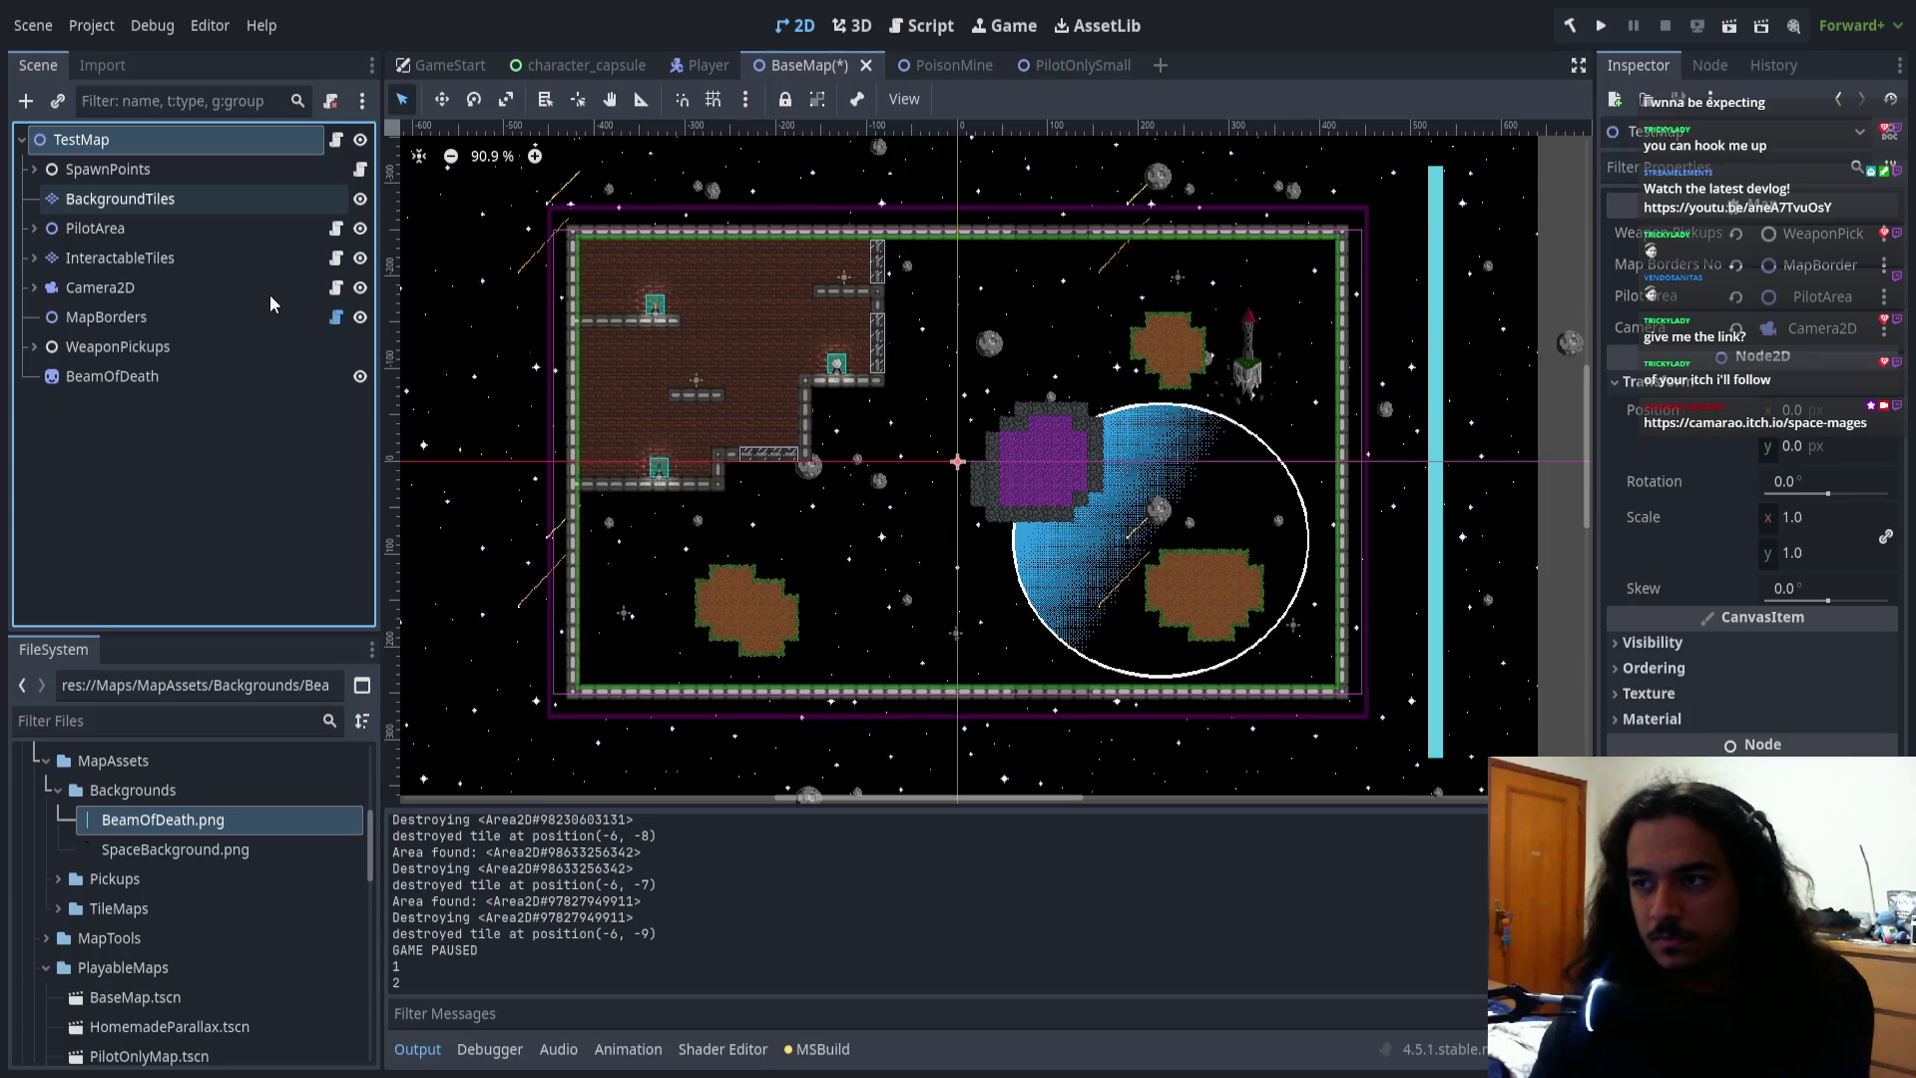
{"action": "key", "text": "ctrl+v"}
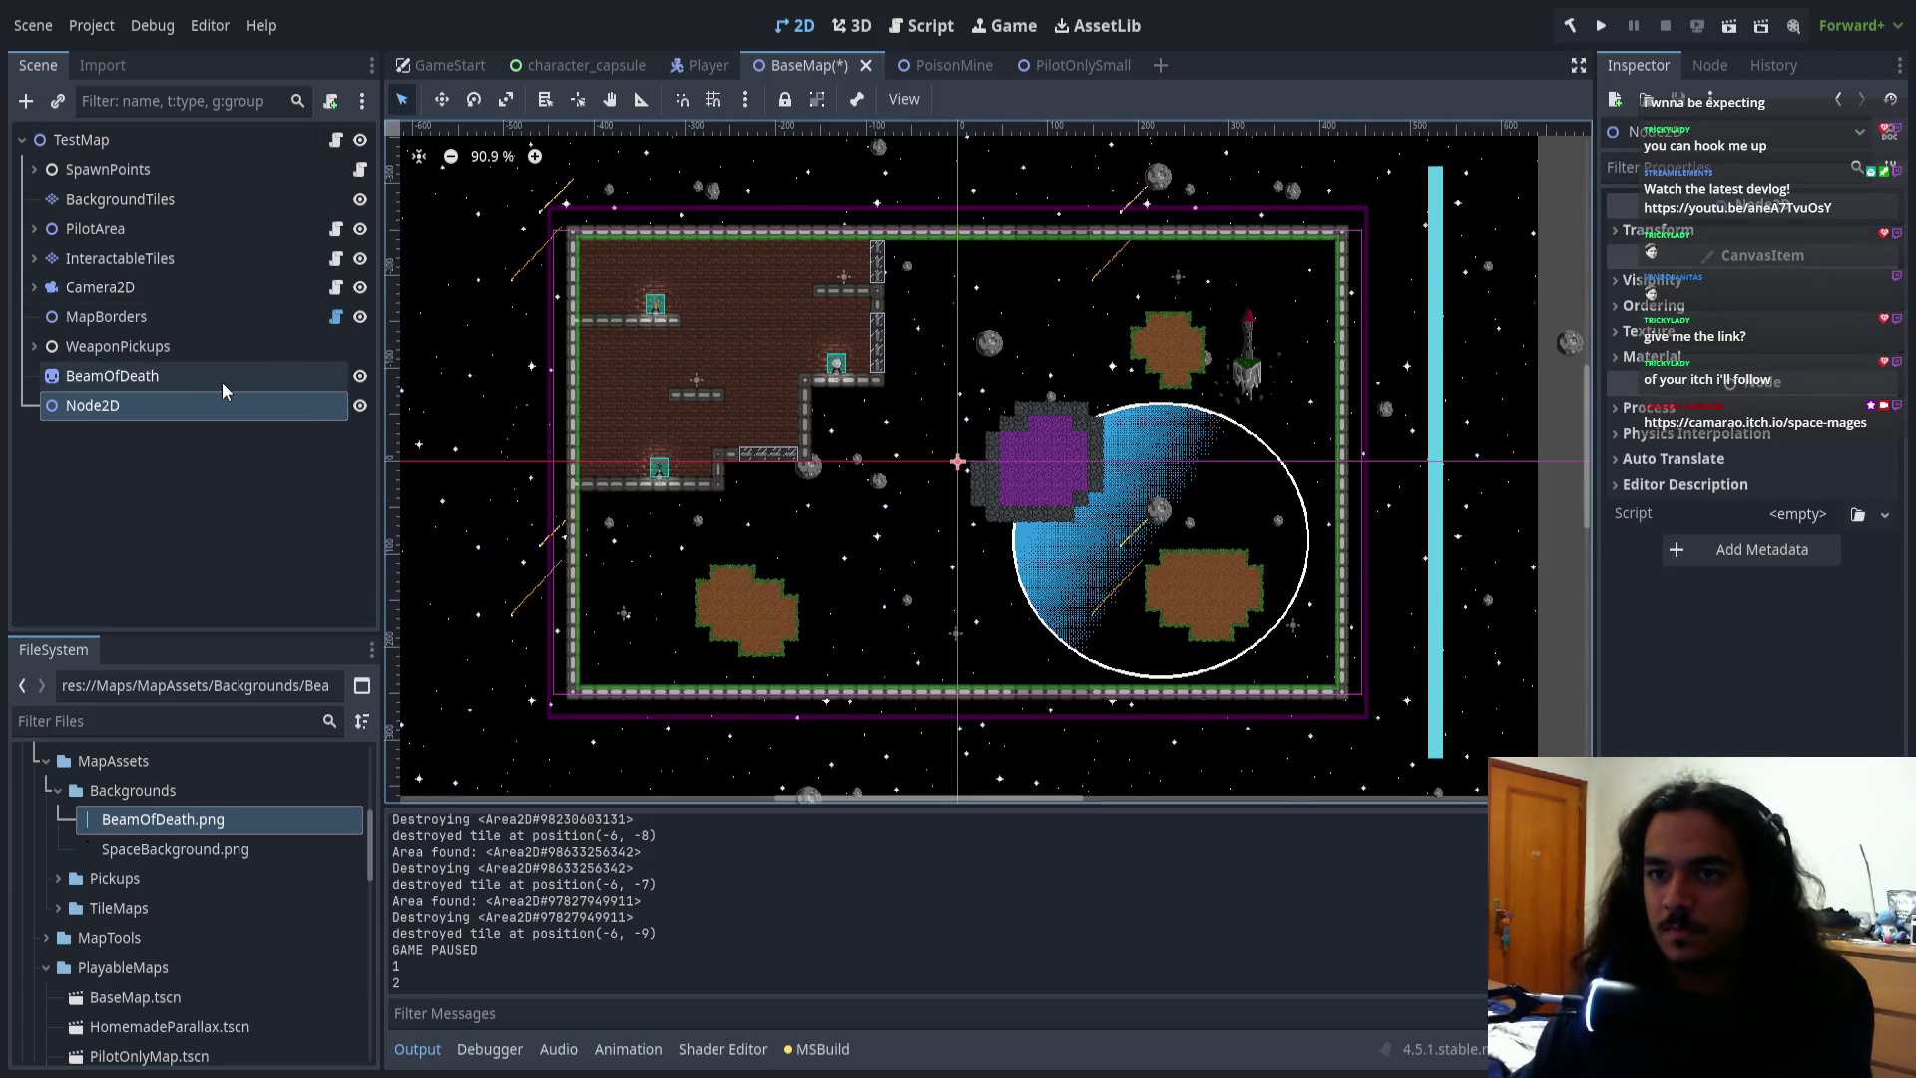
{"action": "left_click_drag", "start_coordinate": [176, 380], "coordinate": [147, 417]}
{"action": "key", "text": "ctrl+d"}
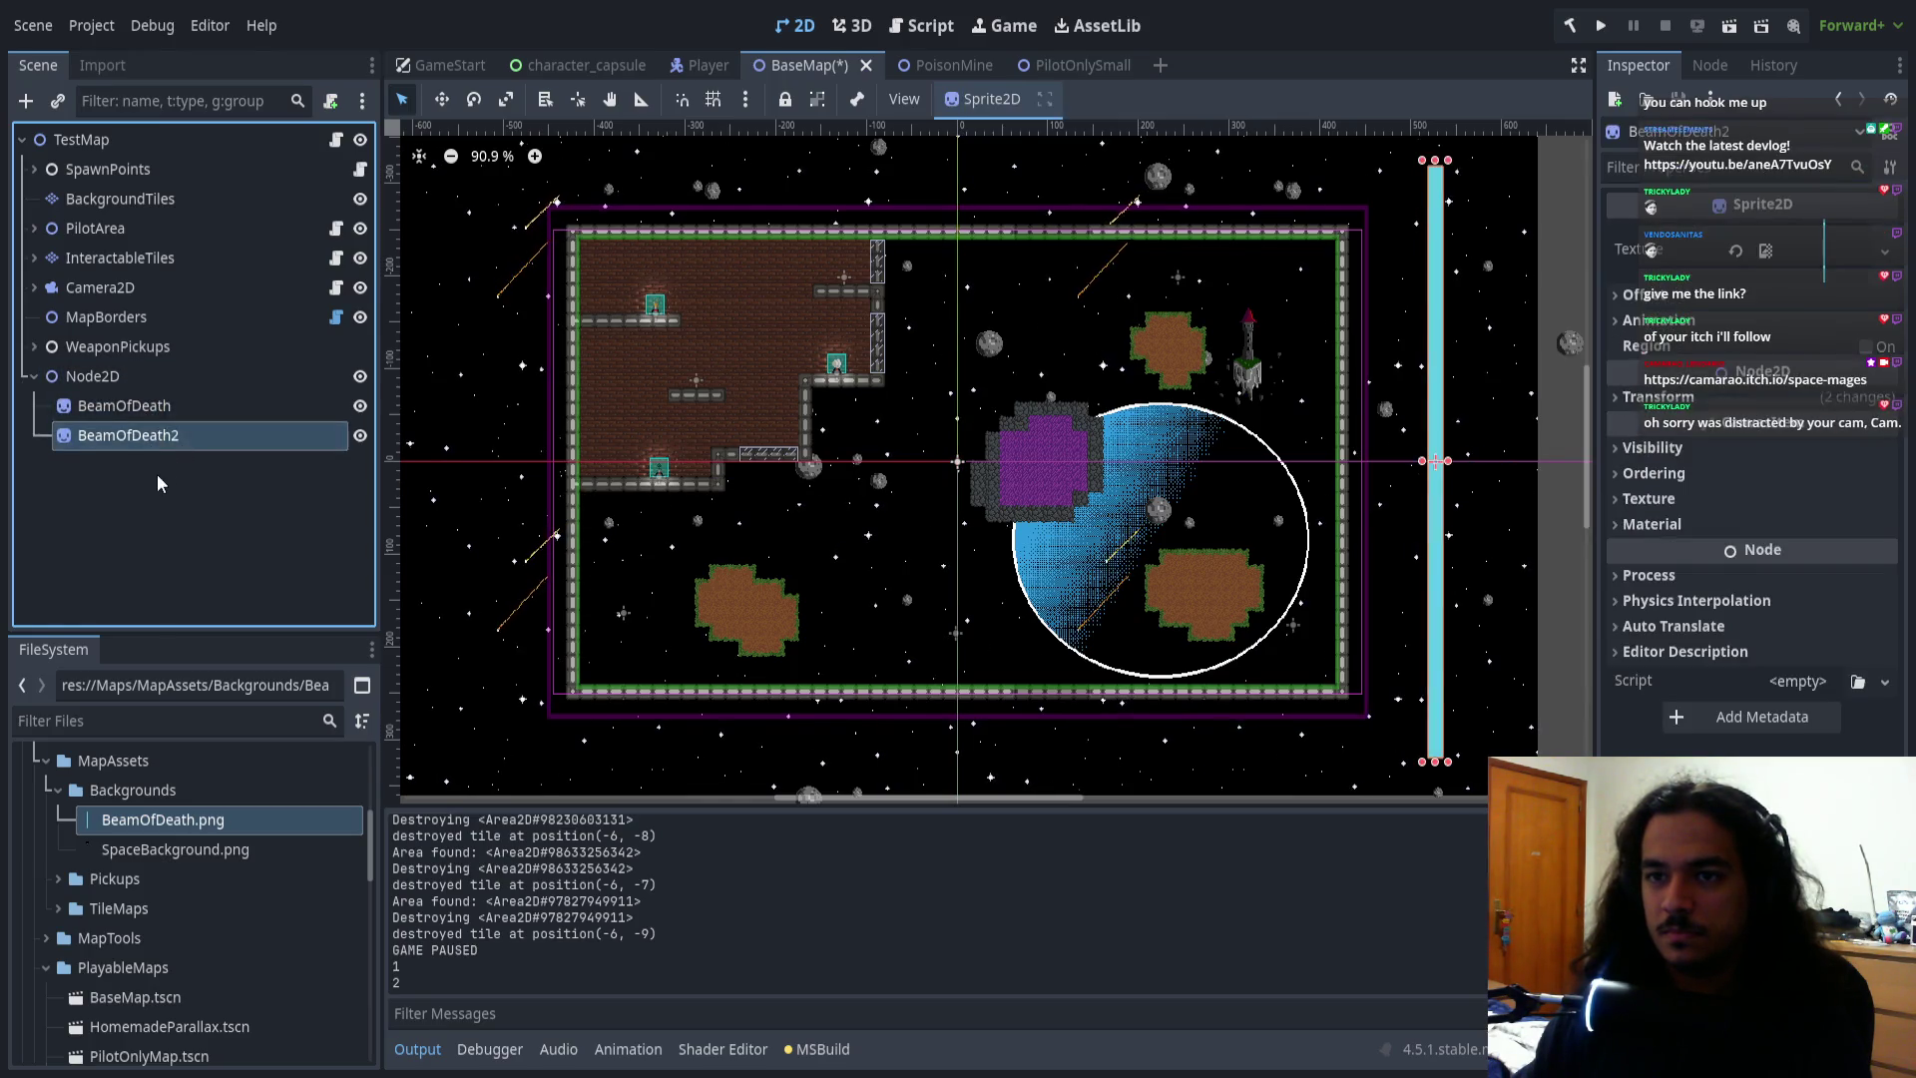
- Remove the stray BeamOfDeath3 copy and add a CollisionShape2D with a 20×20 RectangleShape2D
{"action": "left_click", "coordinate": [170, 405]}
{"action": "key", "text": "ctrl+d"}
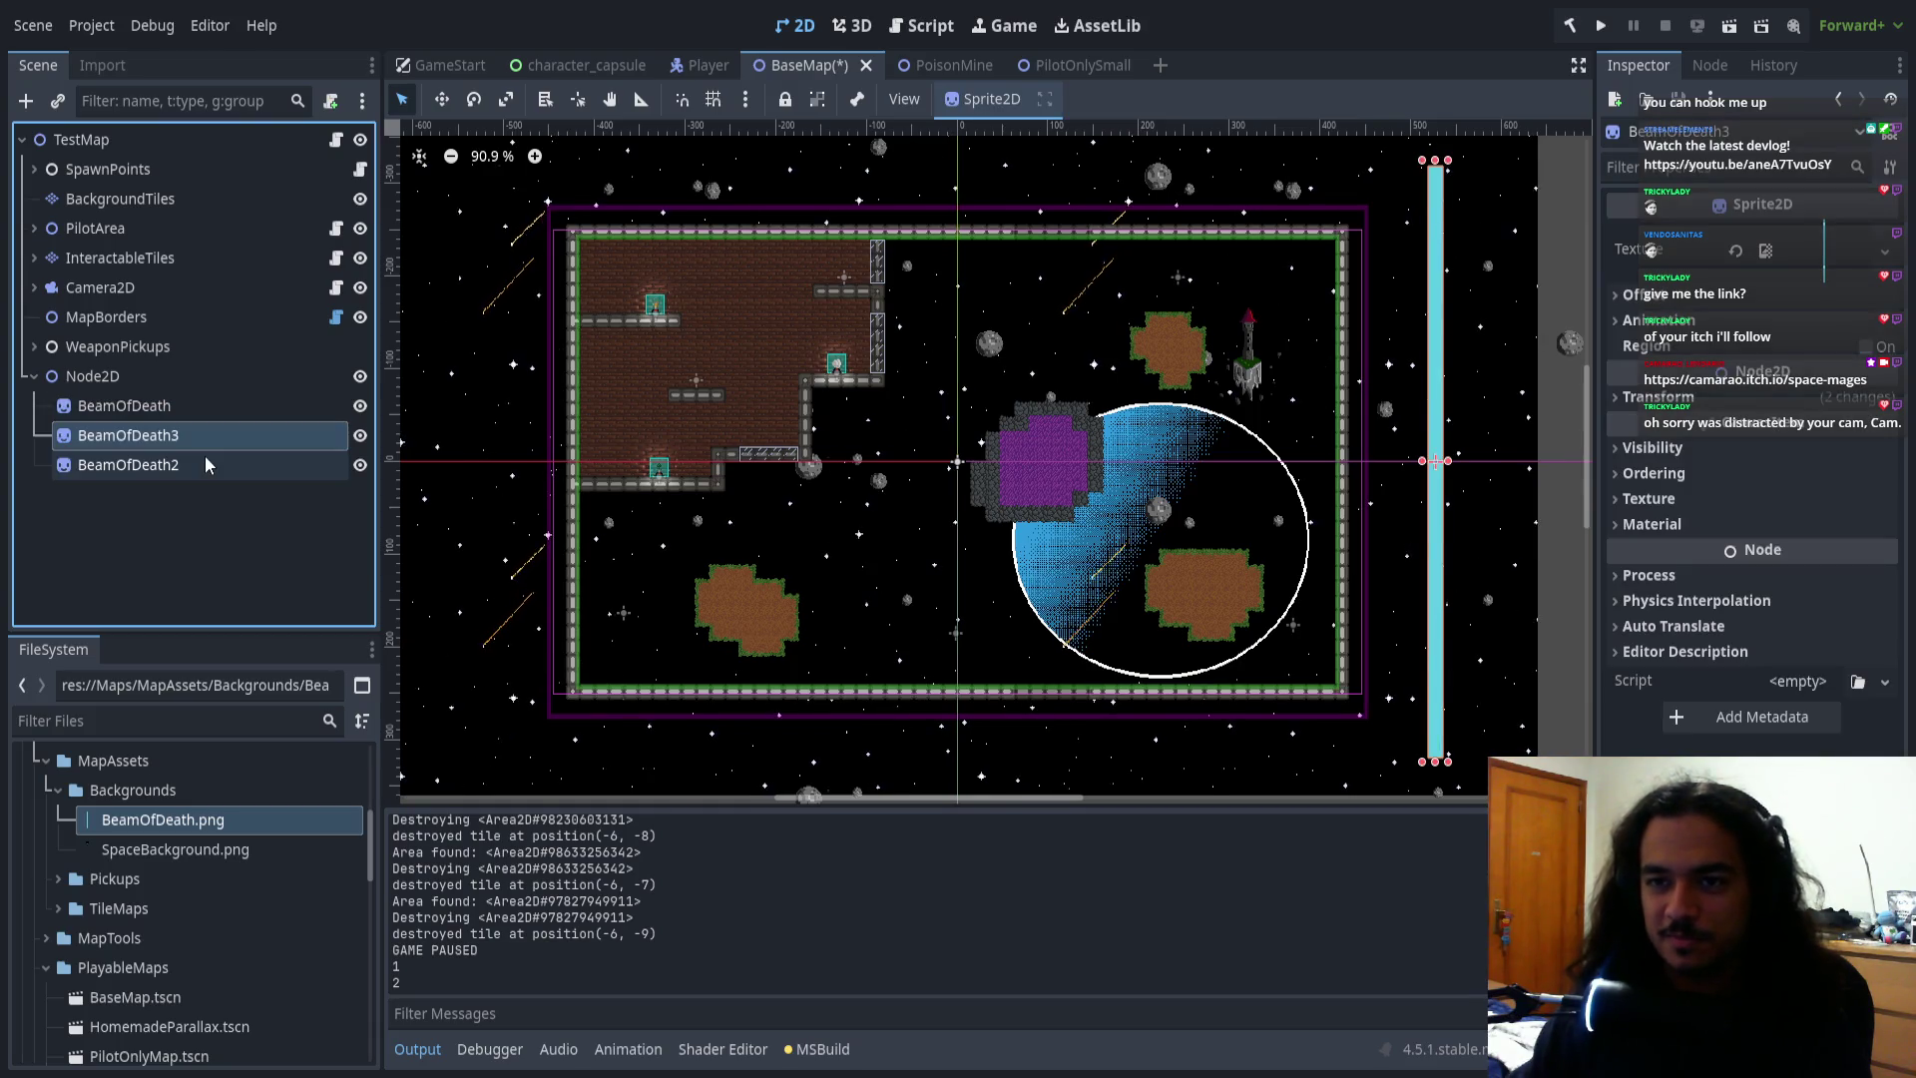
{"action": "key", "text": "Delete"}
{"action": "left_click", "coordinate": [155, 413]}
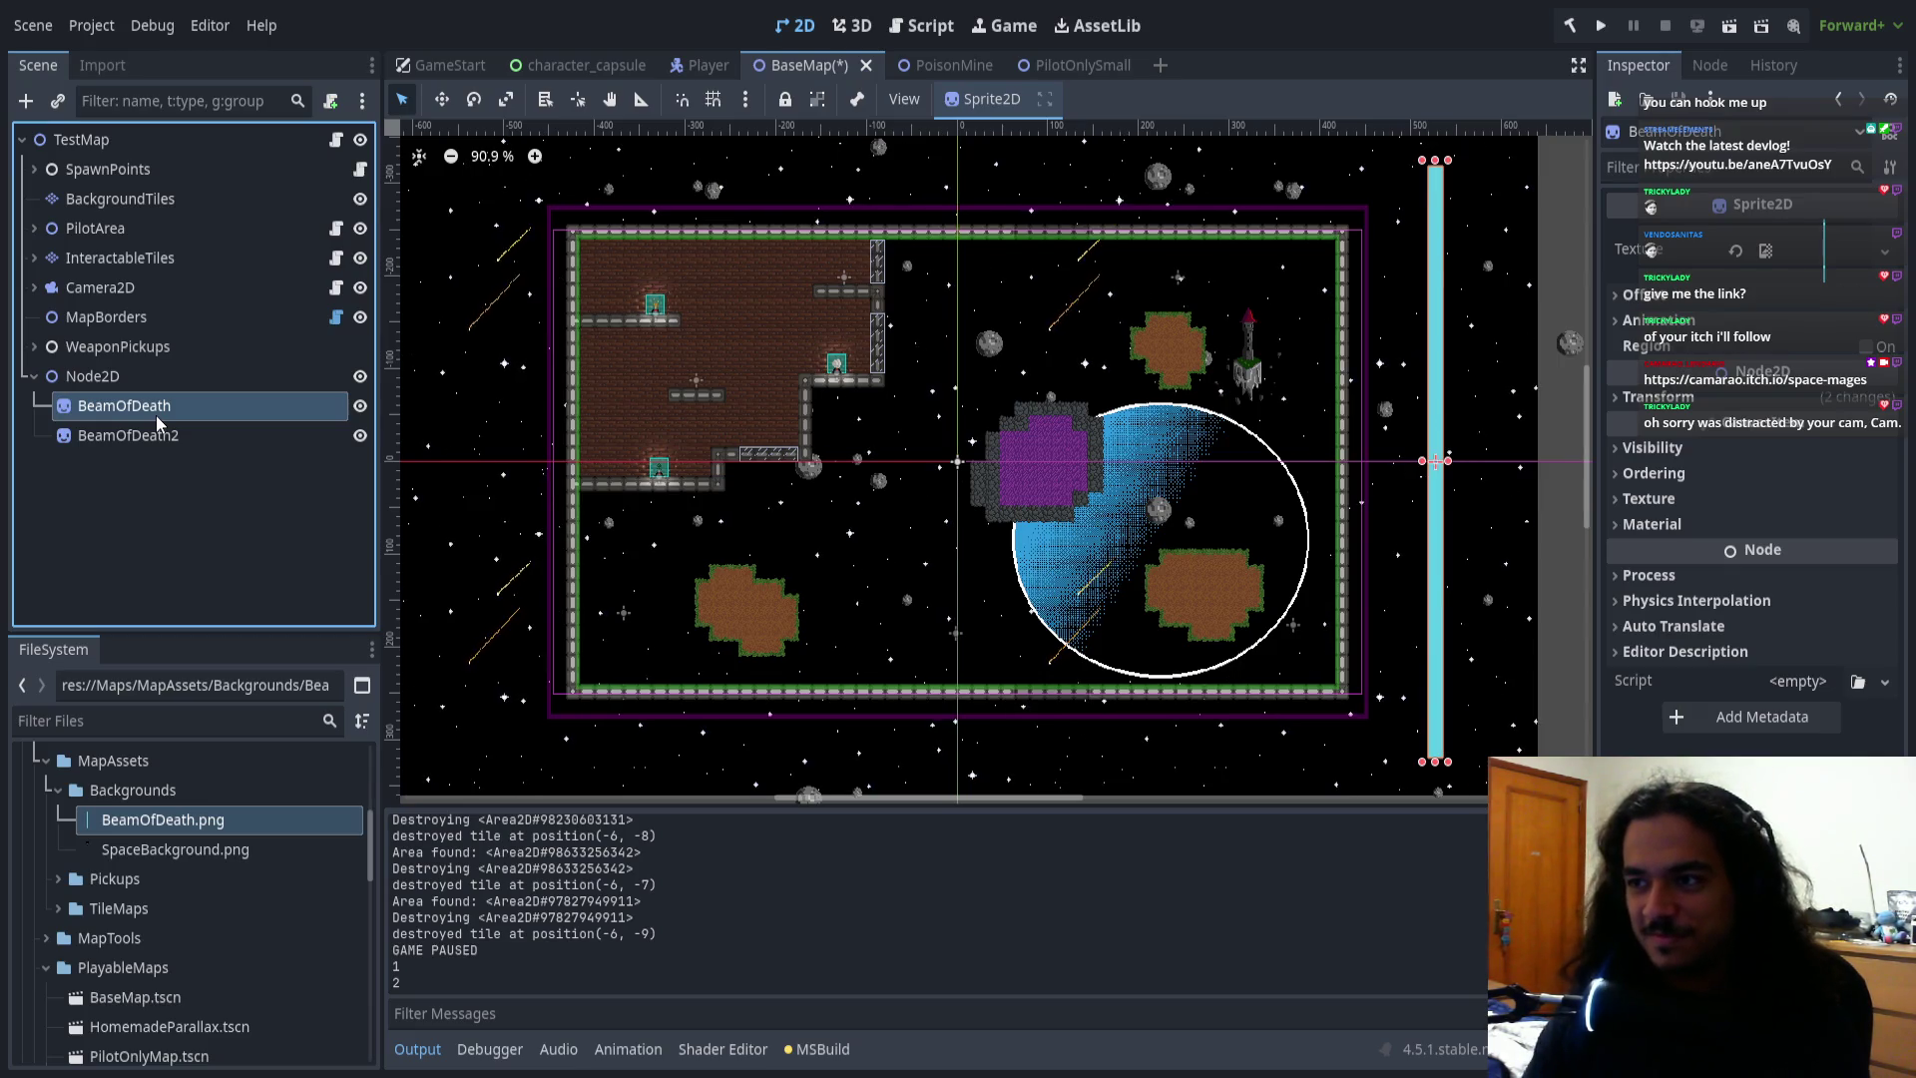
{"action": "key", "text": "ctrl+v"}
{"action": "scroll", "coordinate": [772, 444], "scroll_direction": "right", "scroll_amount": 5}
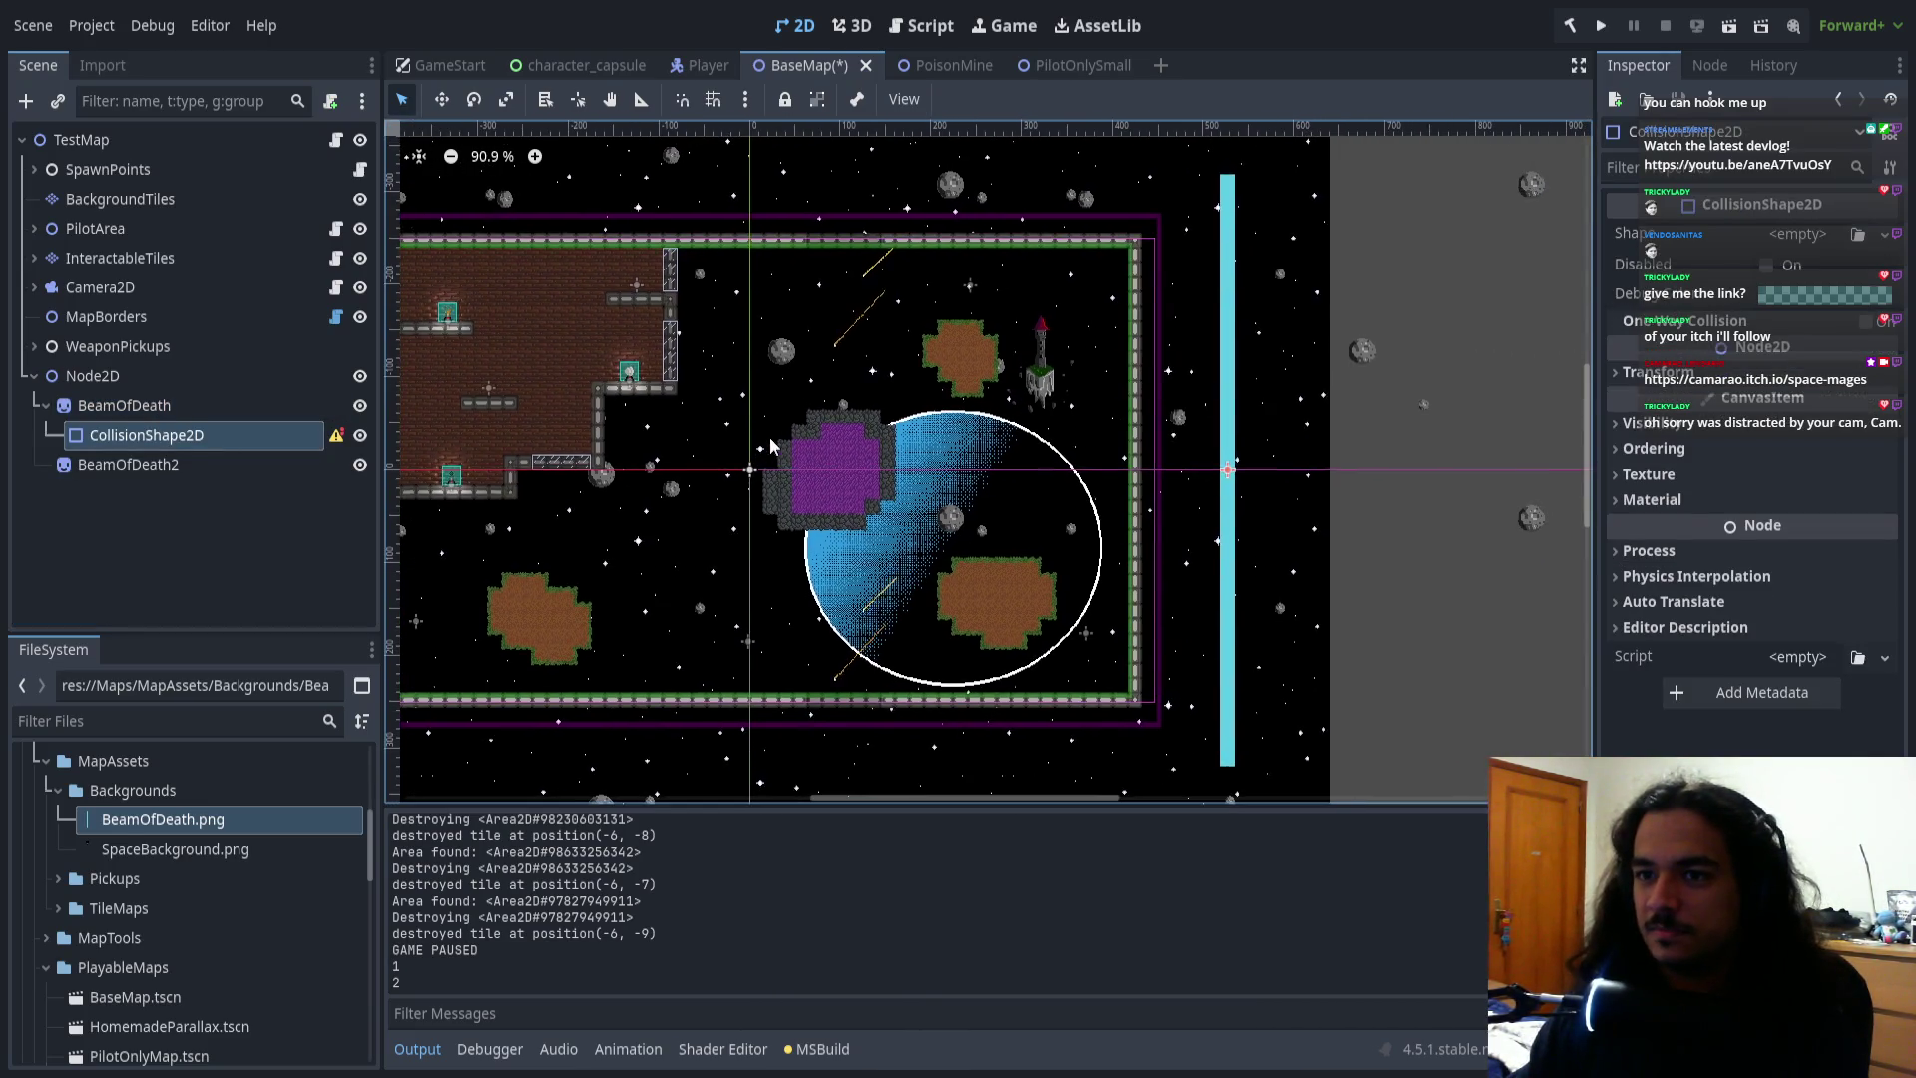
{"action": "left_click", "coordinate": [1791, 288]}
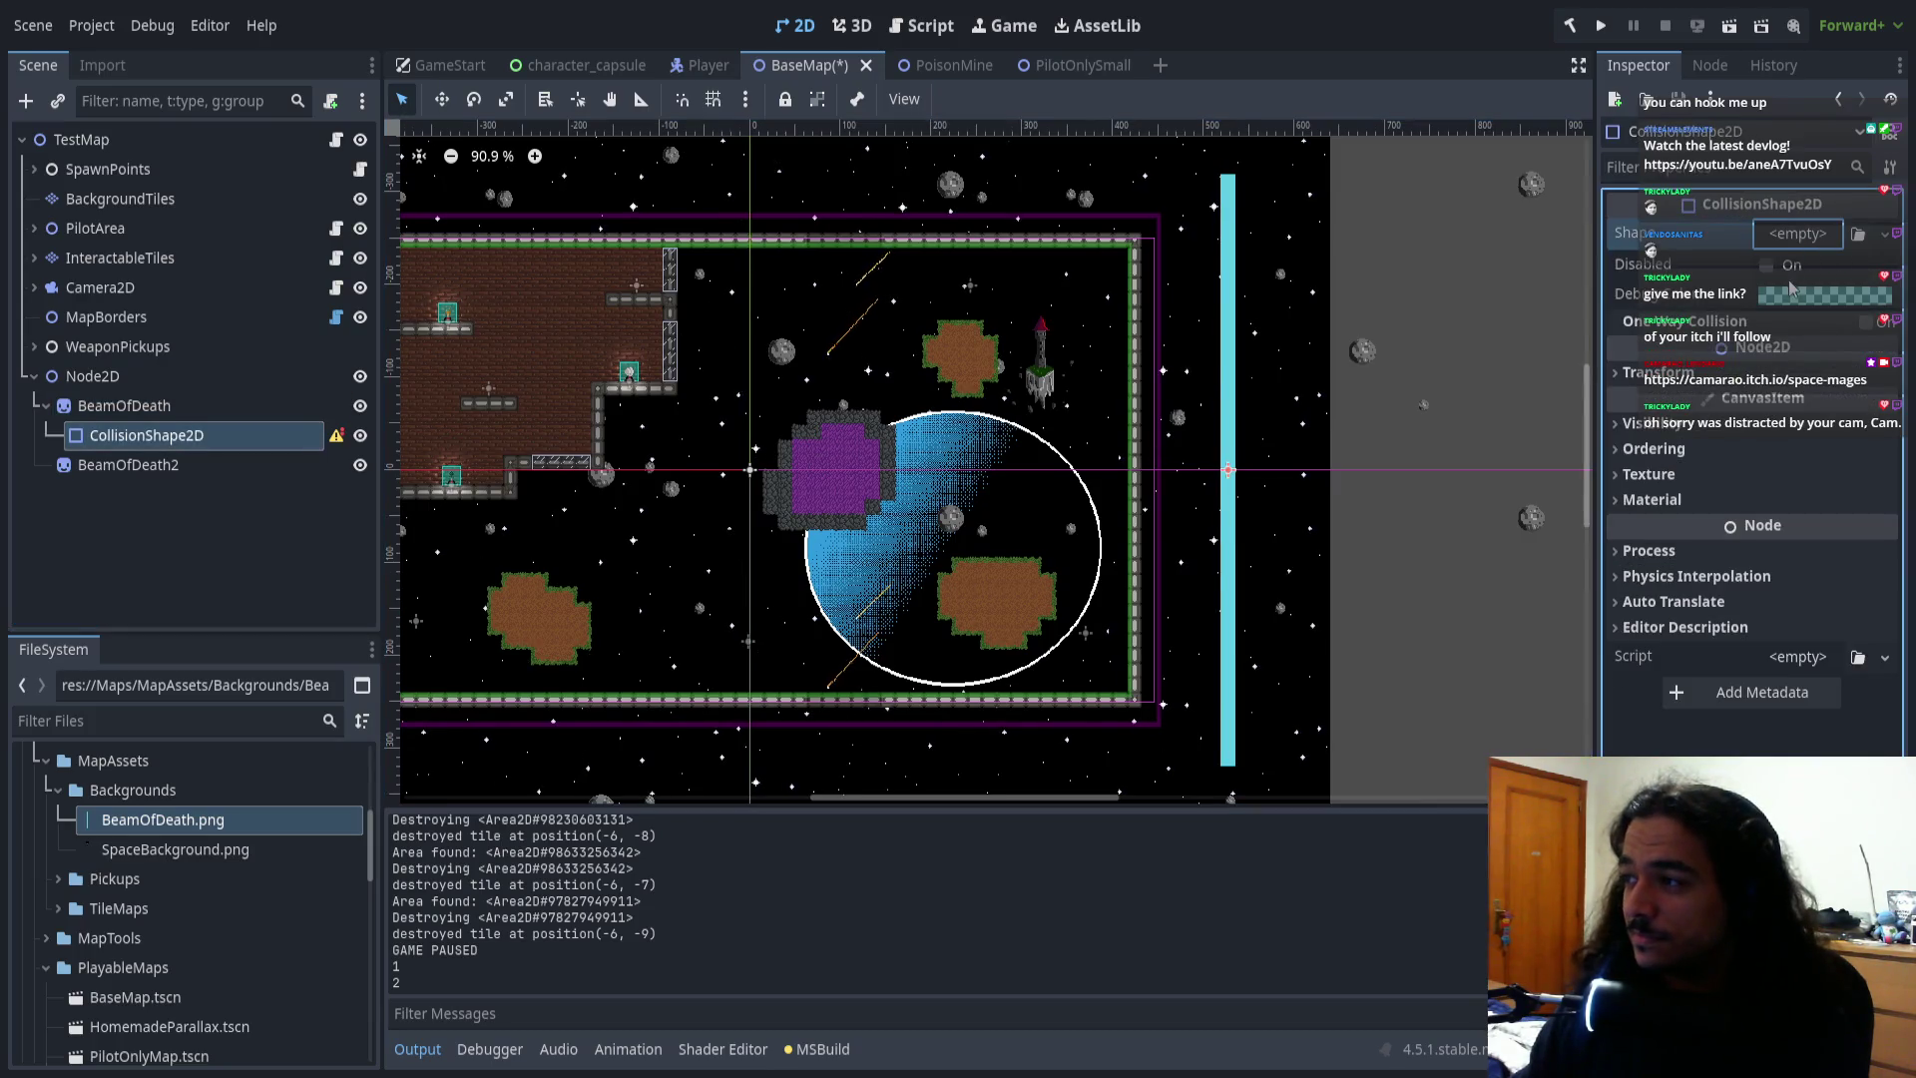
{"action": "left_click", "coordinate": [1747, 419]}
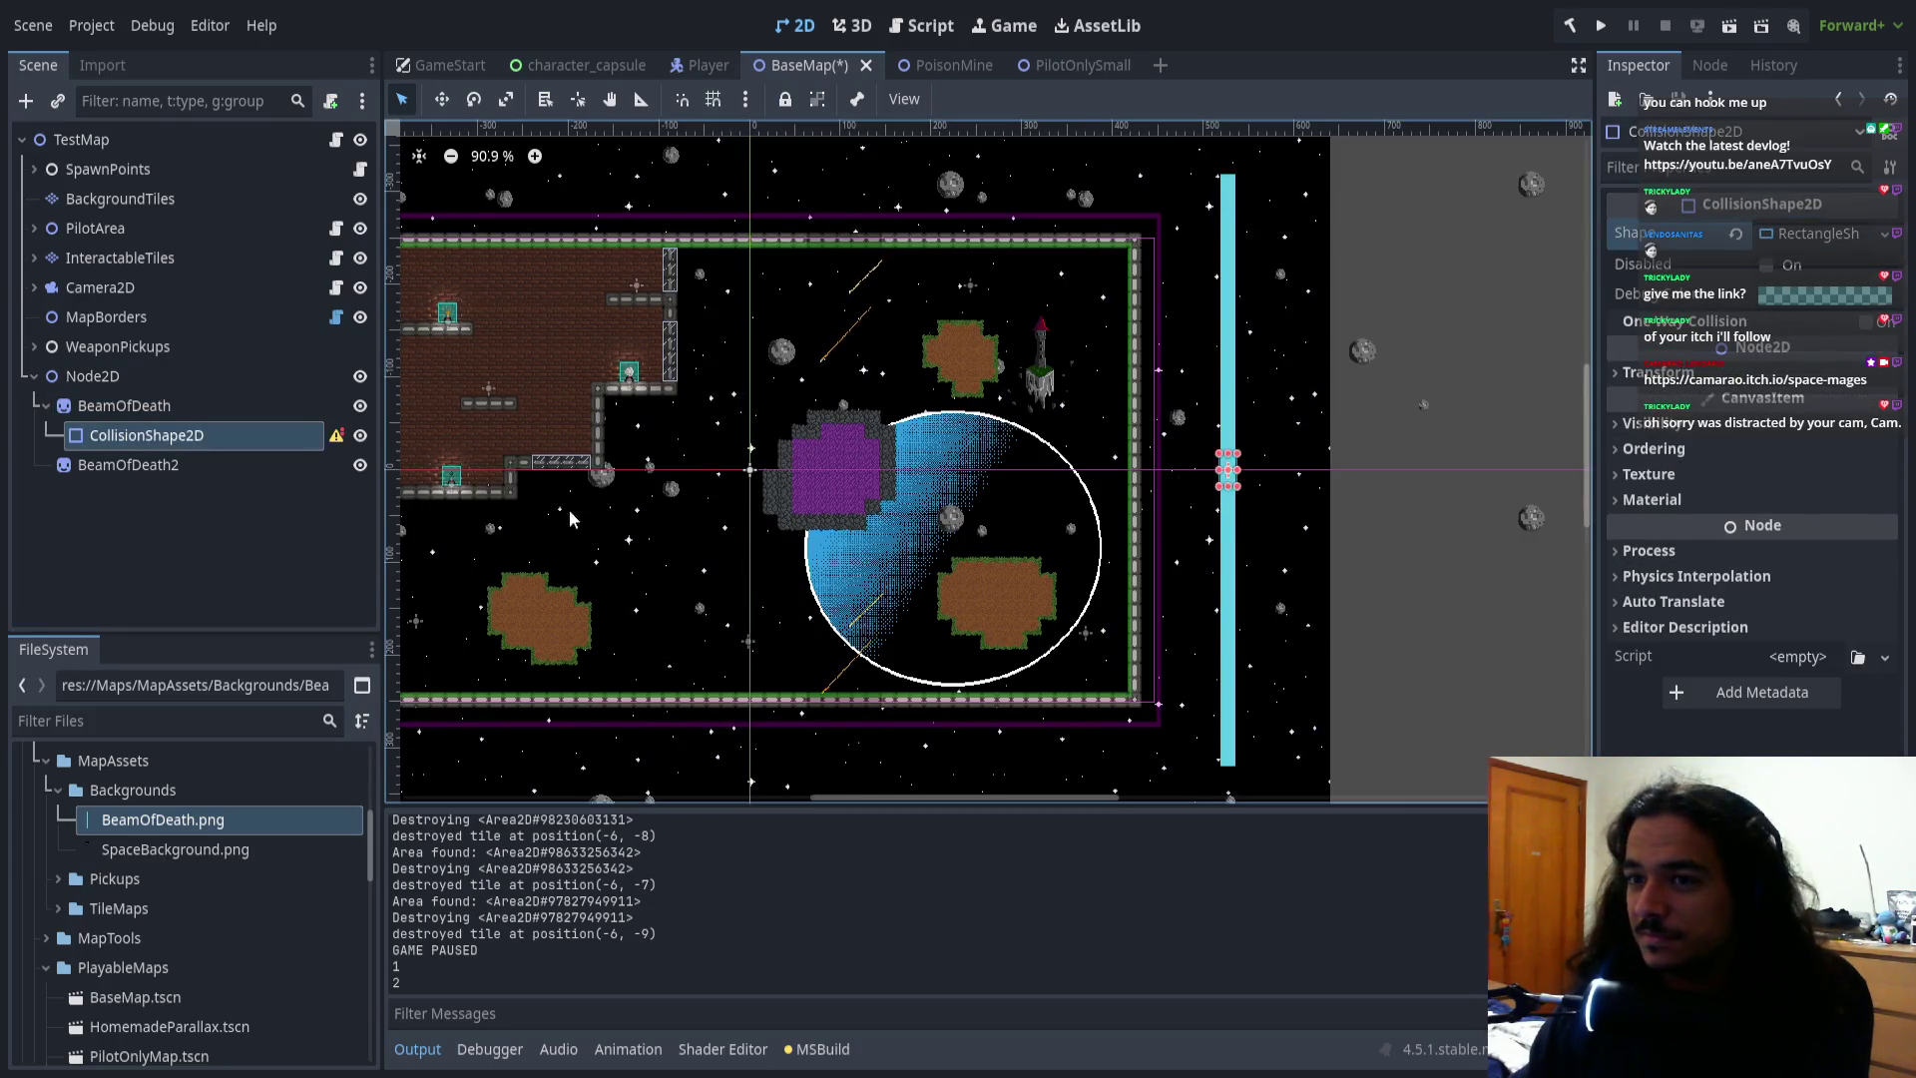
{"action": "left_click", "coordinate": [1811, 239]}
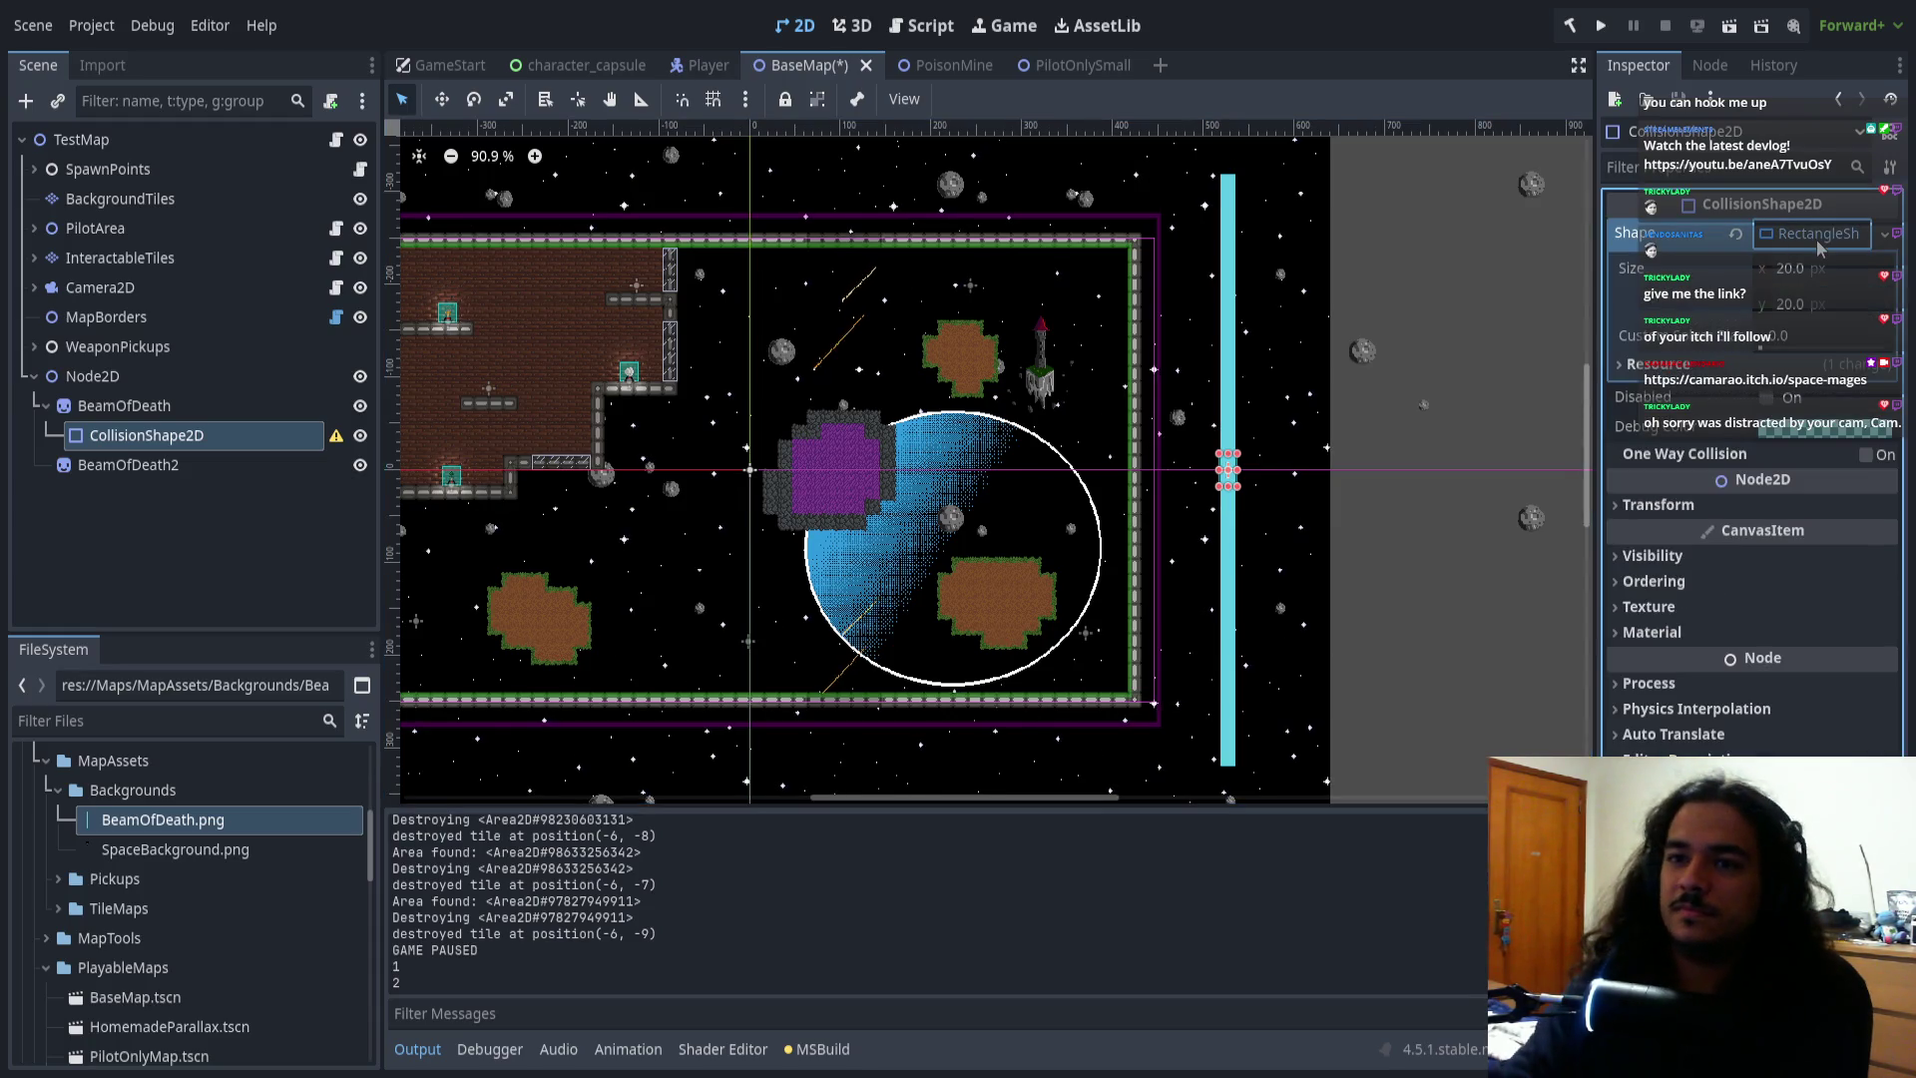
{"action": "left_click", "coordinate": [141, 377]}
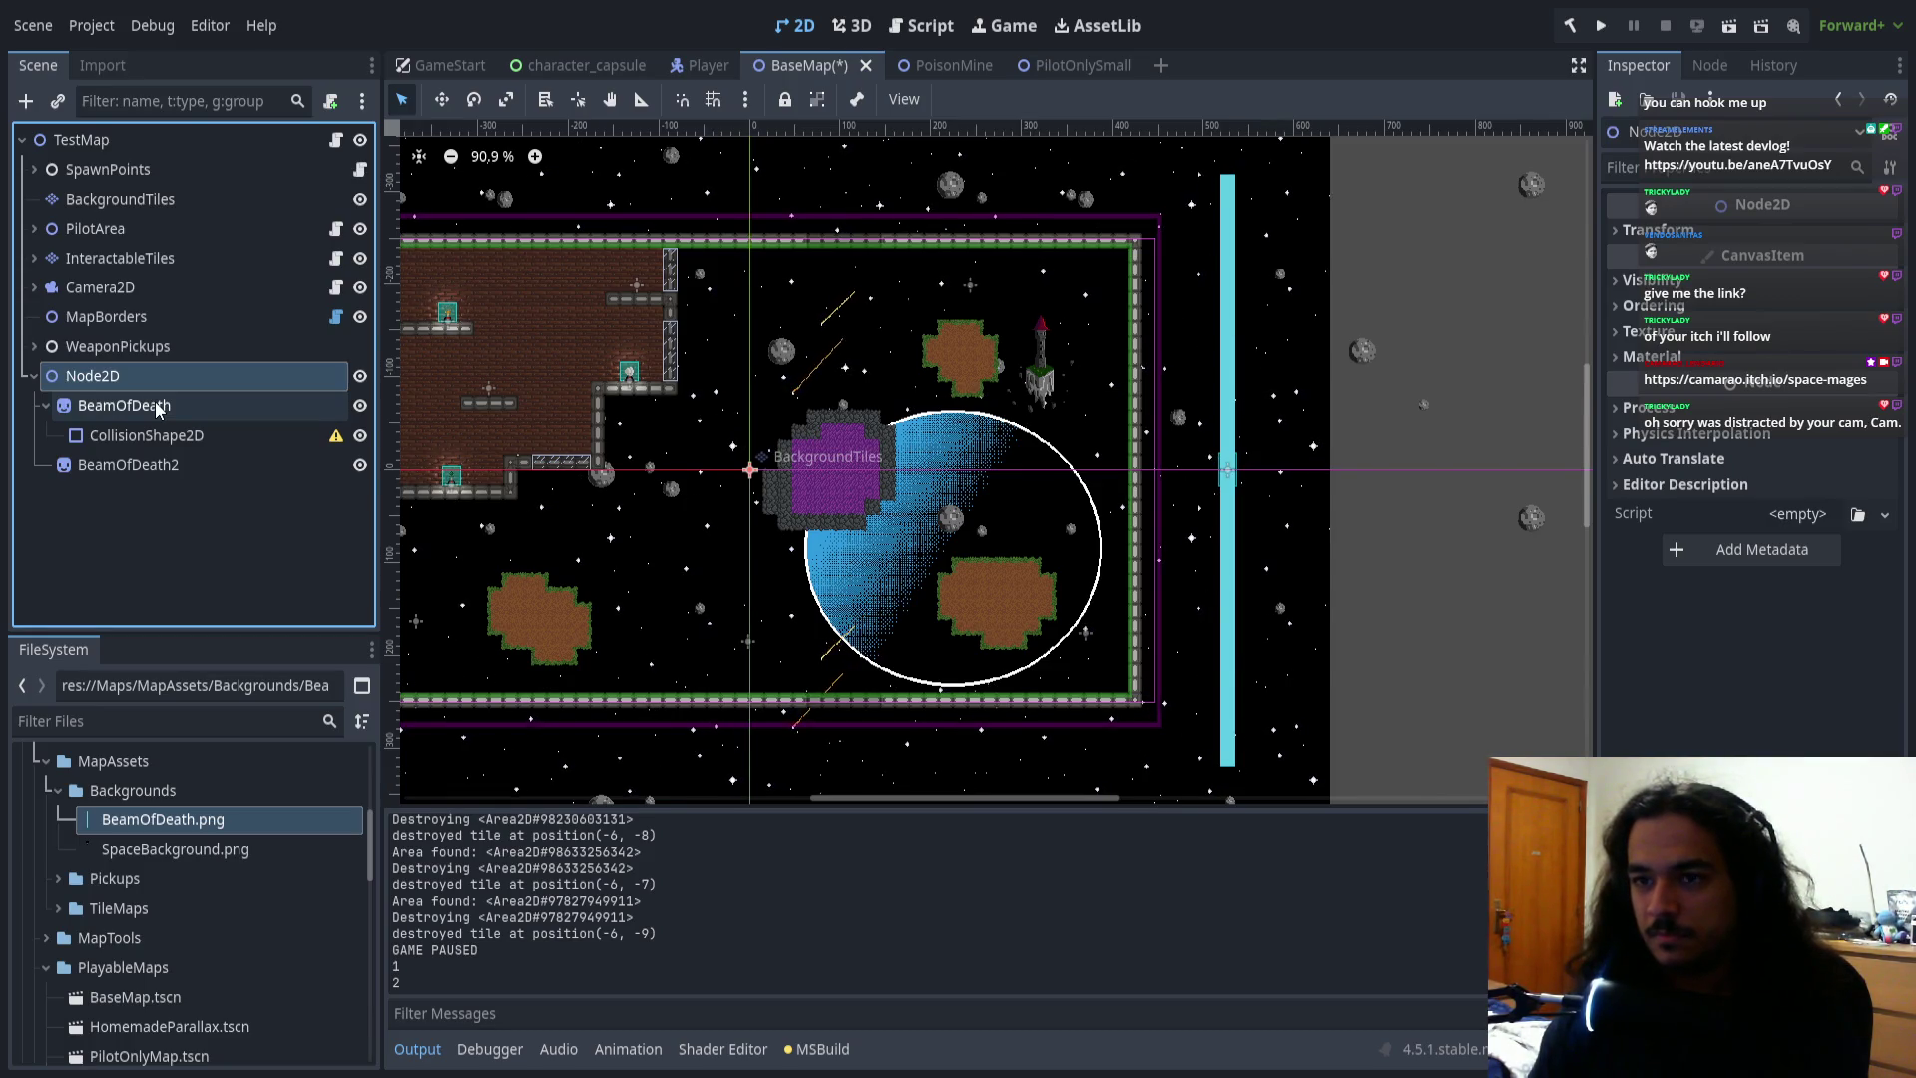
- Move CollisionShape2D and BeamOfDeath into the Area2D and delete the spare BeamOfDeath2
{"action": "left_click_drag", "start_coordinate": [144, 437], "coordinate": [130, 492]}
{"action": "left_click_drag", "start_coordinate": [124, 405], "coordinate": [102, 465]}
{"action": "left_click", "coordinate": [115, 435]}
{"action": "left_click", "coordinate": [119, 411]}
{"action": "key", "text": "Delete"}
- Resize the collision shape to 16×360 so it covers the beam, then switch to the browser
{"action": "left_click", "coordinate": [140, 435]}
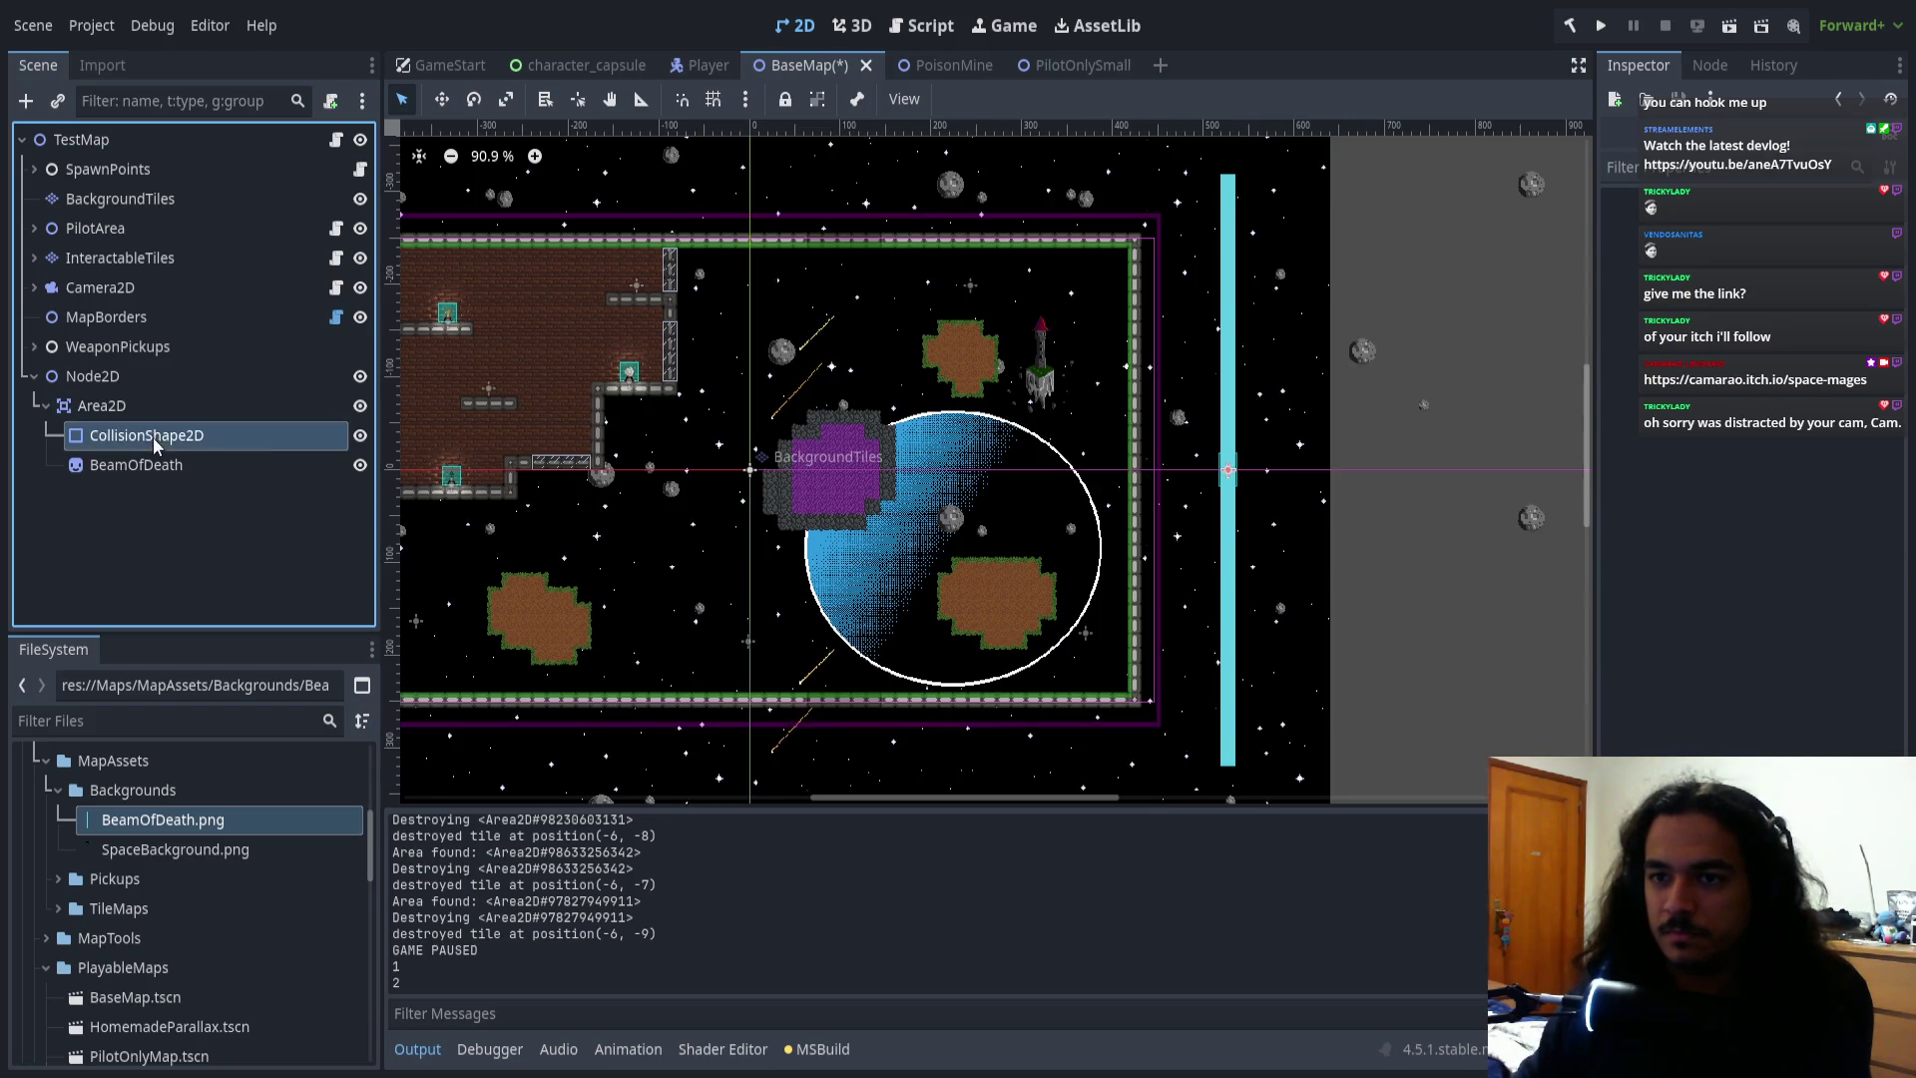
{"action": "left_click_drag", "start_coordinate": [1243, 459], "coordinate": [1238, 182]}
{"action": "scroll", "coordinate": [1238, 183], "scroll_direction": "up", "scroll_amount": 4}
{"action": "scroll", "coordinate": [1238, 182], "scroll_direction": "up", "scroll_amount": 20}
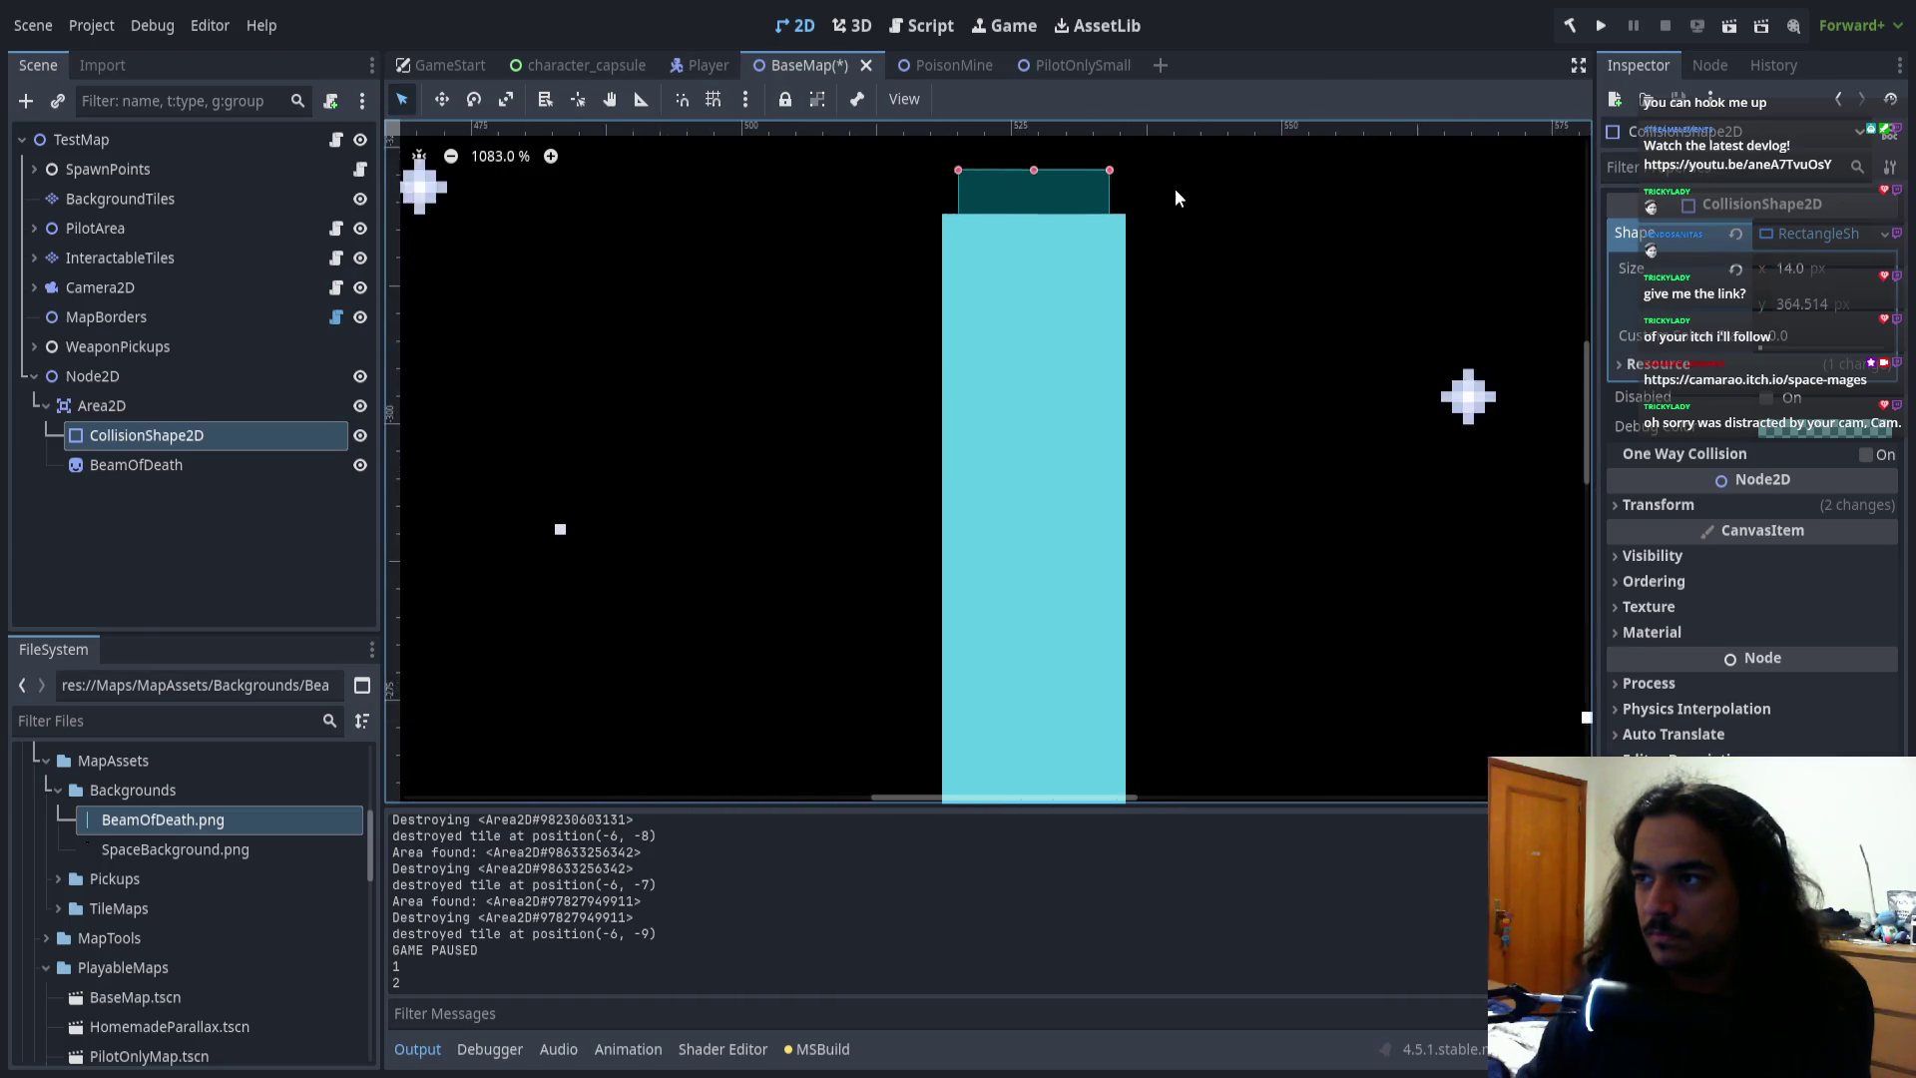
{"action": "left_click_drag", "start_coordinate": [1070, 209], "coordinate": [1085, 267]}
{"action": "scroll", "coordinate": [1072, 373], "scroll_direction": "down", "scroll_amount": 19}
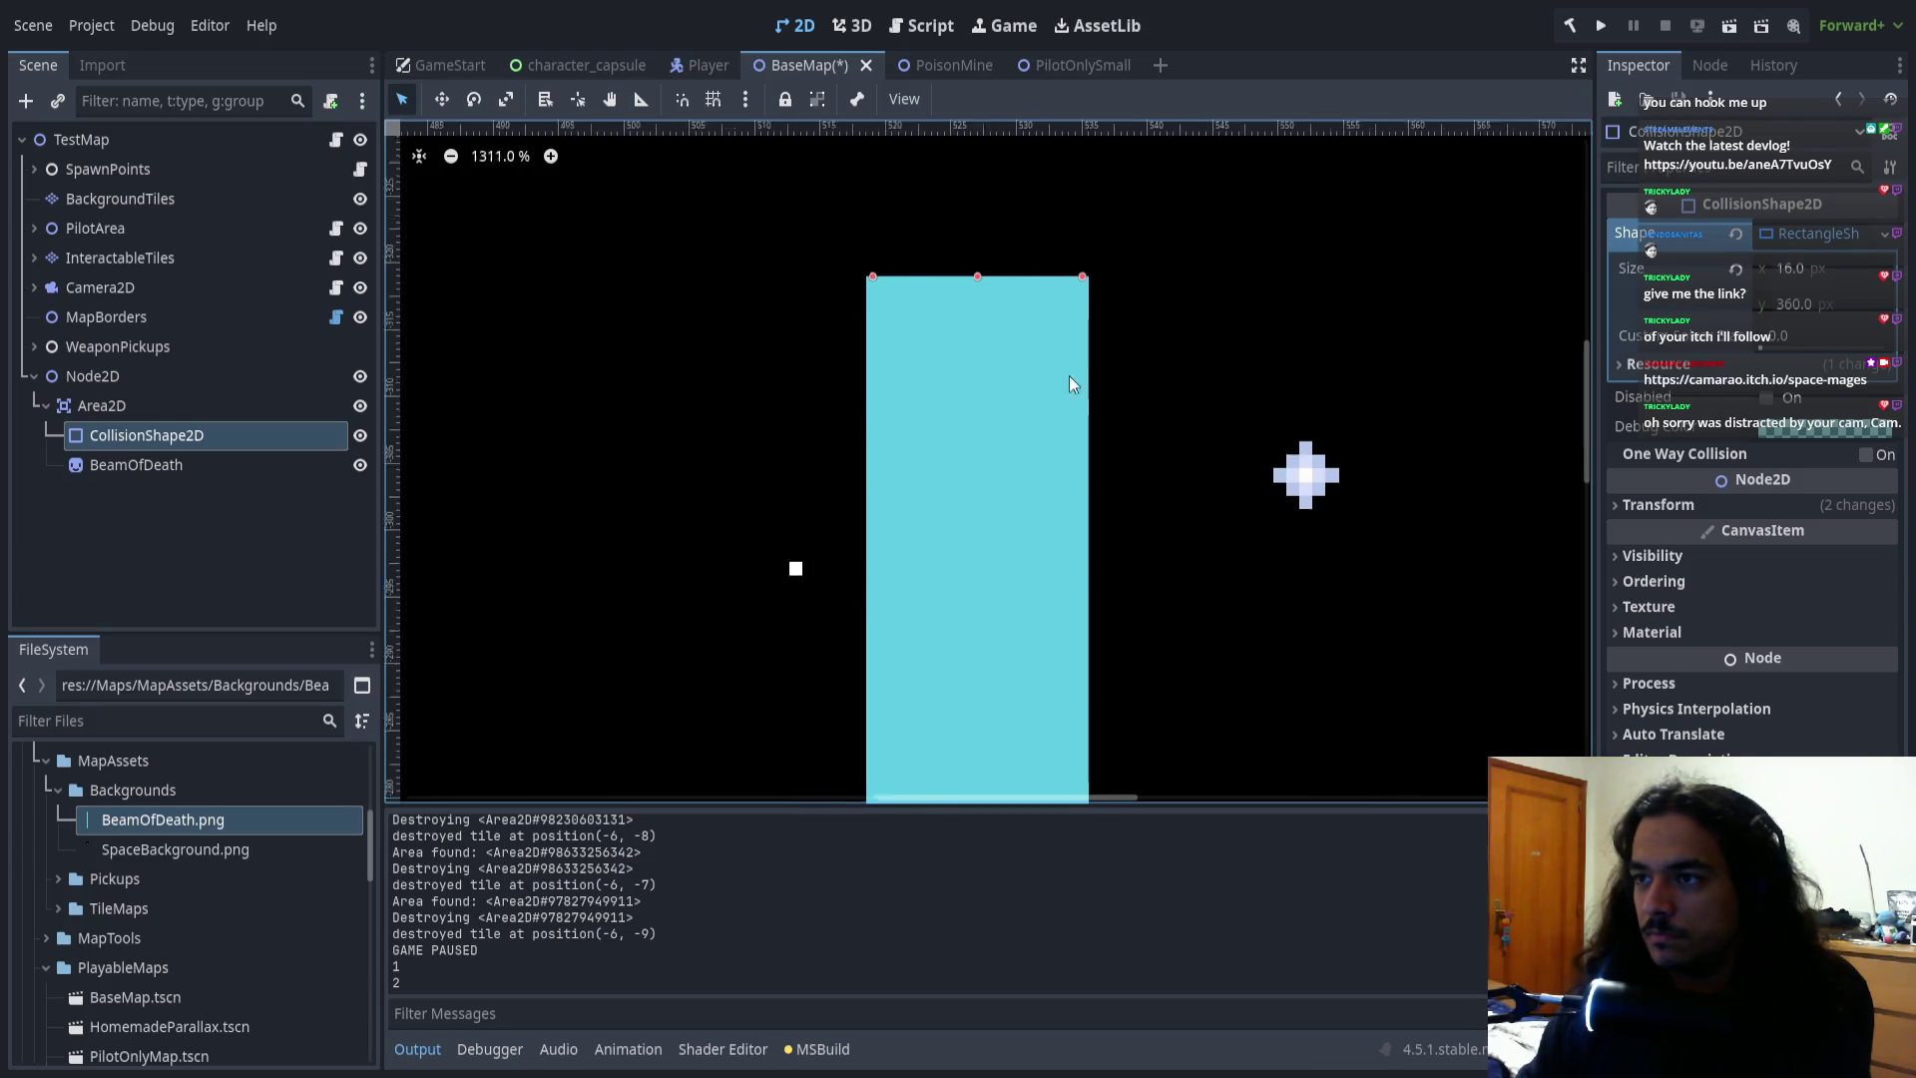
{"action": "mouse_move", "coordinate": [884, 624]}
{"action": "left_mouse_down"}
{"action": "mouse_move", "coordinate": [904, 333]}
{"action": "mouse_move", "coordinate": [949, 317]}
{"action": "left_mouse_up"}
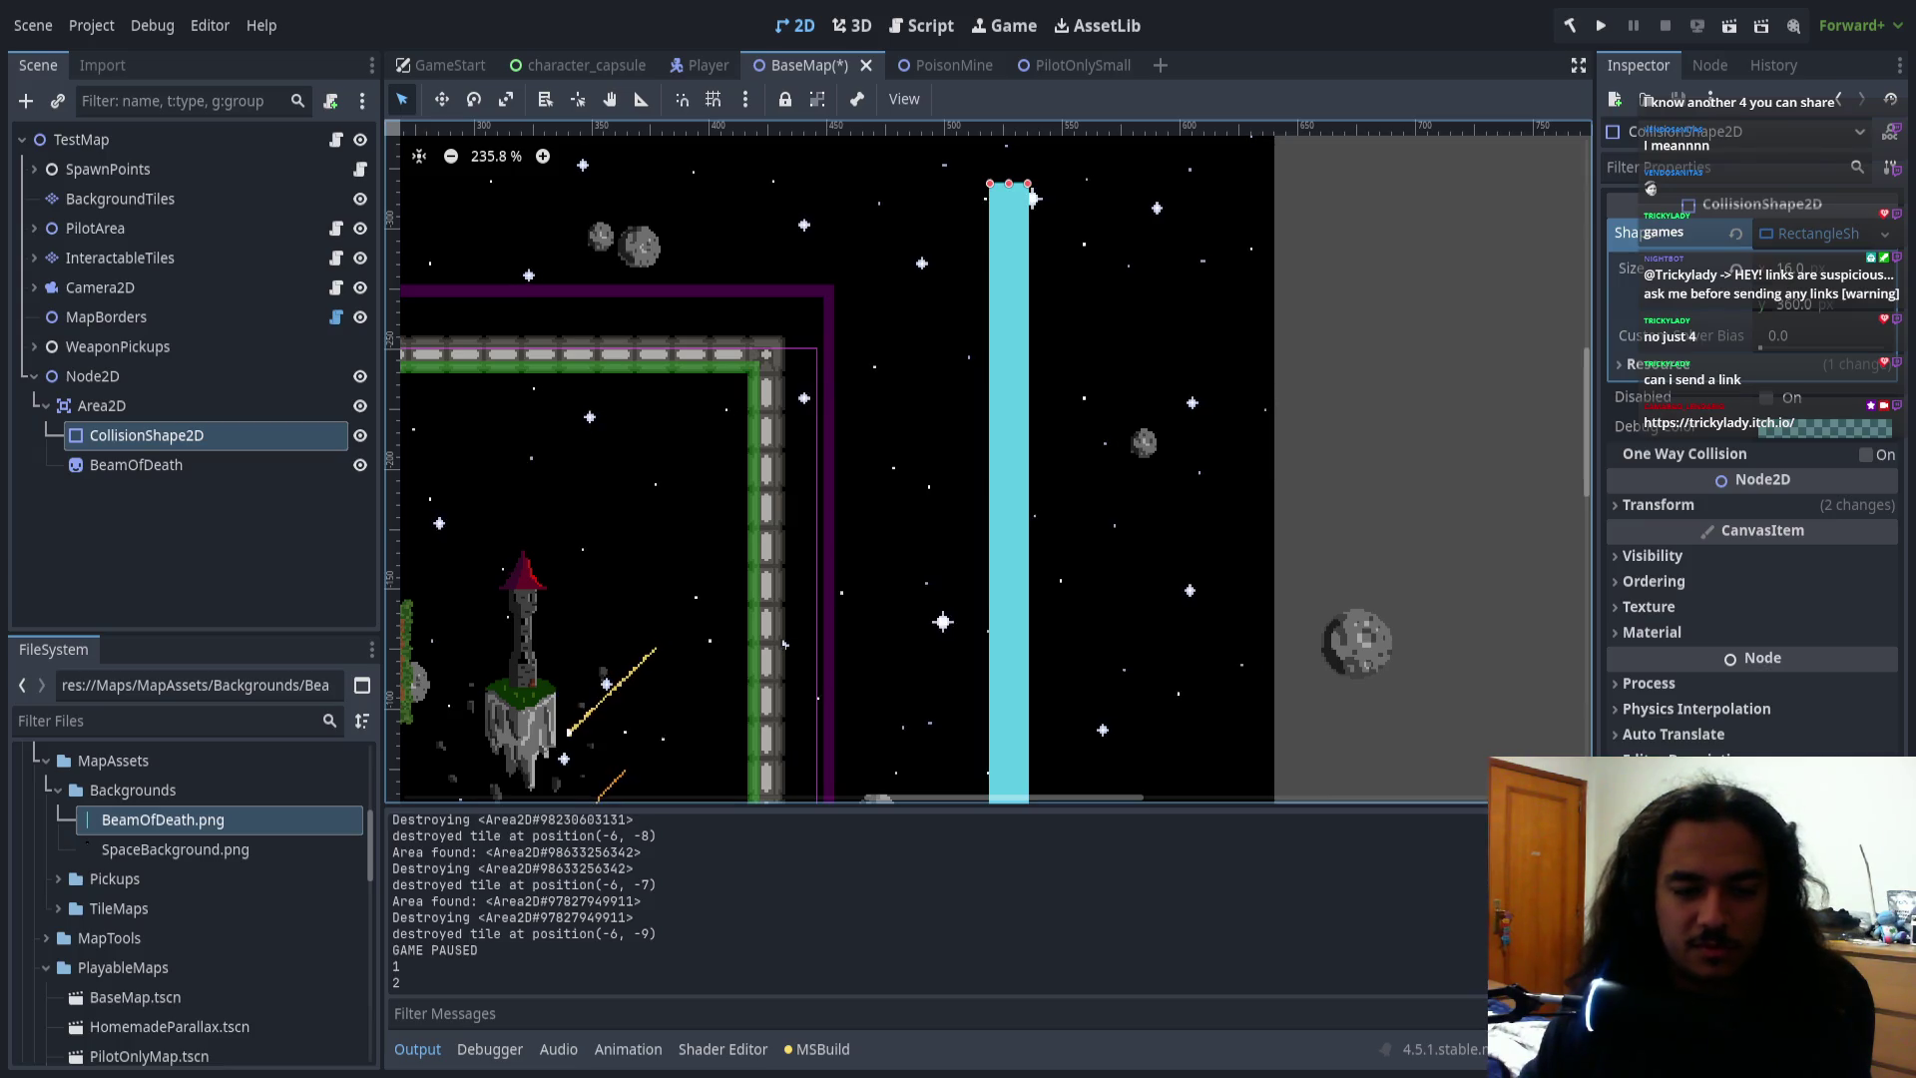
{"action": "key", "text": "alt+Tab"}
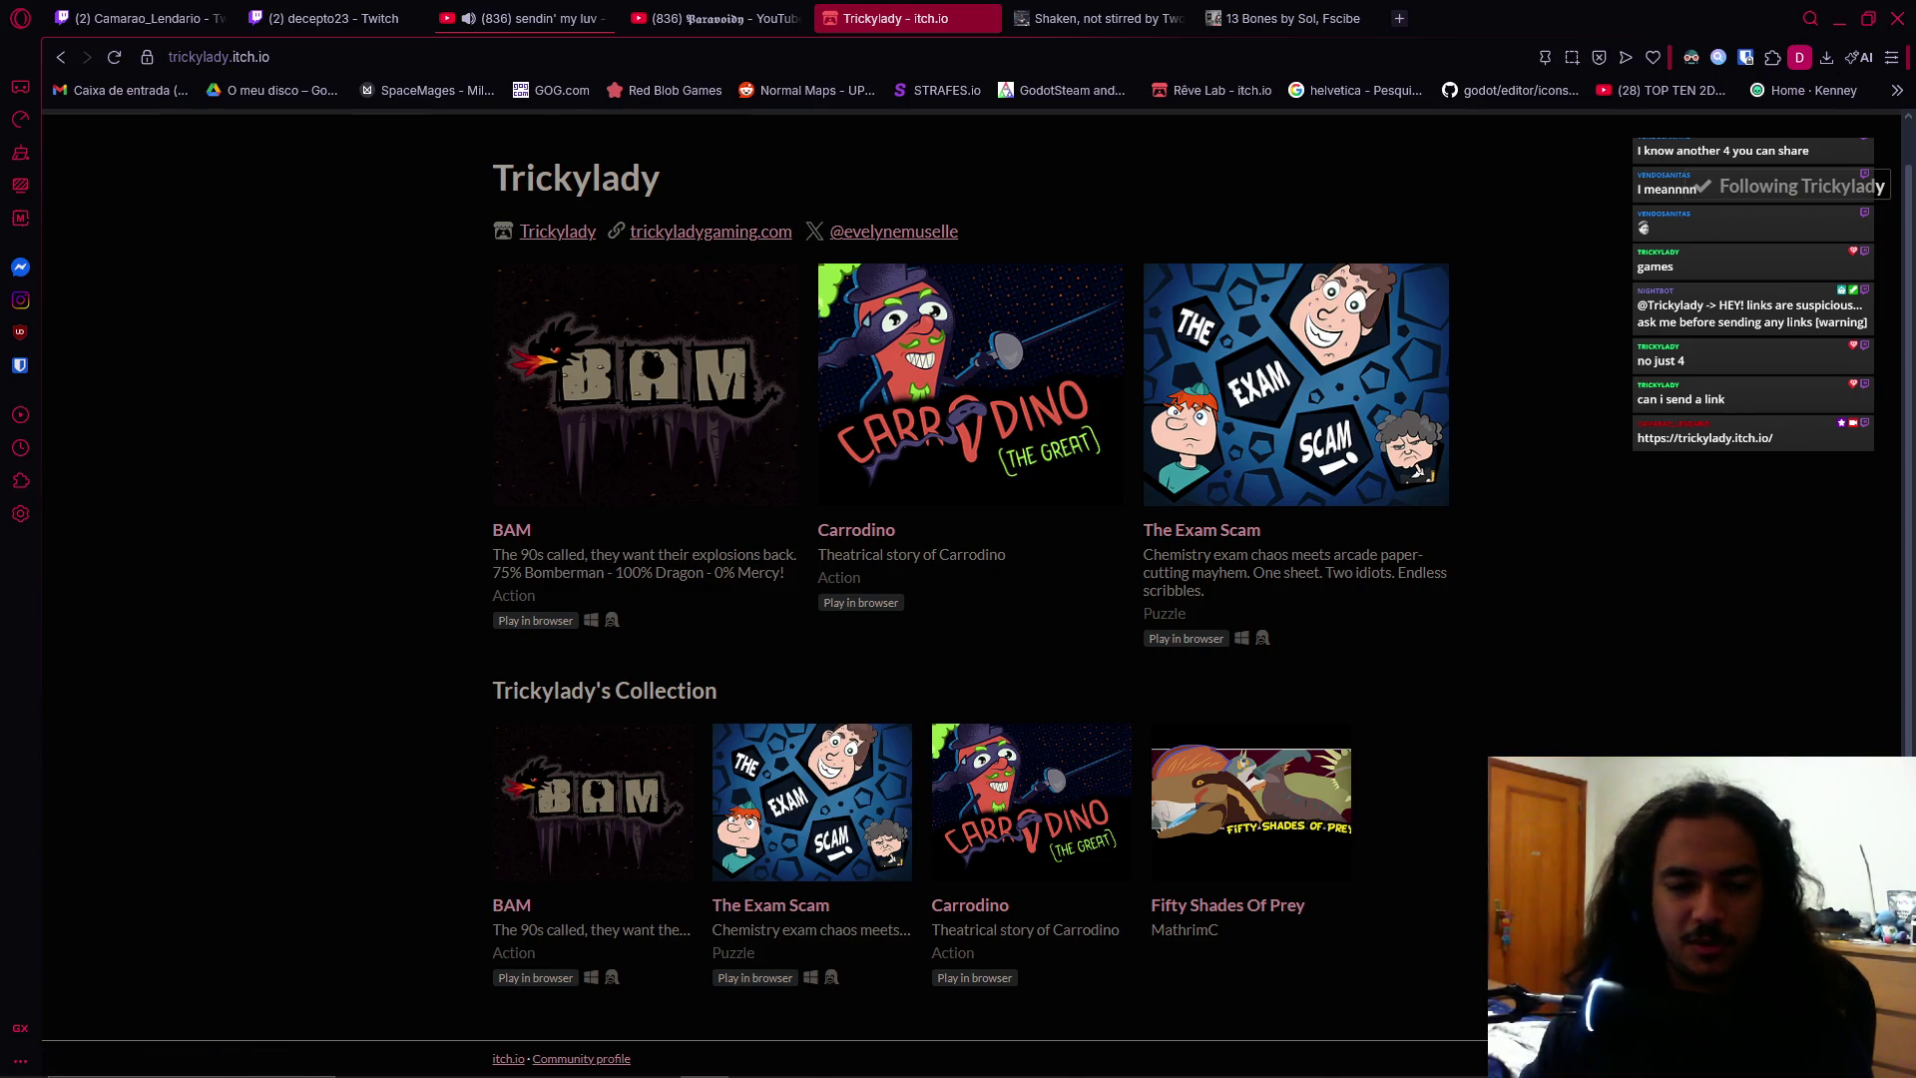
{"action": "key", "text": "alt+Tab"}
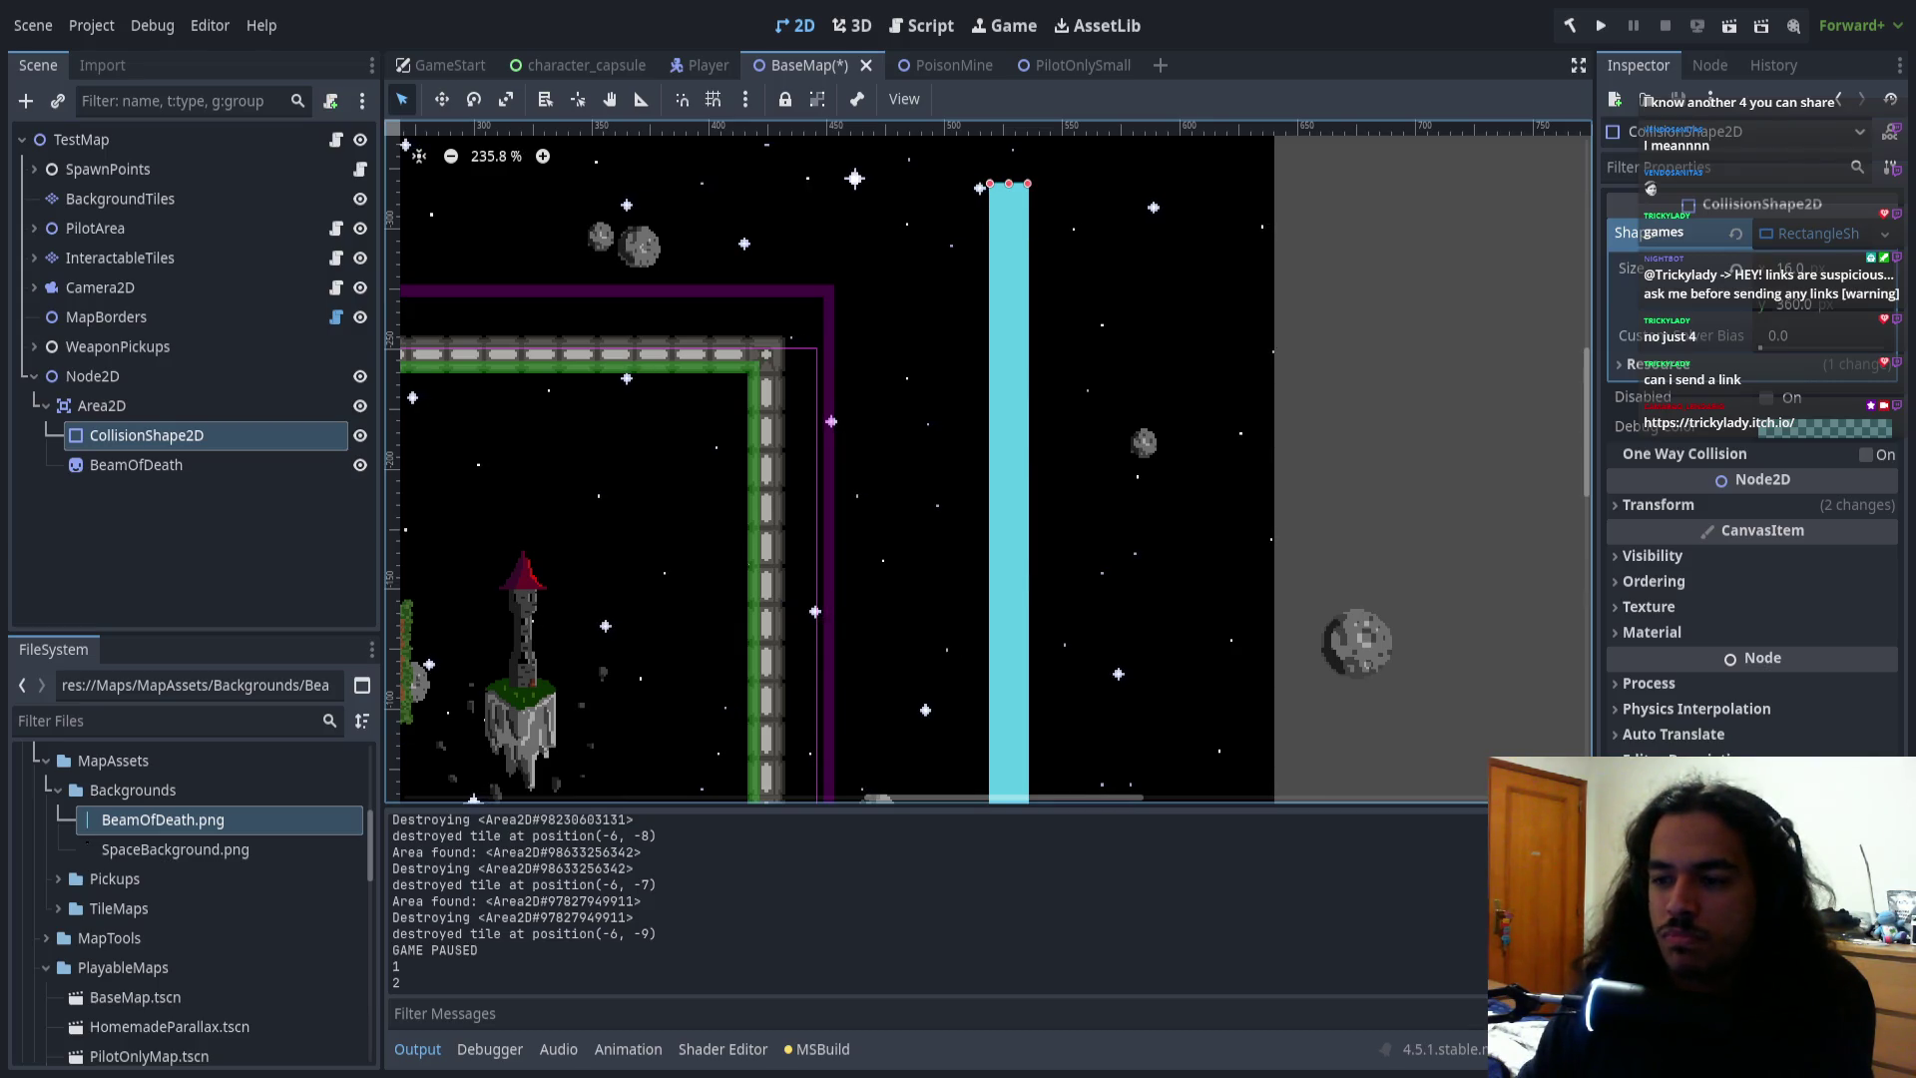
{"action": "mouse_move", "coordinate": [684, 582]}
{"action": "left_mouse_down"}
{"action": "mouse_move", "coordinate": [1113, 518]}
{"action": "mouse_move", "coordinate": [1106, 532]}
{"action": "mouse_move", "coordinate": [1137, 488]}
{"action": "left_mouse_up"}
{"action": "scroll", "coordinate": [1074, 572], "scroll_direction": "down", "scroll_amount": 5}
{"action": "scroll", "coordinate": [1168, 443], "scroll_direction": "down", "scroll_amount": 2}
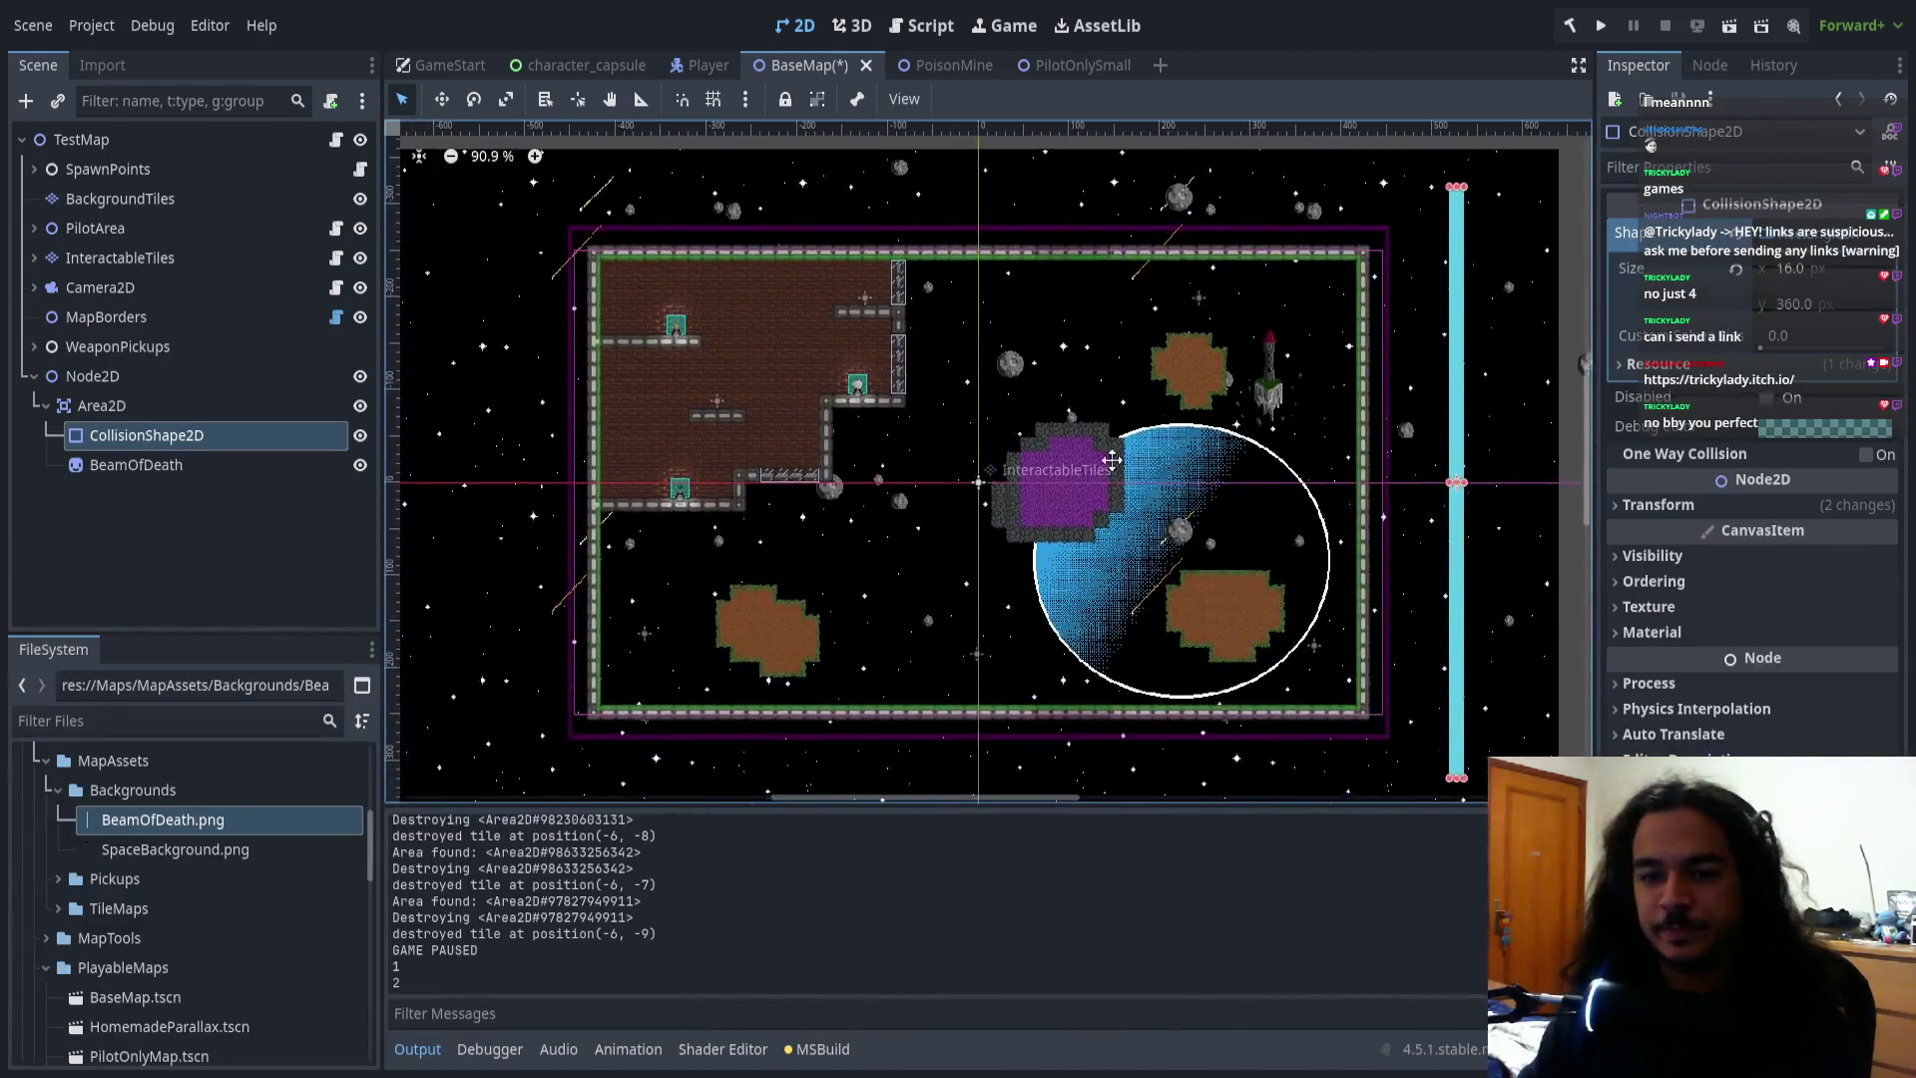
{"action": "scroll", "coordinate": [1199, 398], "scroll_direction": "down", "scroll_amount": 1}
{"action": "mouse_move", "coordinate": [1199, 398]}
{"action": "left_mouse_down"}
{"action": "mouse_move", "coordinate": [1050, 511]}
{"action": "mouse_move", "coordinate": [946, 505]}
{"action": "left_mouse_up"}
{"action": "left_click", "coordinate": [141, 404]}
{"action": "left_click", "coordinate": [45, 405]}
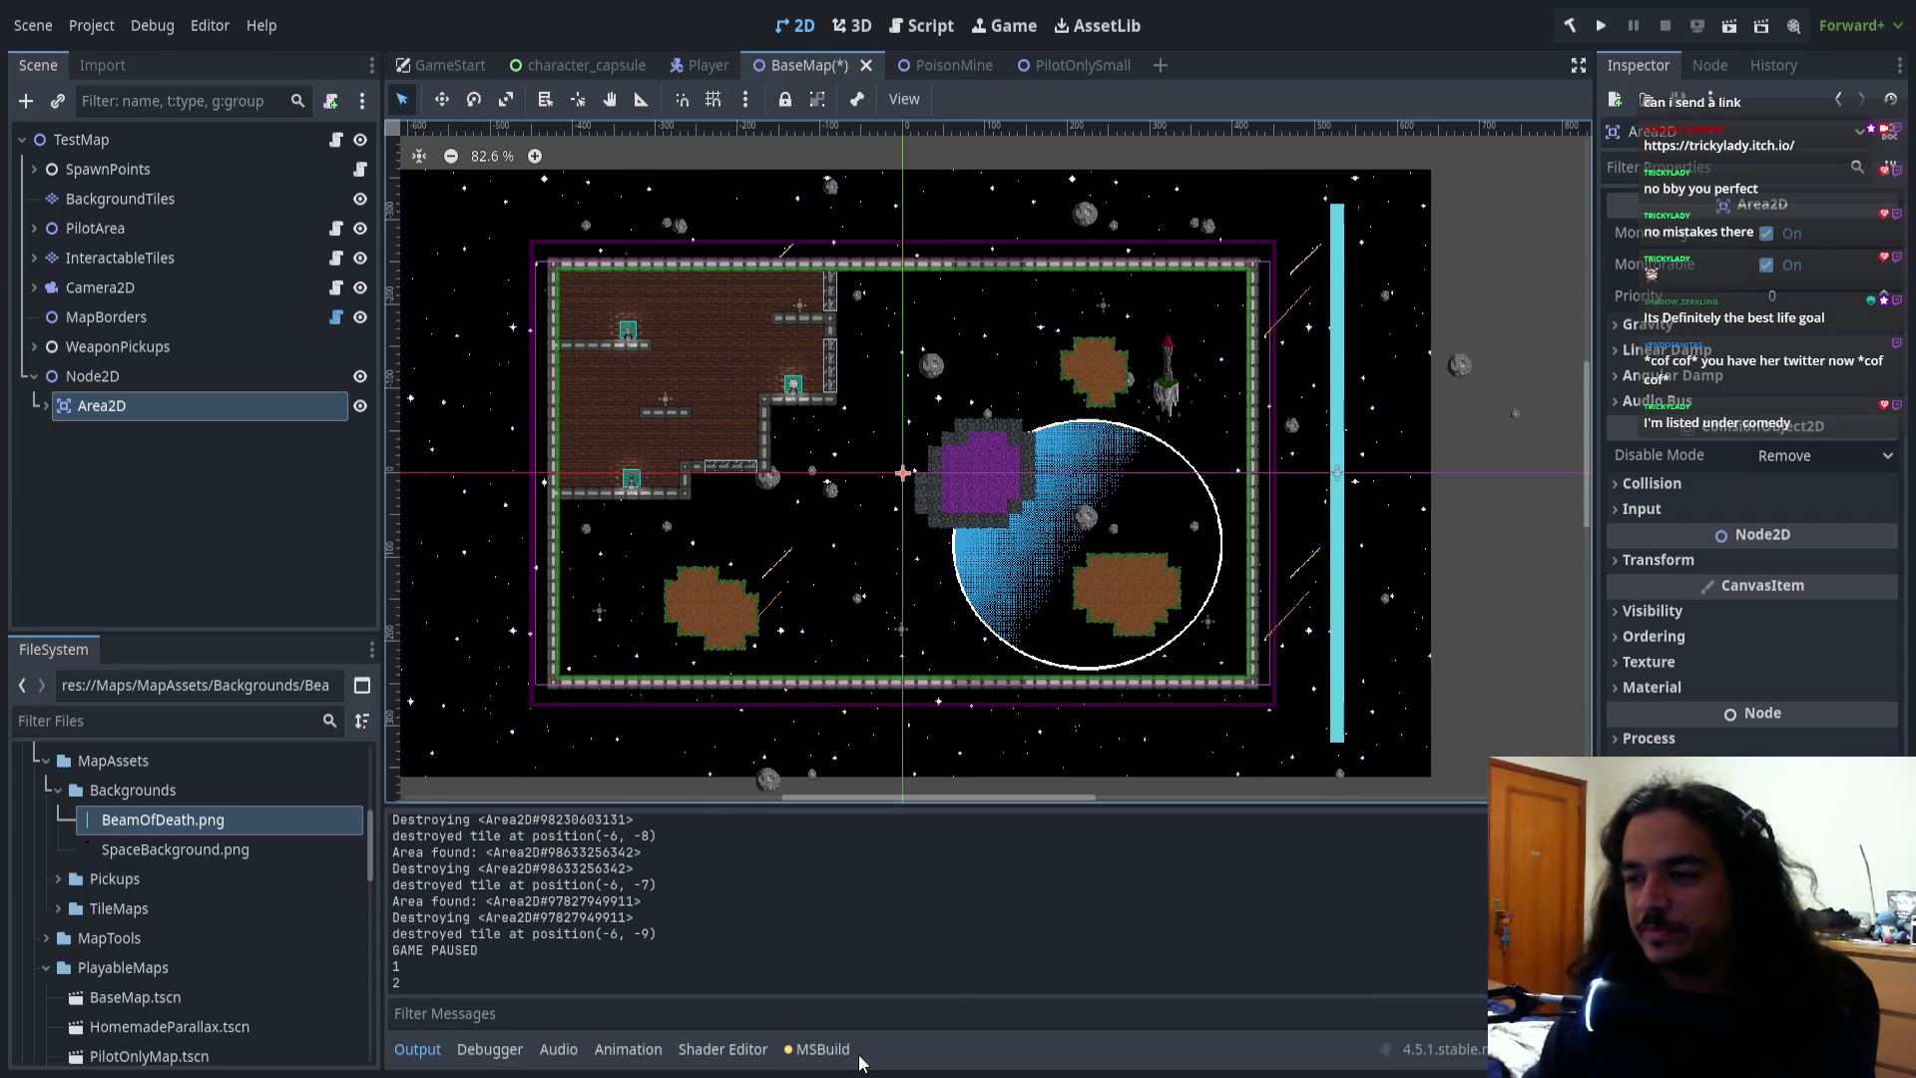
- Attach the Node2d.cs script to the Node2D group and rename it BeamsOfDeath
{"action": "mouse_move", "coordinate": [832, 417]}
{"action": "left_mouse_down"}
{"action": "mouse_move", "coordinate": [942, 409]}
{"action": "mouse_move", "coordinate": [912, 395]}
{"action": "left_mouse_up"}
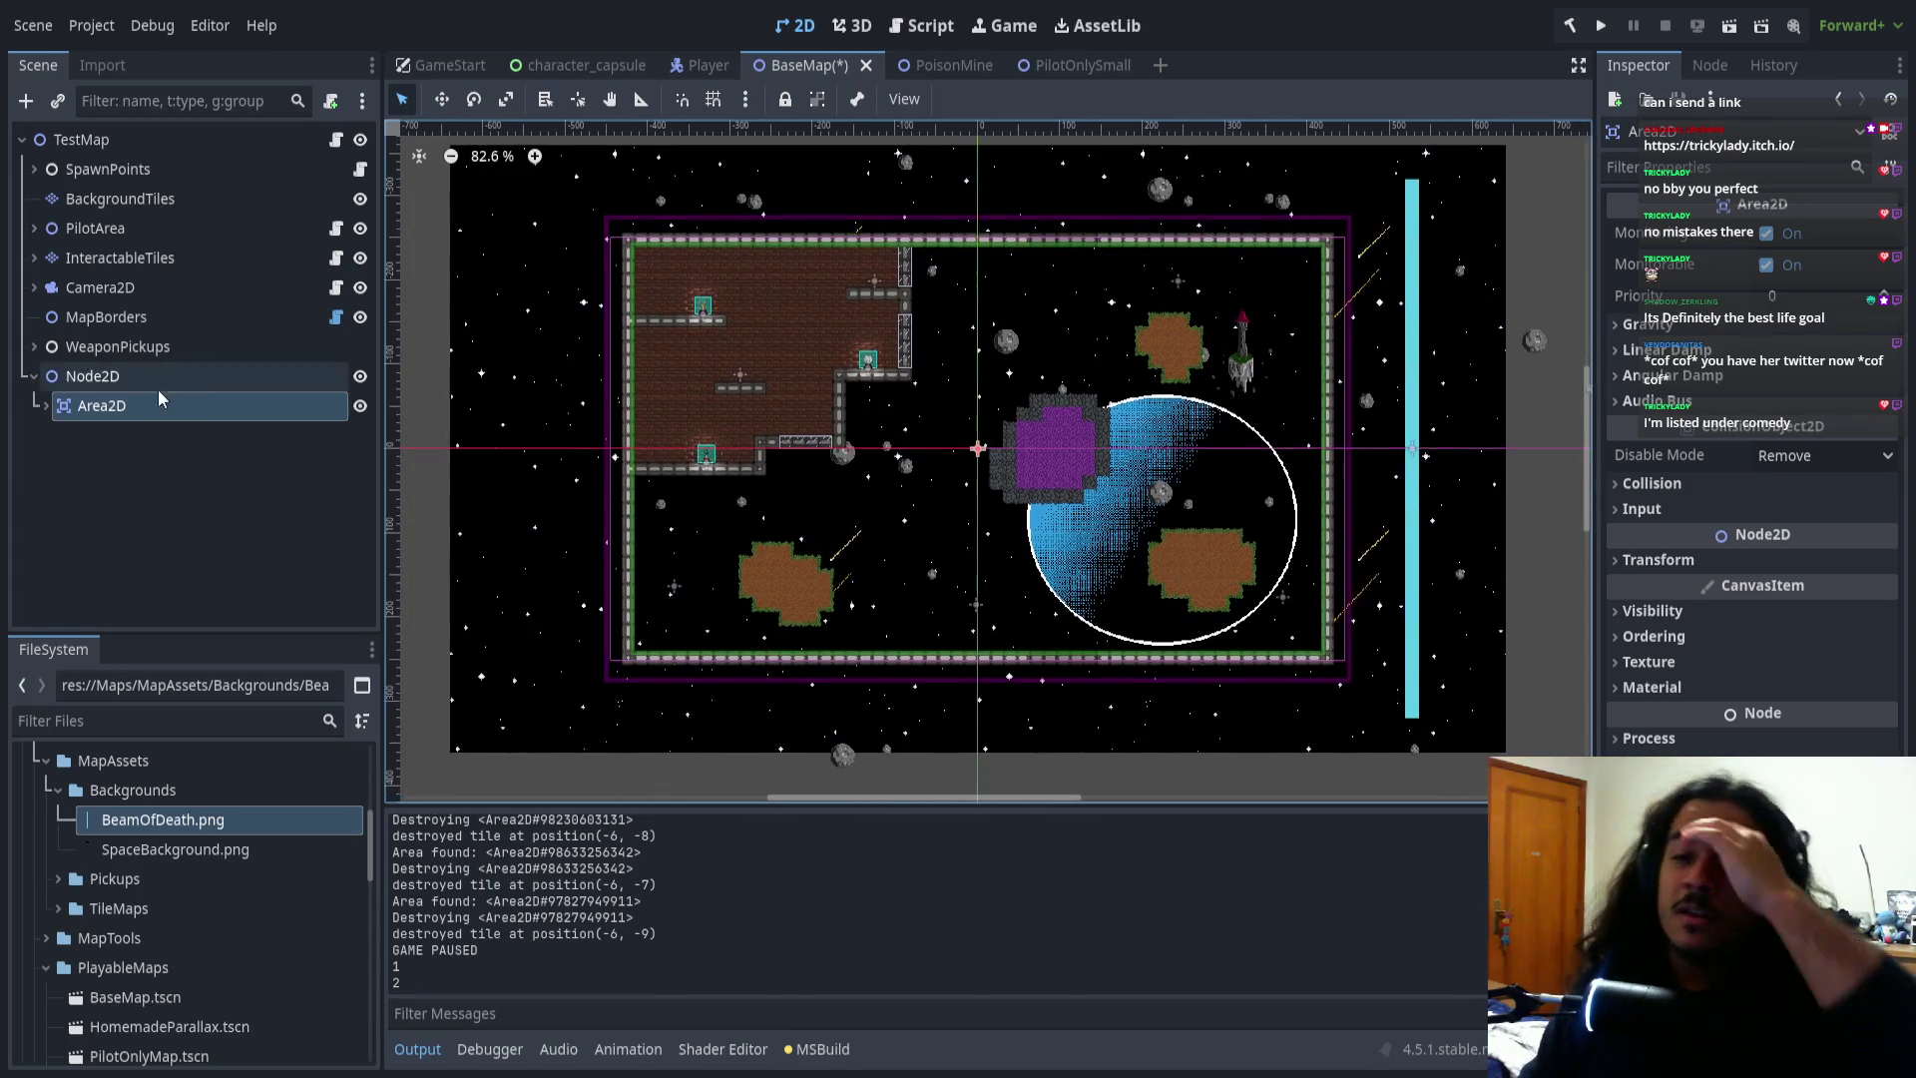
{"action": "left_click", "coordinate": [146, 380]}
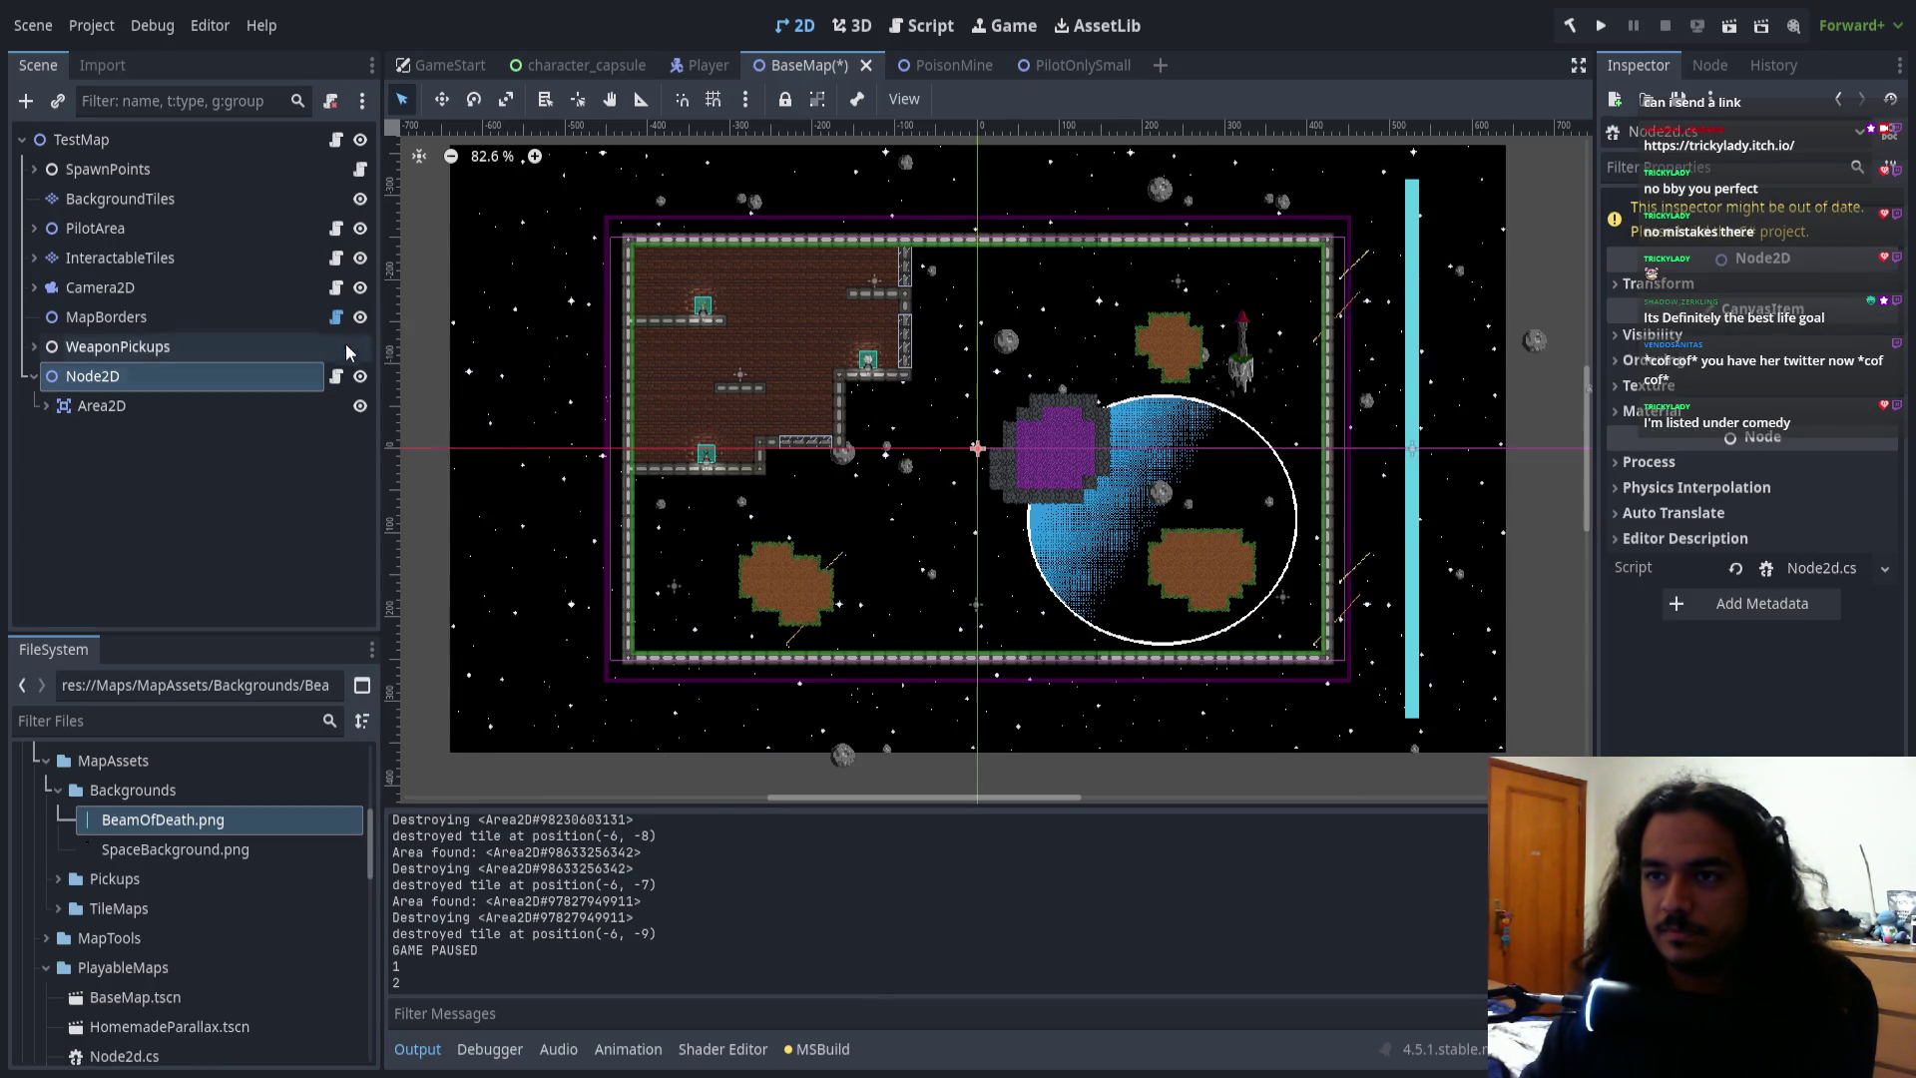
{"action": "left_click", "coordinate": [136, 376]}
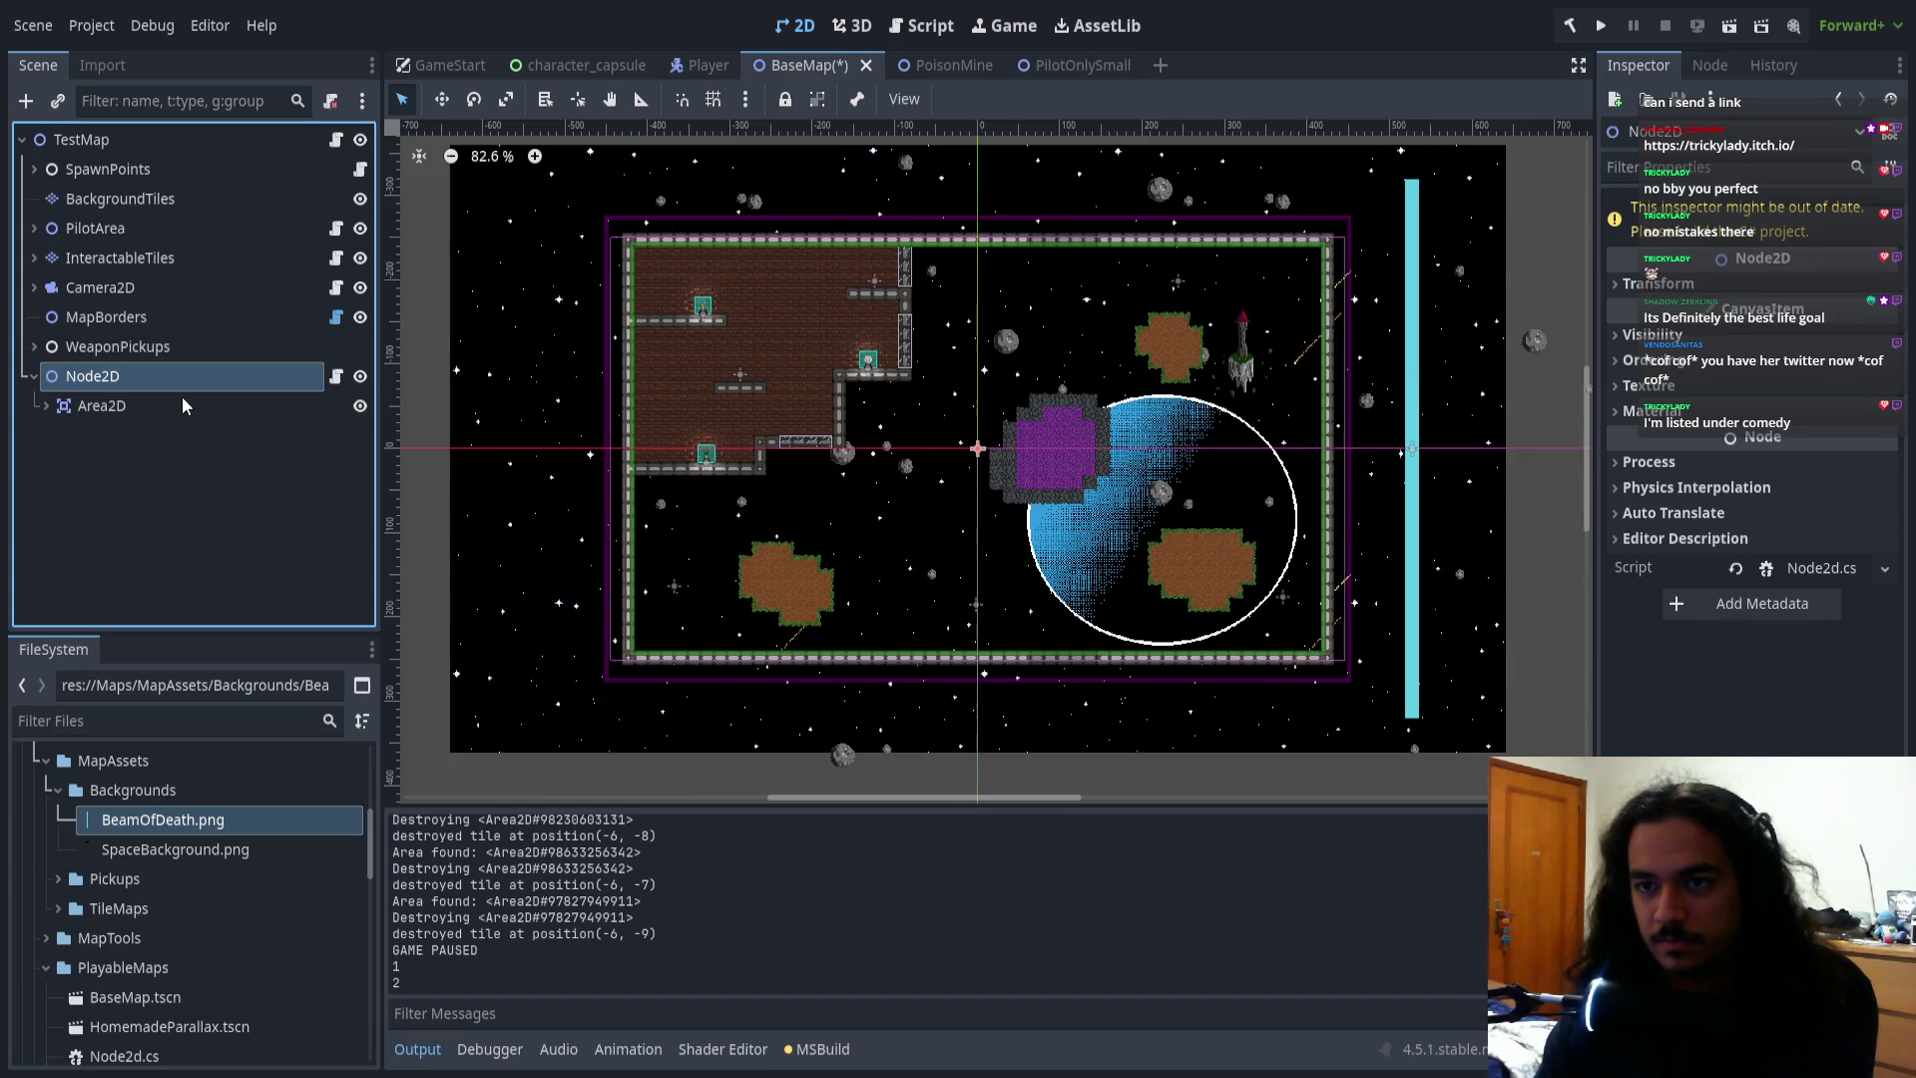
{"action": "key", "text": "F2"}
{"action": "type", "text": "BeamsOfDeath"}
- Rename the Area2D to BeamOfDeadRight and duplicate it as BeamOfDeadLeft
{"action": "left_click", "coordinate": [157, 417]}
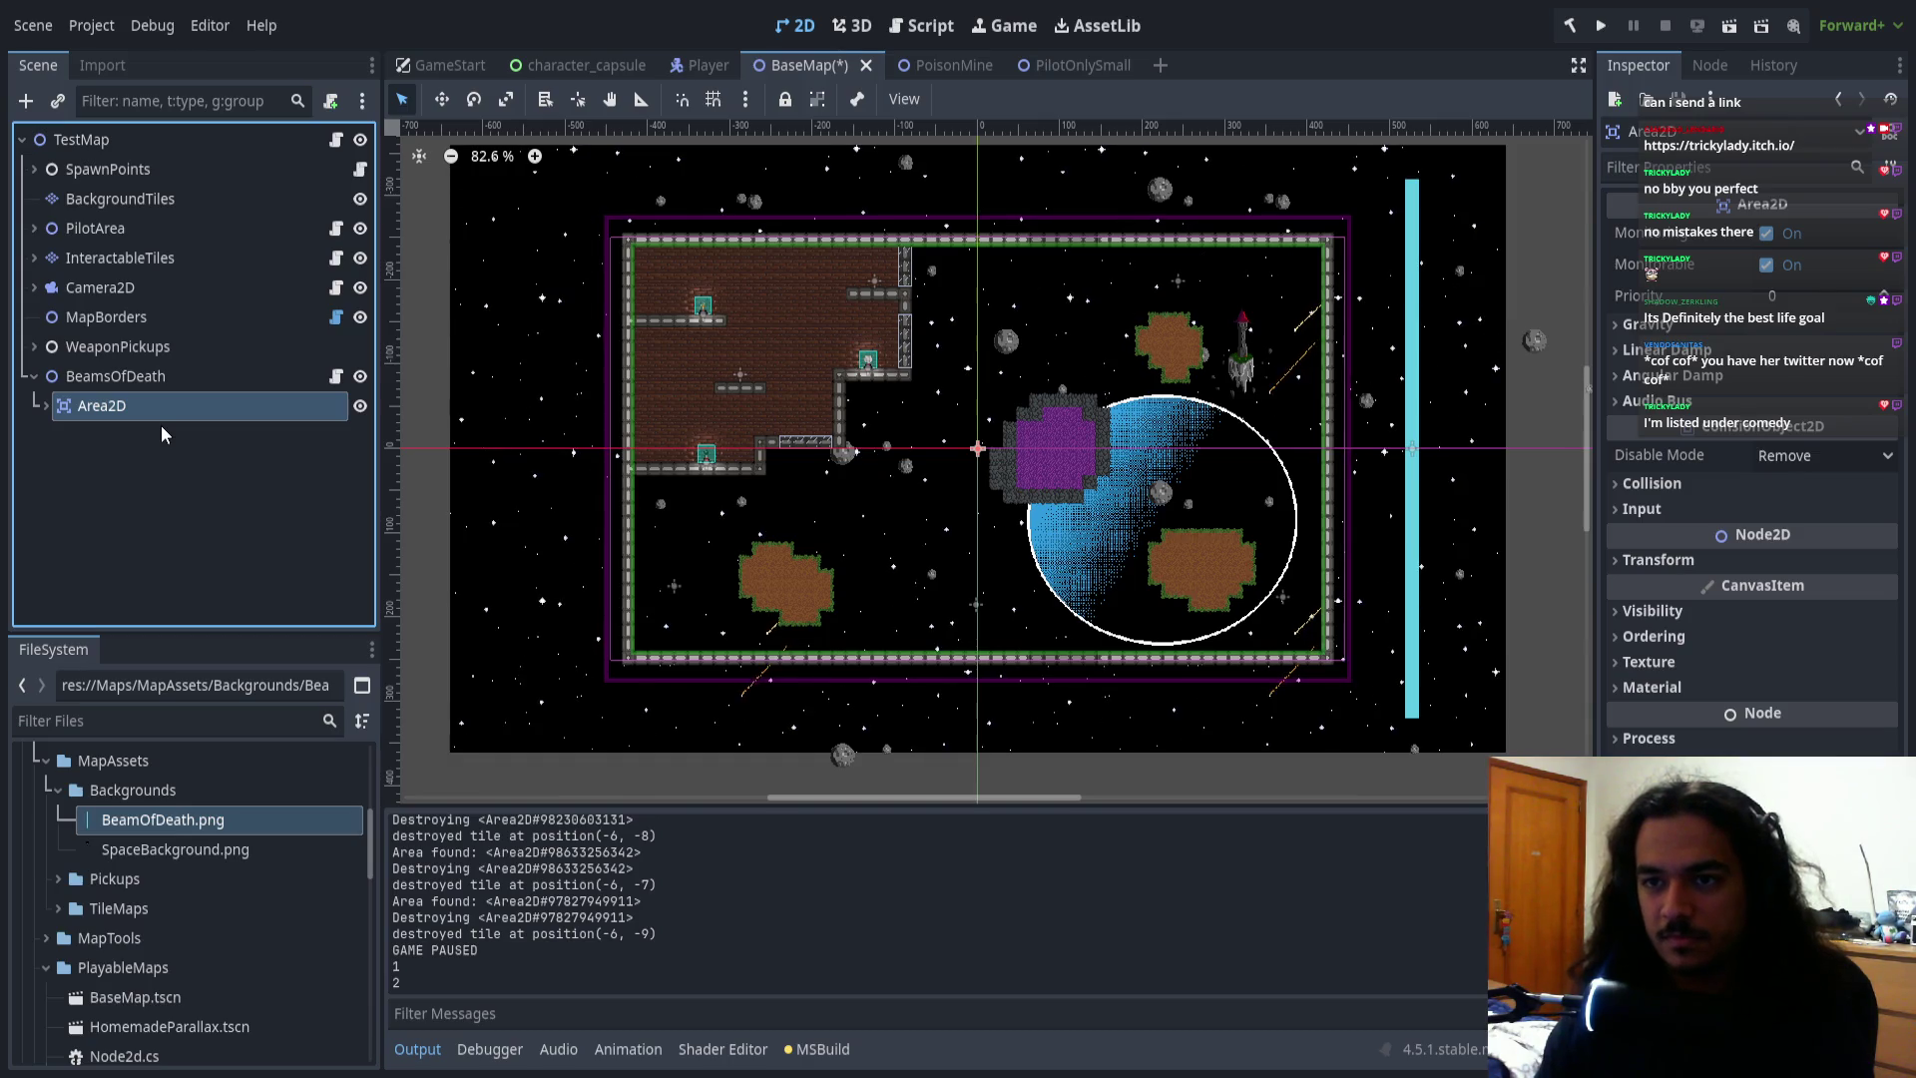
{"action": "type", "text": "BeamOfDeadRight"}
{"action": "key", "text": "Return"}
{"action": "key", "text": "ctrl+d"}
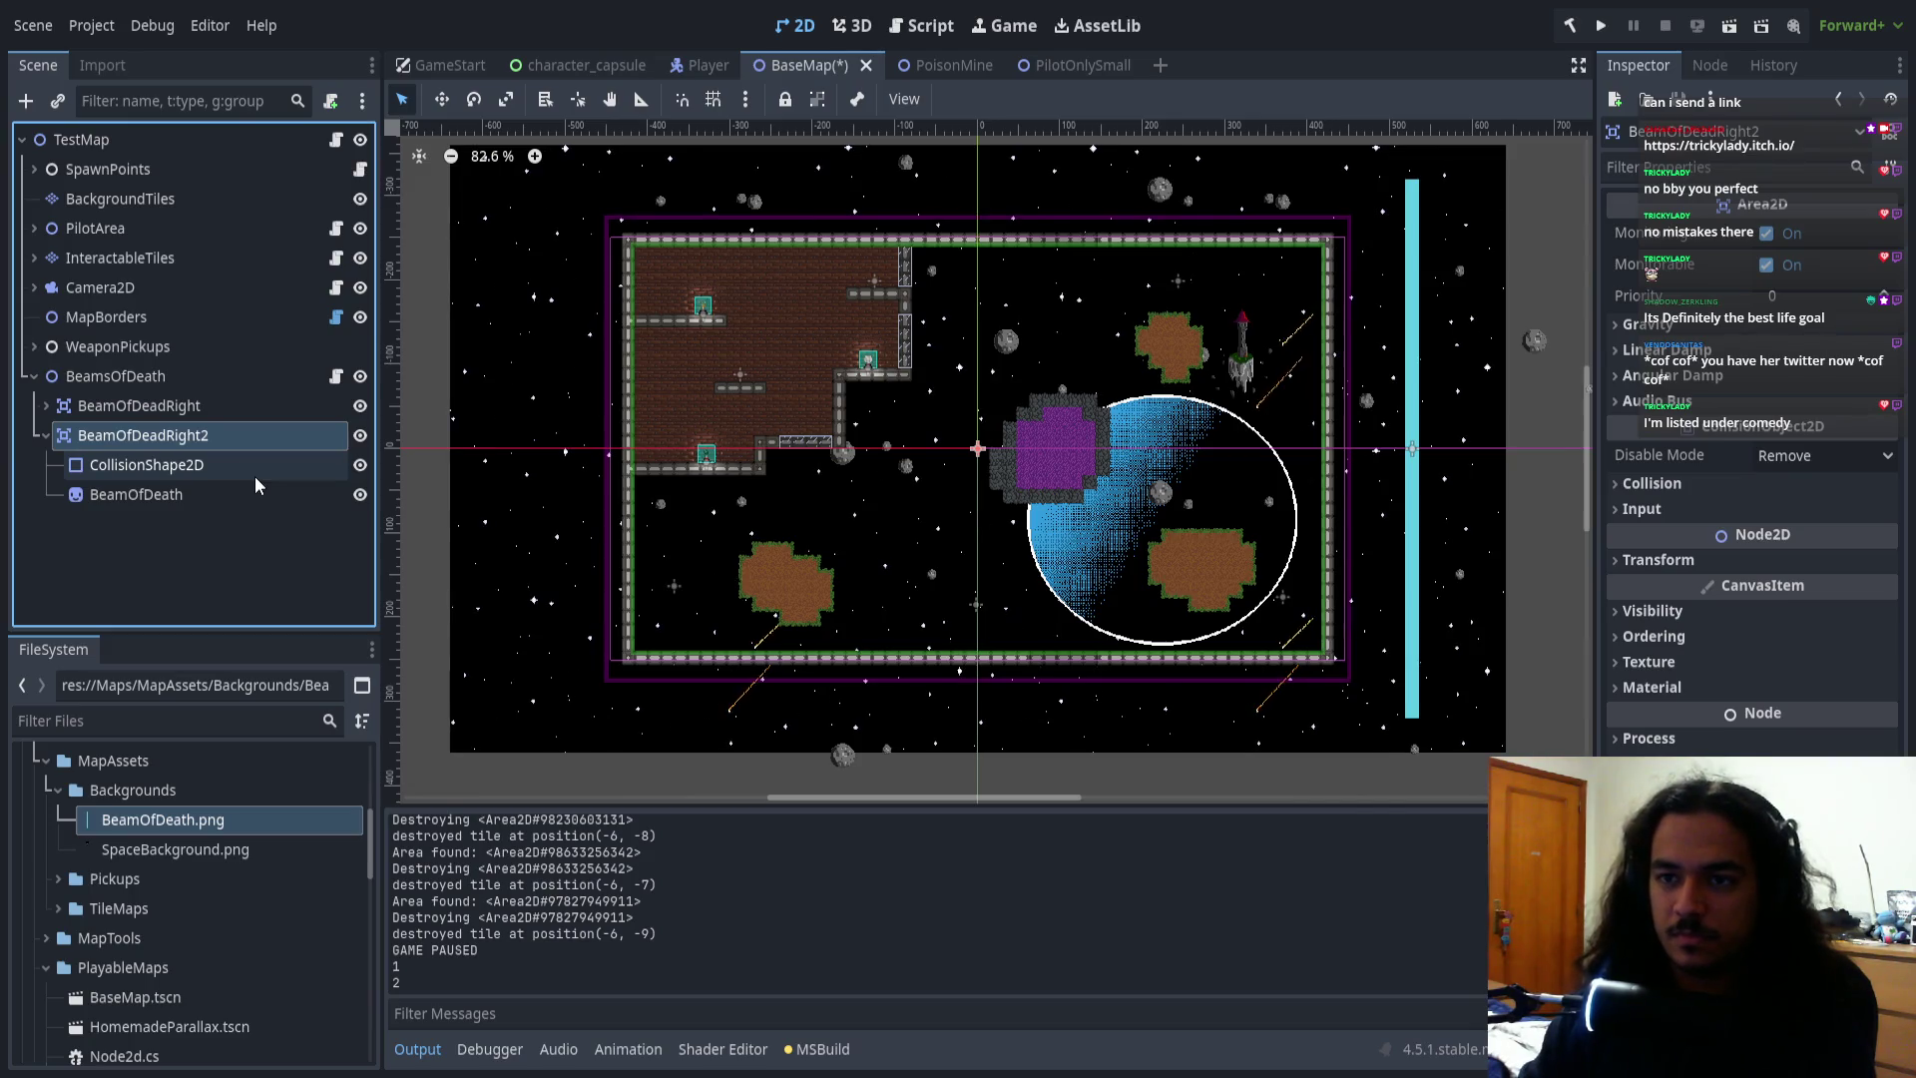
{"action": "key", "text": "F2"}
{"action": "type", "text": "BeamOfDeadLeft"}
{"action": "key", "text": "Return"}
- Collapse the left beam's children, save the map scene, and select the BeamsOfDeath group
{"action": "left_click", "coordinate": [202, 571]}
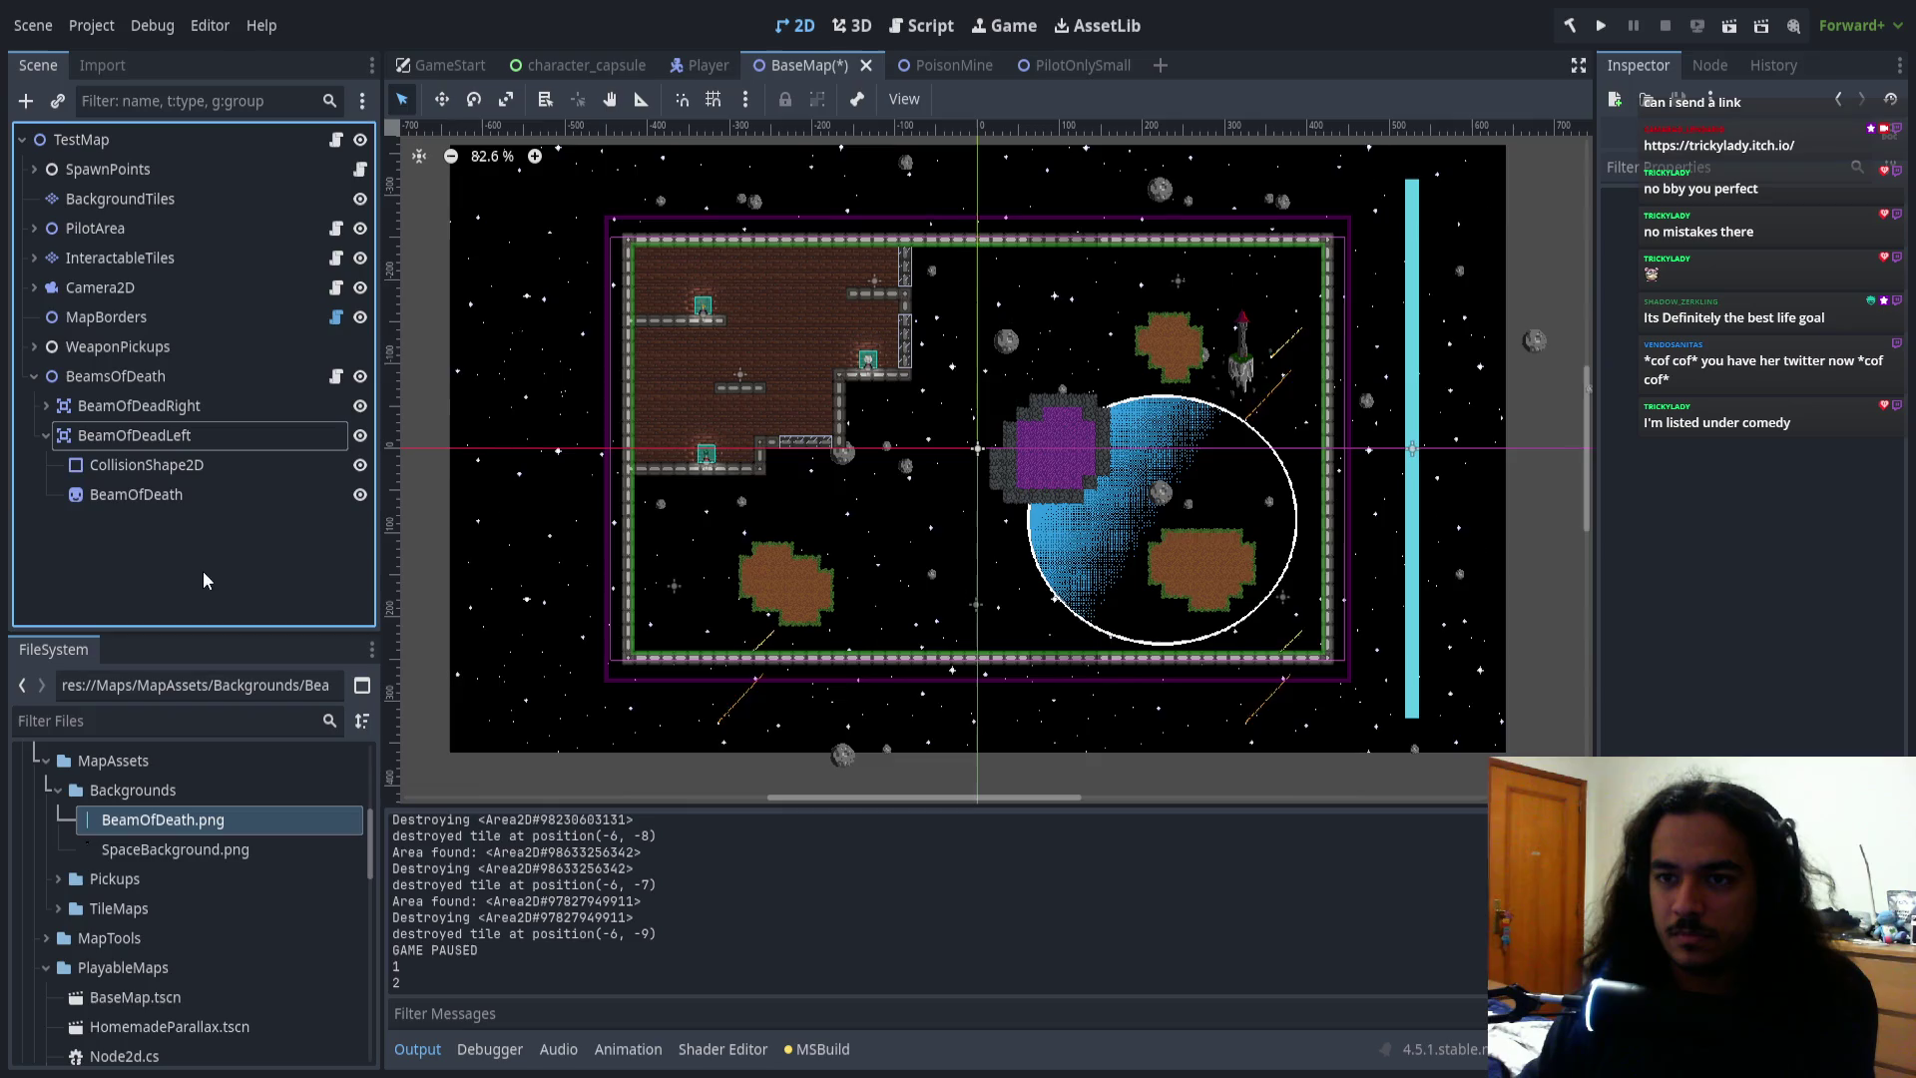
{"action": "left_click", "coordinate": [46, 436]}
{"action": "key", "text": "ctrl+s"}
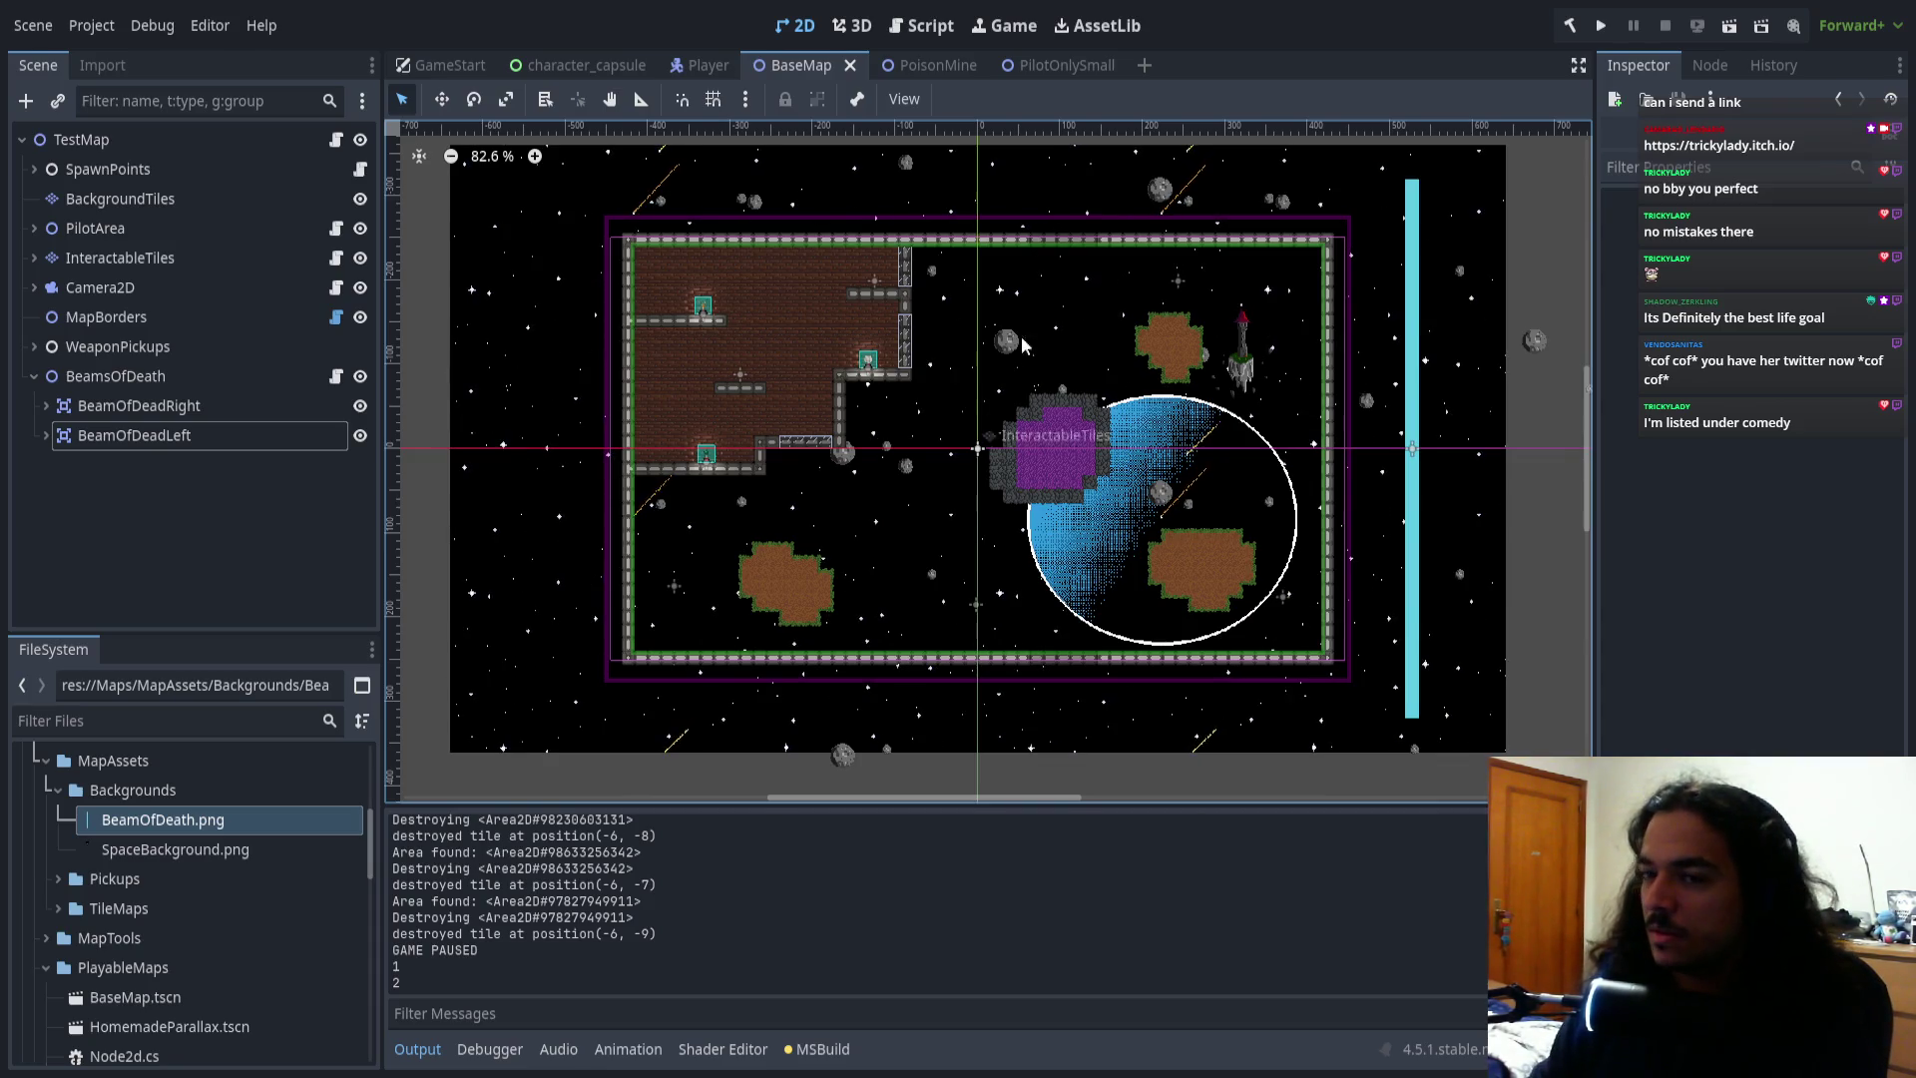
{"action": "left_click", "coordinate": [174, 435]}
- Open the BeamsOfDeath Node2d.cs script in the code editor and place the caret in the class body
{"action": "left_click", "coordinate": [202, 377]}
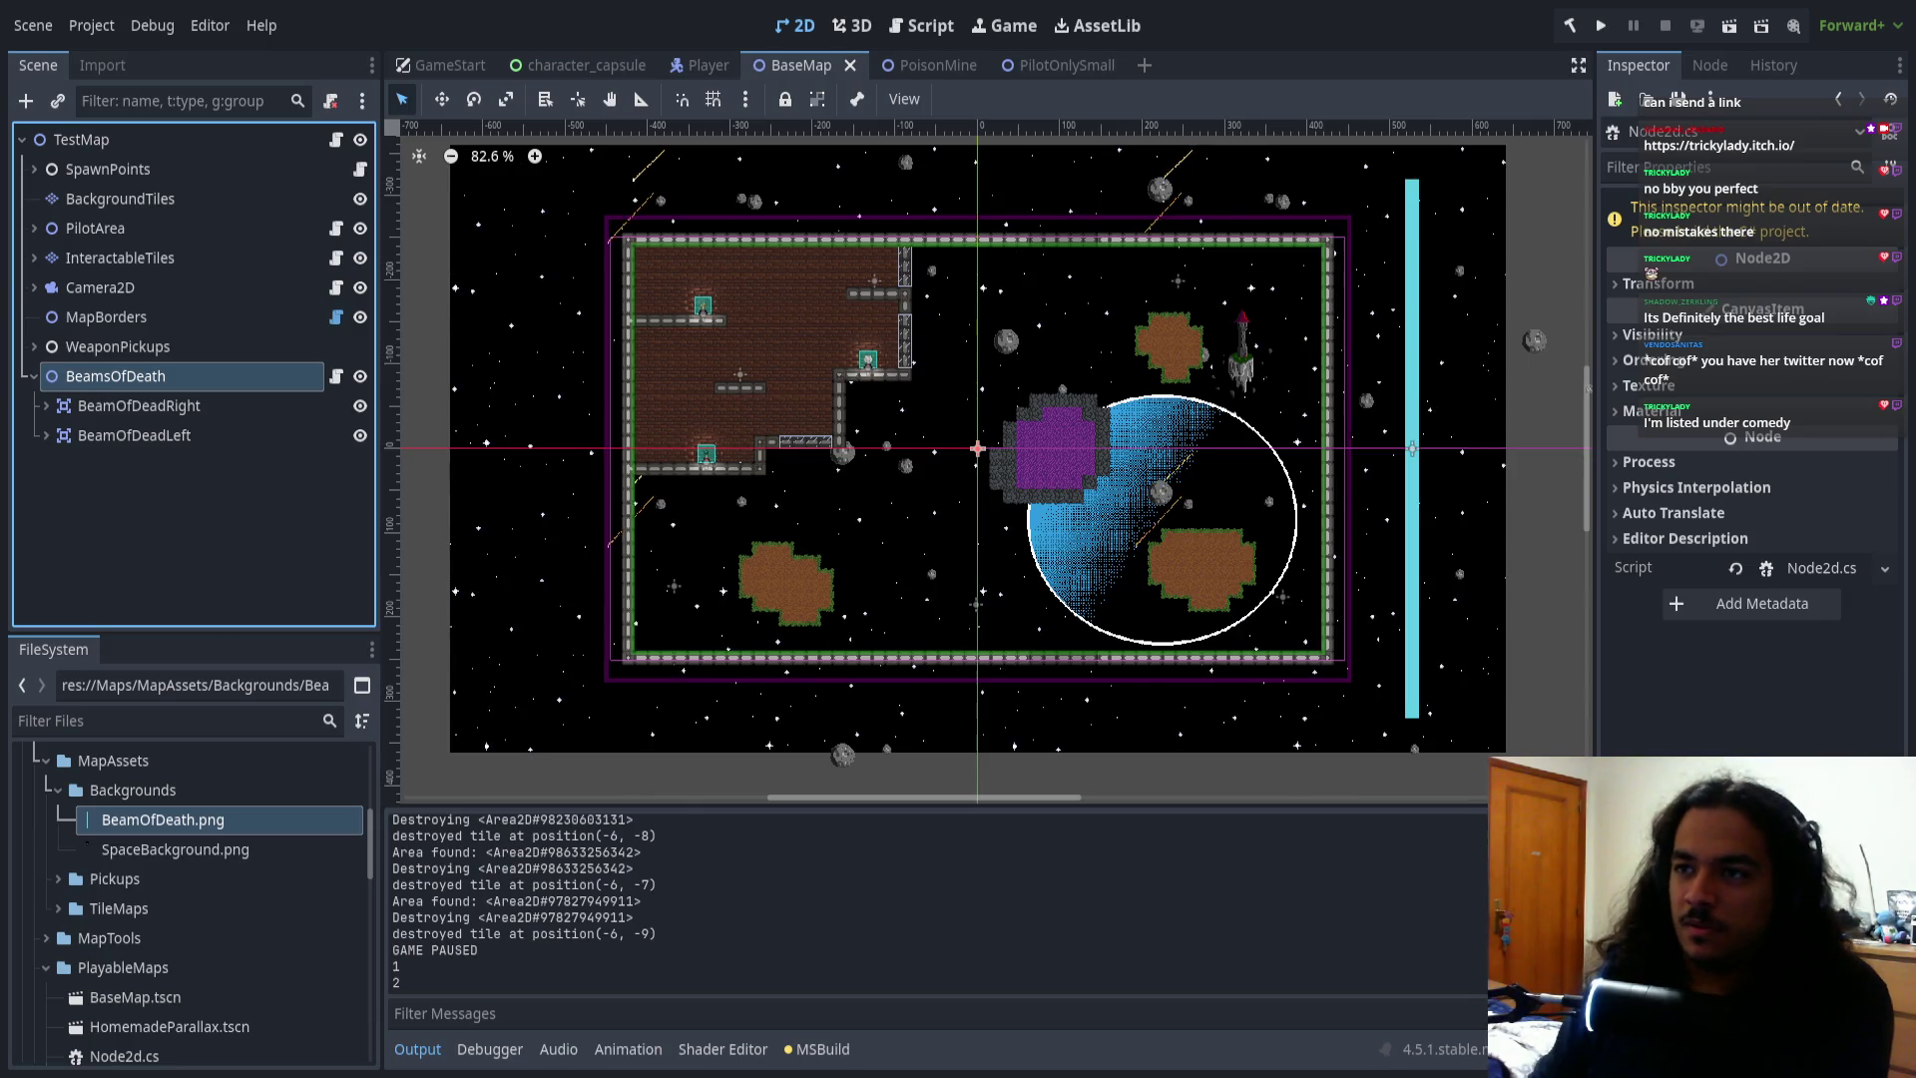
{"action": "left_click", "coordinate": [148, 382]}
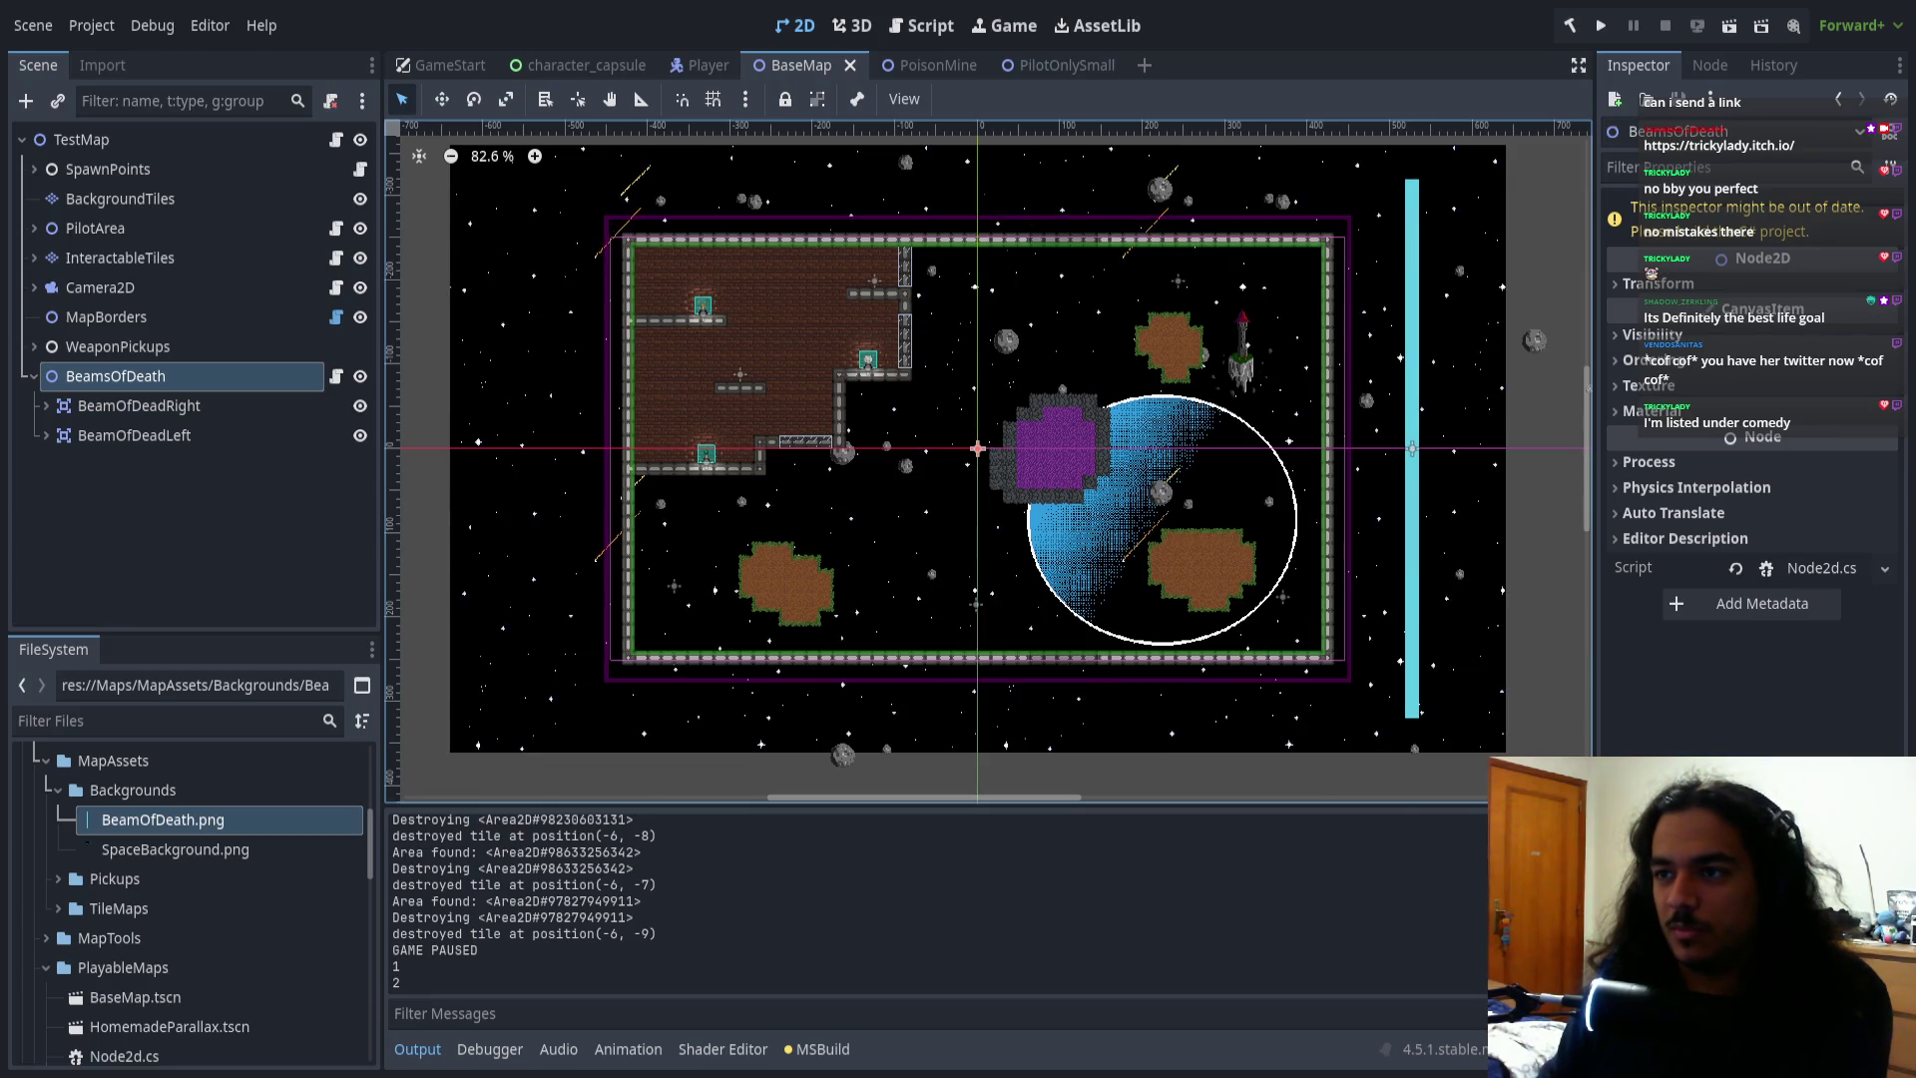
{"action": "key", "text": "alt+Tab"}
{"action": "left_click", "coordinate": [545, 218]}
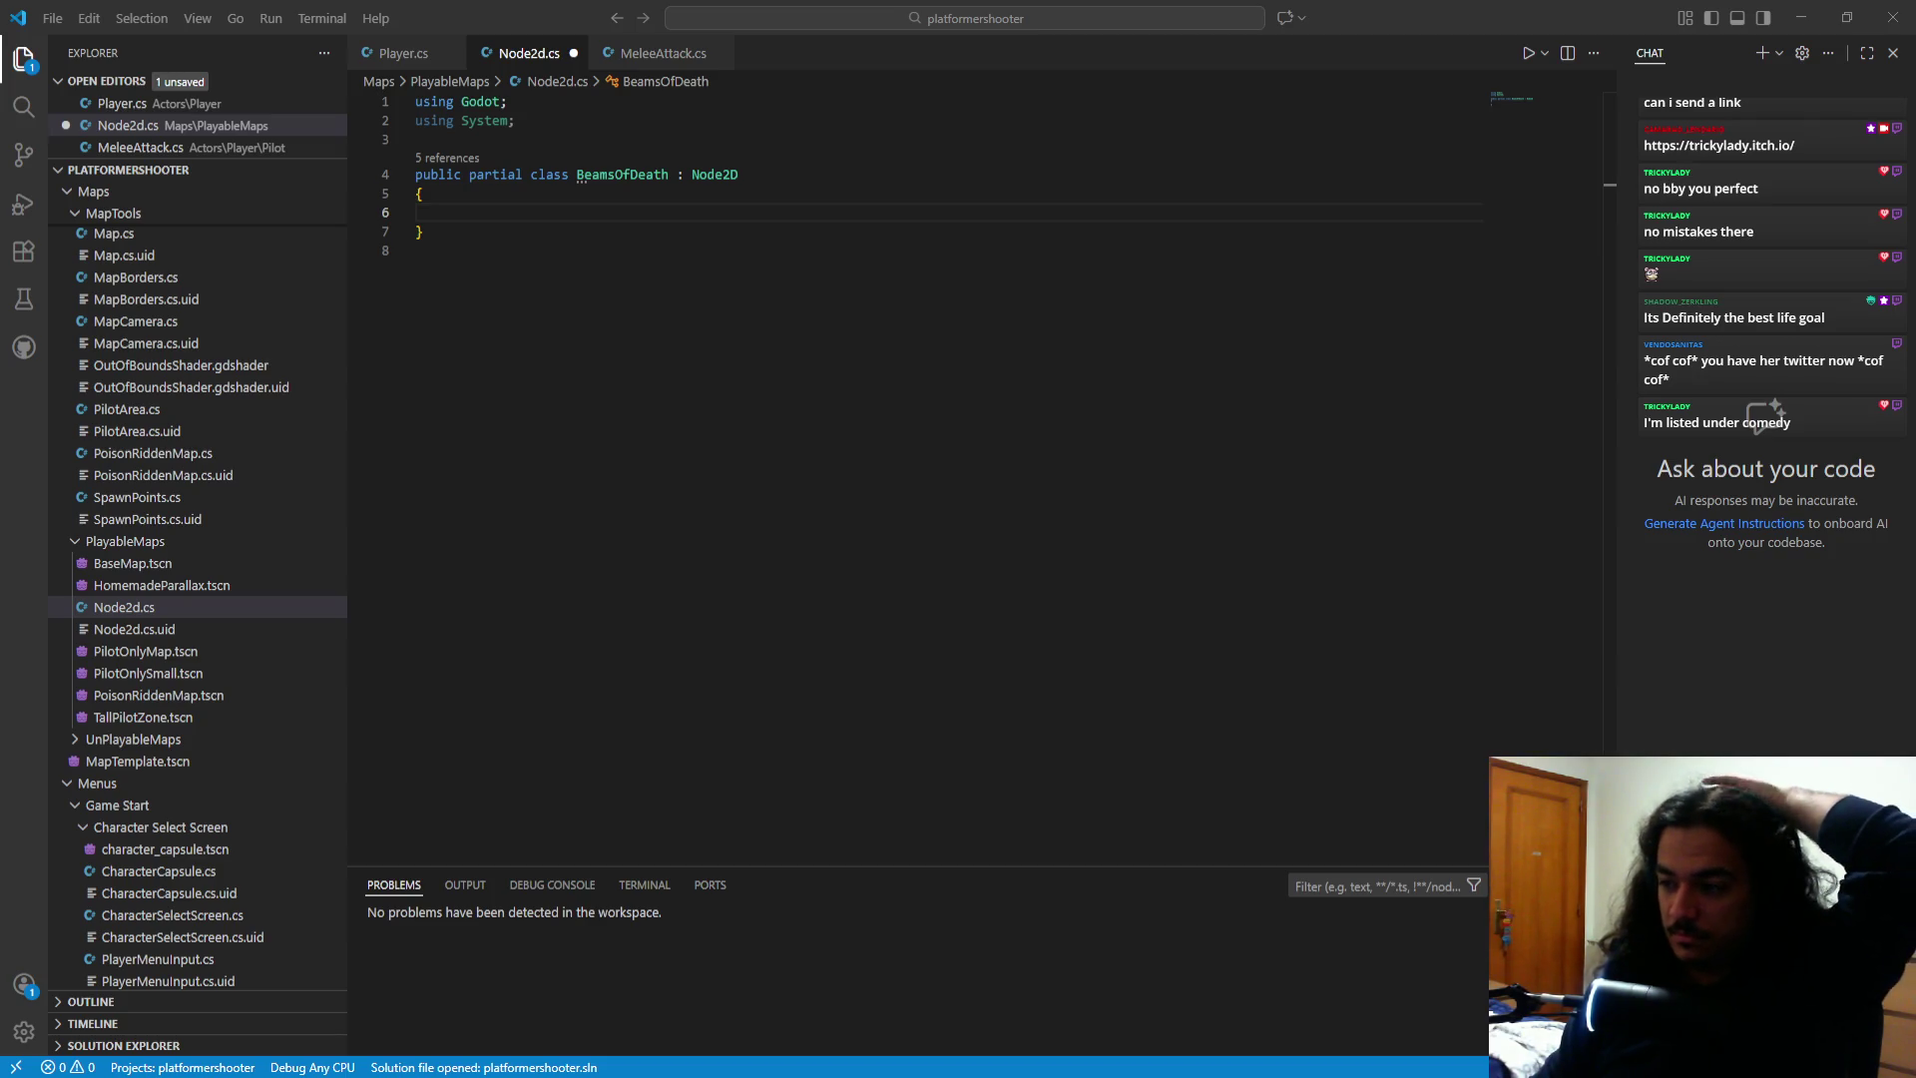
- Insert a _Process override stub into the BeamsOfDeath class using completion
{"action": "key", "text": "alt+Tab"}
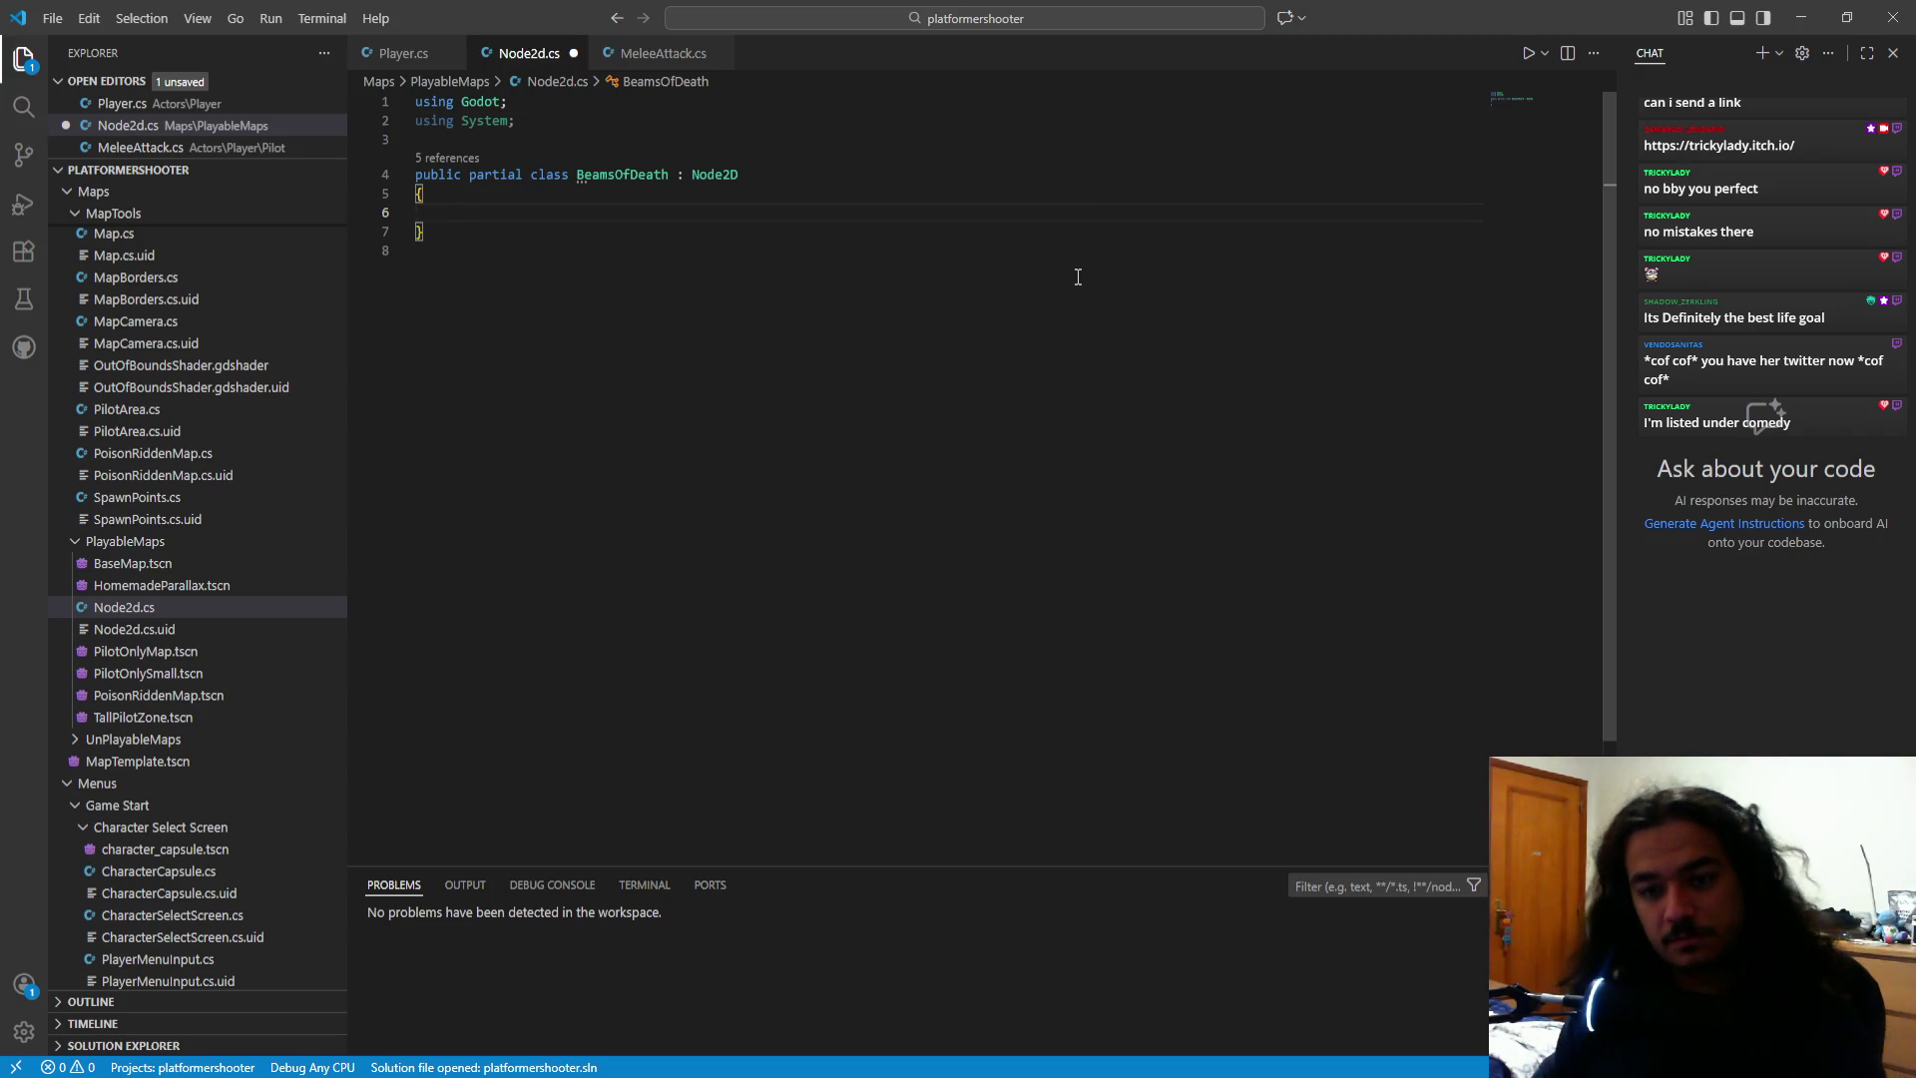
{"action": "key", "text": "ctrl+s"}
{"action": "left_click", "coordinate": [556, 266]}
{"action": "left_click", "coordinate": [478, 211]}
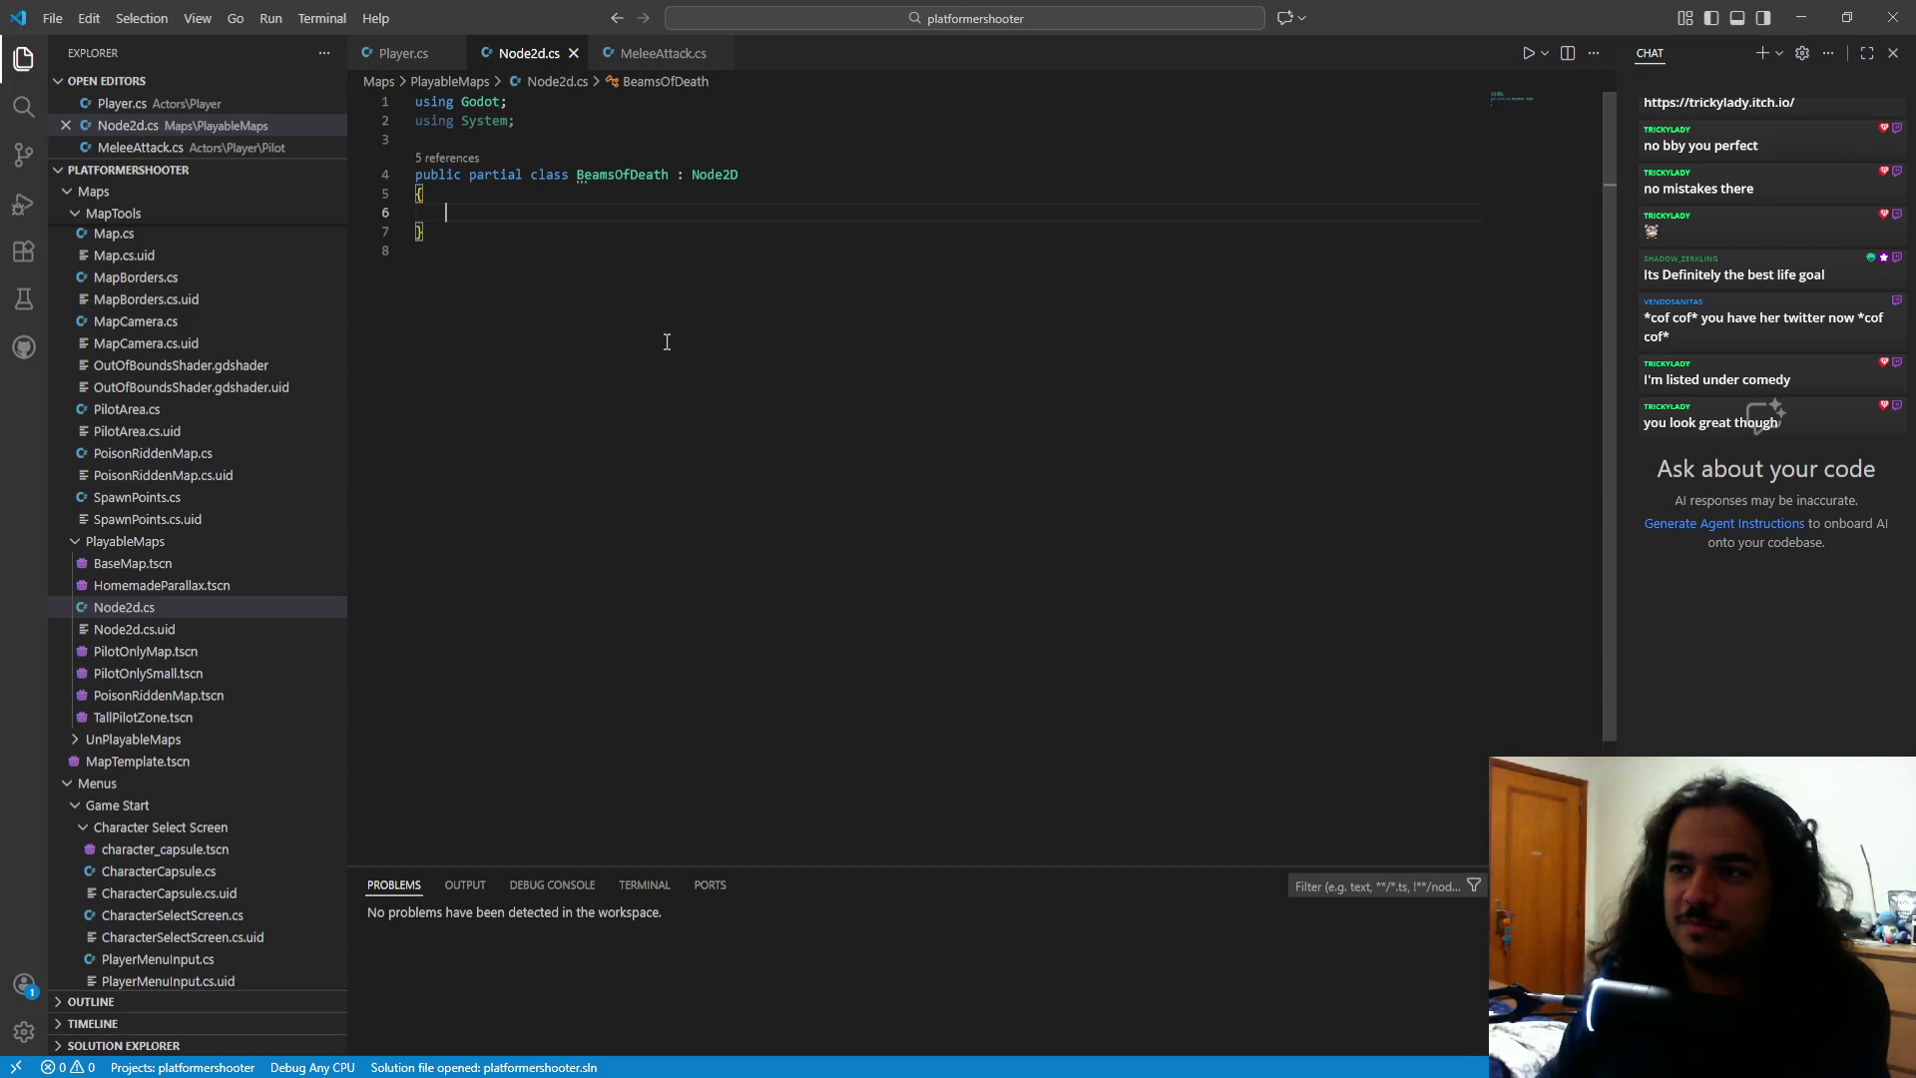
{"action": "type", "text": "override"}
{"action": "key", "text": "Escape"}
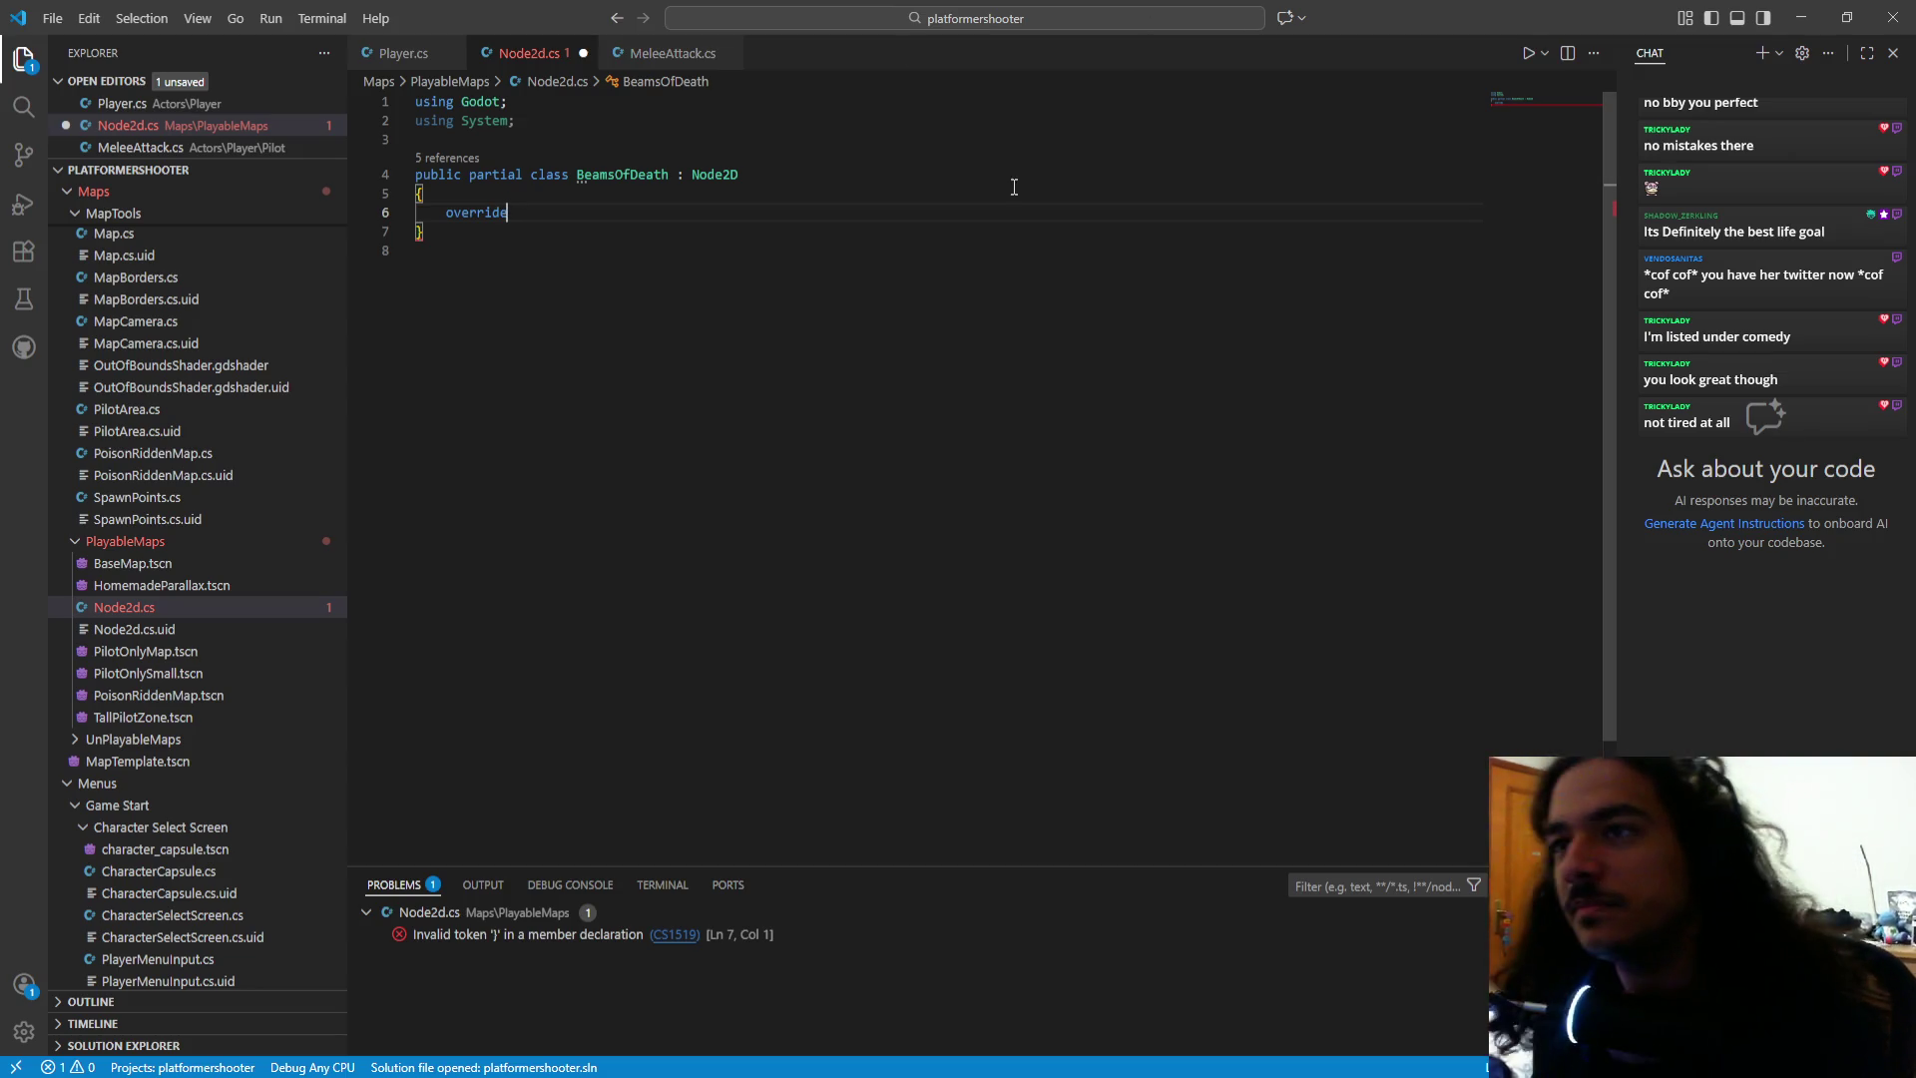
{"action": "key", "text": "ctrl+s"}
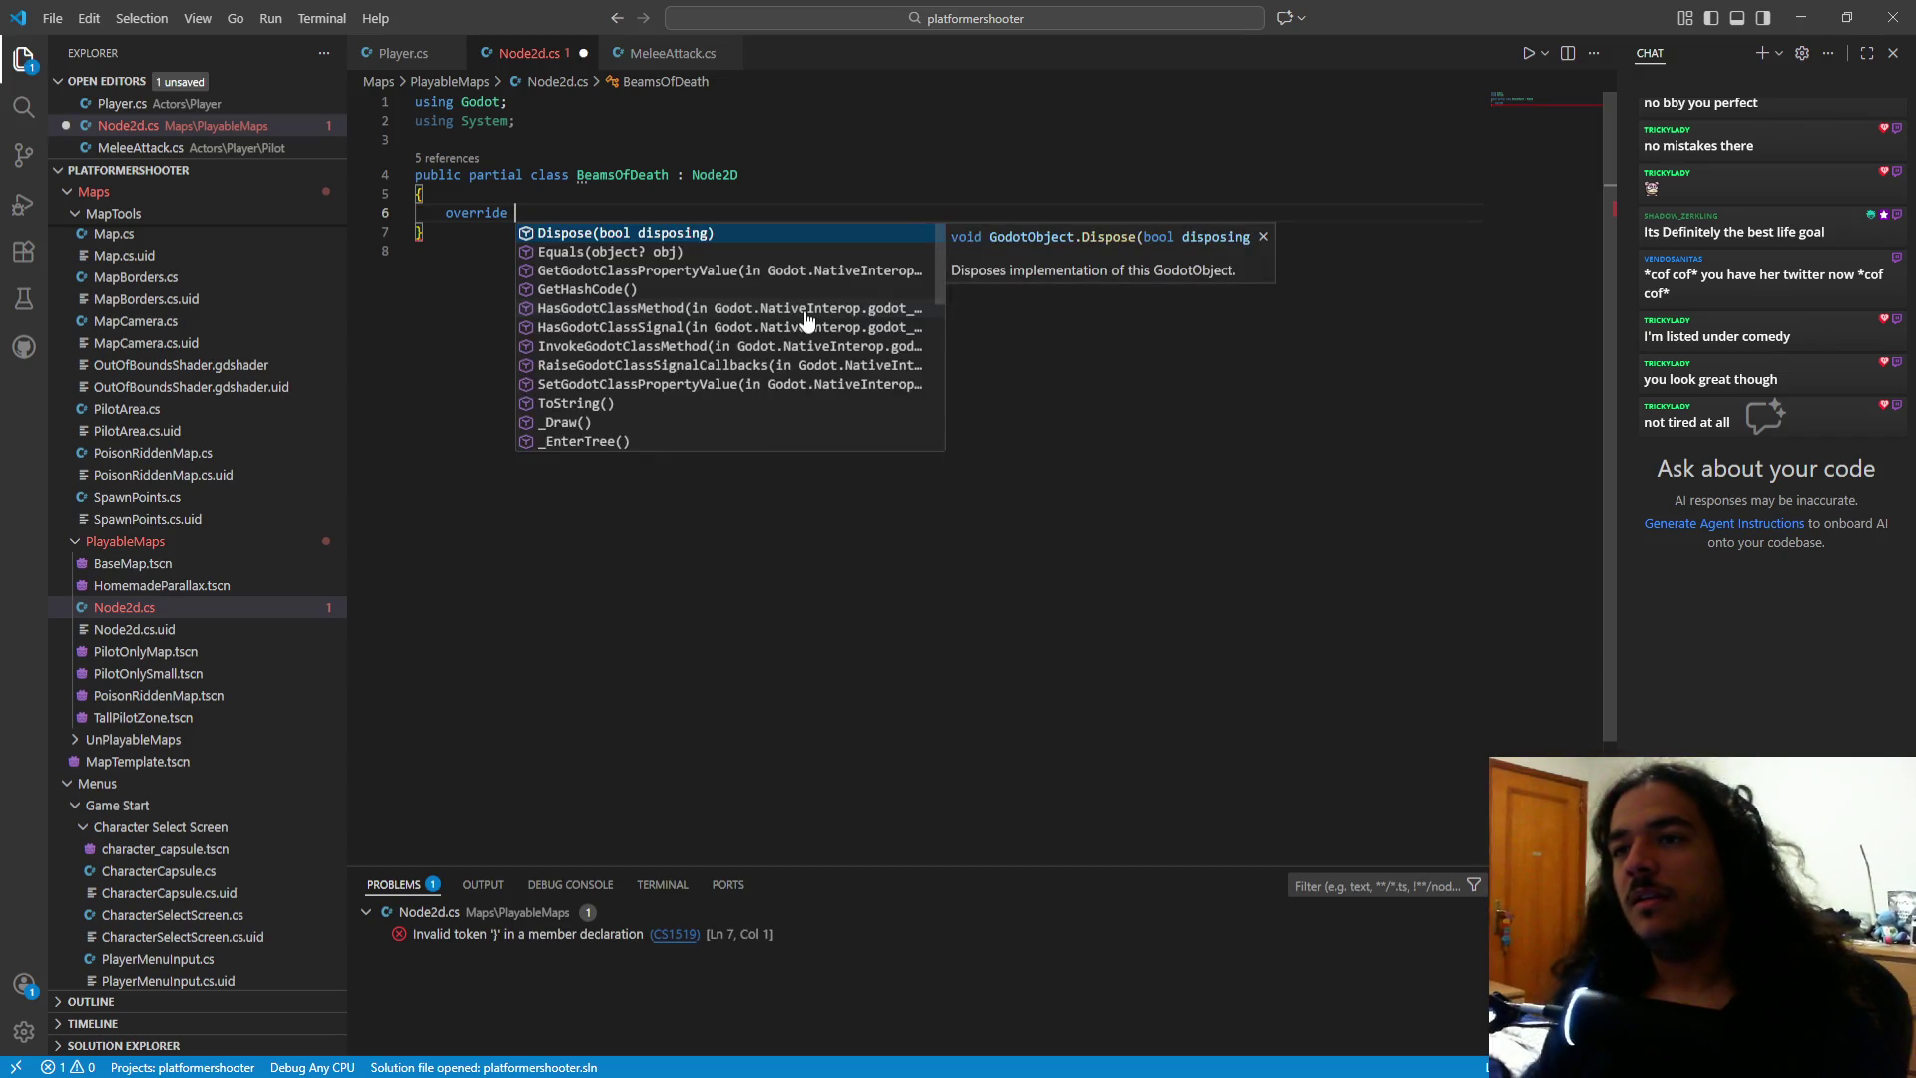
{"action": "key", "text": "ctrl+BackSpace"}
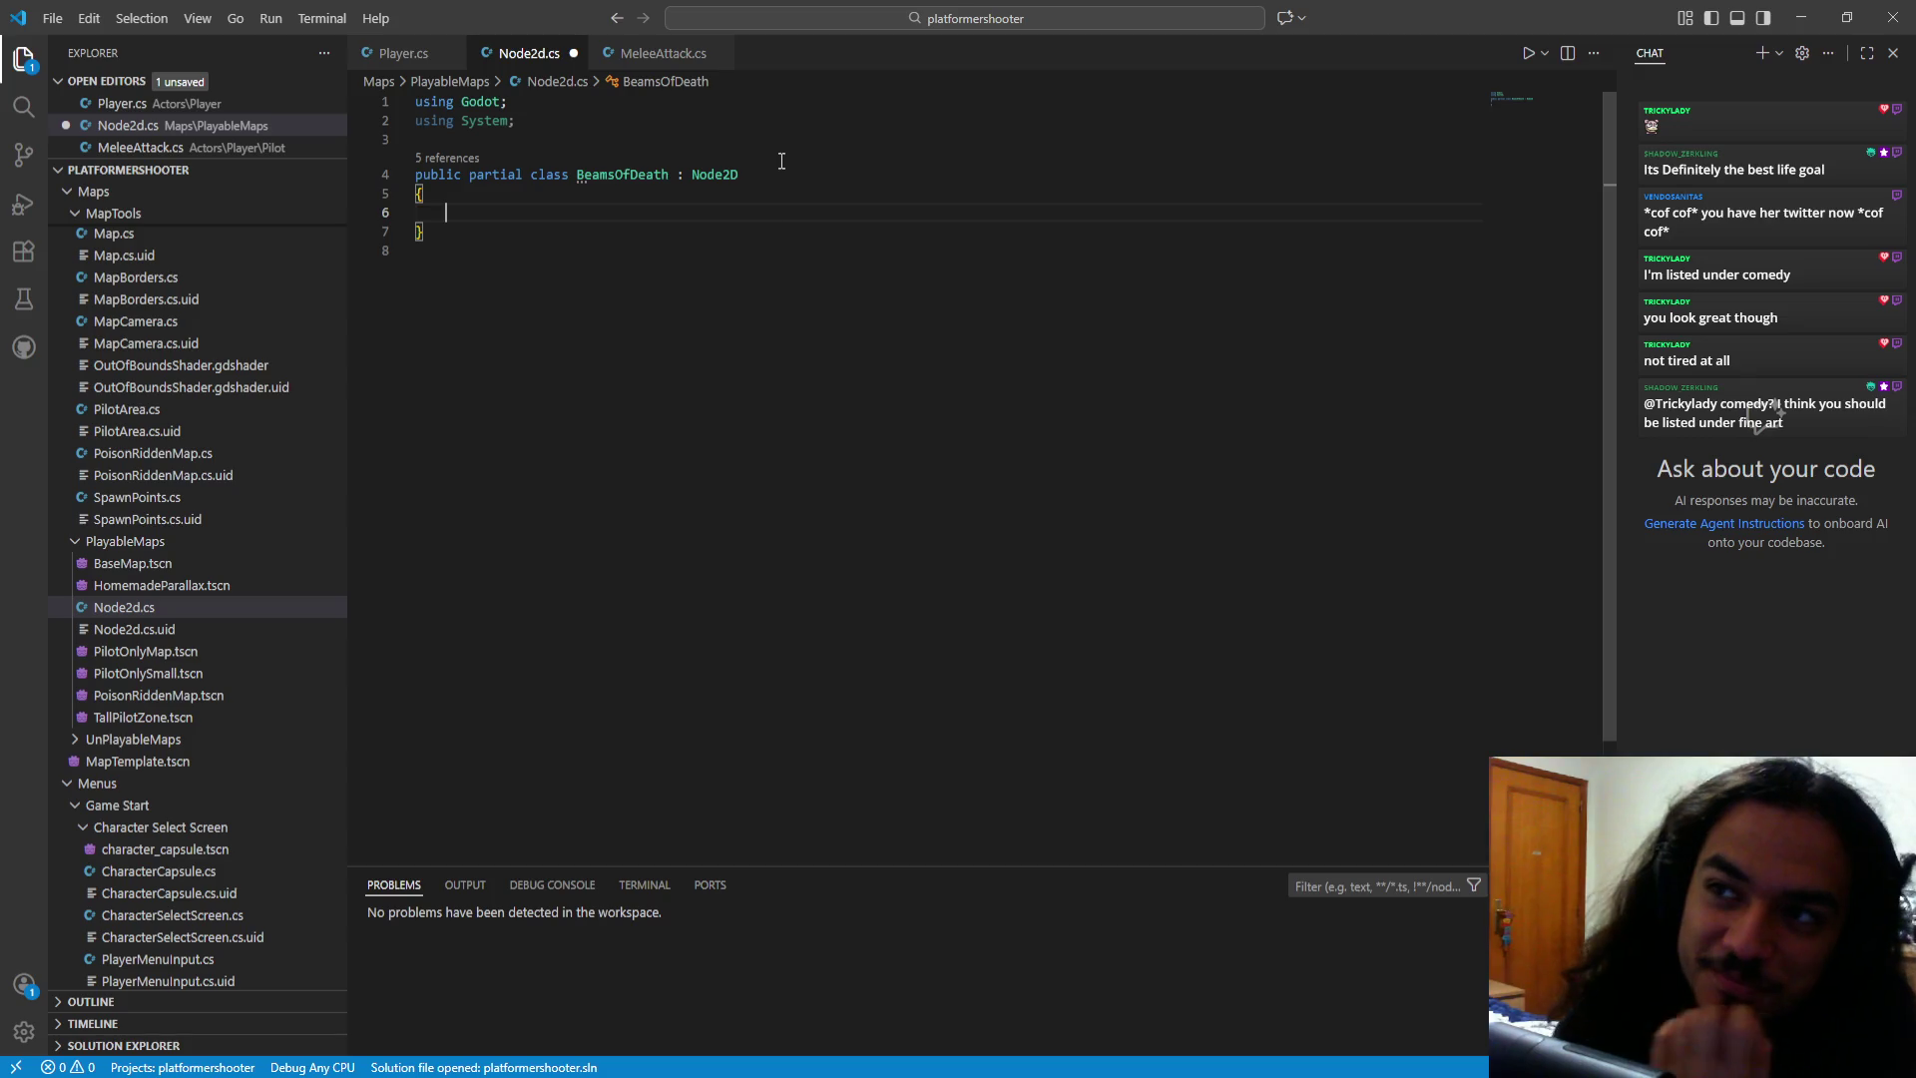
{"action": "key", "text": "Tab"}
{"action": "type", "text": "ov"}
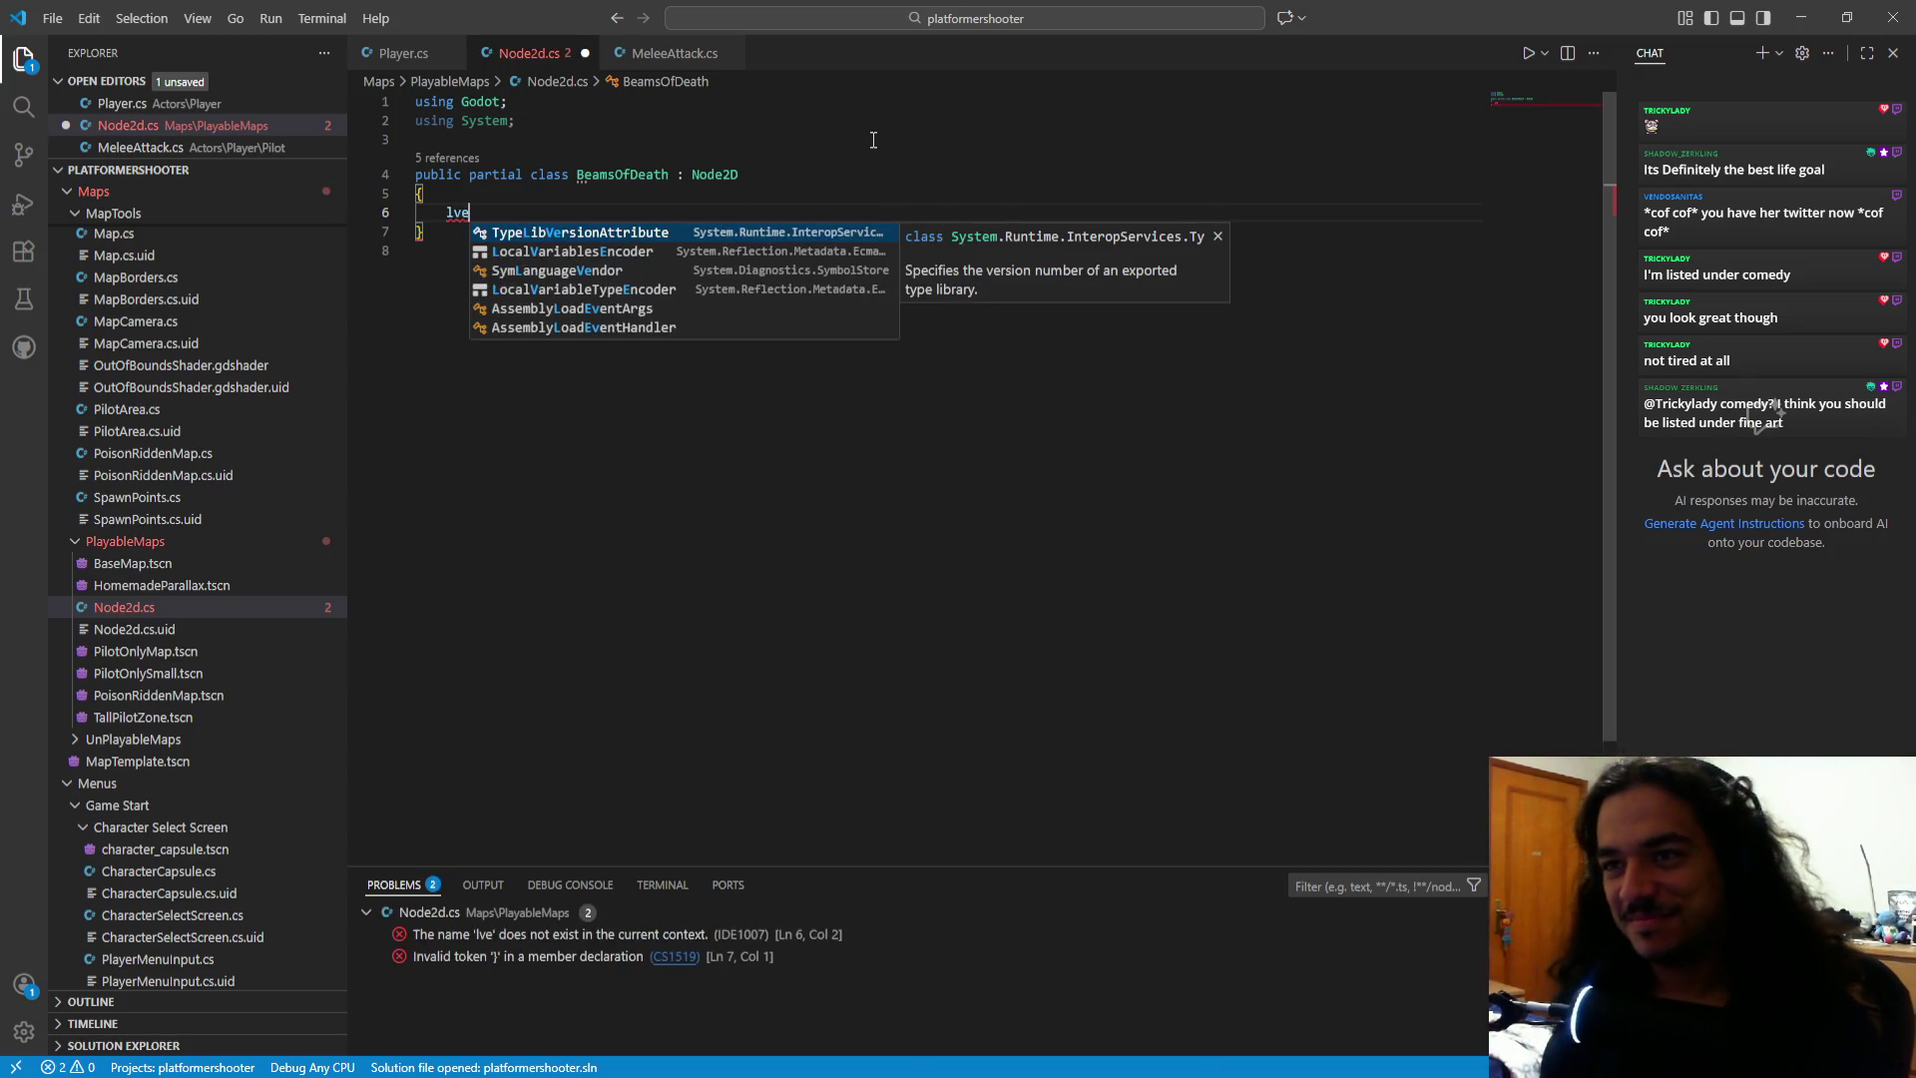
{"action": "key", "text": "BackSpace"}
{"action": "key", "text": "BackSpace"}
{"action": "type", "text": "override proc"}
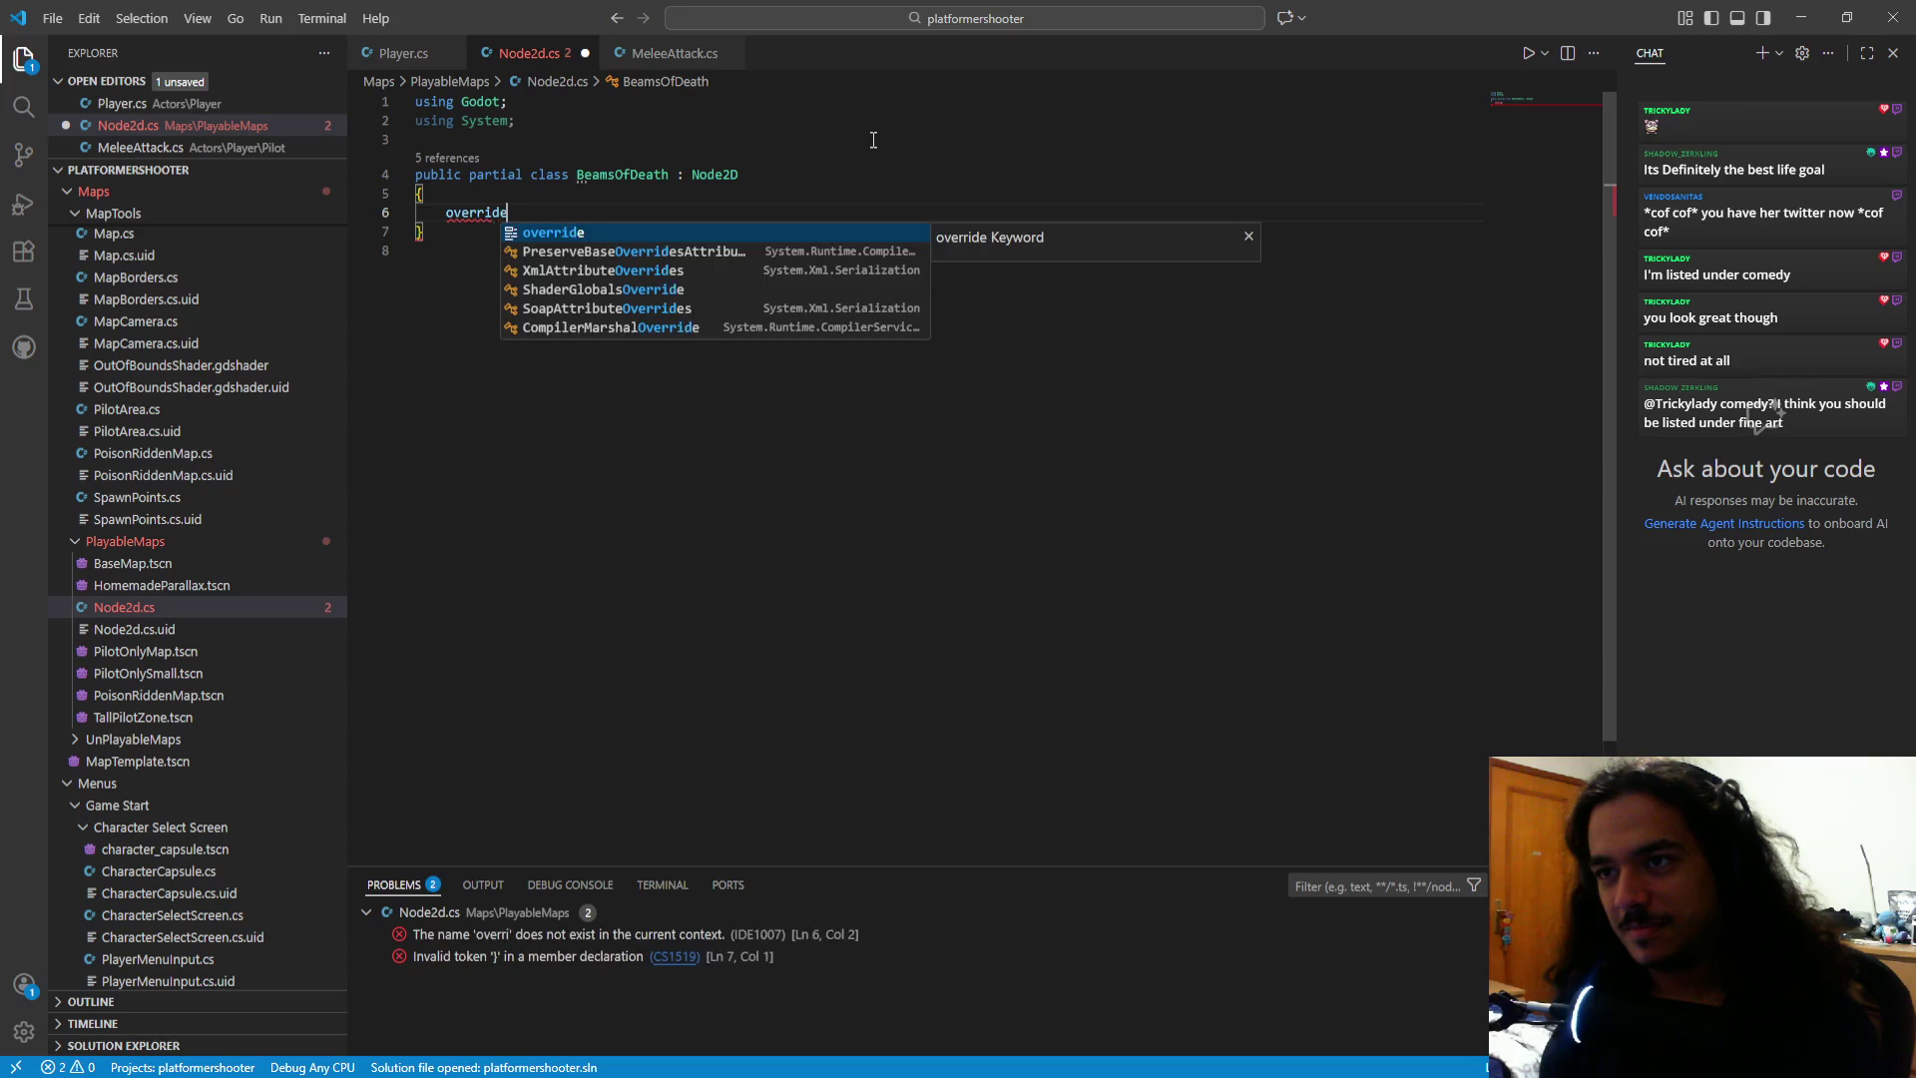
{"action": "type", "text": "ess"}
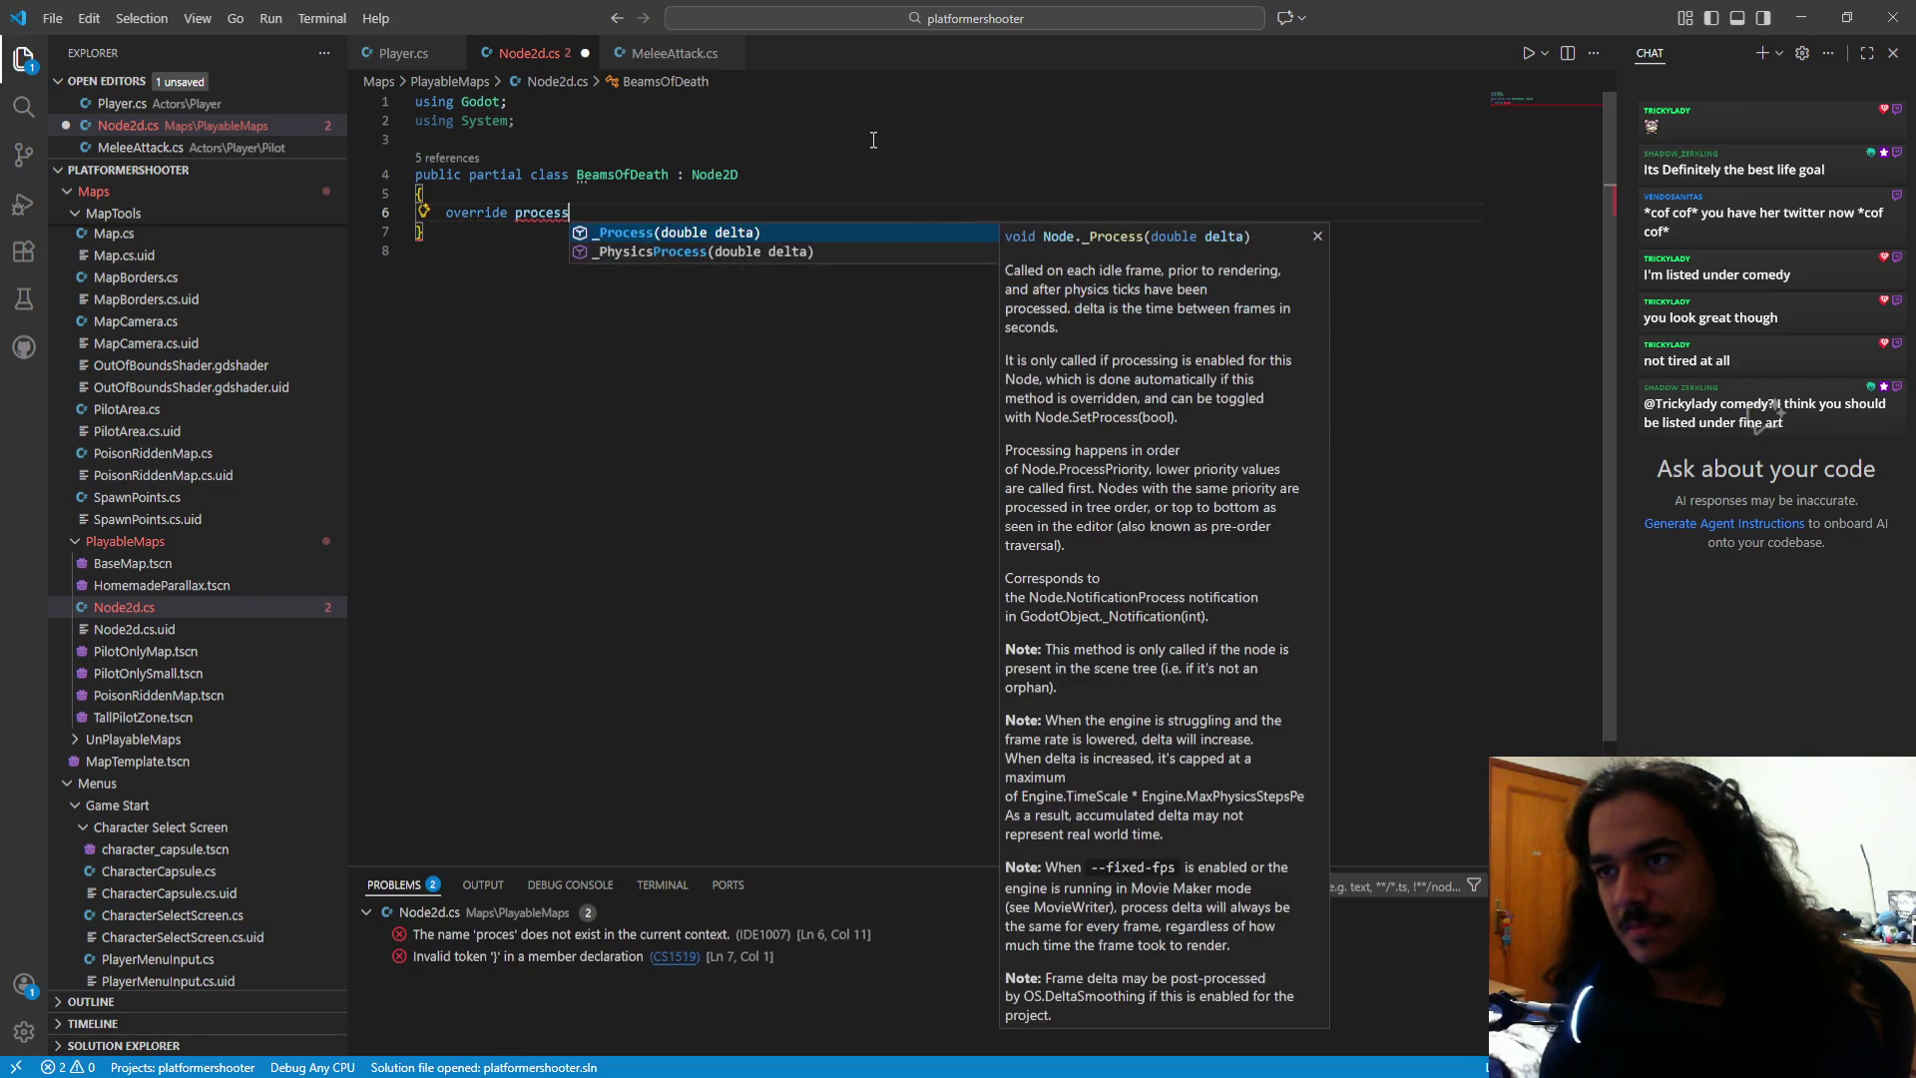
{"action": "key", "text": "Return"}
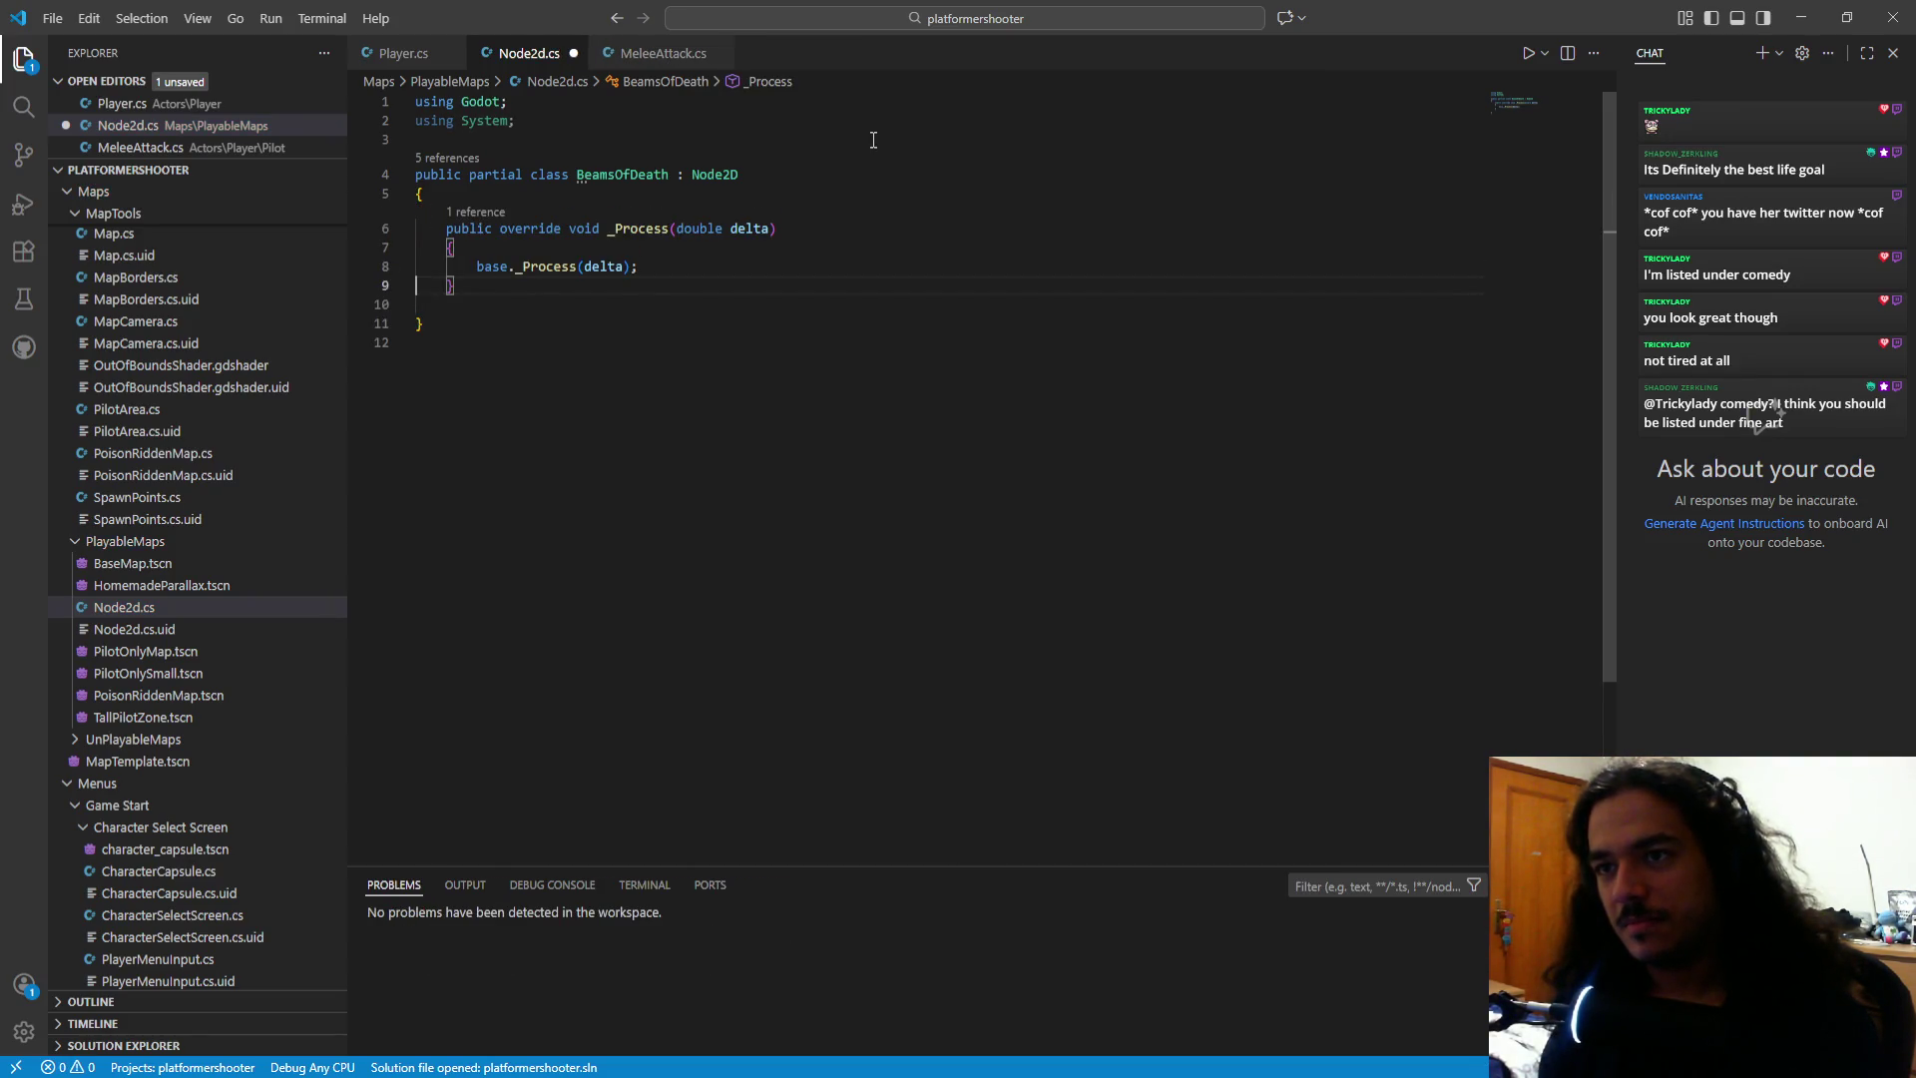
- Convert indentation, add exported beamVelocity = 100, beamRight and beamLeft fields and moveVec movement, and save
{"action": "key", "text": "ctrl+a"}
{"action": "key", "text": "ctrl+s"}
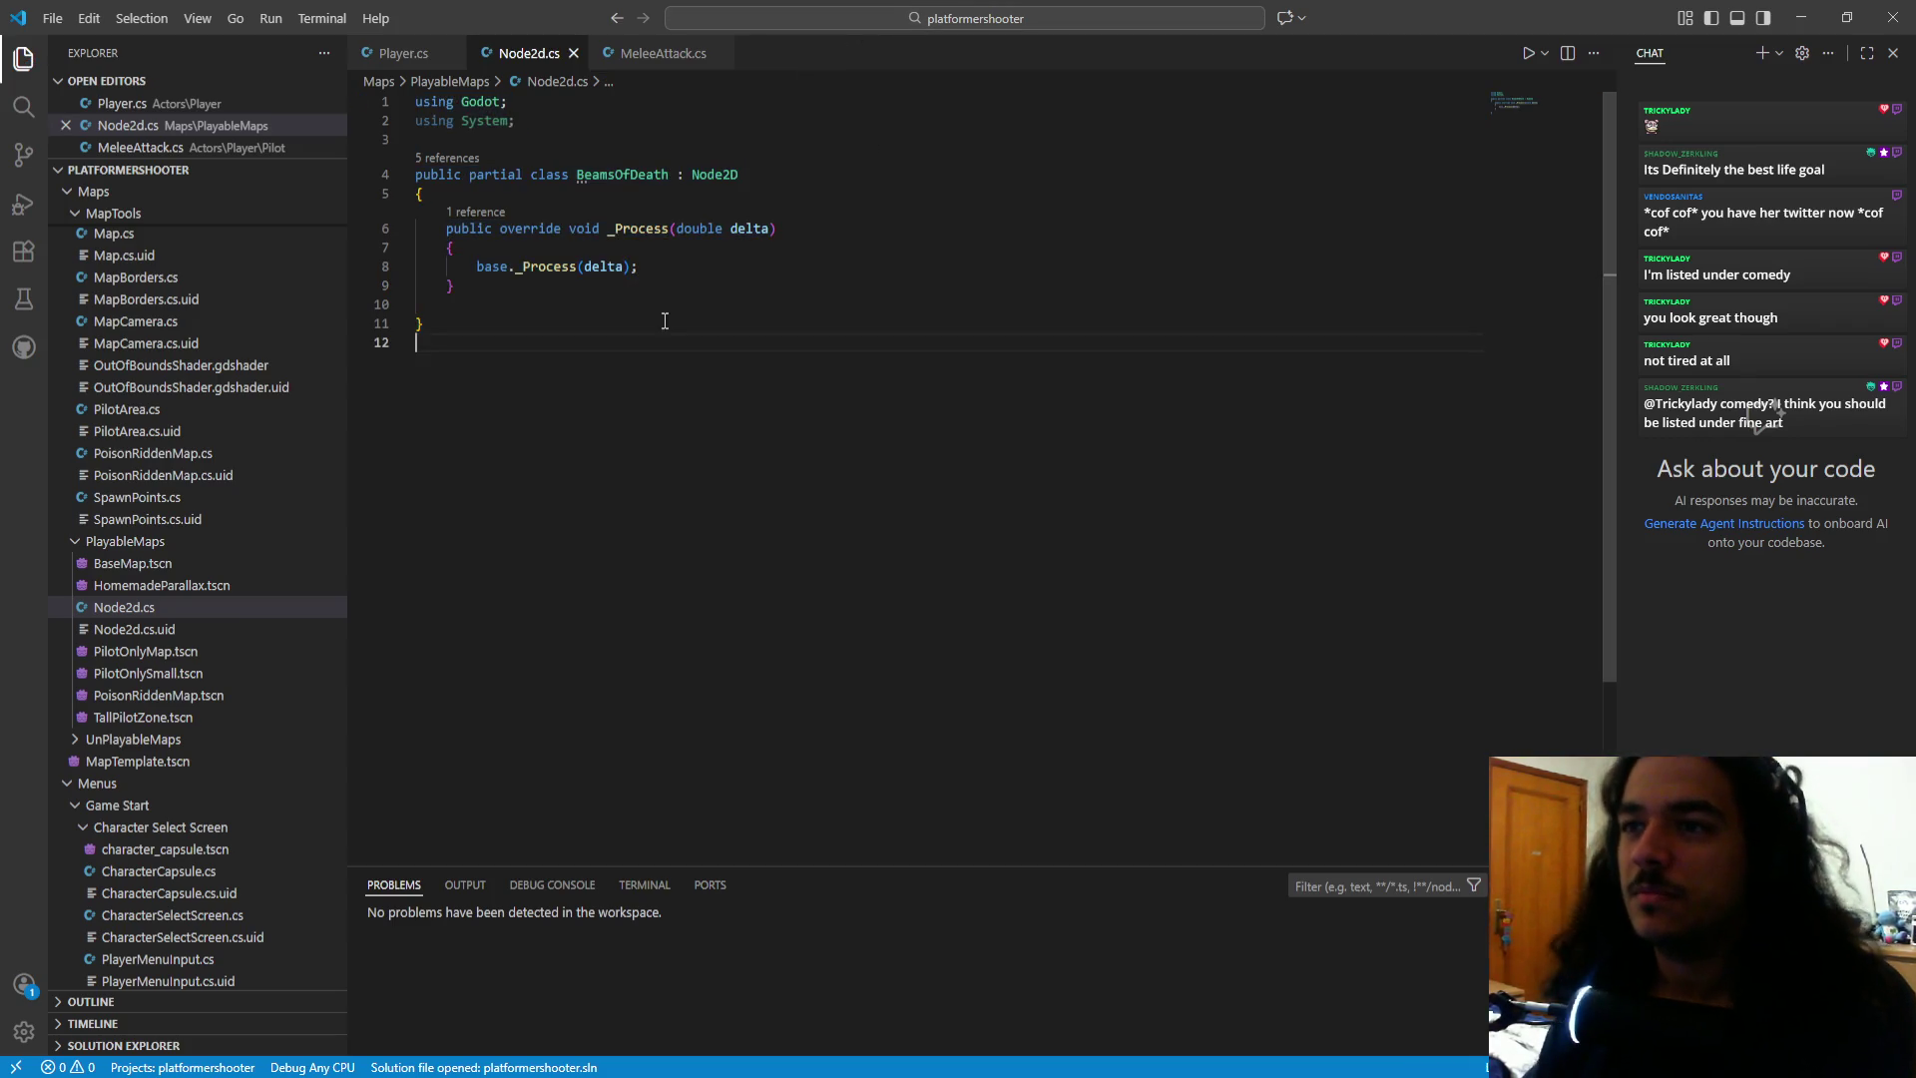
{"action": "left_click", "coordinate": [1636, 1066]}
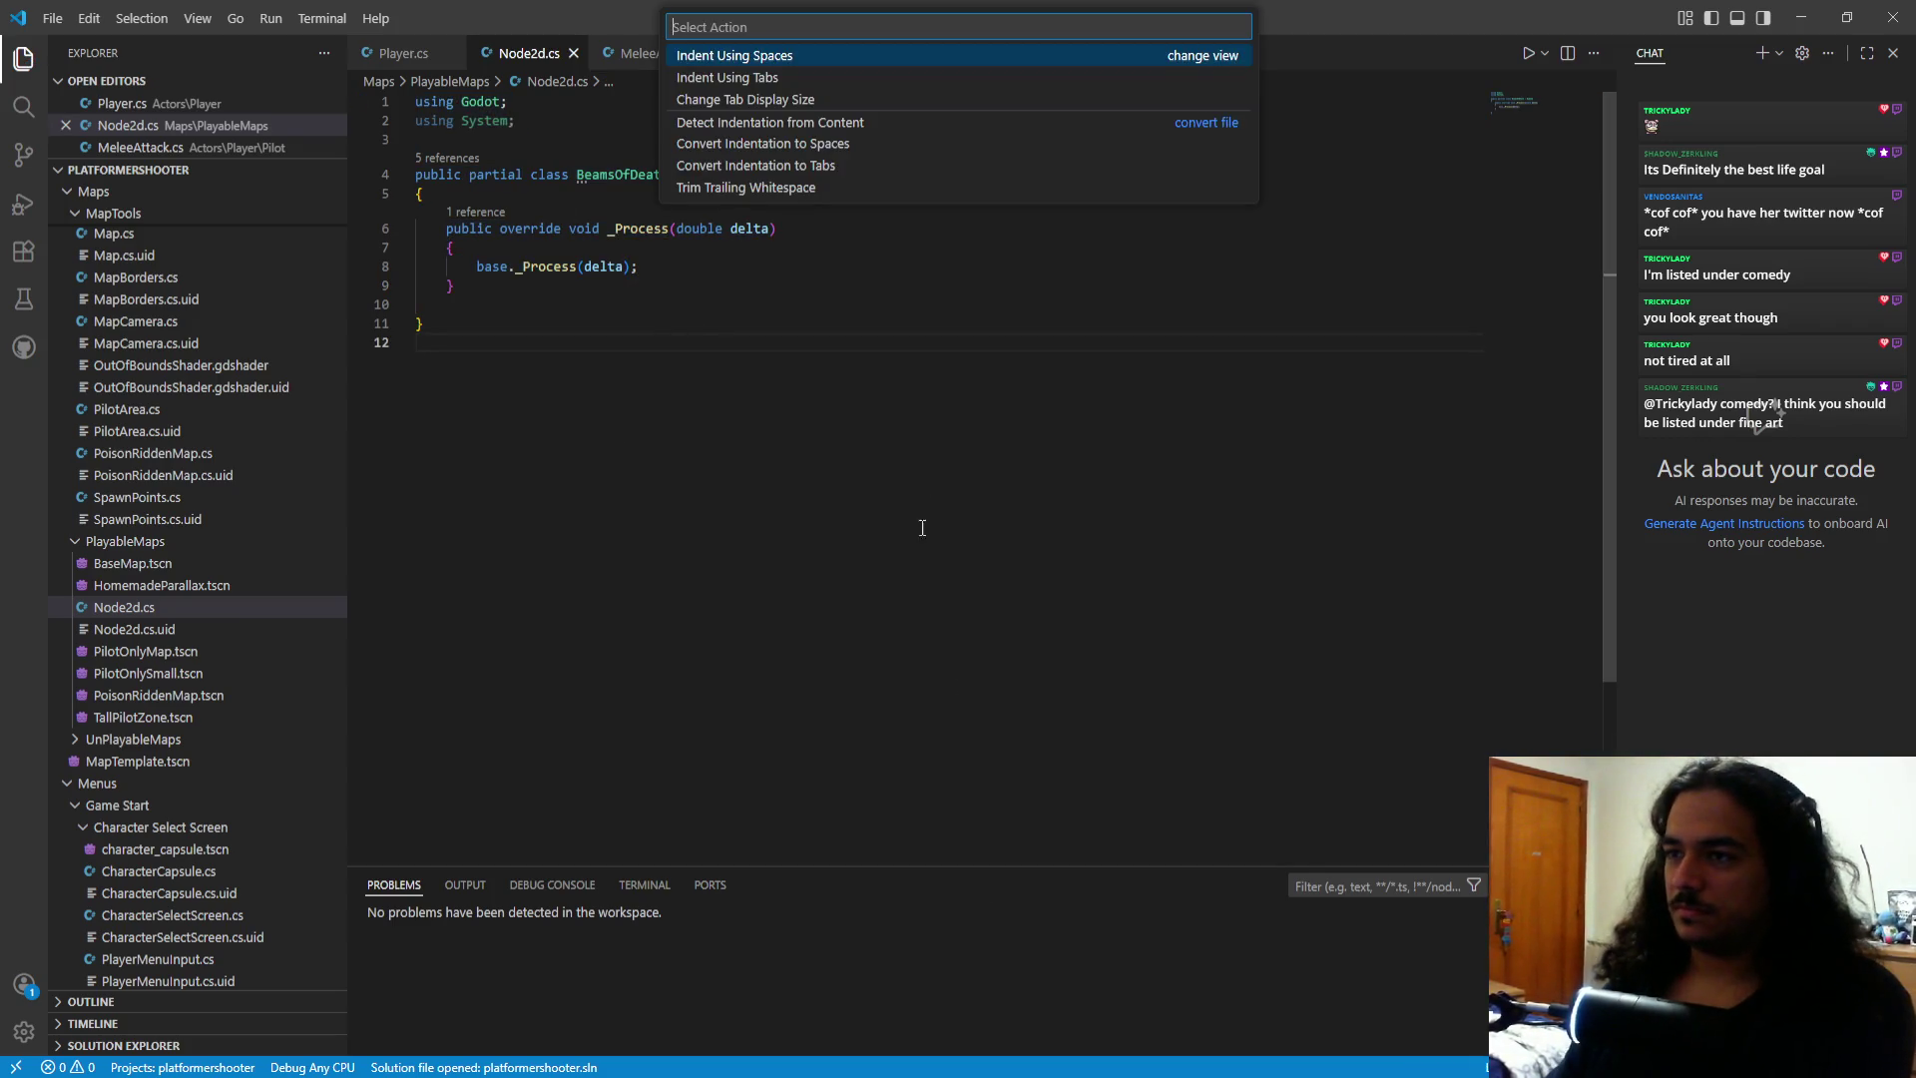
{"action": "left_click", "coordinate": [769, 173]}
{"action": "left_click", "coordinate": [468, 268]}
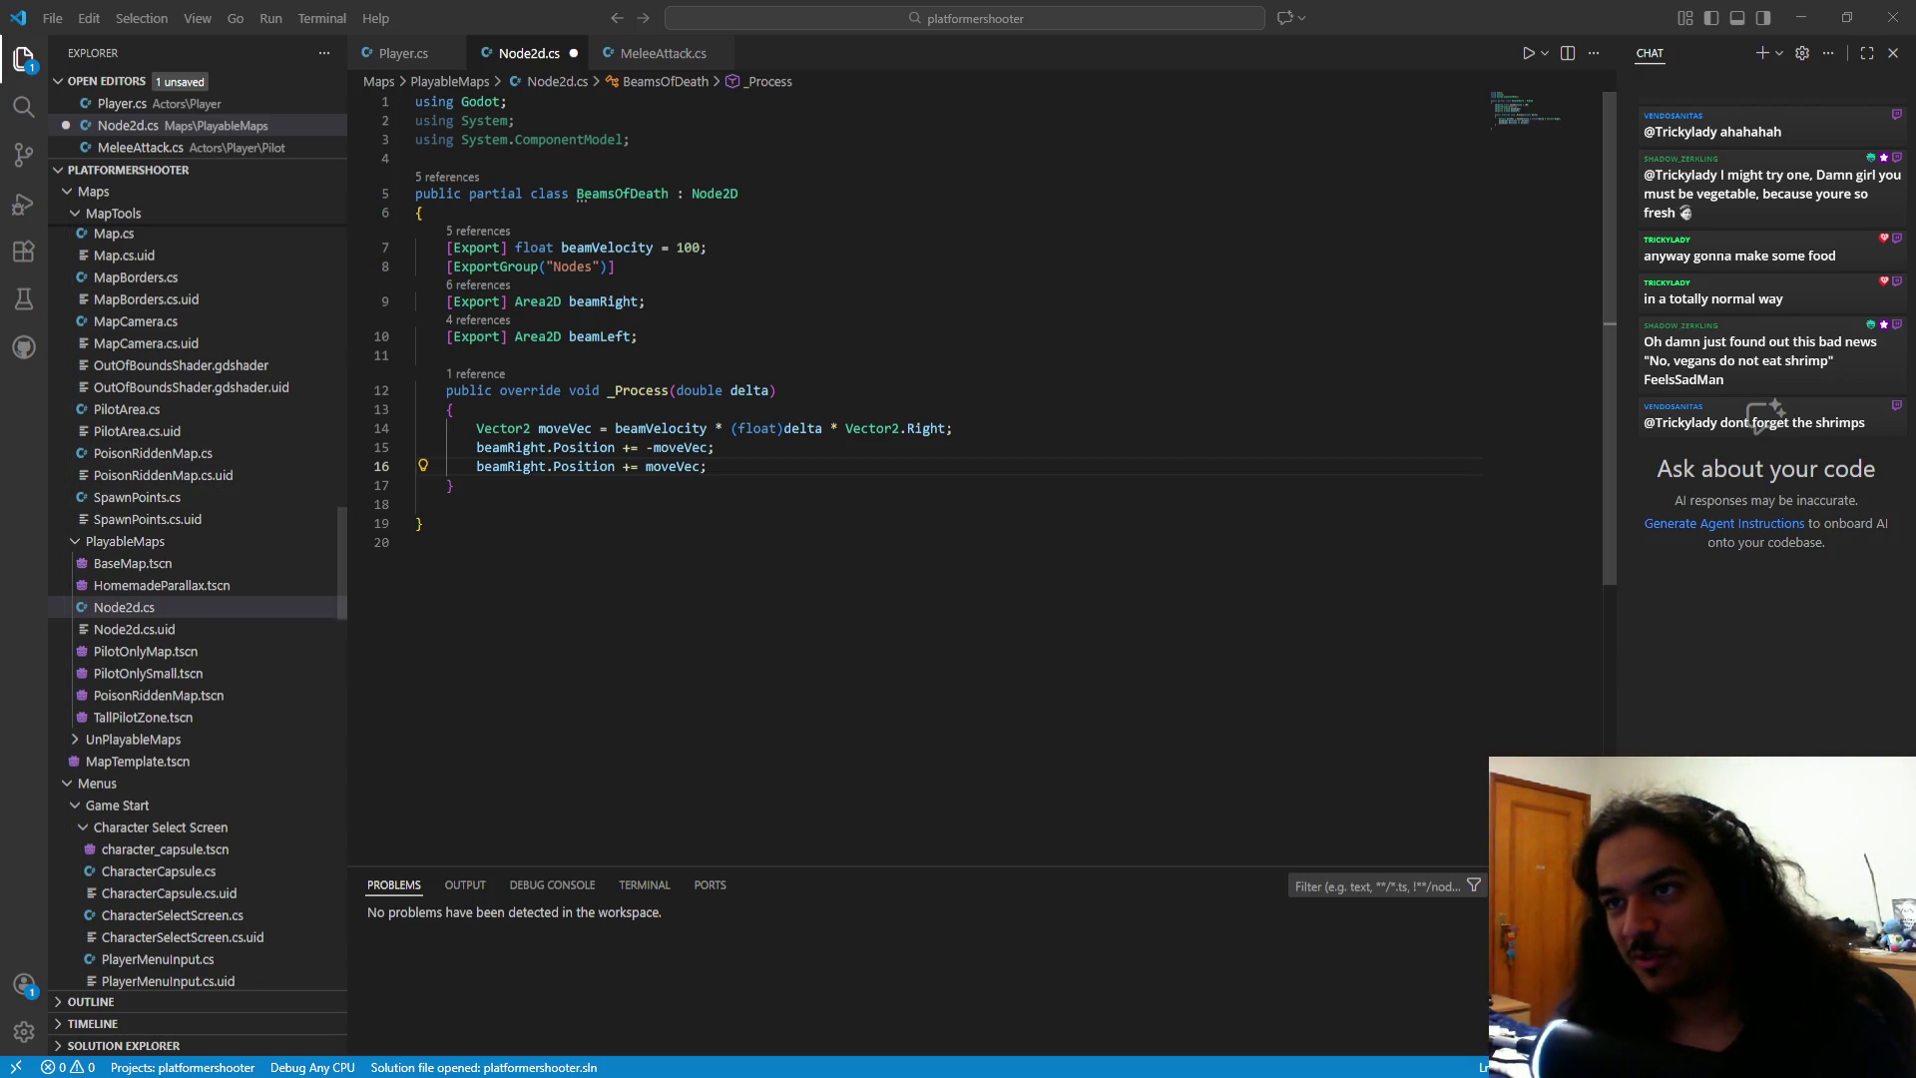
{"action": "left_click", "coordinate": [763, 469]}
{"action": "key", "text": "ctrl+s"}
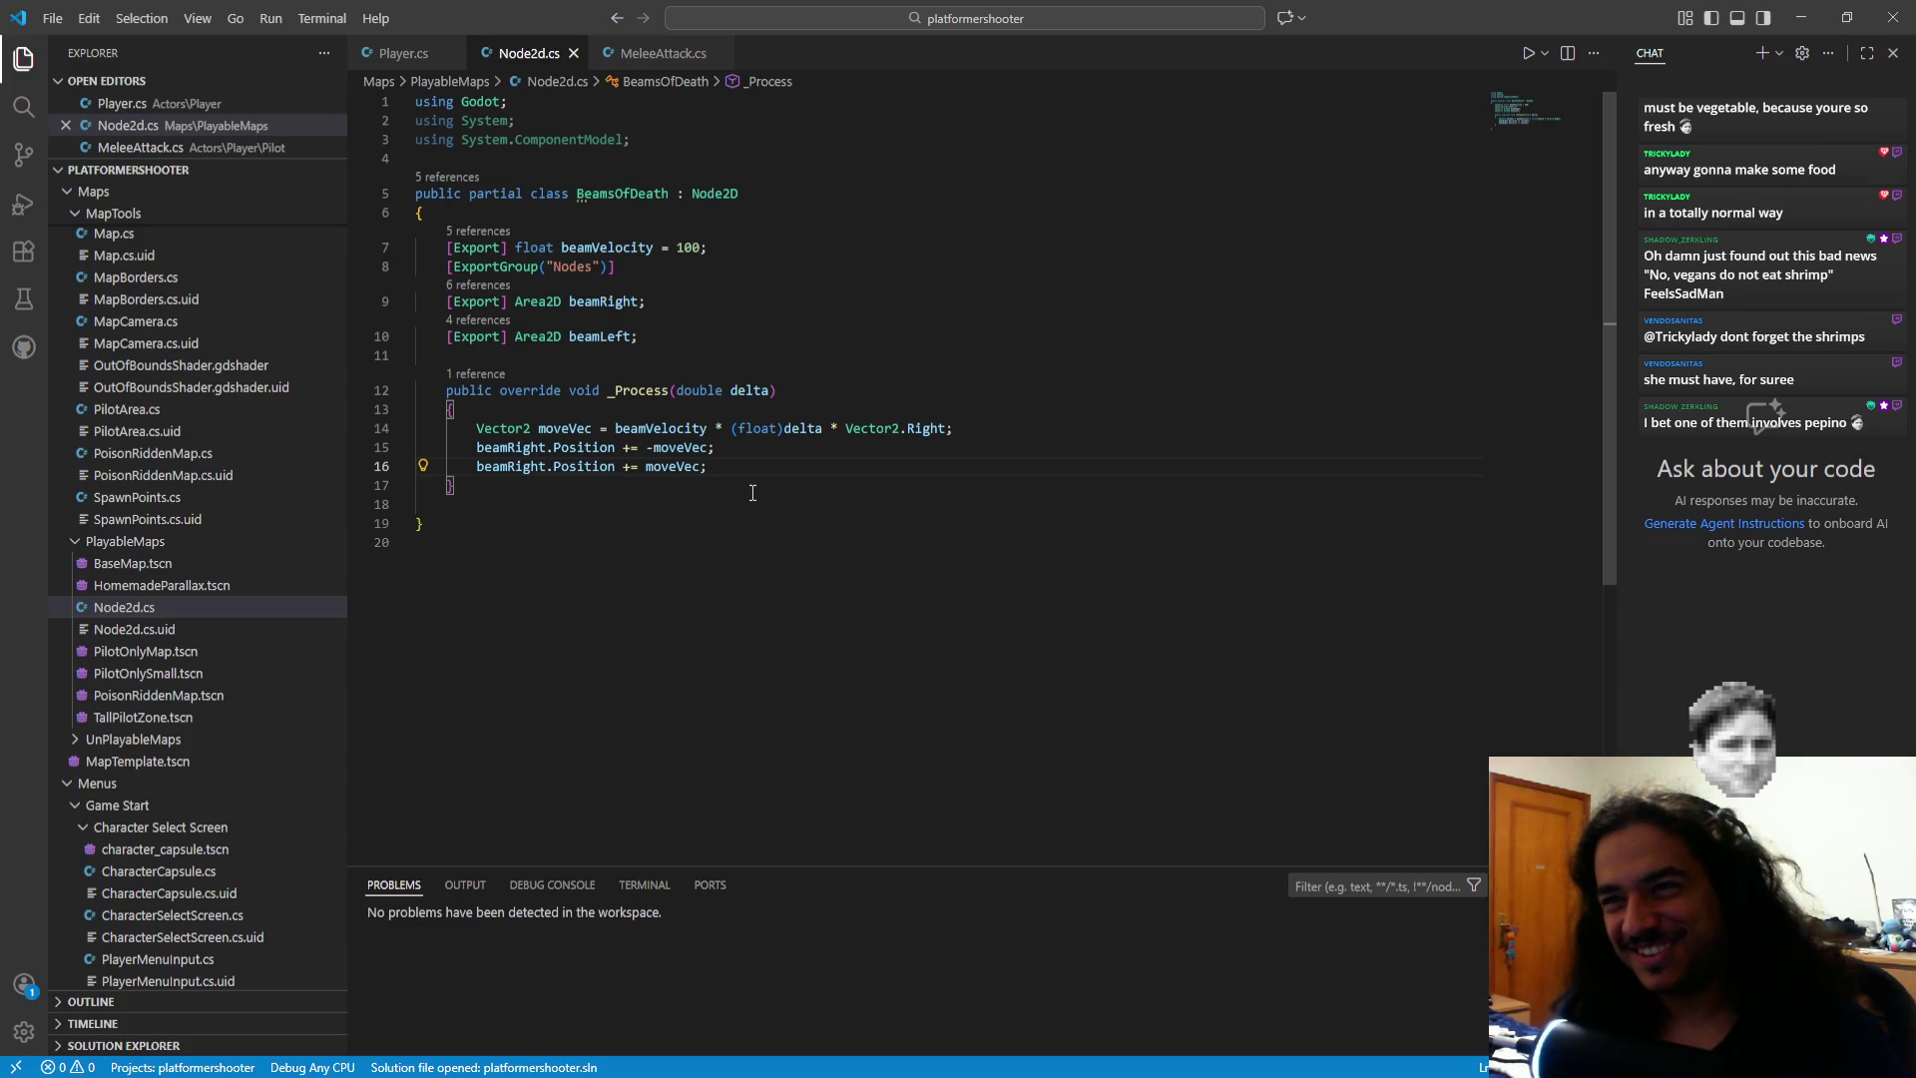
{"action": "key", "text": "Return"}
{"action": "key", "text": "Return"}
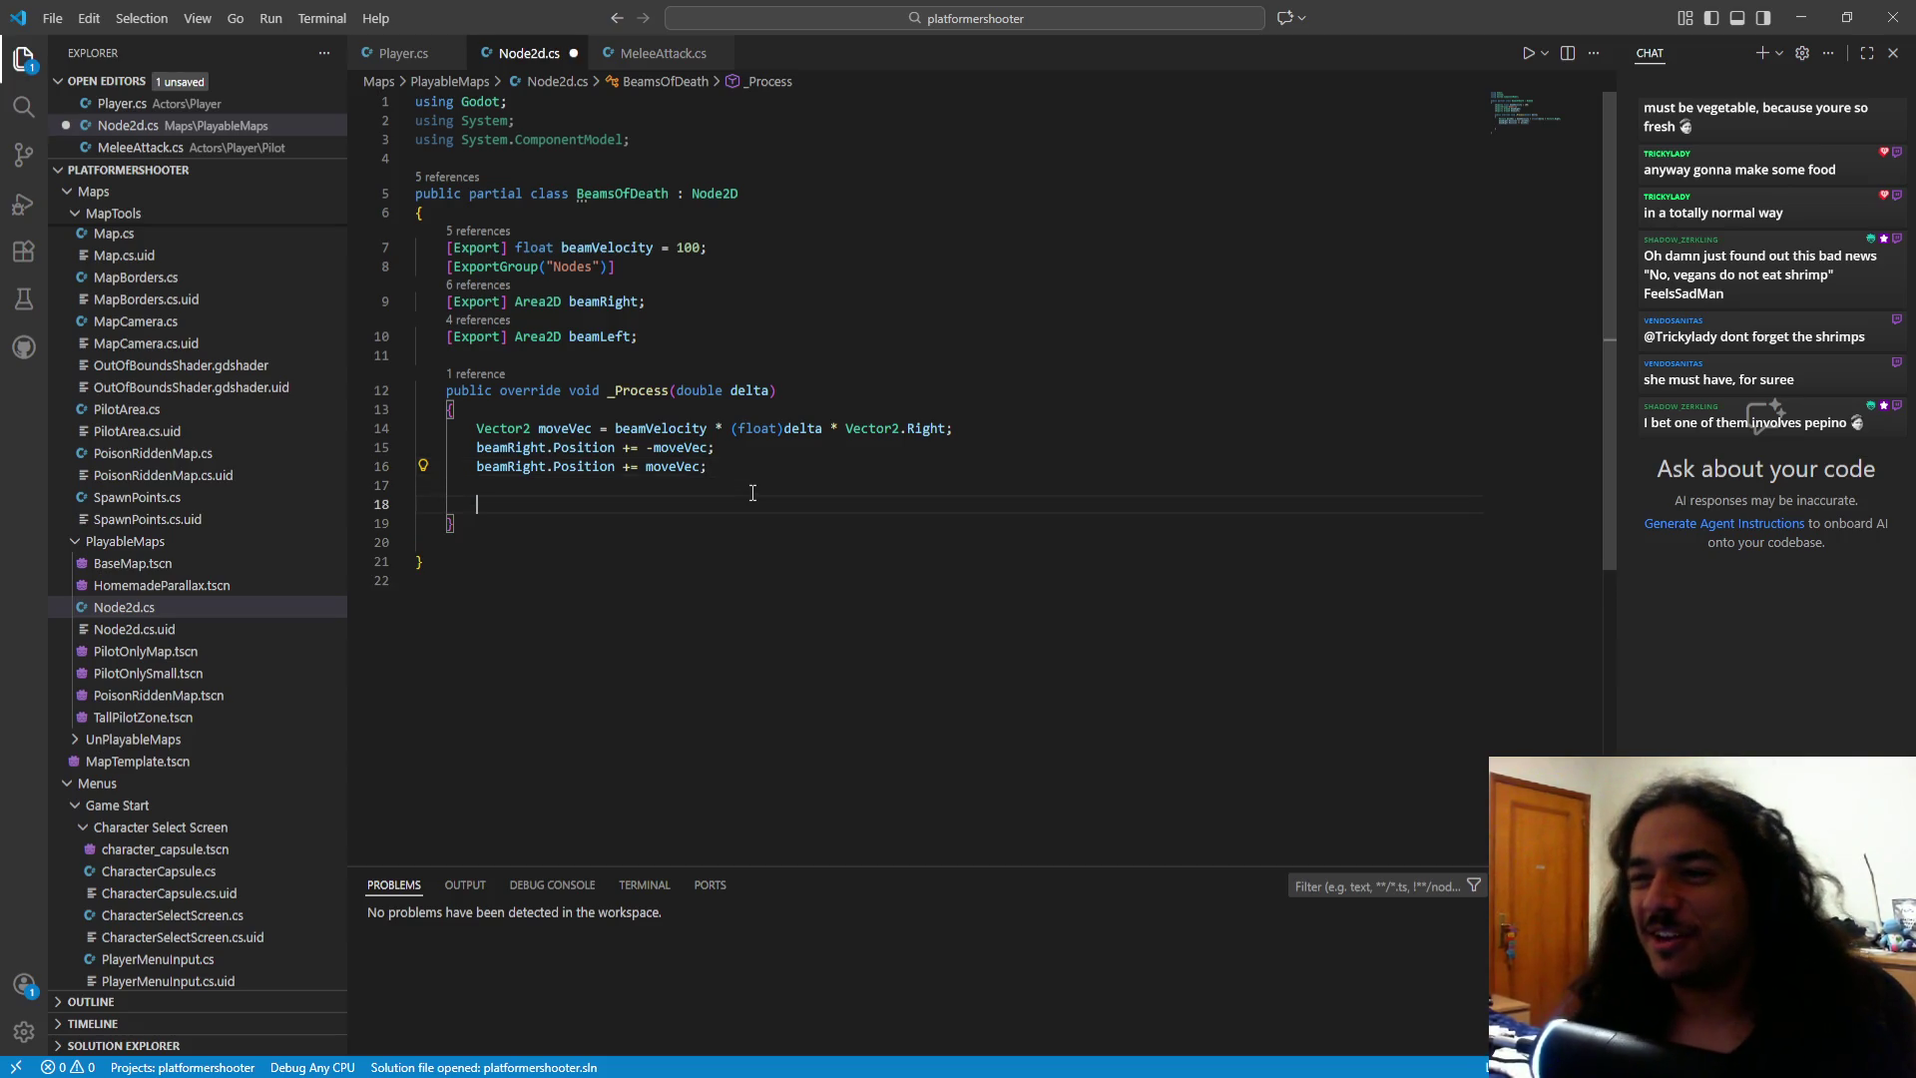
- Change the second movement line on line 16 from beamRight to beamLeft and return to Godot
{"action": "key", "text": "BackSpace"}
{"action": "key", "text": "BackSpace"}
{"action": "key", "text": "BackSpace"}
{"action": "key", "text": "ctrl+s"}
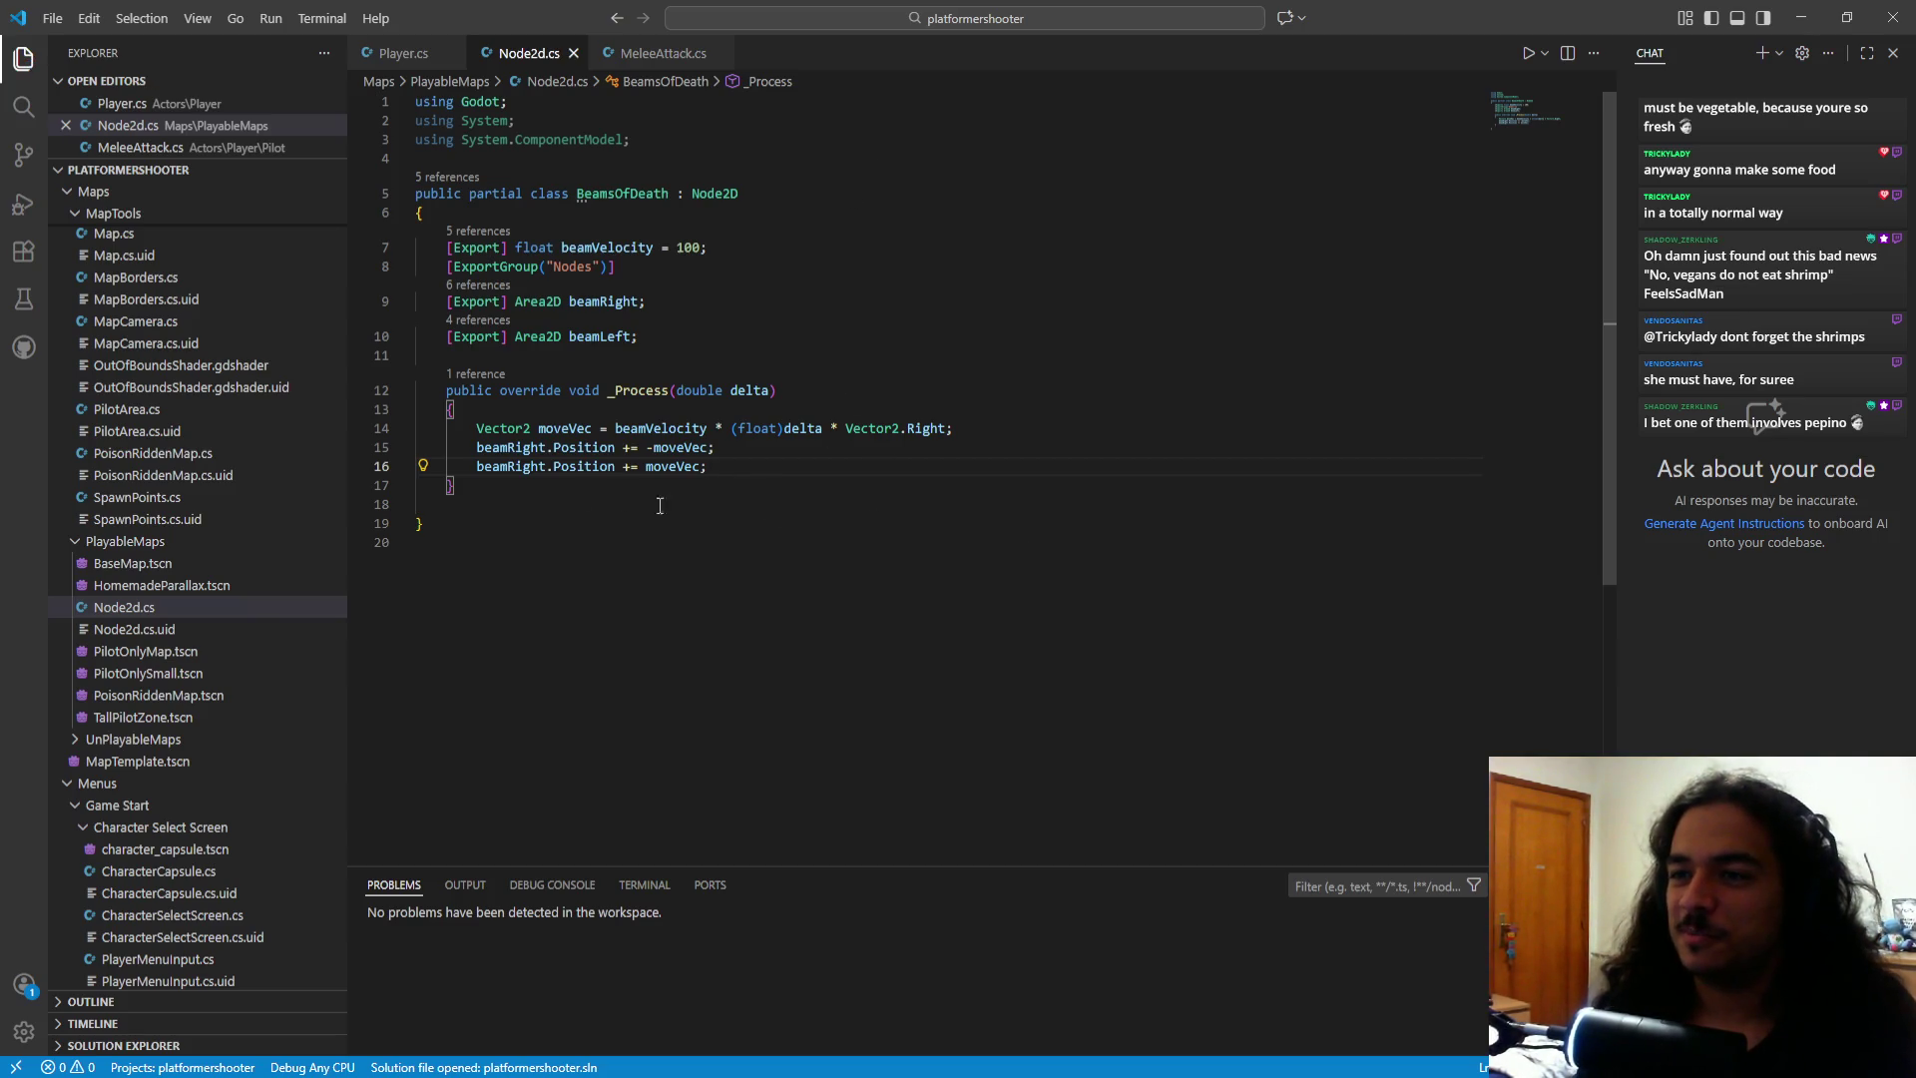
{"action": "left_click", "coordinate": [545, 467]}
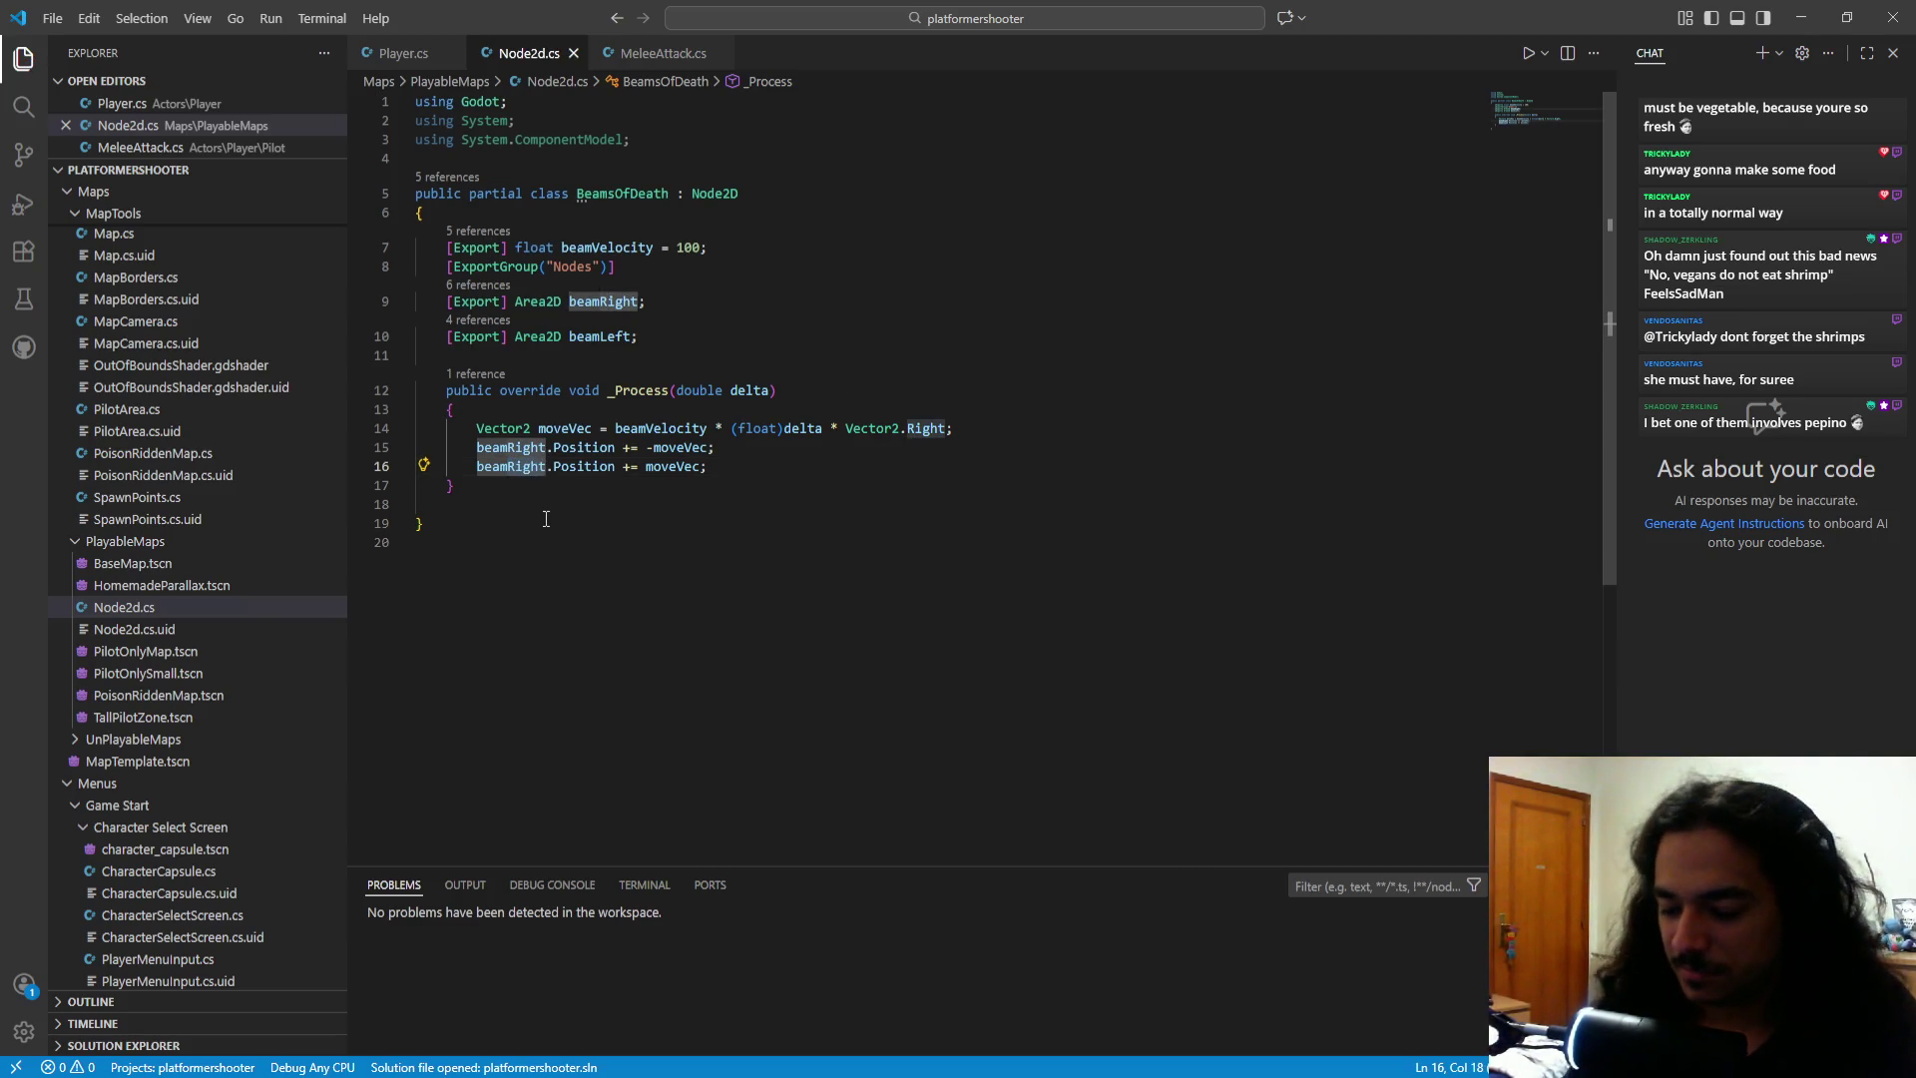
{"action": "key", "text": "BackSpace"}
{"action": "key", "text": "BackSpace"}
{"action": "key", "text": "BackSpace"}
{"action": "type", "text": "Le"}
{"action": "key", "text": "Tab"}
{"action": "left_click", "coordinate": [719, 641]}
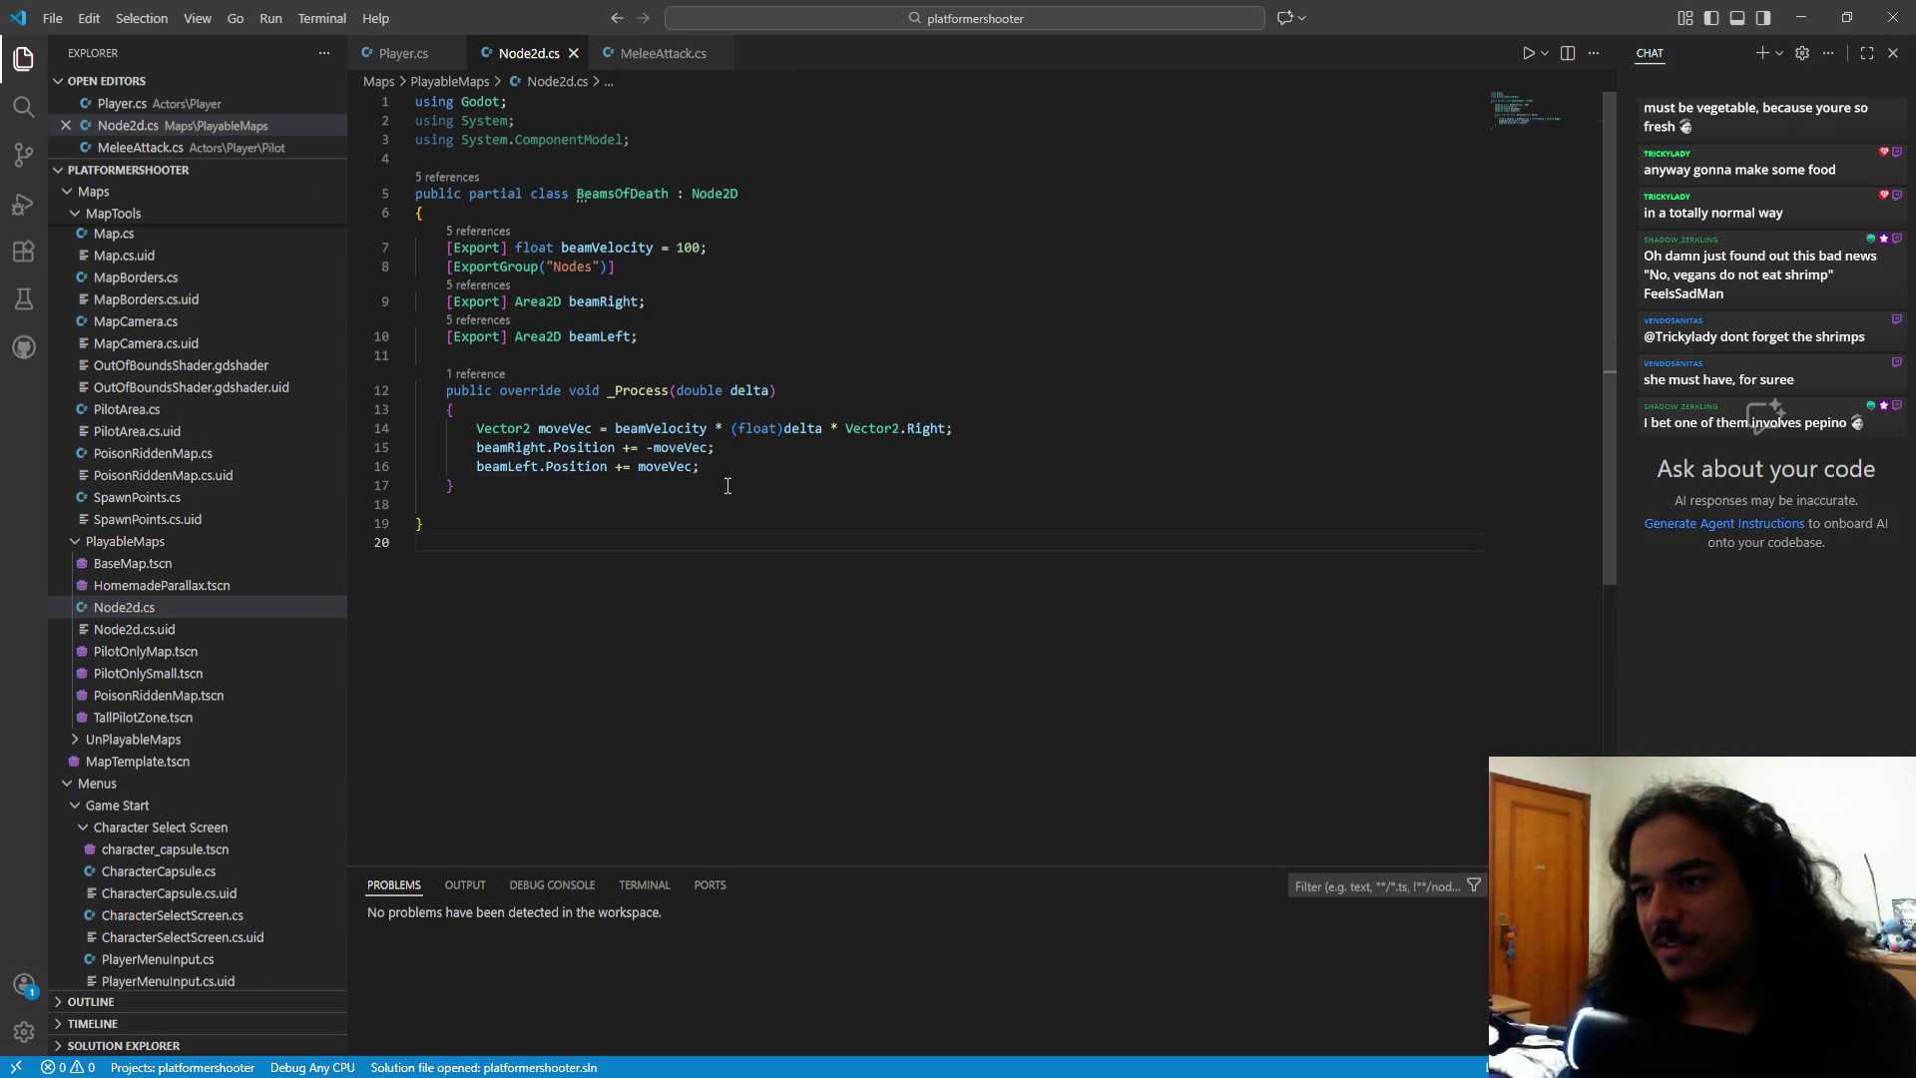
{"action": "key", "text": "alt+Tab"}
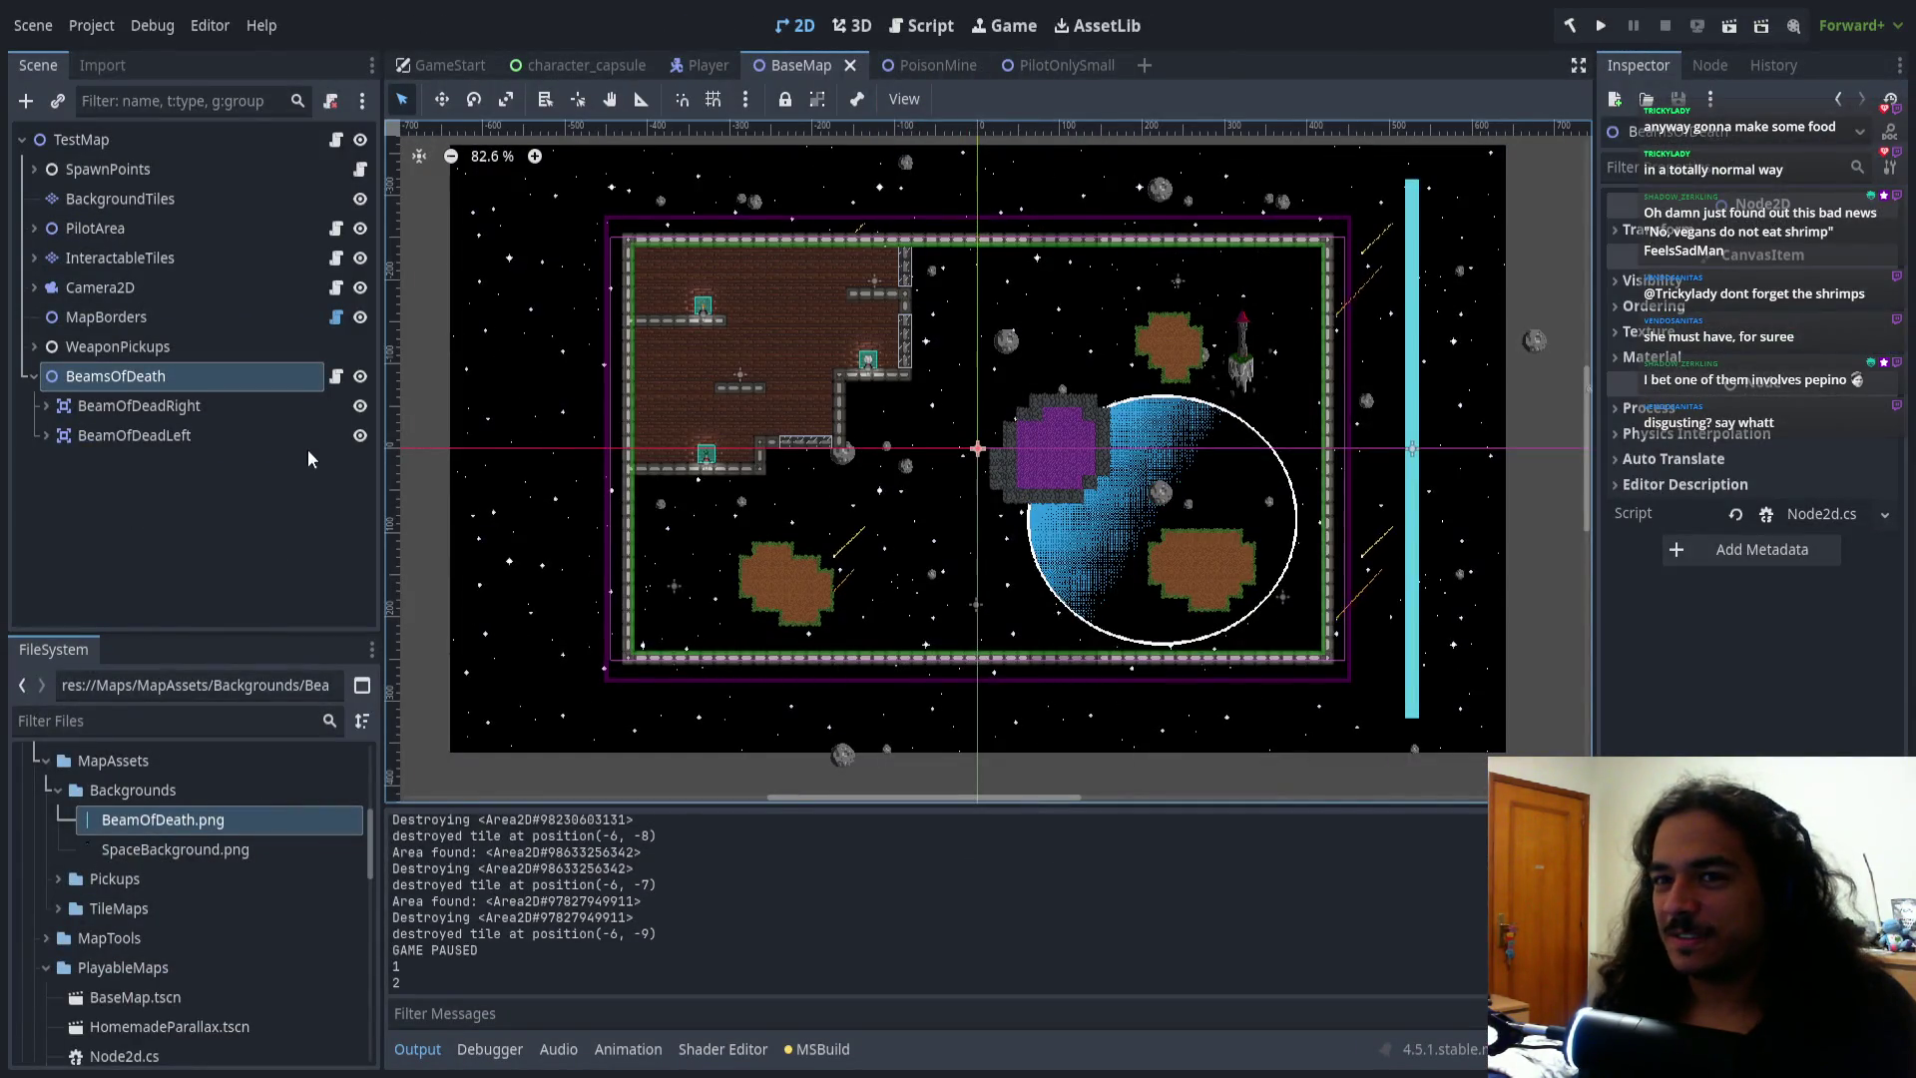
- Move BeamOfDeadLeft to the map's left edge, mirroring the right beam, and run the game
{"action": "left_click", "coordinate": [172, 407]}
{"action": "left_click", "coordinate": [171, 435]}
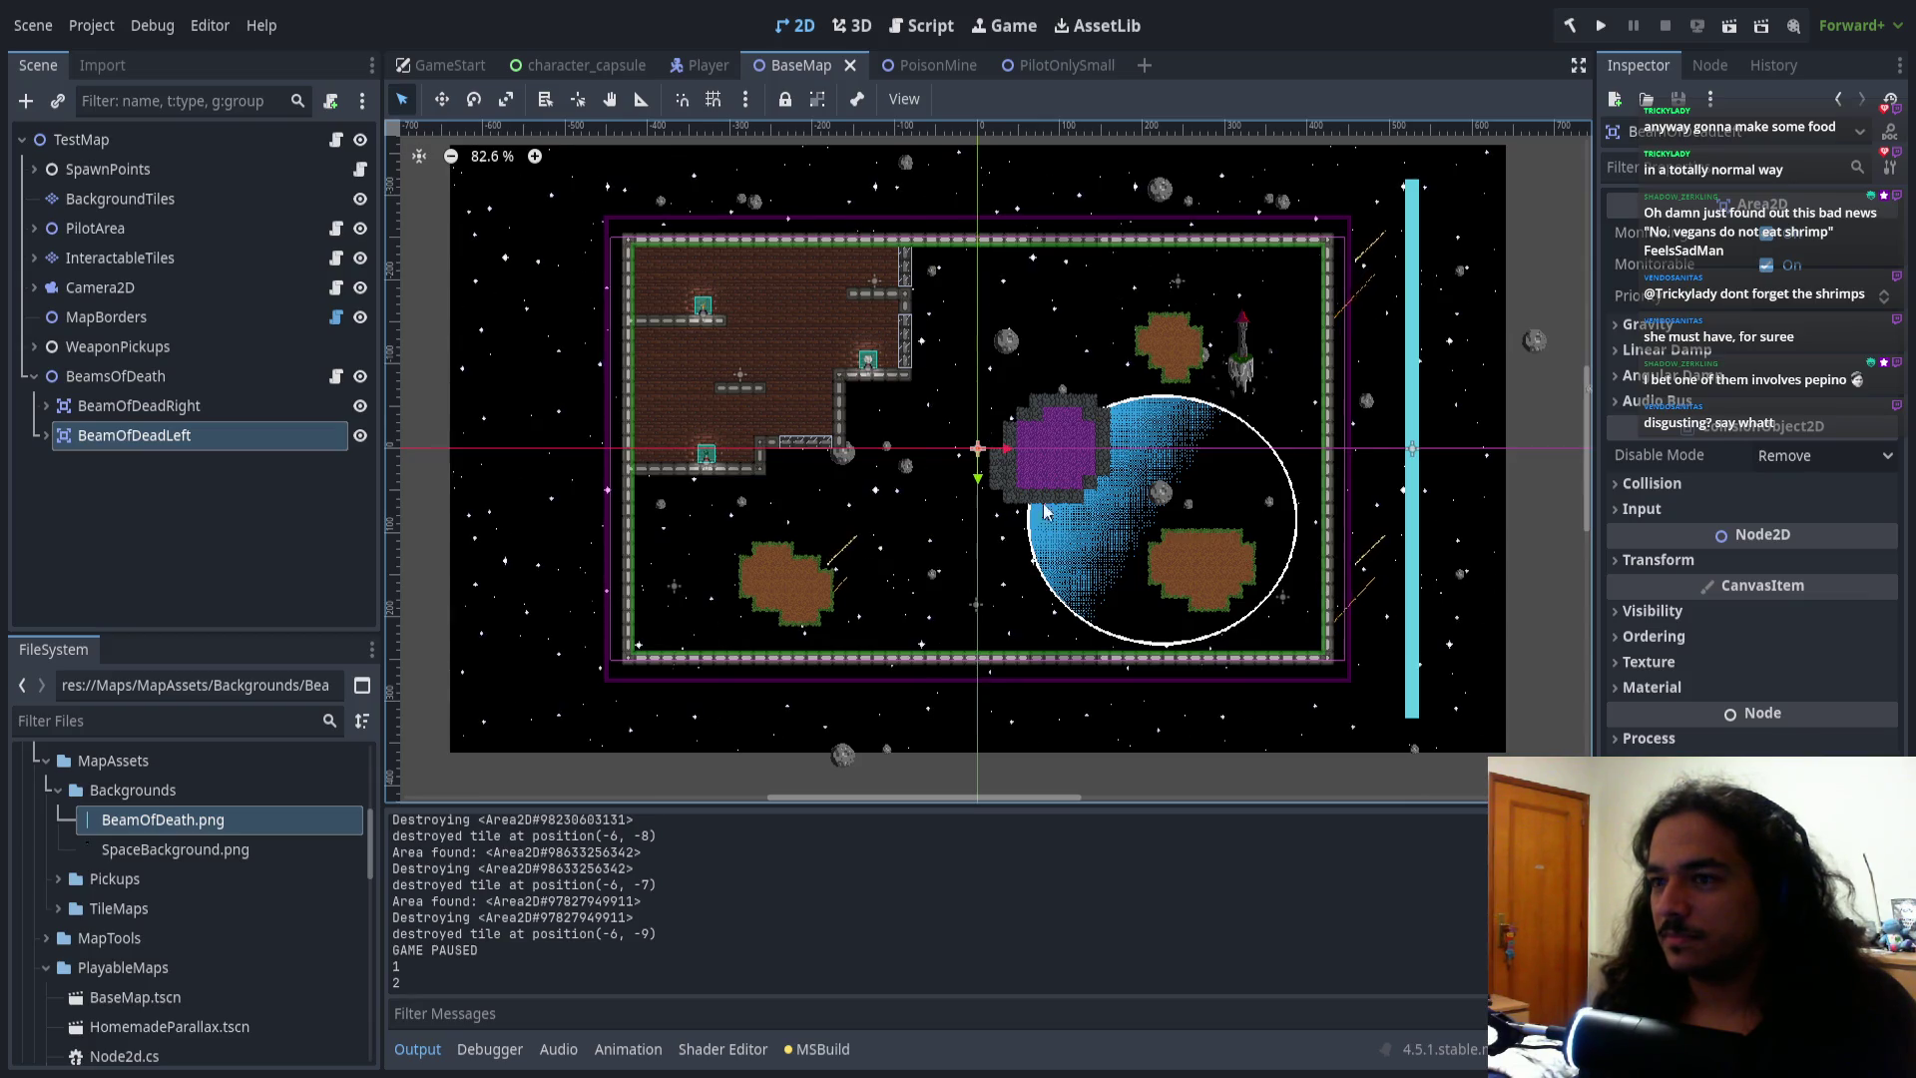
{"action": "left_click_drag", "start_coordinate": [1502, 688], "coordinate": [663, 674]}
{"action": "mouse_move", "coordinate": [780, 681]}
{"action": "left_mouse_down"}
{"action": "mouse_move", "coordinate": [761, 665]}
{"action": "mouse_move", "coordinate": [744, 691]}
{"action": "mouse_move", "coordinate": [774, 678]}
{"action": "mouse_move", "coordinate": [750, 683]}
{"action": "left_mouse_up"}
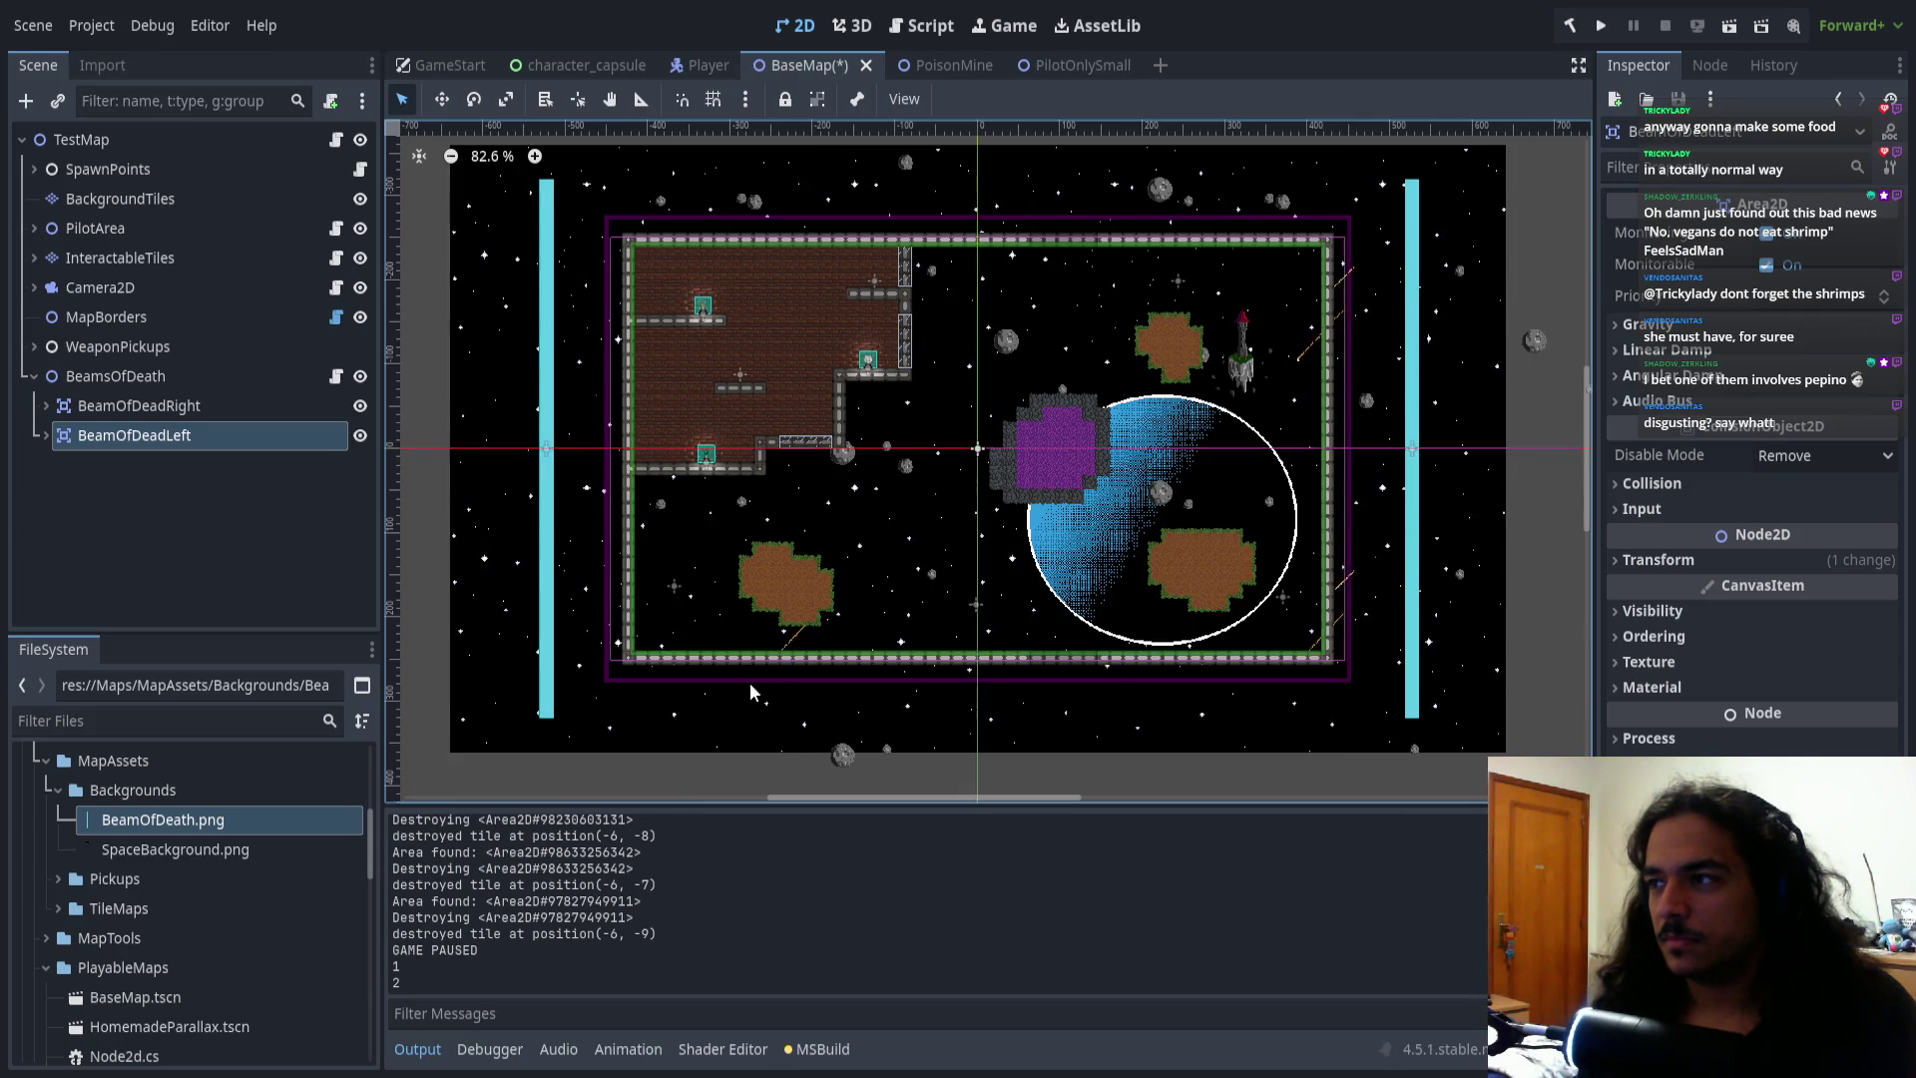
{"action": "left_click", "coordinate": [1599, 25]}
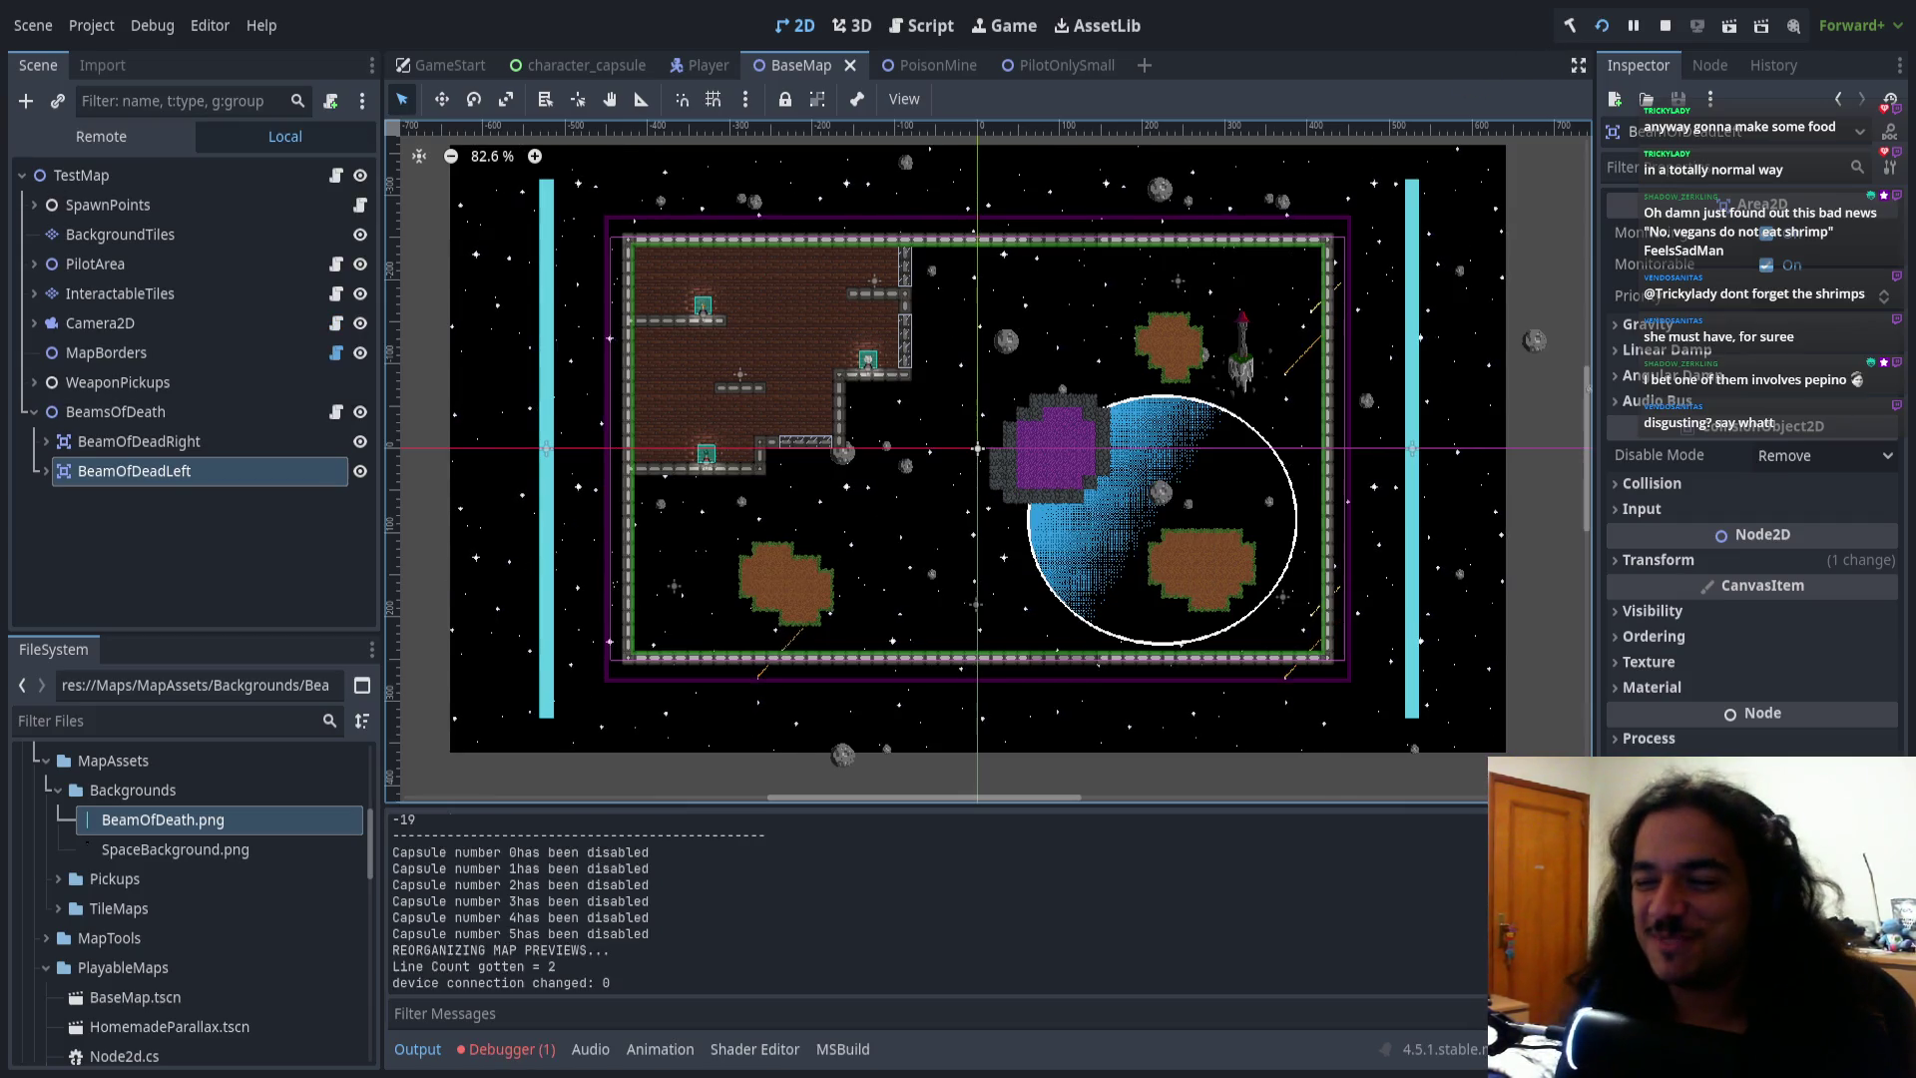
- Join the lobby as player one, mark ready, and start the match
{"action": "key", "text": "space"}
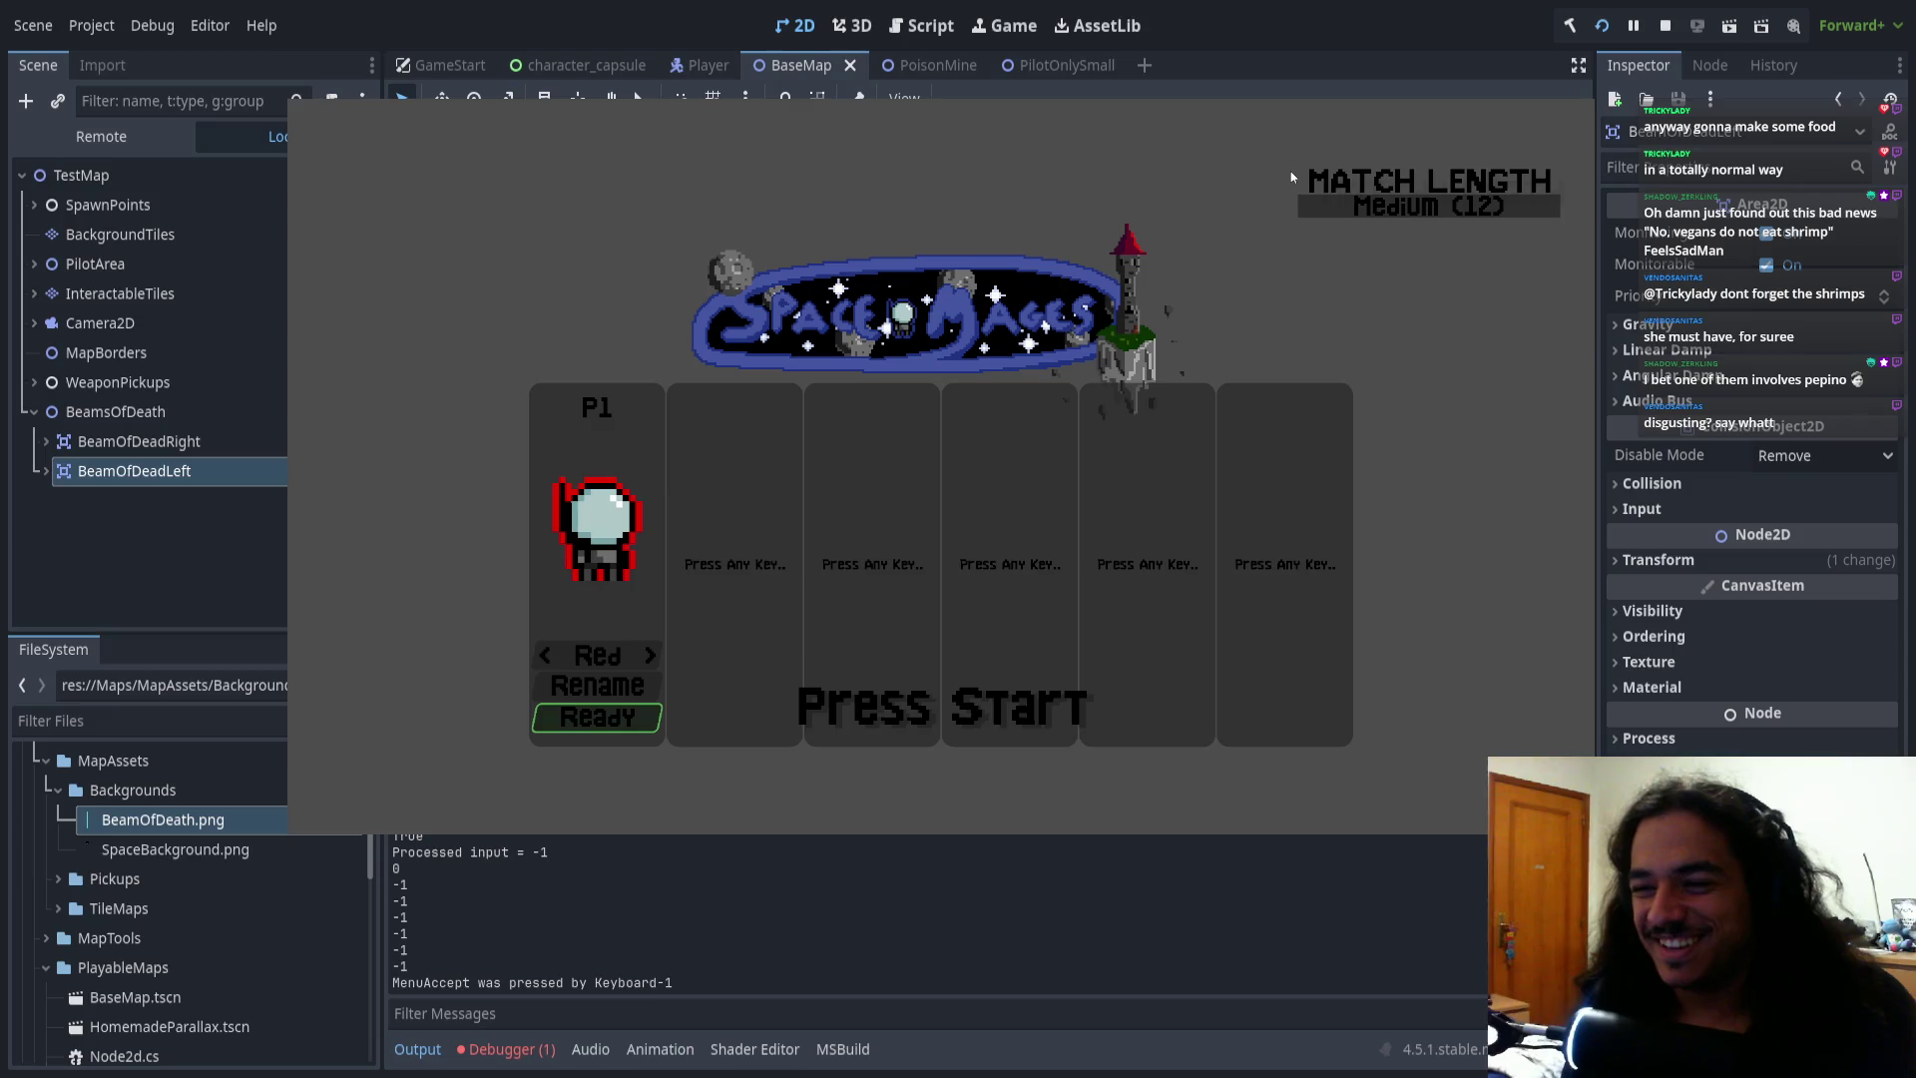
{"action": "key", "text": "space"}
{"action": "key", "text": "Return"}
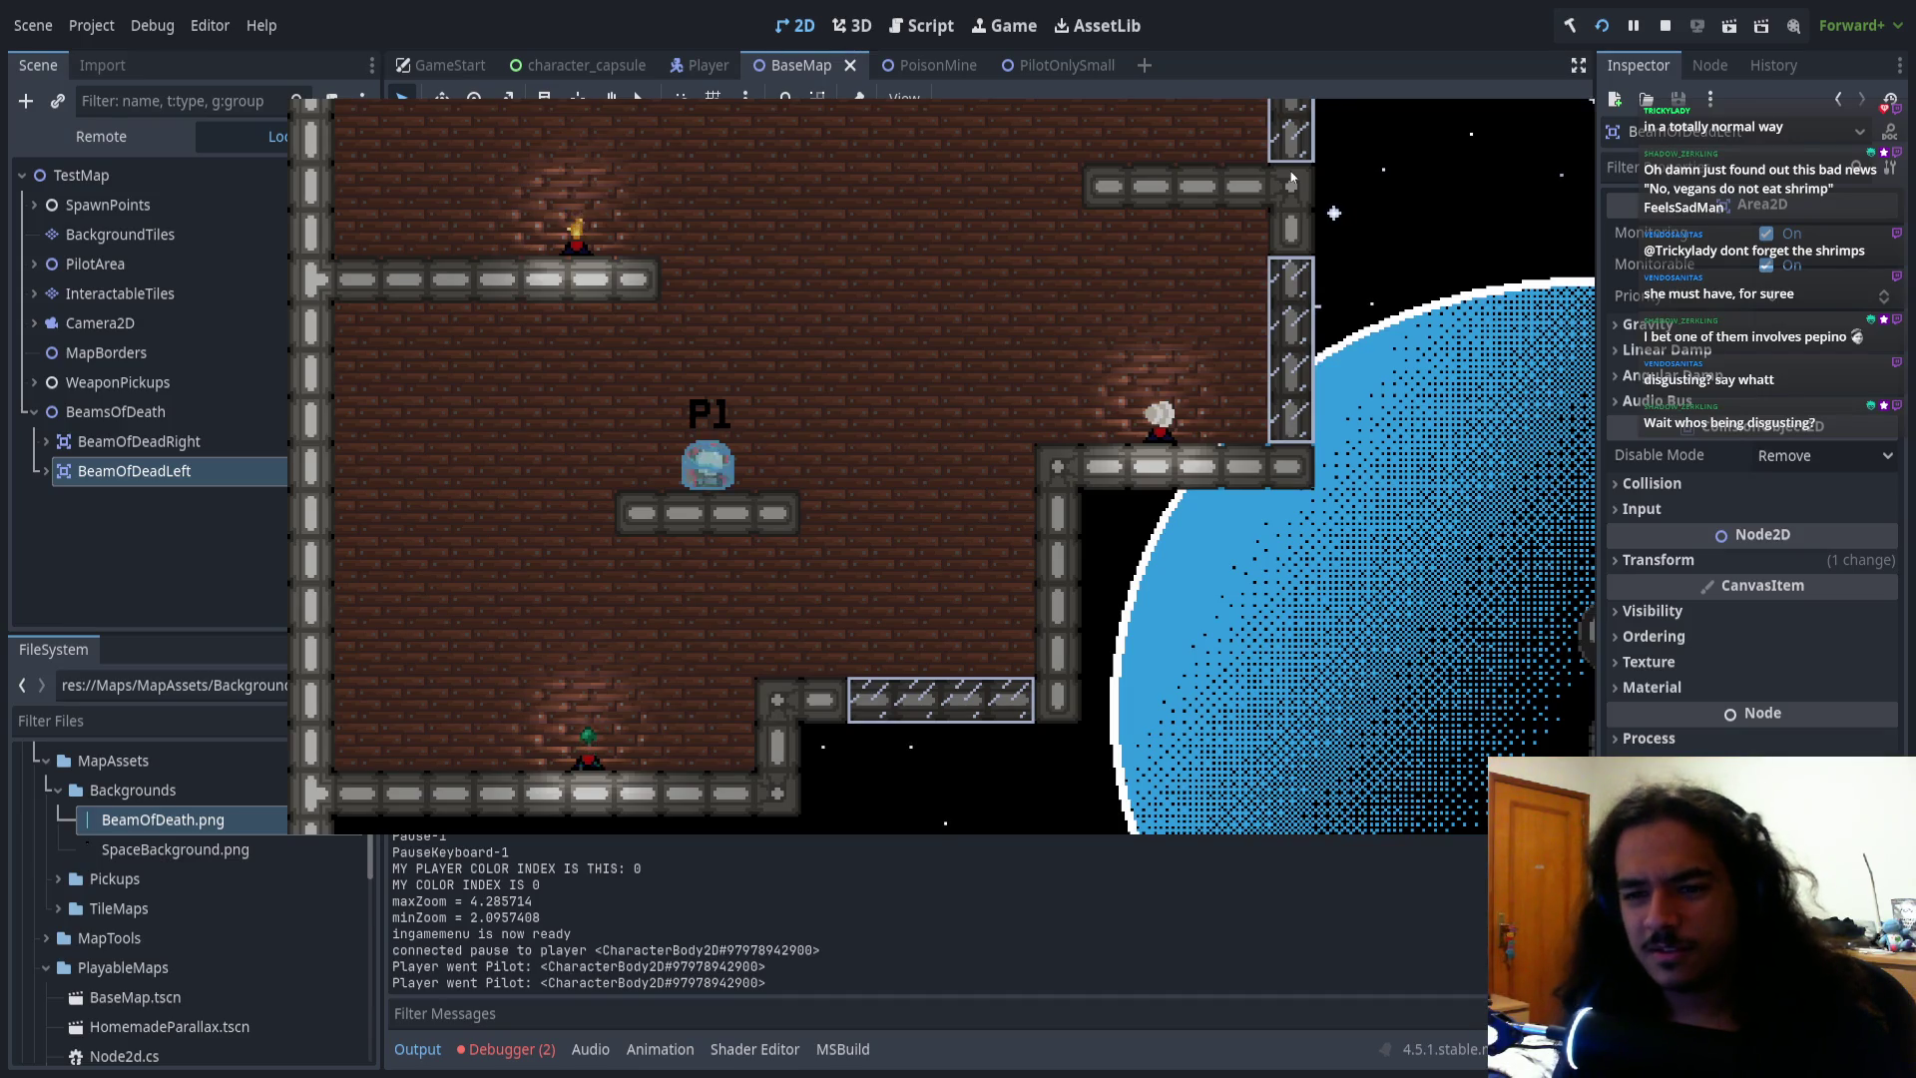
- Leap off the brick area into space and fly the ship around the map
{"action": "key", "text": "Right"}
{"action": "key", "text": "space"}
{"action": "key", "text": "space"}
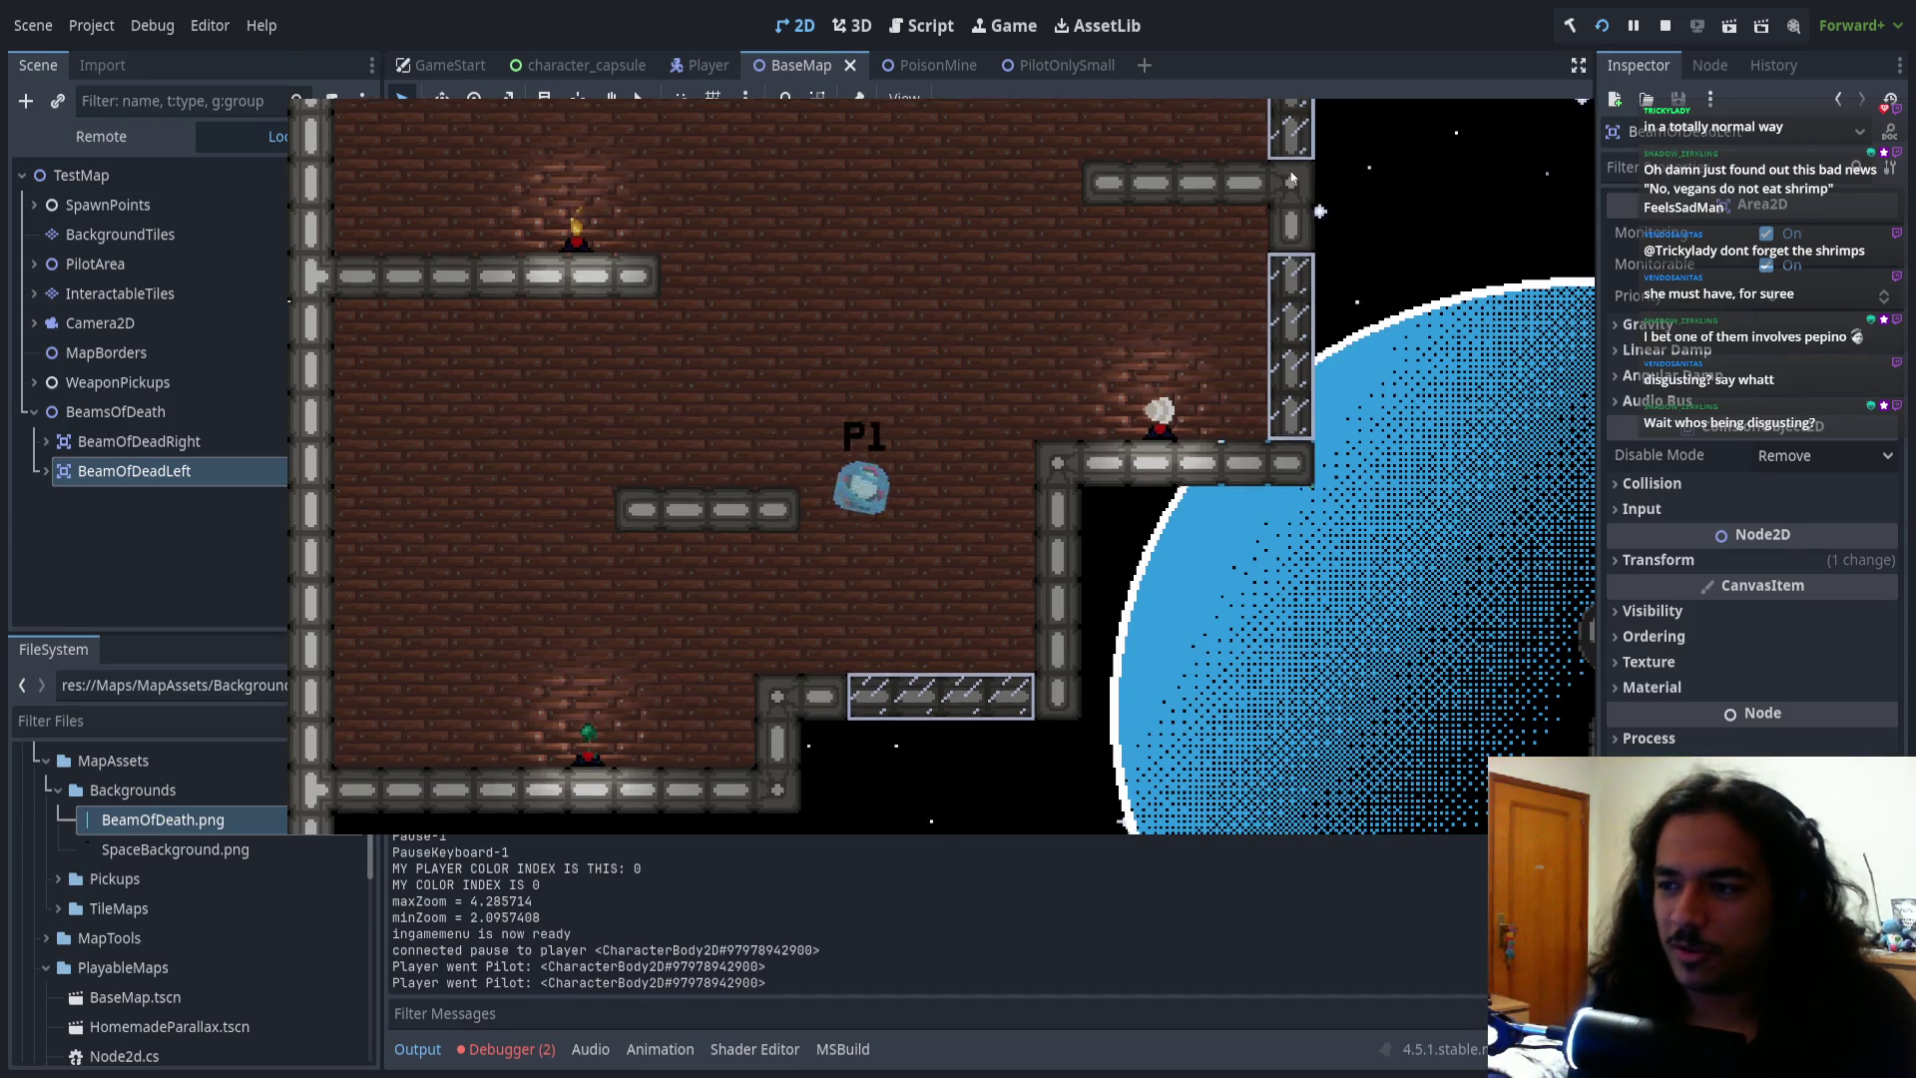
{"action": "key", "text": "Right"}
{"action": "key", "text": "space"}
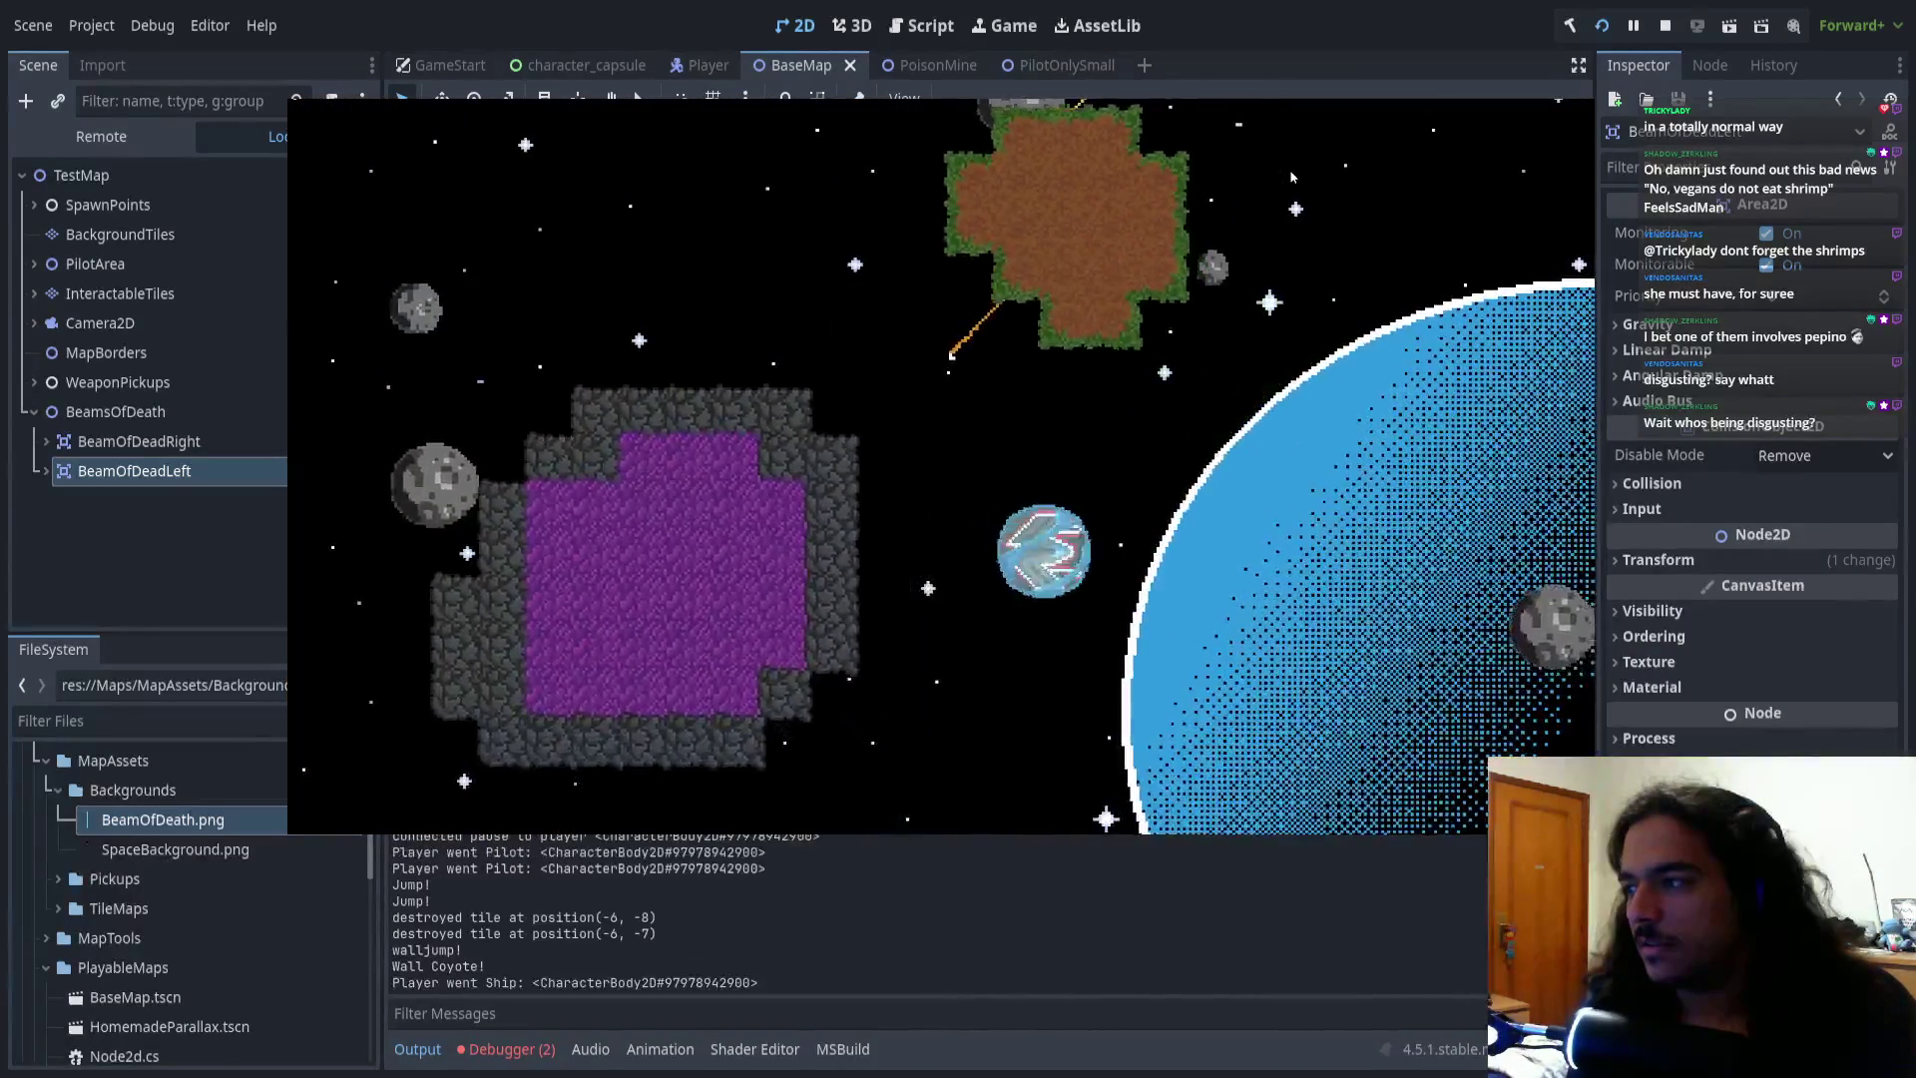
{"action": "key", "text": "Left"}
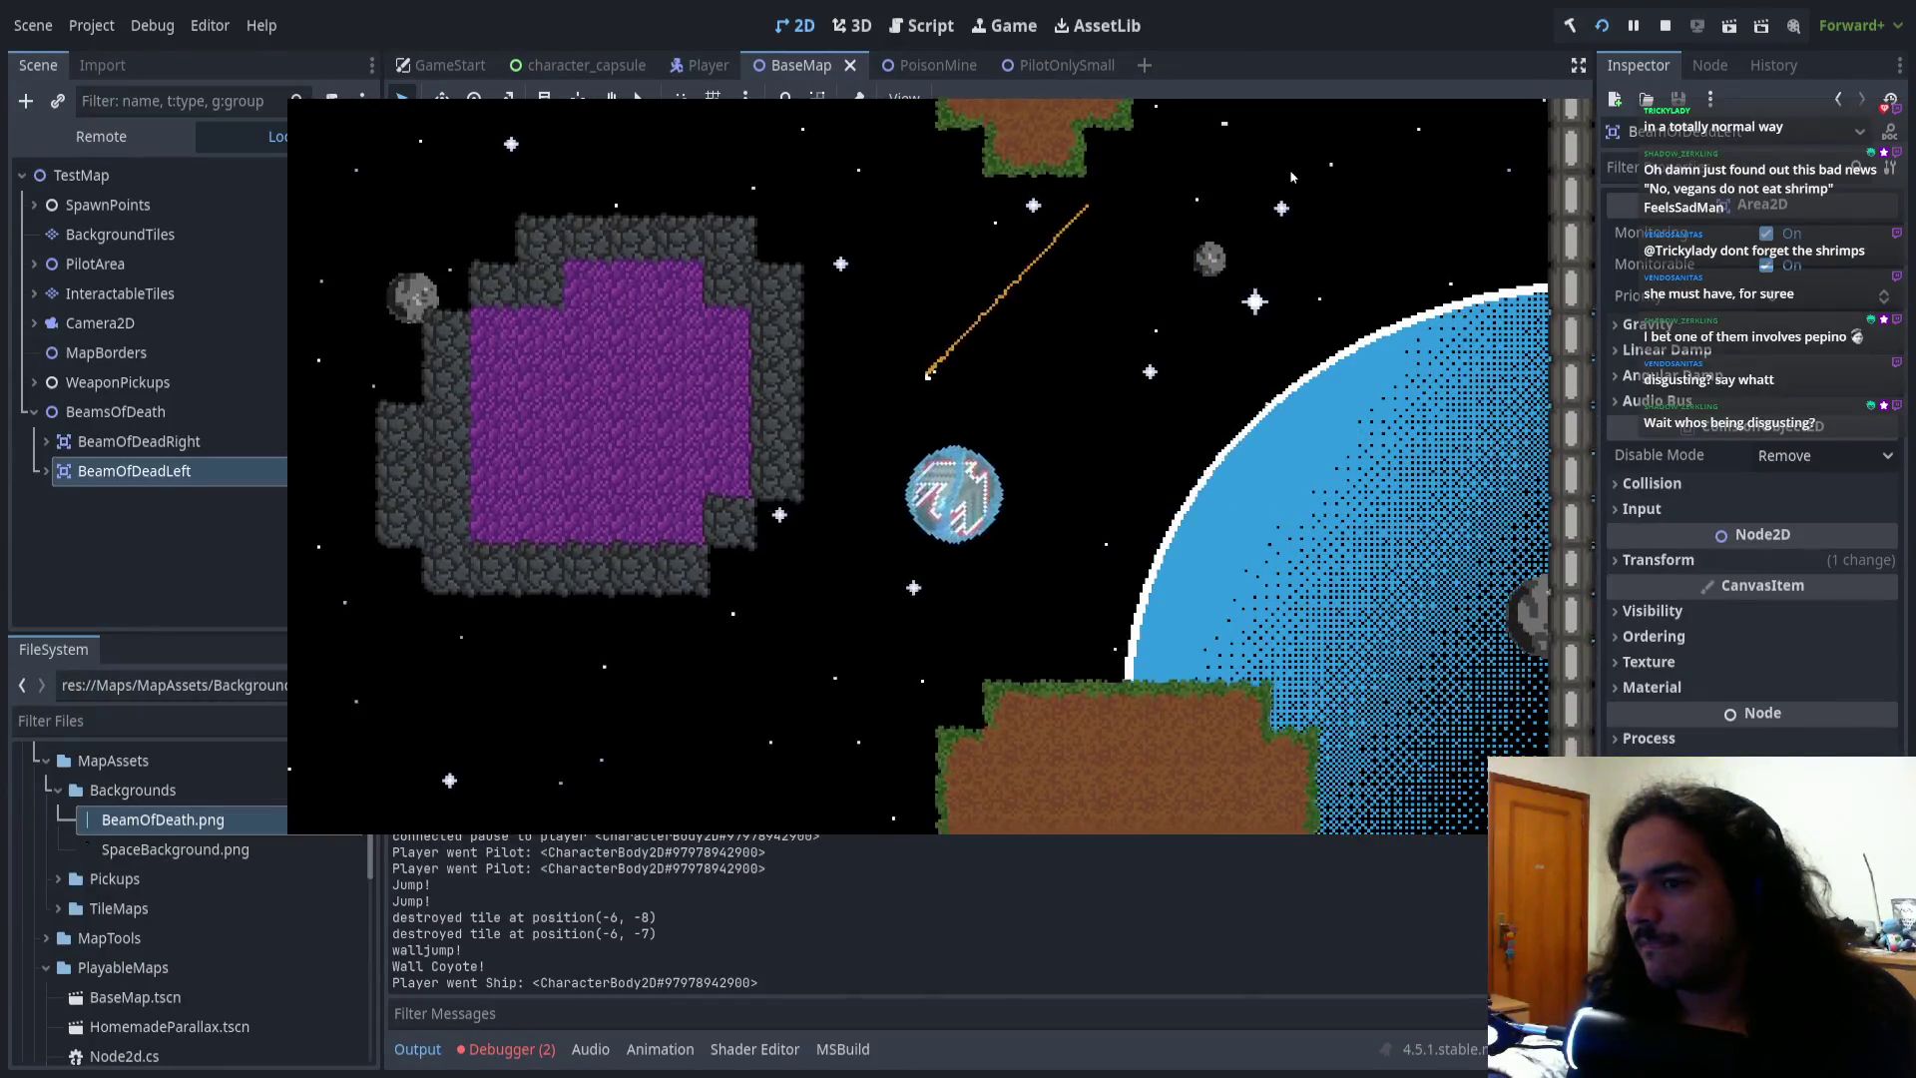
{"action": "key", "text": "Up"}
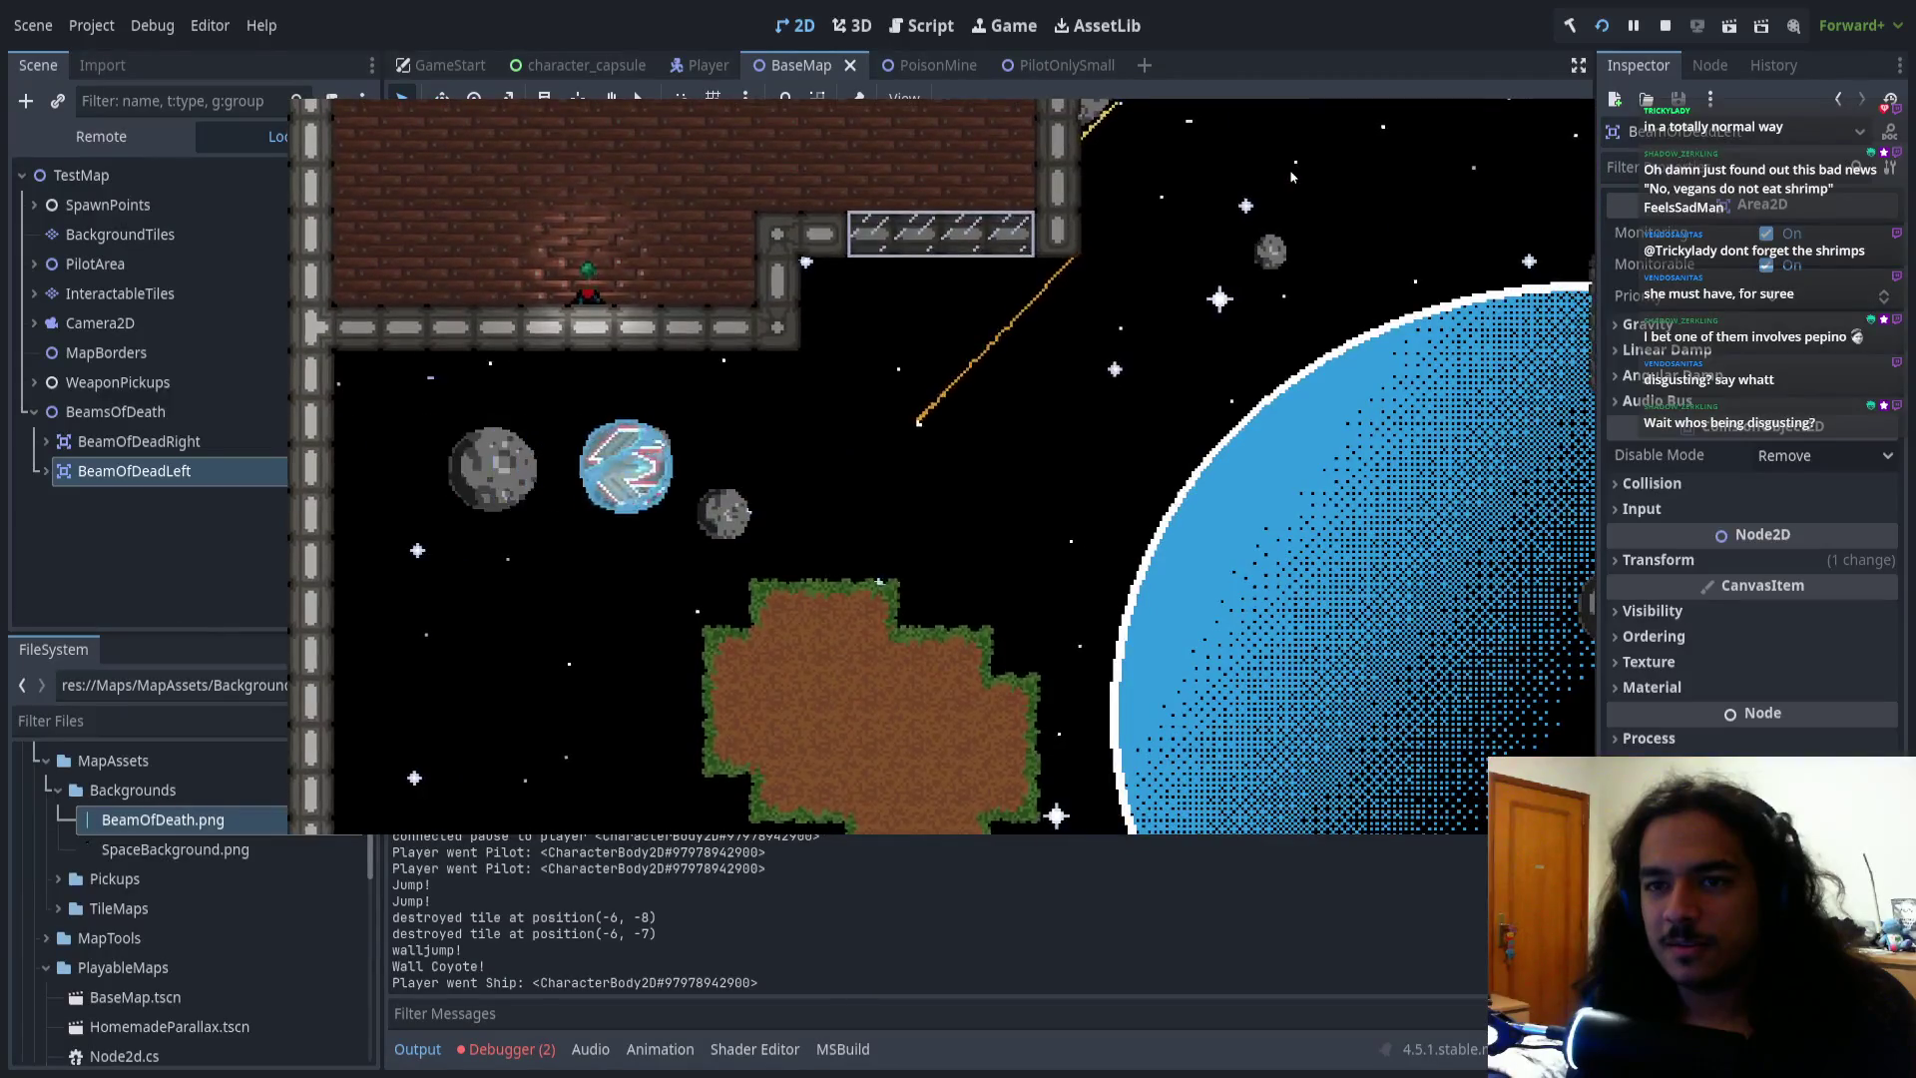
{"action": "key", "text": "Right"}
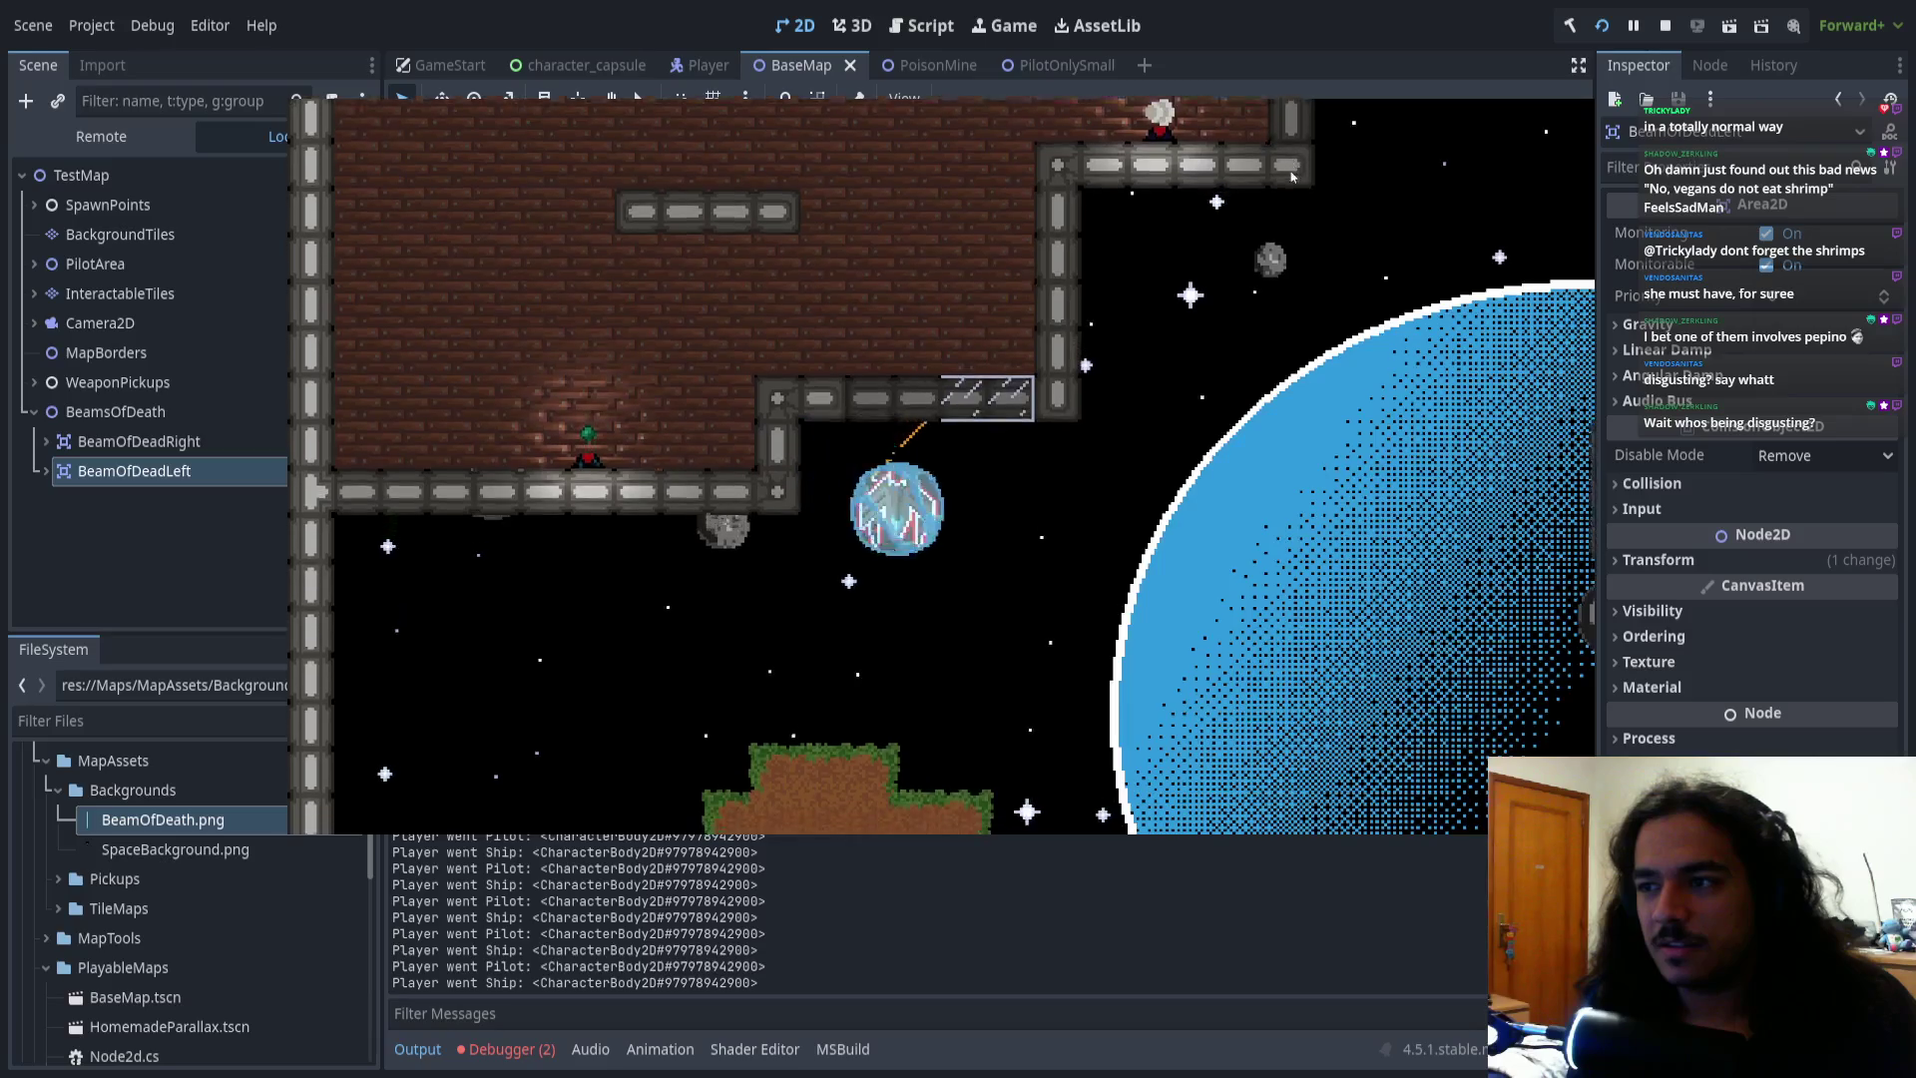
{"action": "key", "text": "Up"}
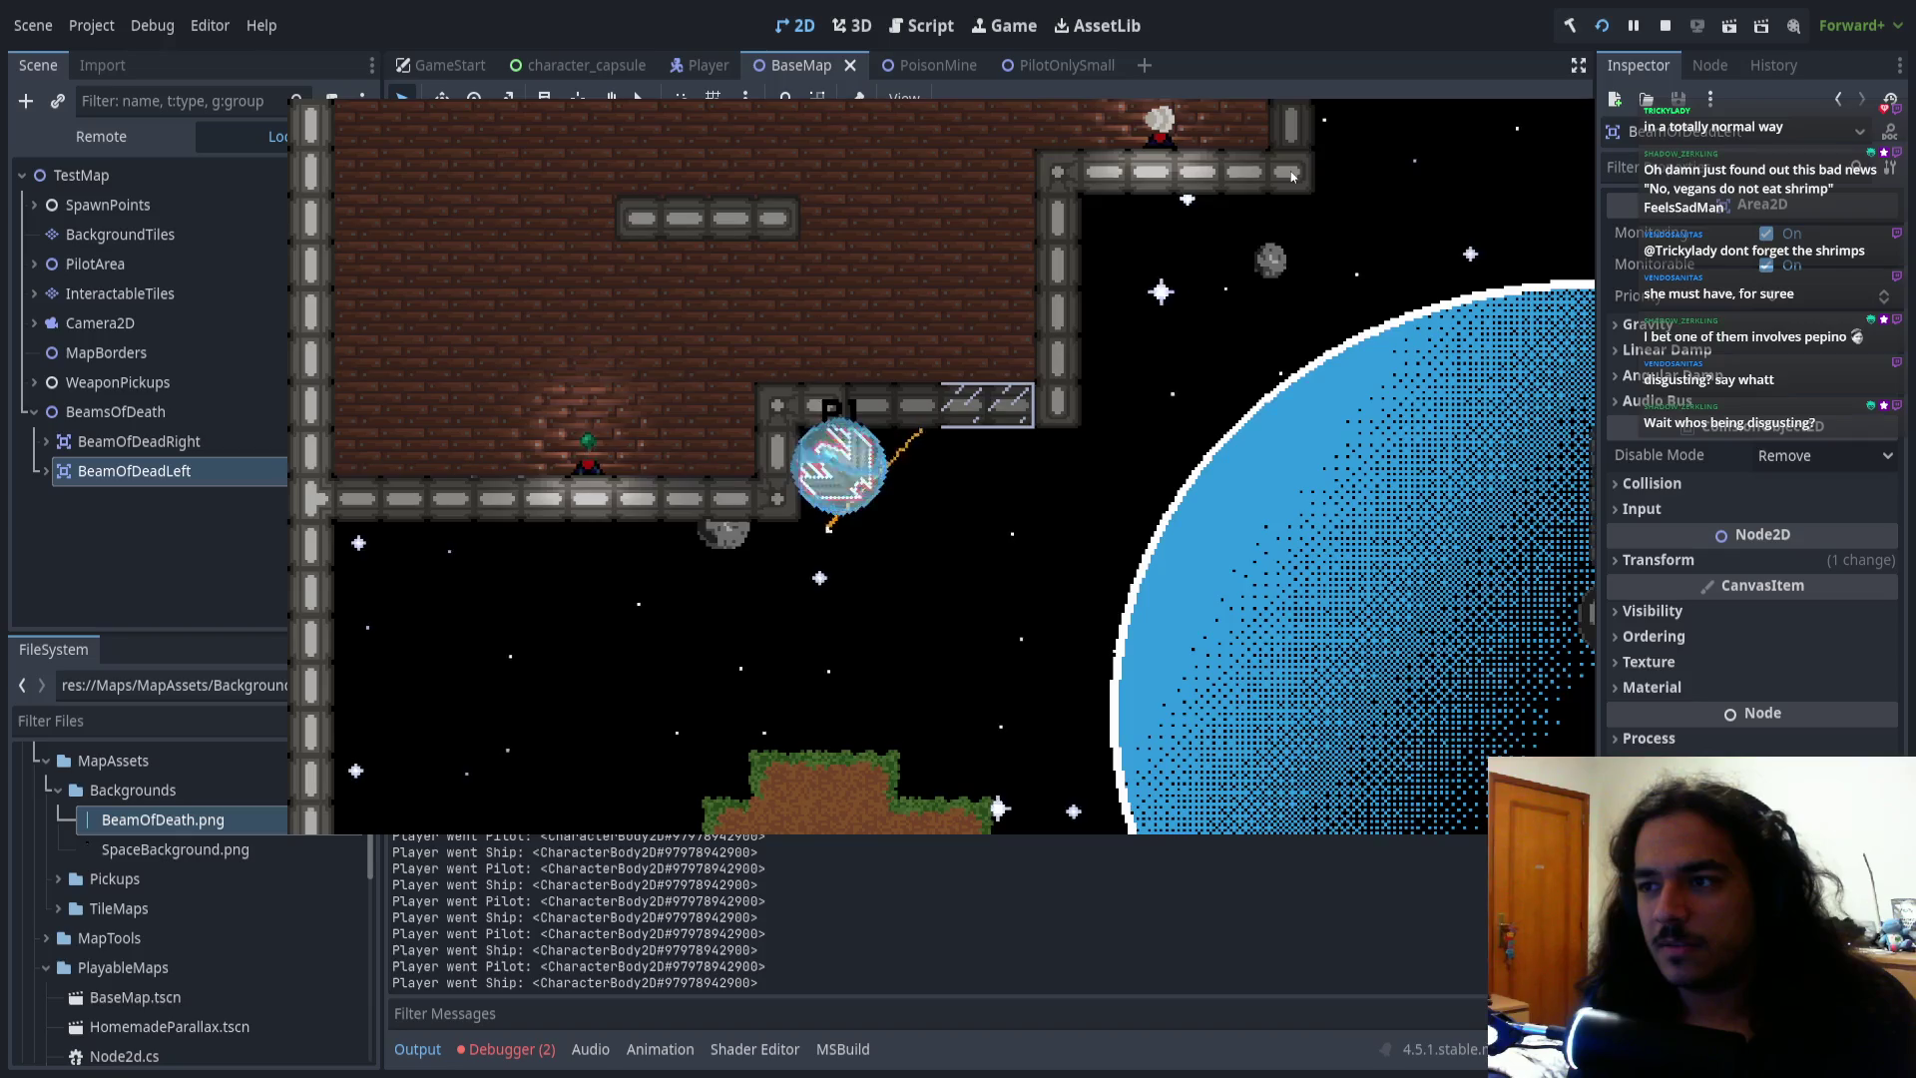
{"action": "key", "text": "Right"}
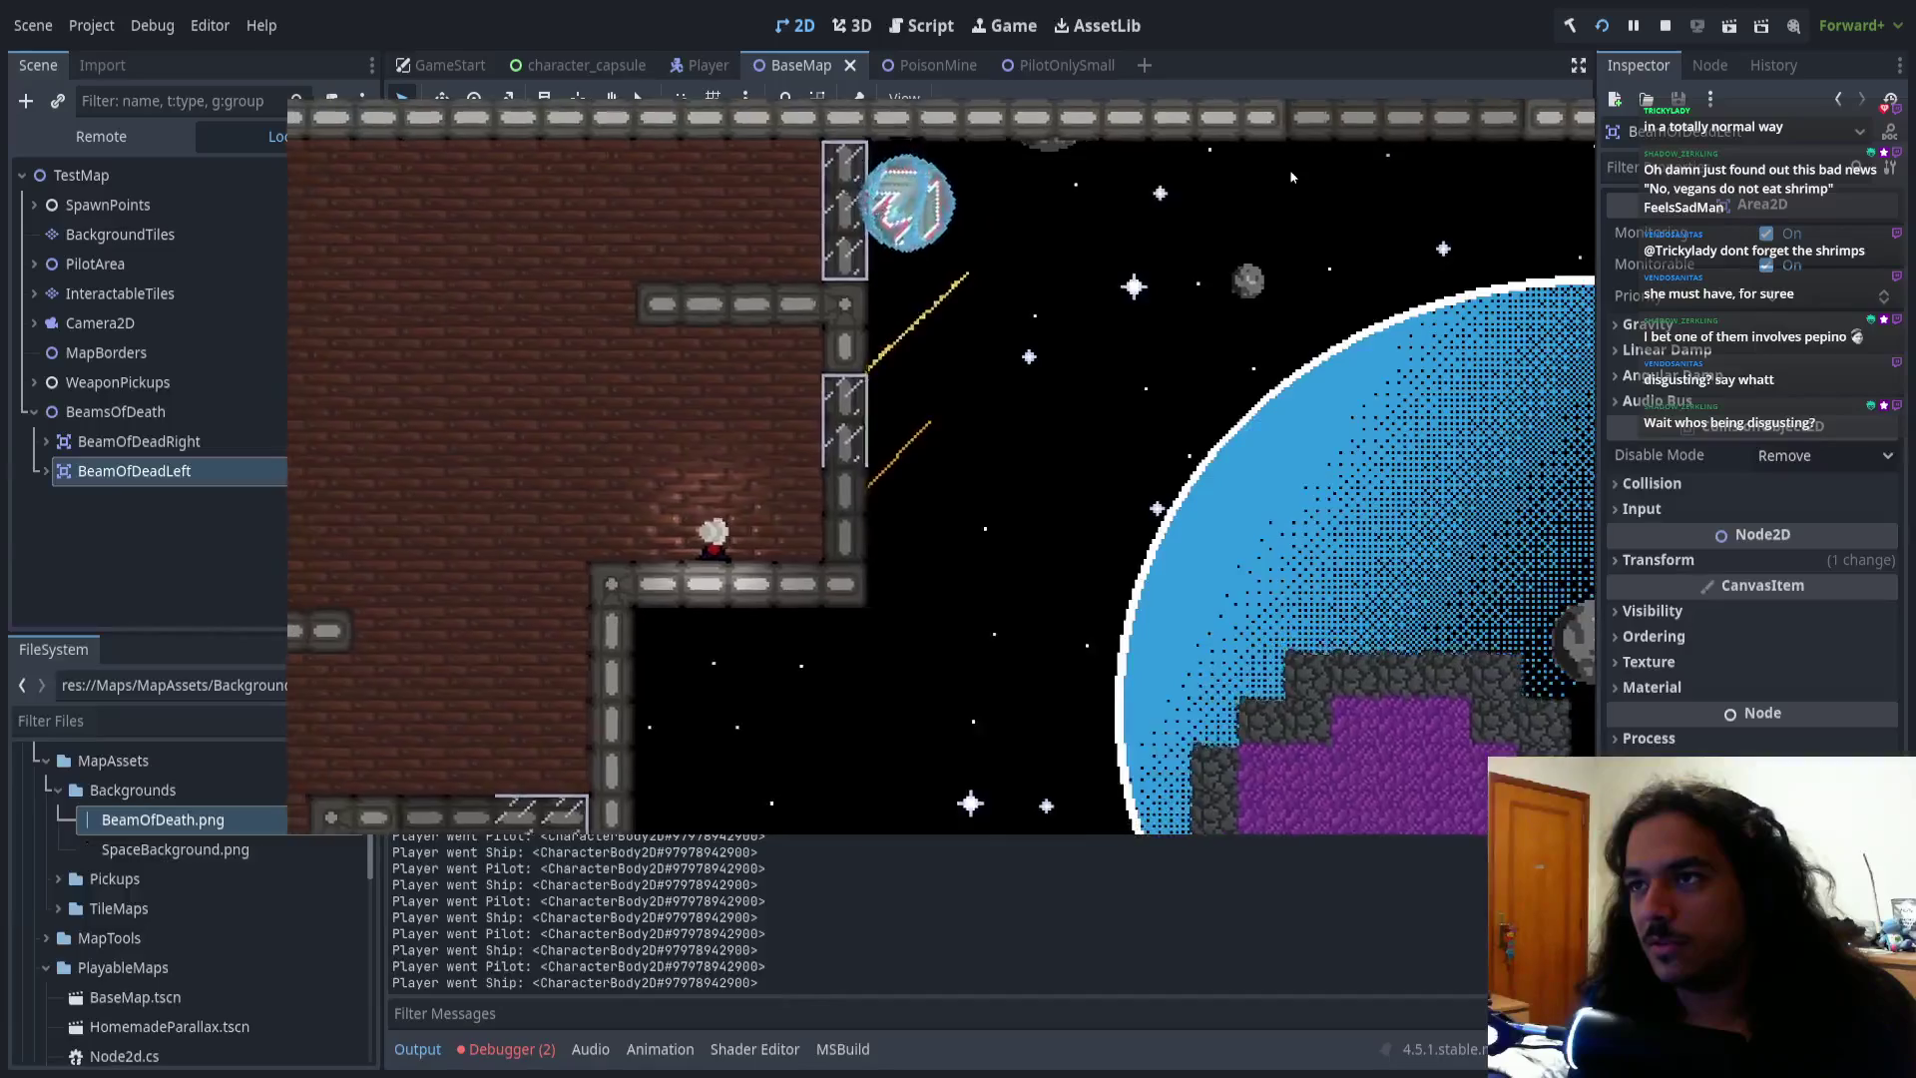
{"action": "key", "text": "Down"}
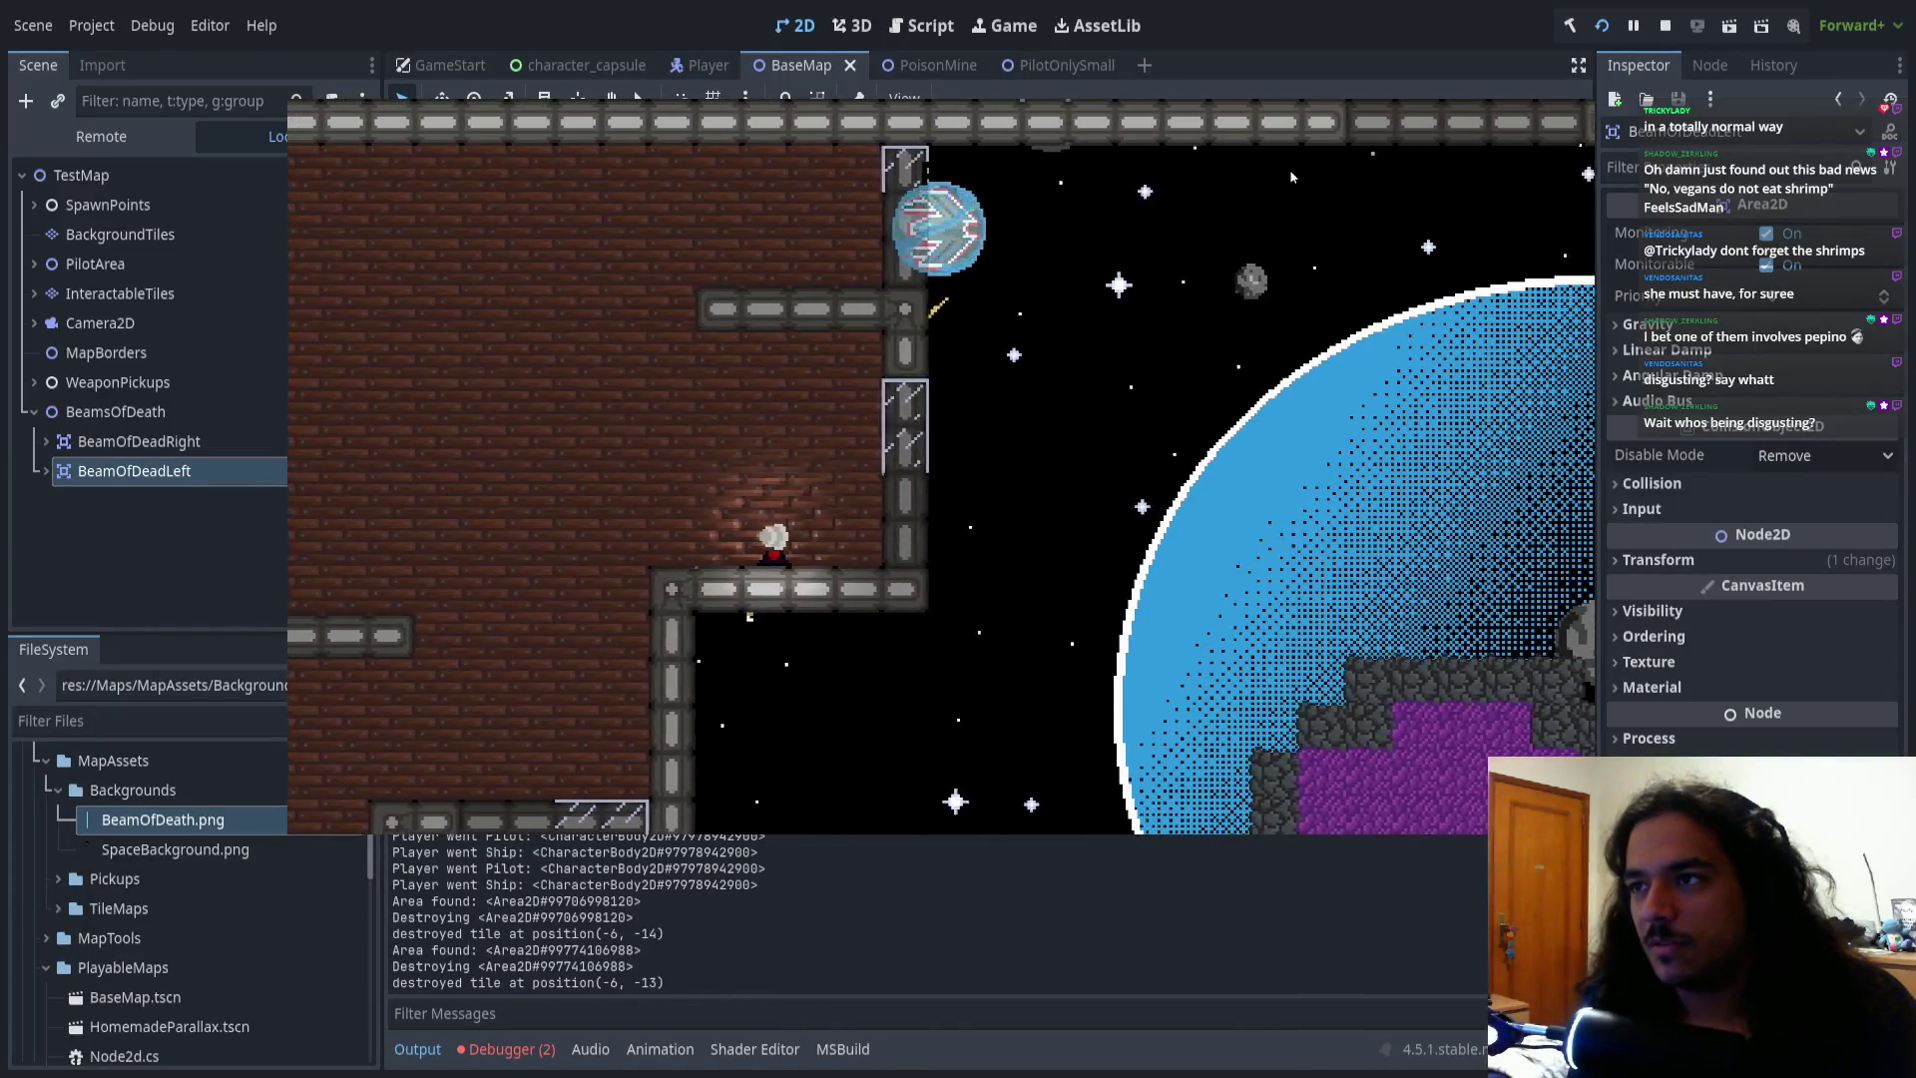
- Exit the ship as the pilot, jump, then fly the ship through the level
{"action": "key", "text": "e"}
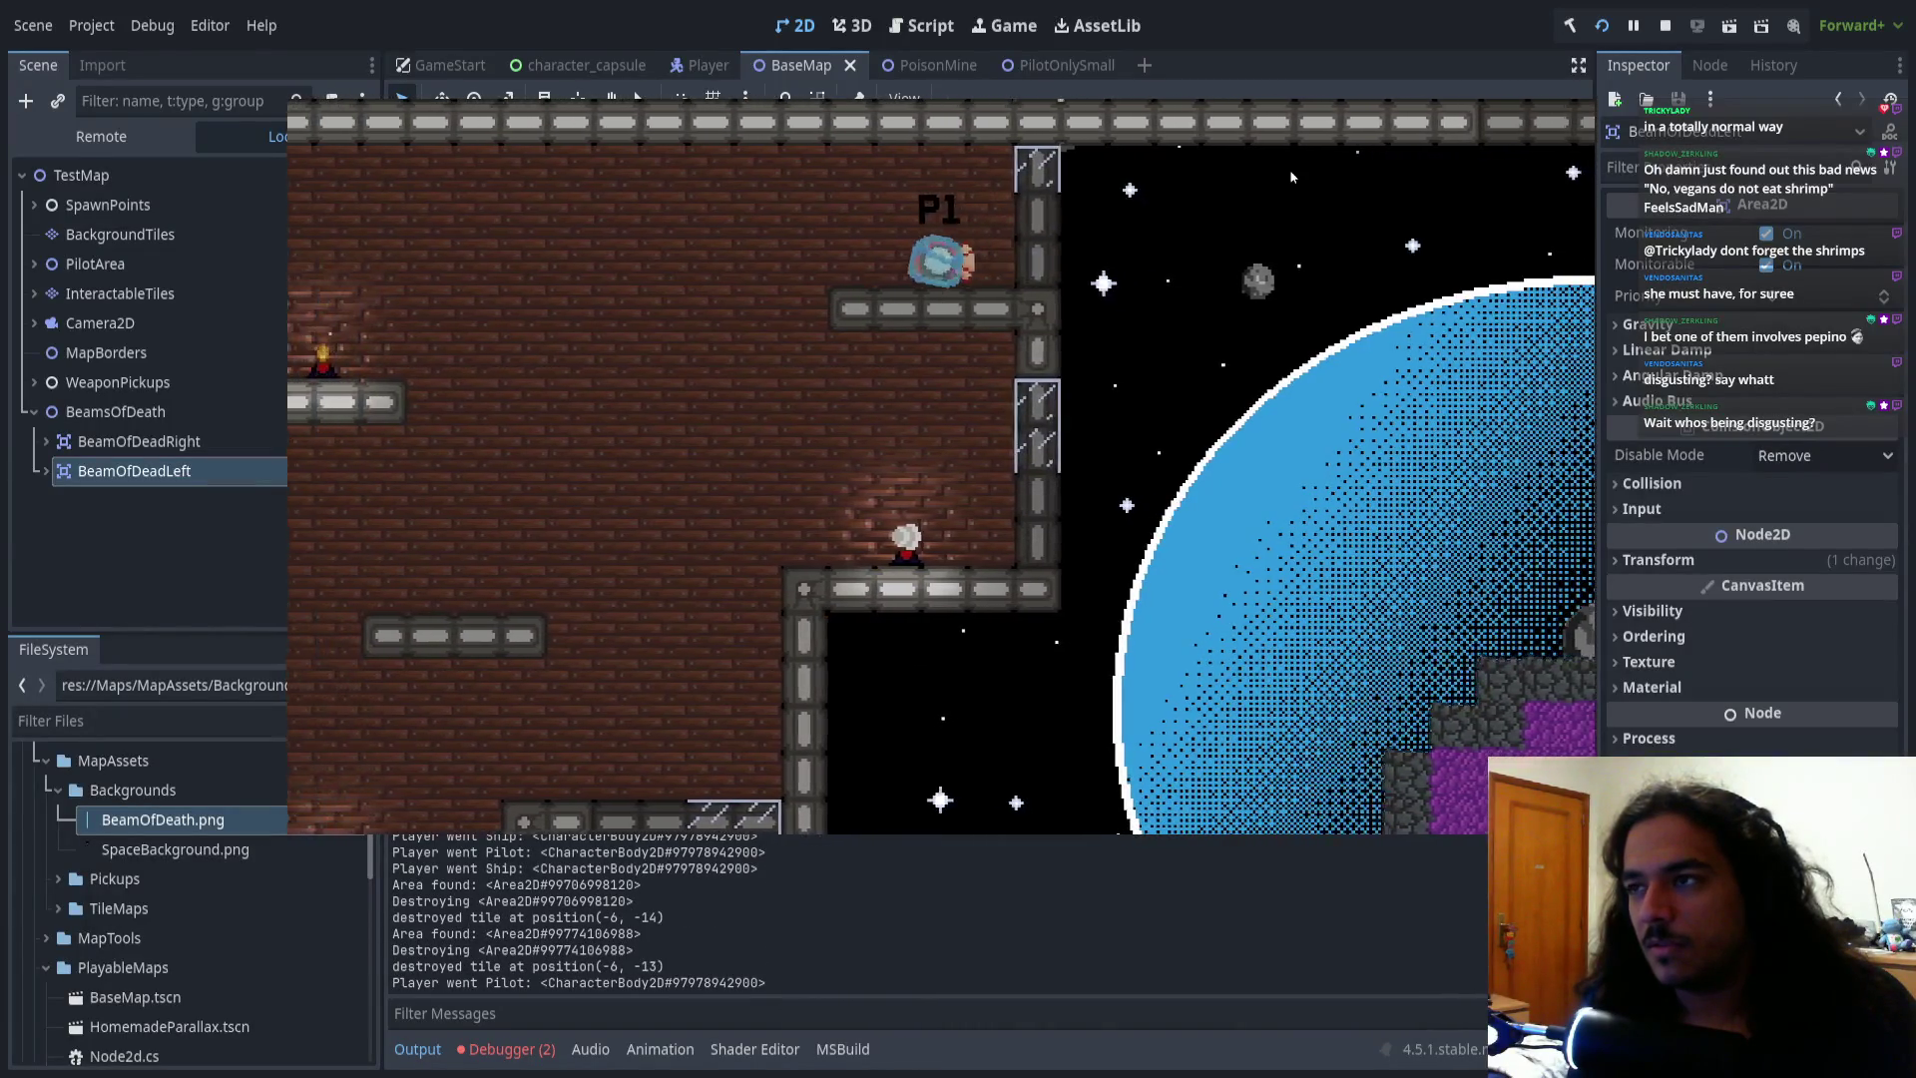
{"action": "key", "text": "space"}
{"action": "key", "text": "space"}
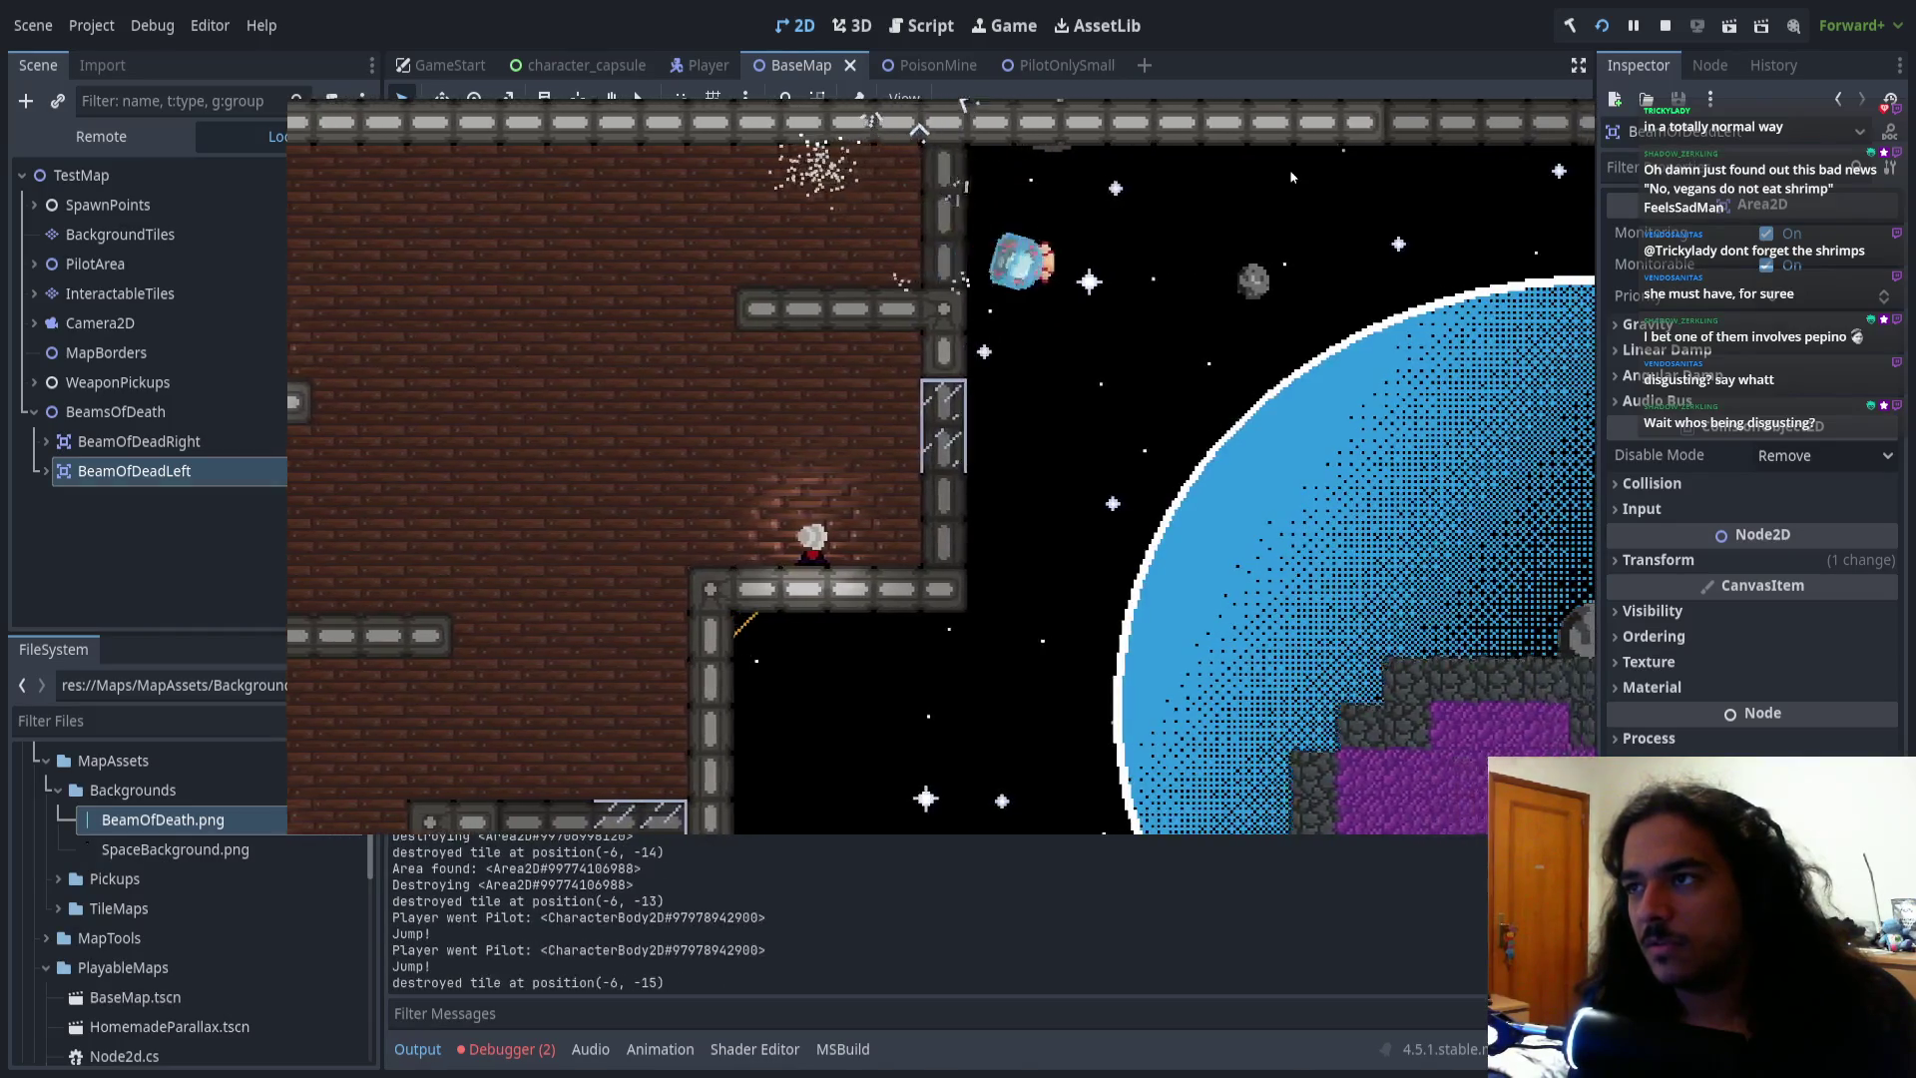
{"action": "key", "text": "space"}
{"action": "key", "text": "e"}
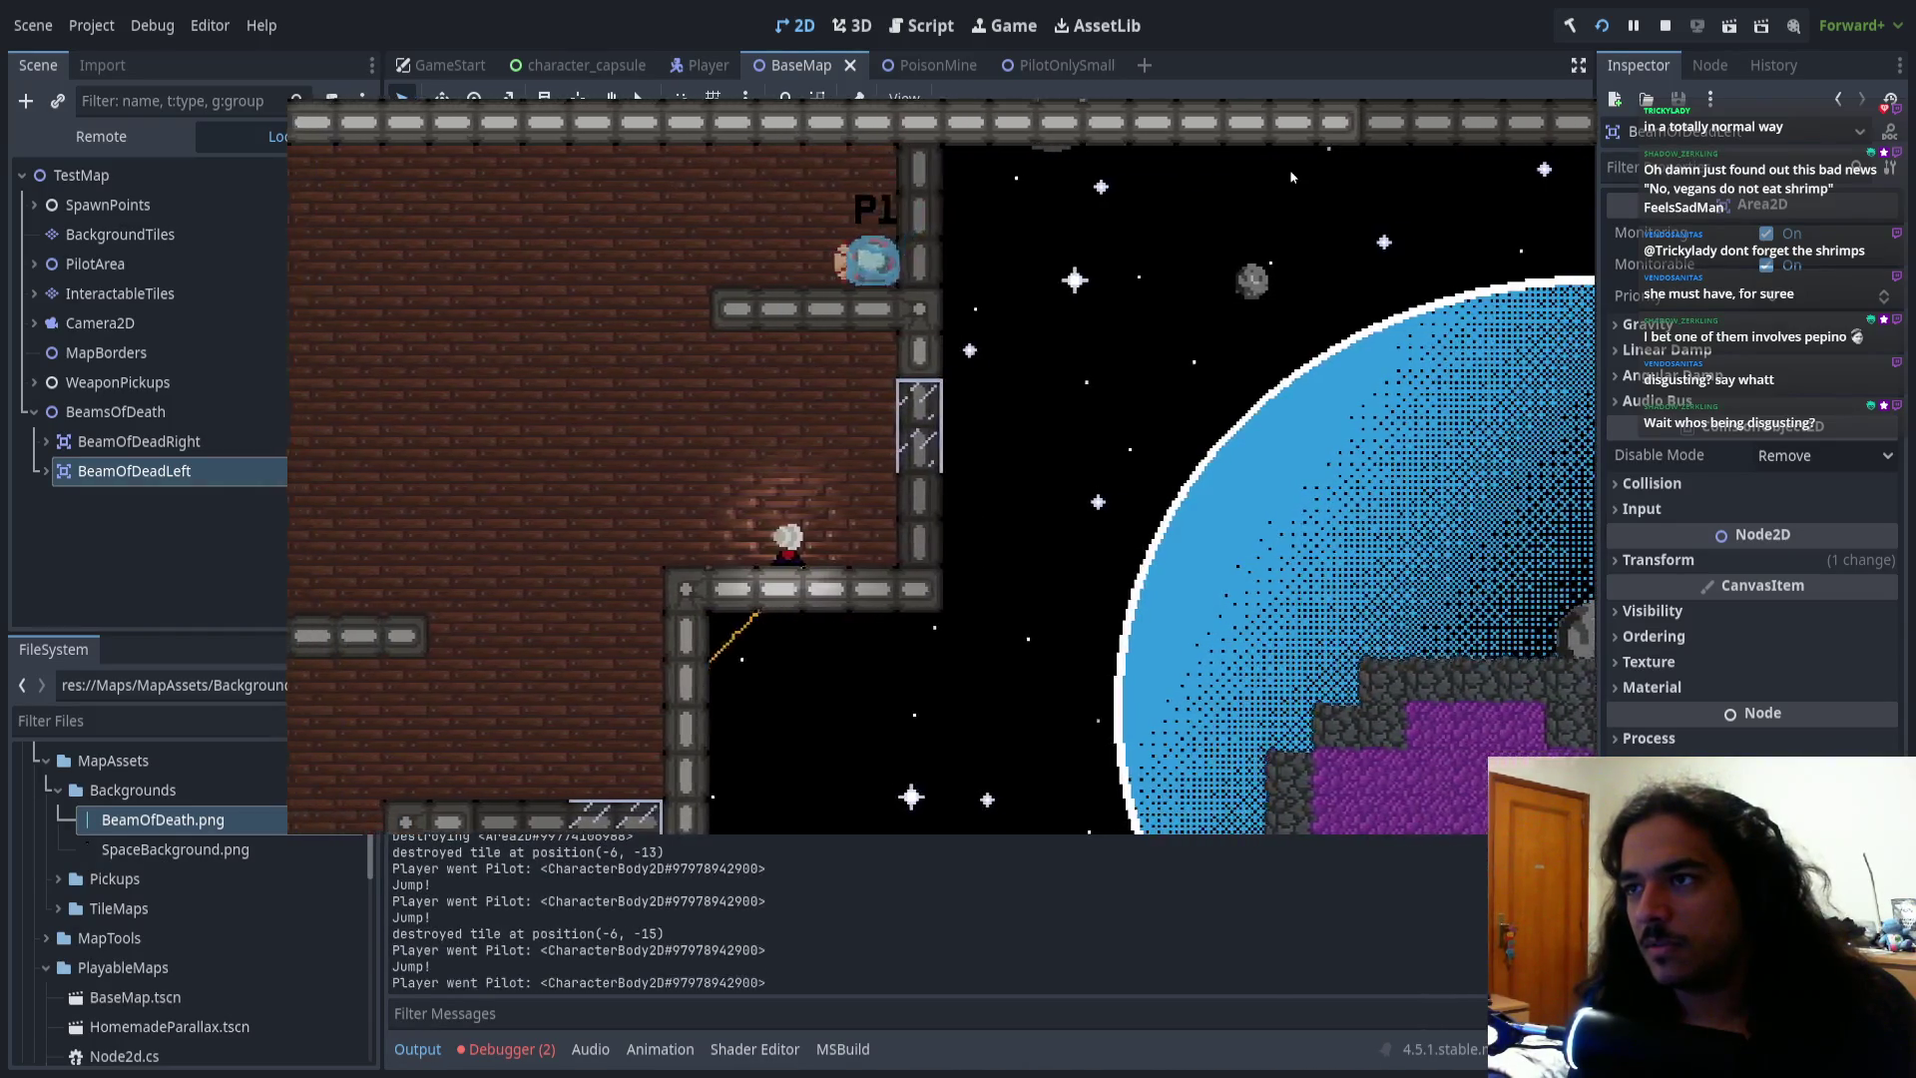
{"action": "key", "text": "e"}
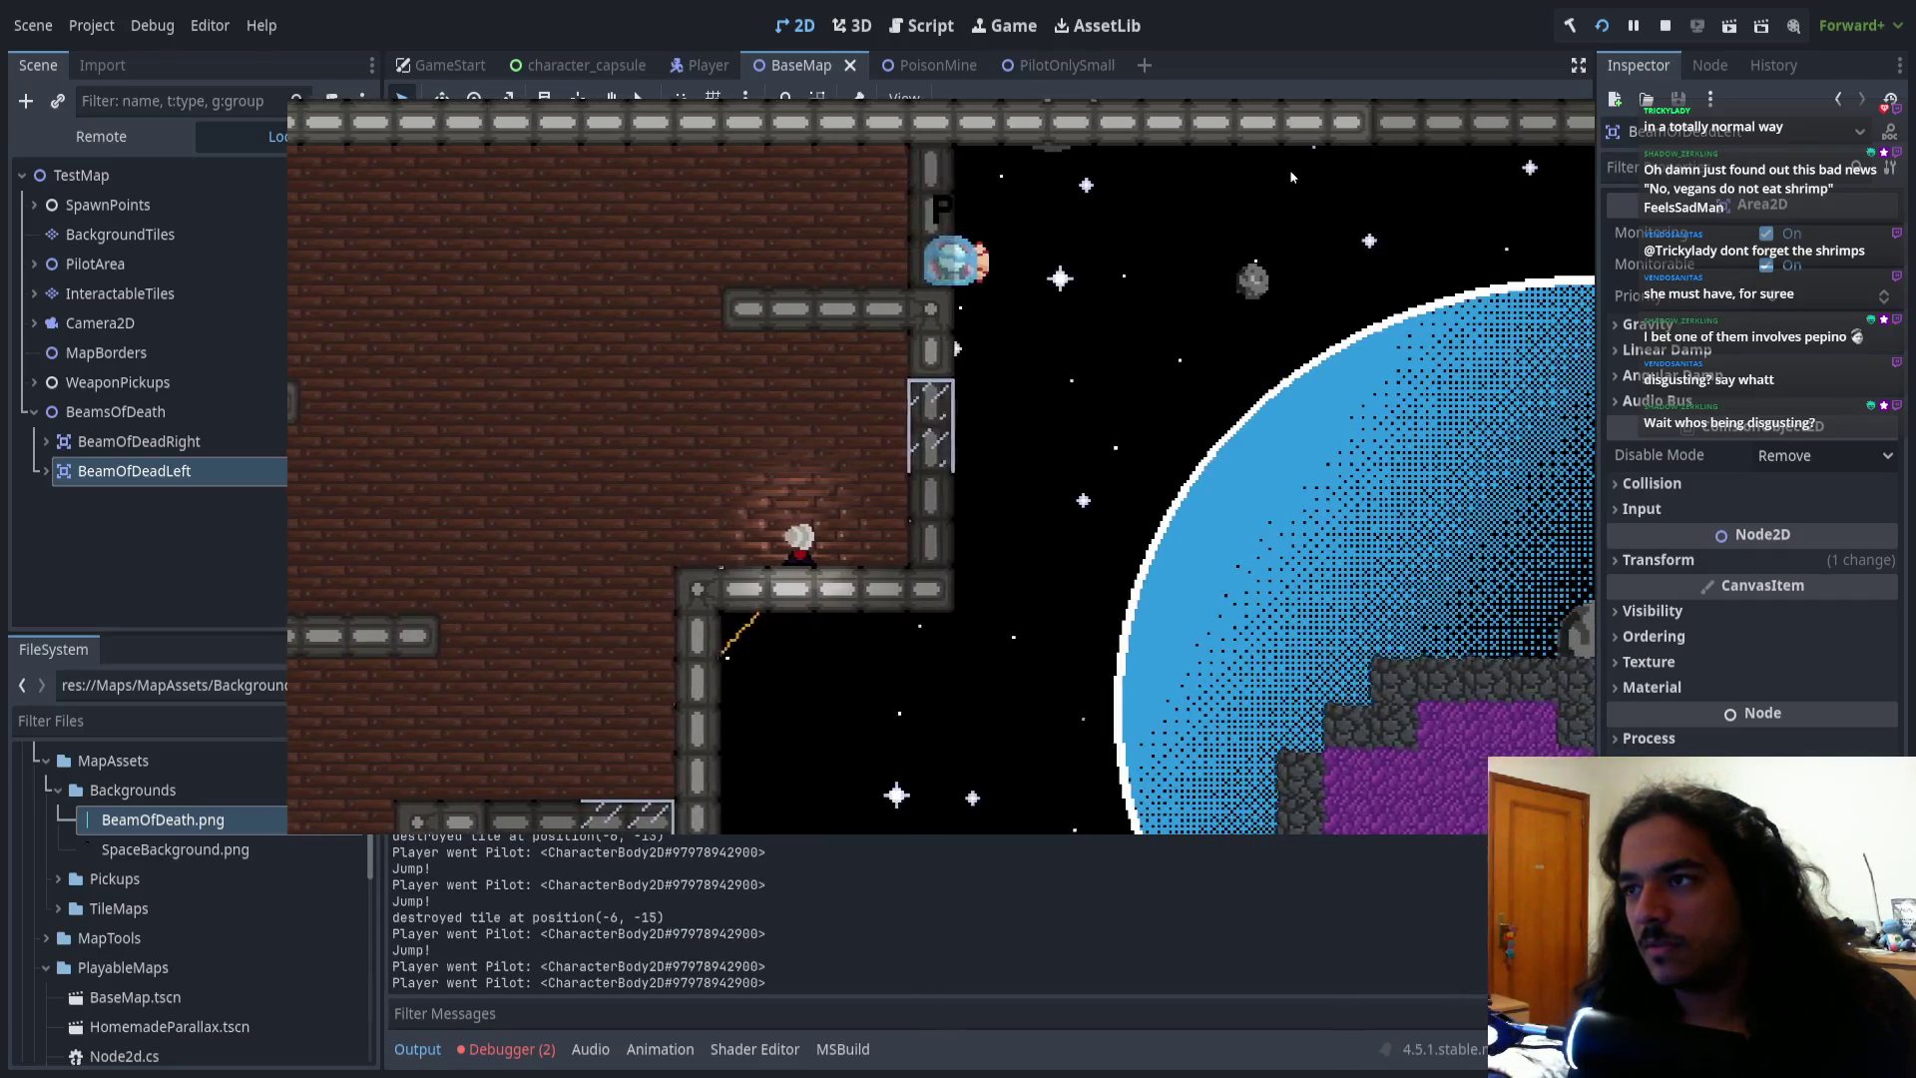
{"action": "key", "text": "e"}
{"action": "key", "text": "e"}
{"action": "key", "text": "e"}
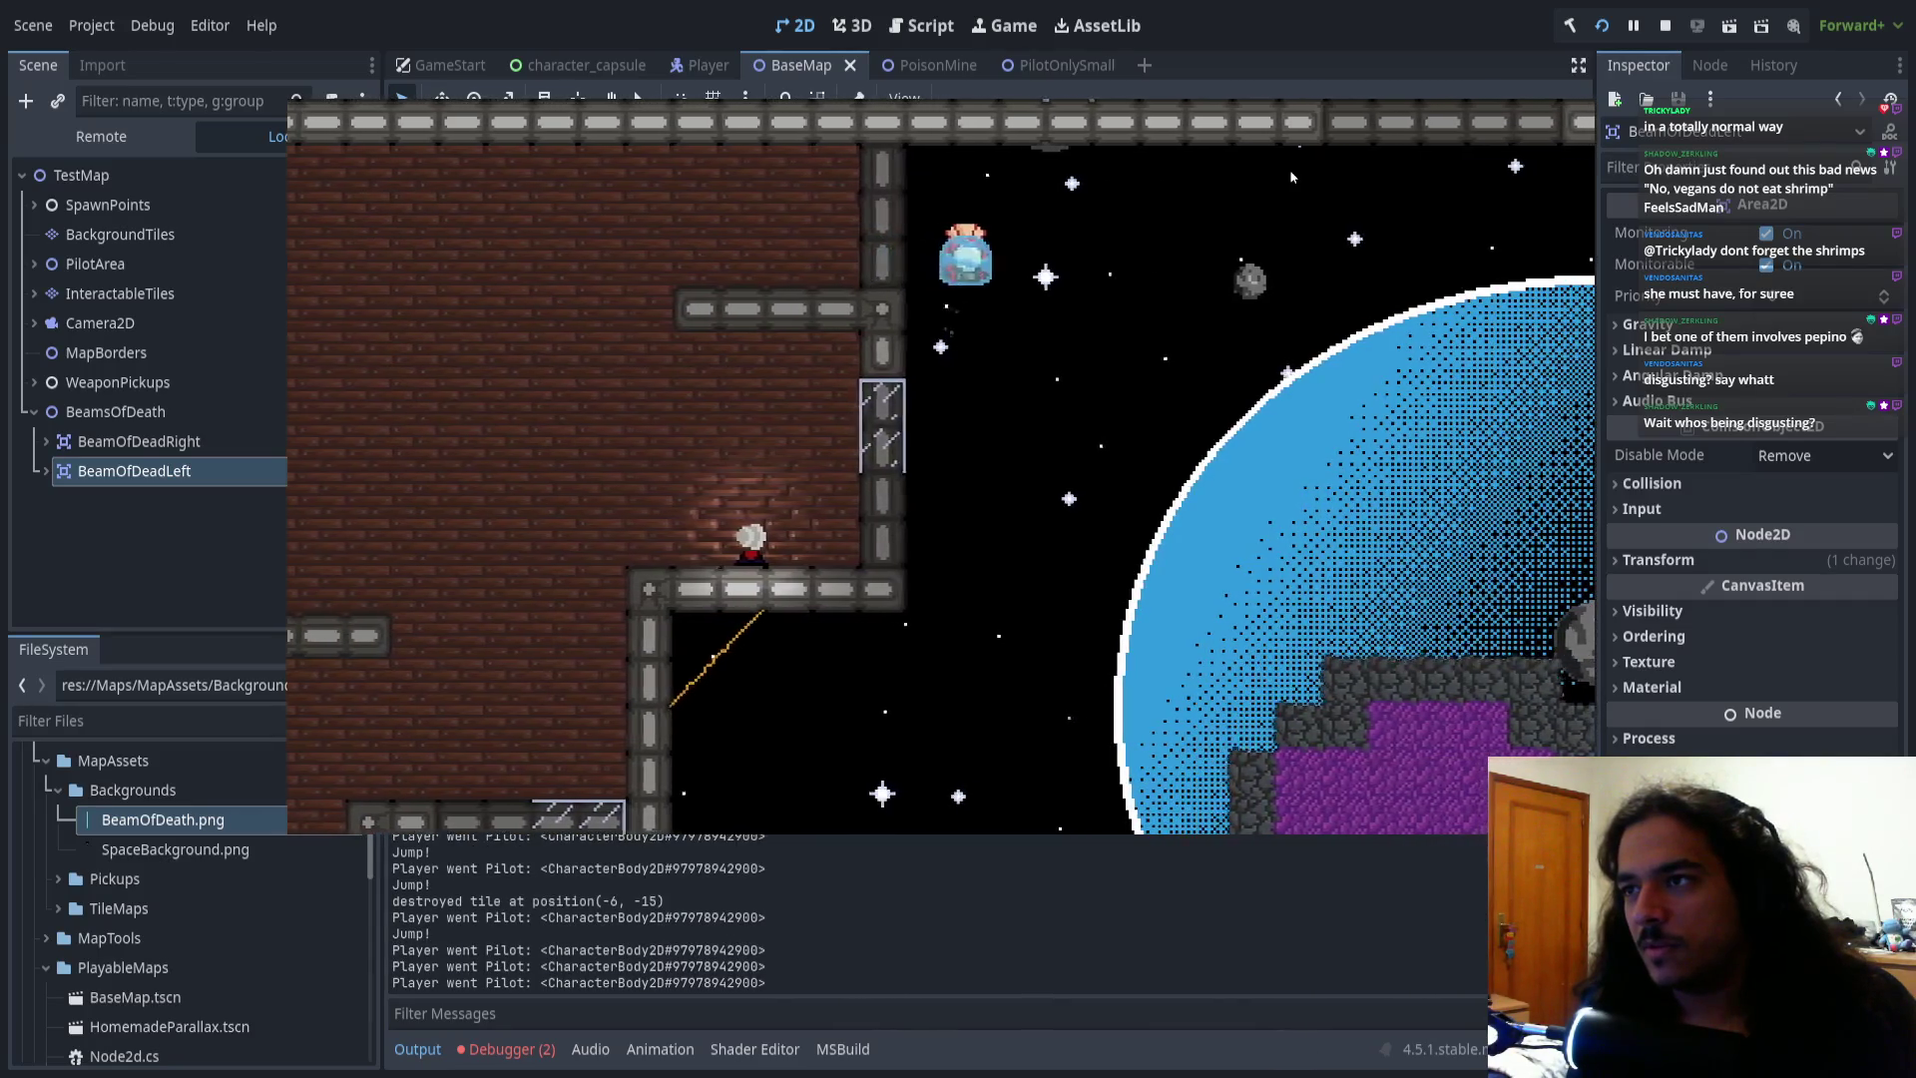
{"action": "key", "text": "e"}
{"action": "key", "text": "e"}
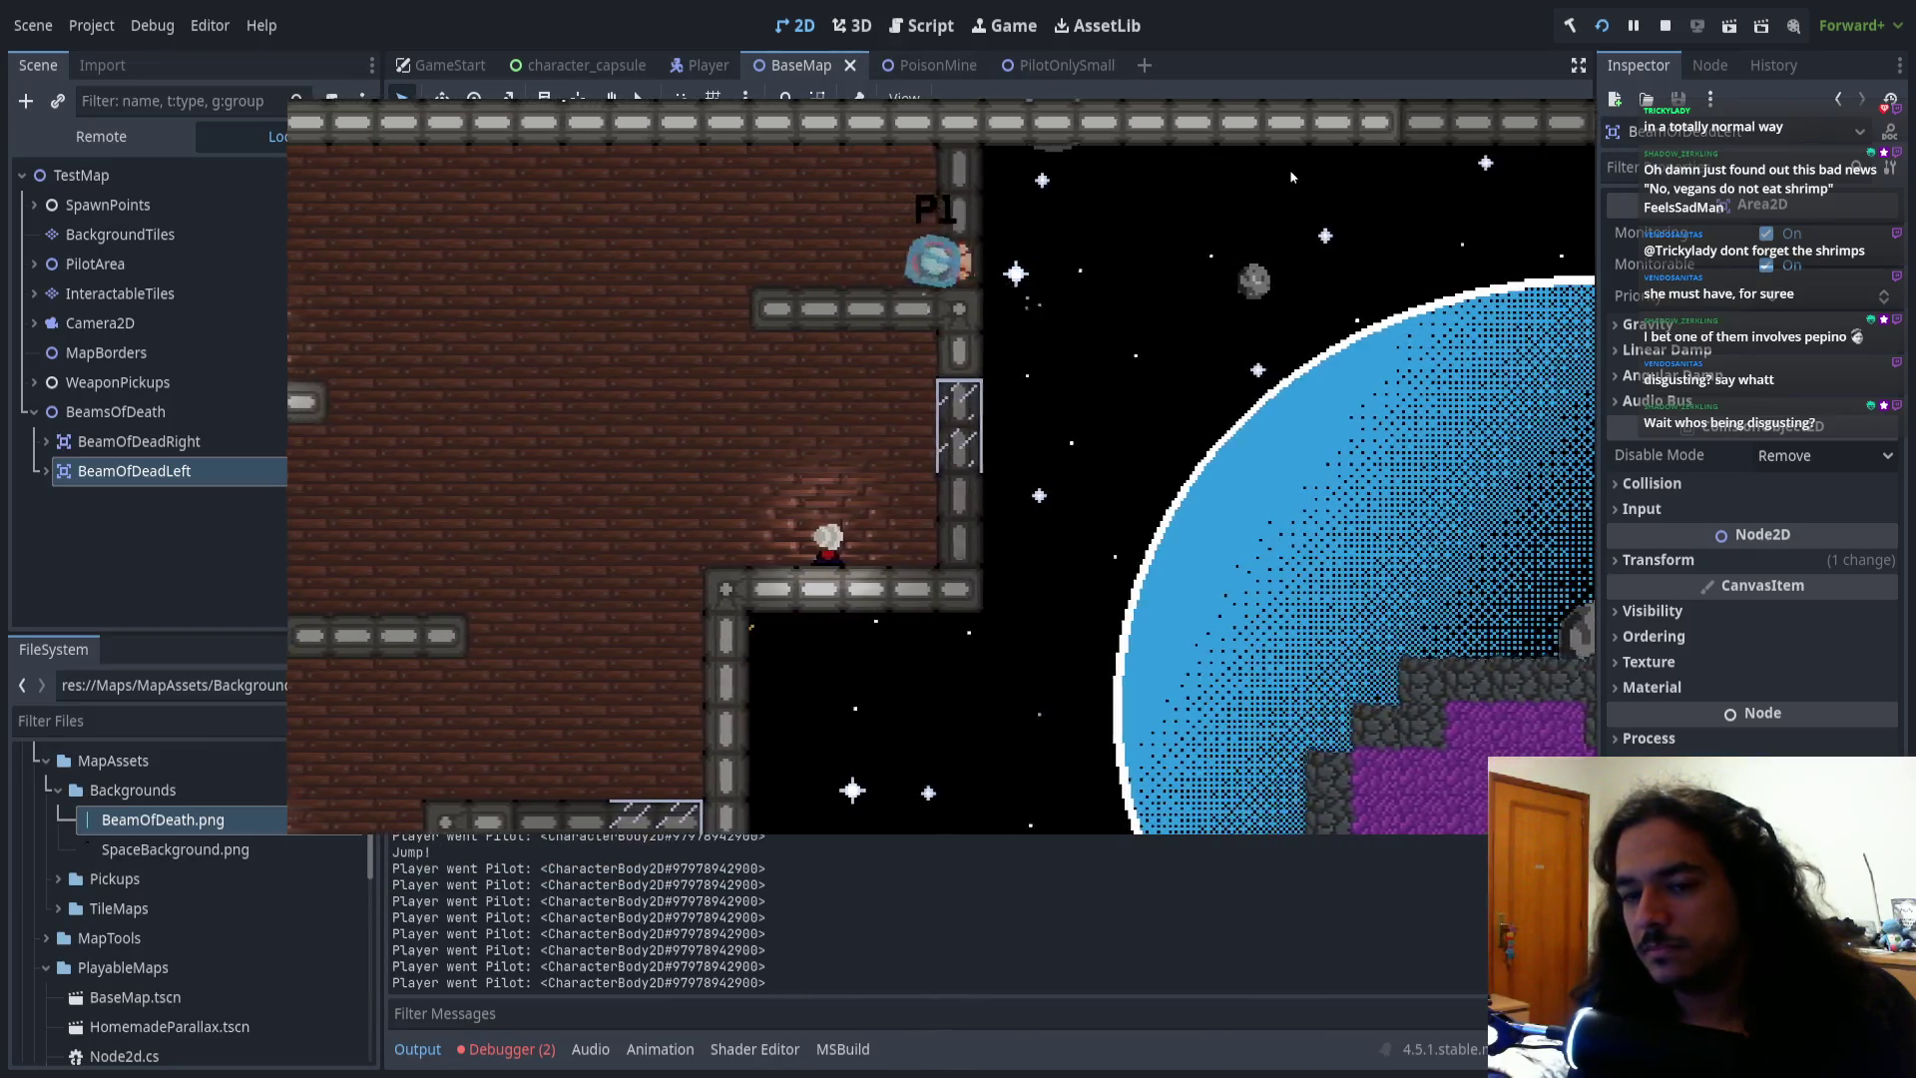
{"action": "key", "text": "e"}
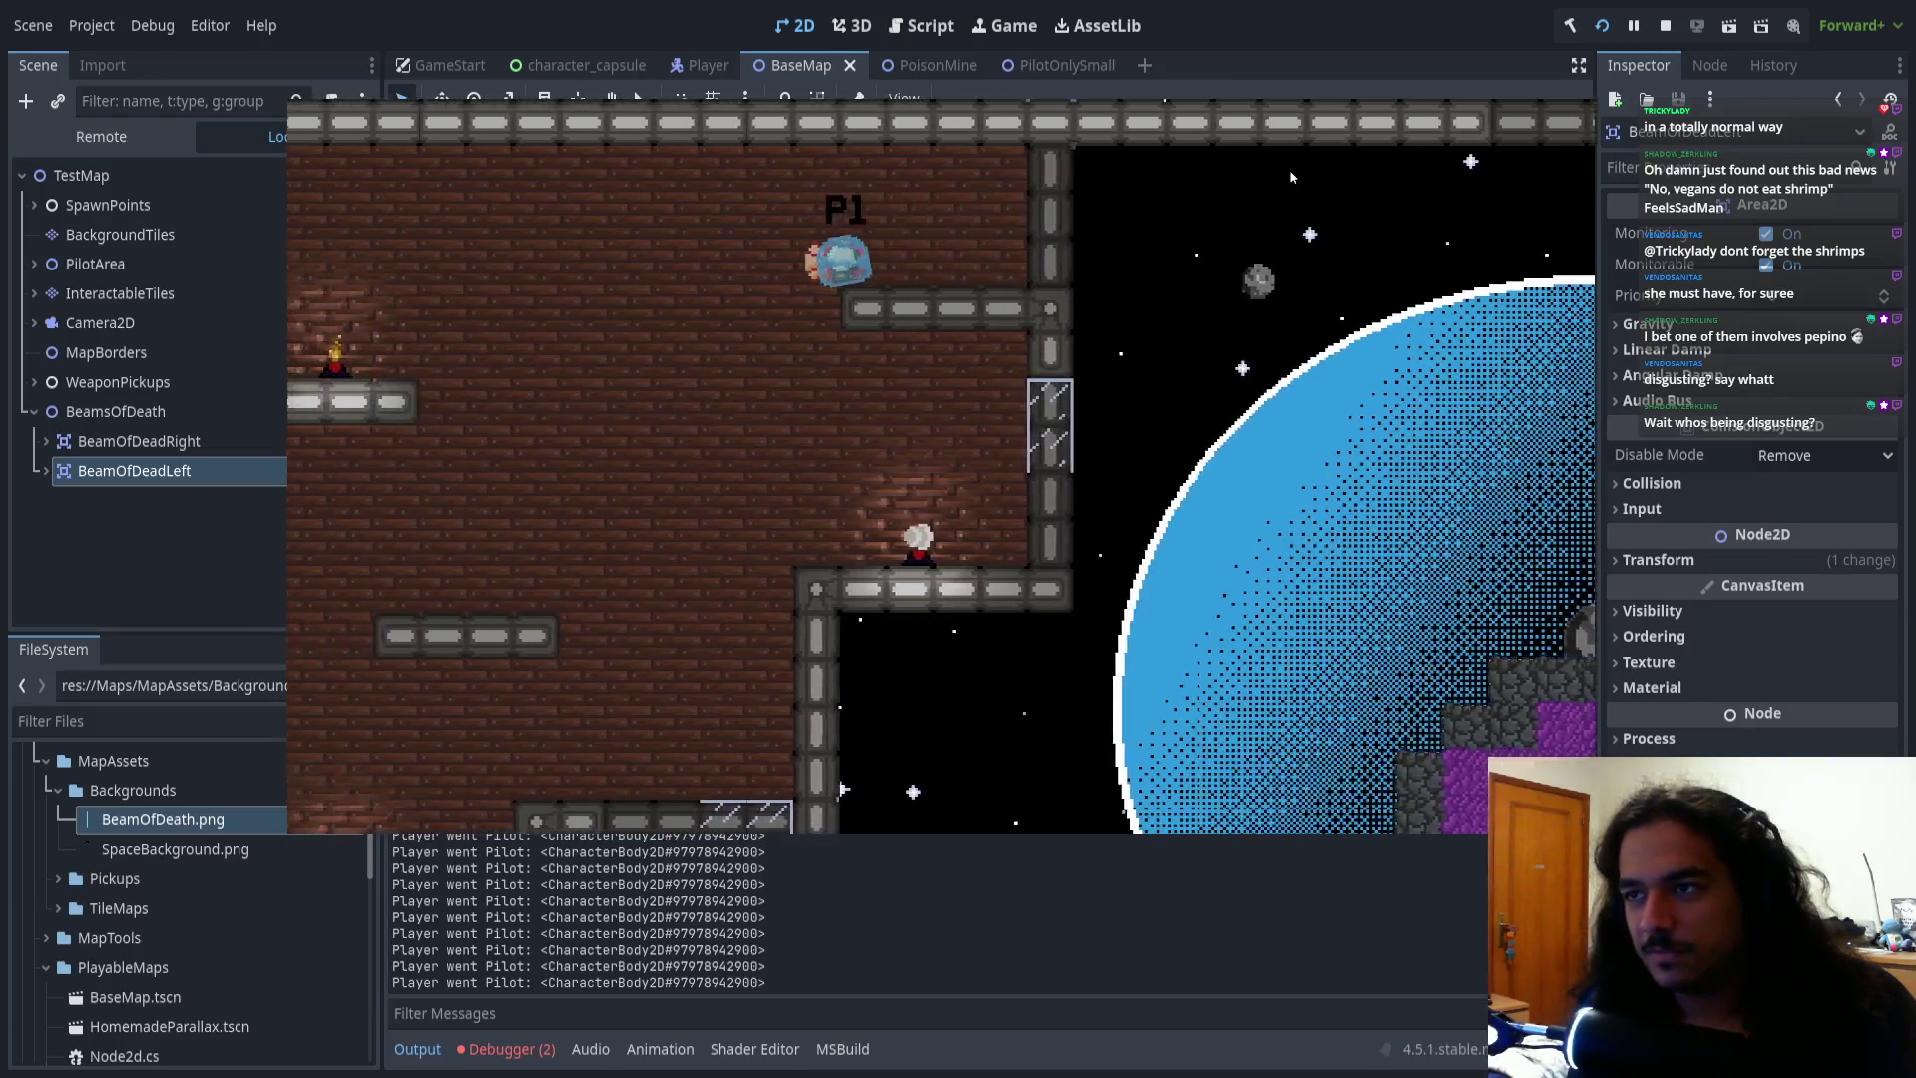
{"action": "key", "text": "space"}
{"action": "key", "text": "space"}
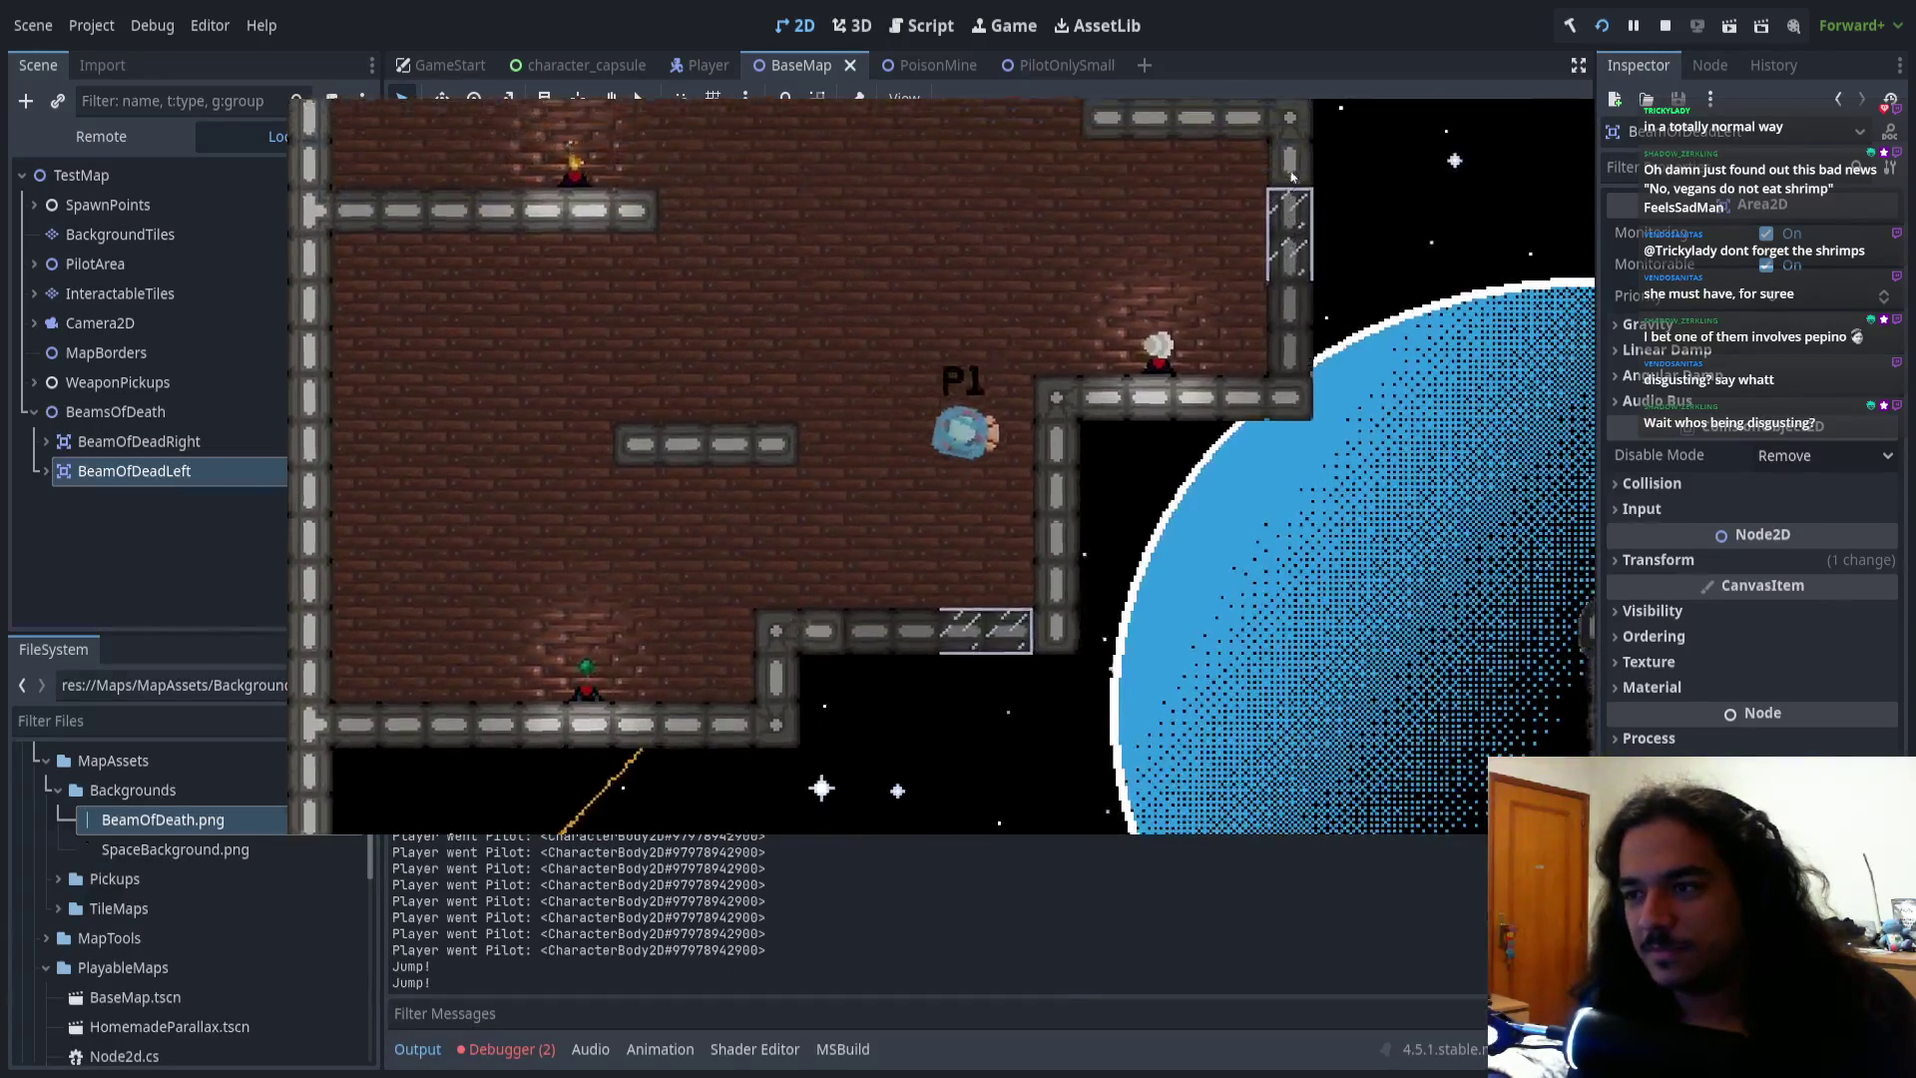
{"action": "key", "text": "e"}
{"action": "key", "text": "e"}
{"action": "key", "text": "e"}
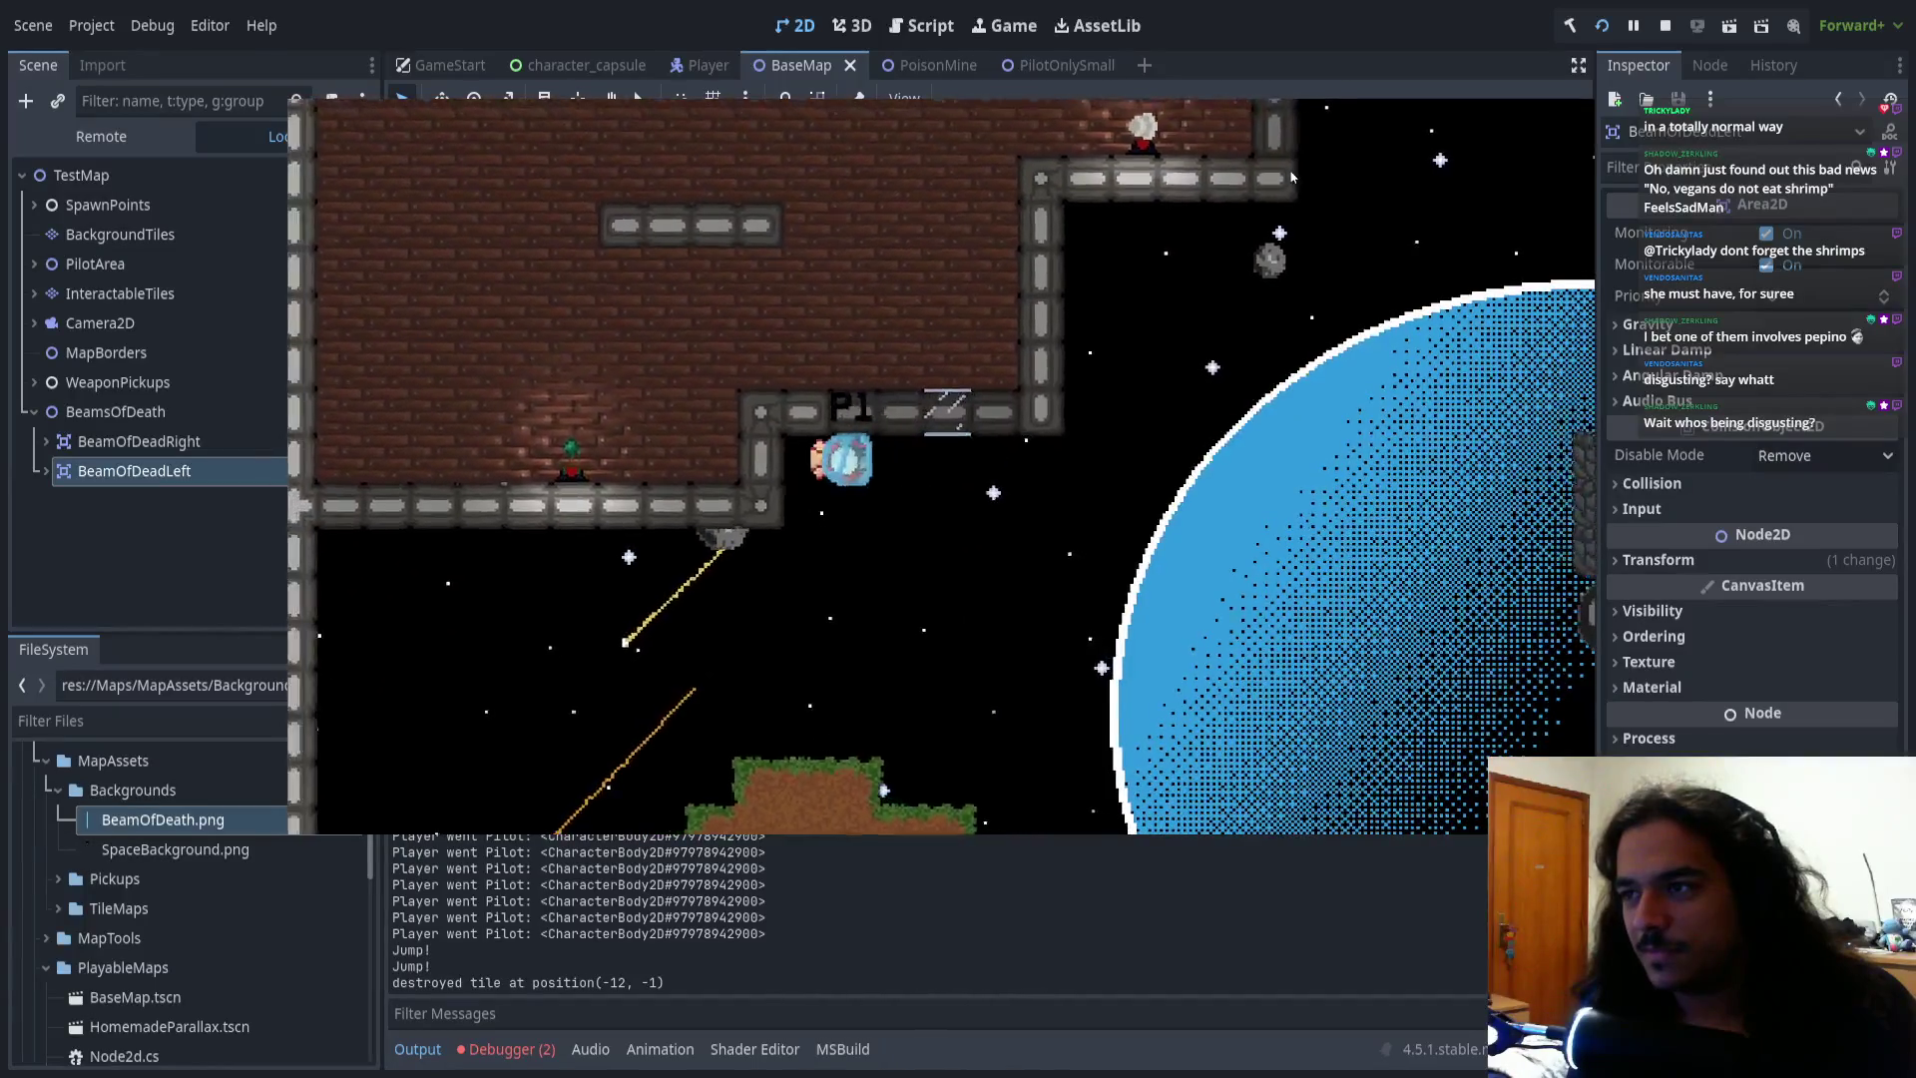
{"action": "key", "text": "Left"}
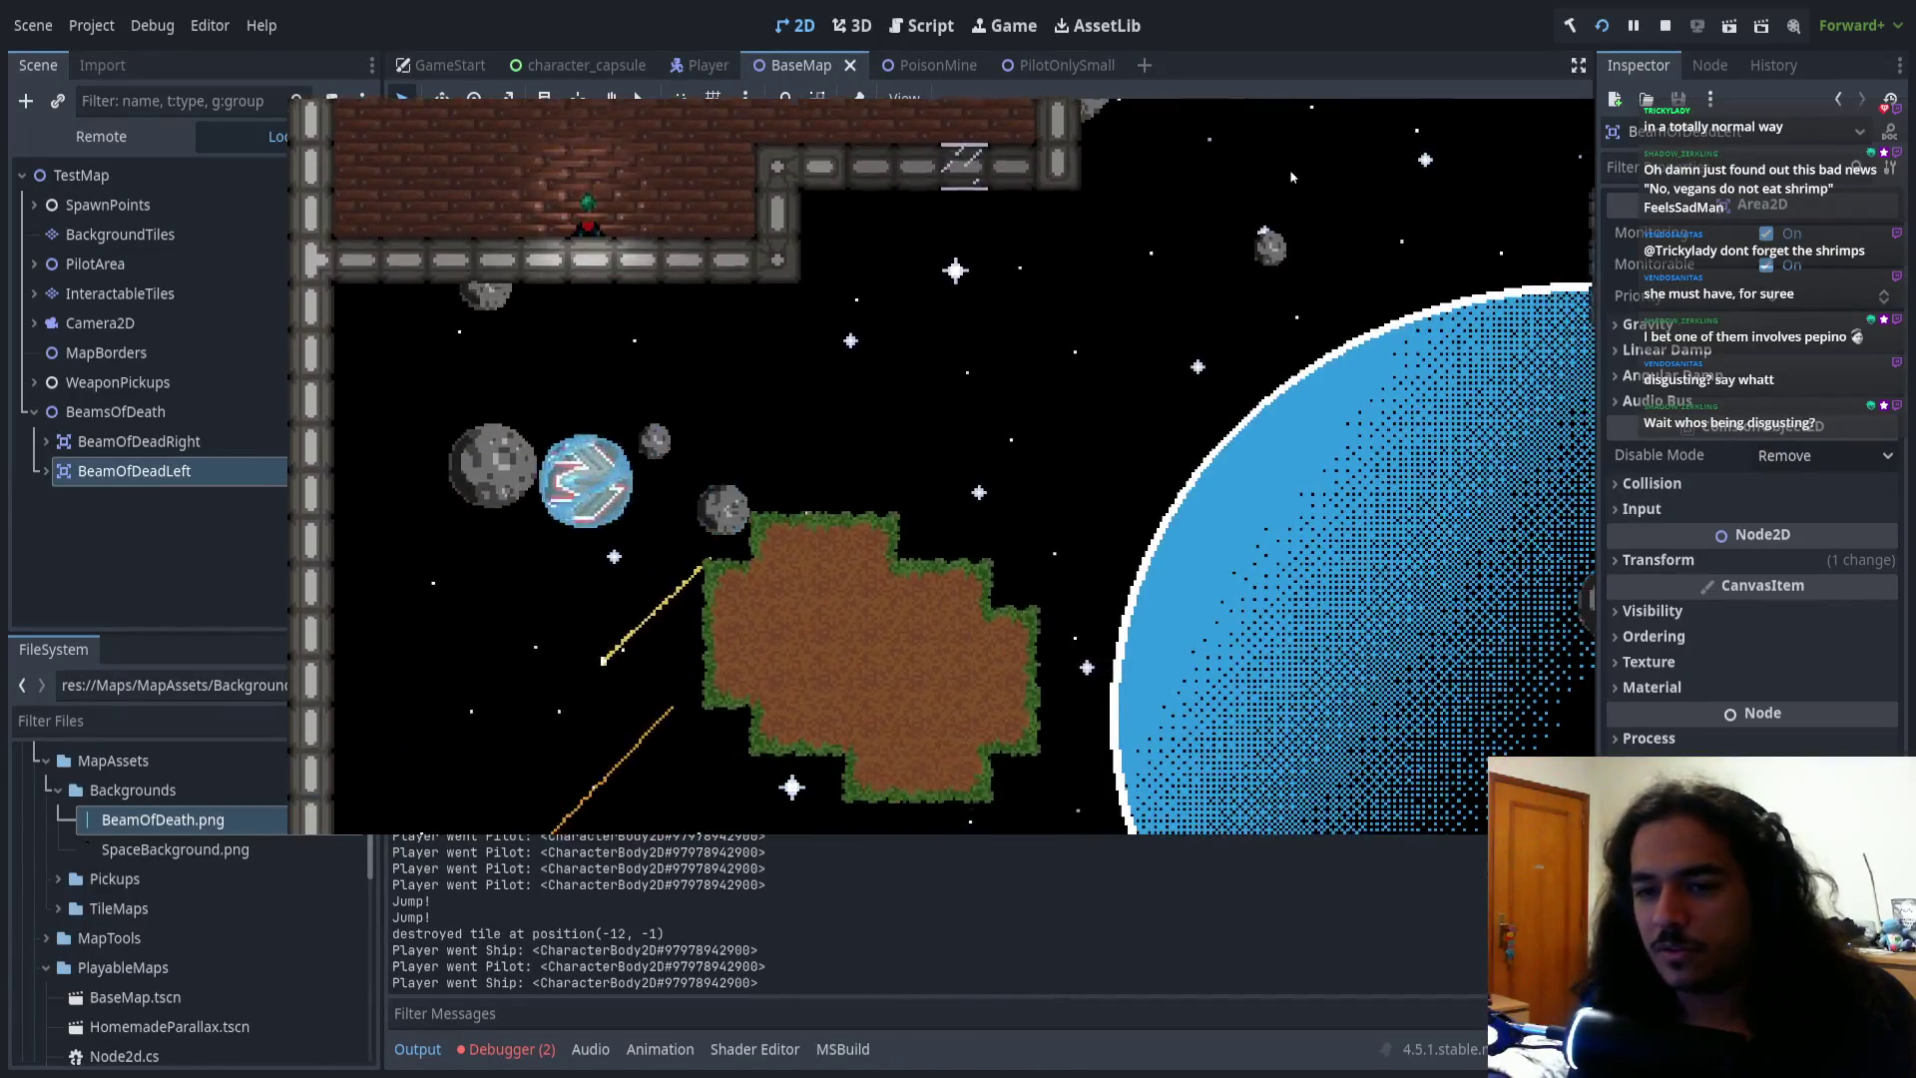
- Stop the game, view the debugger errors, select BeamsOfDeath, and rebuild the C# project
{"action": "key", "text": "F8"}
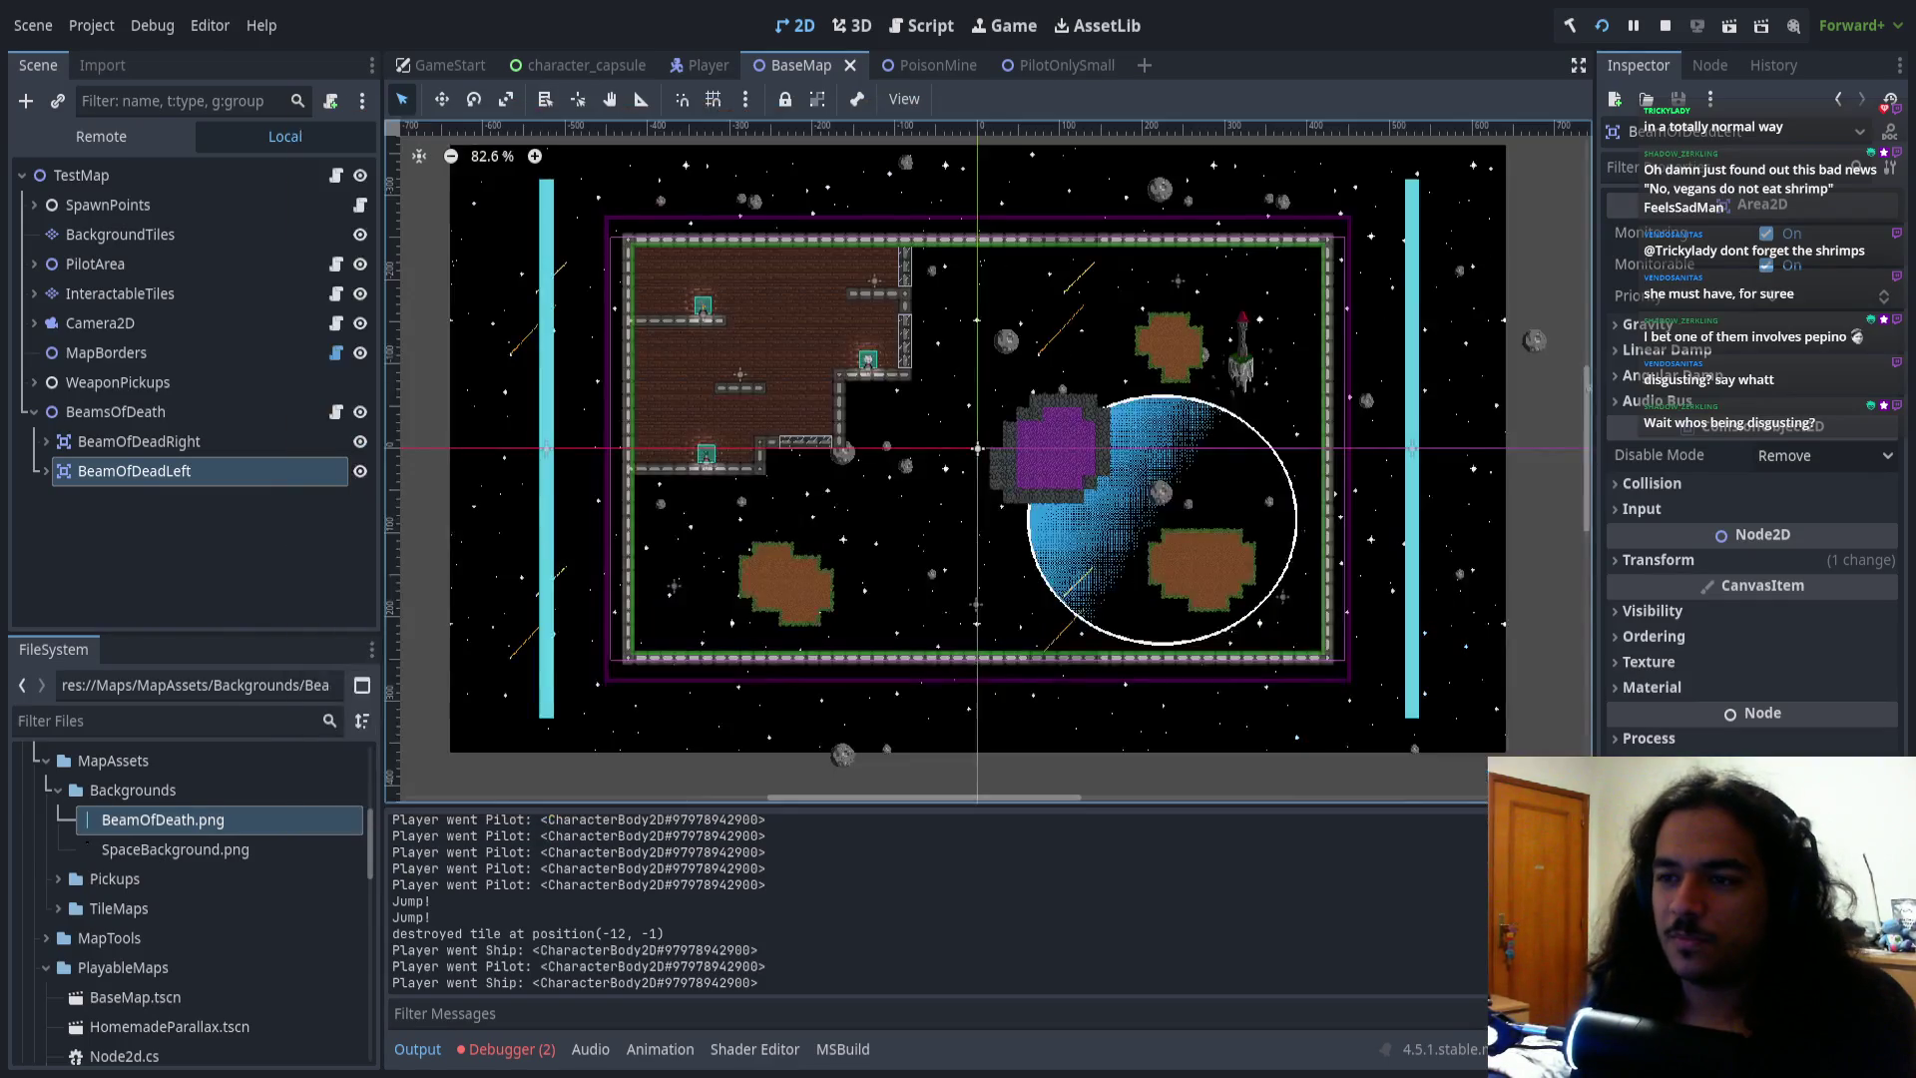
{"action": "left_click", "coordinate": [509, 1049]}
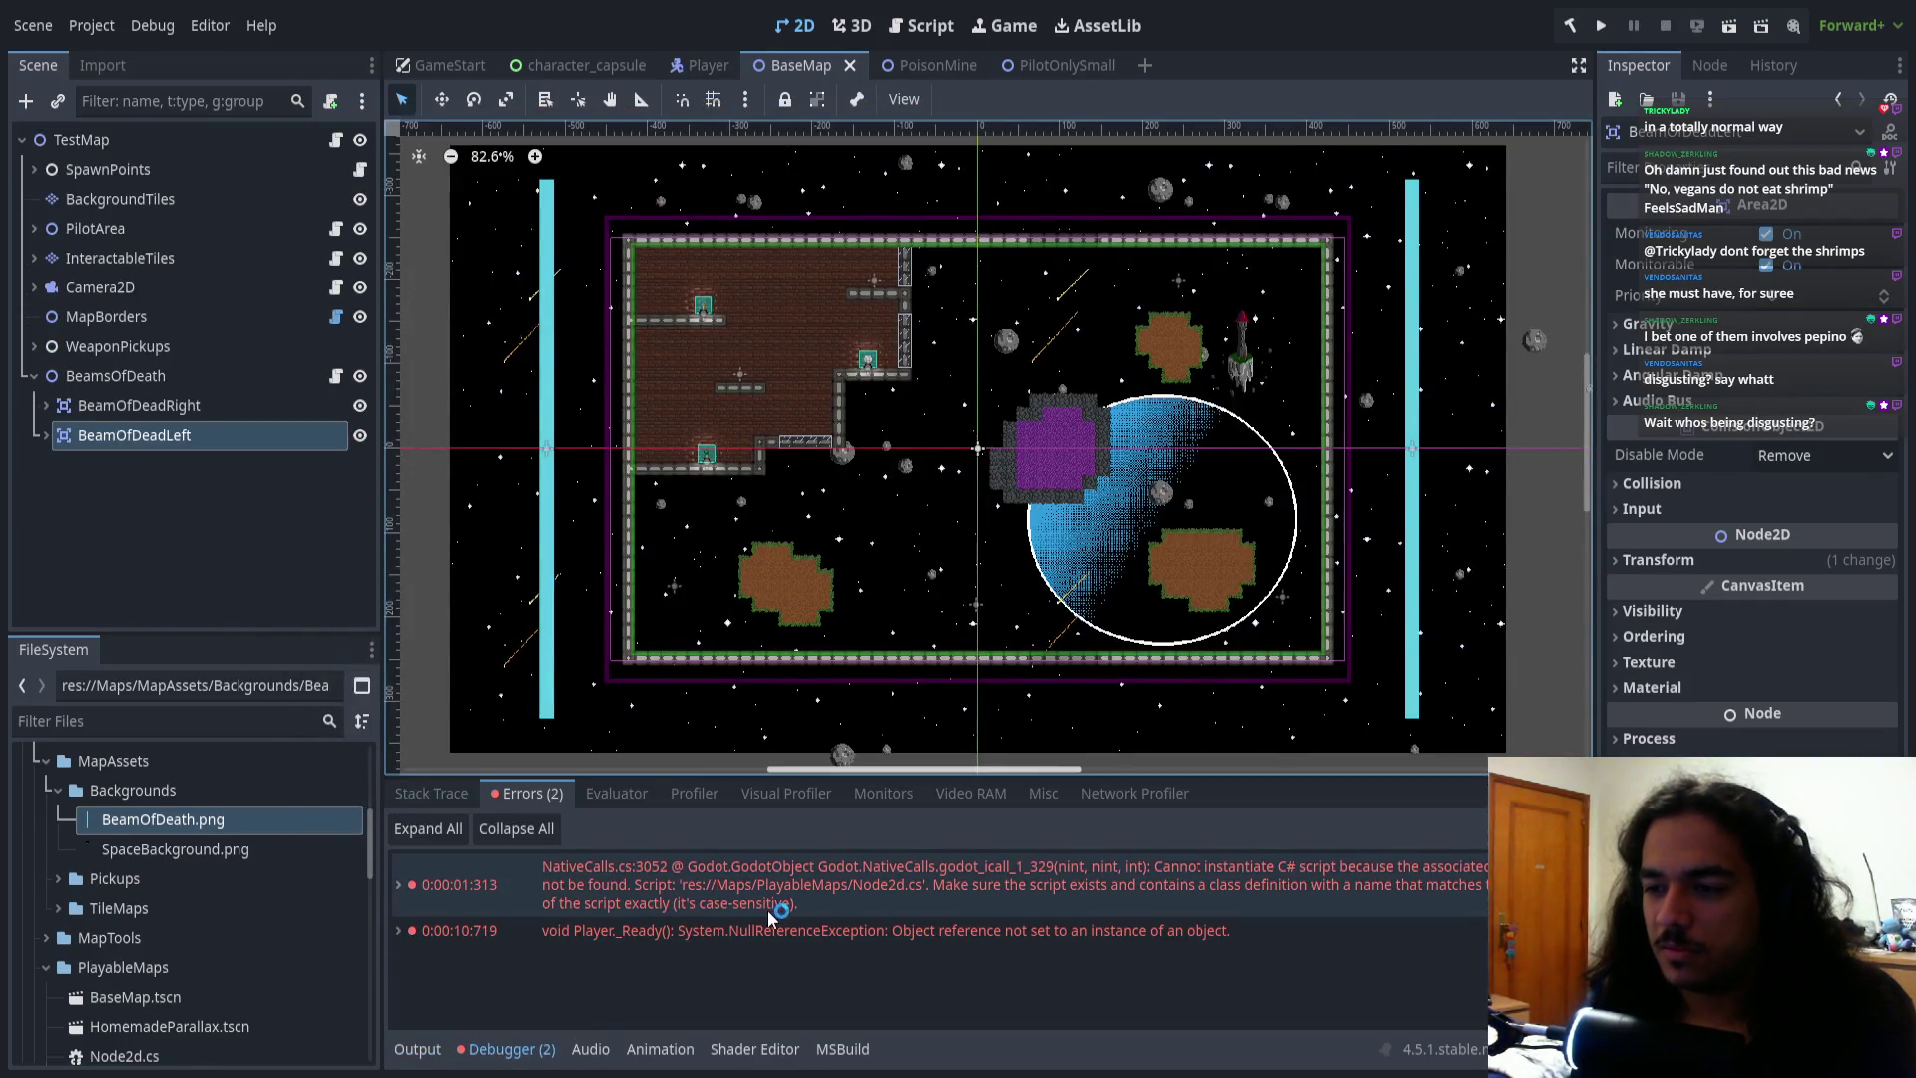
{"action": "left_click", "coordinate": [117, 376]}
{"action": "left_click", "coordinate": [1569, 25]}
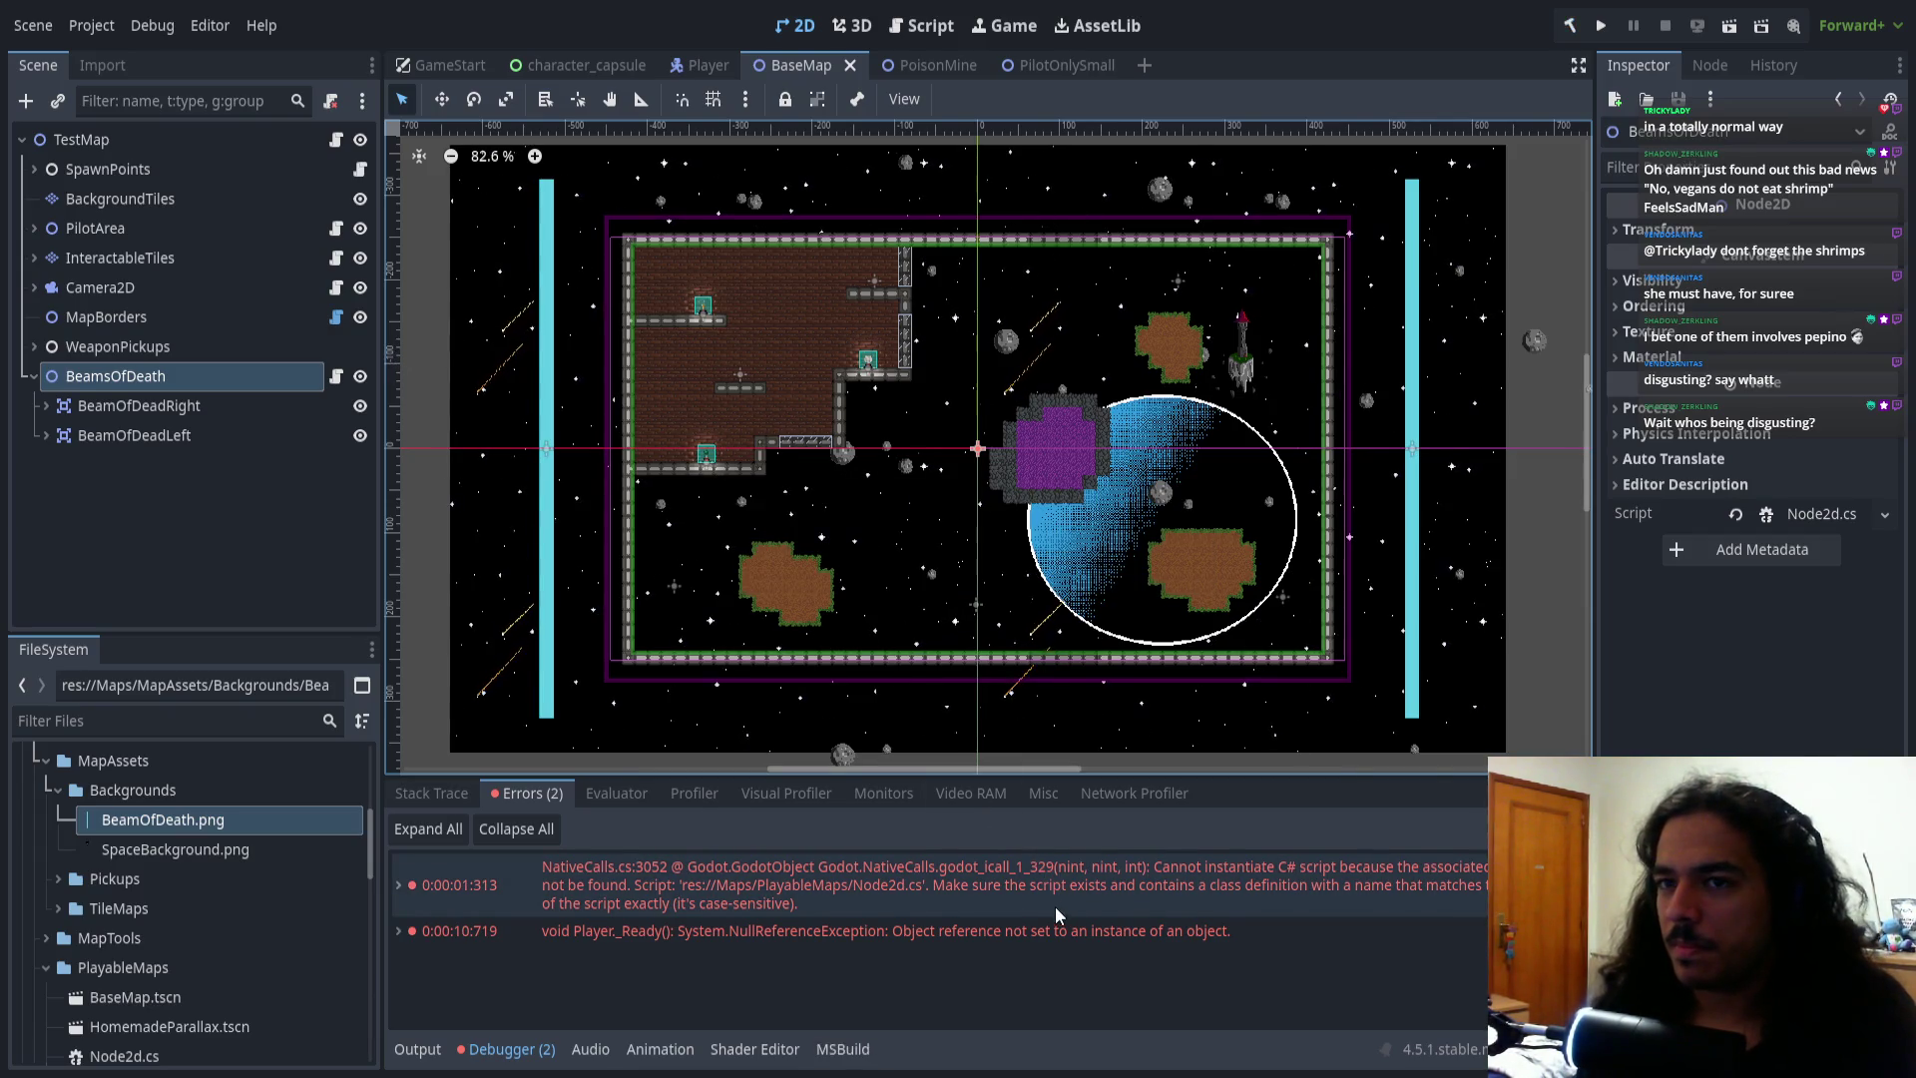
- Filter the FileSystem for 'node2' and pick Node2d.cs to rename it BeamsOfDeath.cs
{"action": "left_click", "coordinate": [160, 720]}
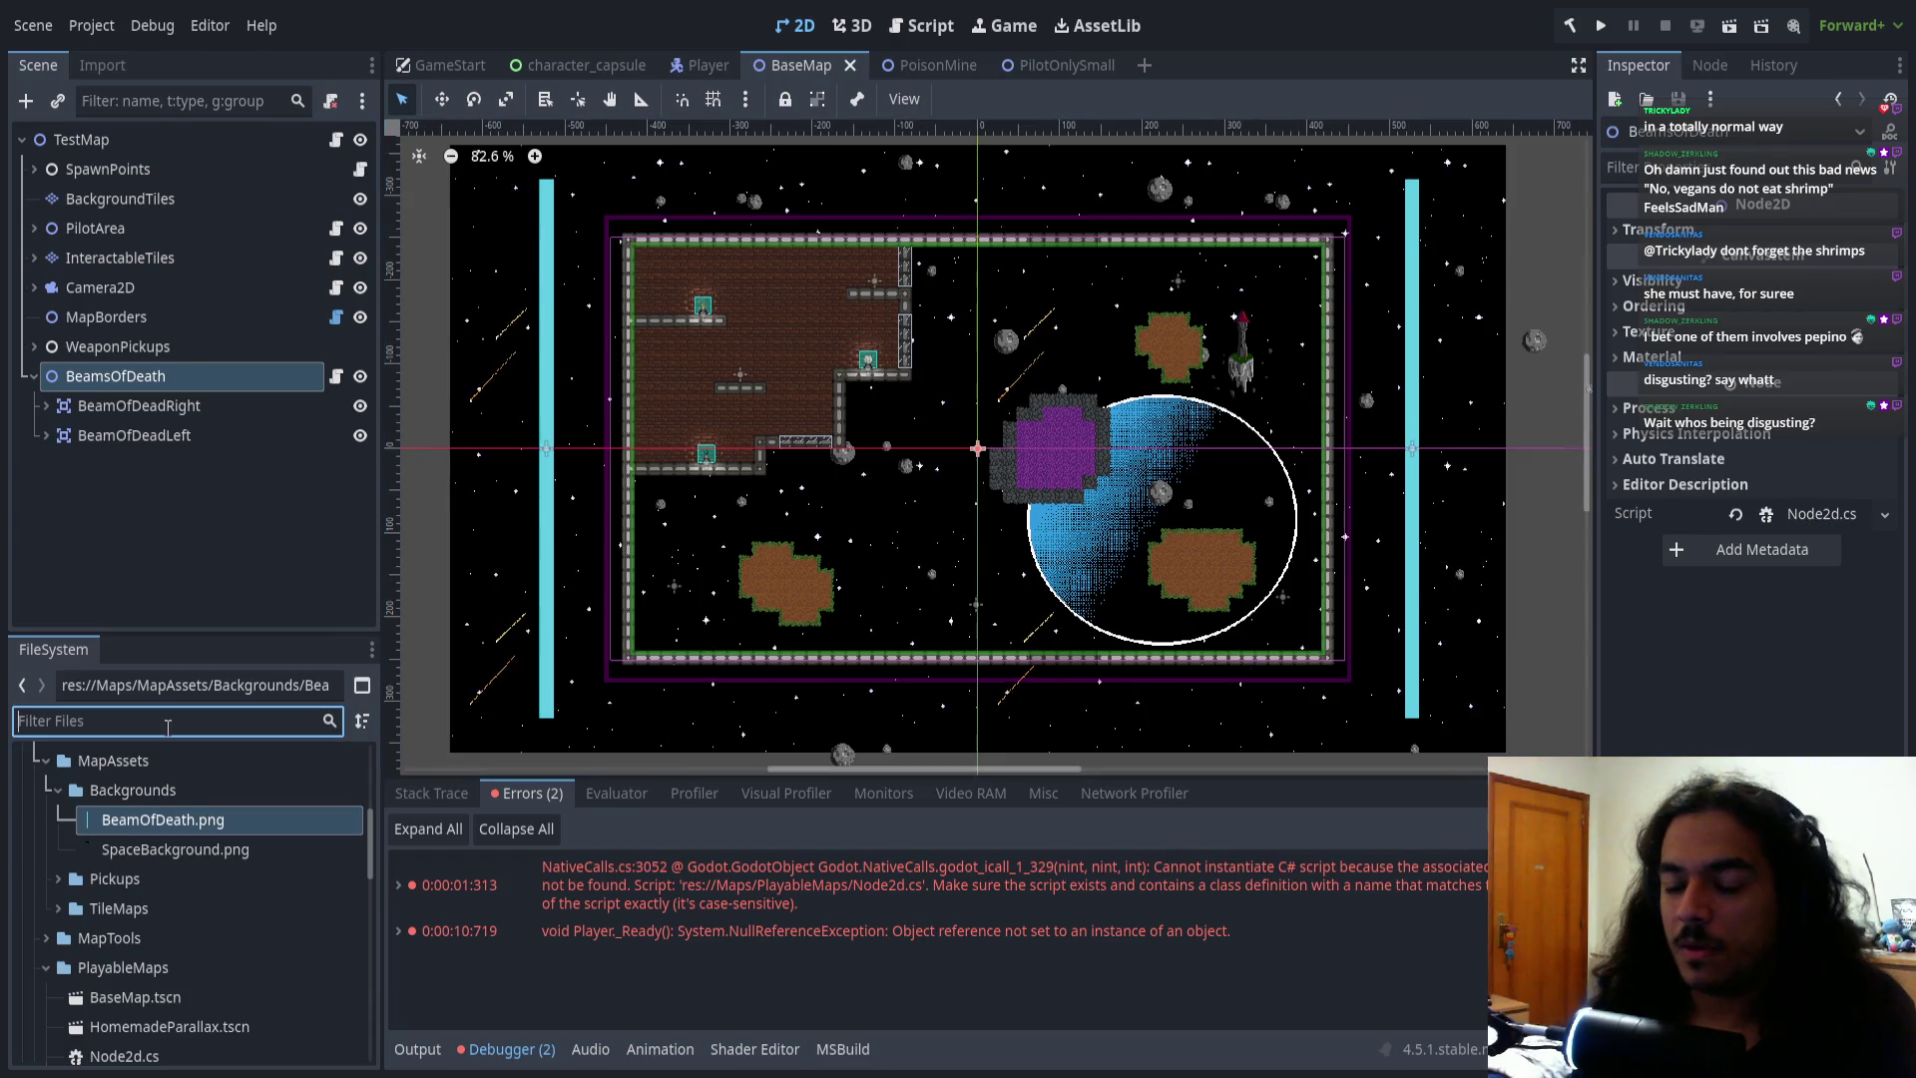
{"action": "type", "text": "node2"}
{"action": "left_click", "coordinate": [109, 879]}
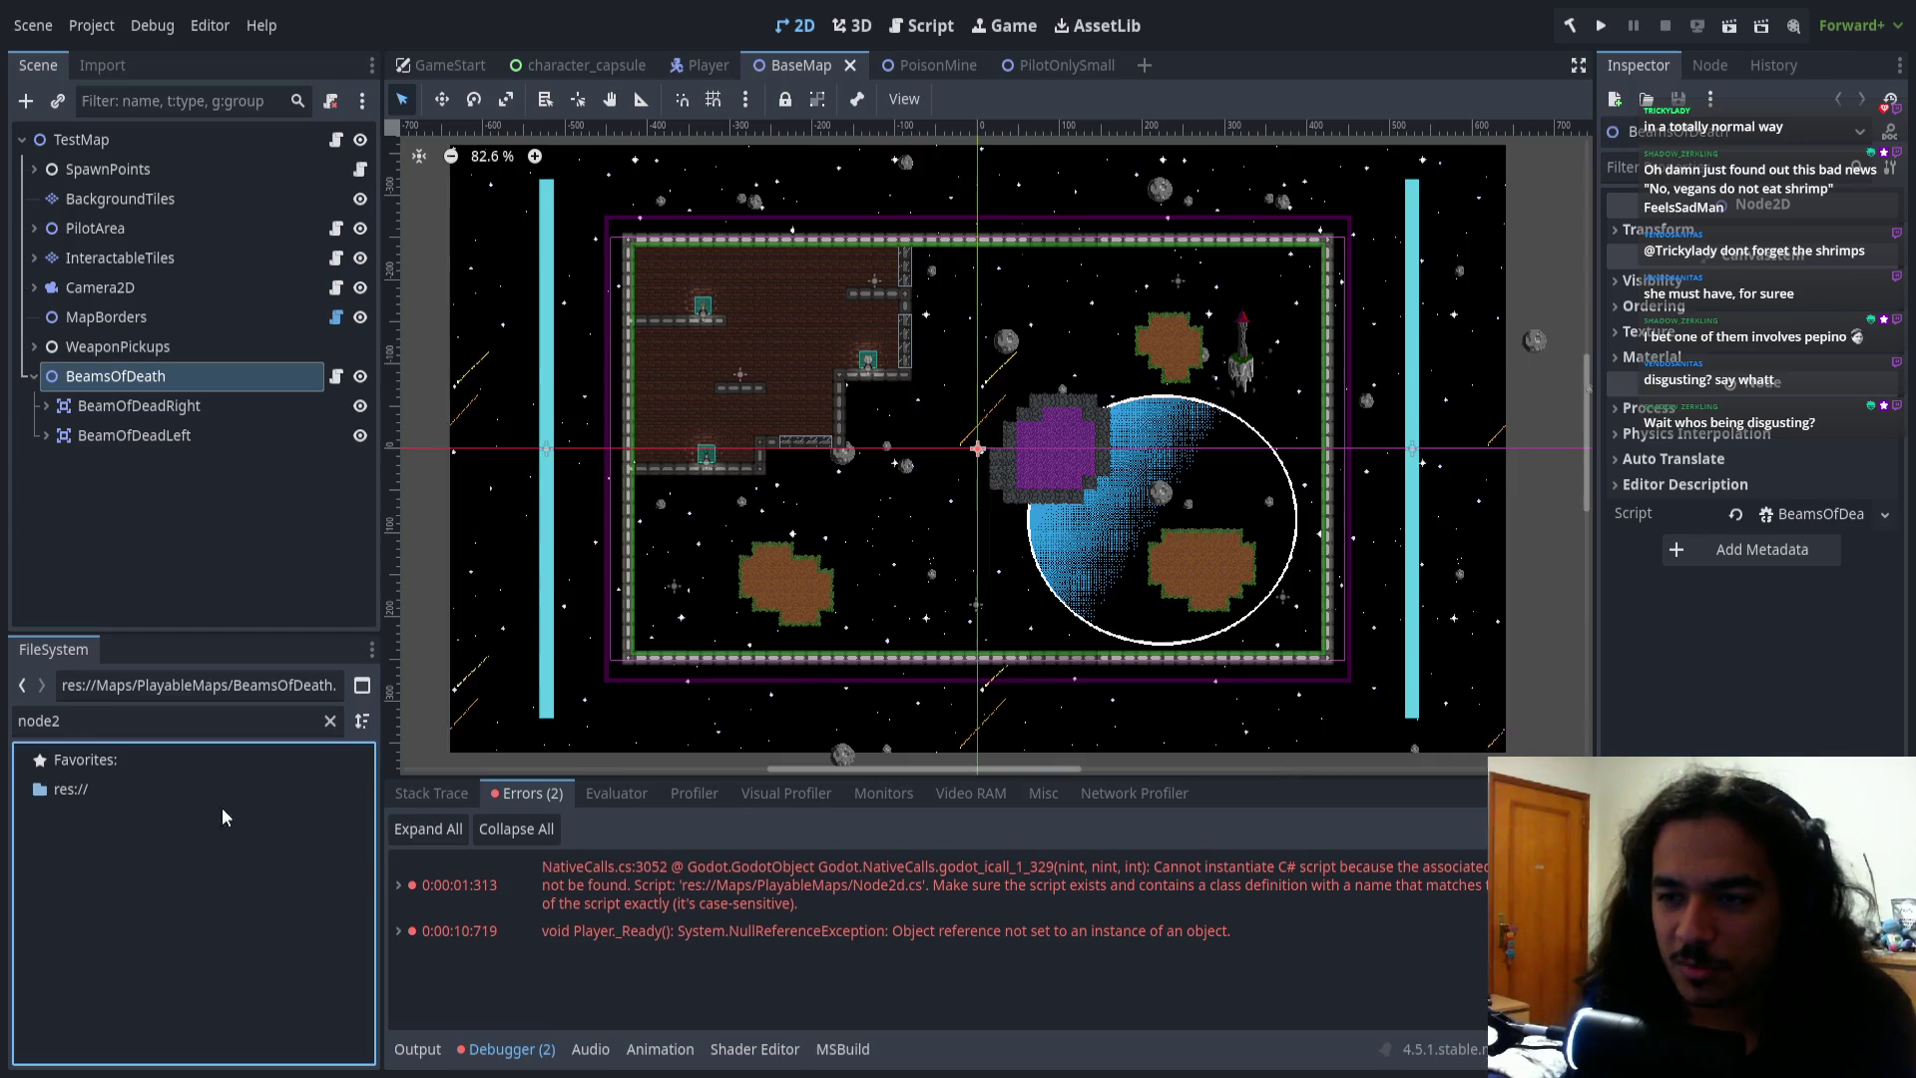
- Rebuild, drag a beam node into the Beam Right slot, then save and run the game
{"action": "left_click", "coordinate": [331, 720]}
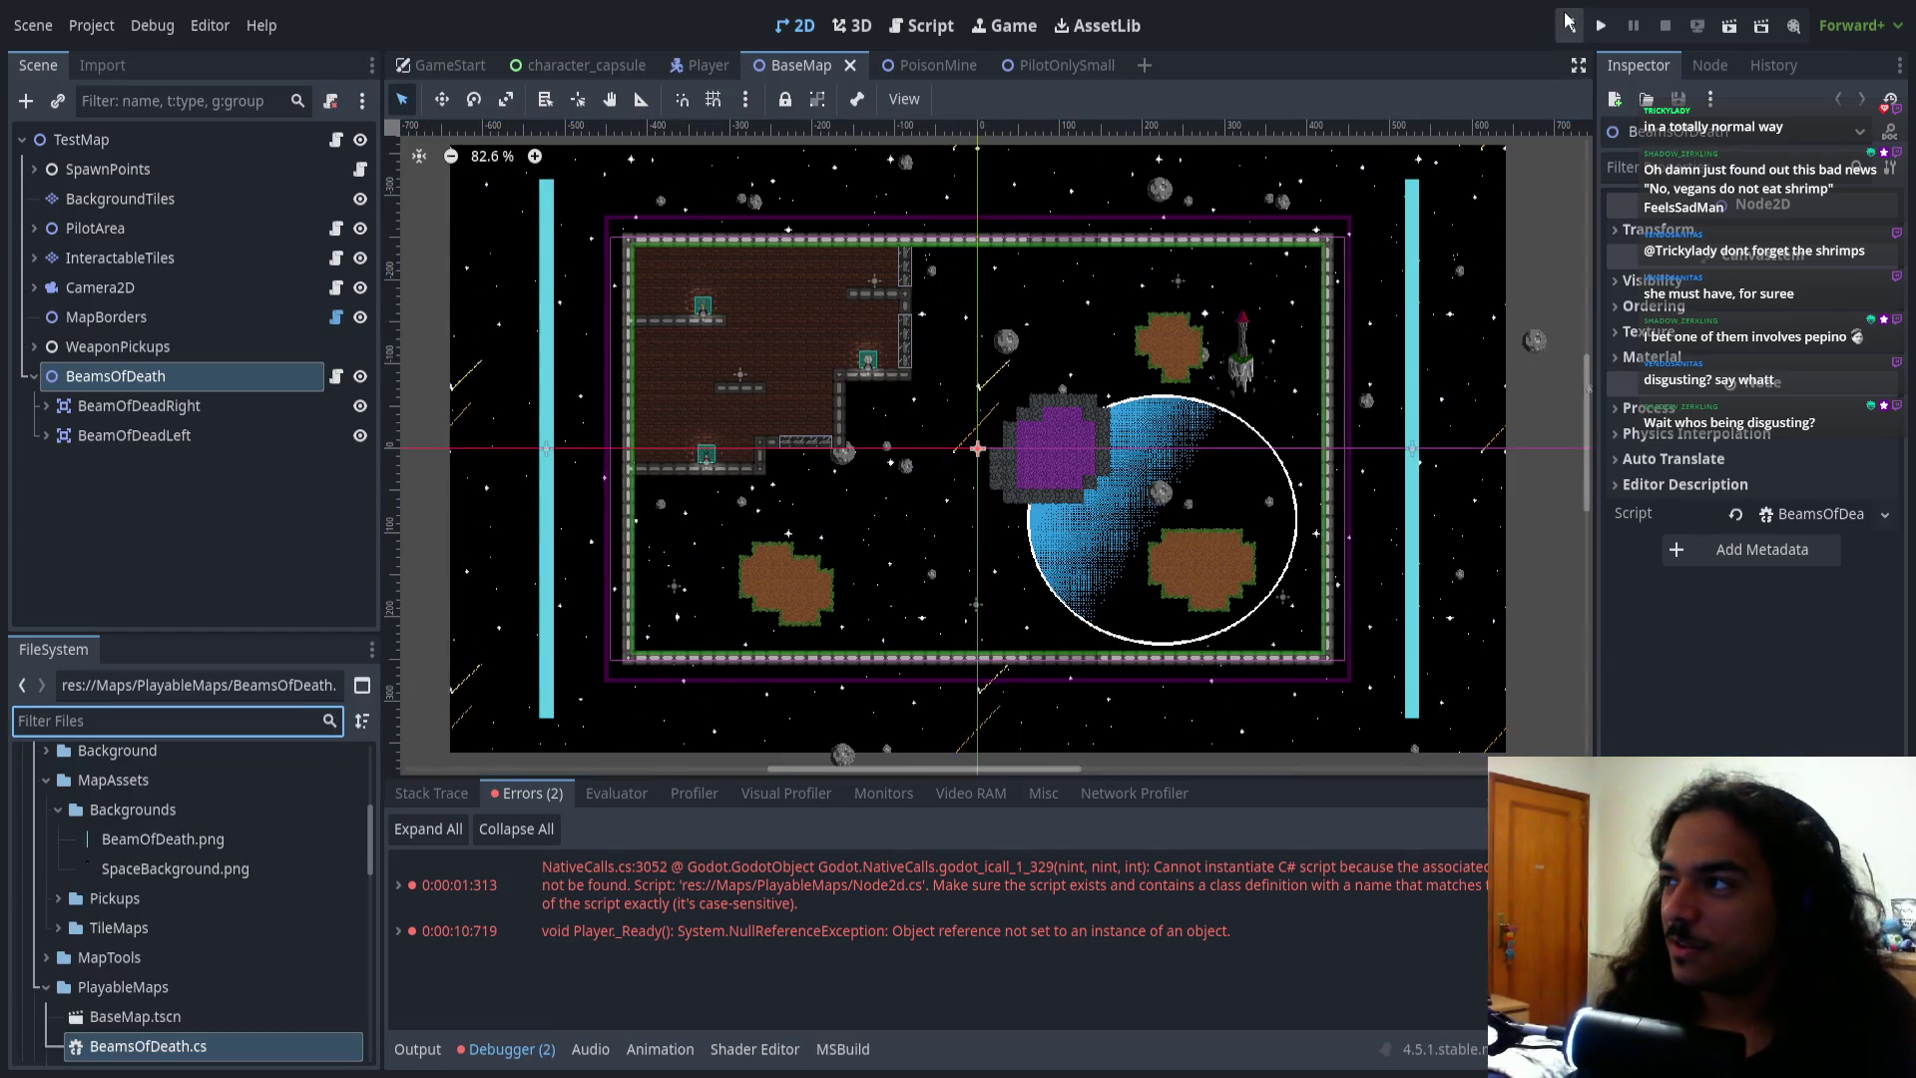
{"action": "left_click", "coordinate": [1569, 25]}
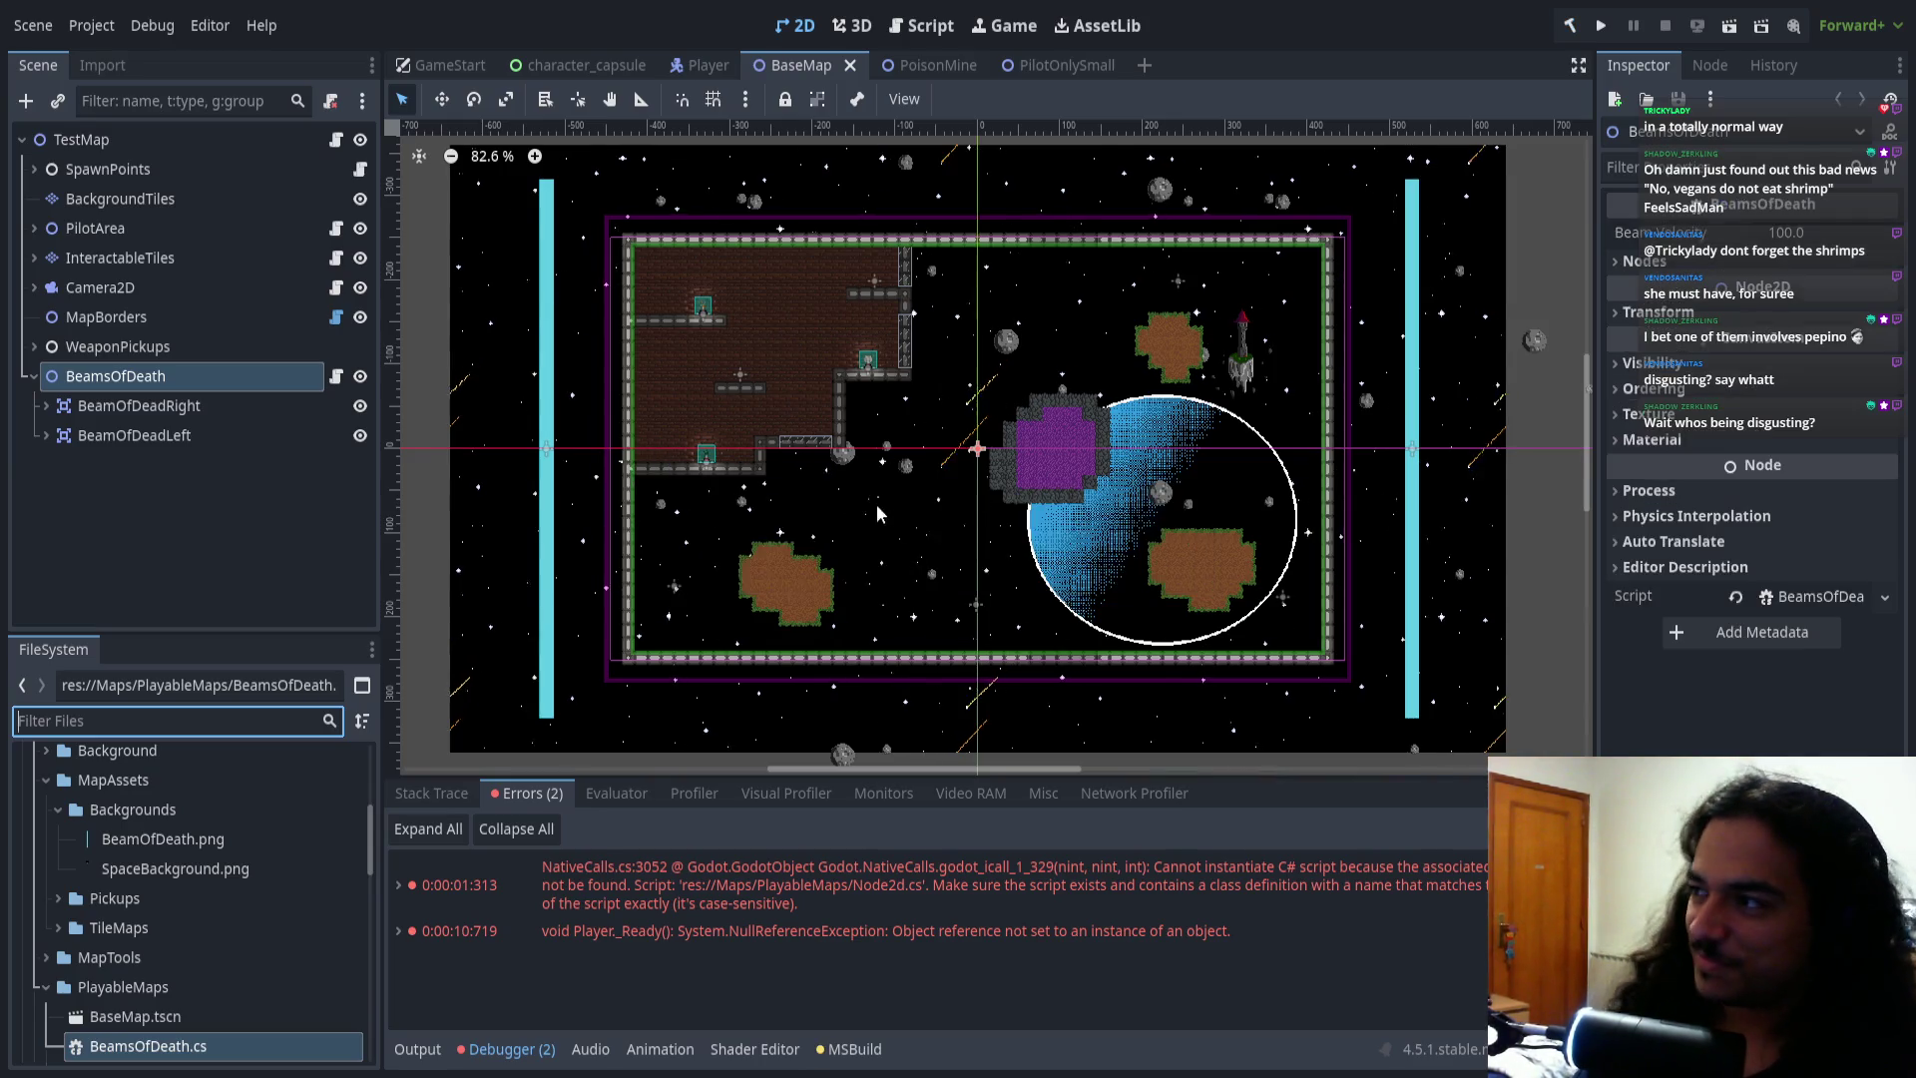
{"action": "left_click", "coordinate": [1636, 260]}
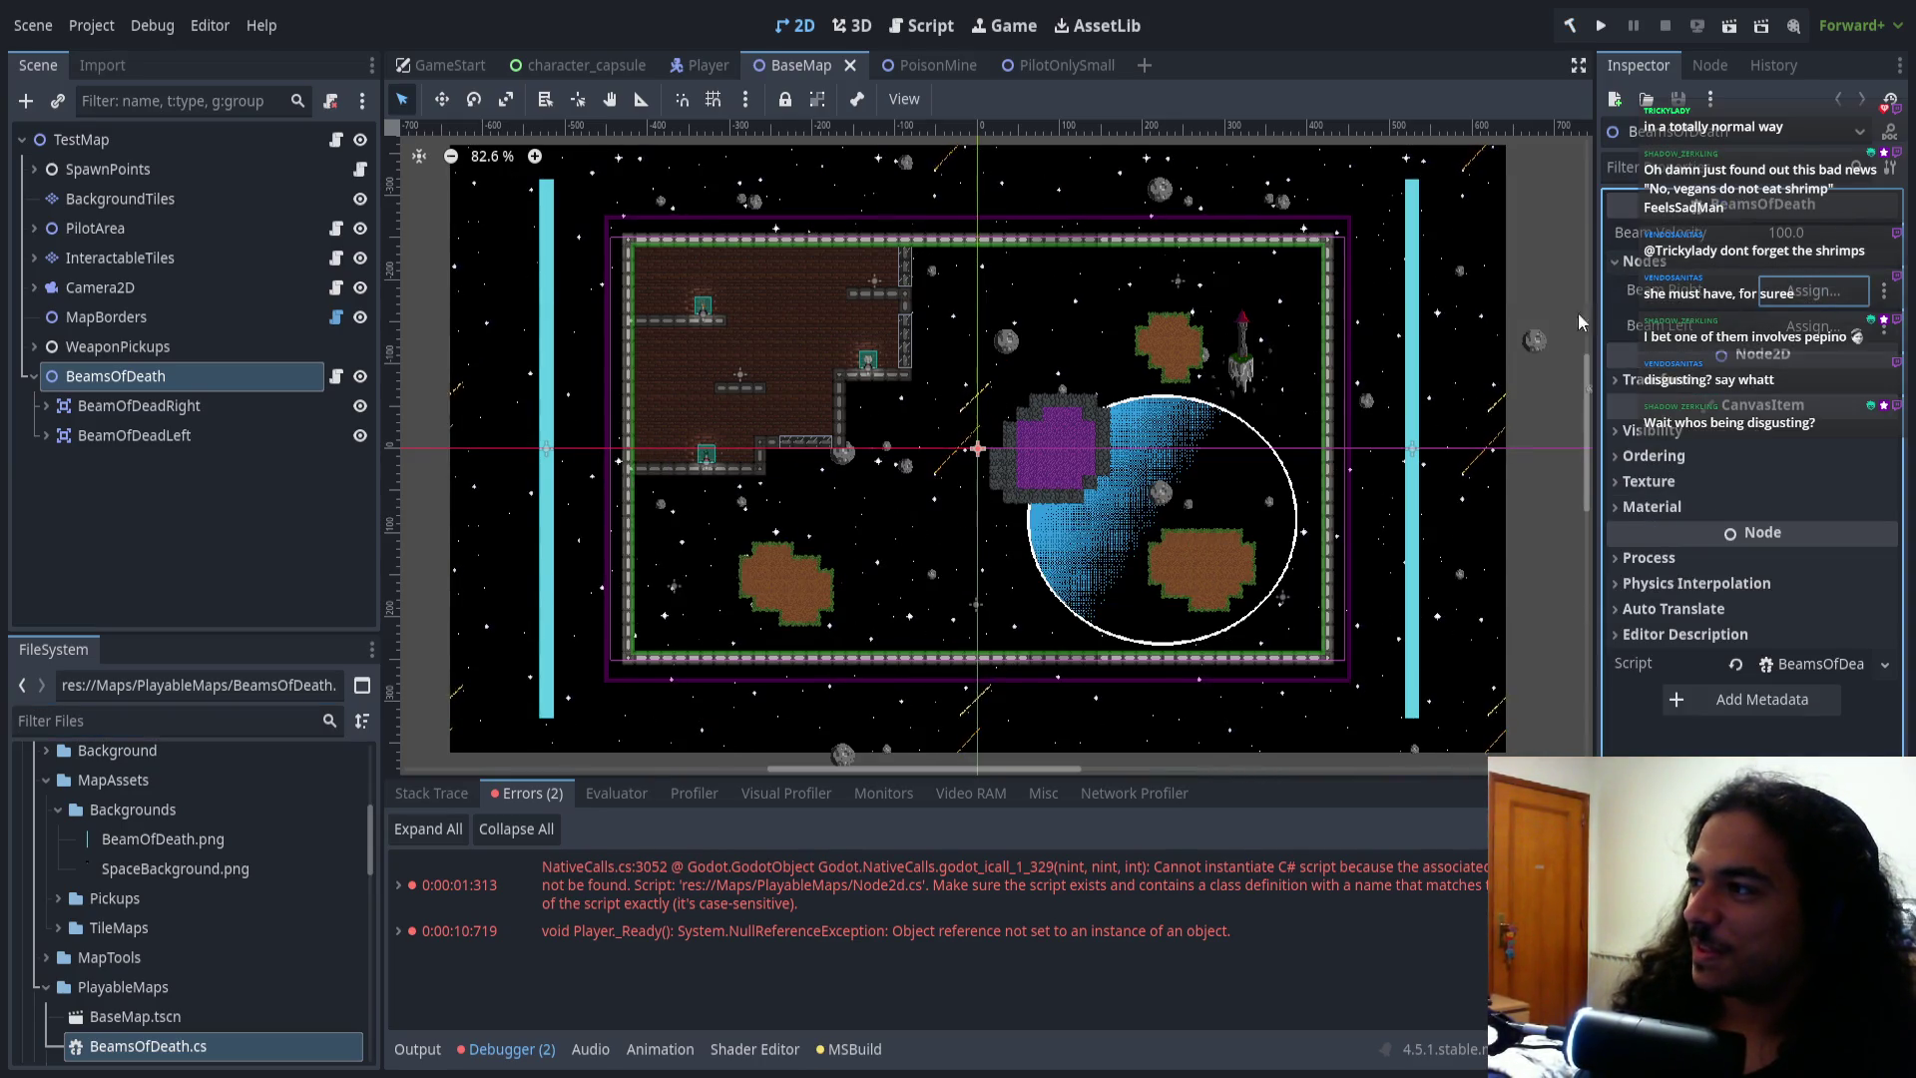
{"action": "left_click_drag", "start_coordinate": [138, 405], "coordinate": [1811, 290]}
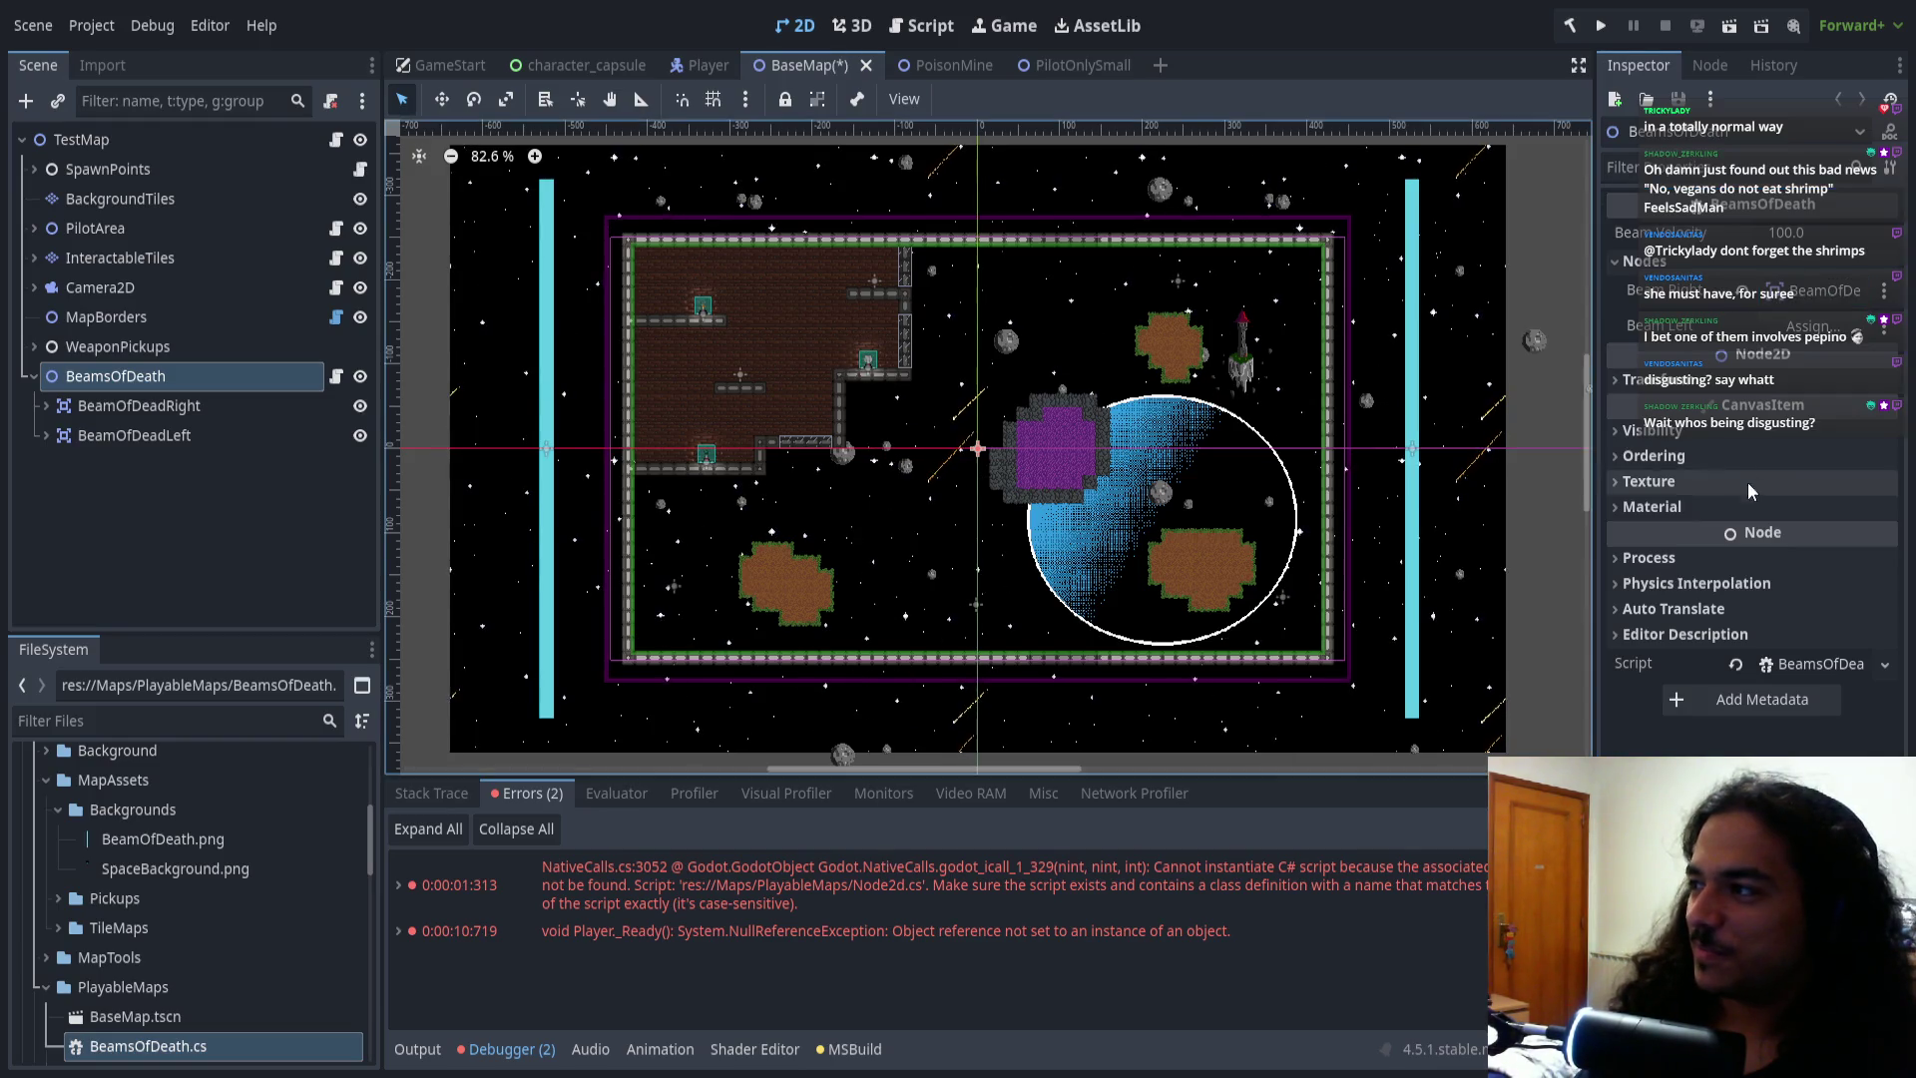
{"action": "left_click", "coordinate": [1804, 348]}
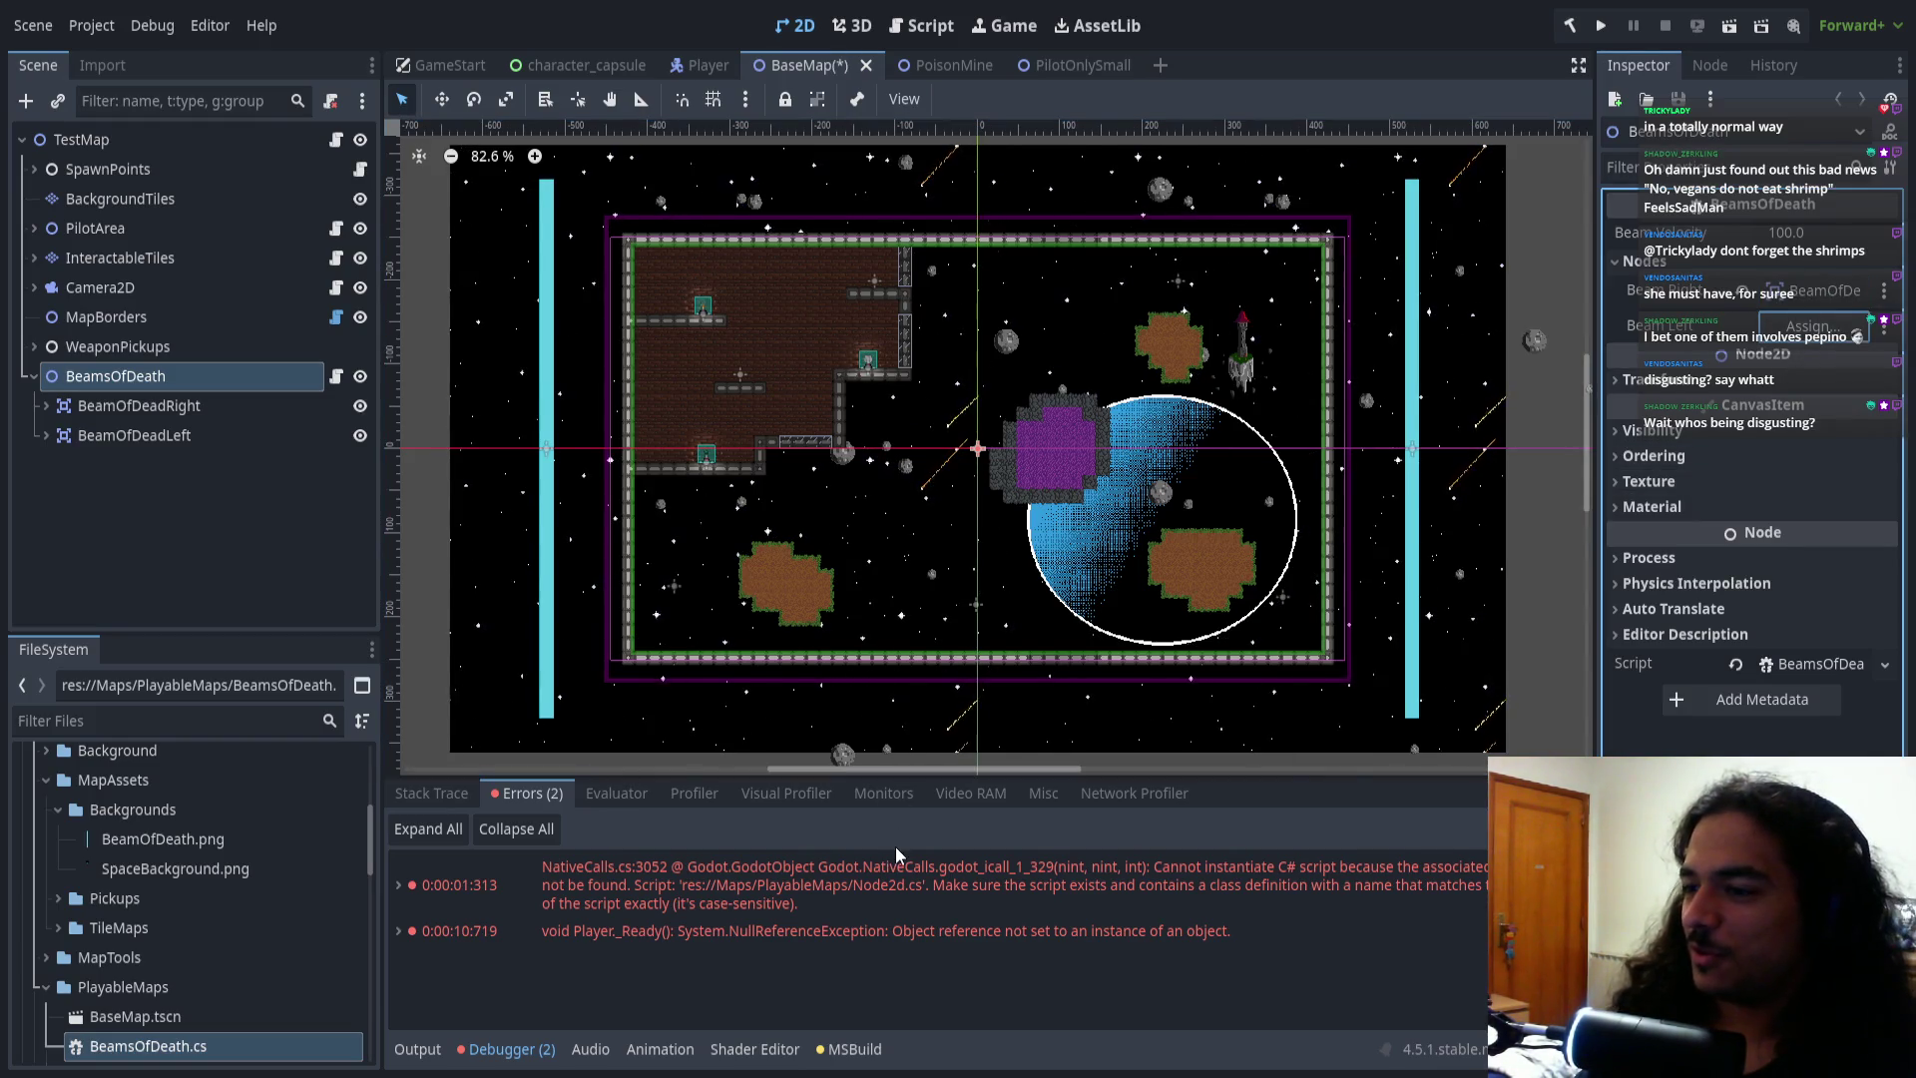
{"action": "left_click", "coordinate": [1600, 25]}
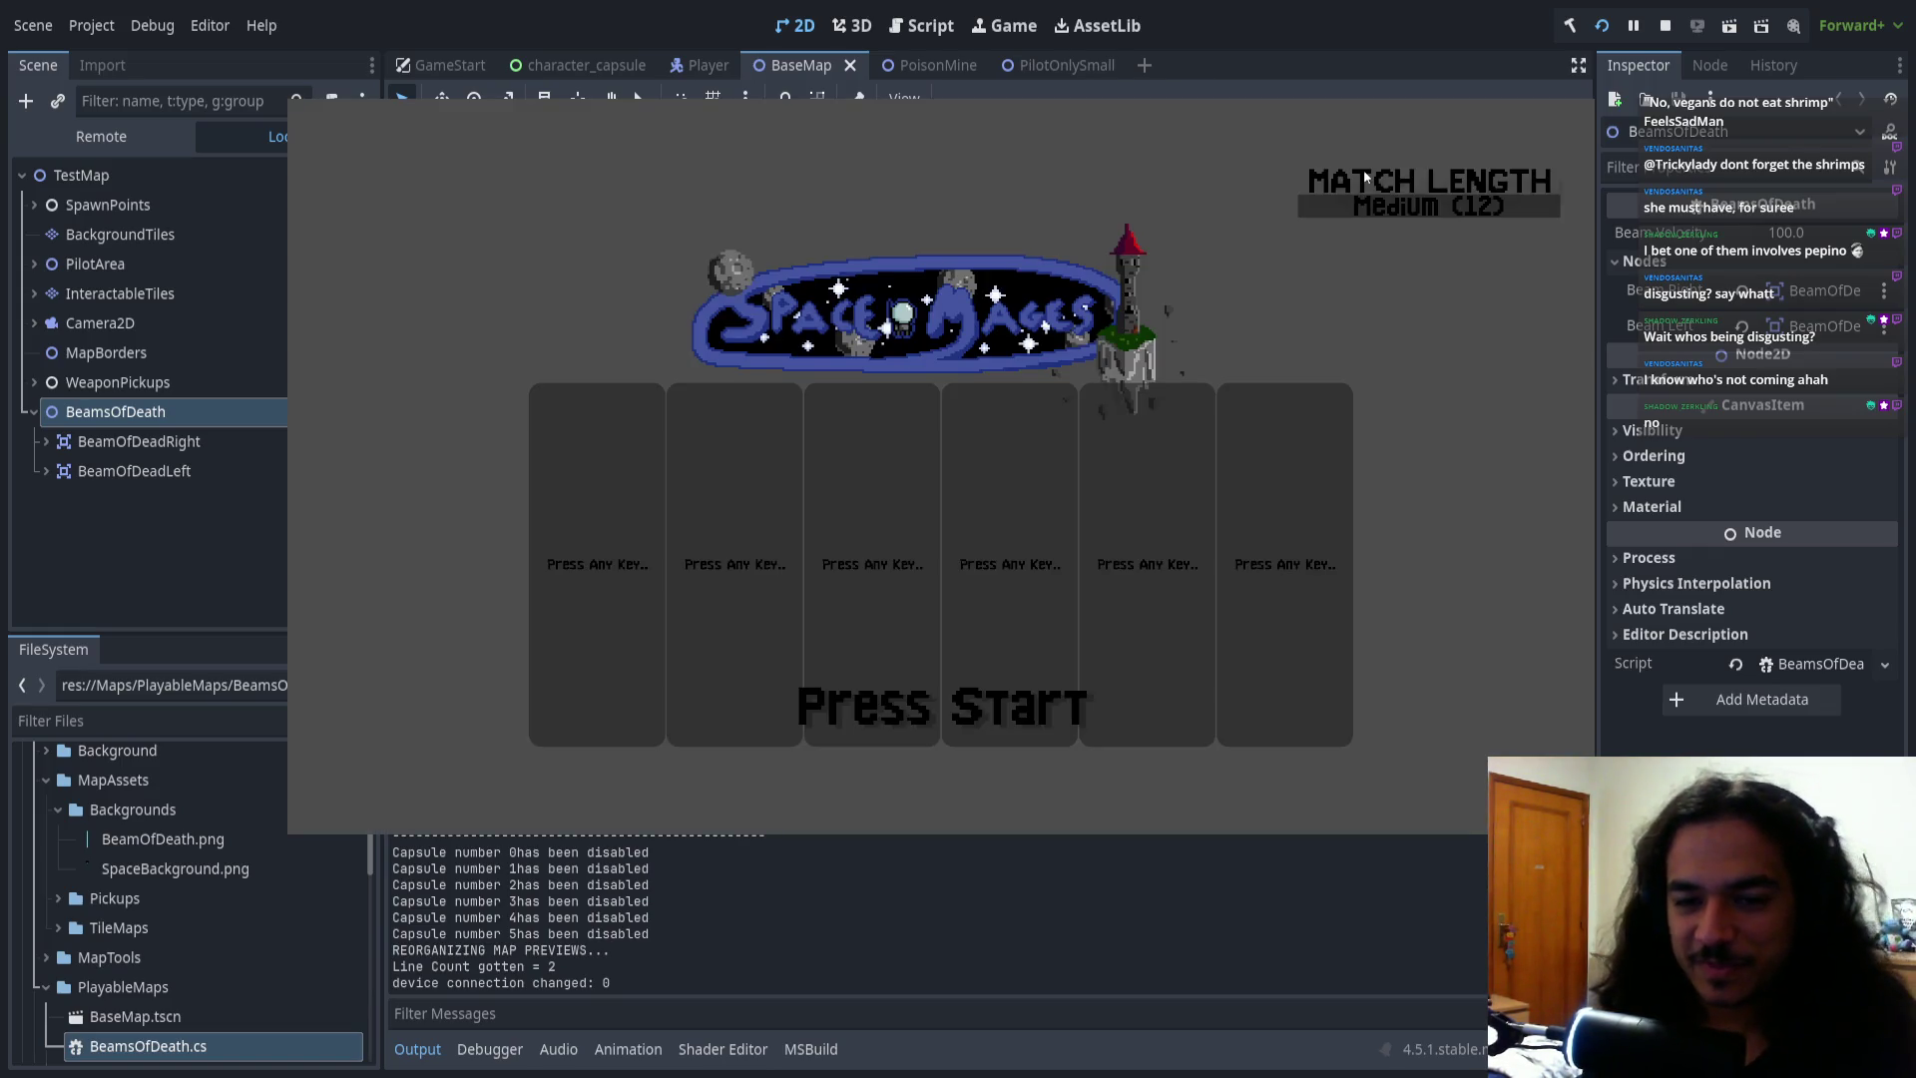
- Join as player one, jump toward the sweeping beams, then stop and list runtime errors
{"action": "key", "text": "Return"}
{"action": "key", "text": "Return"}
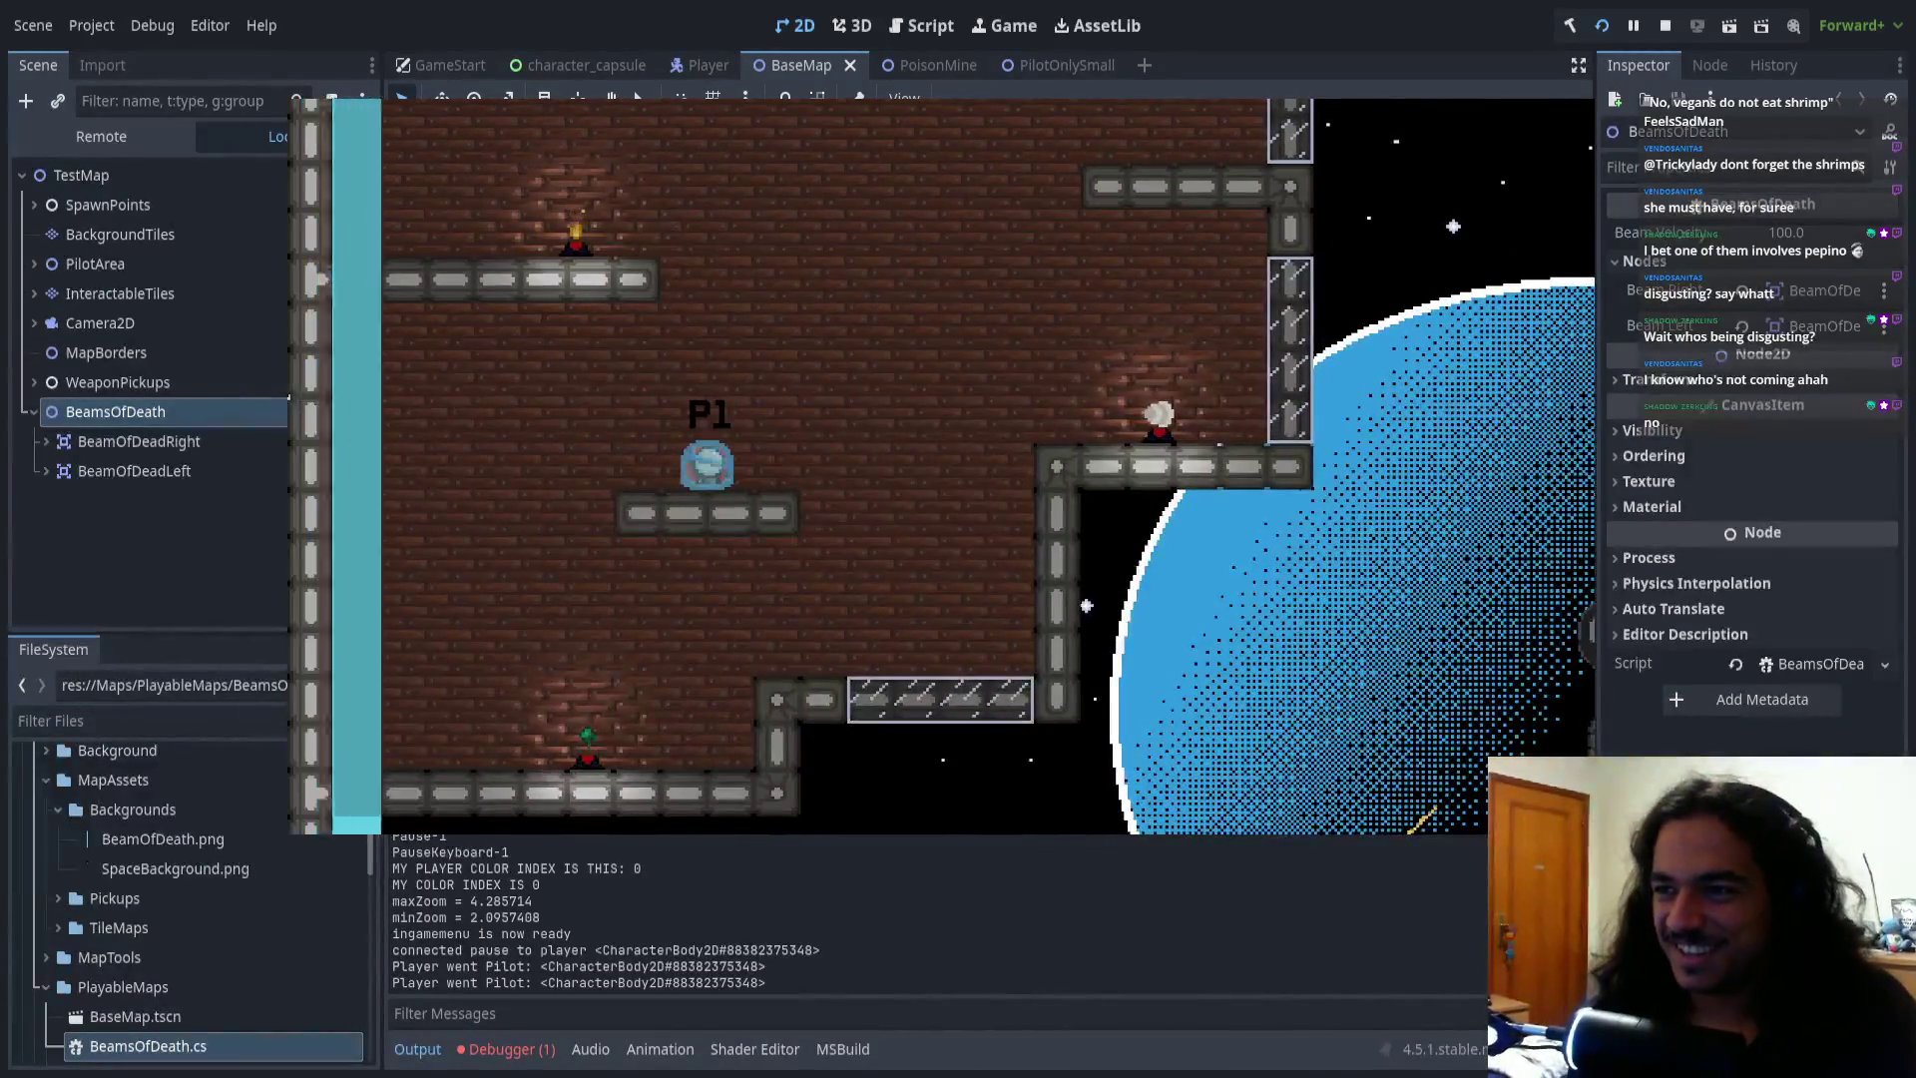
{"action": "key", "text": "Right"}
{"action": "key", "text": "space"}
{"action": "key", "text": "space"}
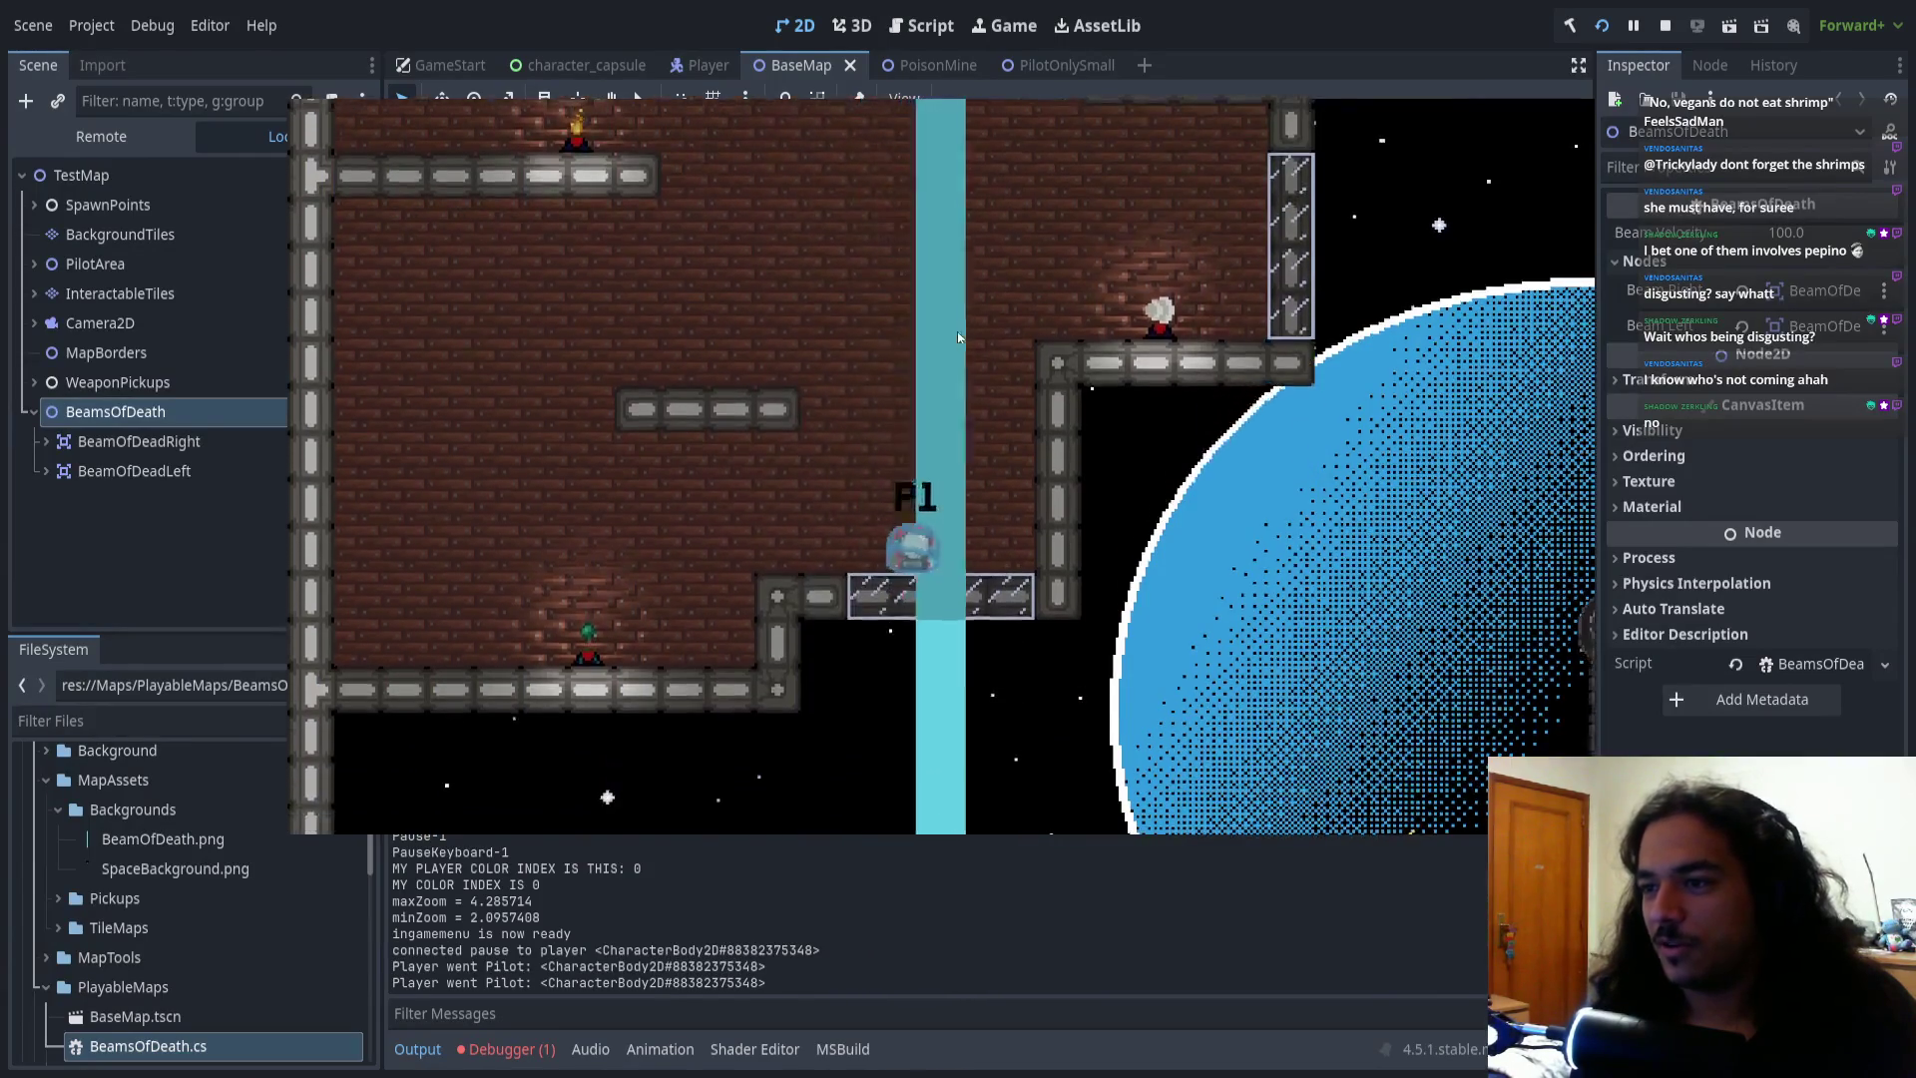
{"action": "key", "text": "Right"}
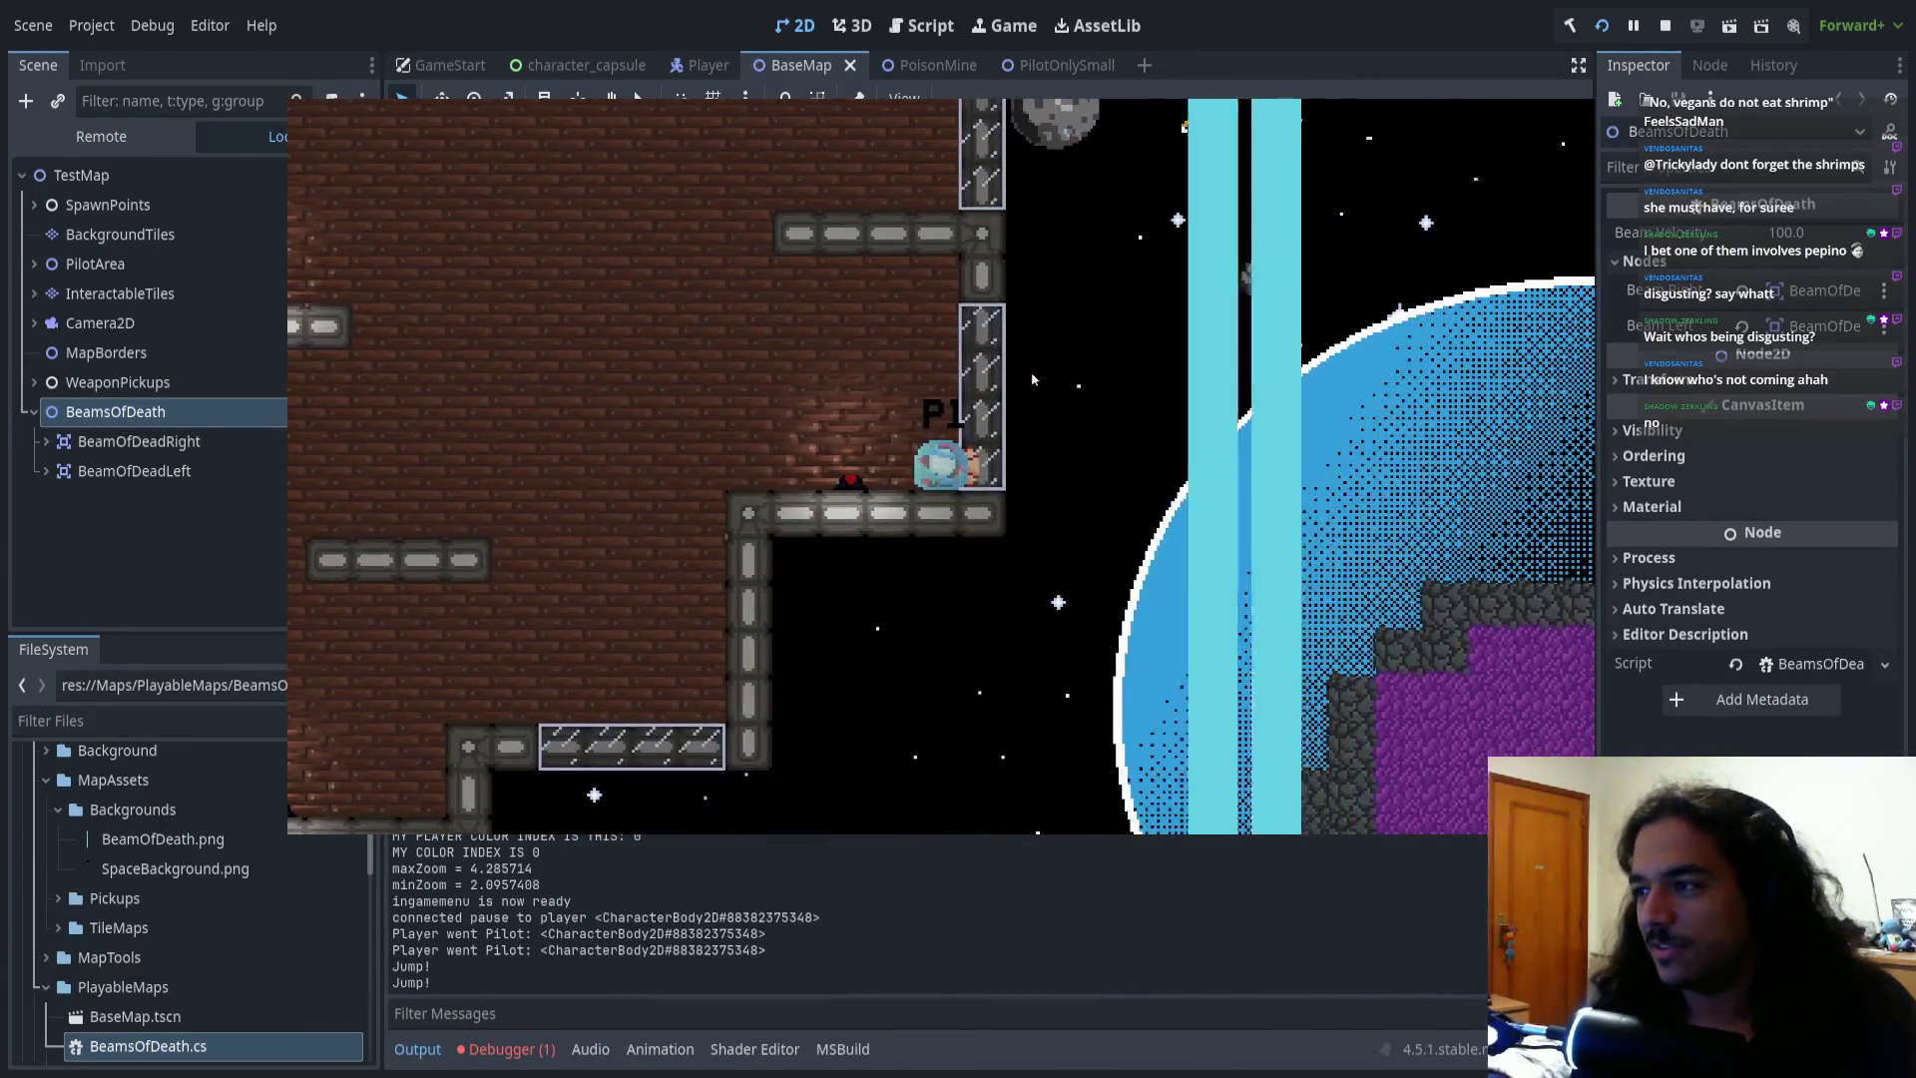
{"action": "key", "text": "F8"}
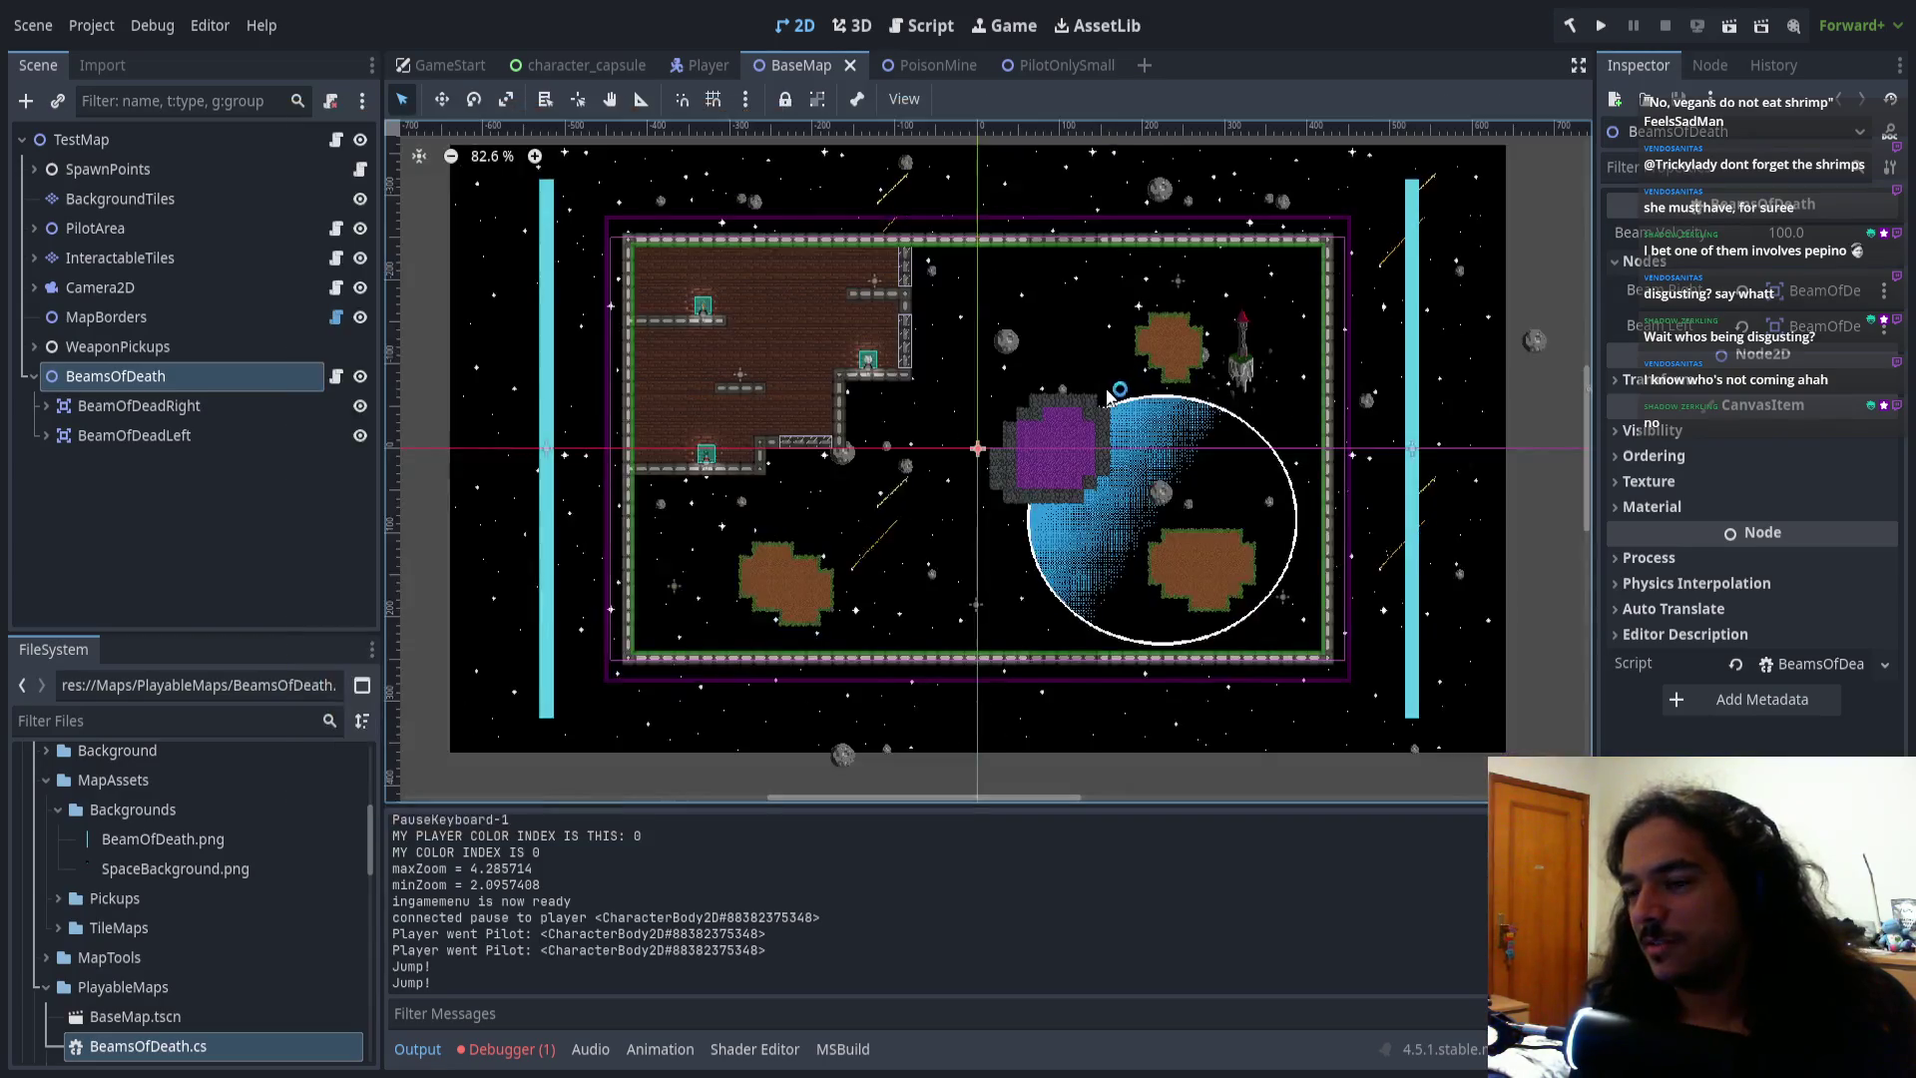
{"action": "left_click", "coordinate": [509, 1048]}
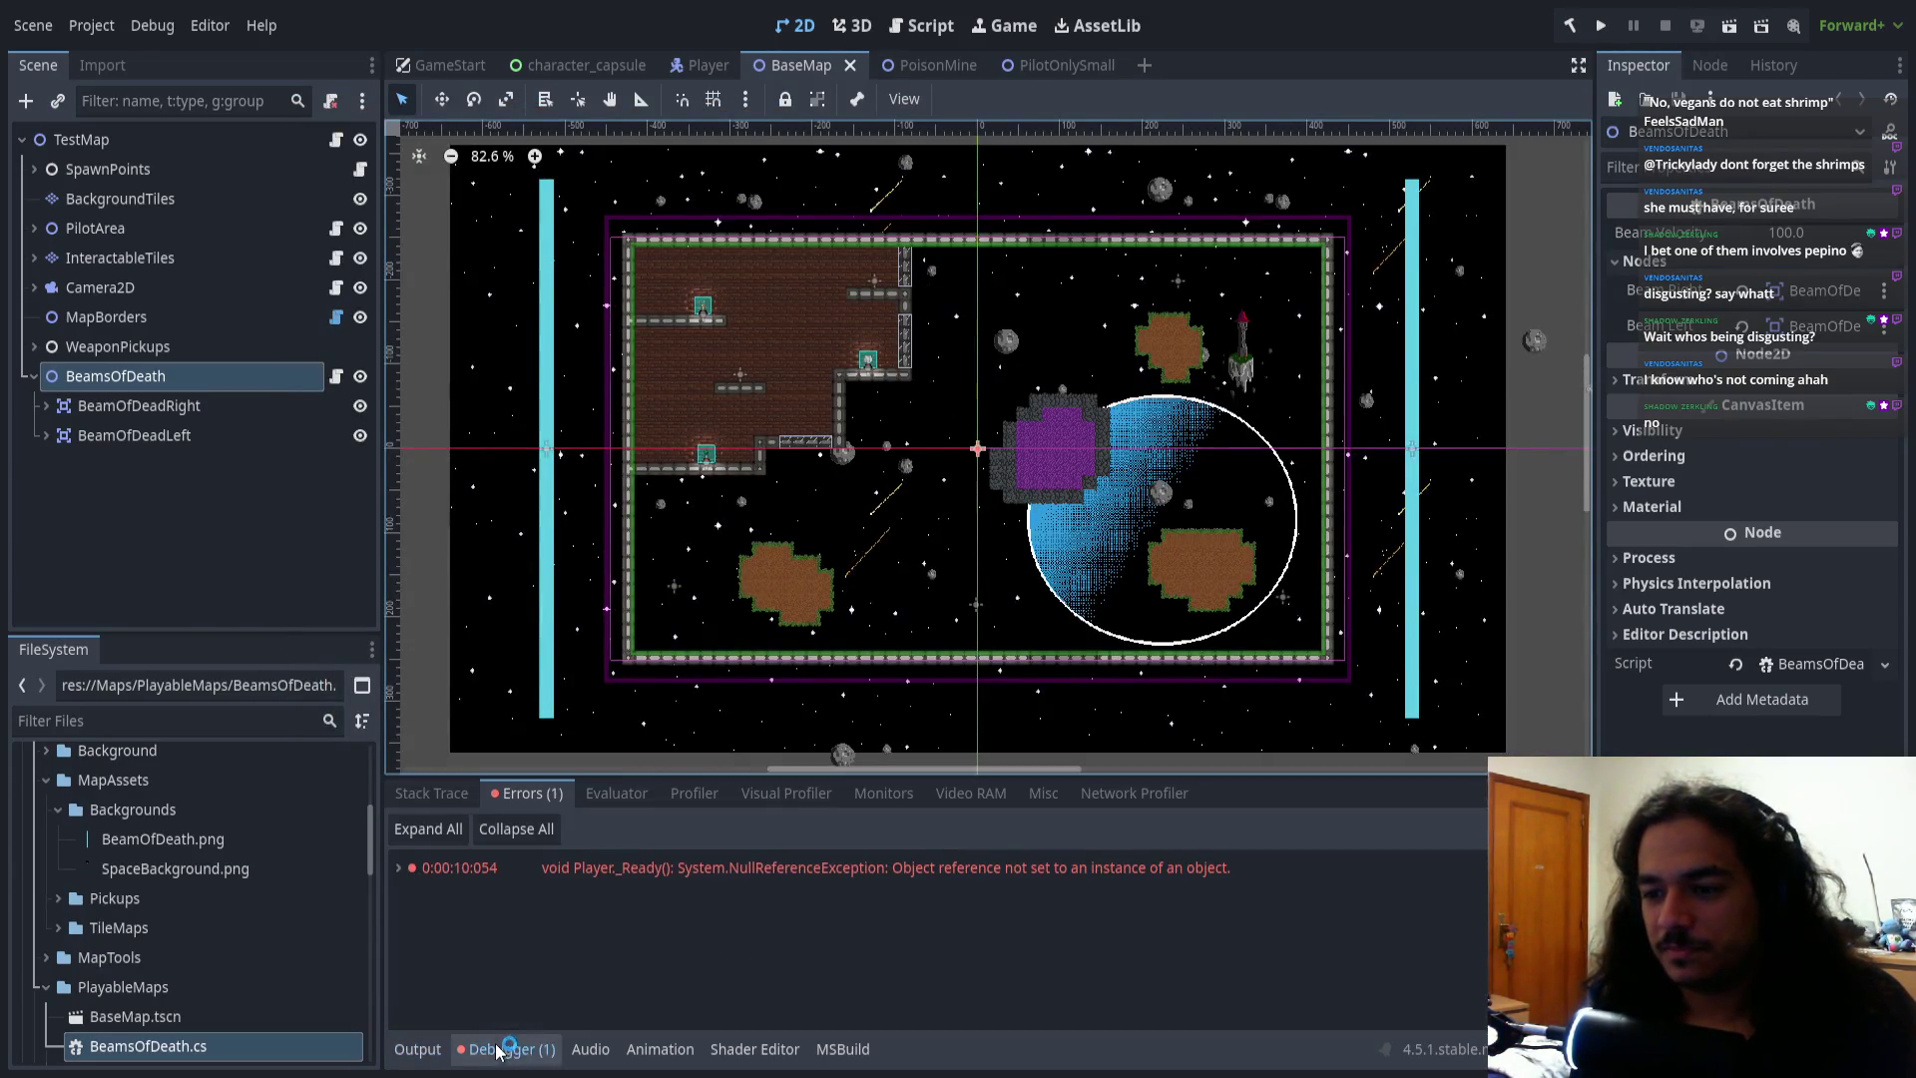
- Inspect the remaining NullReferenceException error, then select the BeamsOfDeath node in the Scene dock
{"action": "left_click", "coordinate": [818, 867]}
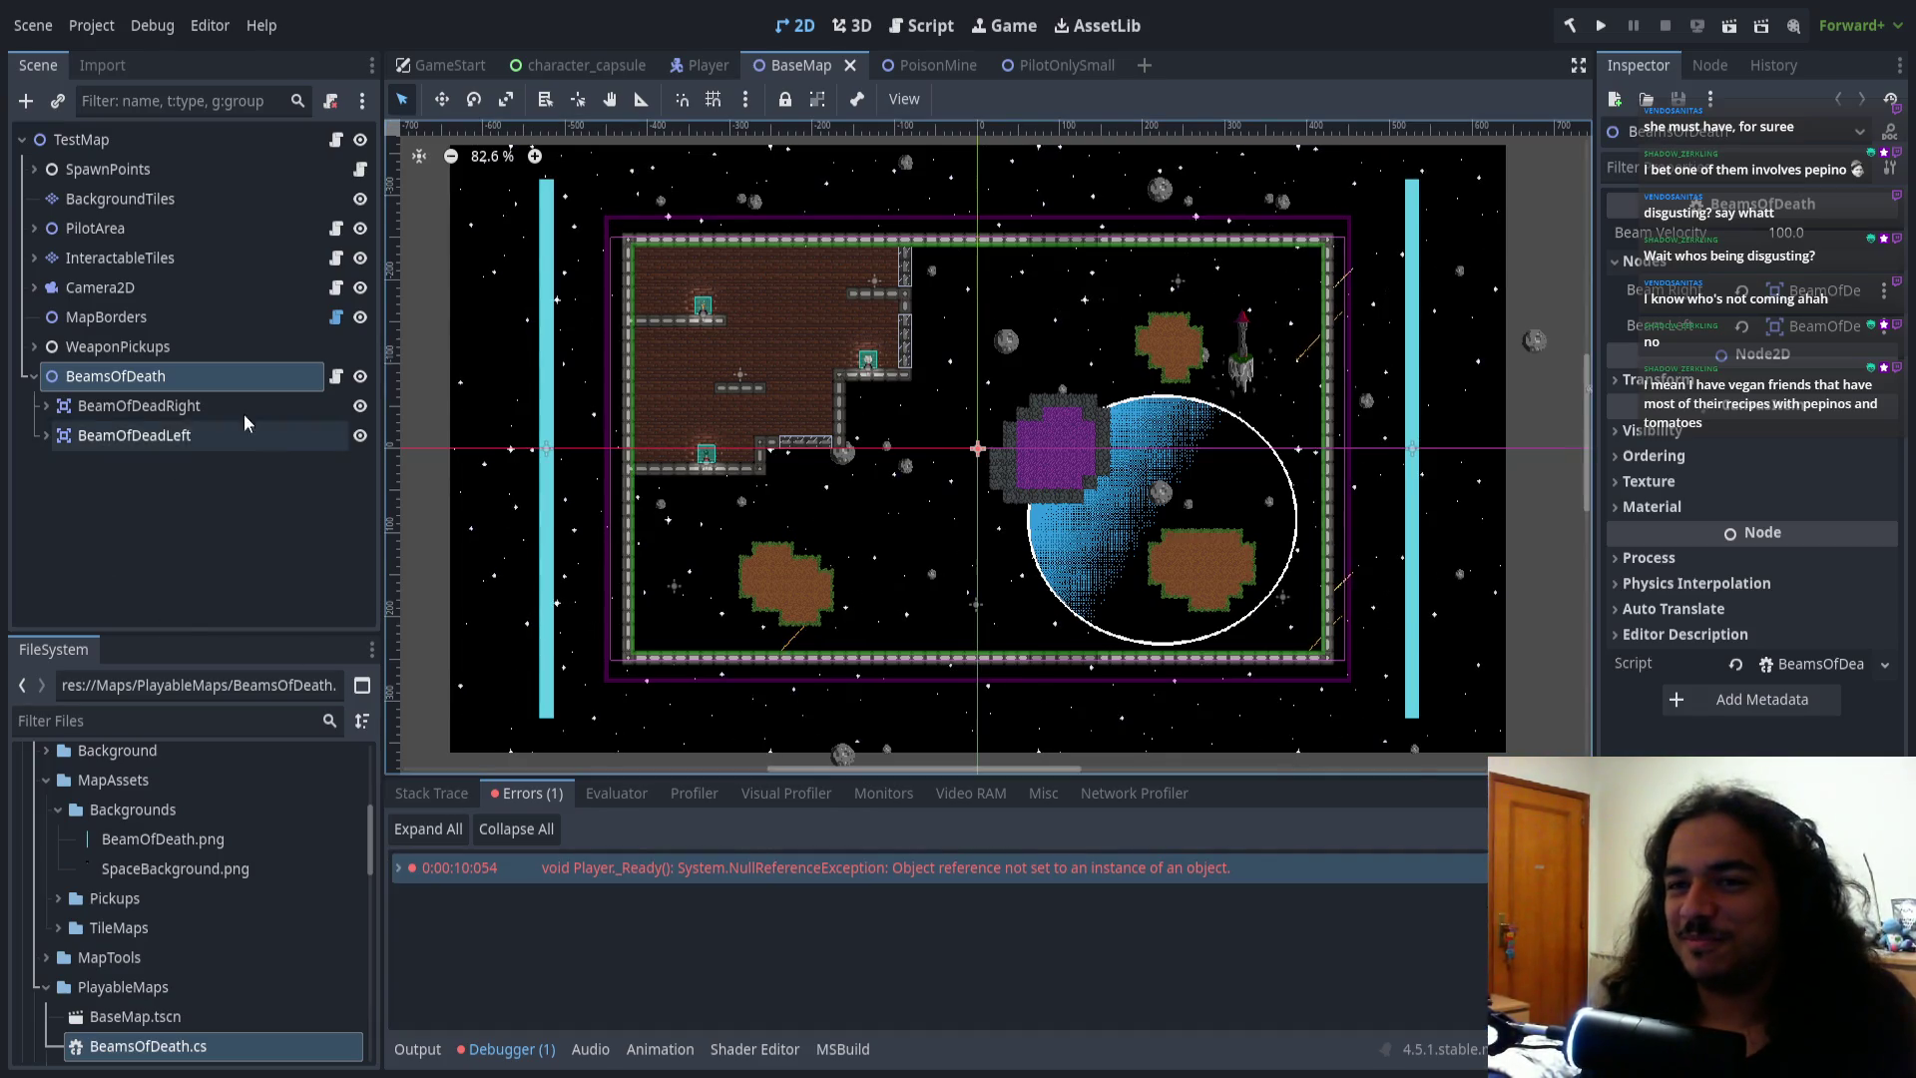
{"action": "left_click", "coordinate": [236, 376]}
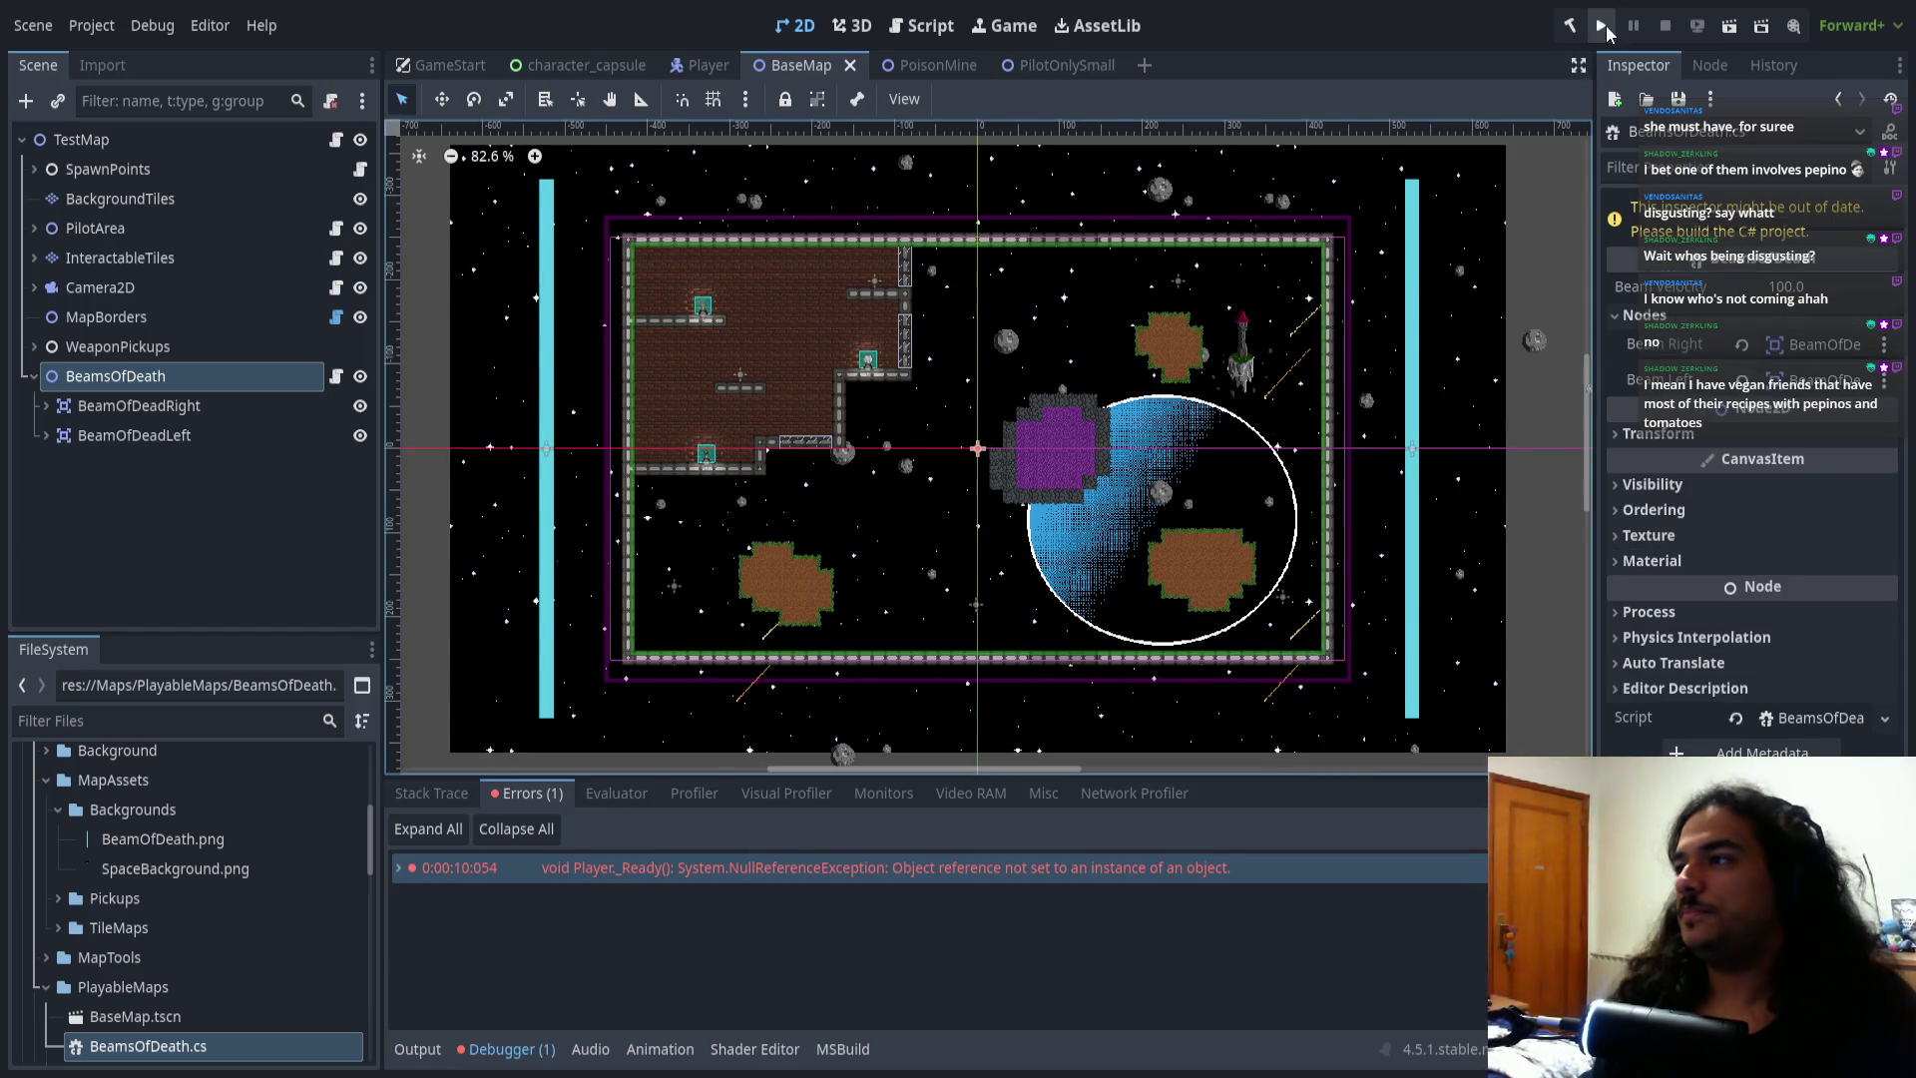
- Run the project, join and ready up Player 1, play, then stop with F8
{"action": "left_click", "coordinate": [1600, 26]}
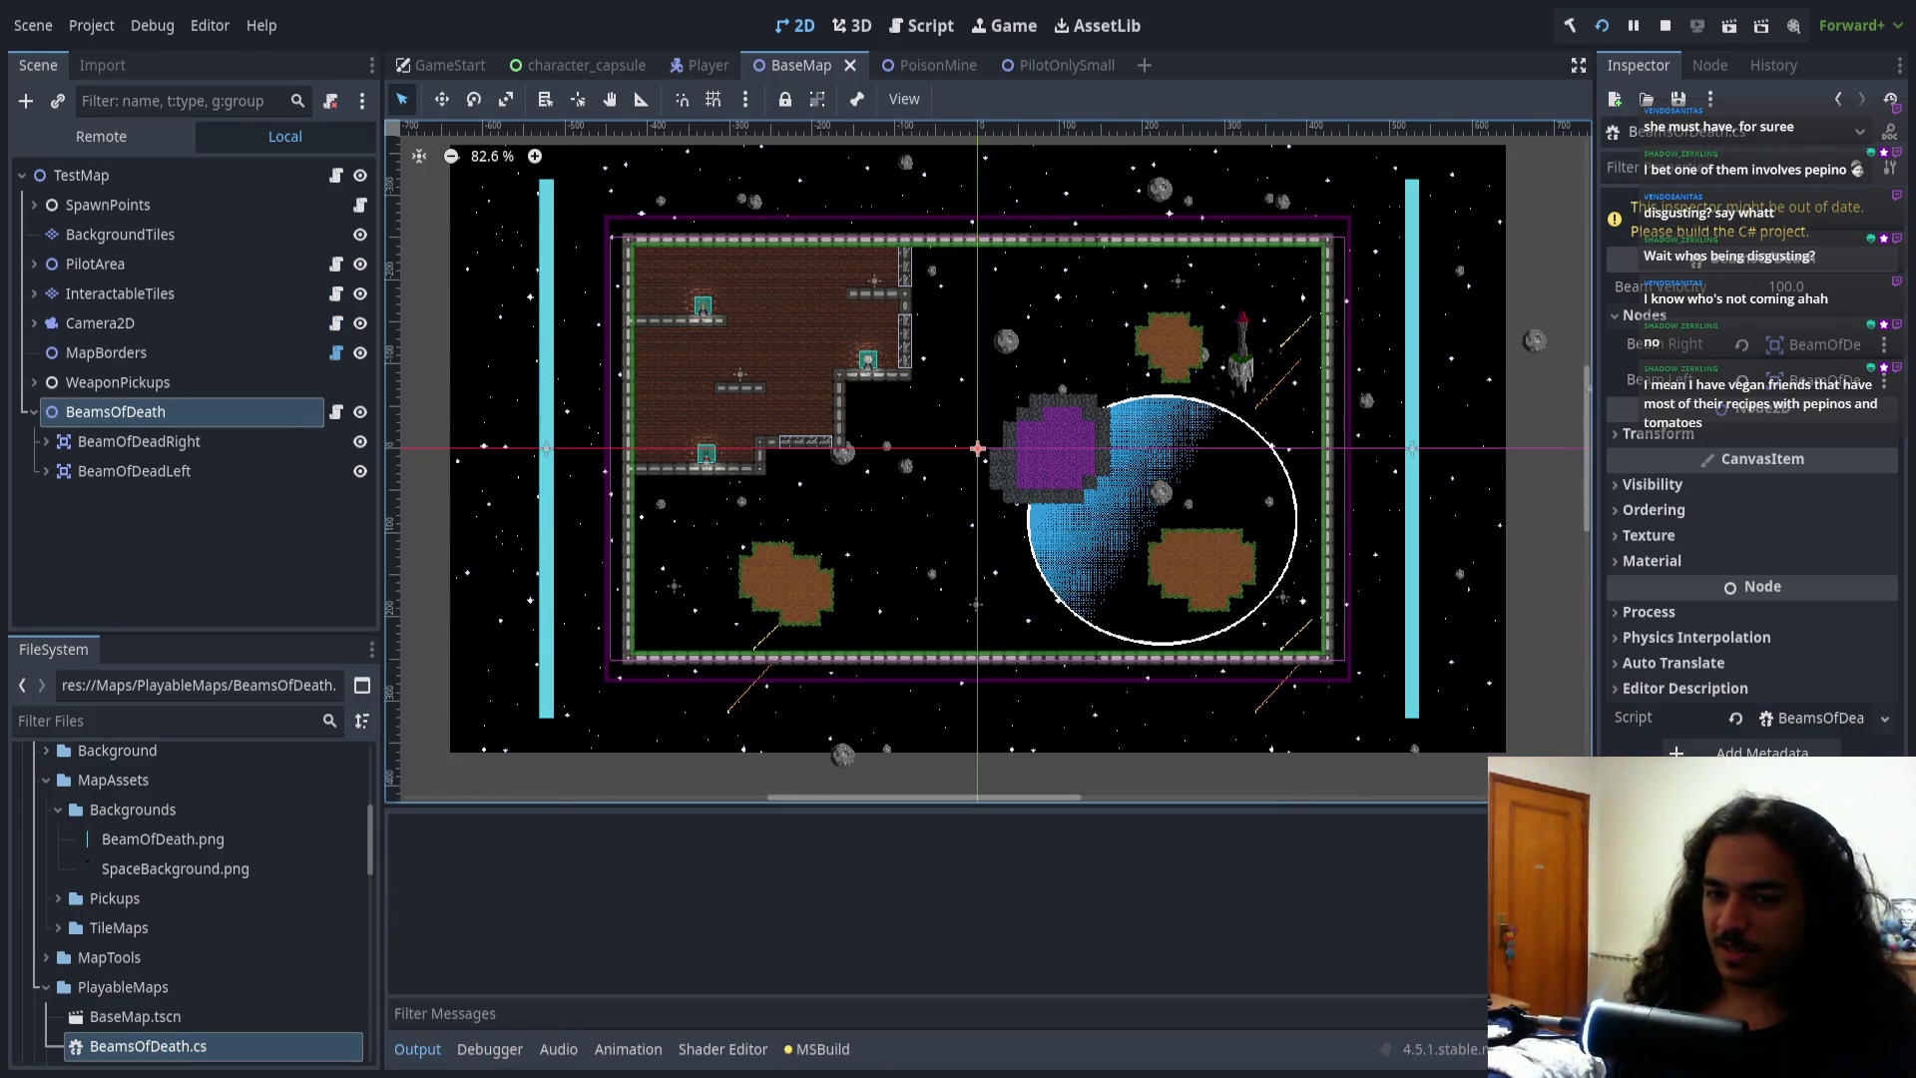
{"action": "key", "text": "Return"}
{"action": "key", "text": "Down"}
{"action": "key", "text": "Return"}
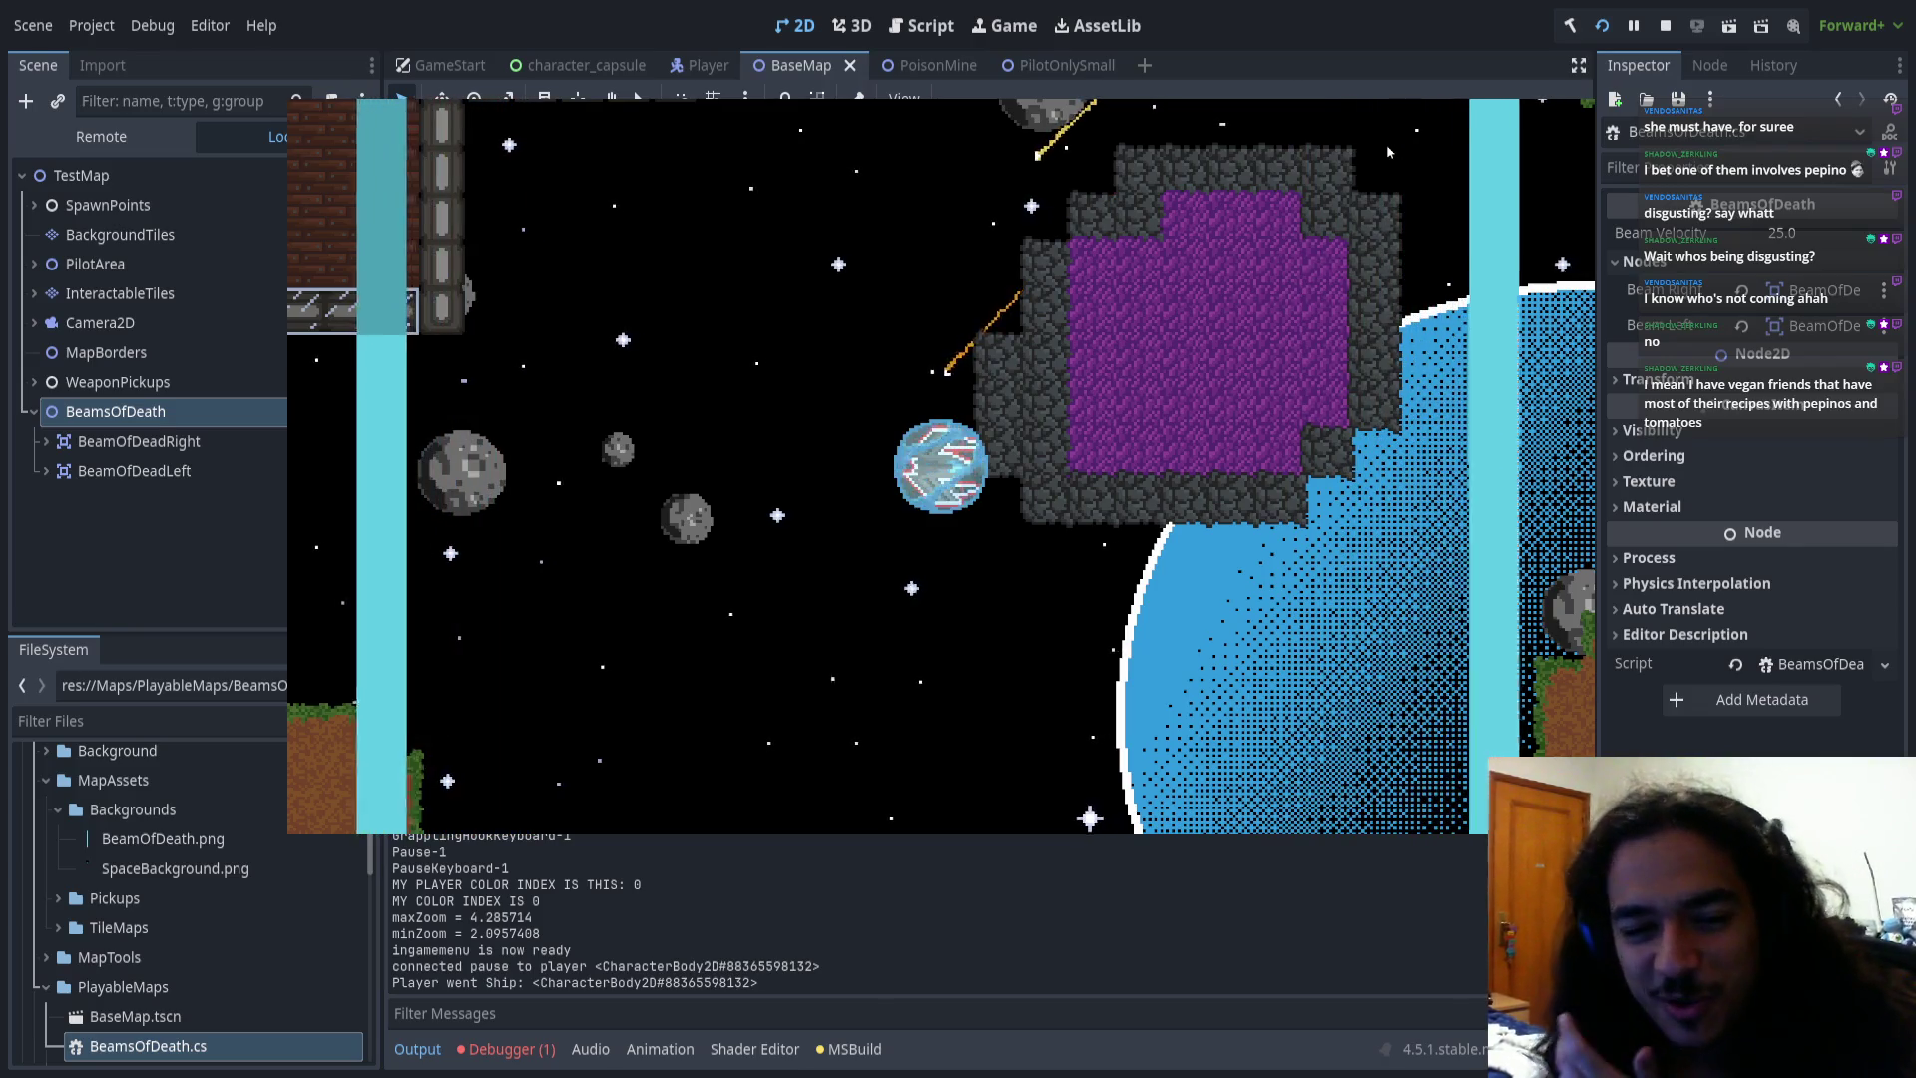
{"action": "key", "text": "F8"}
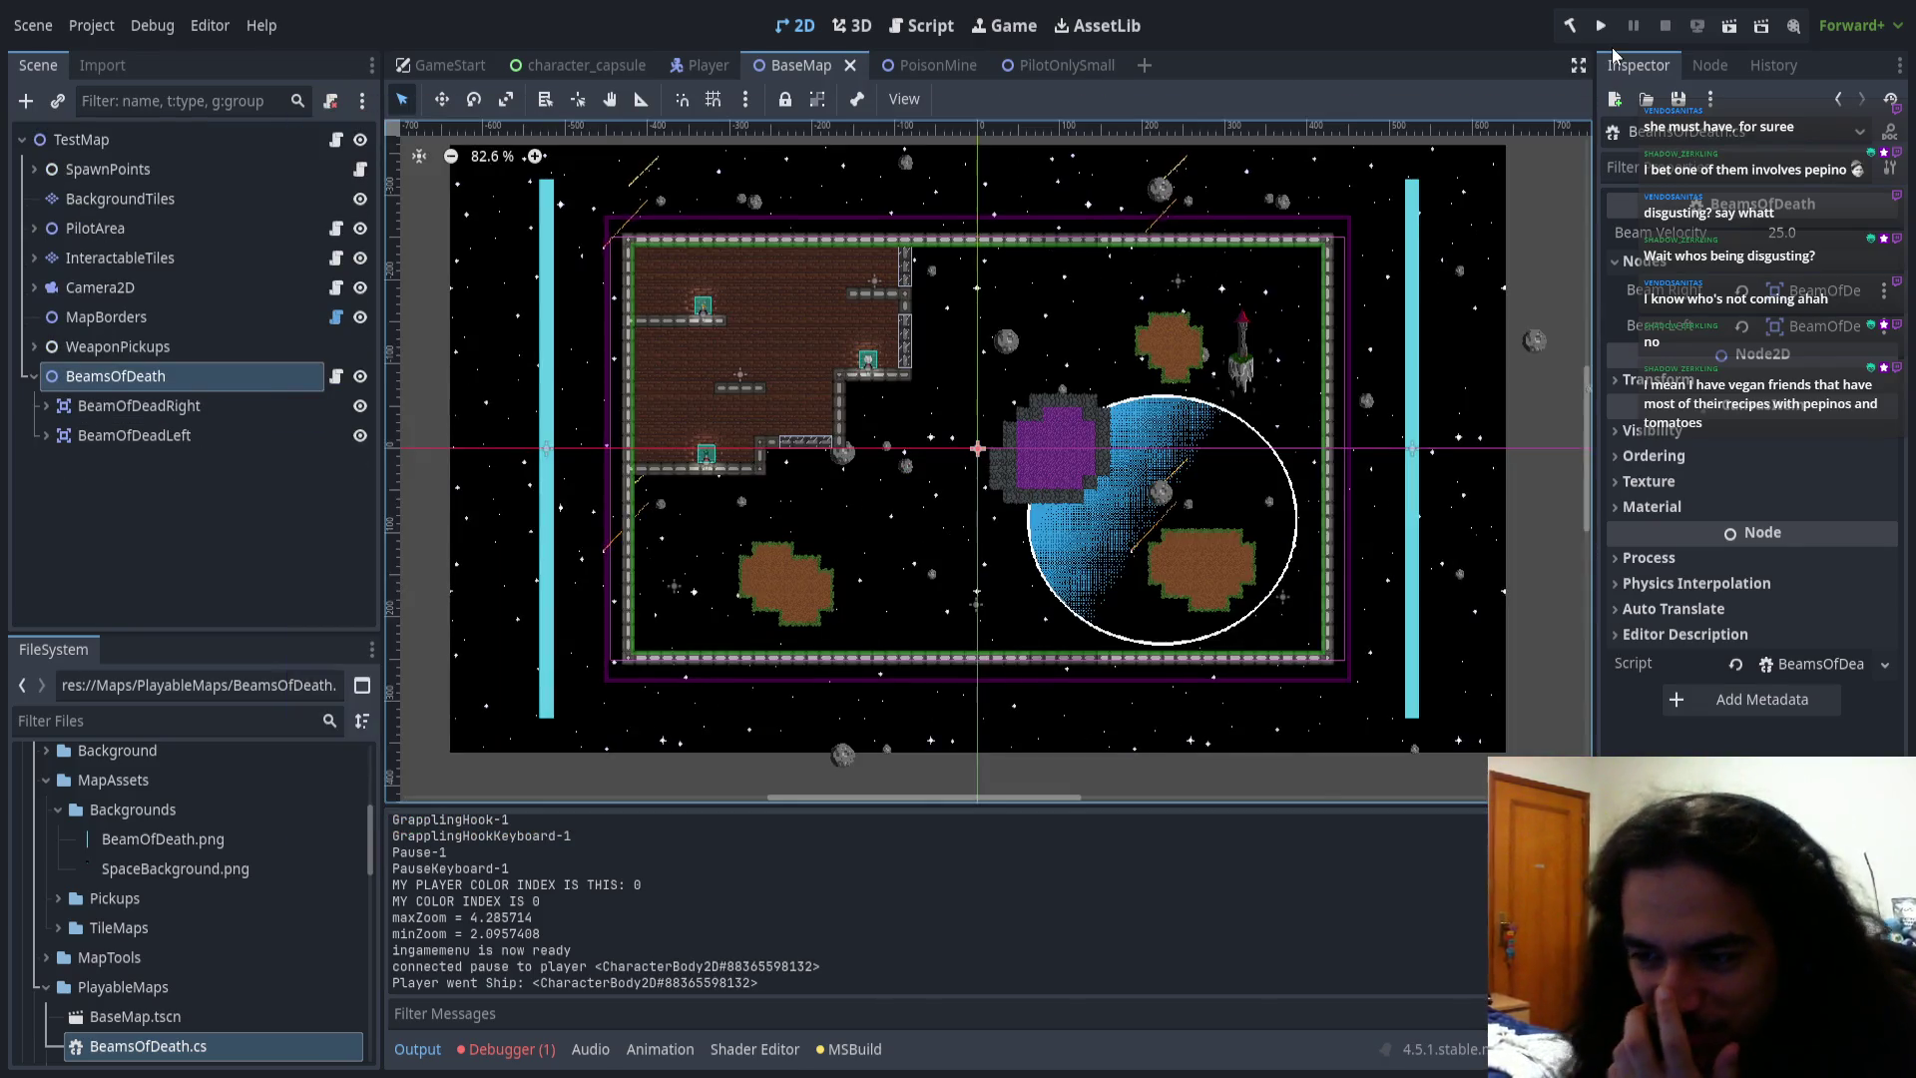
- Expand the NullReferenceException in Debugger > Errors to its Player.cs line 160 source
{"action": "left_click", "coordinate": [503, 1049]}
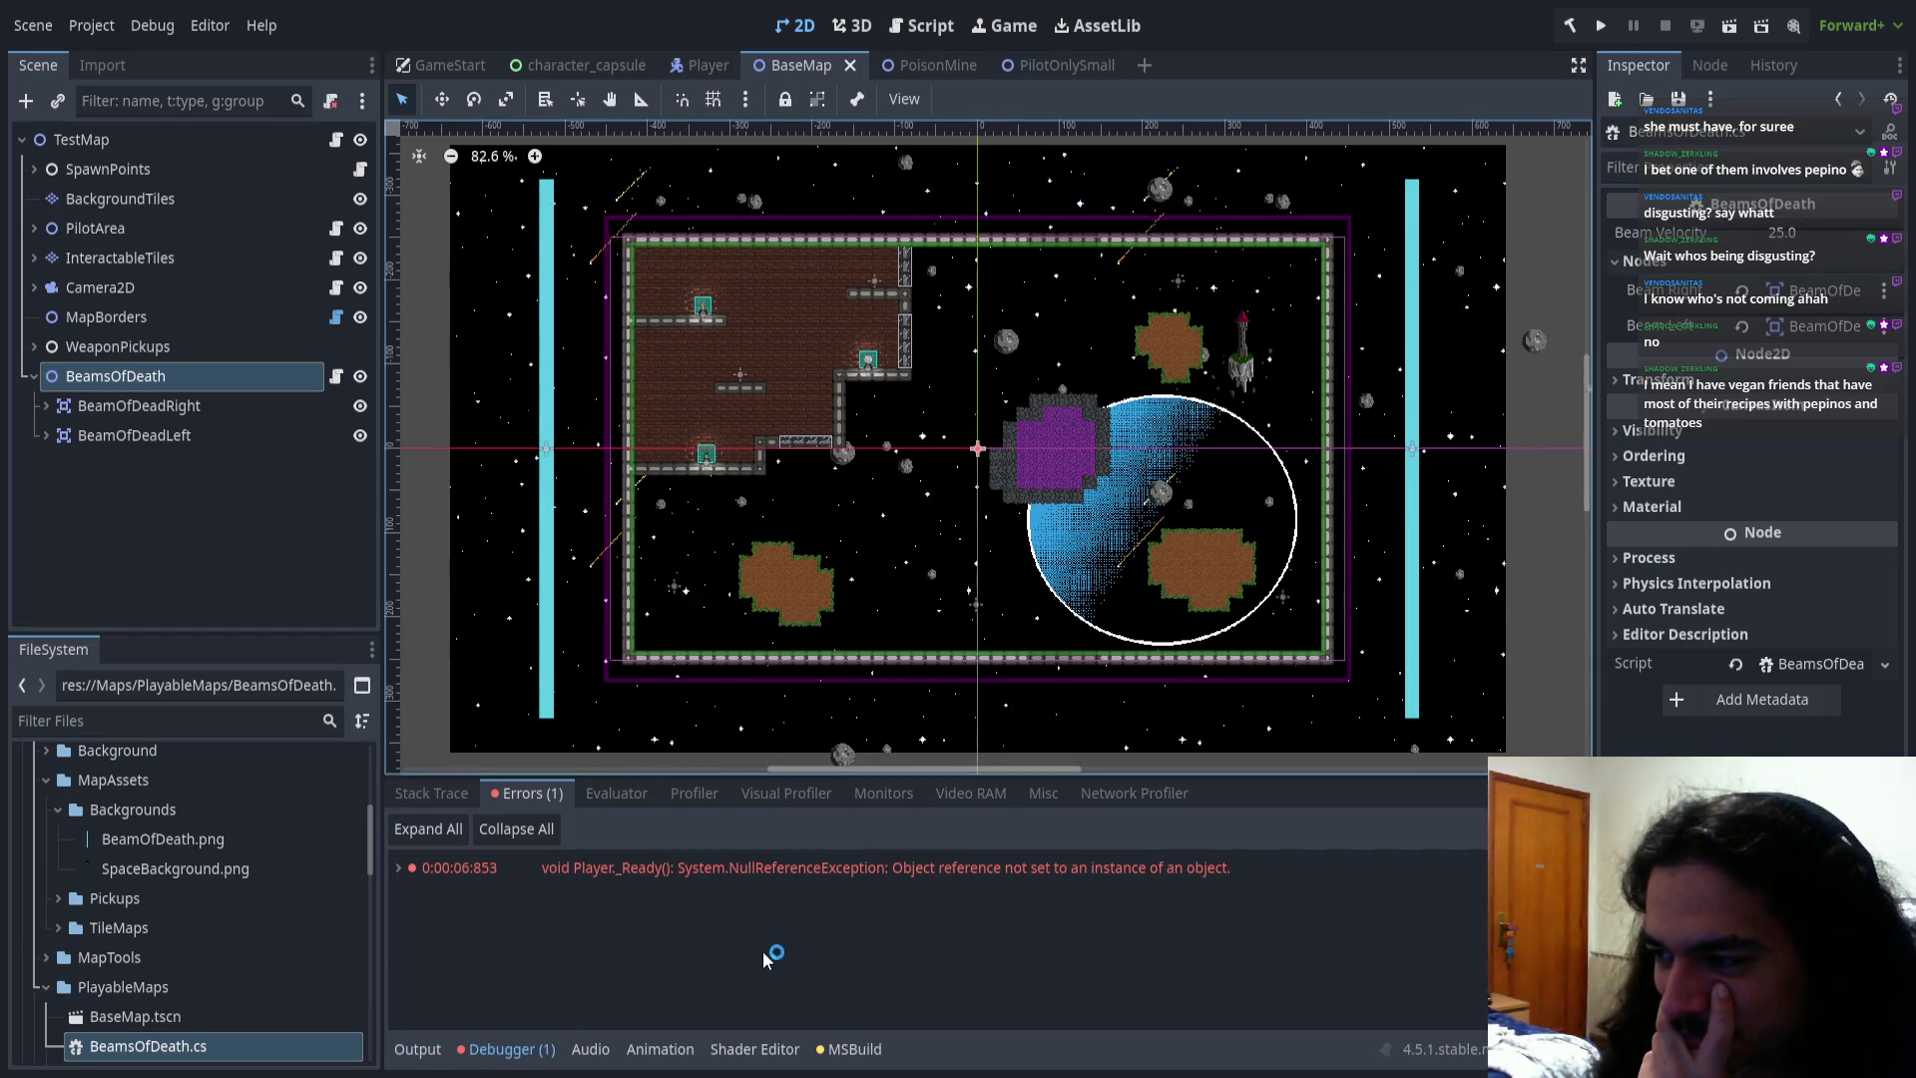
{"action": "left_click", "coordinate": [812, 875]}
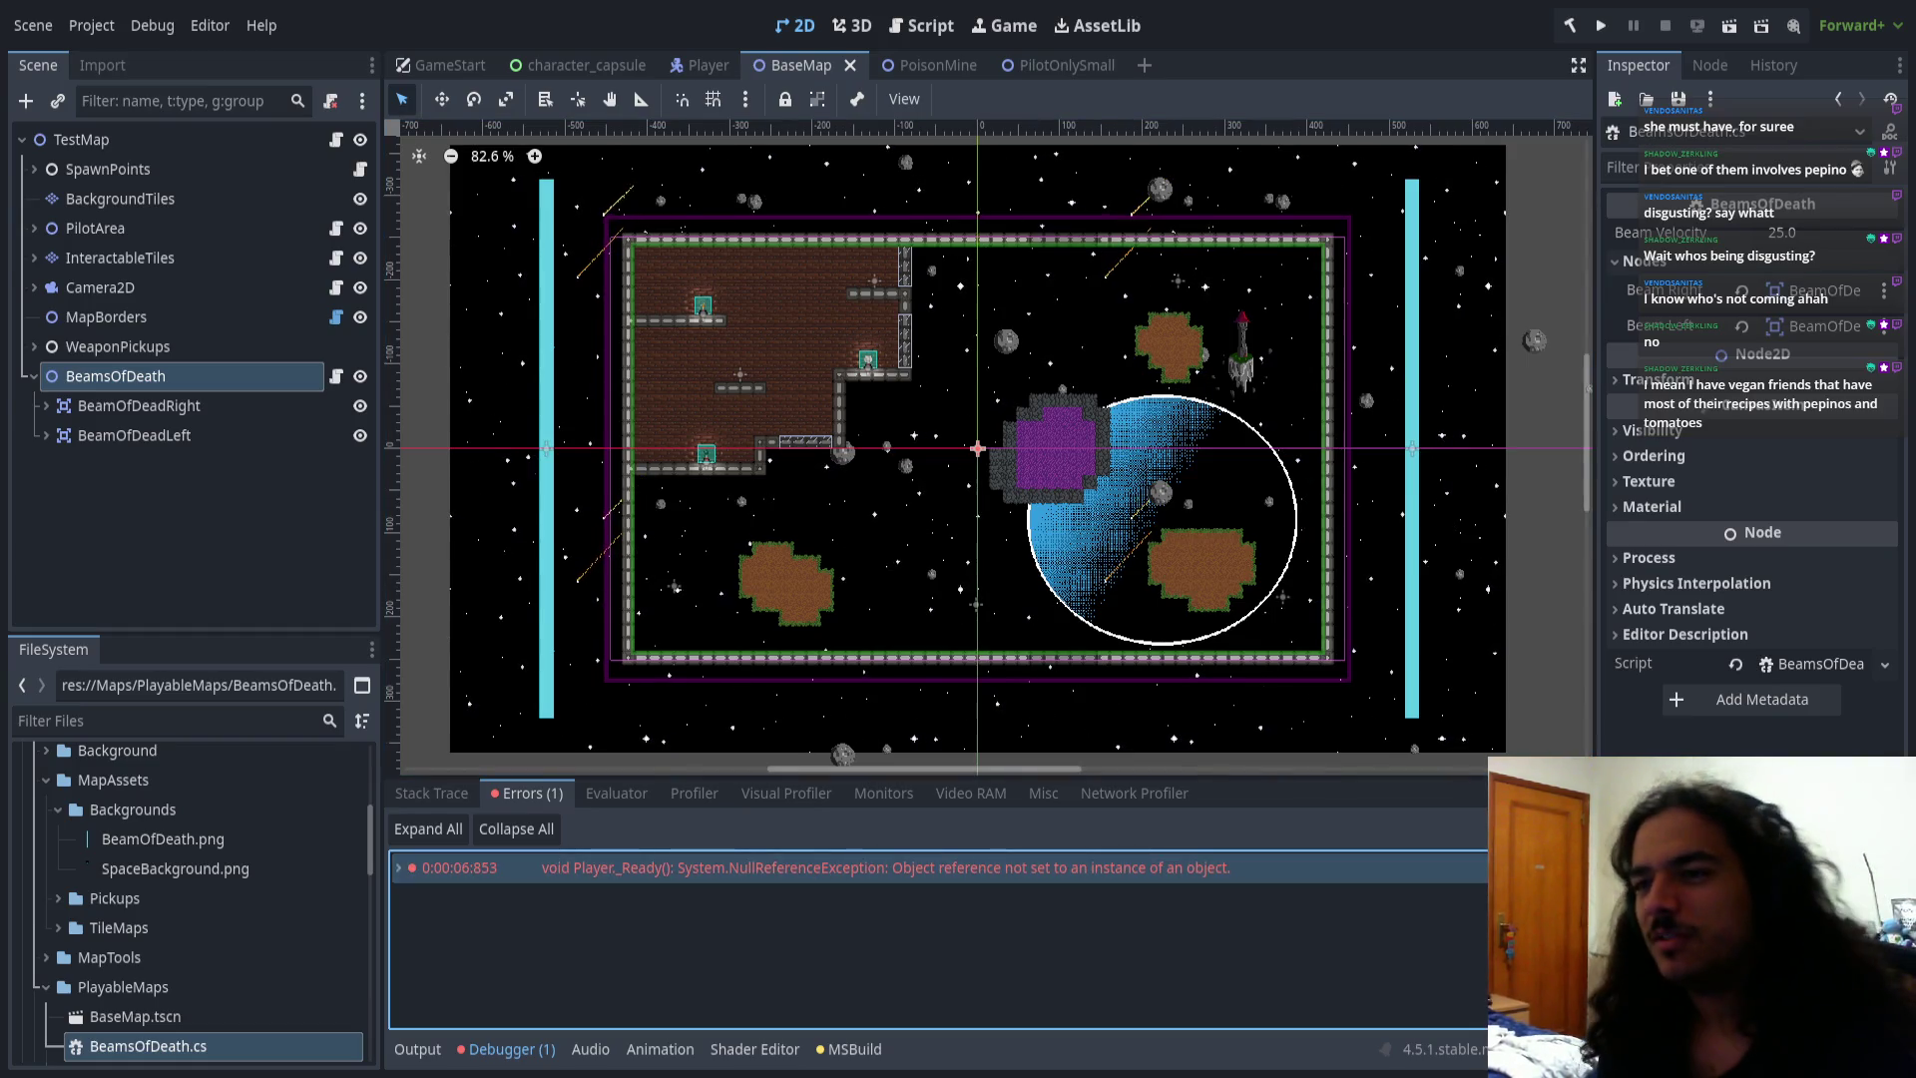
{"action": "left_click", "coordinate": [399, 868]}
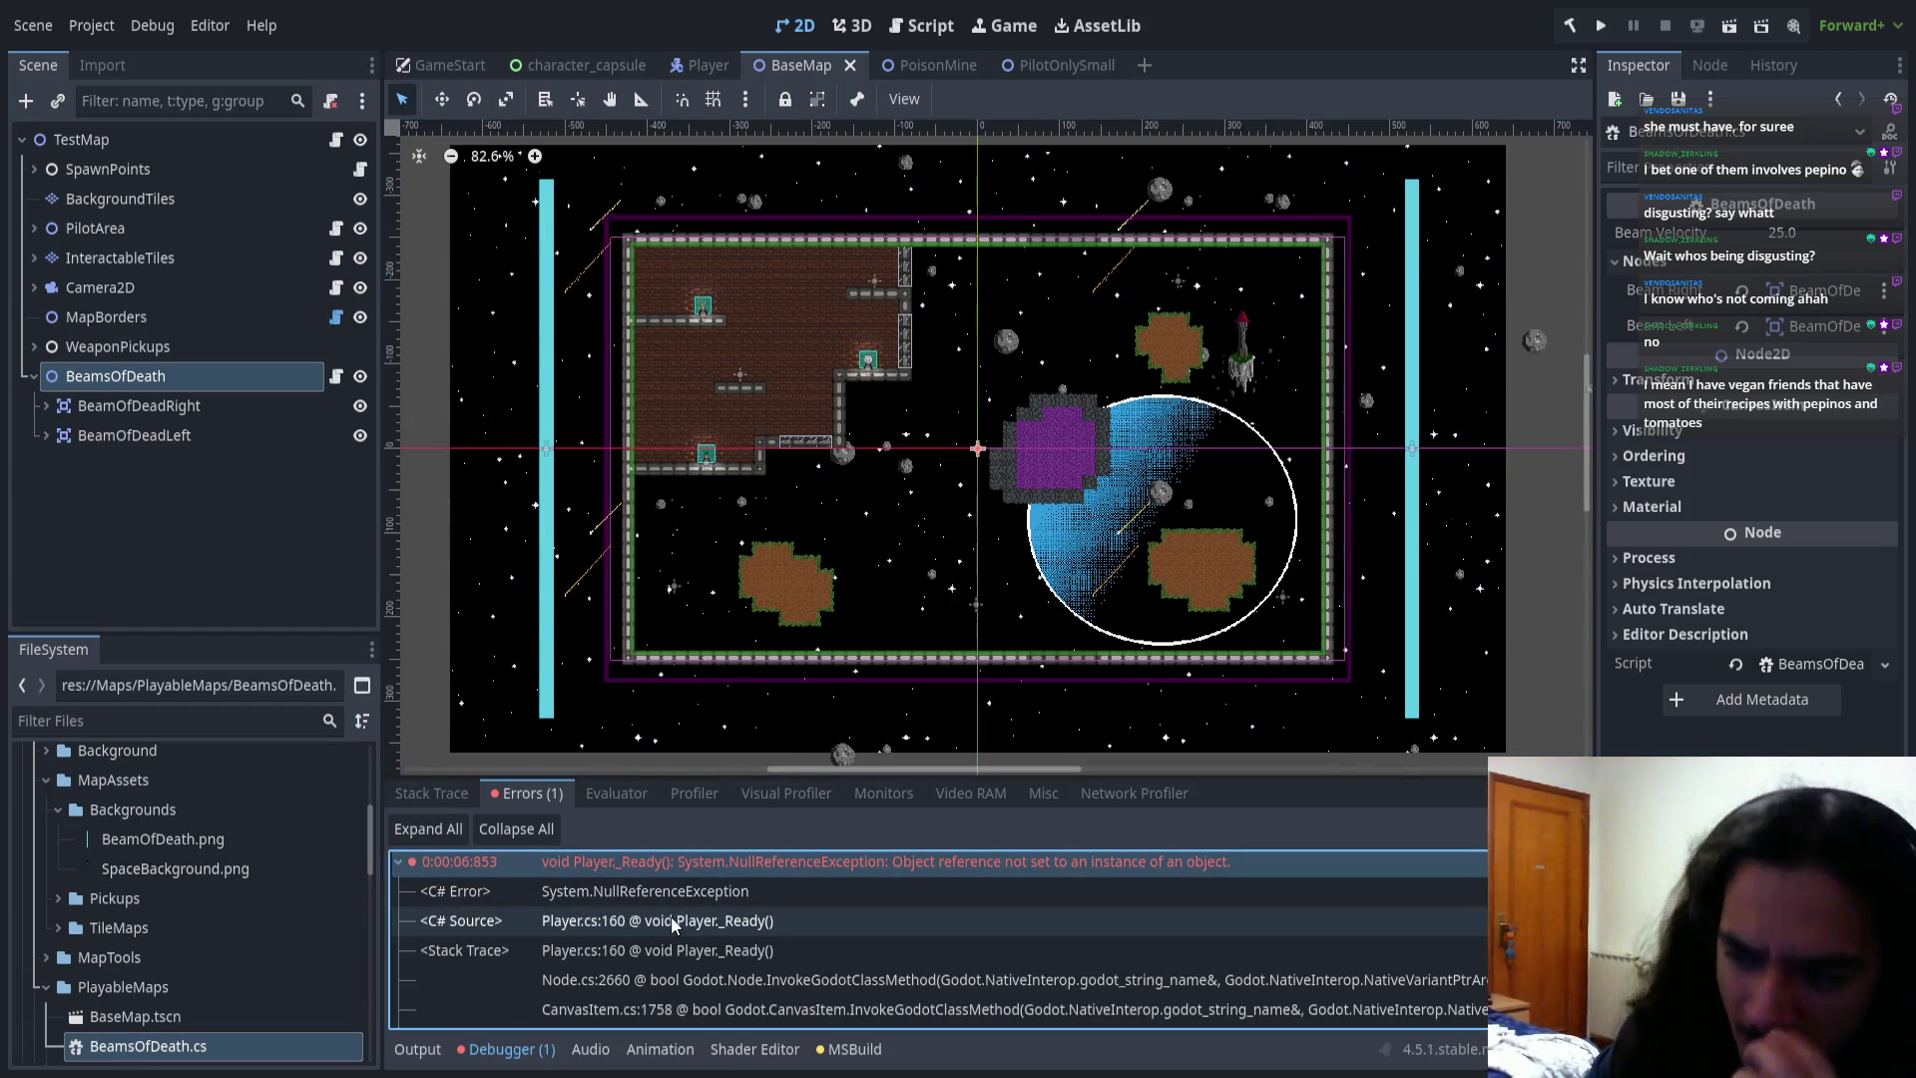
{"action": "left_click", "coordinate": [464, 919]}
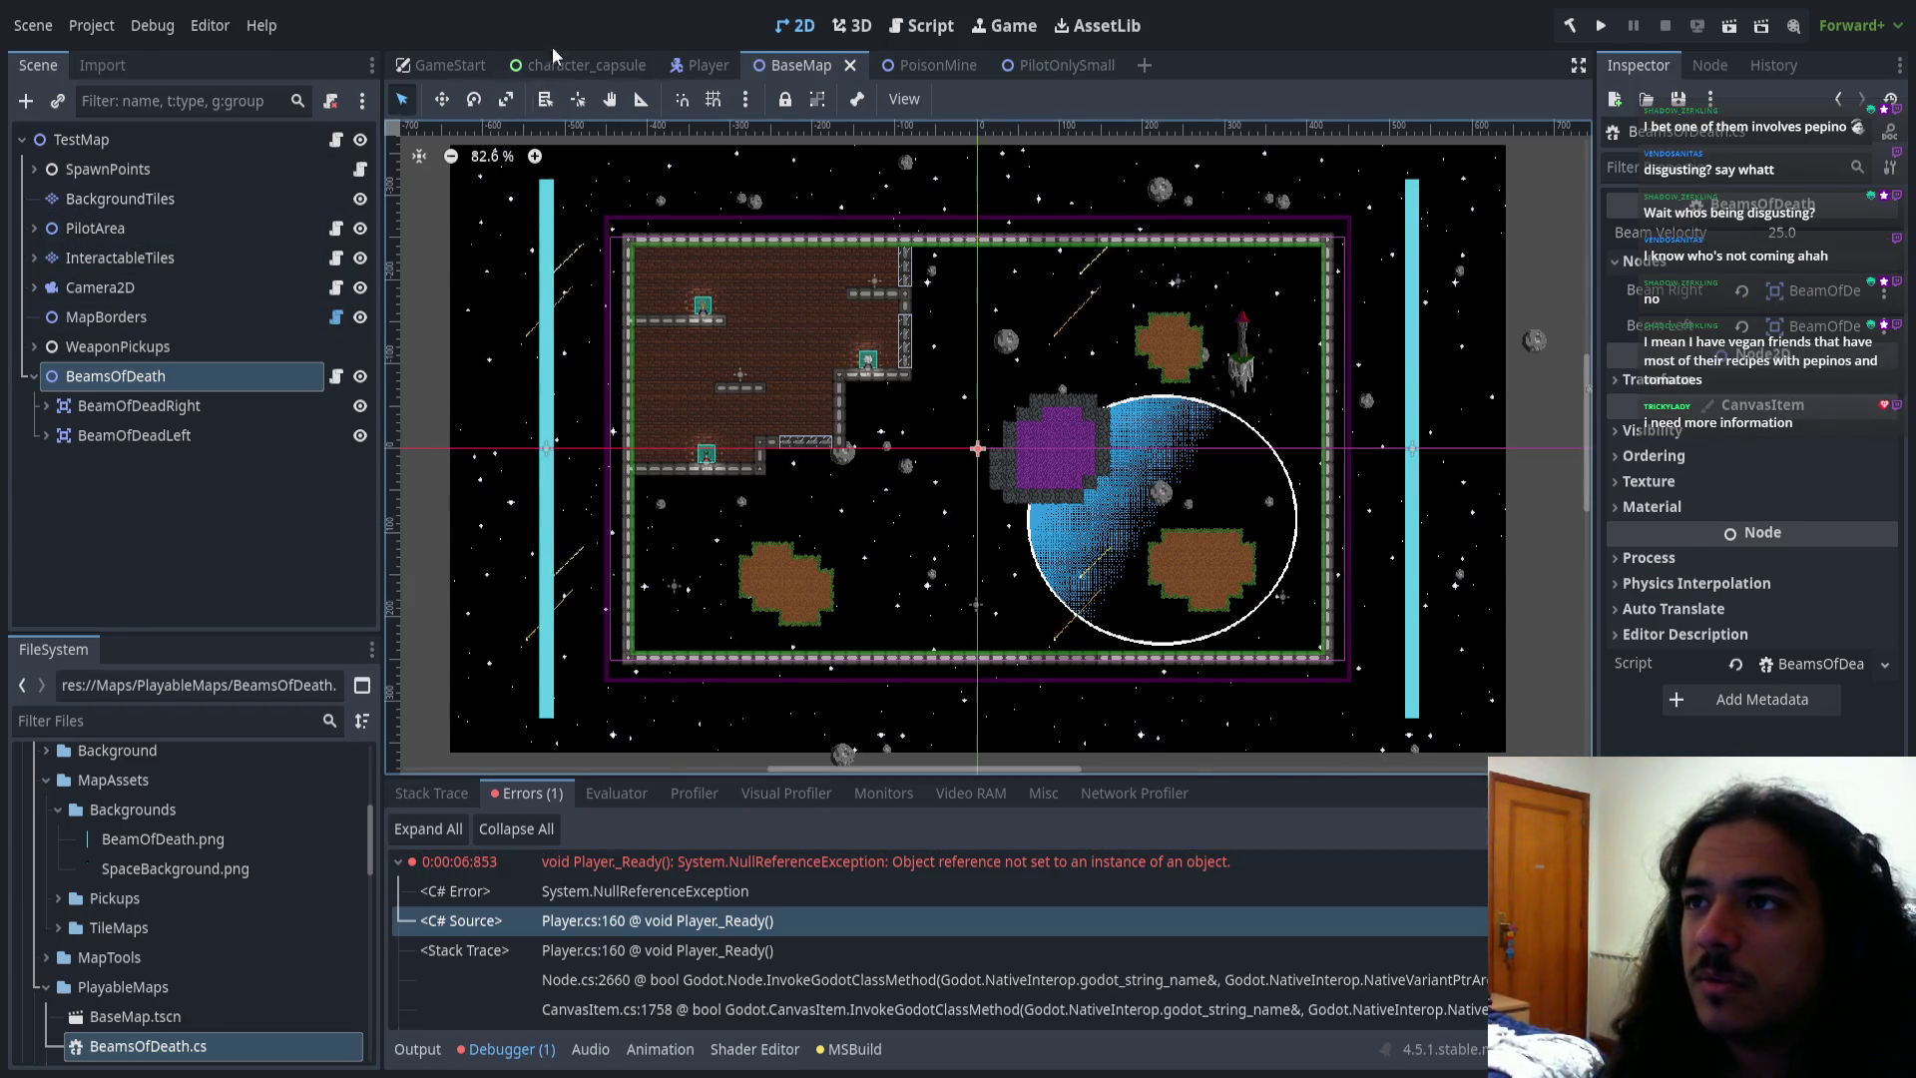
{"action": "left_click", "coordinate": [704, 64]}
- Review the Player scene's exported nodes, then open BeamsOfDeath.cs from BaseMap in VS Code
{"action": "left_click", "coordinate": [1804, 537]}
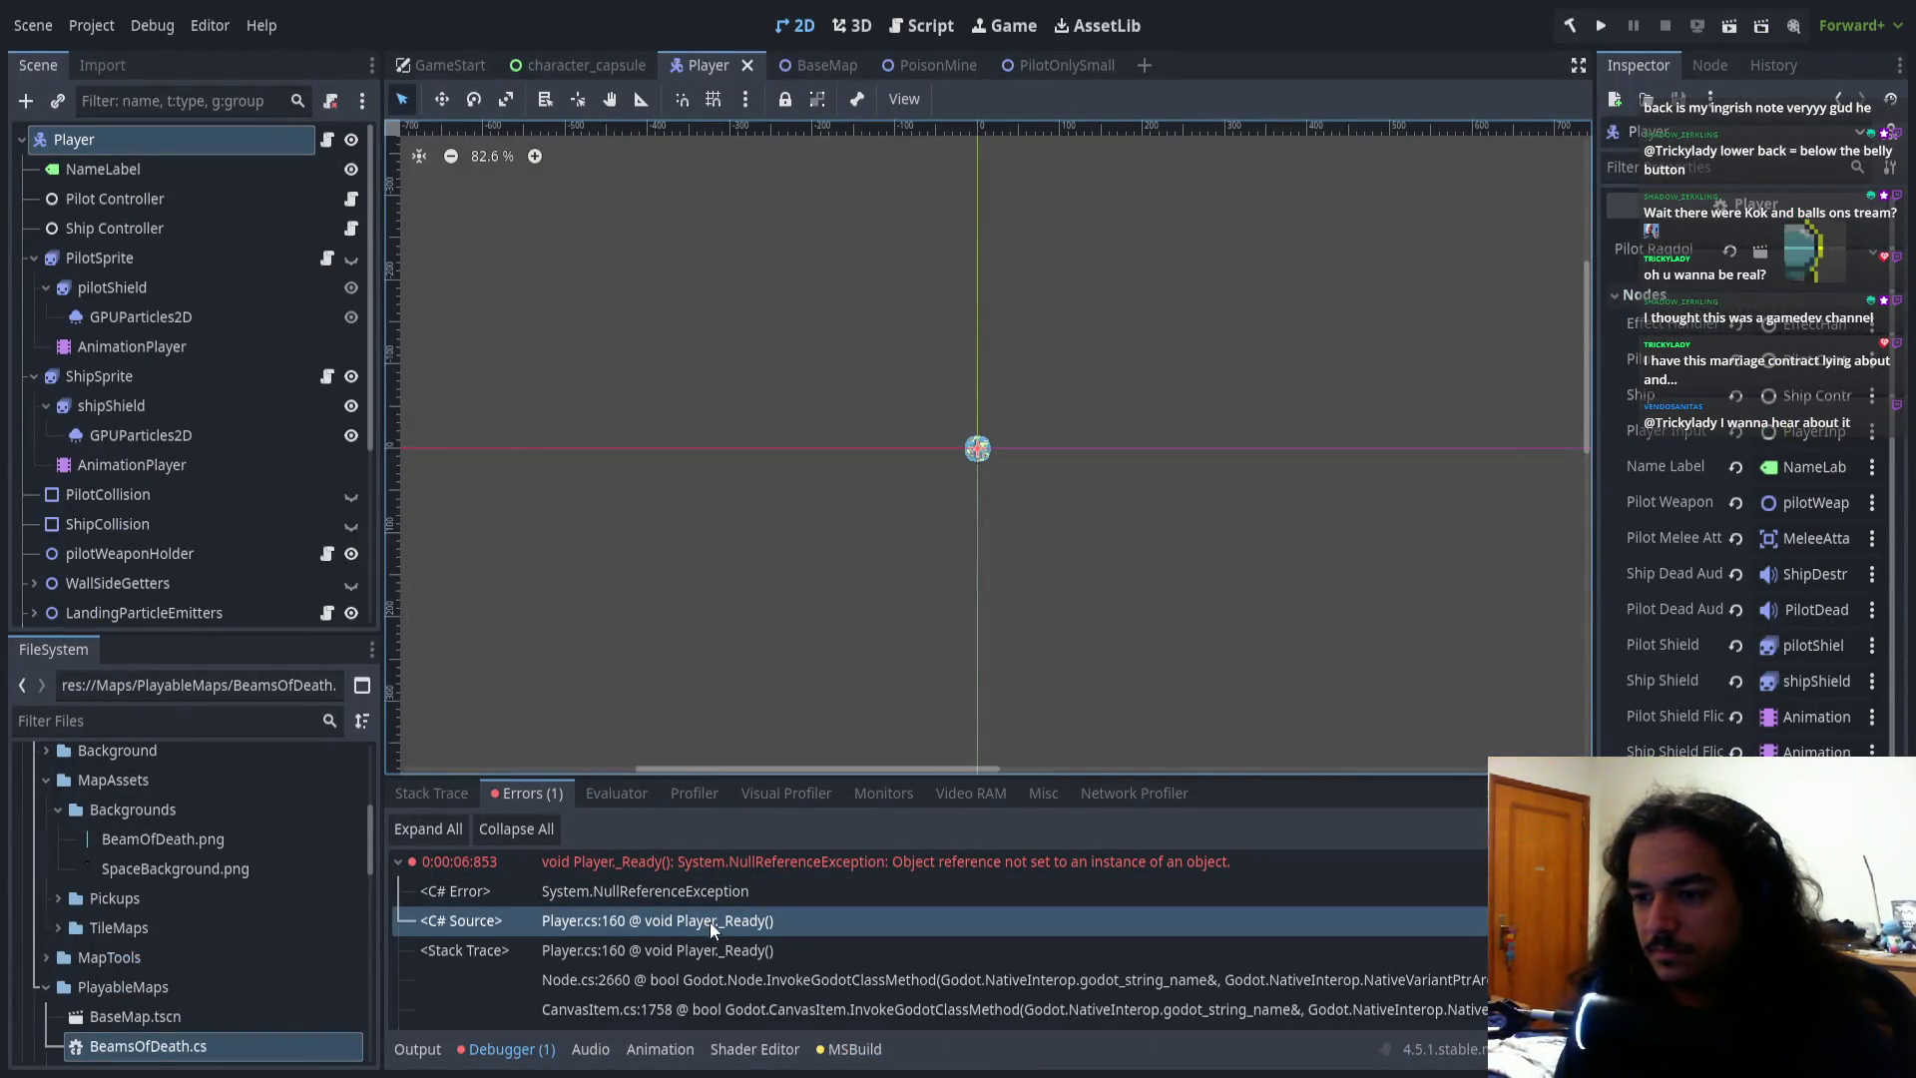
{"action": "scroll", "coordinate": [970, 475], "scroll_direction": "up", "scroll_amount": 6}
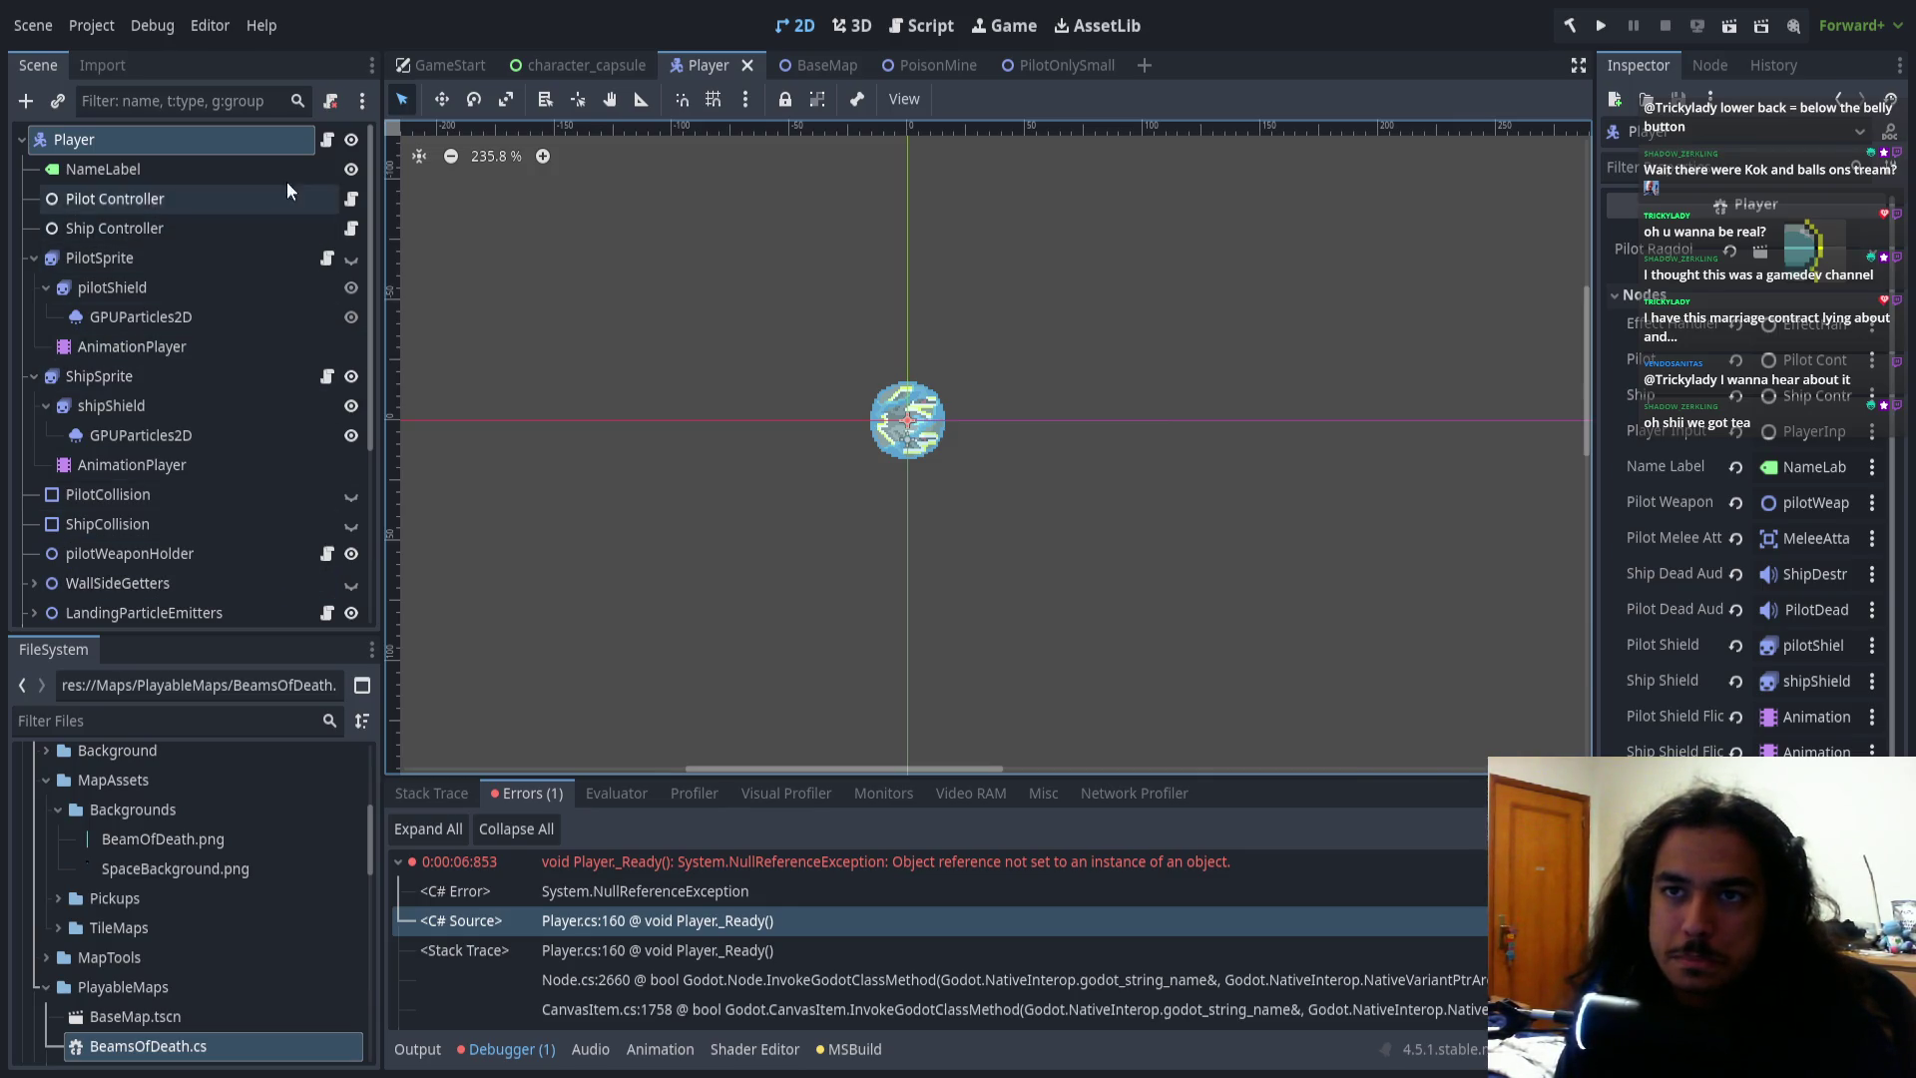
{"action": "left_click", "coordinate": [826, 66]}
{"action": "left_click", "coordinate": [336, 377]}
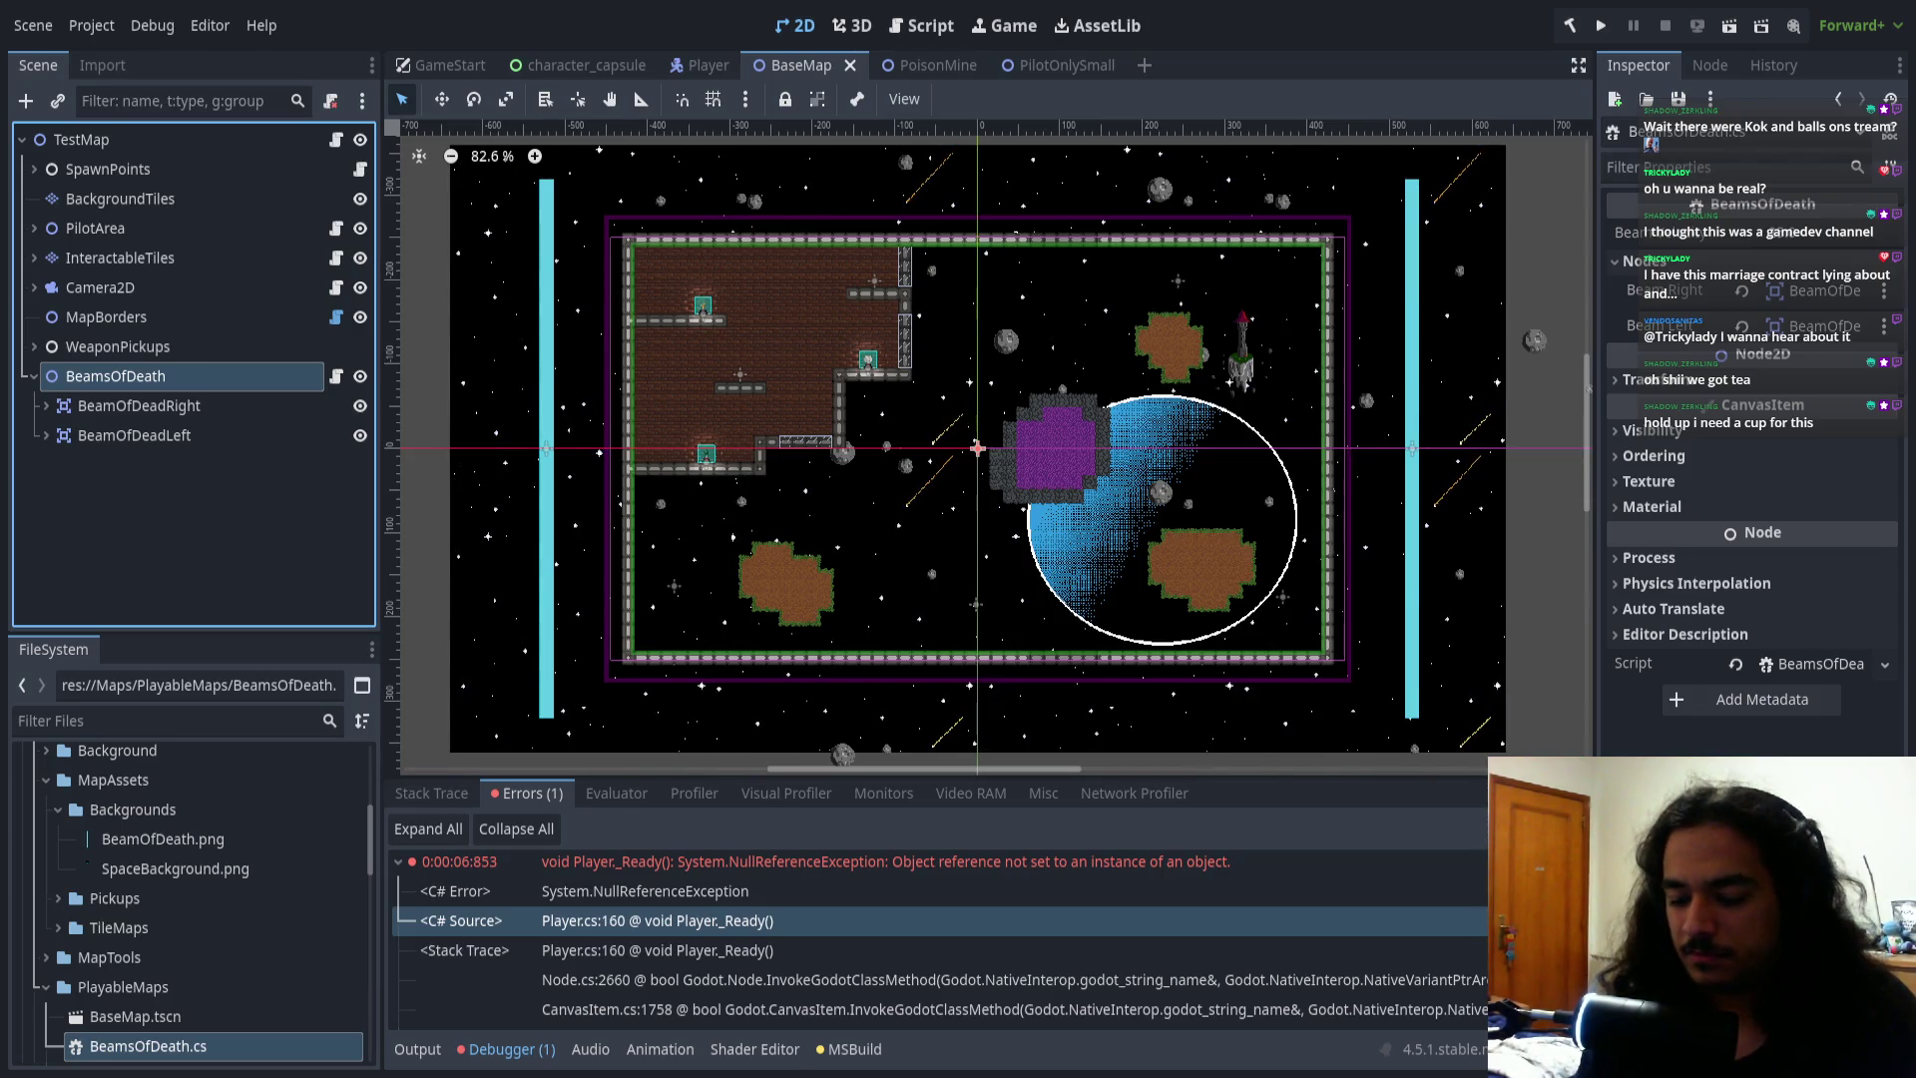
{"action": "key", "text": "alt+Tab"}
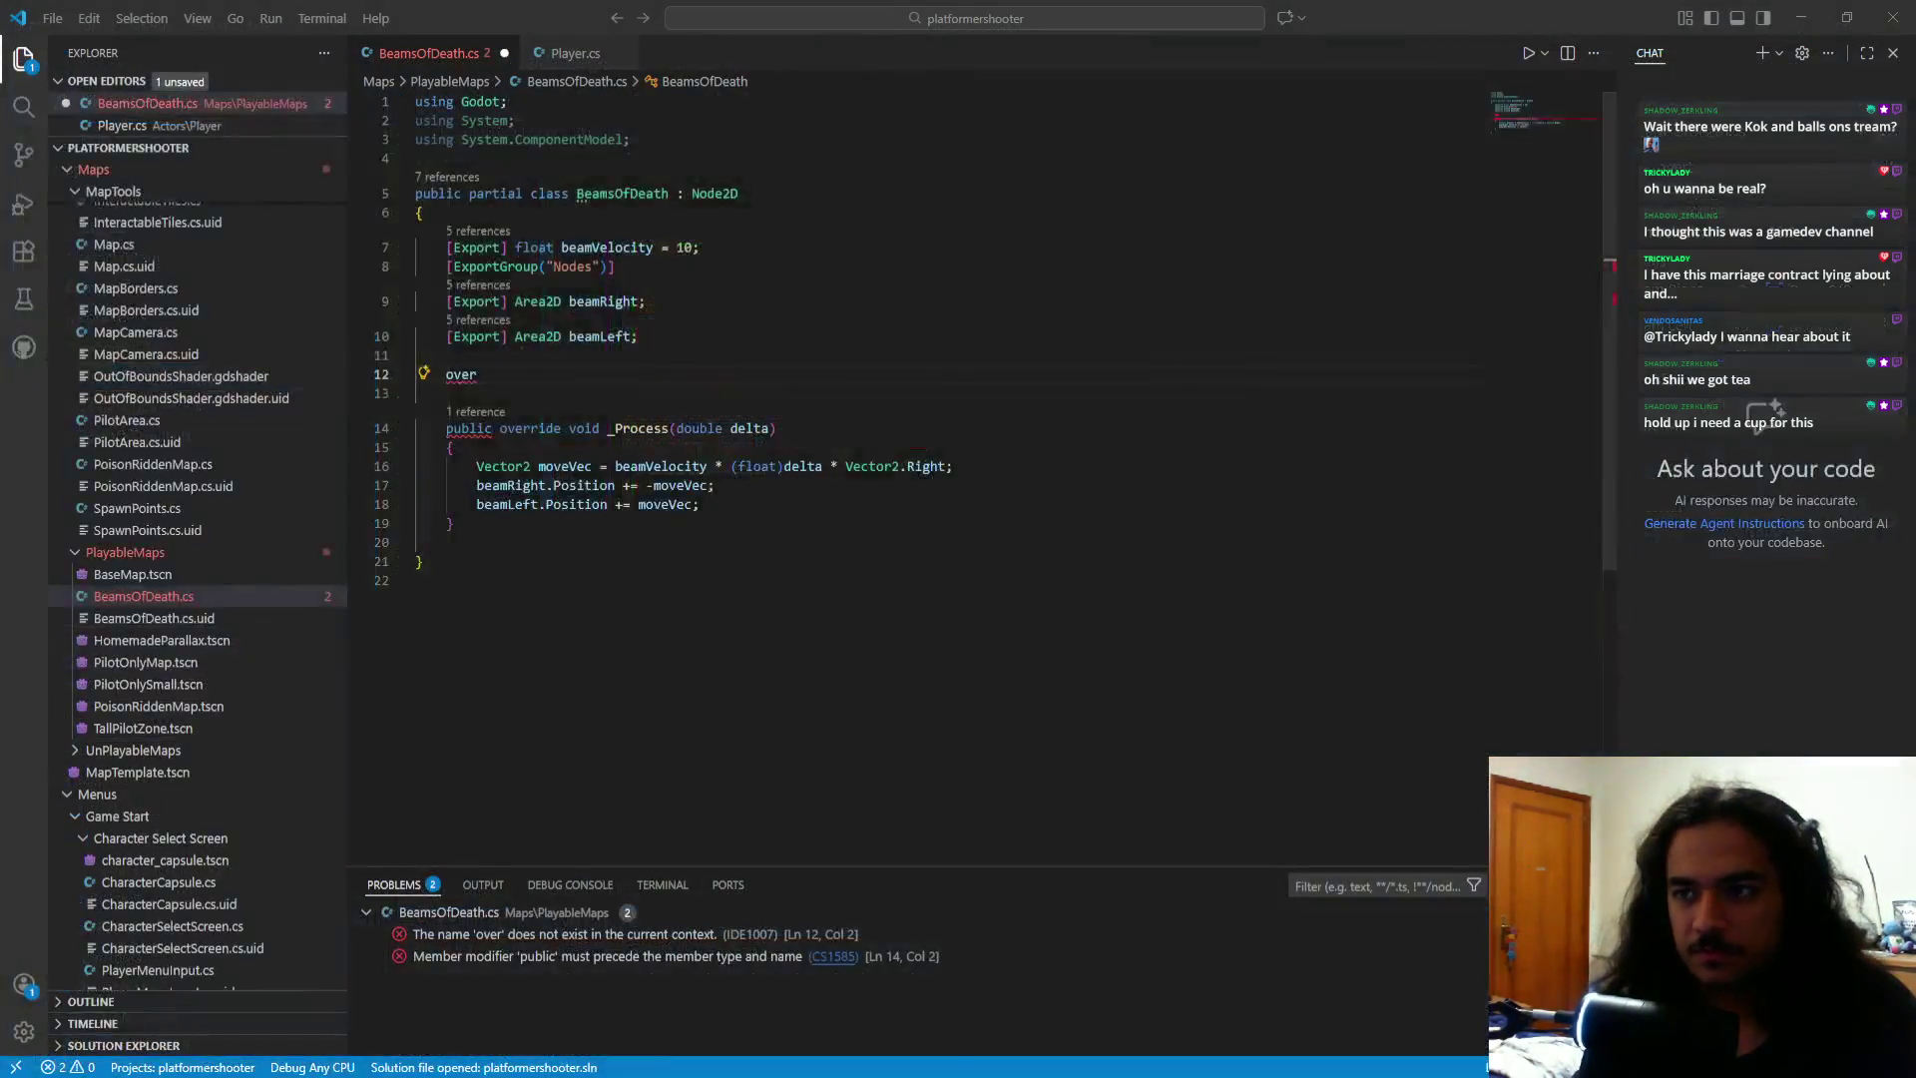
- Insert an empty _Ready override above _Process, dropping base._Ready() and the blank line, and save
{"action": "type", "text": "ride _Re"}
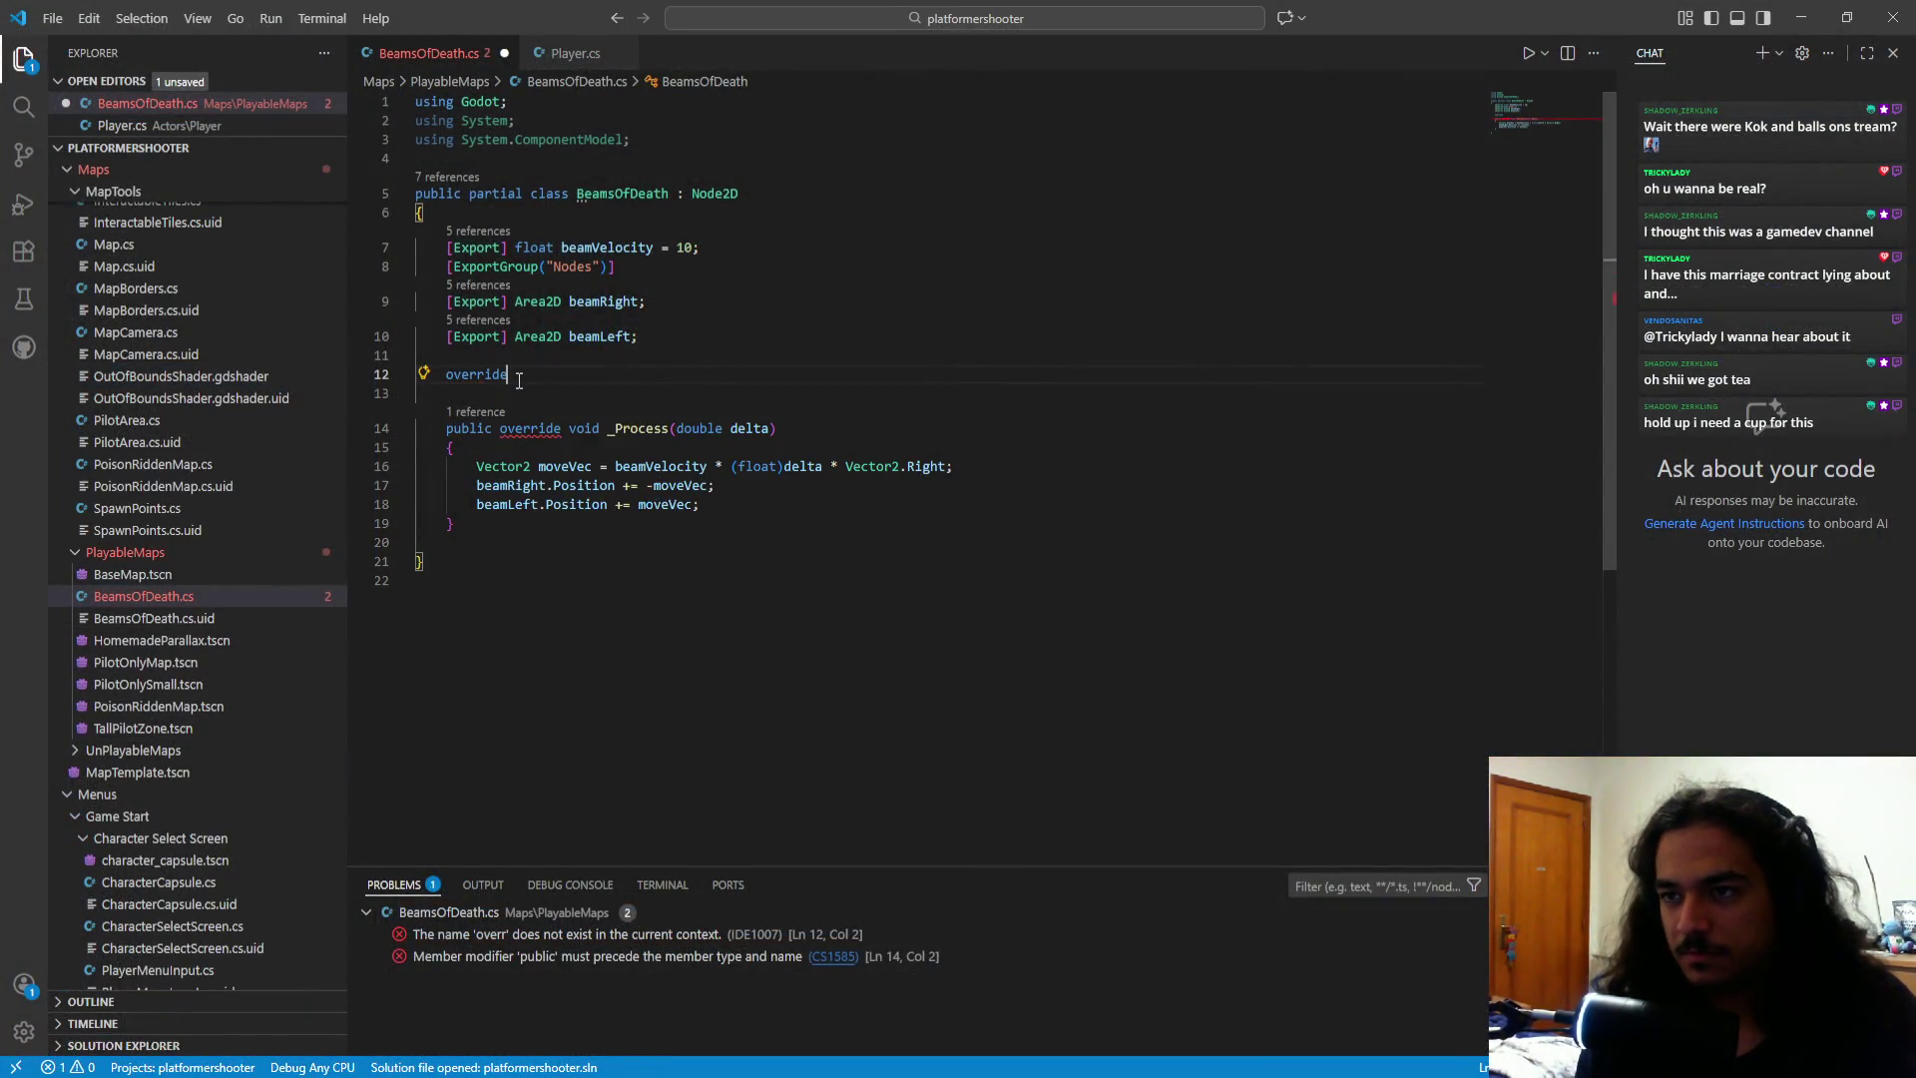
{"action": "key", "text": "Return"}
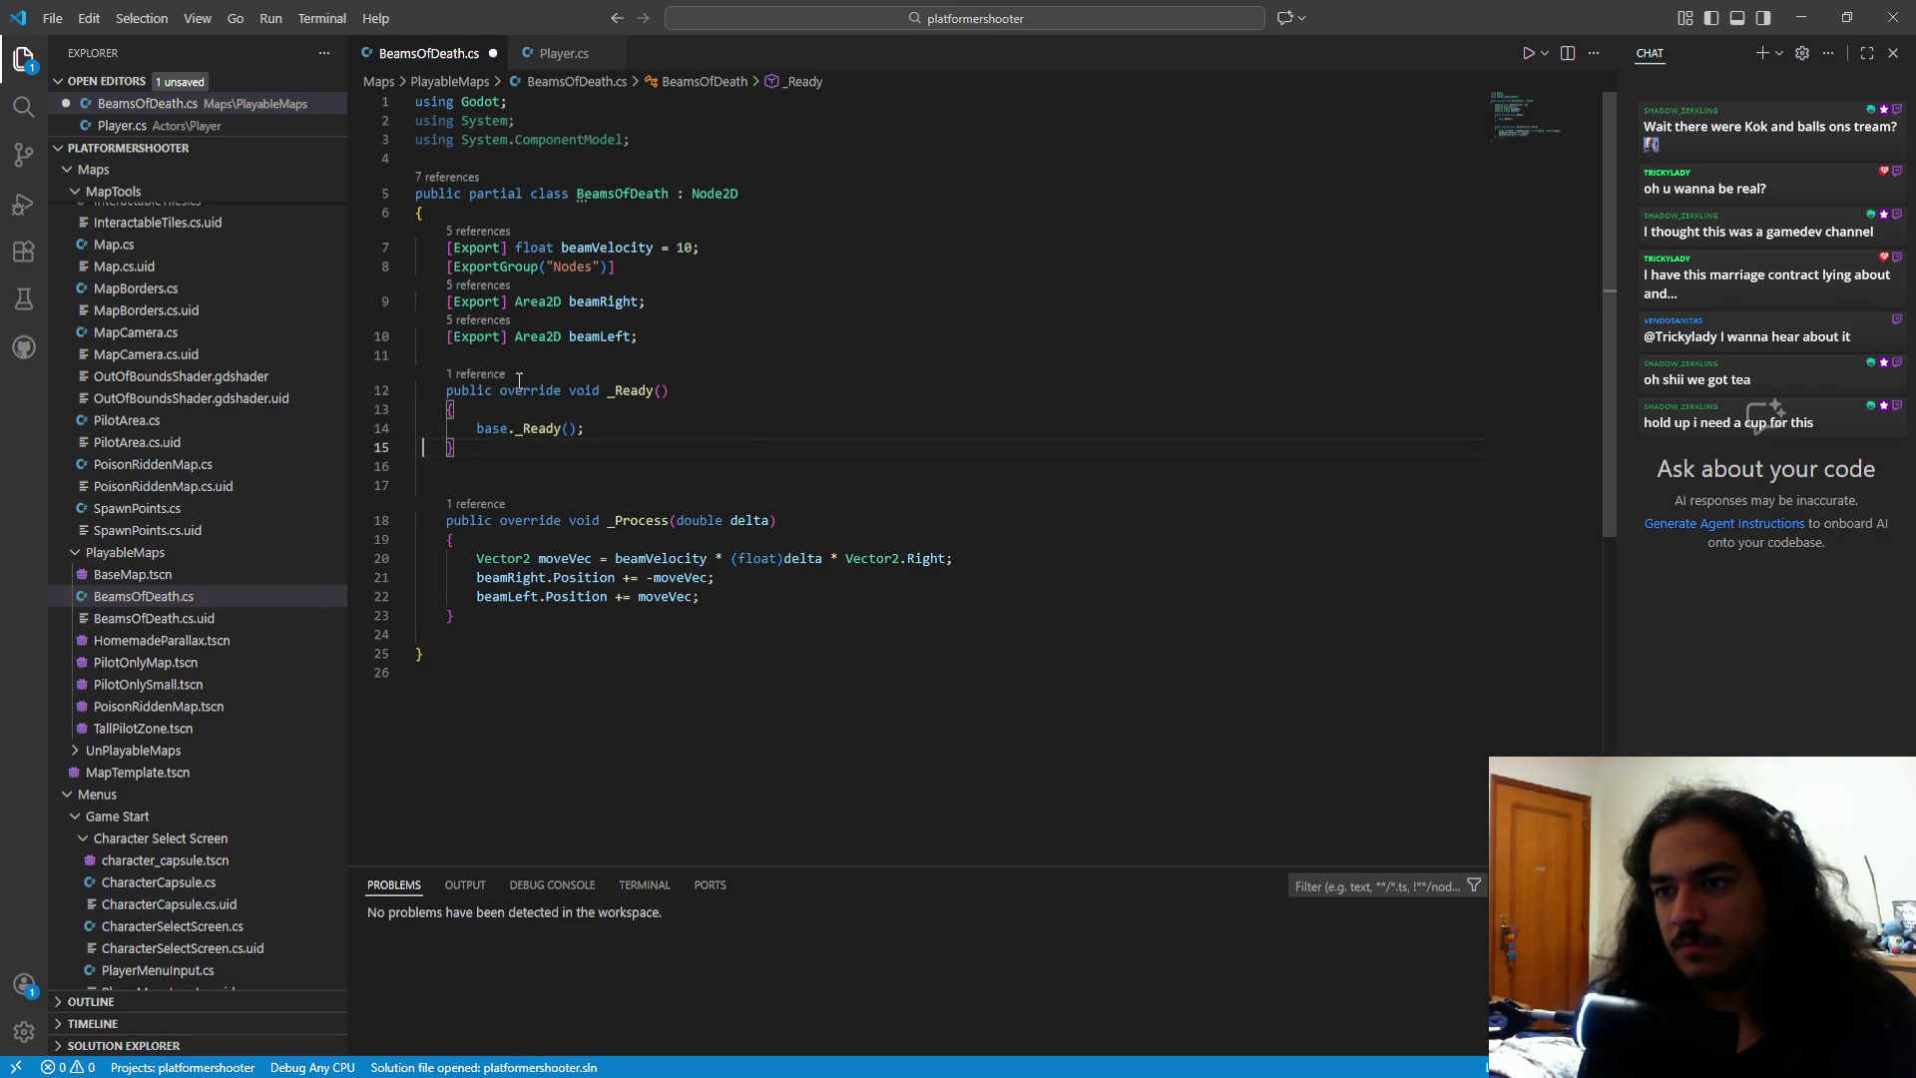
{"action": "key", "text": "Down"}
{"action": "key", "text": "BackSpace"}
{"action": "key", "text": "Up"}
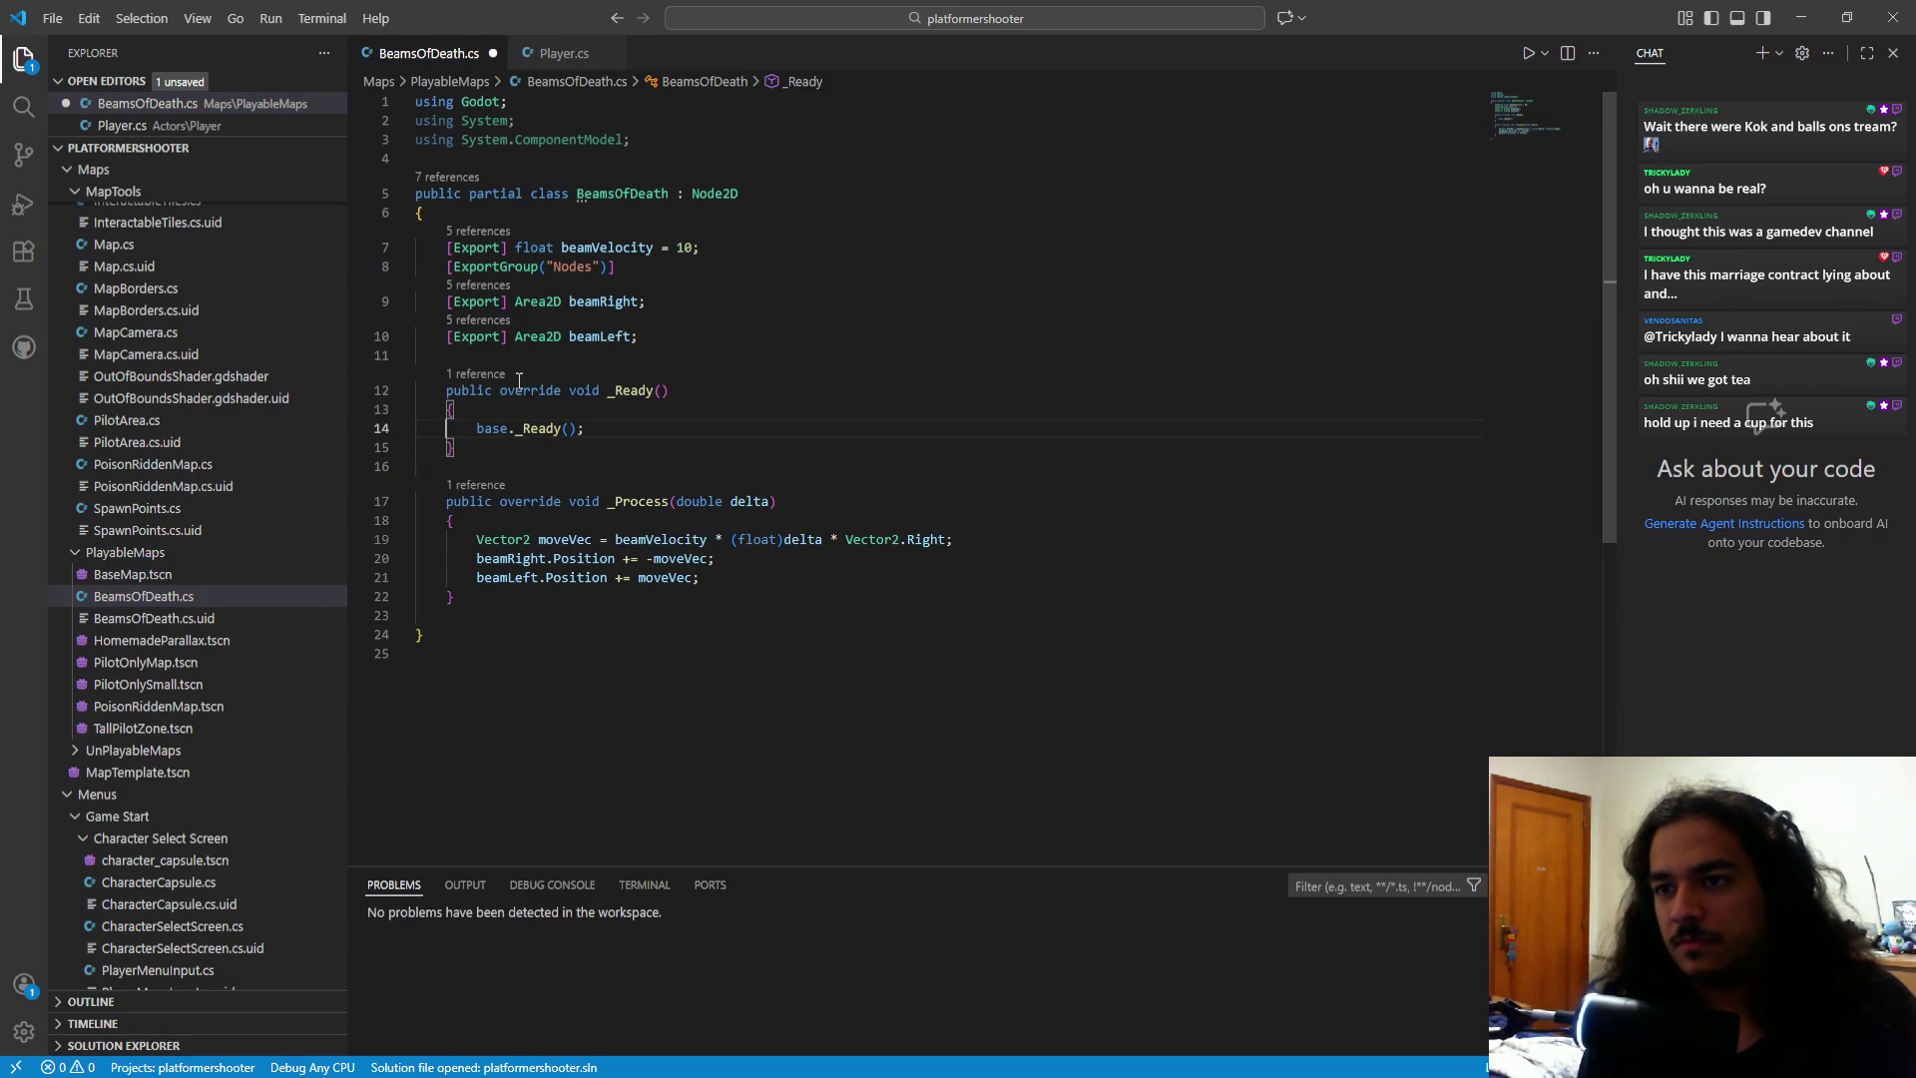
{"action": "key", "text": "Home"}
{"action": "key", "text": "End"}
{"action": "key", "text": "shift+Home"}
{"action": "key", "text": "BackSpace"}
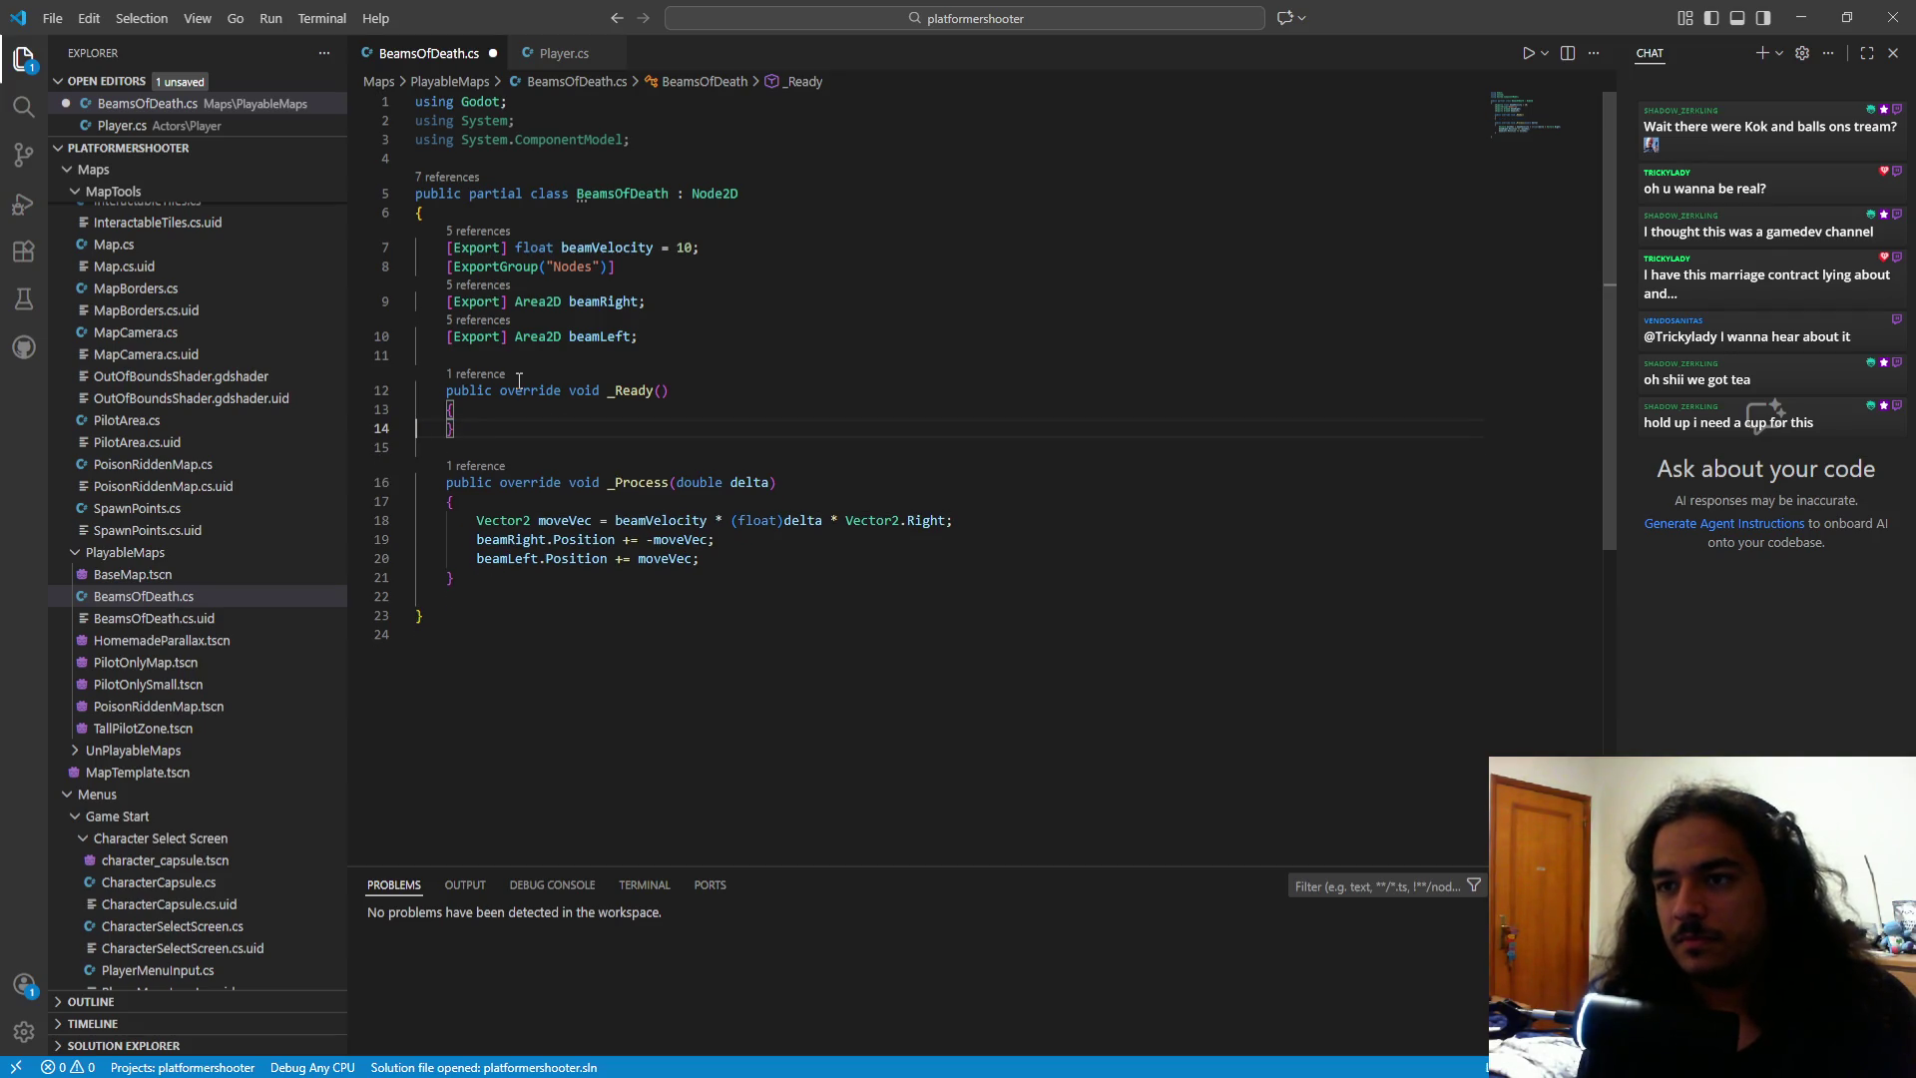
{"action": "key", "text": "ctrl+s"}
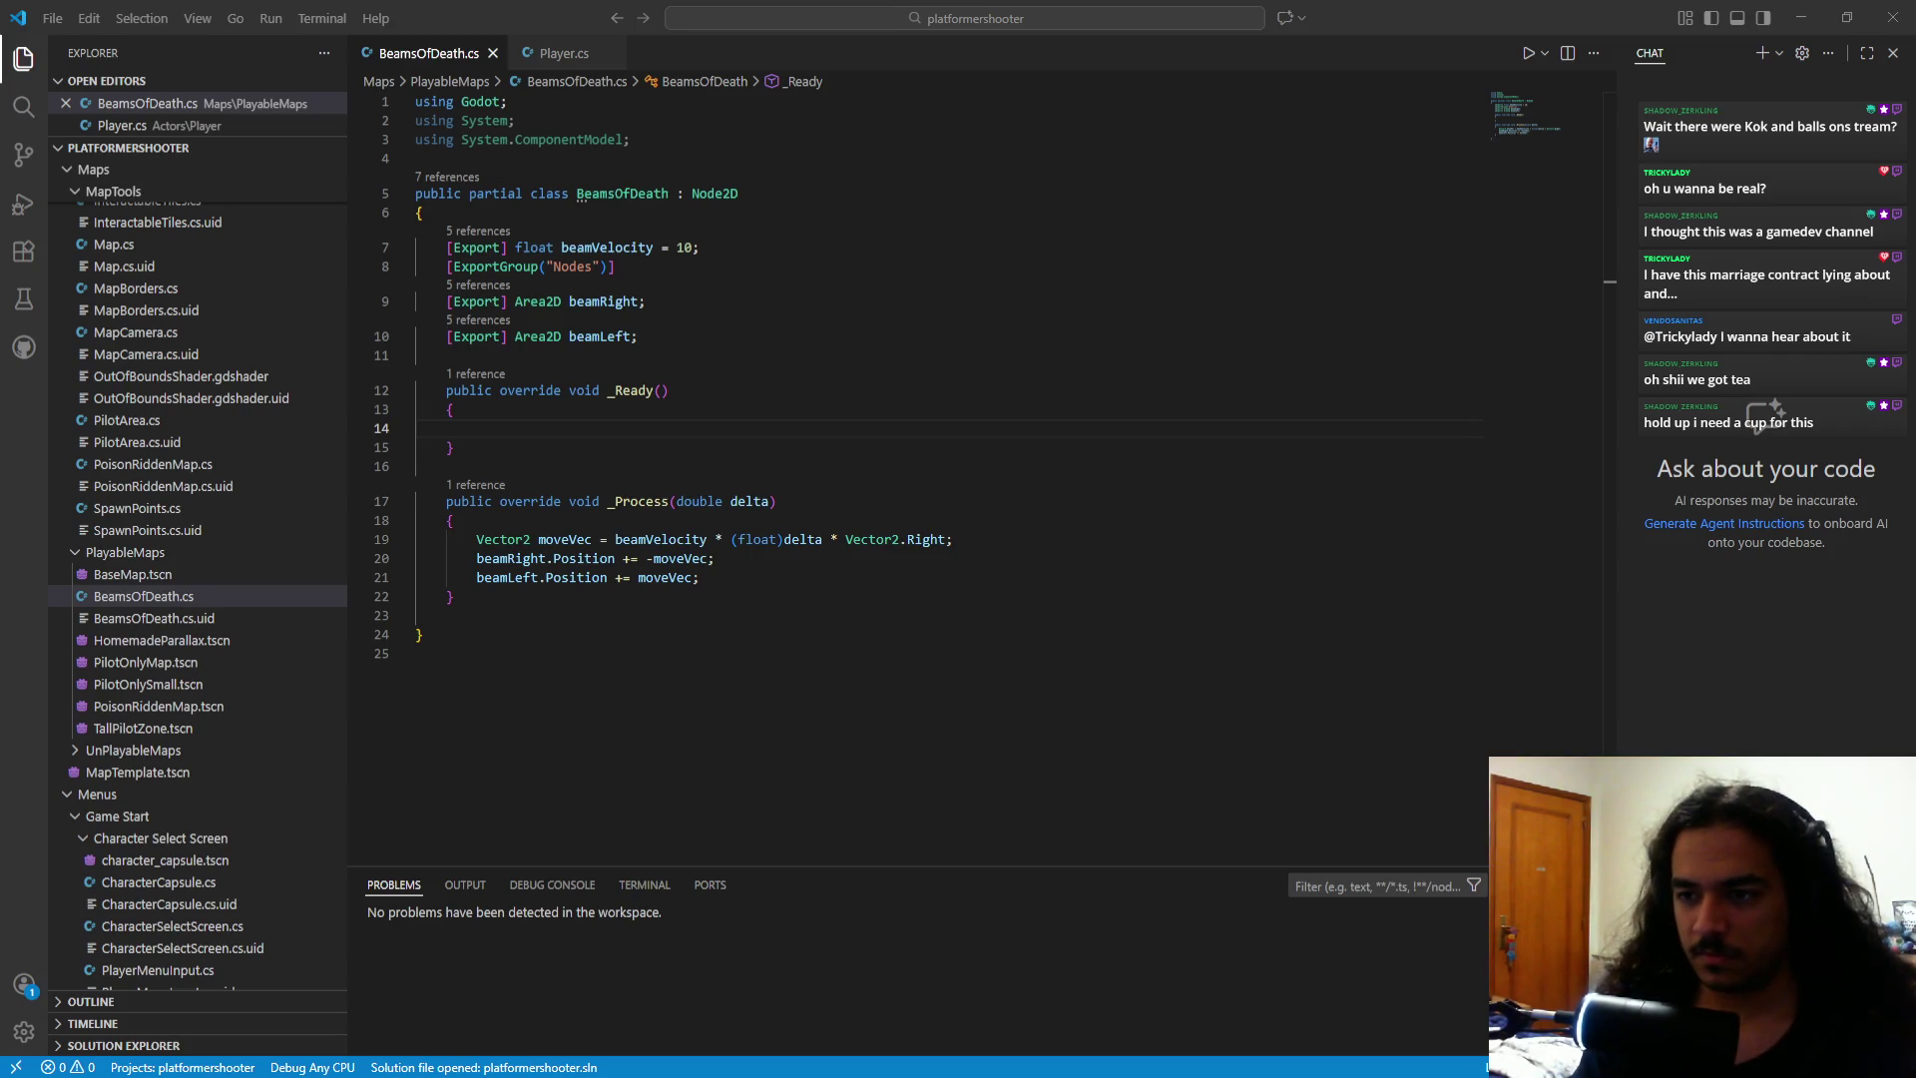
- Delete a stray @ character, place the cursor in _Ready, and save the file
{"action": "left_click", "coordinate": [684, 828]}
{"action": "type", "text": "@"}
{"action": "key", "text": "Left"}
{"action": "key", "text": "Delete"}
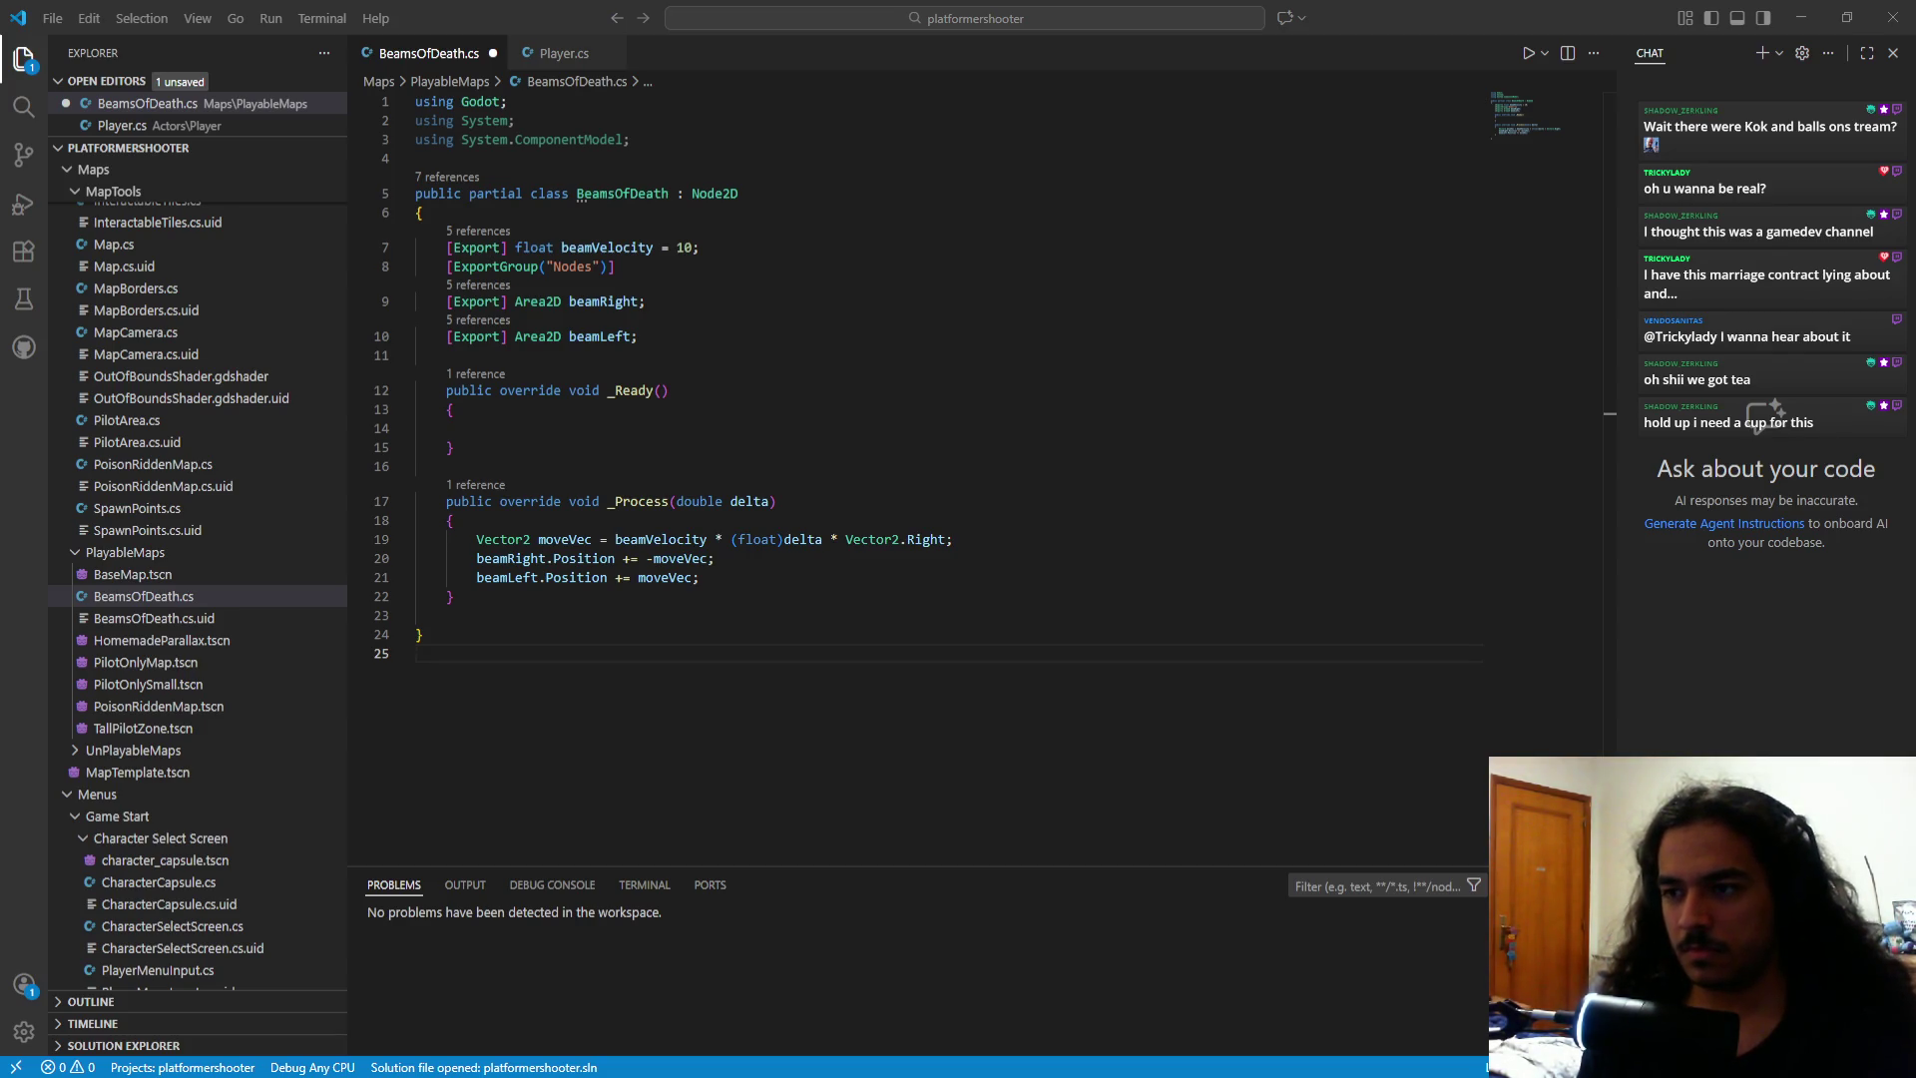
{"action": "left_click", "coordinate": [1188, 558]}
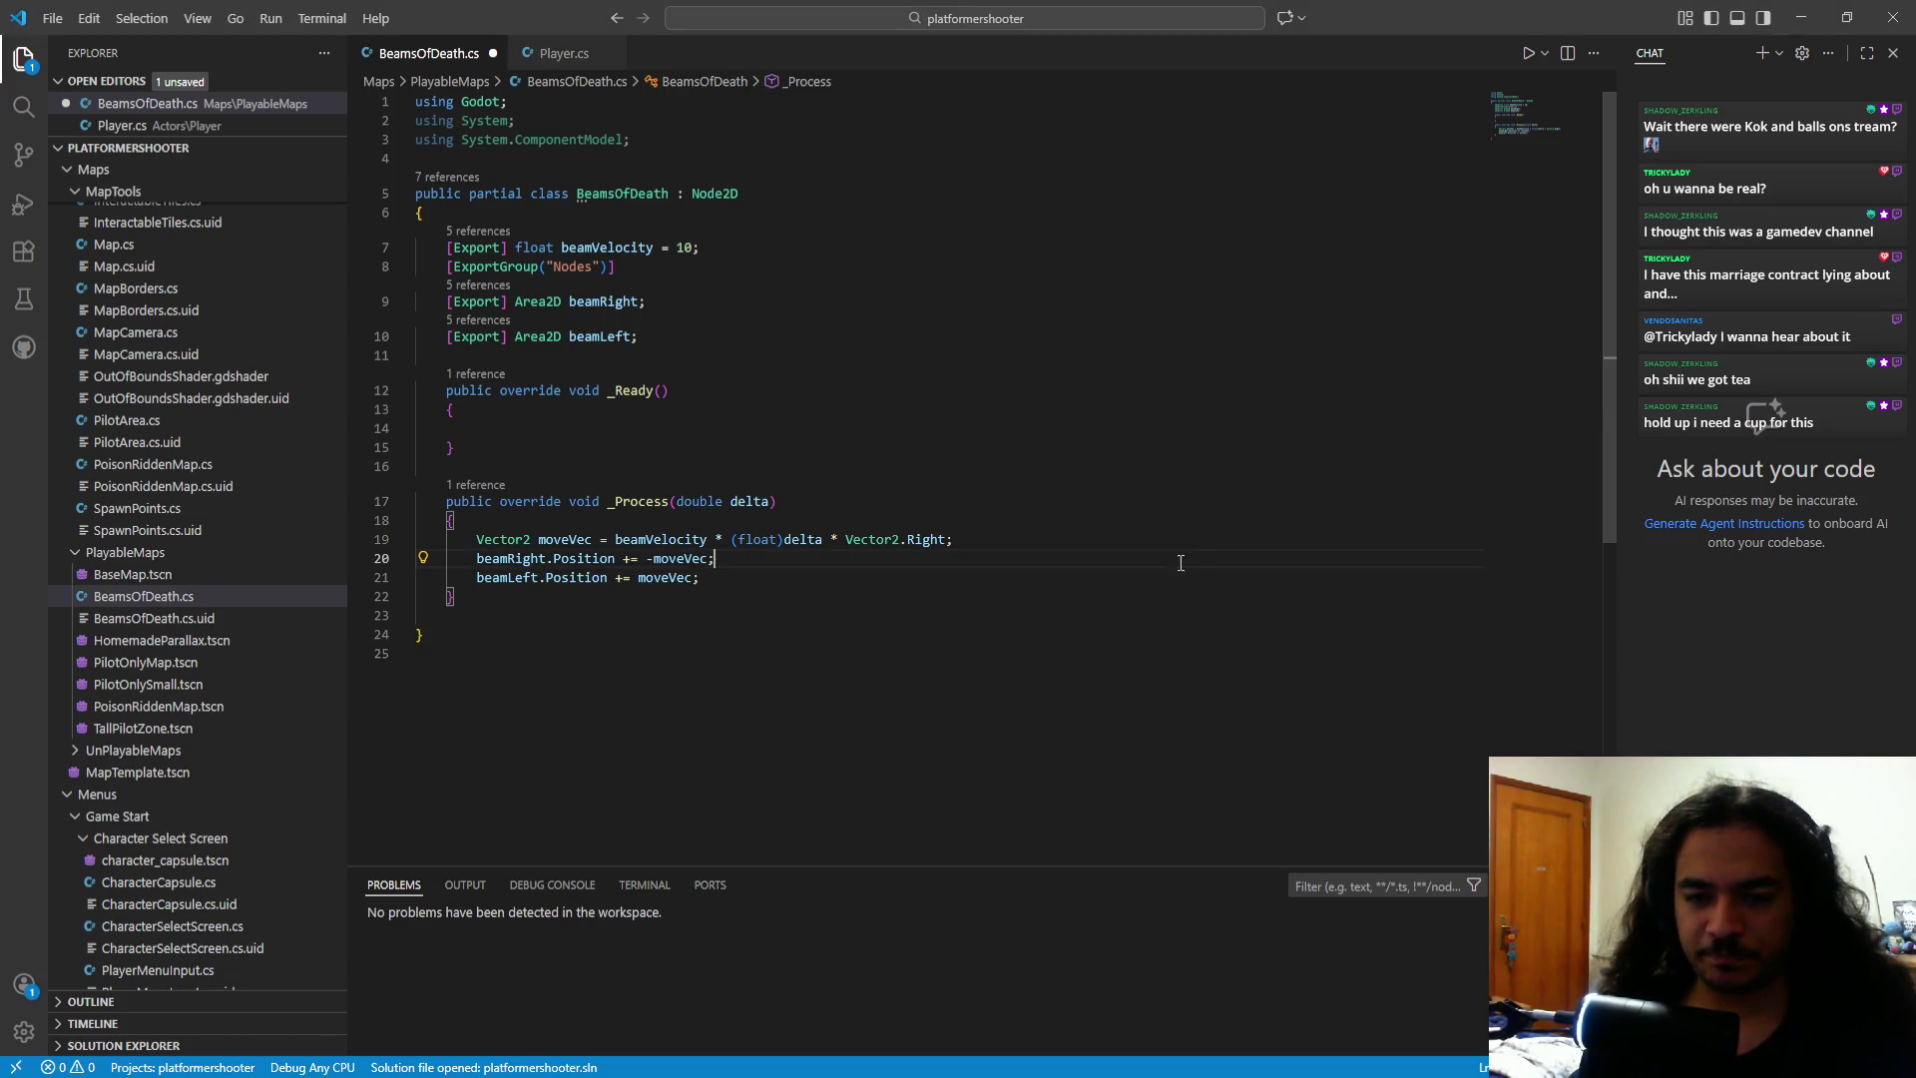
{"action": "left_click", "coordinate": [822, 428]}
{"action": "left_click", "coordinate": [798, 520]}
{"action": "left_click", "coordinate": [574, 426]}
{"action": "key", "text": "ctrl+s"}
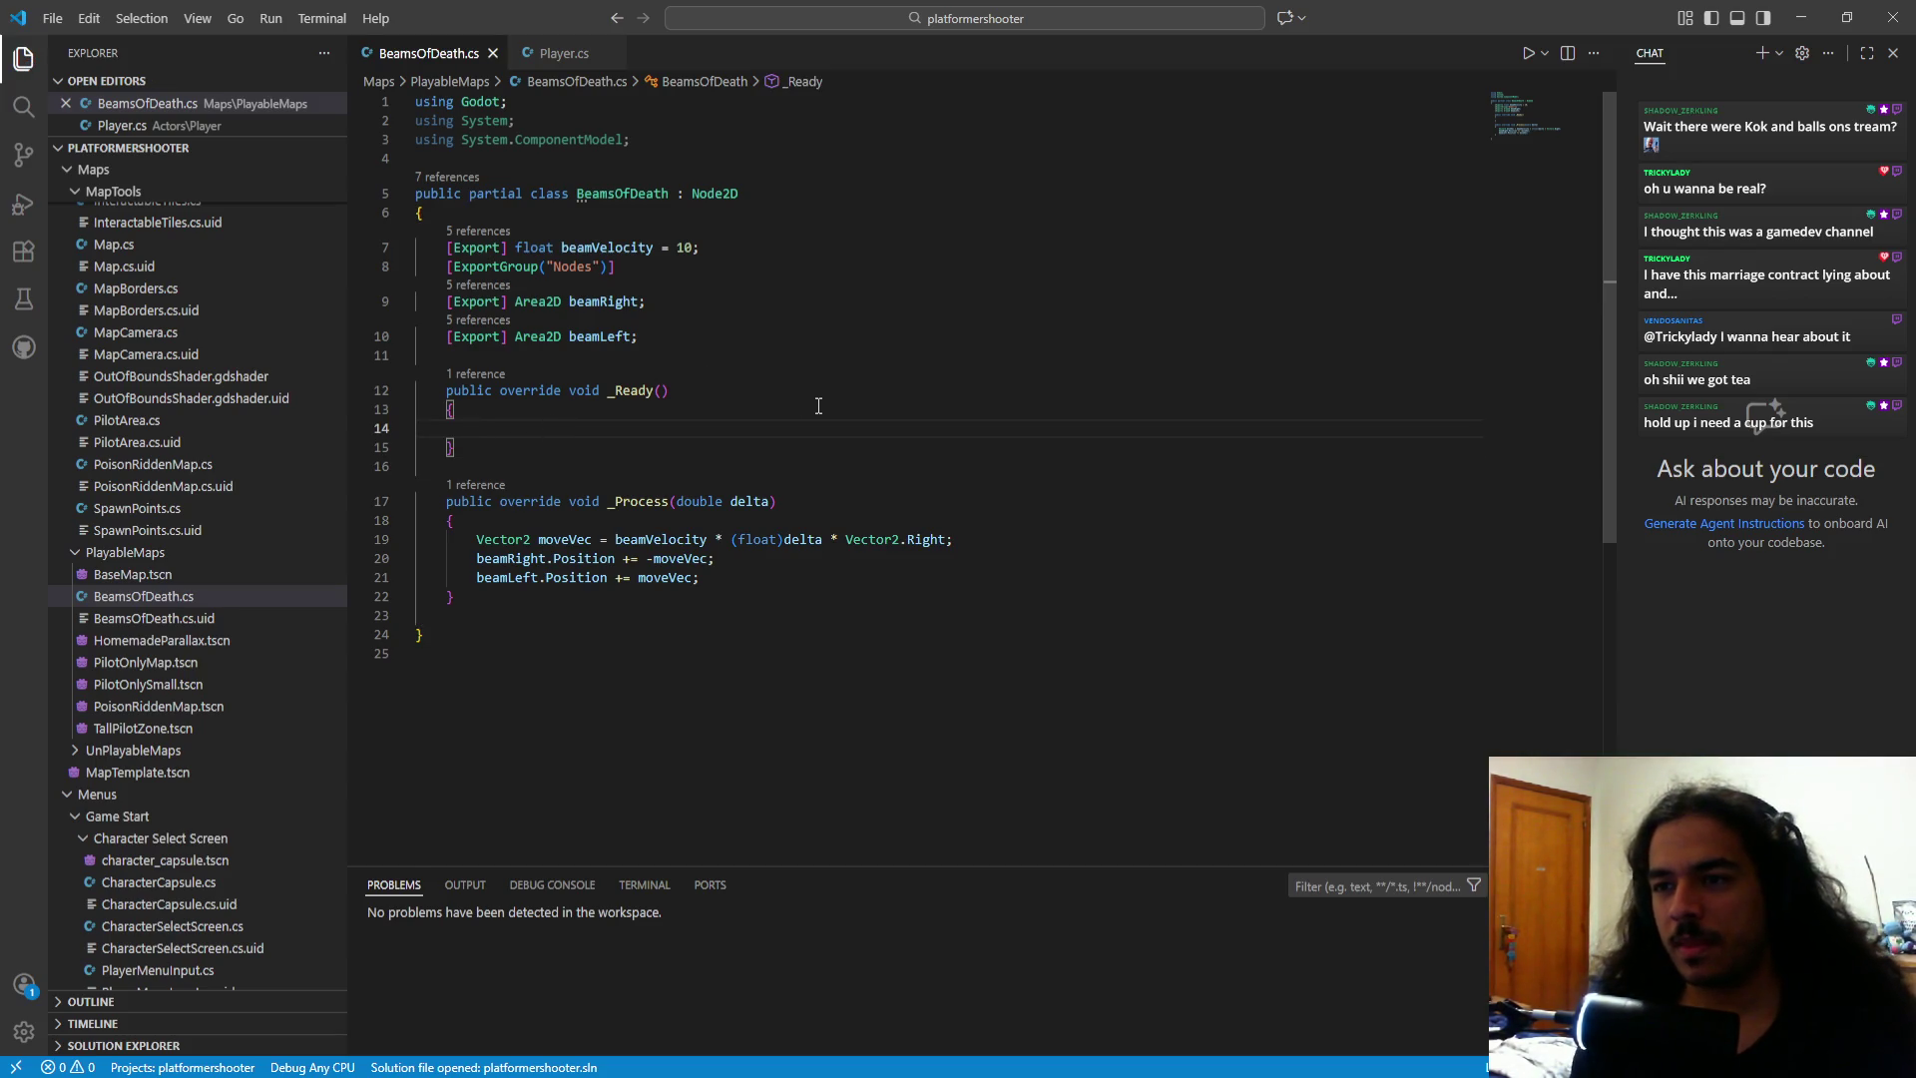
- Write 'beamLeft.BodyEntered += OnBodyEntered;' inside _Ready
{"action": "type", "text": "beamLeft +="}
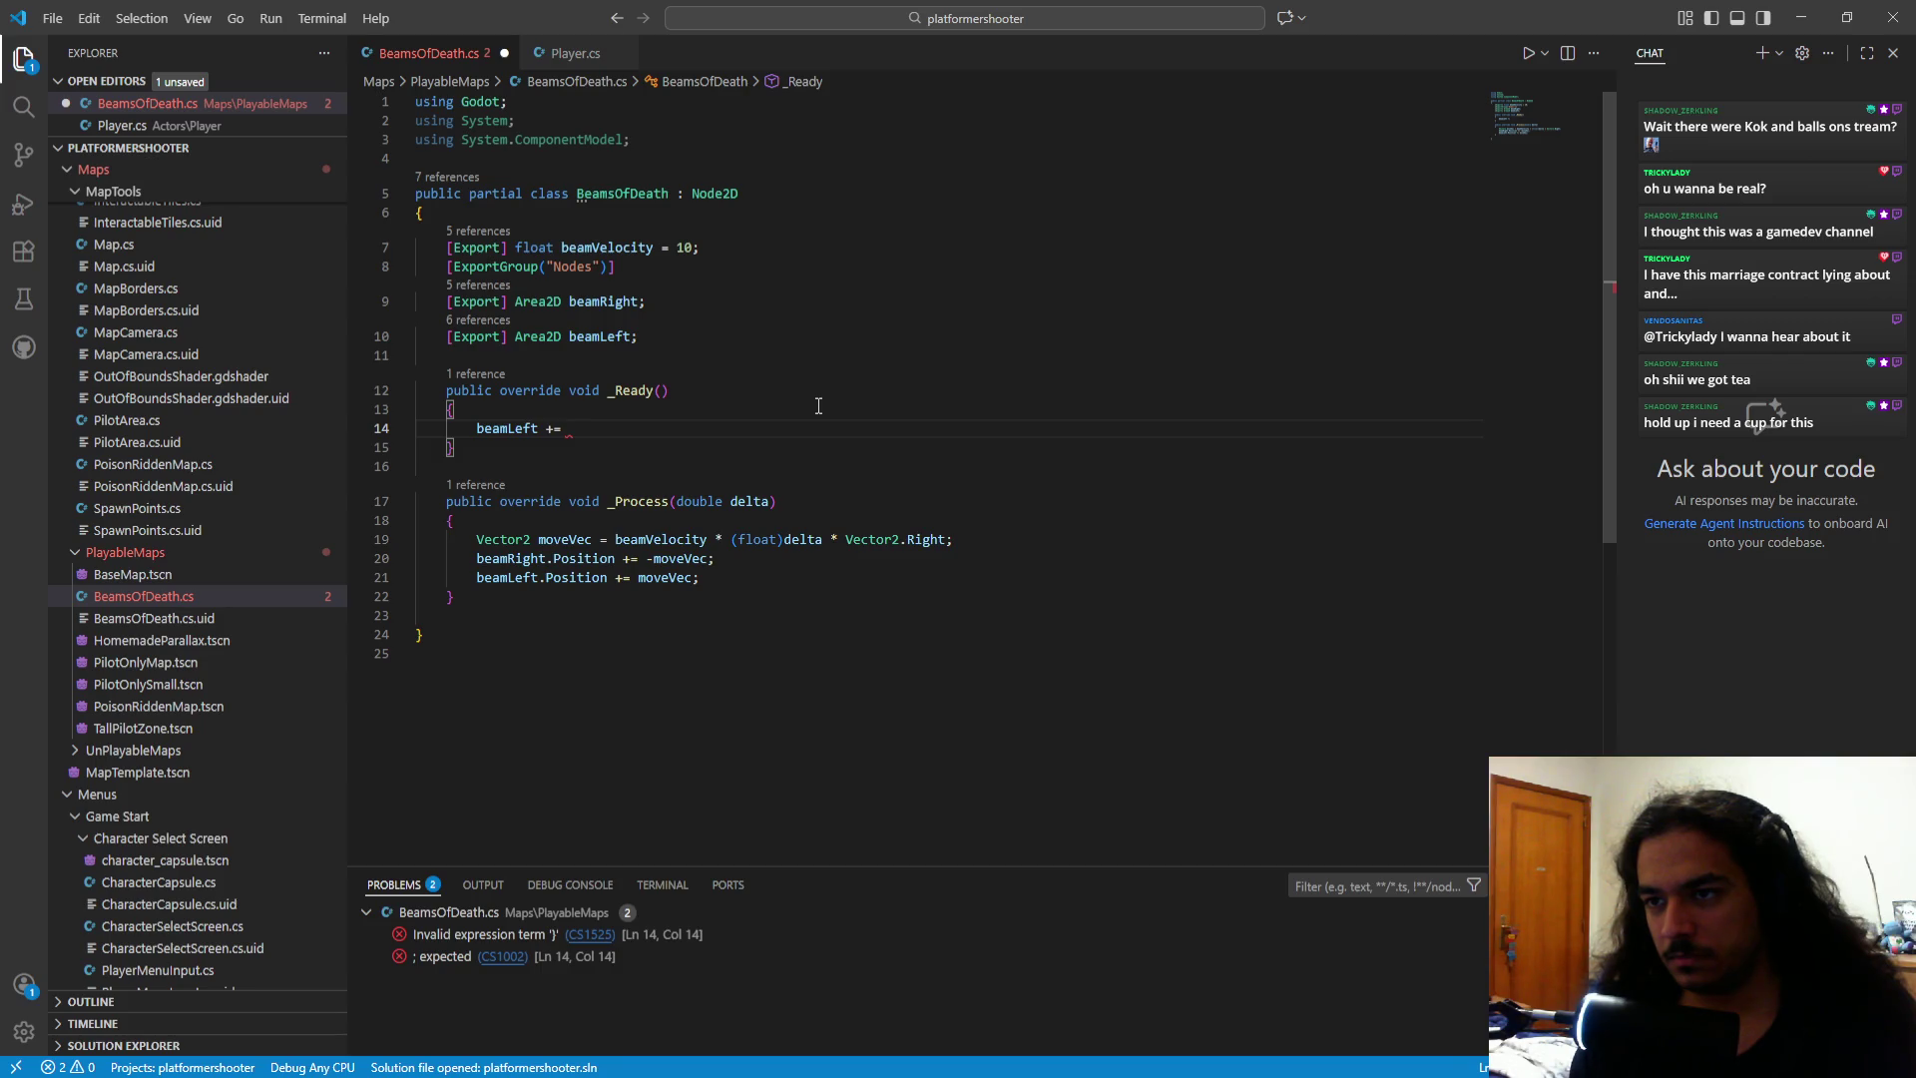
{"action": "key", "text": "BackSpace"}
{"action": "key", "text": "BackSpace"}
{"action": "key", "text": "BackSpace"}
{"action": "type", "text": ".body"}
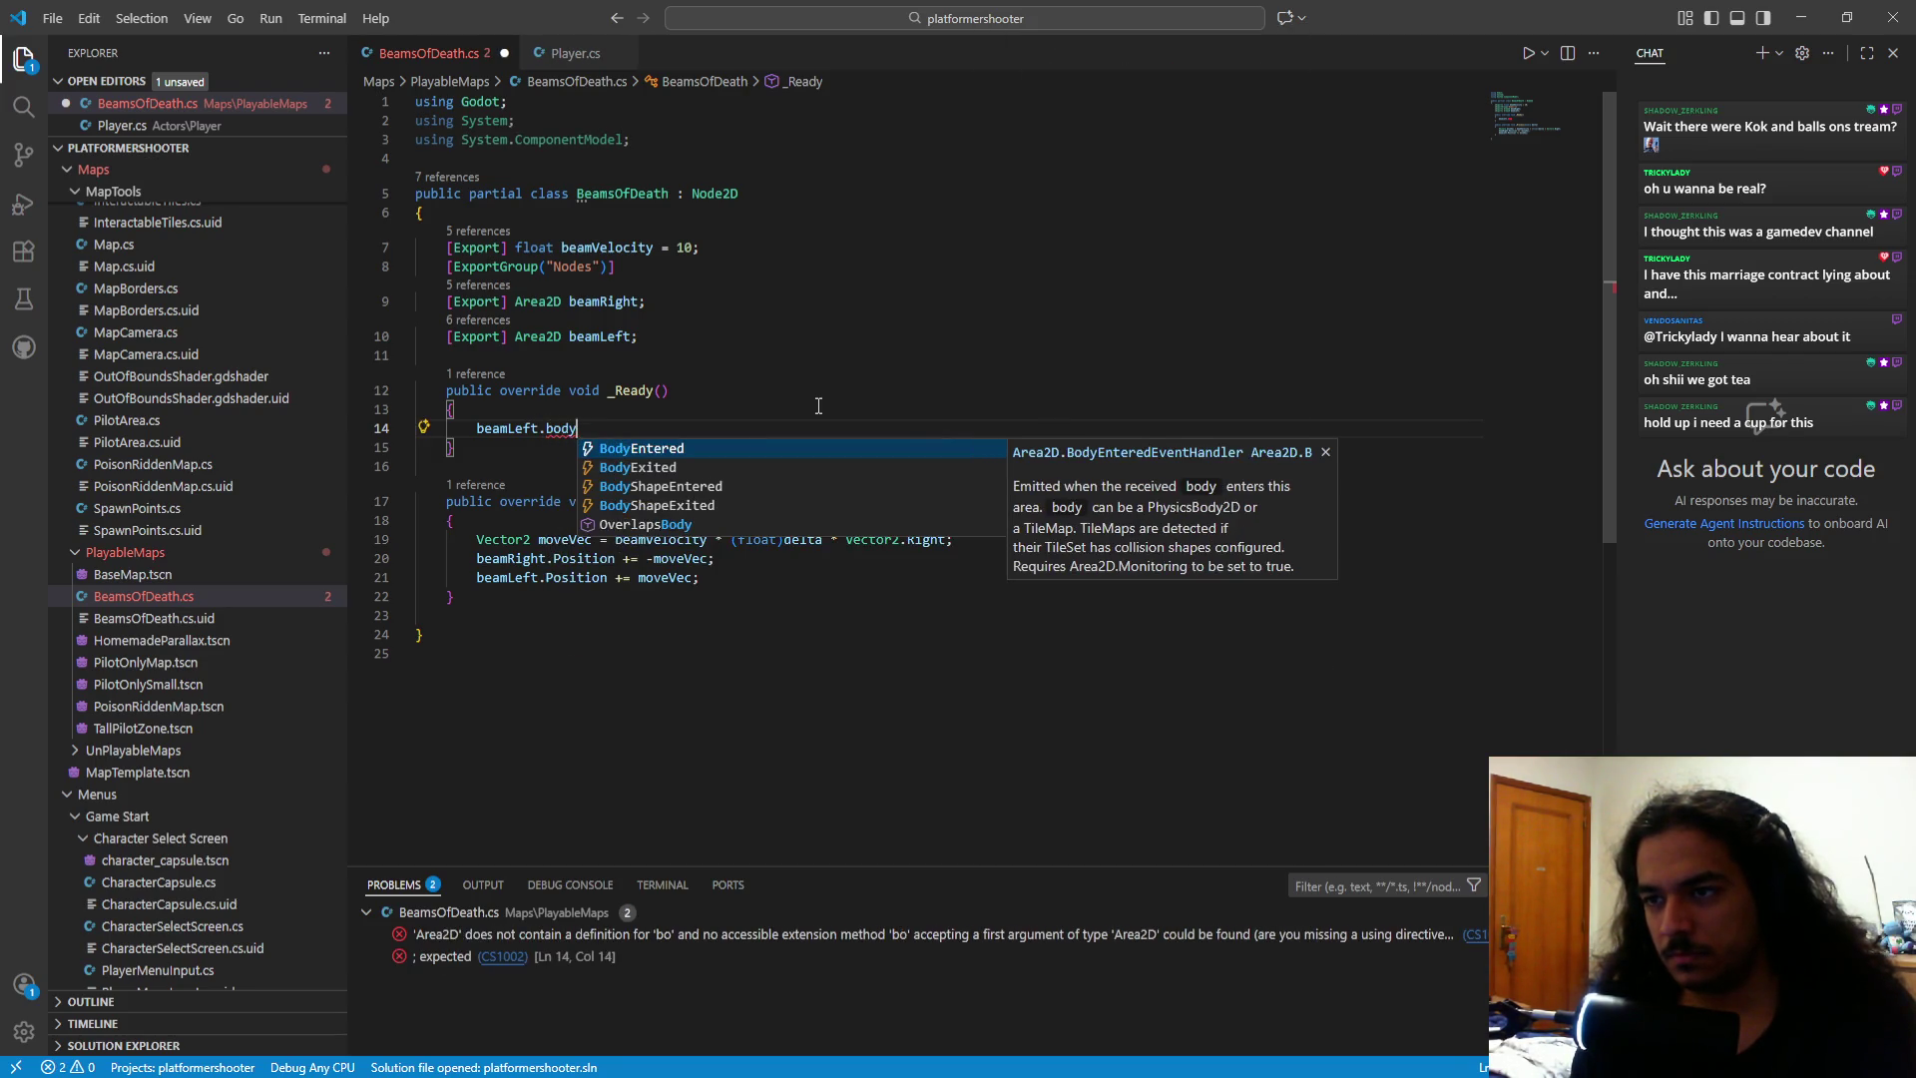
{"action": "key", "text": "Tab"}
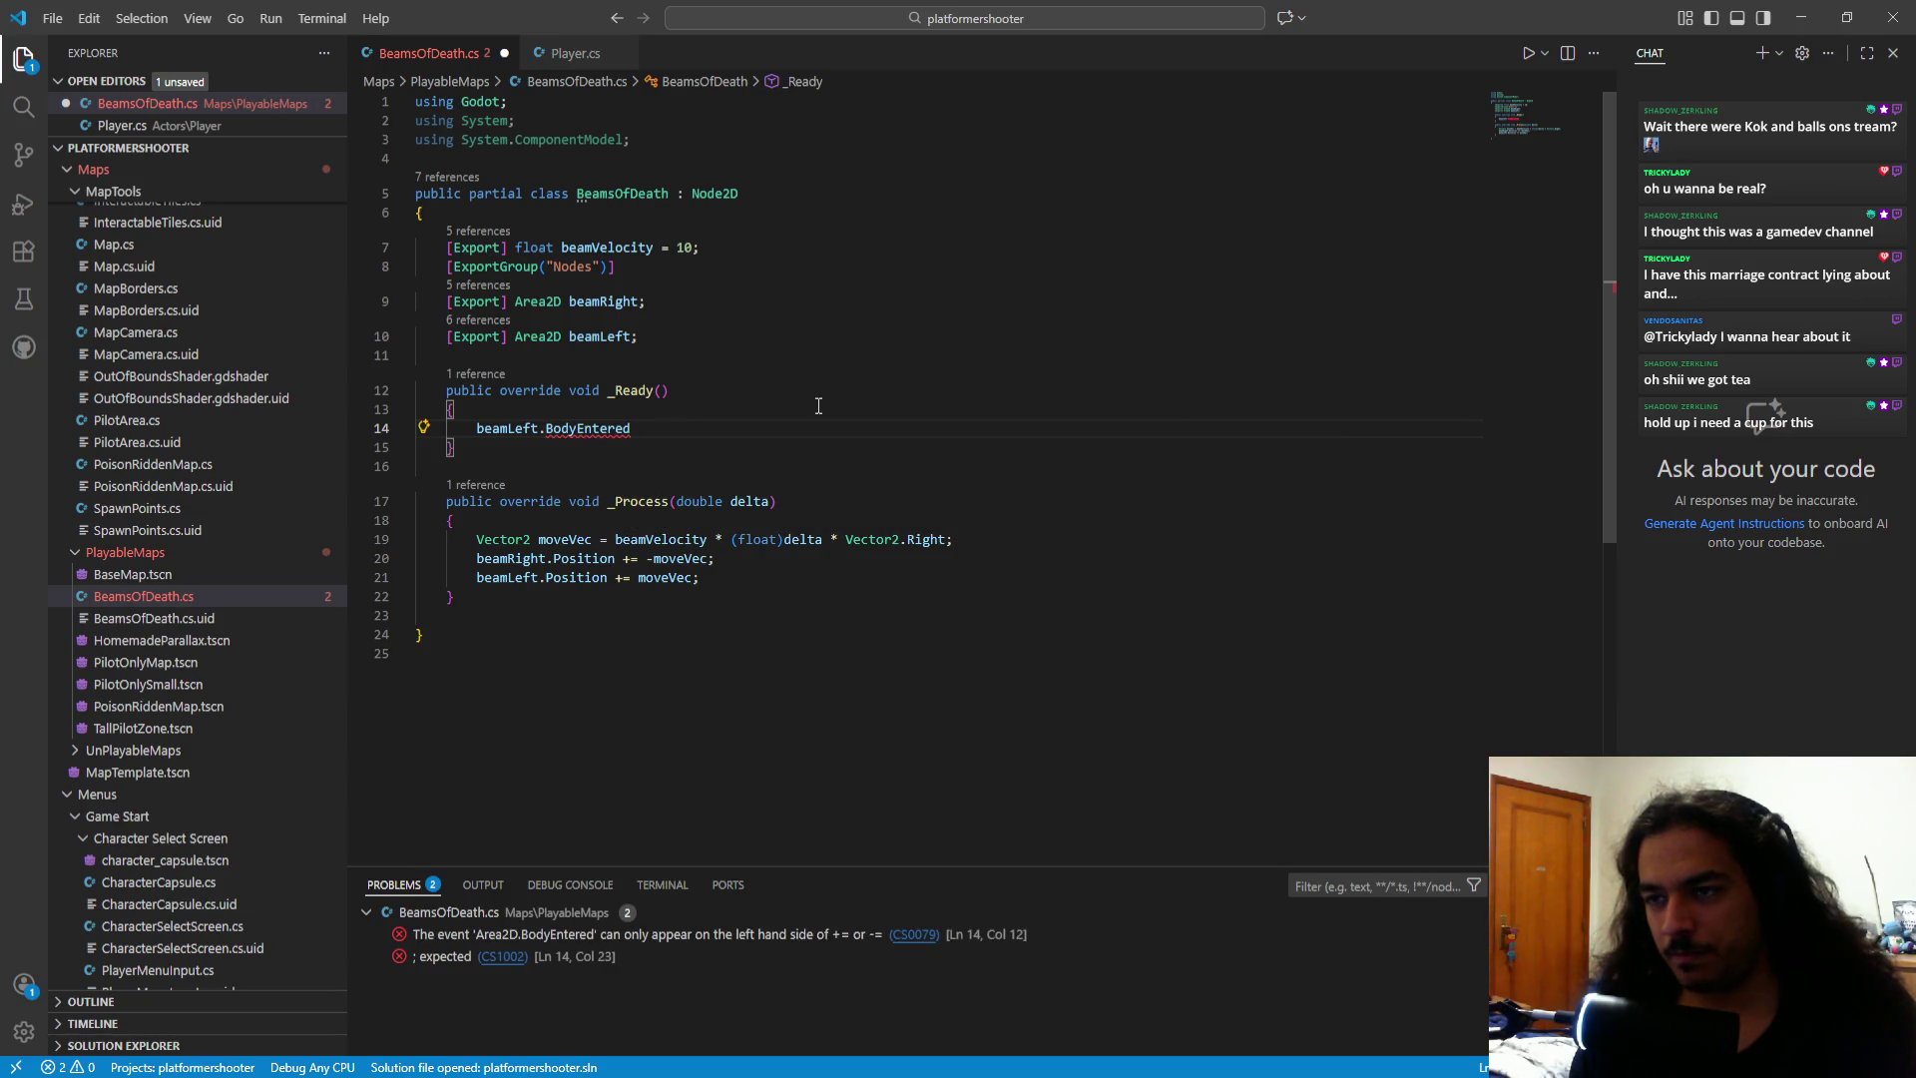
{"action": "type", "text": "+= "}
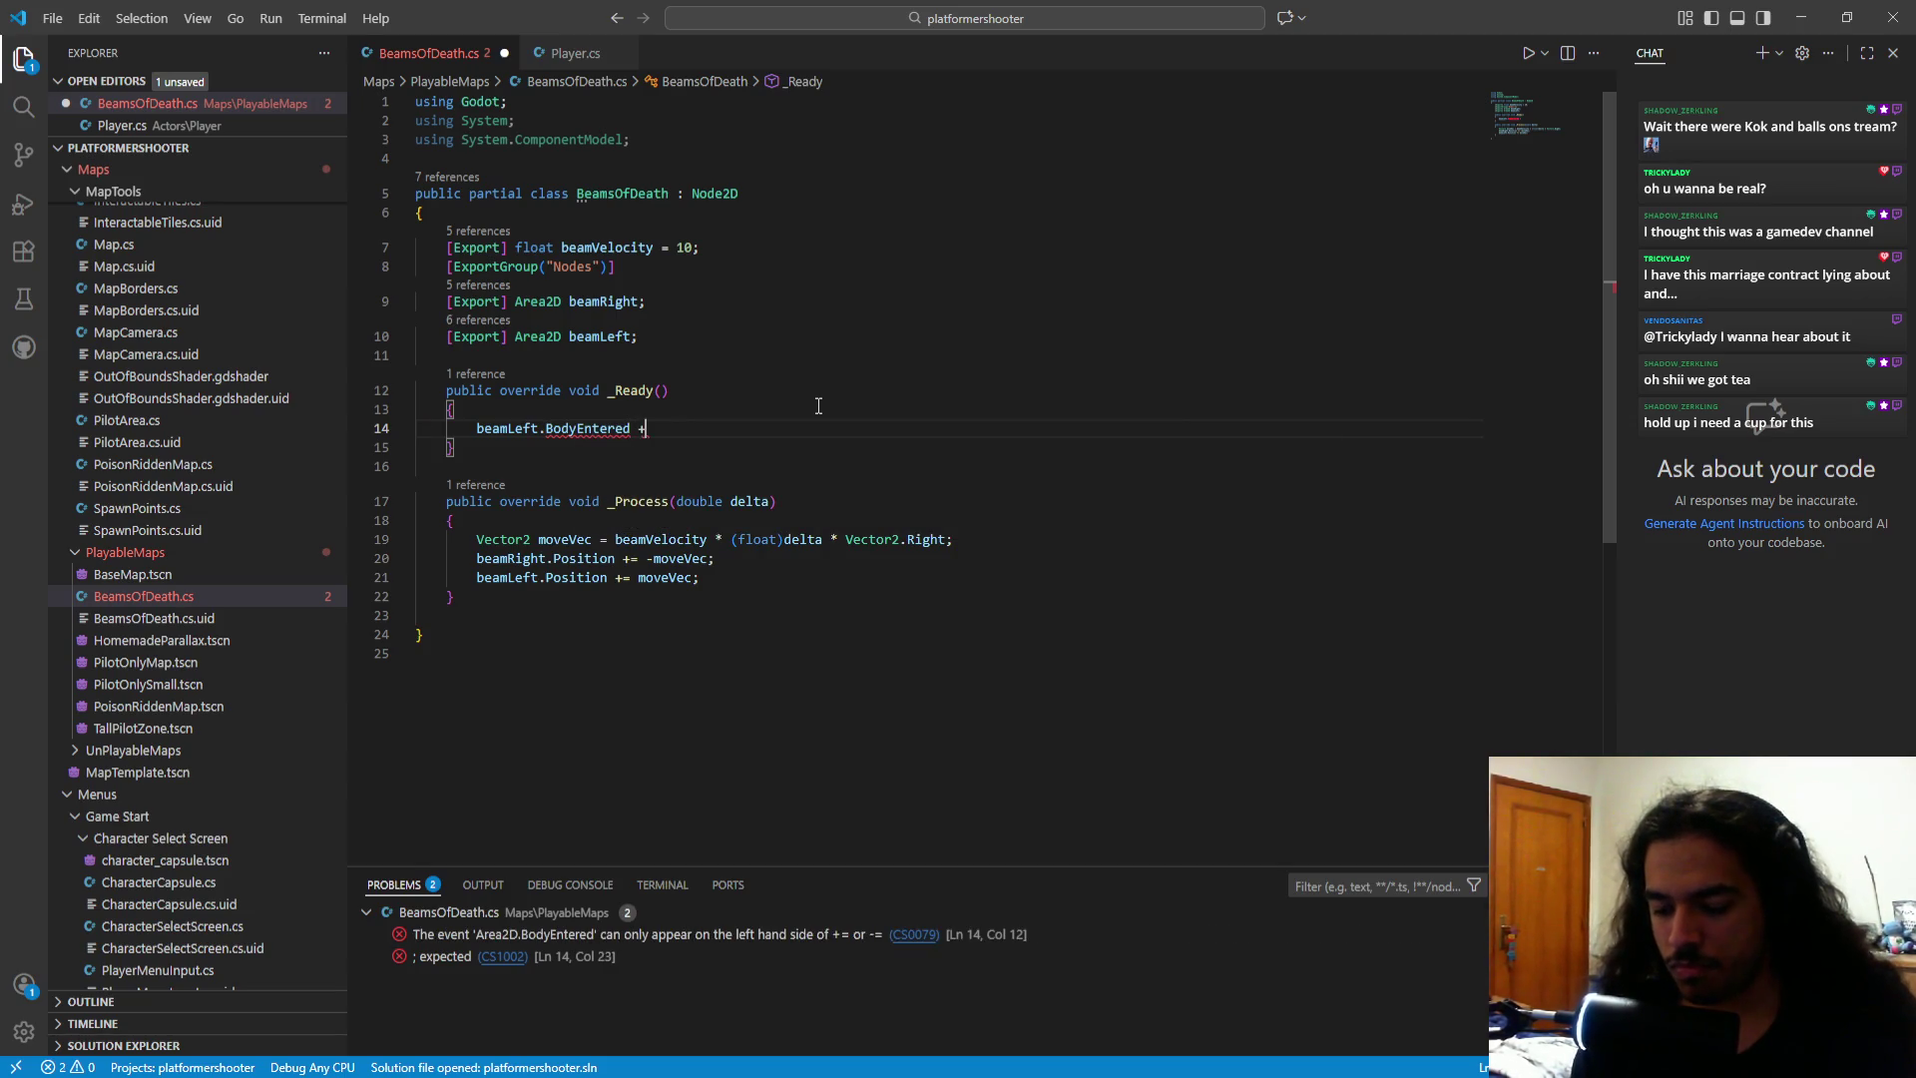
{"action": "type", "text": "OnBody"}
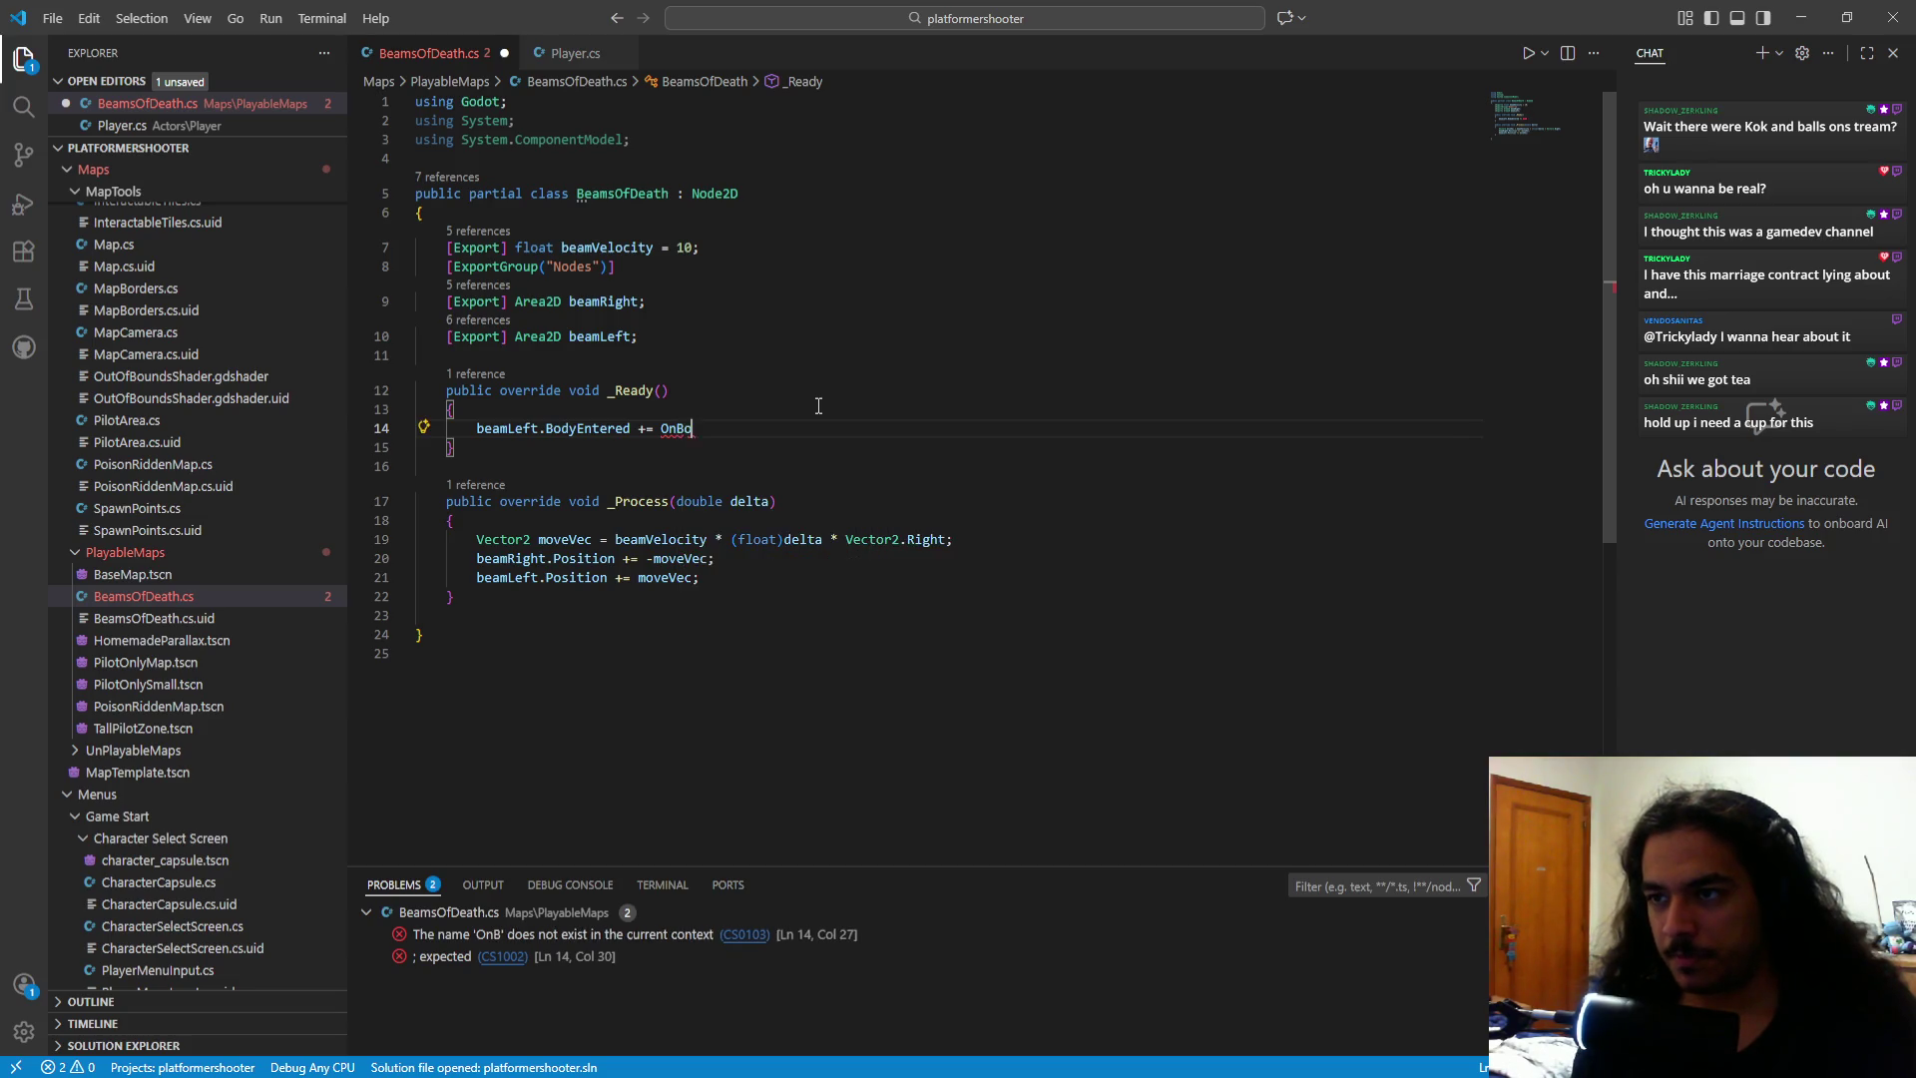
{"action": "type", "text": "Entered();"}
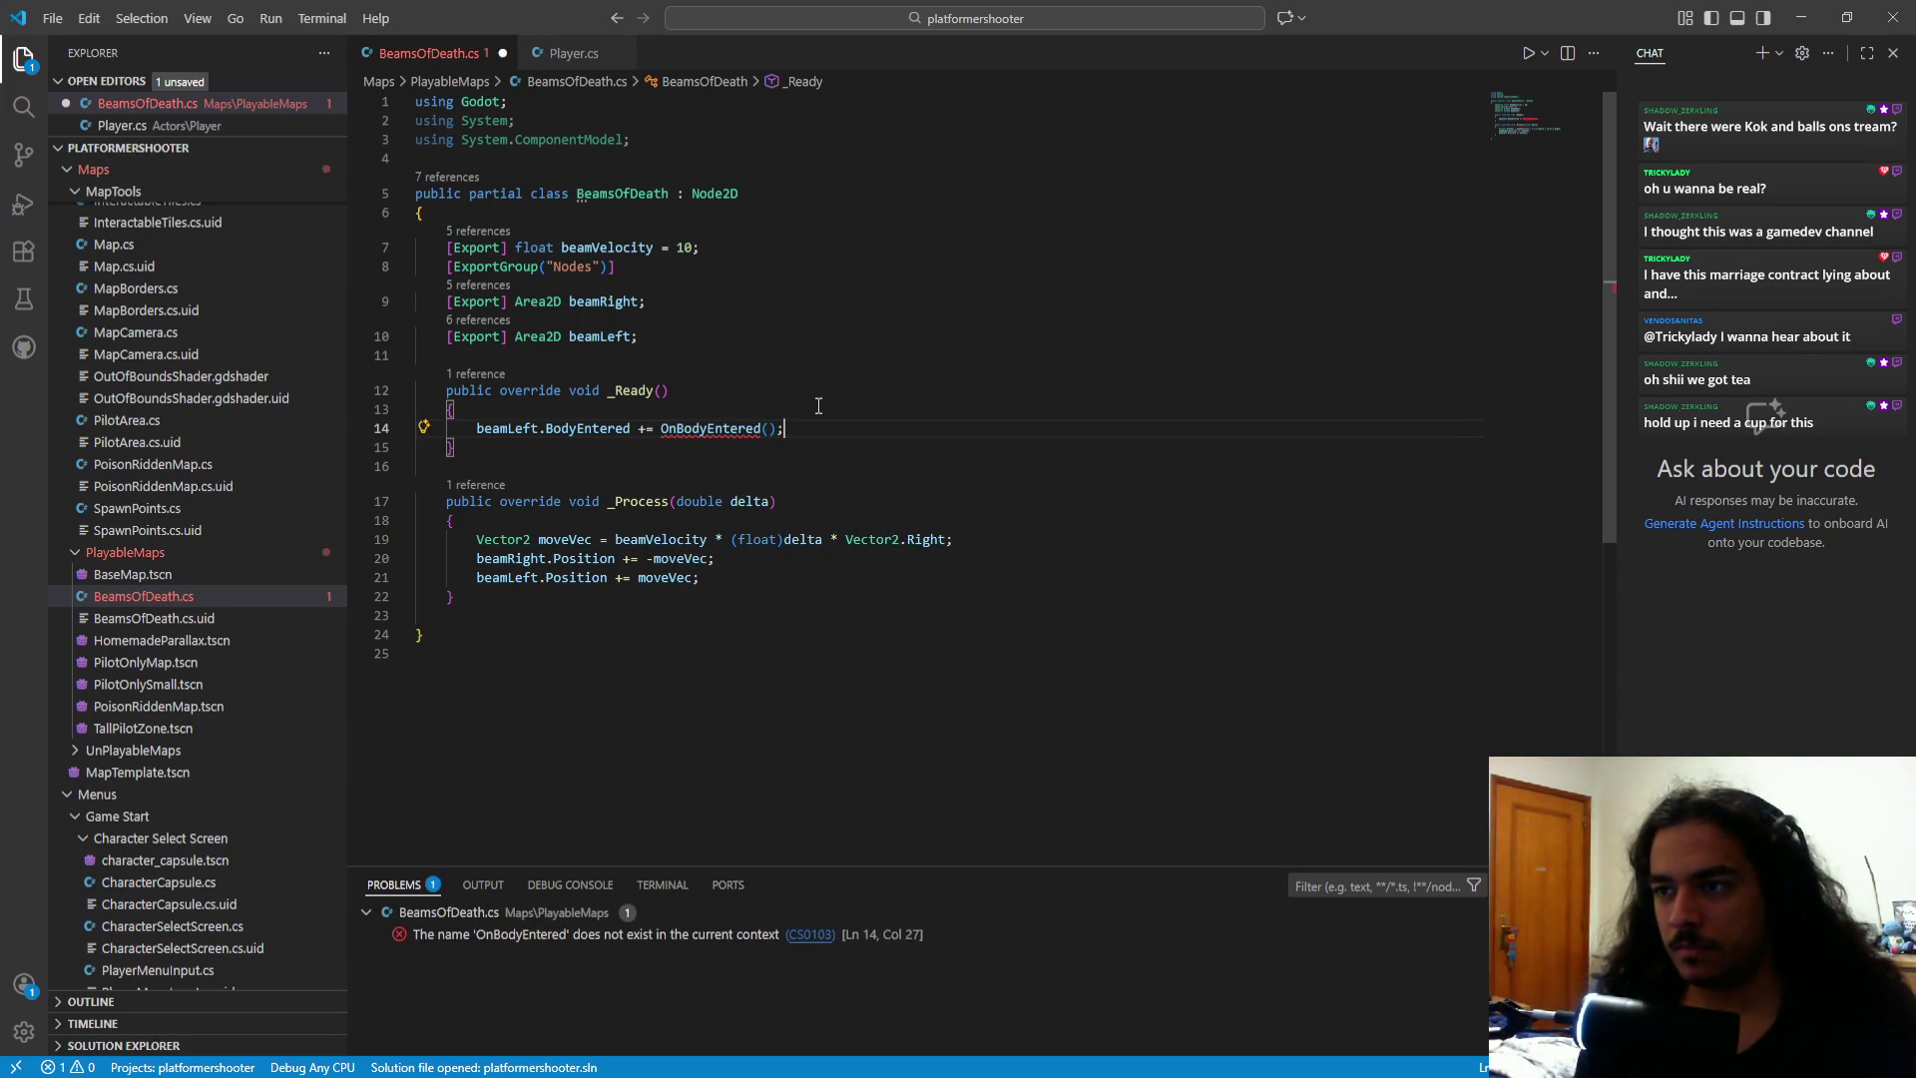
{"action": "key", "text": "BackSpace"}
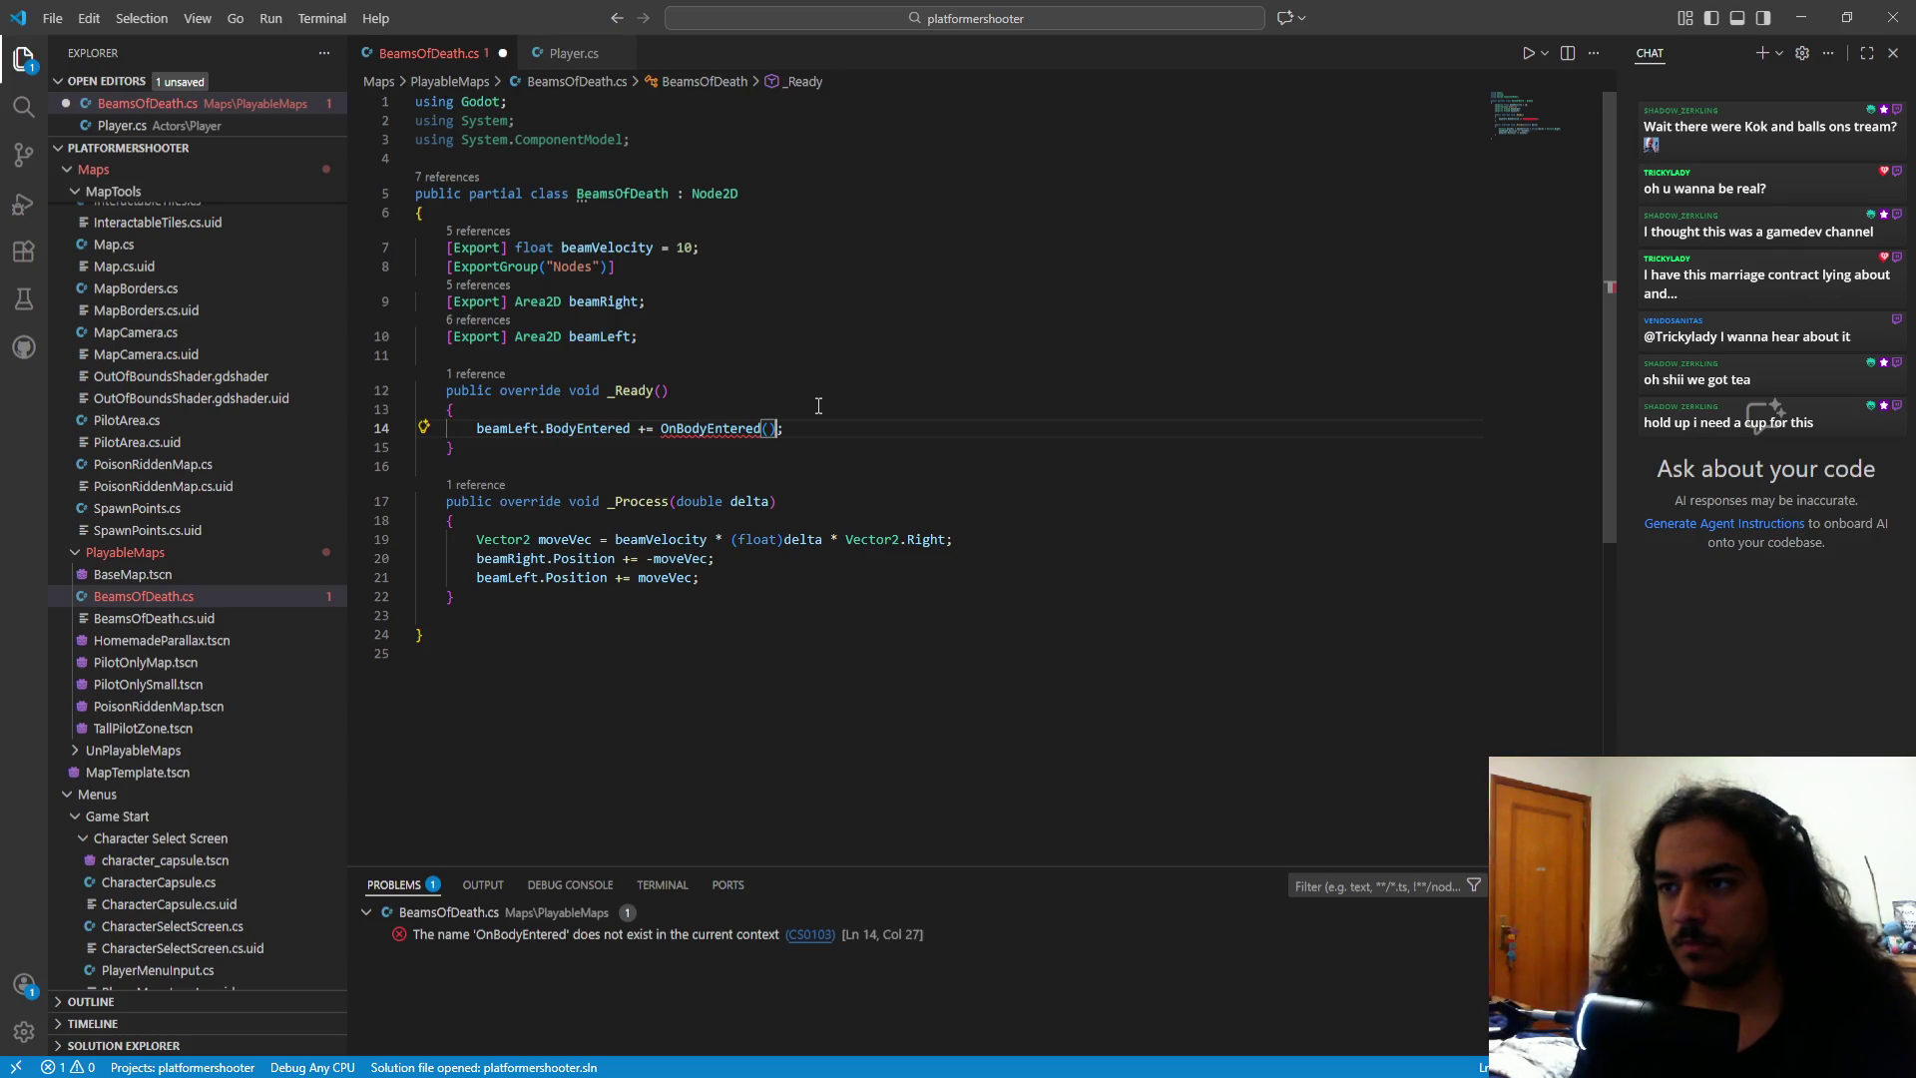
{"action": "type", "text": ";"}
- Duplicate the subscription line and change it to beamRight.BodyEntered += OnBodyEntered
{"action": "key", "text": "ctrl+c"}
{"action": "key", "text": "ctrl+v"}
{"action": "key", "text": "Home"}
{"action": "key", "text": "Return"}
{"action": "key", "text": "Up"}
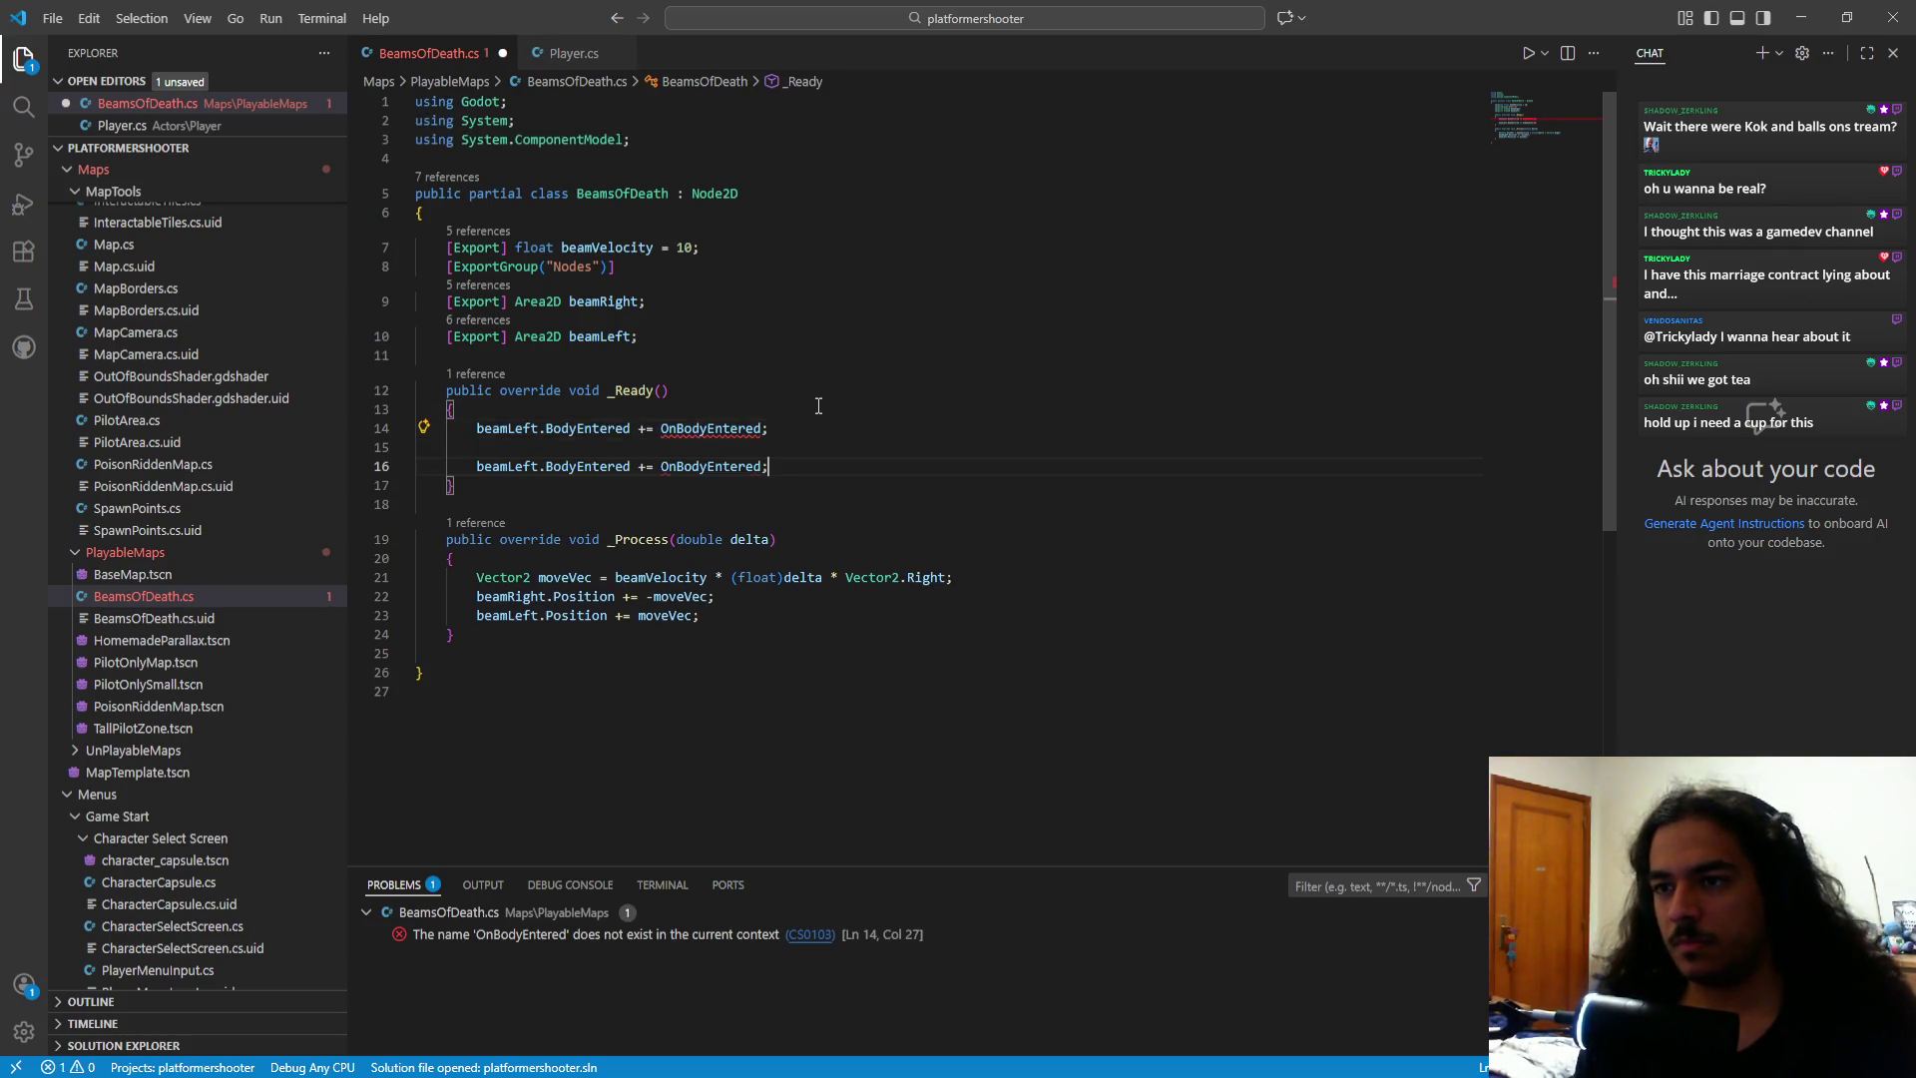
{"action": "key", "text": "Delete"}
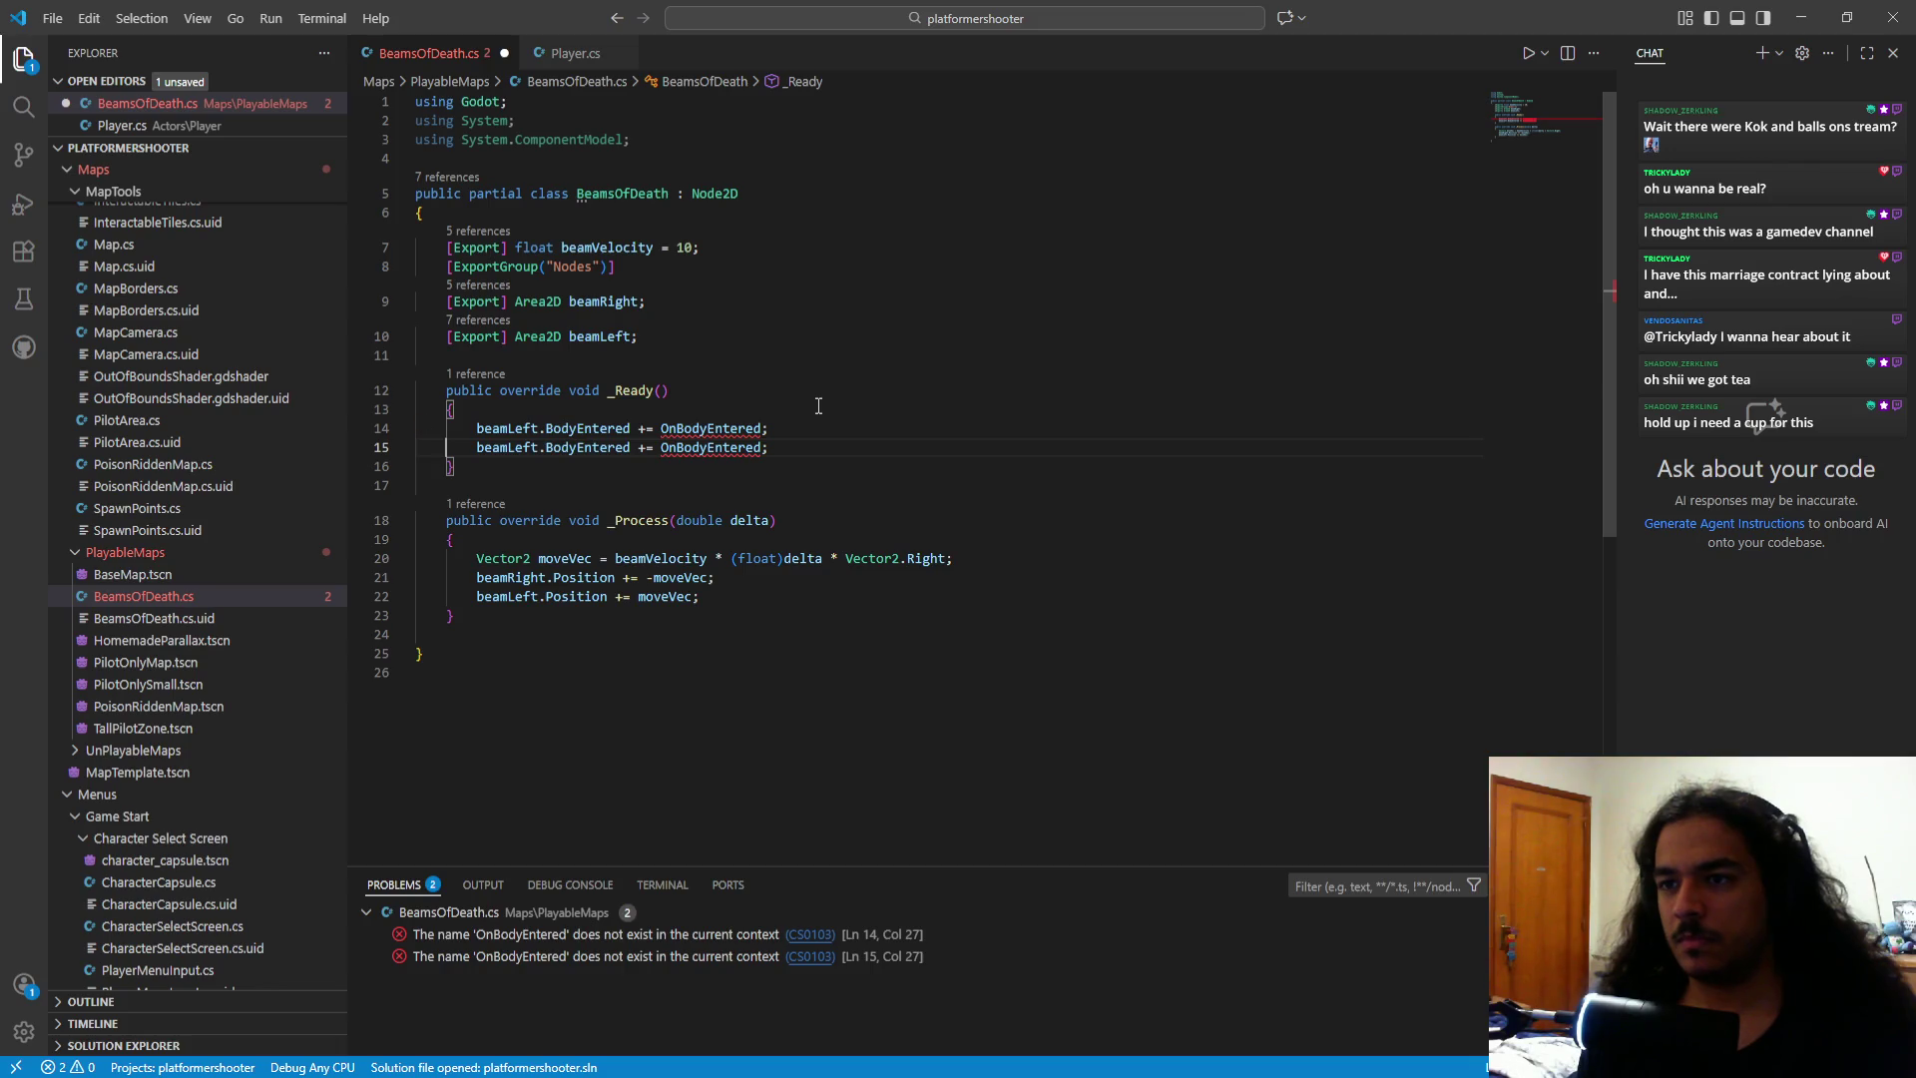
{"action": "key", "text": "Home"}
{"action": "key", "text": "Right"}
{"action": "key", "text": "Right"}
{"action": "key", "text": "Right"}
{"action": "key", "text": "BackSpace"}
{"action": "key", "text": "BackSpace"}
{"action": "key", "text": "Delete"}
{"action": "key", "text": "Delete"}
{"action": "type", "text": "Right"}
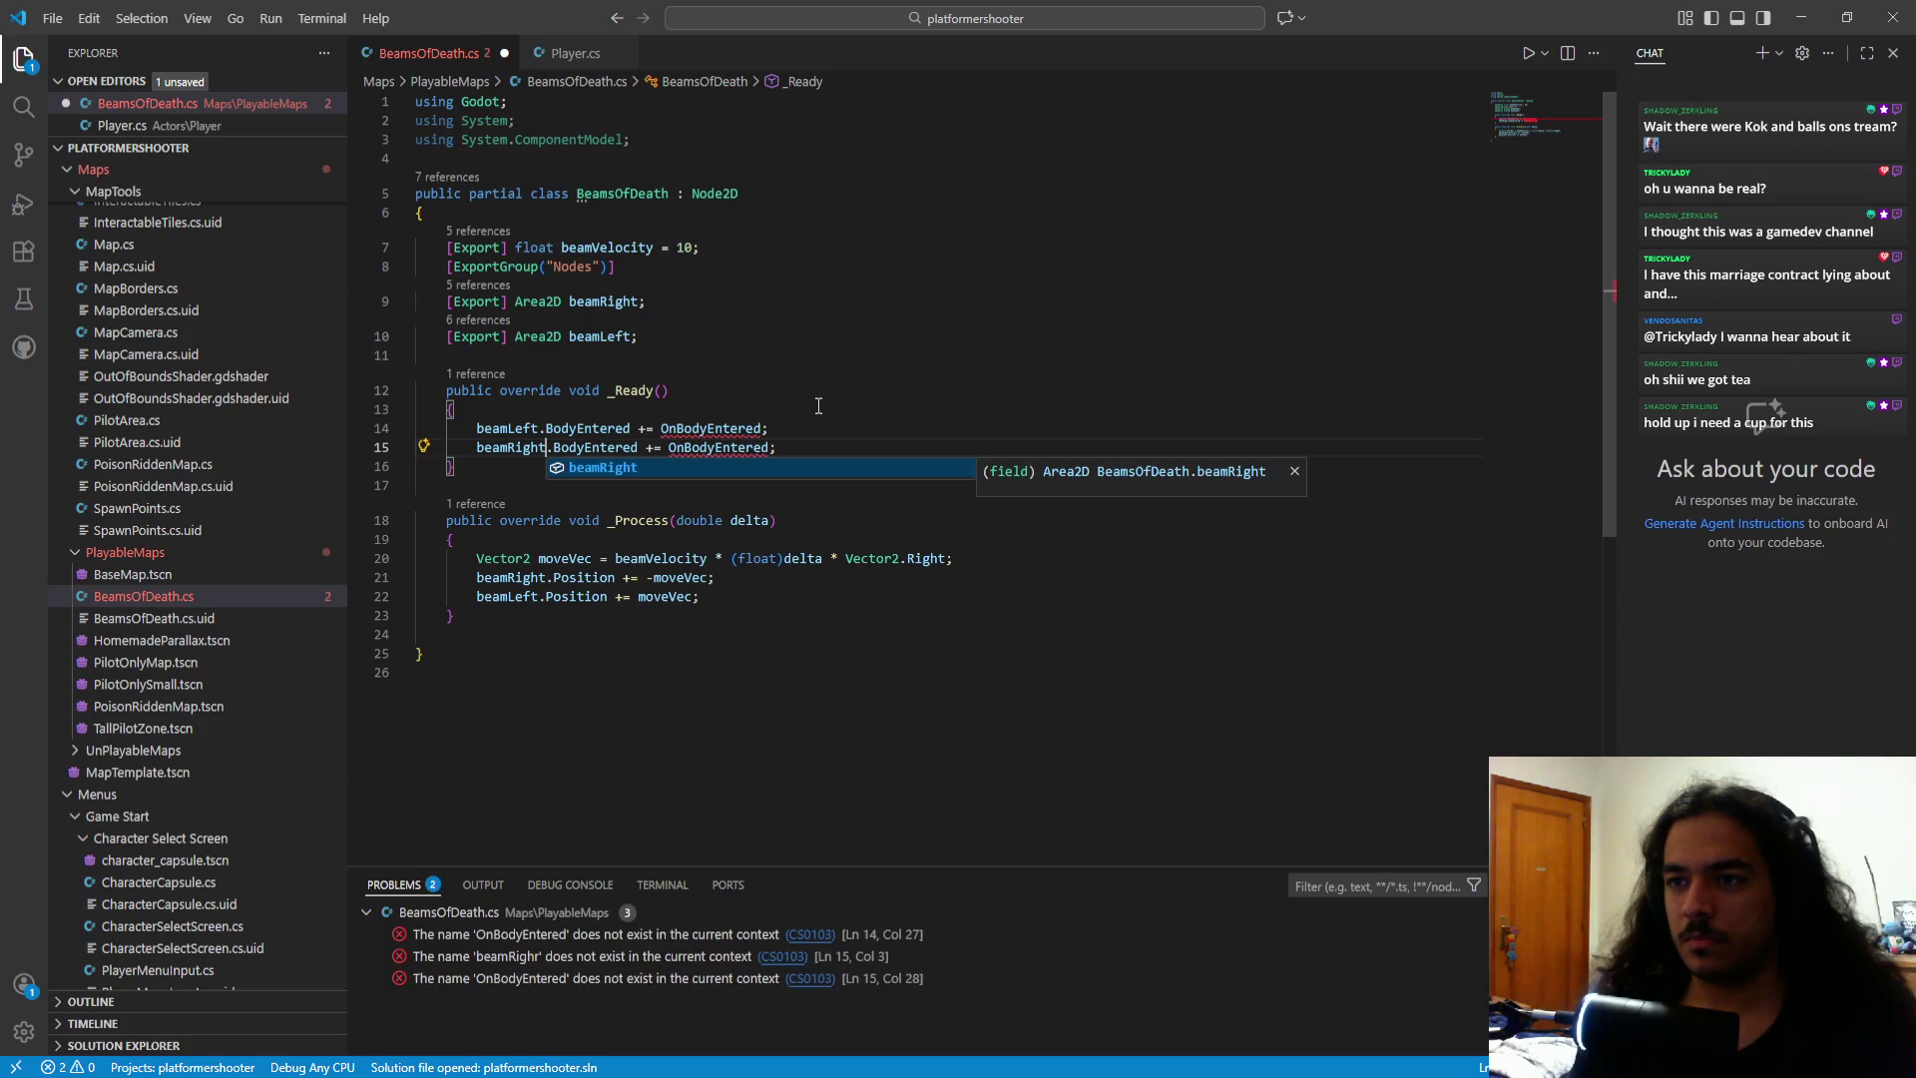
{"action": "key", "text": "Escape"}
- Add a new empty line below the _Process method
{"action": "left_click", "coordinate": [767, 447]}
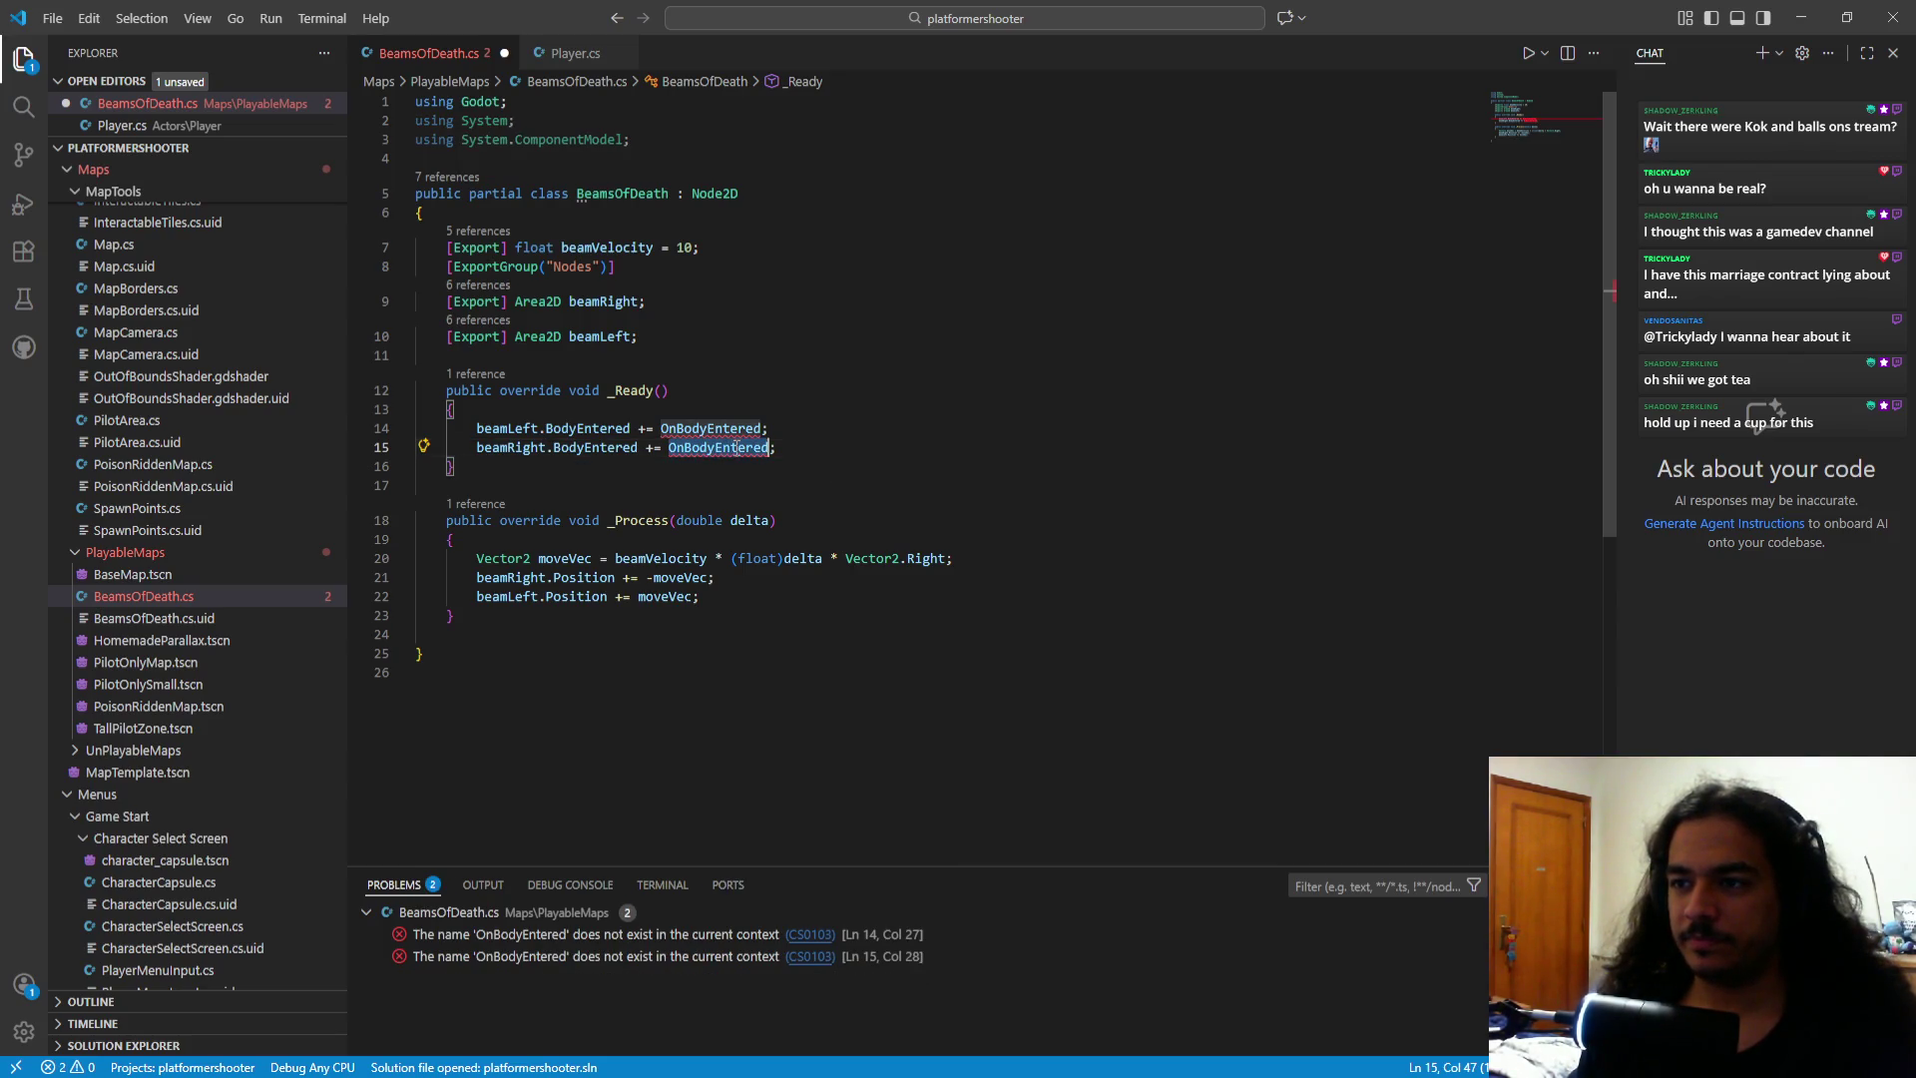
{"action": "left_click", "coordinate": [538, 500]}
{"action": "left_click", "coordinate": [471, 628]}
{"action": "key", "text": "Return"}
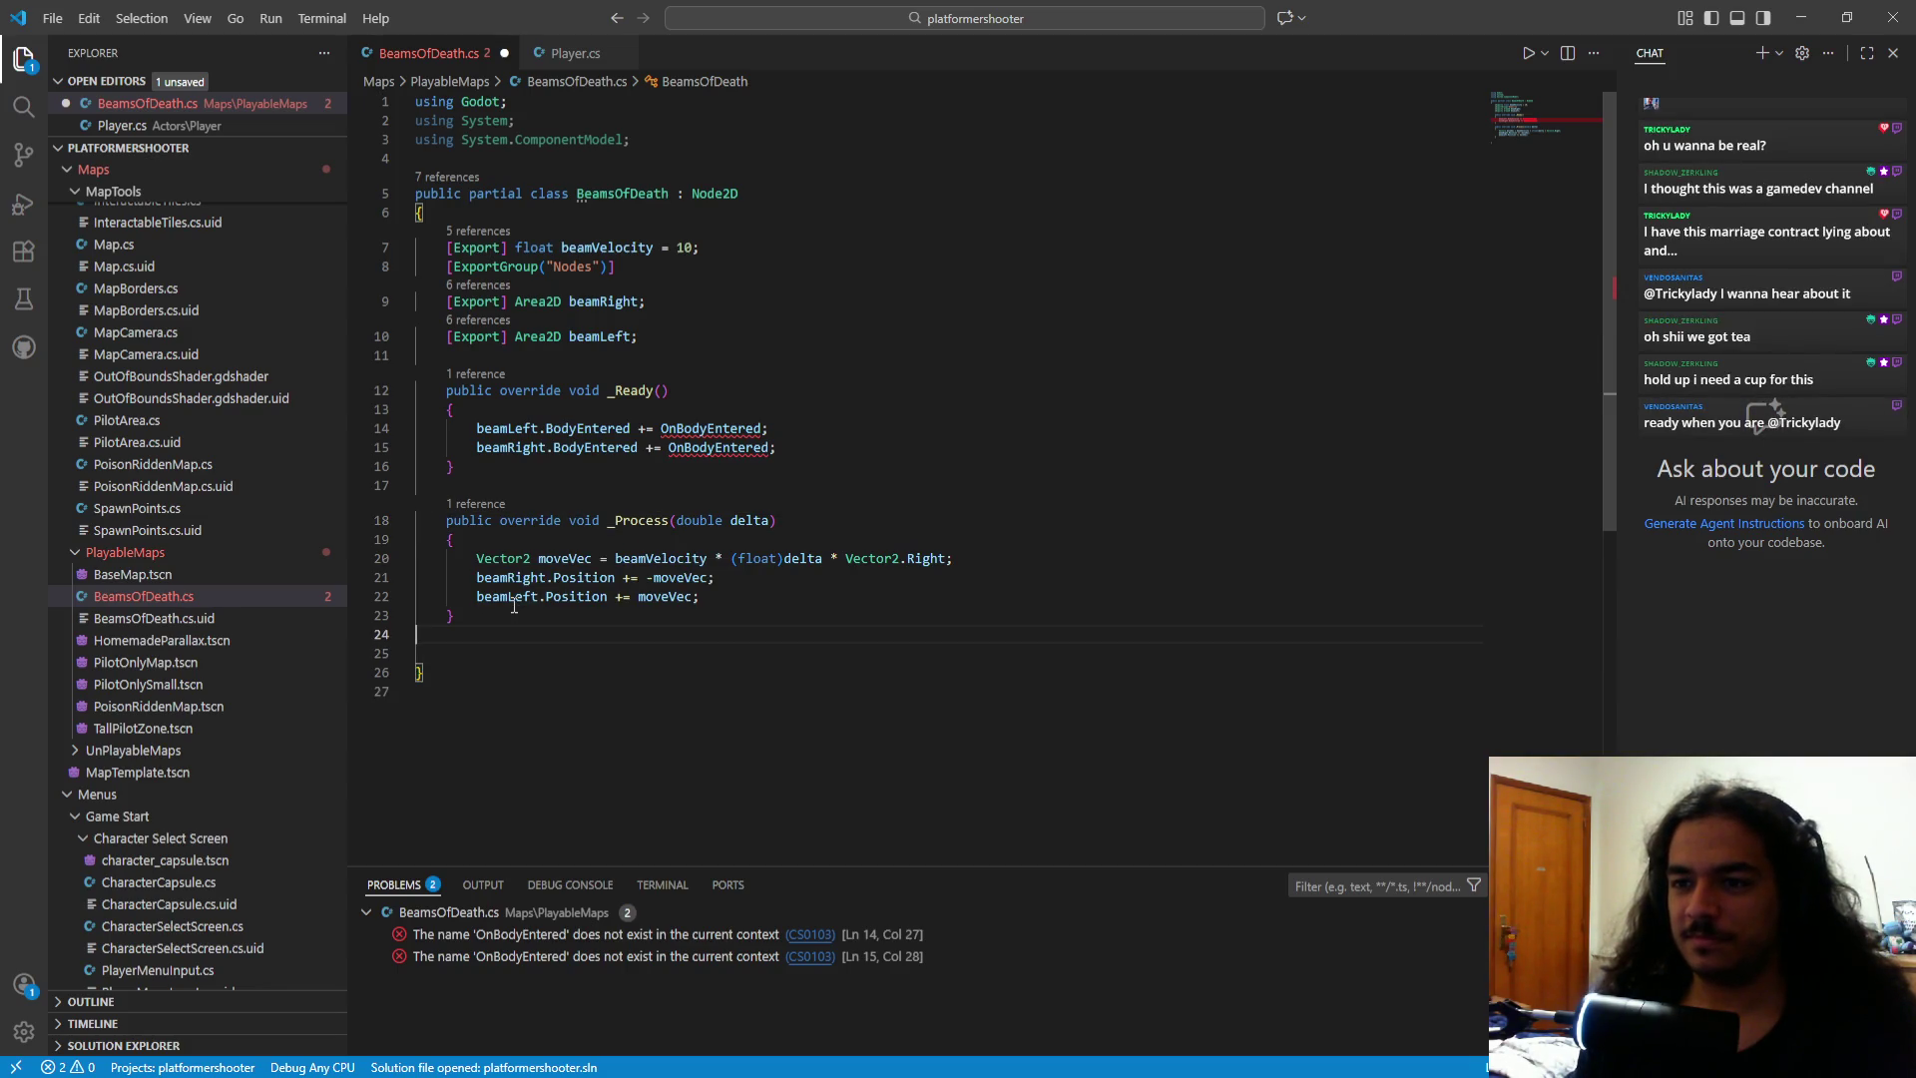
- Write an empty void OnBodyEntered() method with braces below _Process
{"action": "type", "text": "void OnBodyEntered"}
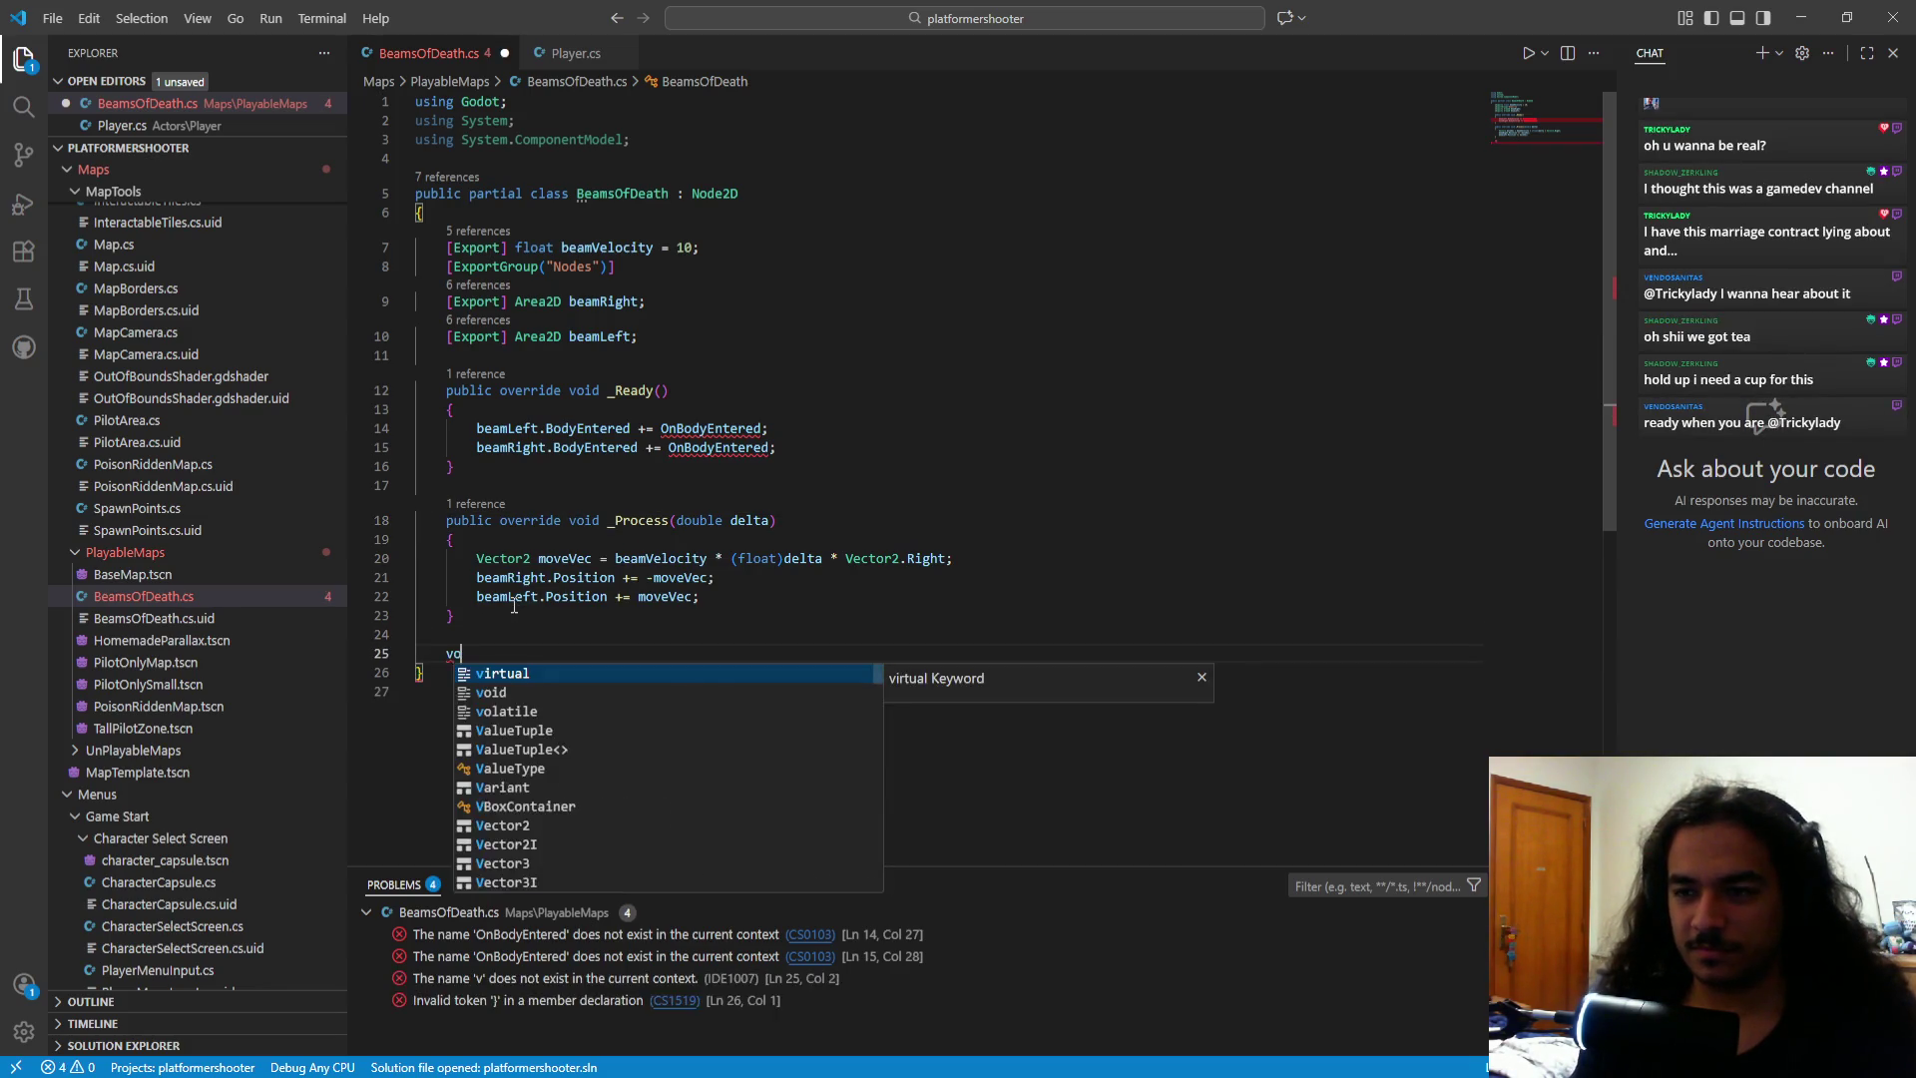
{"action": "type", "text": "()"}
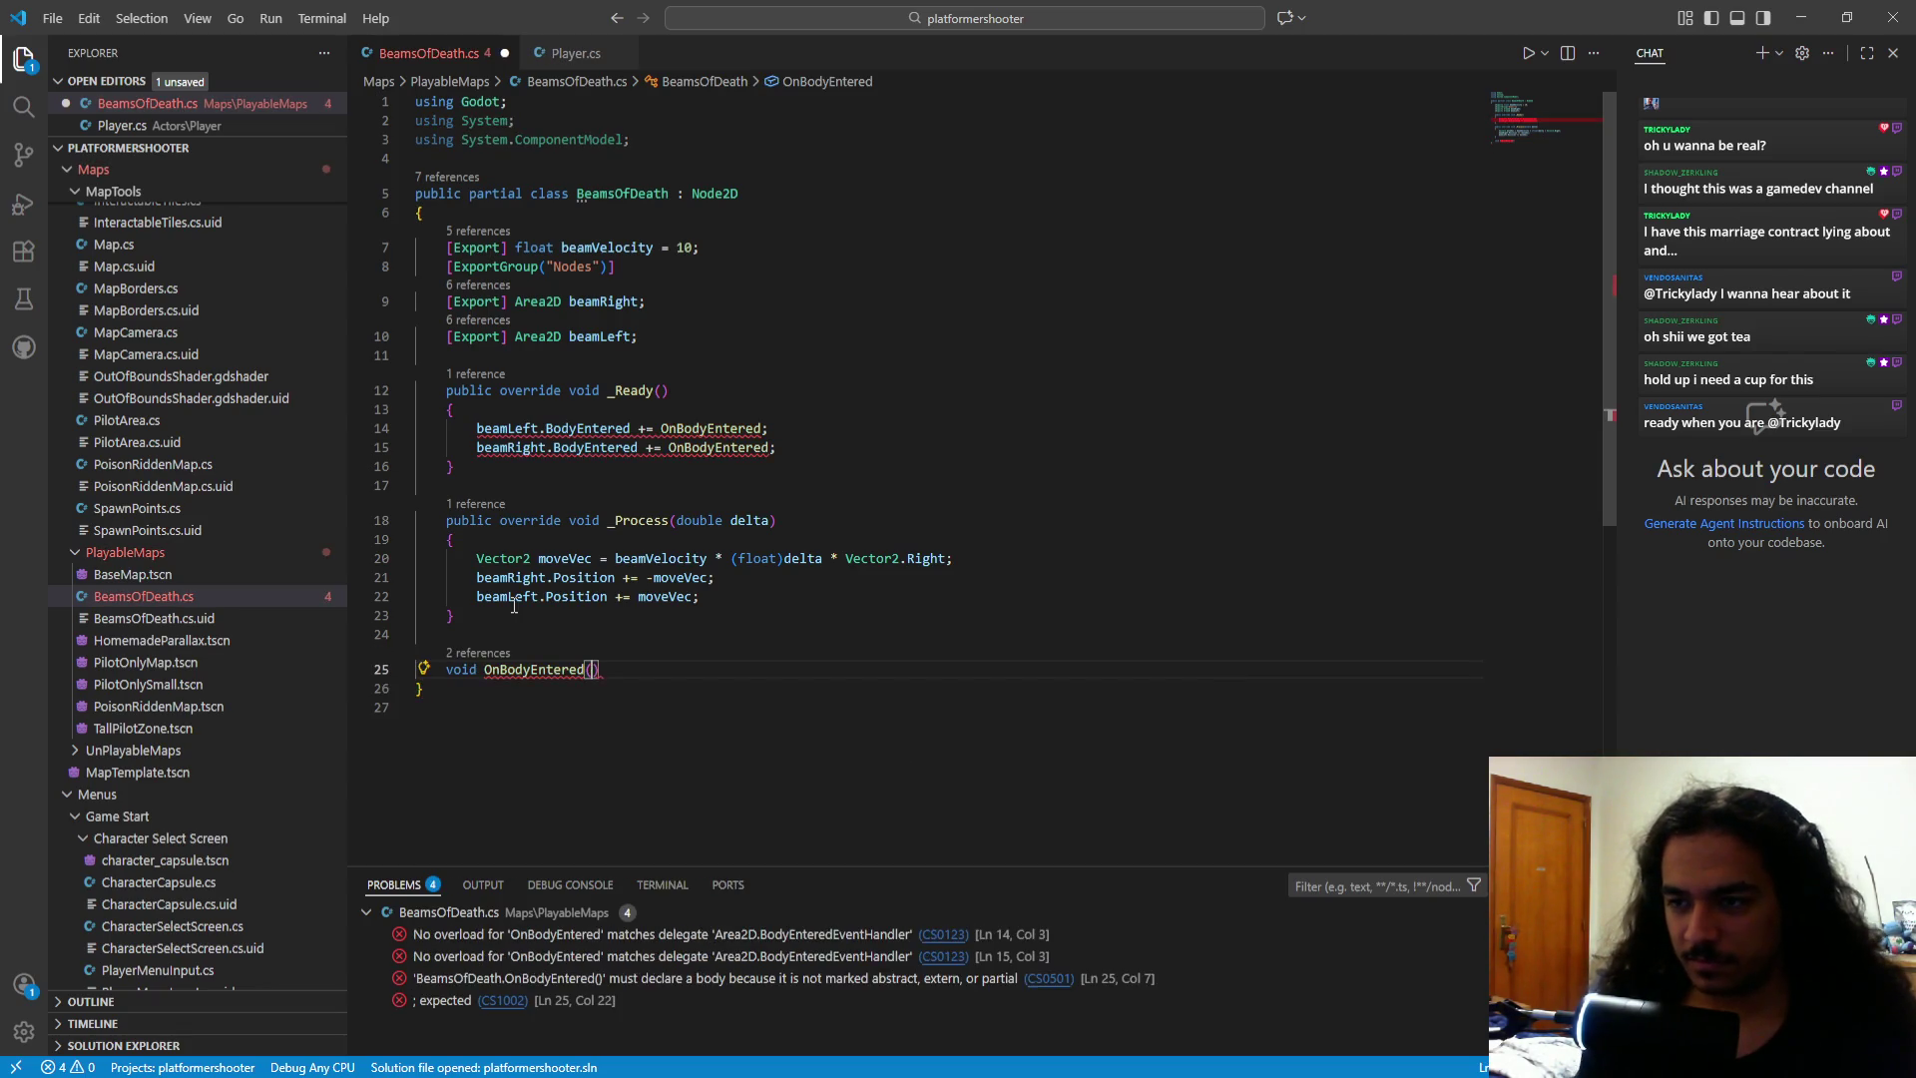
{"action": "key", "text": "BackSpace"}
{"action": "type", "text": ")"}
{"action": "key", "text": "Return"}
{"action": "type", "text": "{"}
{"action": "key", "text": "Return"}
{"action": "left_click", "coordinate": [513, 606]}
{"action": "key", "text": "Down"}
{"action": "key", "text": "Down"}
{"action": "key", "text": "Down"}
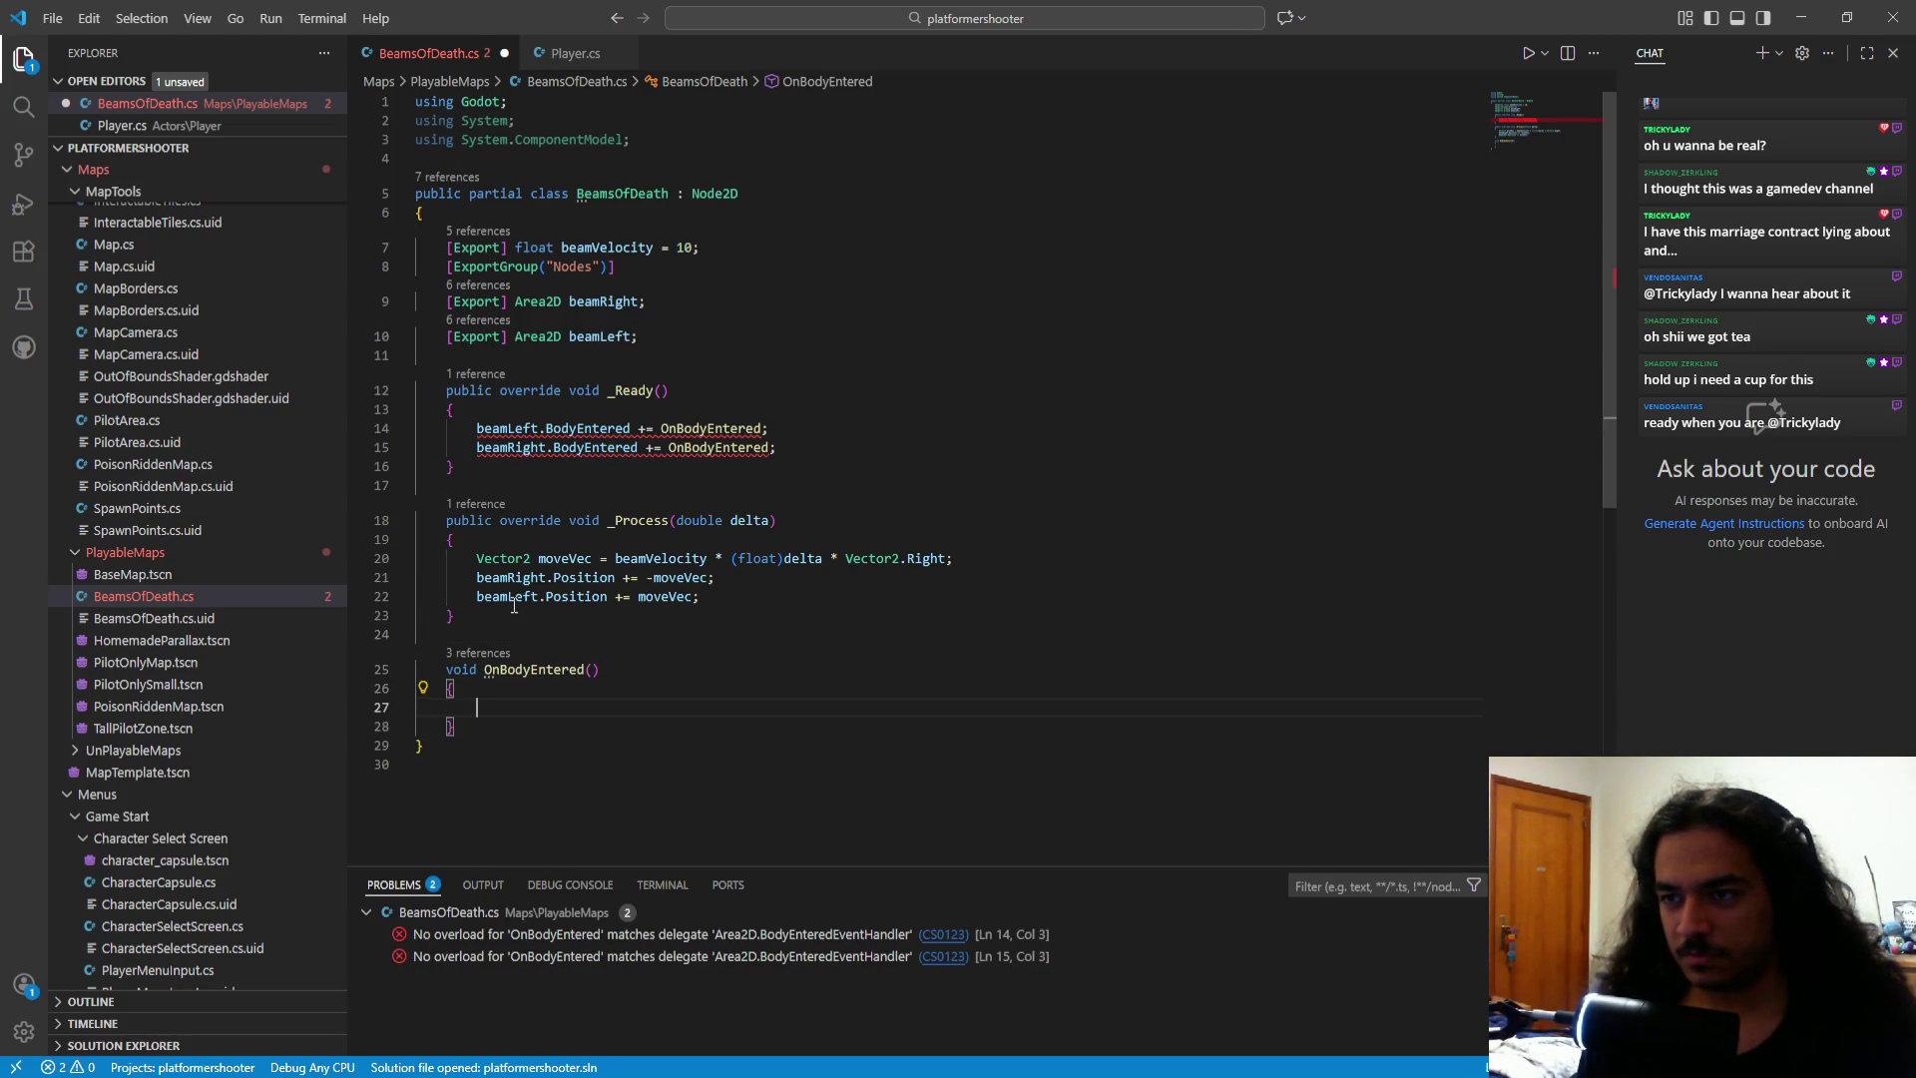
- Give OnBodyEntered a 'PhysicsBody2D body' parameter via autocomplete
{"action": "key", "text": "Up"}
{"action": "key", "text": "Up"}
{"action": "key", "text": "ctrl+Right"}
{"action": "key", "text": "Right"}
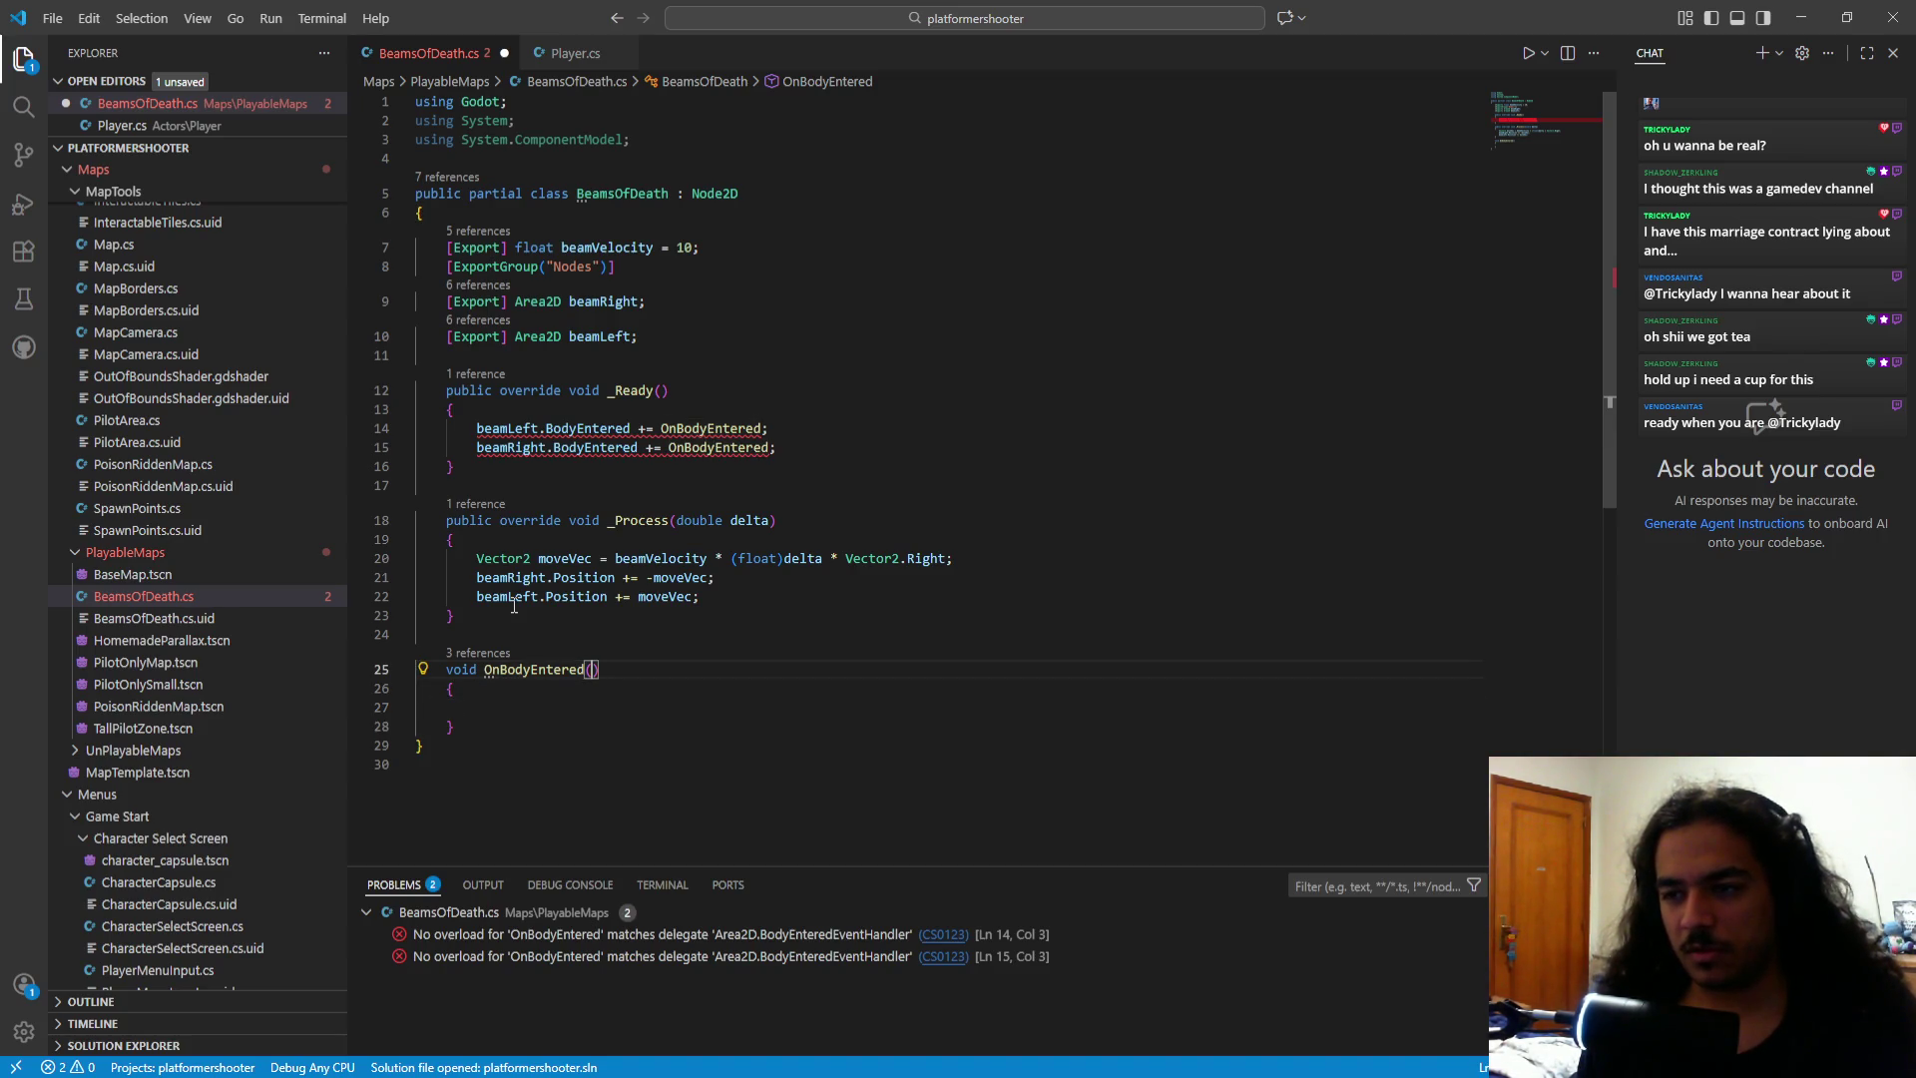
{"action": "type", "text": "Body2d"}
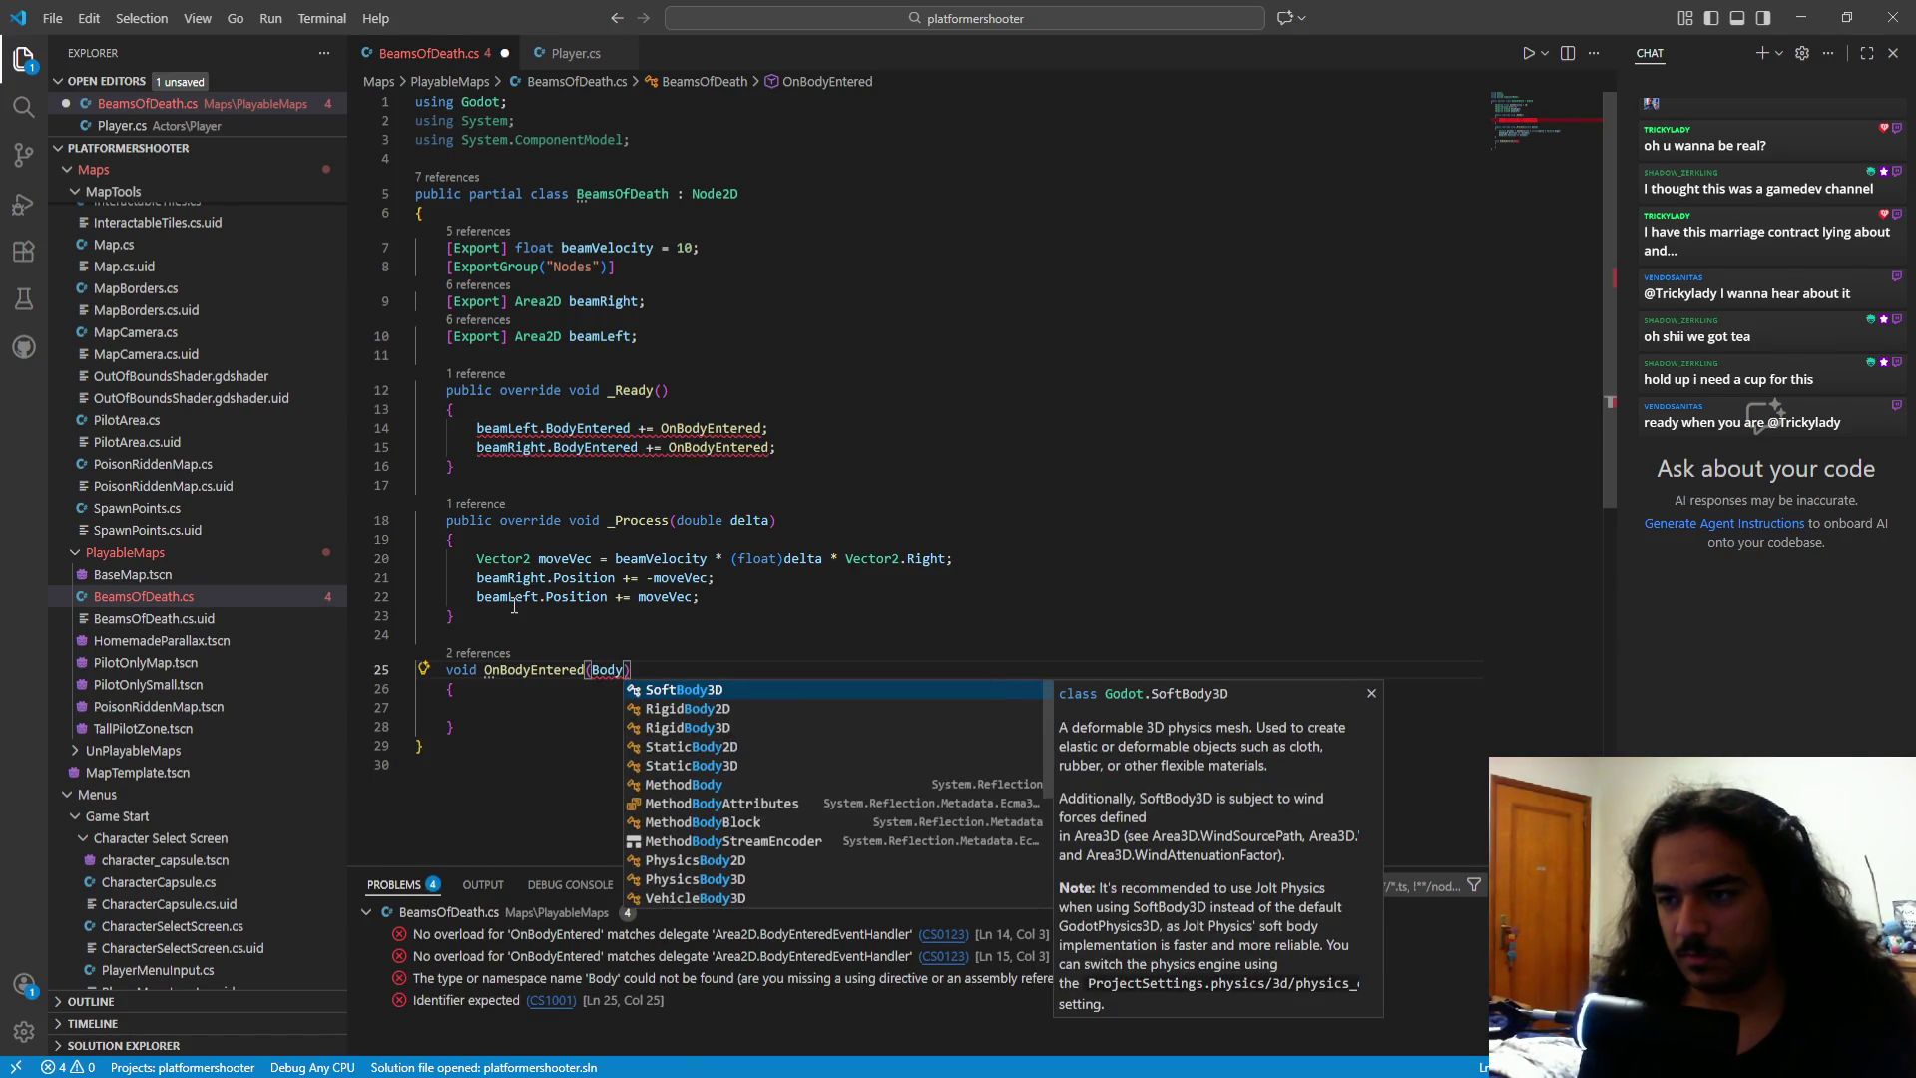
{"action": "key", "text": "Down"}
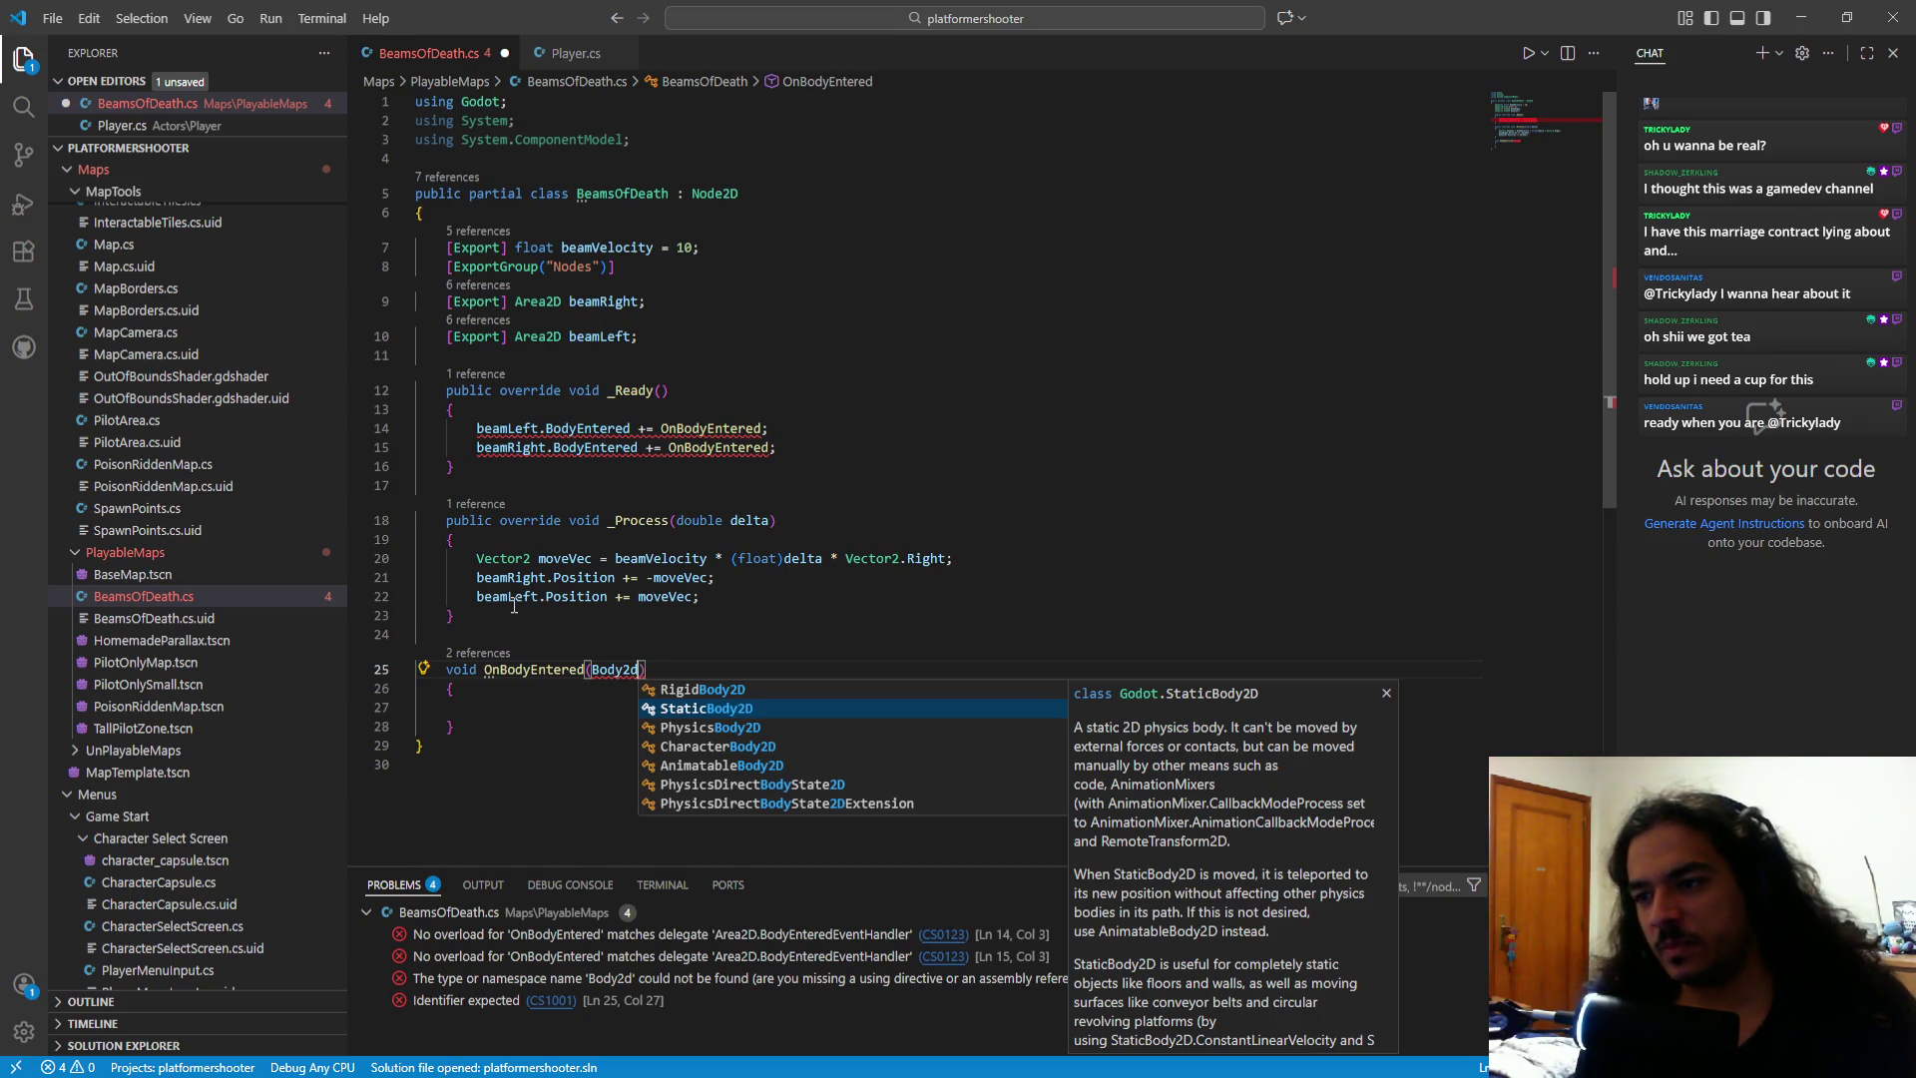
{"action": "key", "text": "Down"}
{"action": "key", "text": "Return"}
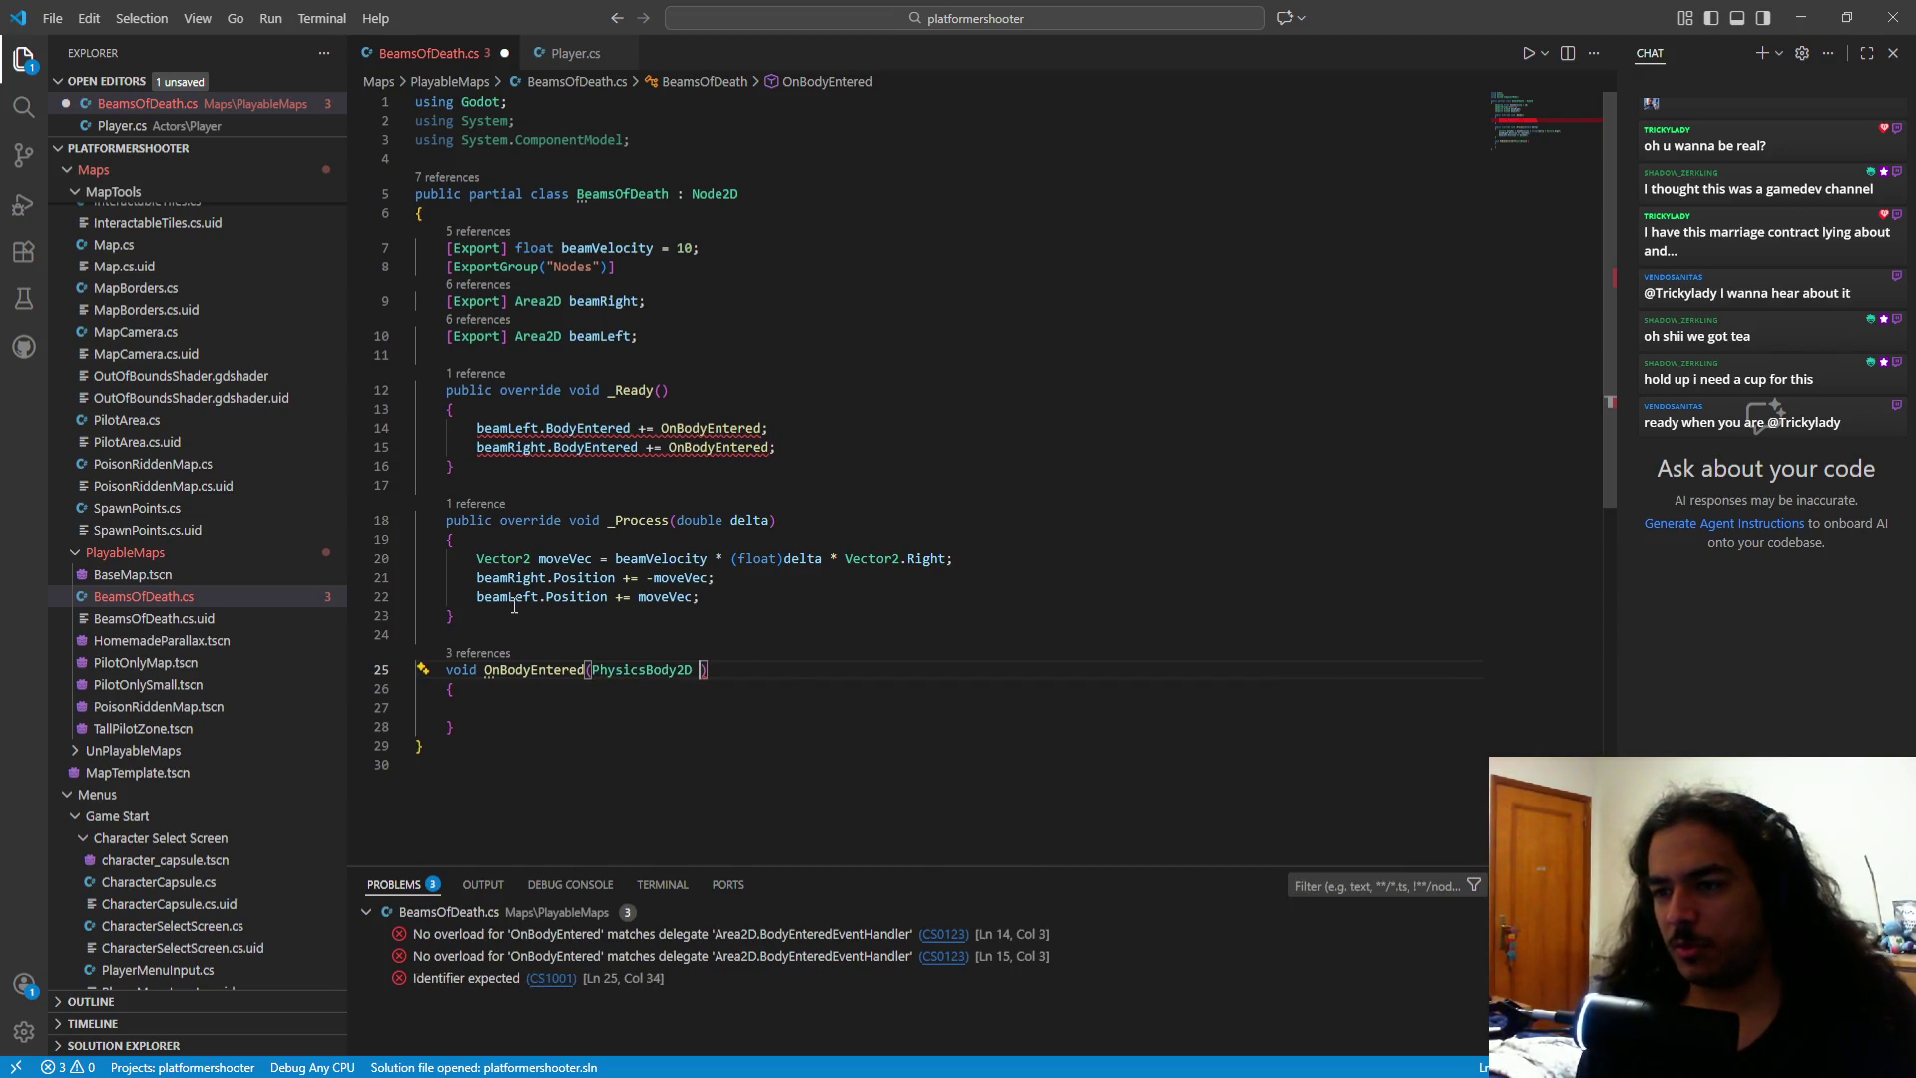
{"action": "type", "text": "body"}
{"action": "key", "text": "Down"}
{"action": "key", "text": "Down"}
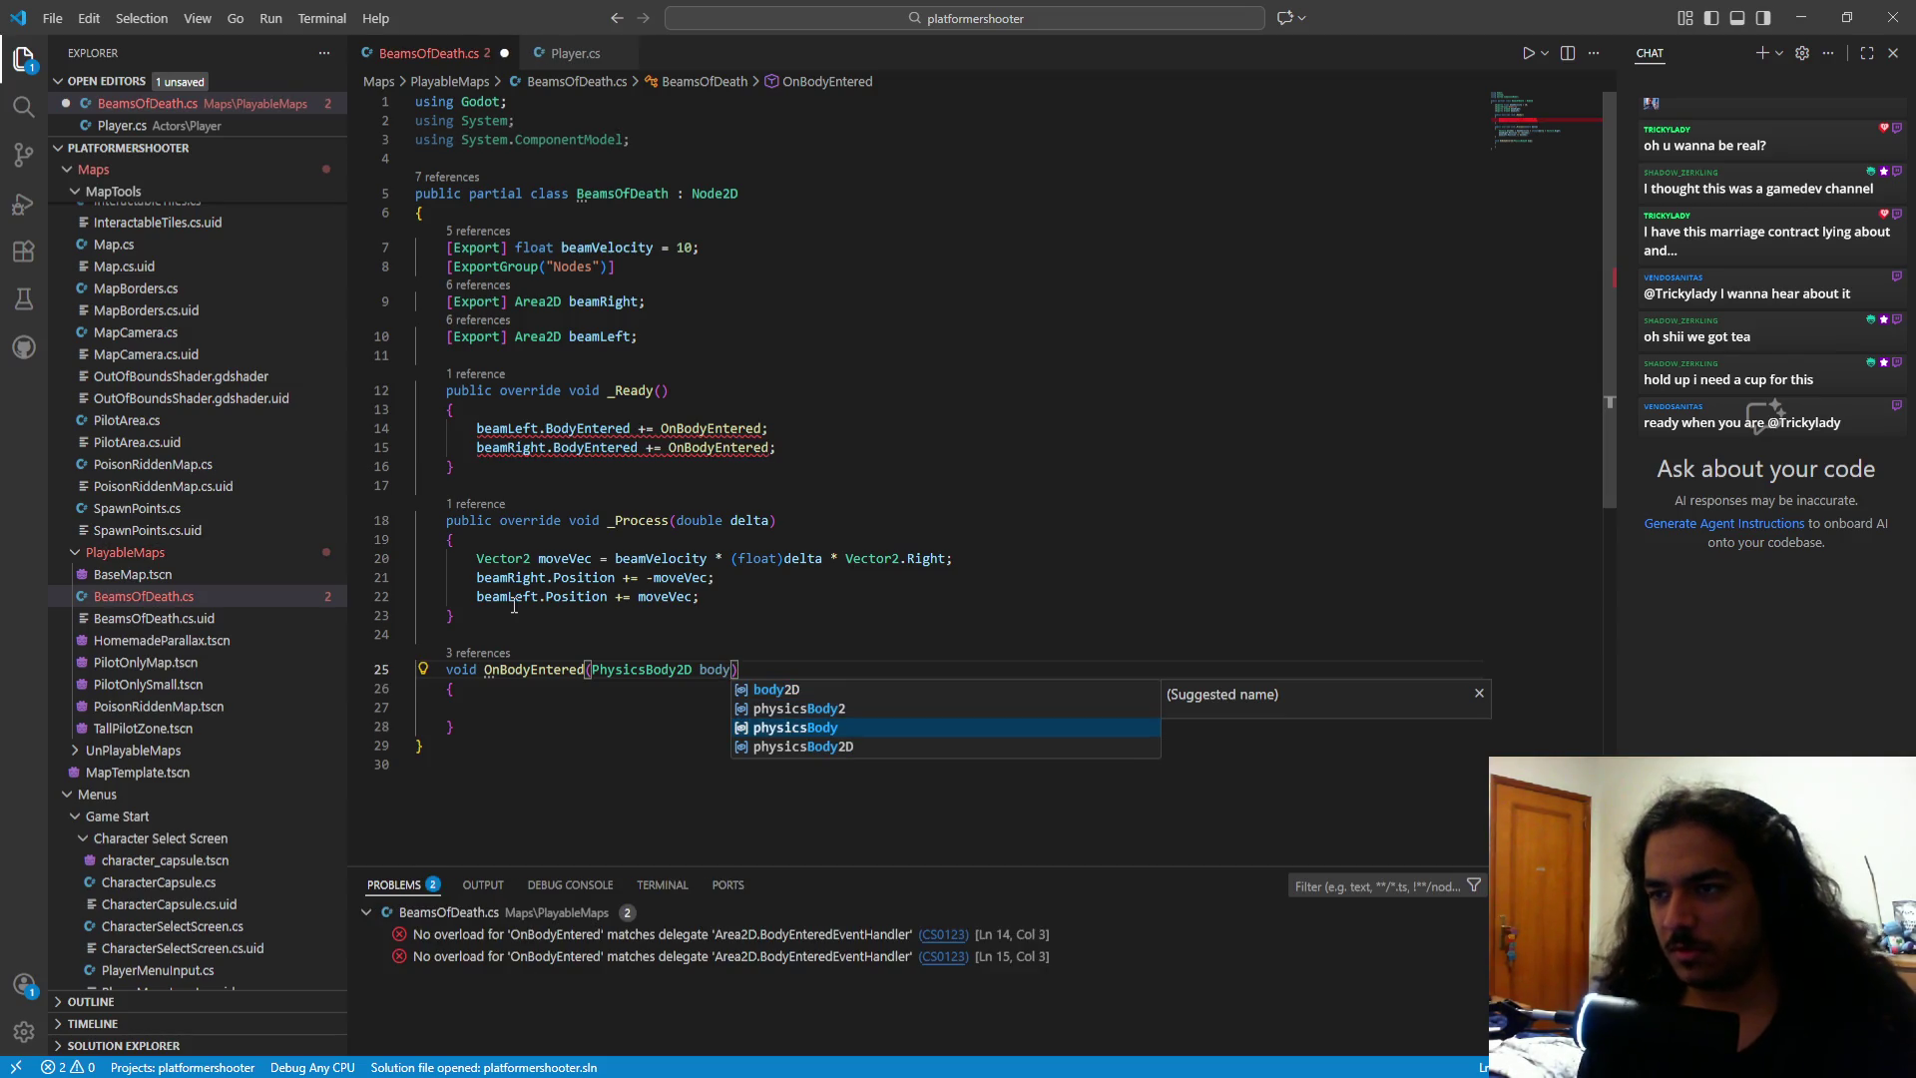
{"action": "key", "text": "Escape"}
{"action": "key", "text": "Down"}
{"action": "key", "text": "Down"}
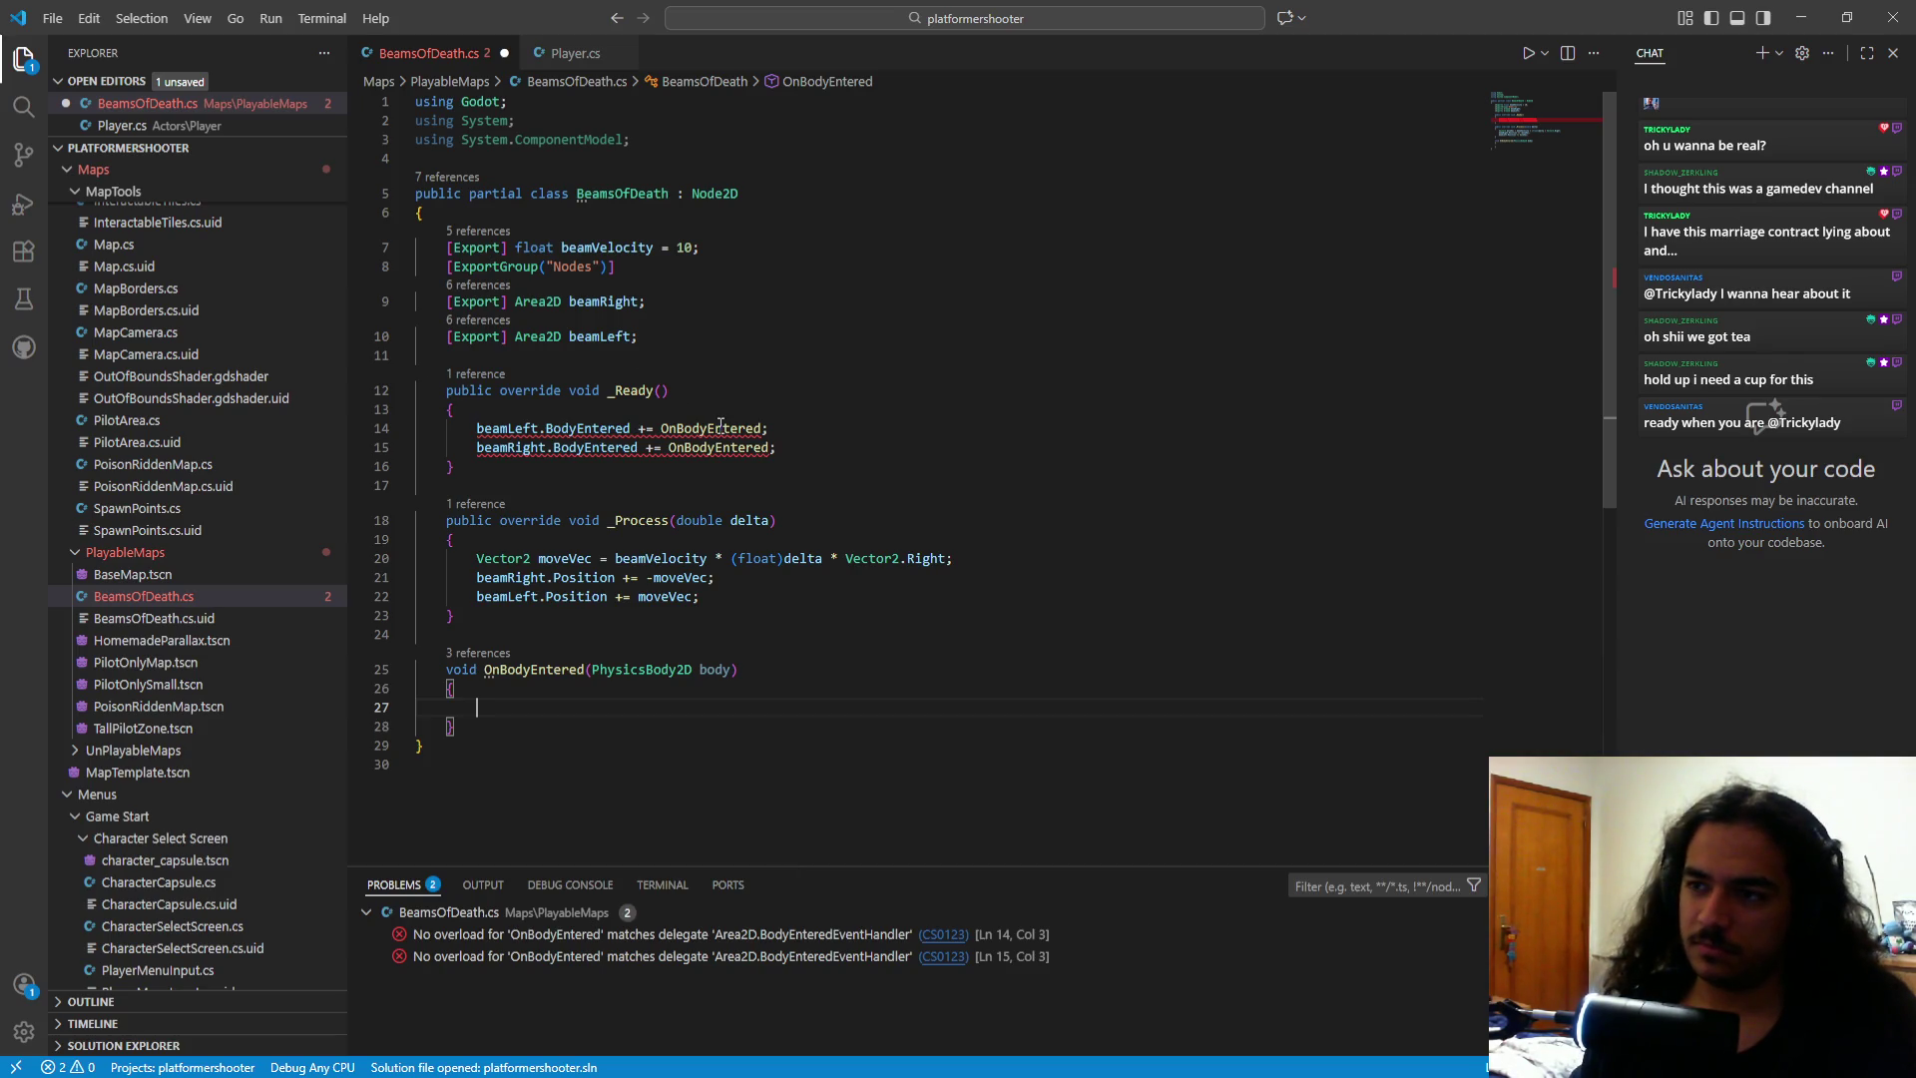
- Generate an OnBodyEntered handler stub with Quick Fix, then delete the stub
{"action": "mouse_move", "coordinate": [720, 424]}
{"action": "left_click", "coordinate": [669, 404]}
{"action": "key", "text": "Escape"}
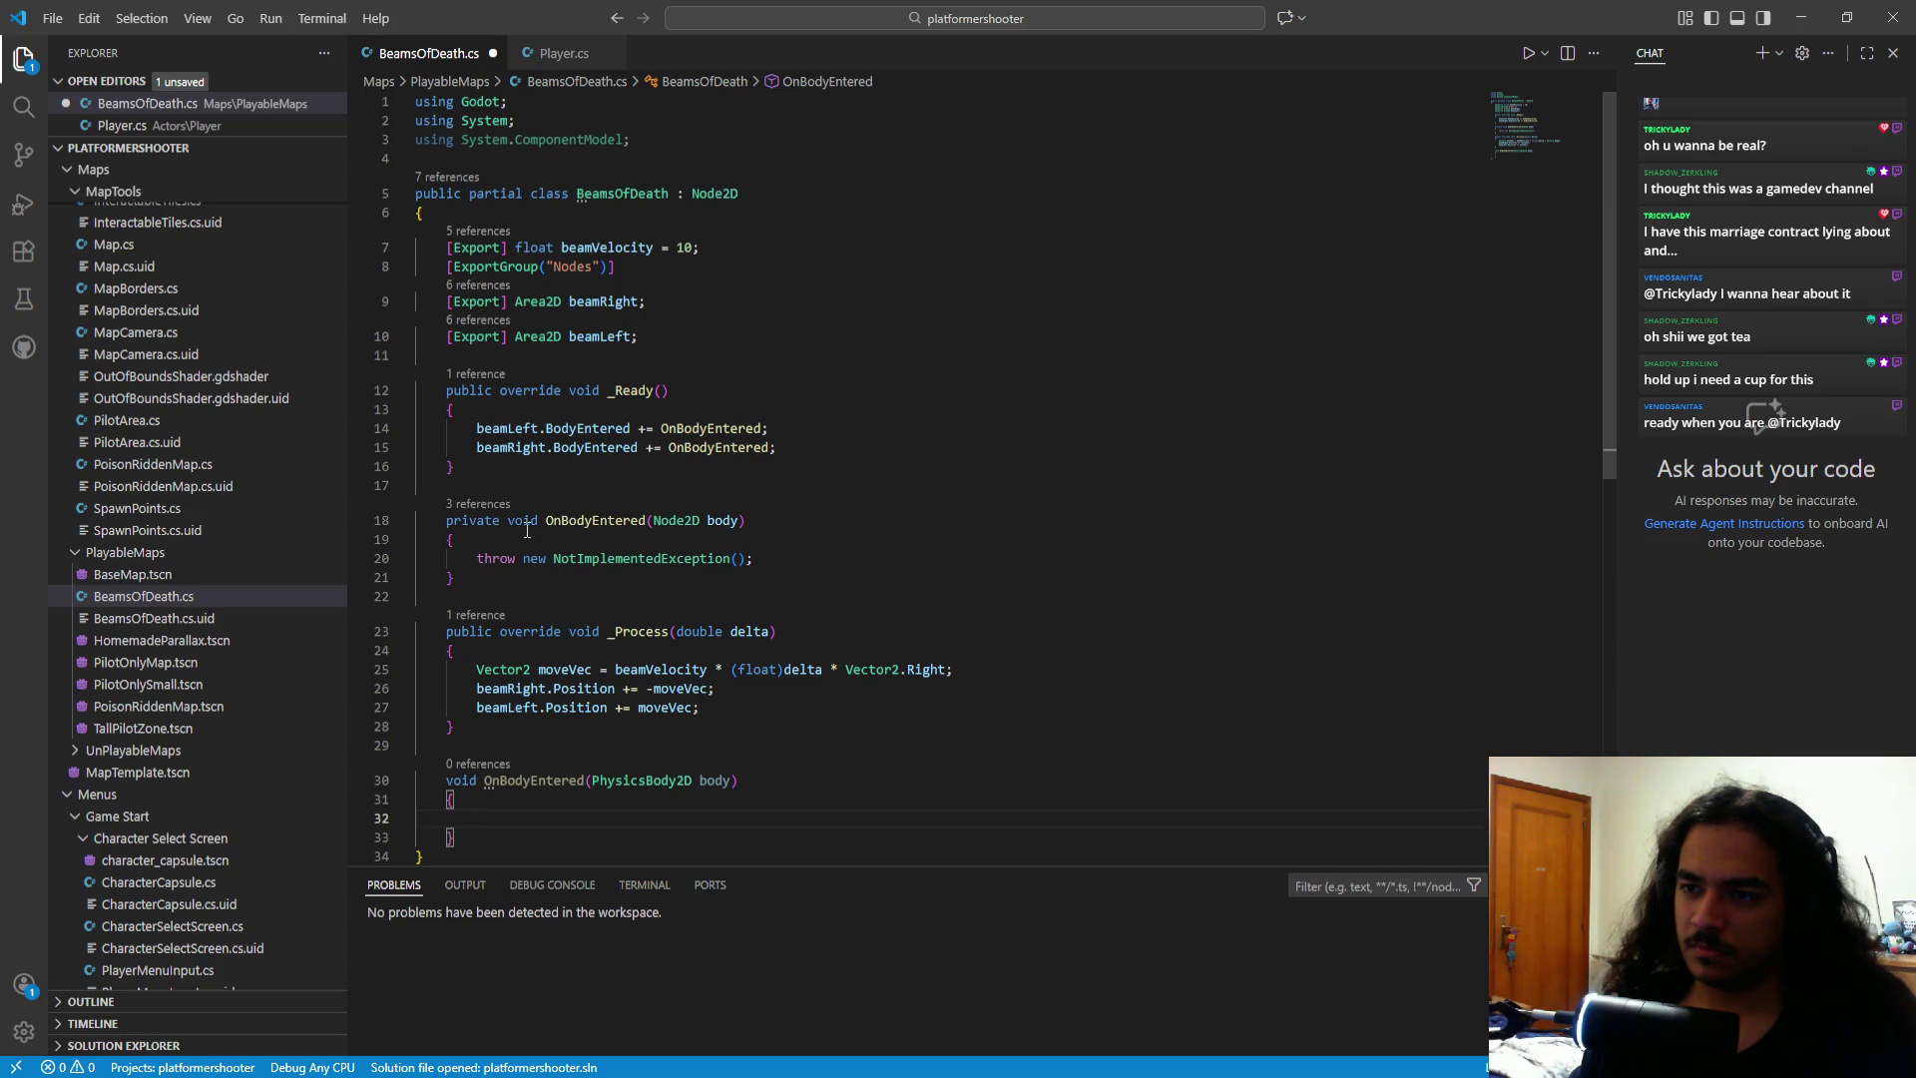
{"action": "left_click", "coordinate": [638, 577]}
{"action": "key", "text": "shift+Up"}
{"action": "key", "text": "shift+Up"}
{"action": "key", "text": "shift+Up"}
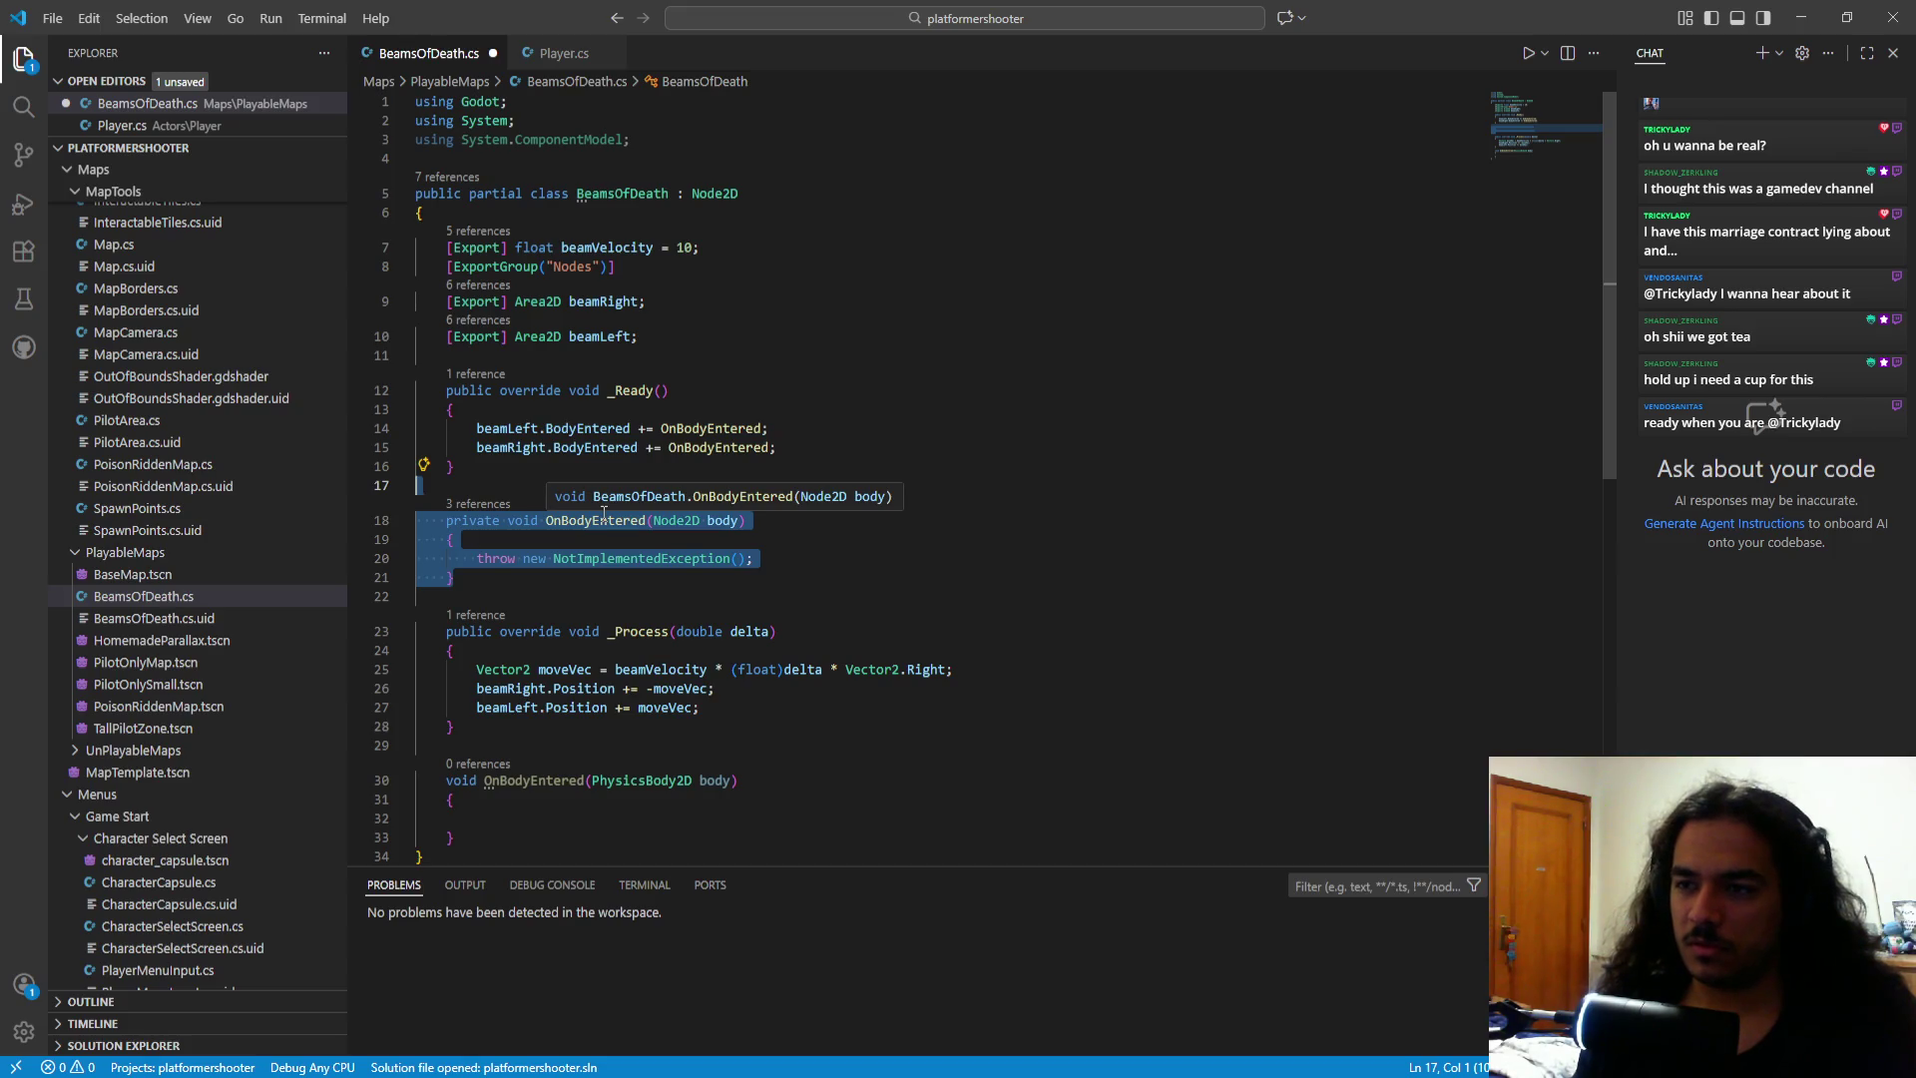
{"action": "key", "text": "BackSpace"}
{"action": "key", "text": "BackSpace"}
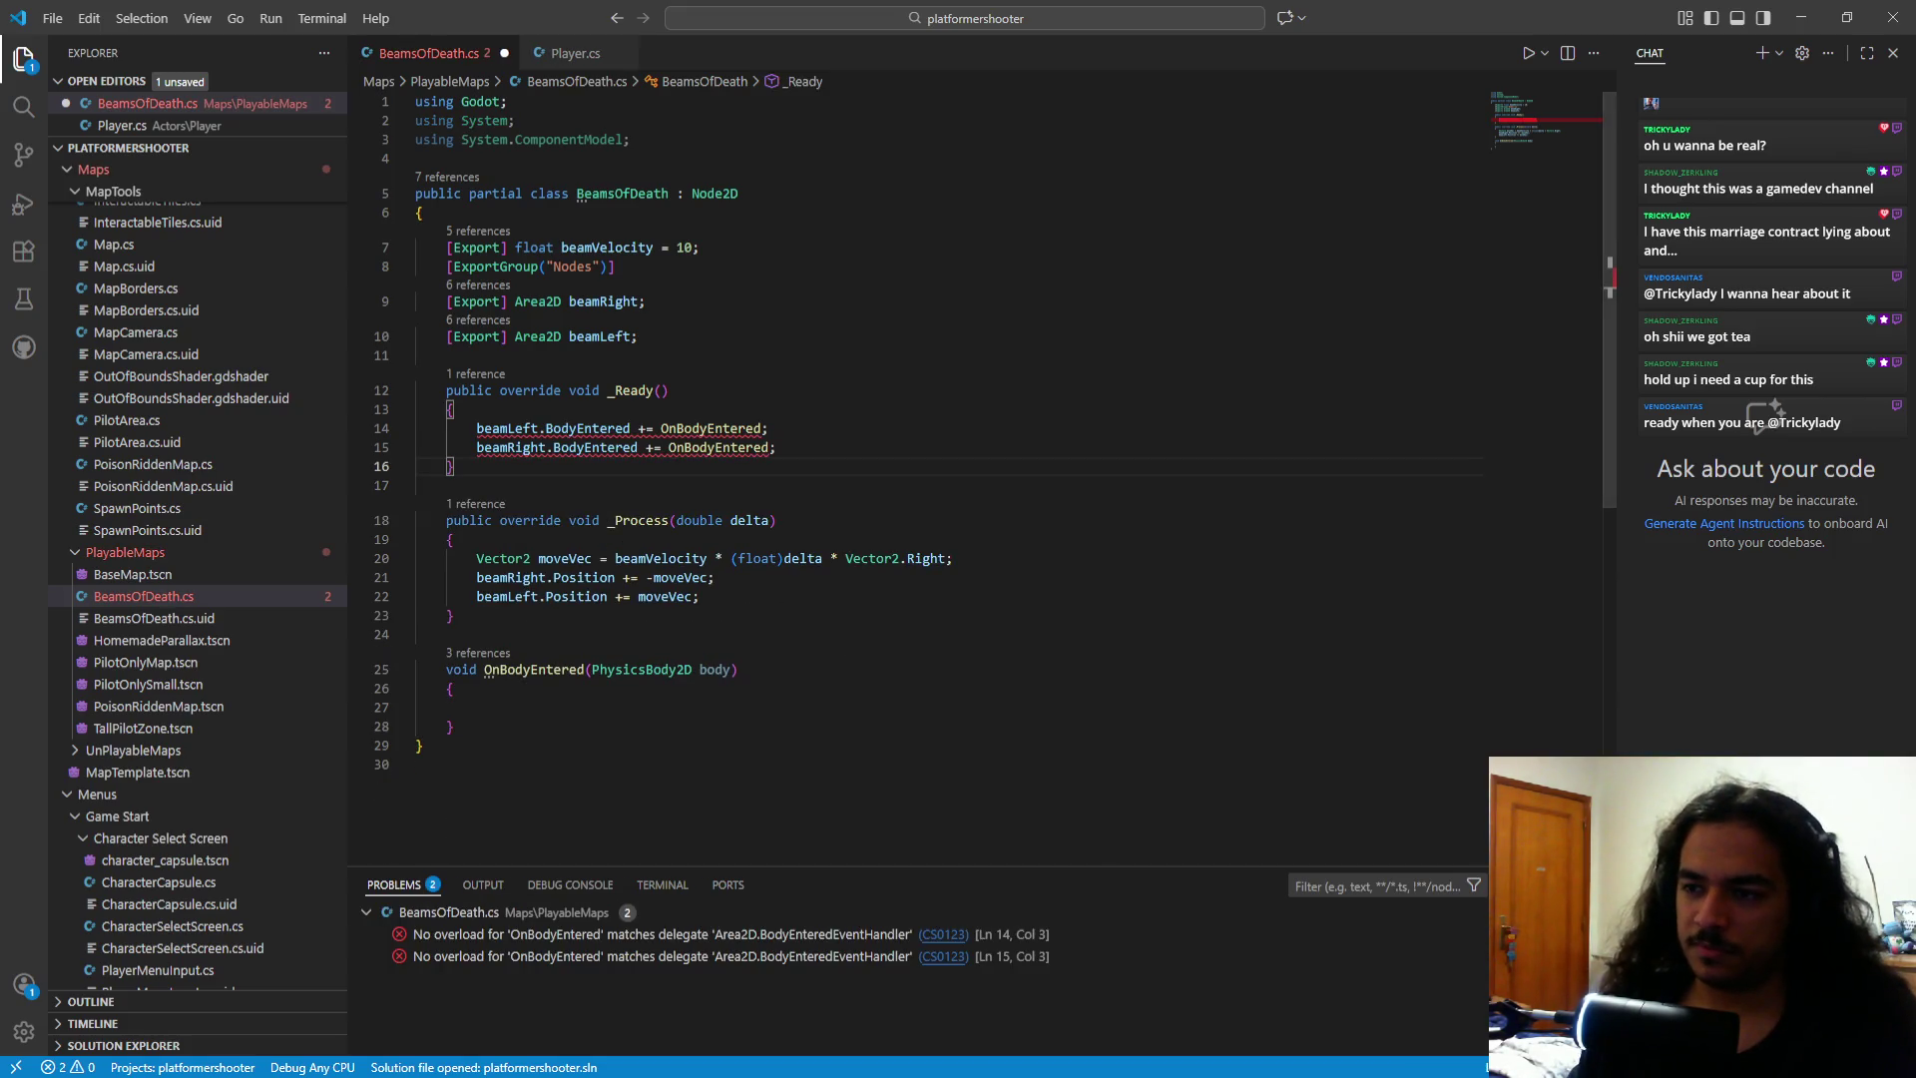
- Change the OnBodyEntered parameter type from PhysicsBody2D to Node2D
{"action": "left_click", "coordinate": [660, 669]}
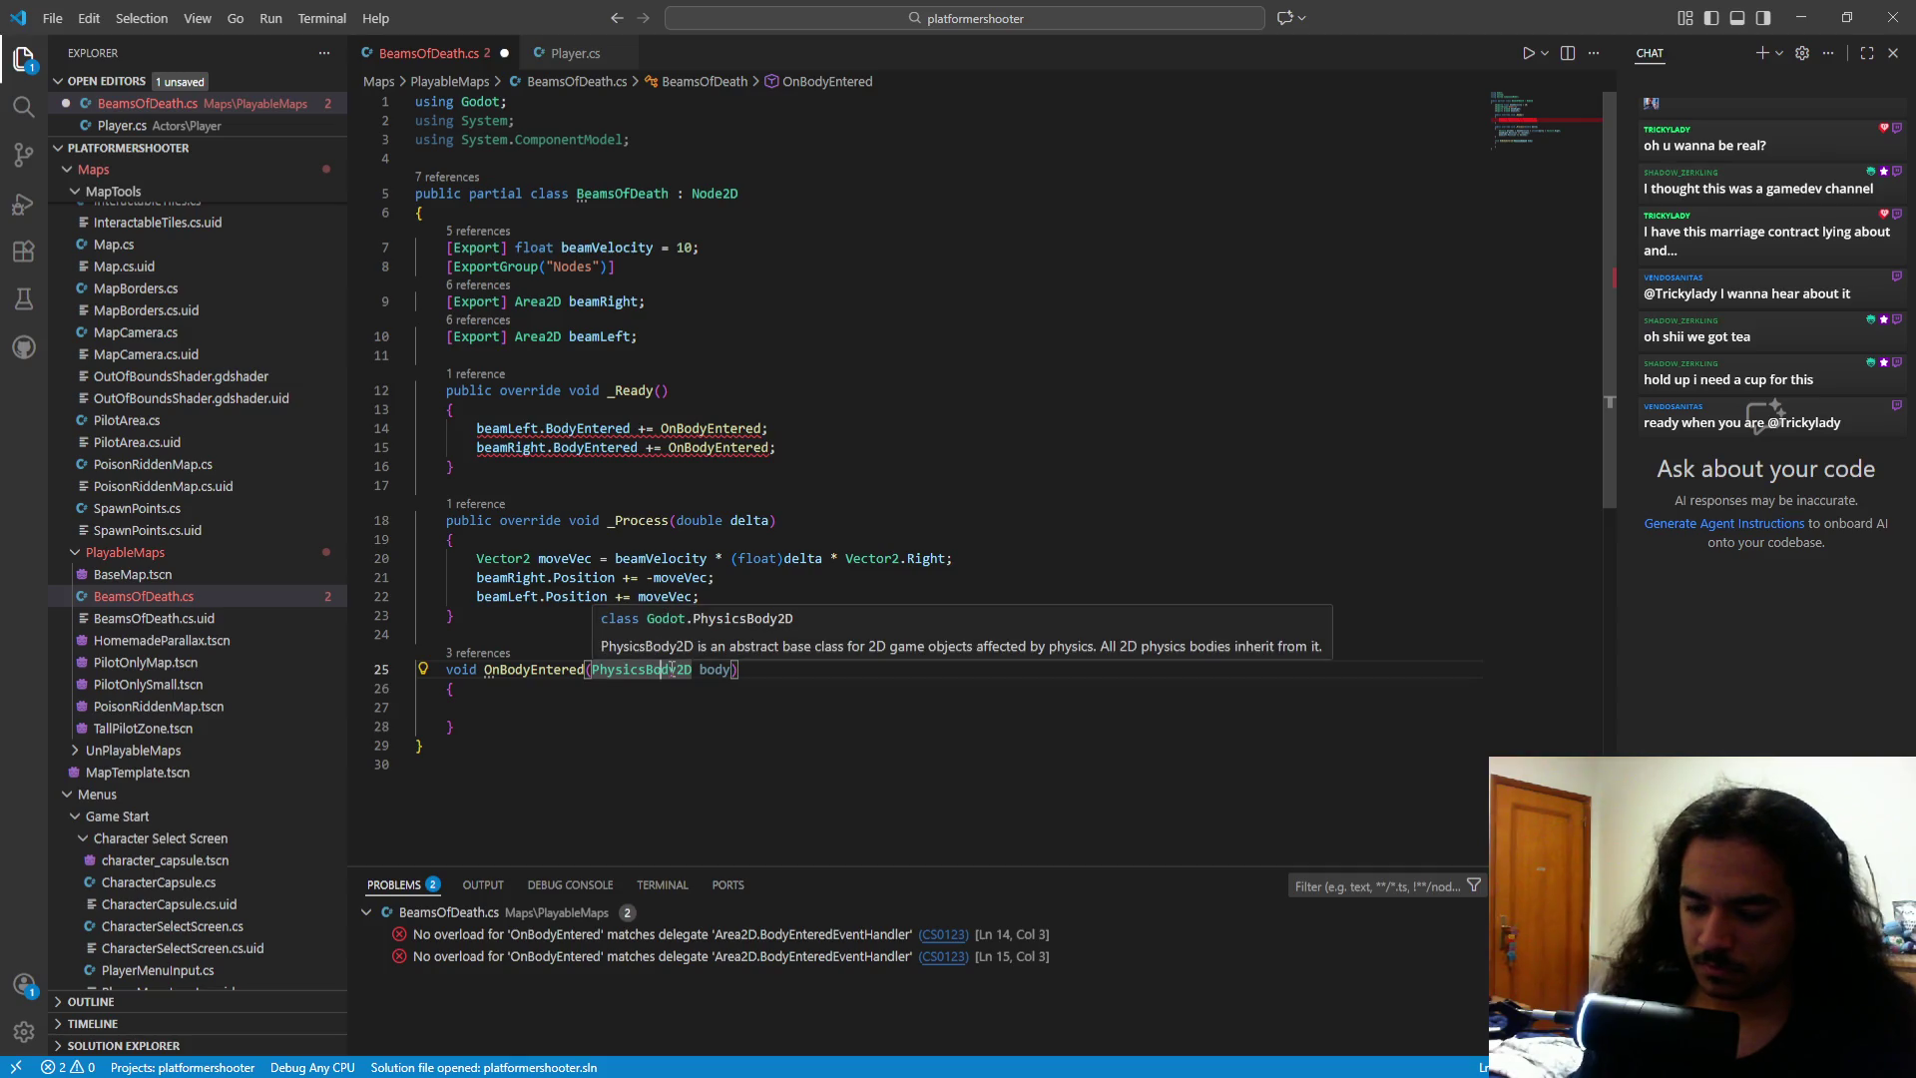
{"action": "double_click", "coordinate": [672, 668]}
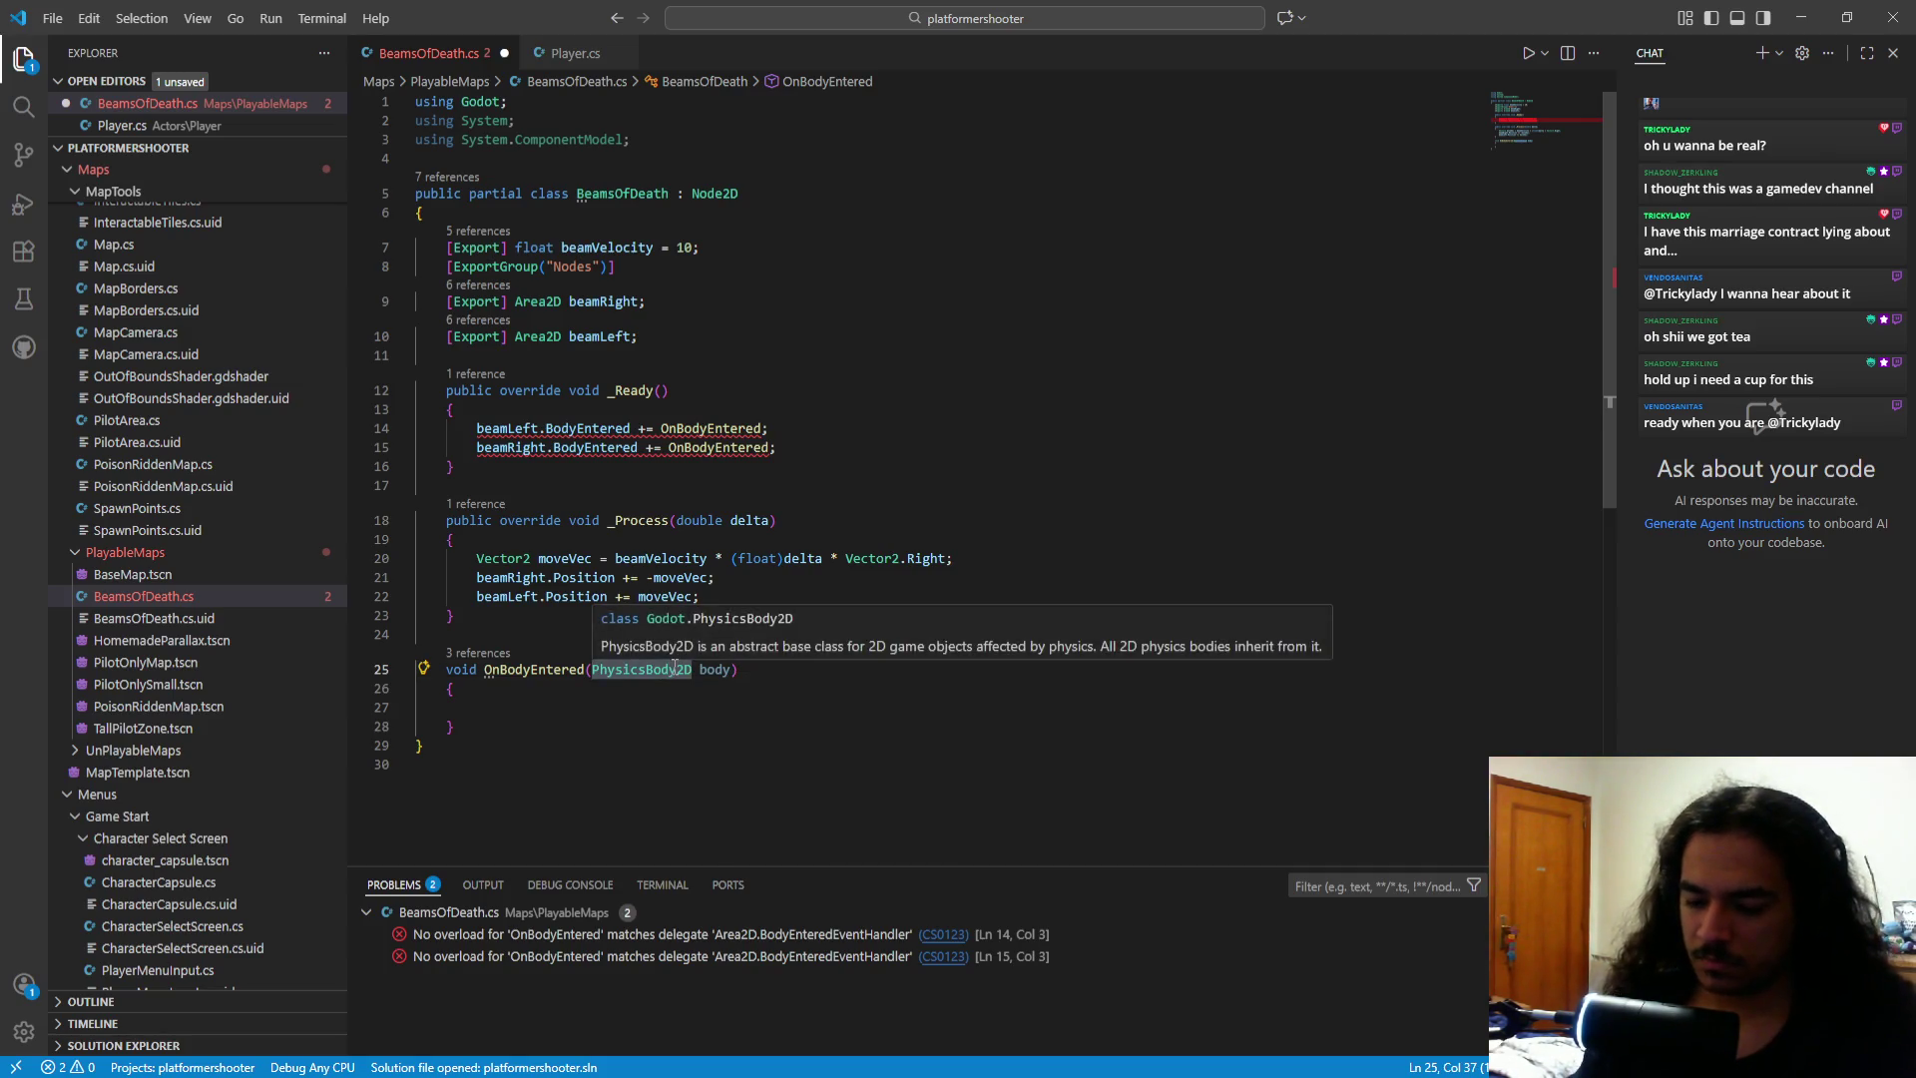
{"action": "type", "text": "Node2D"}
{"action": "left_click", "coordinate": [608, 703]}
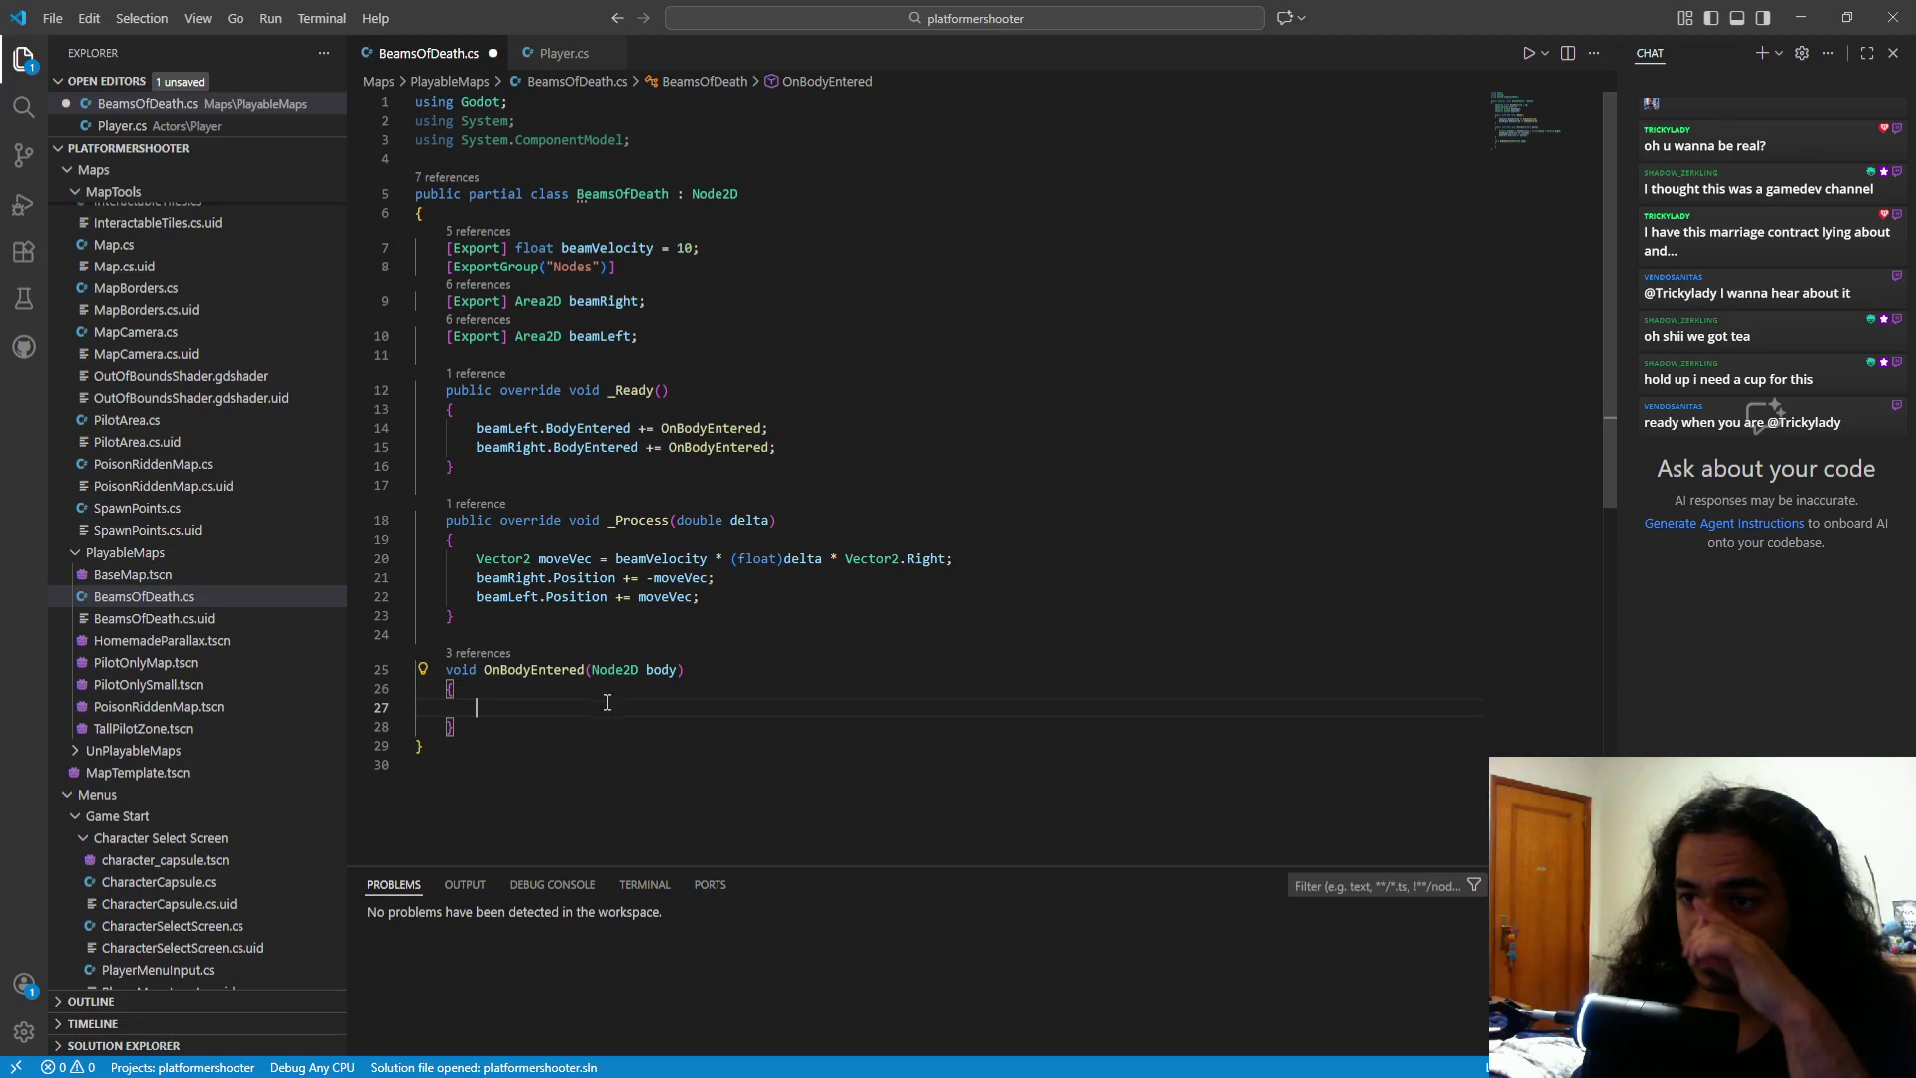
- Begin an 'if body' statement while keeping the parameter named body
{"action": "type", "text": "if body"}
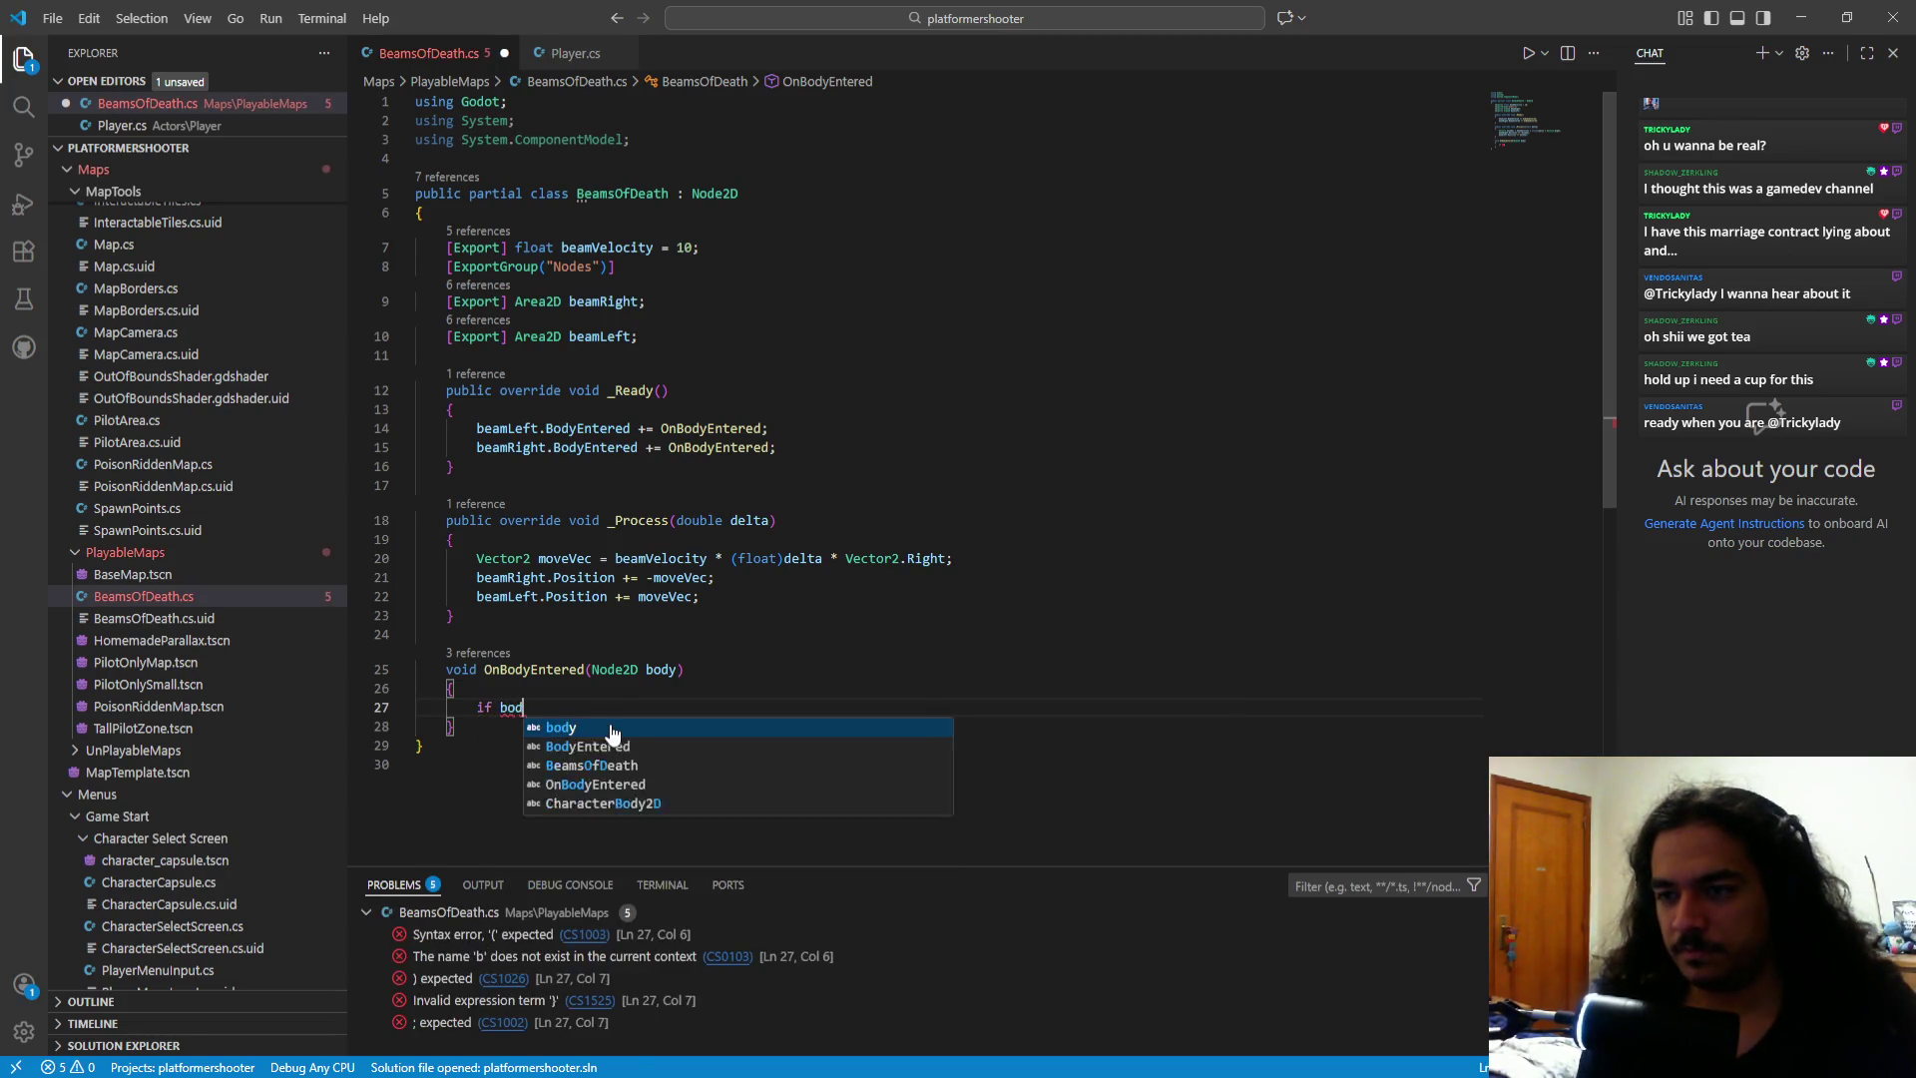
{"action": "double_click", "coordinate": [661, 671]}
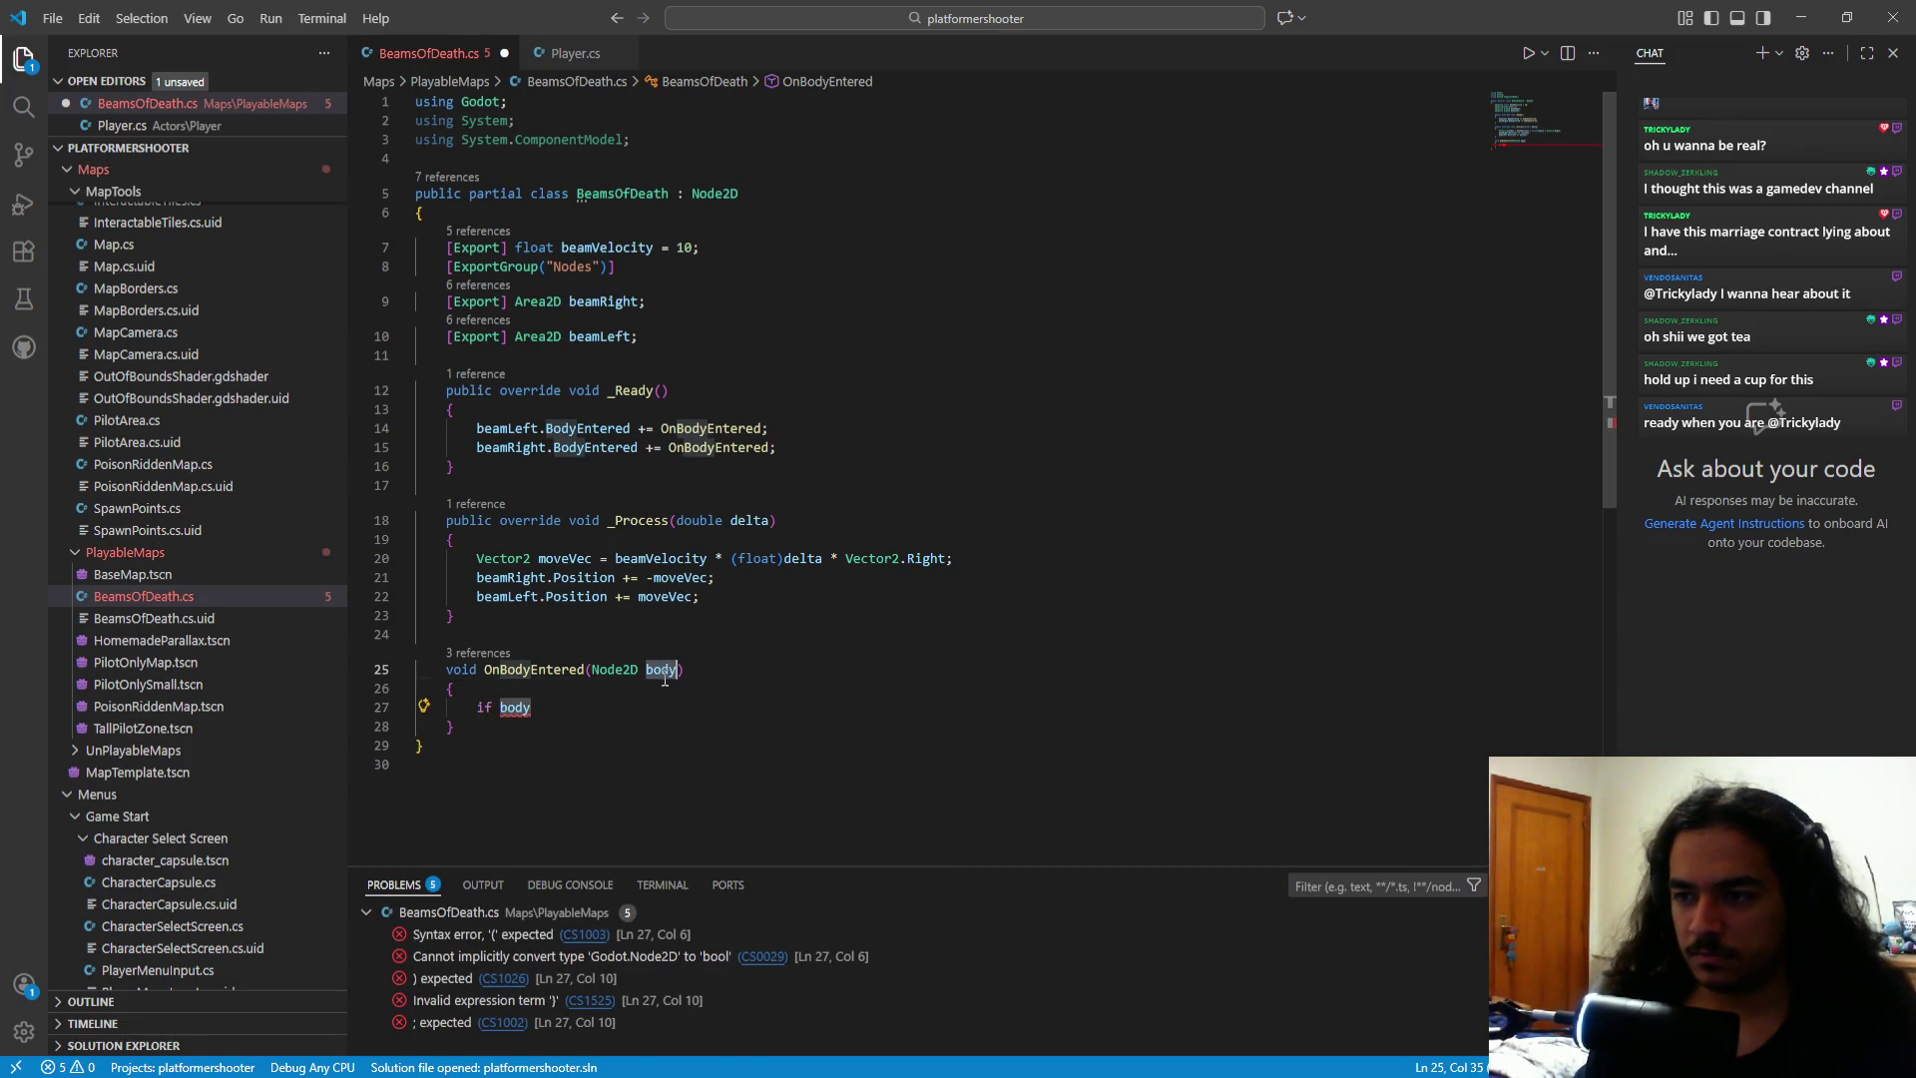
{"action": "type", "text": "node"}
{"action": "double_click", "coordinate": [515, 706]}
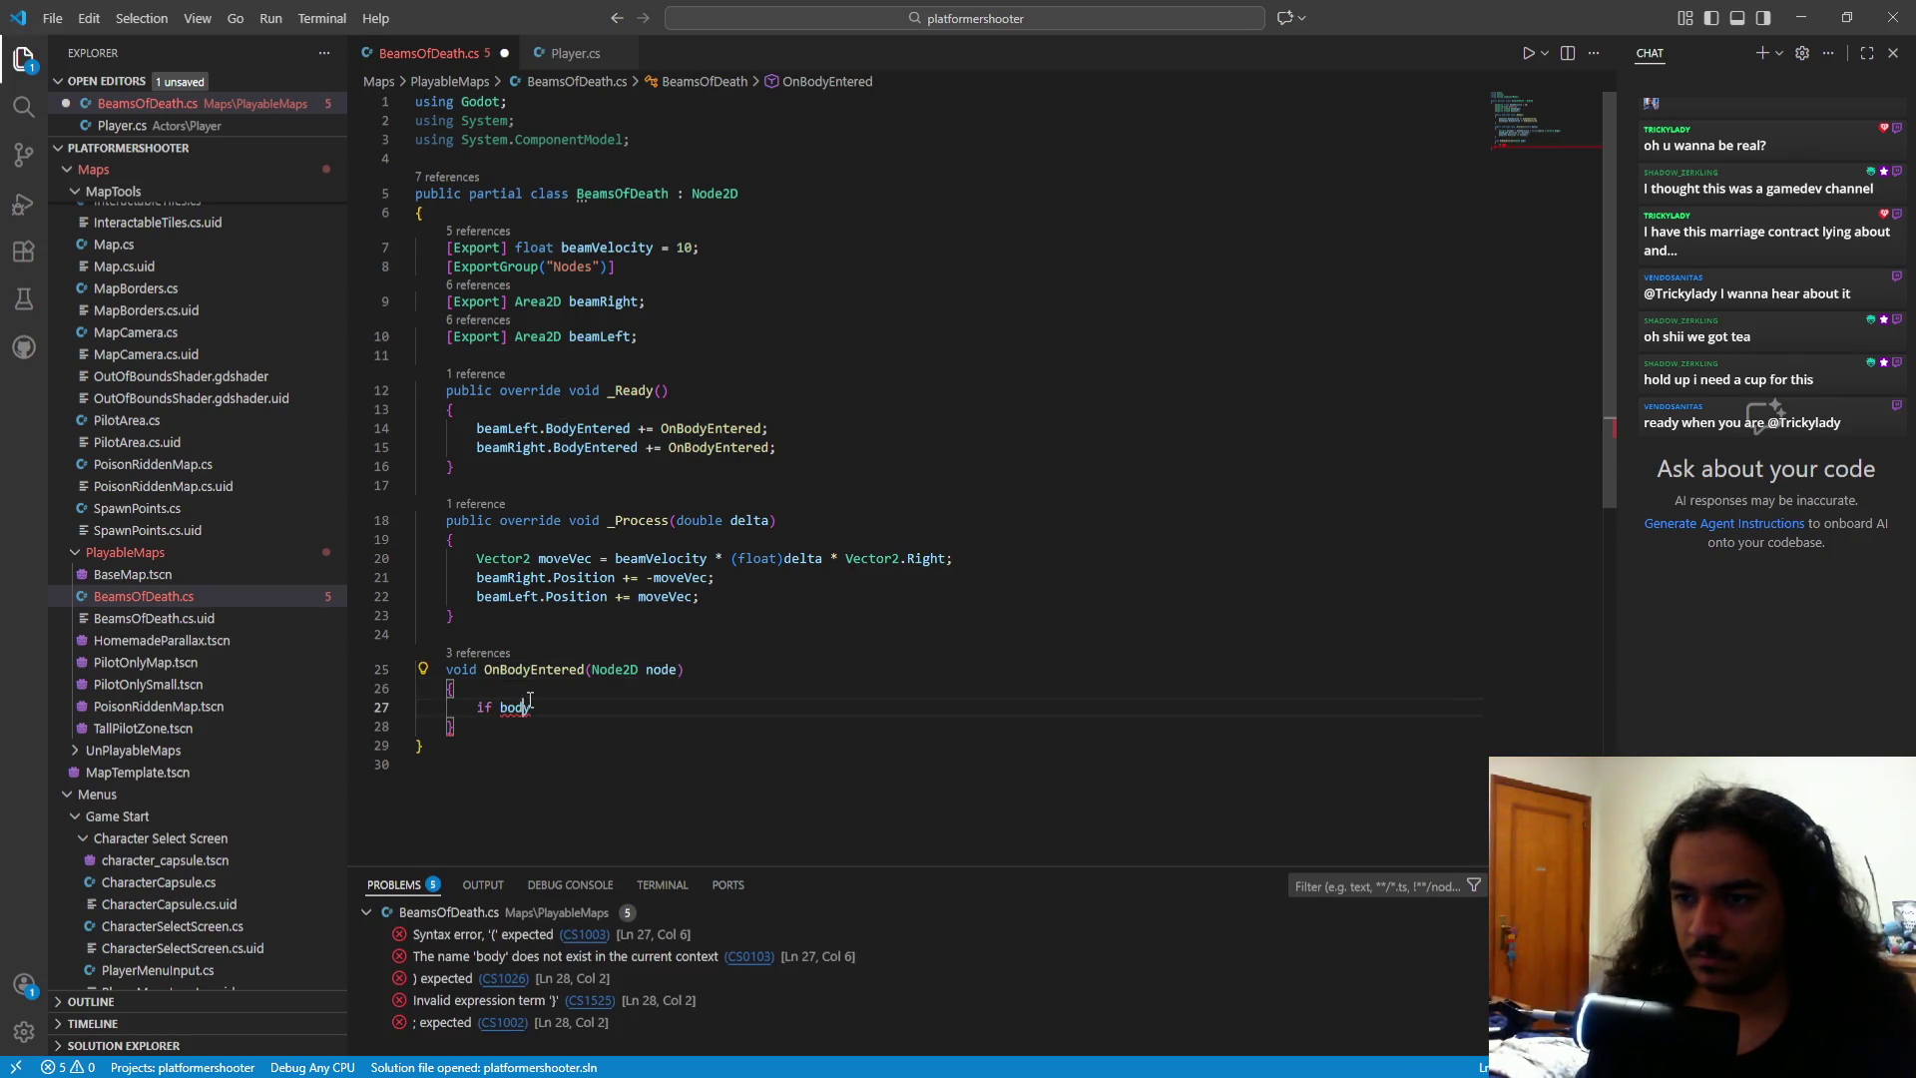
{"action": "key", "text": "ctrl+c"}
{"action": "double_click", "coordinate": [661, 670]}
{"action": "key", "text": "ctrl+v"}
- Write the condition 'if (body is Player player)' with an opening brace
{"action": "left_click", "coordinate": [526, 707]}
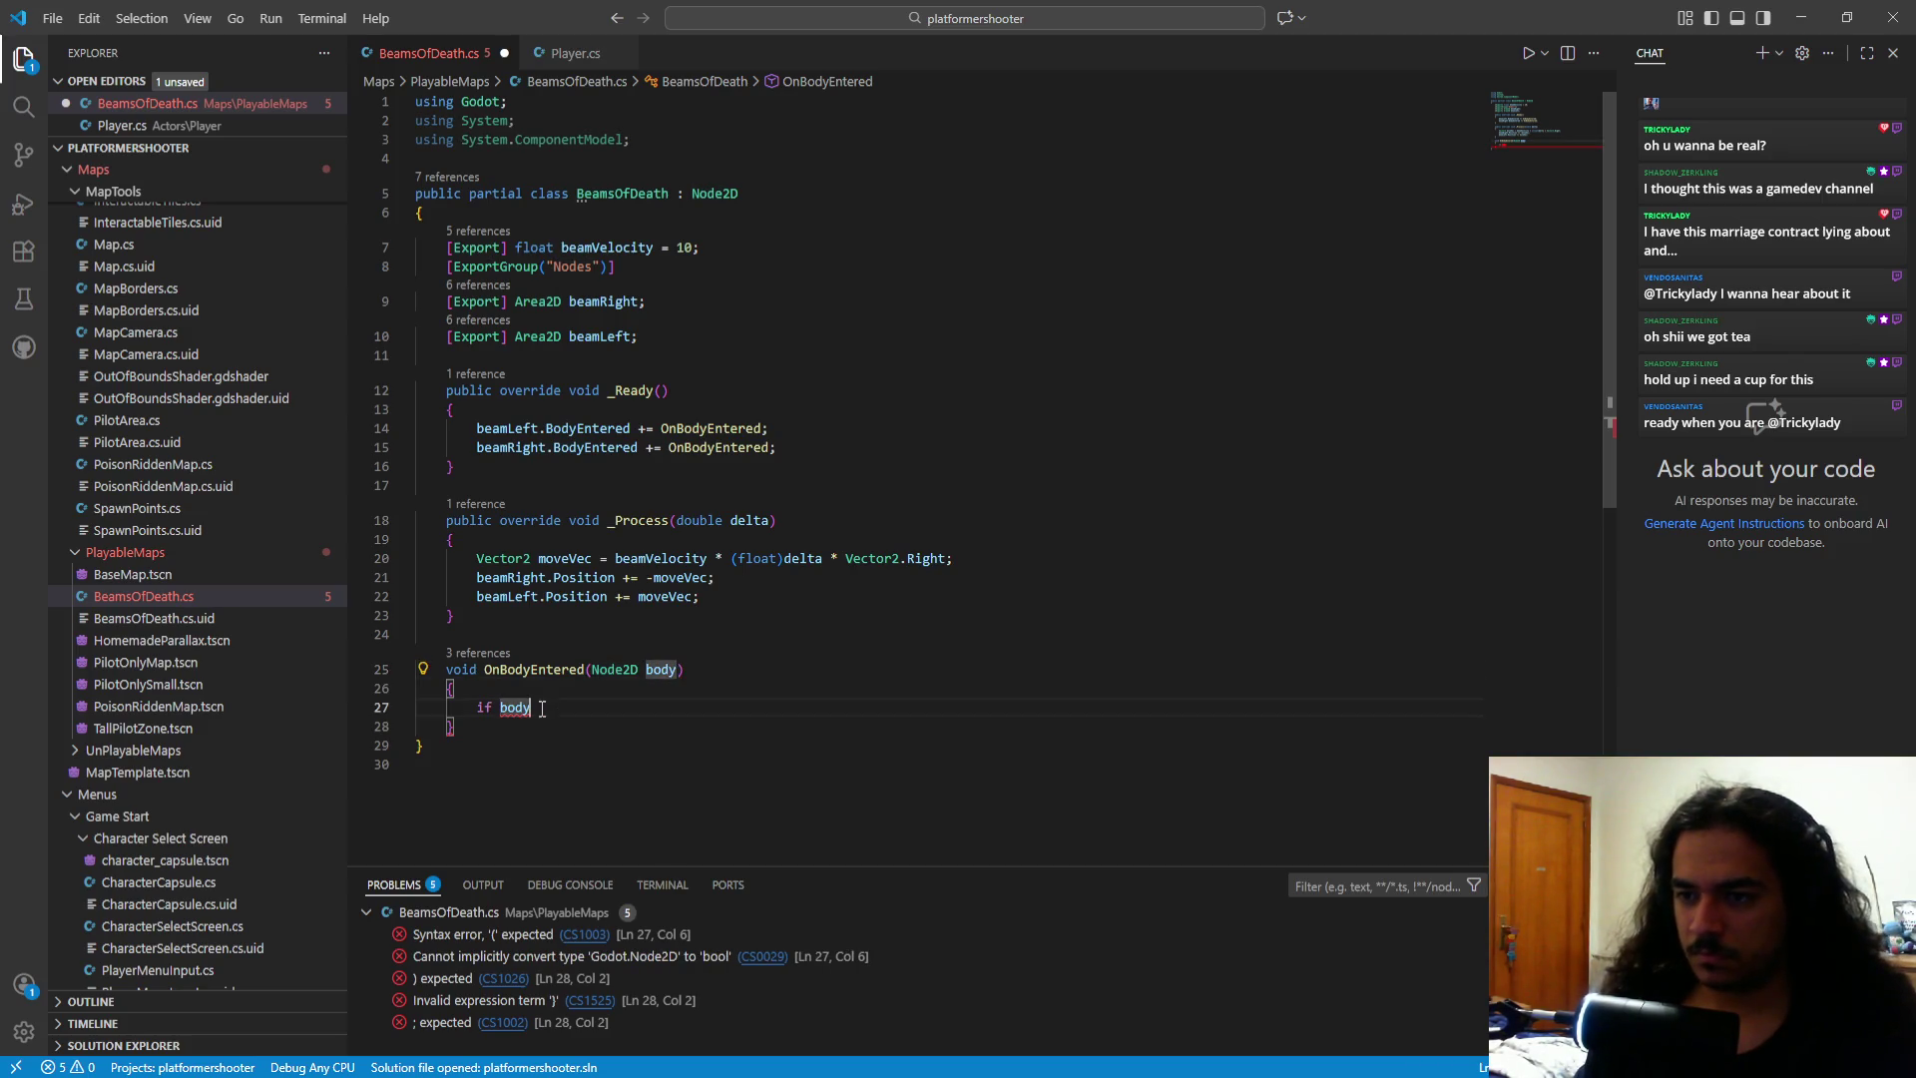
{"action": "key", "text": "Left"}
{"action": "key", "text": "Left"}
{"action": "key", "text": "Left"}
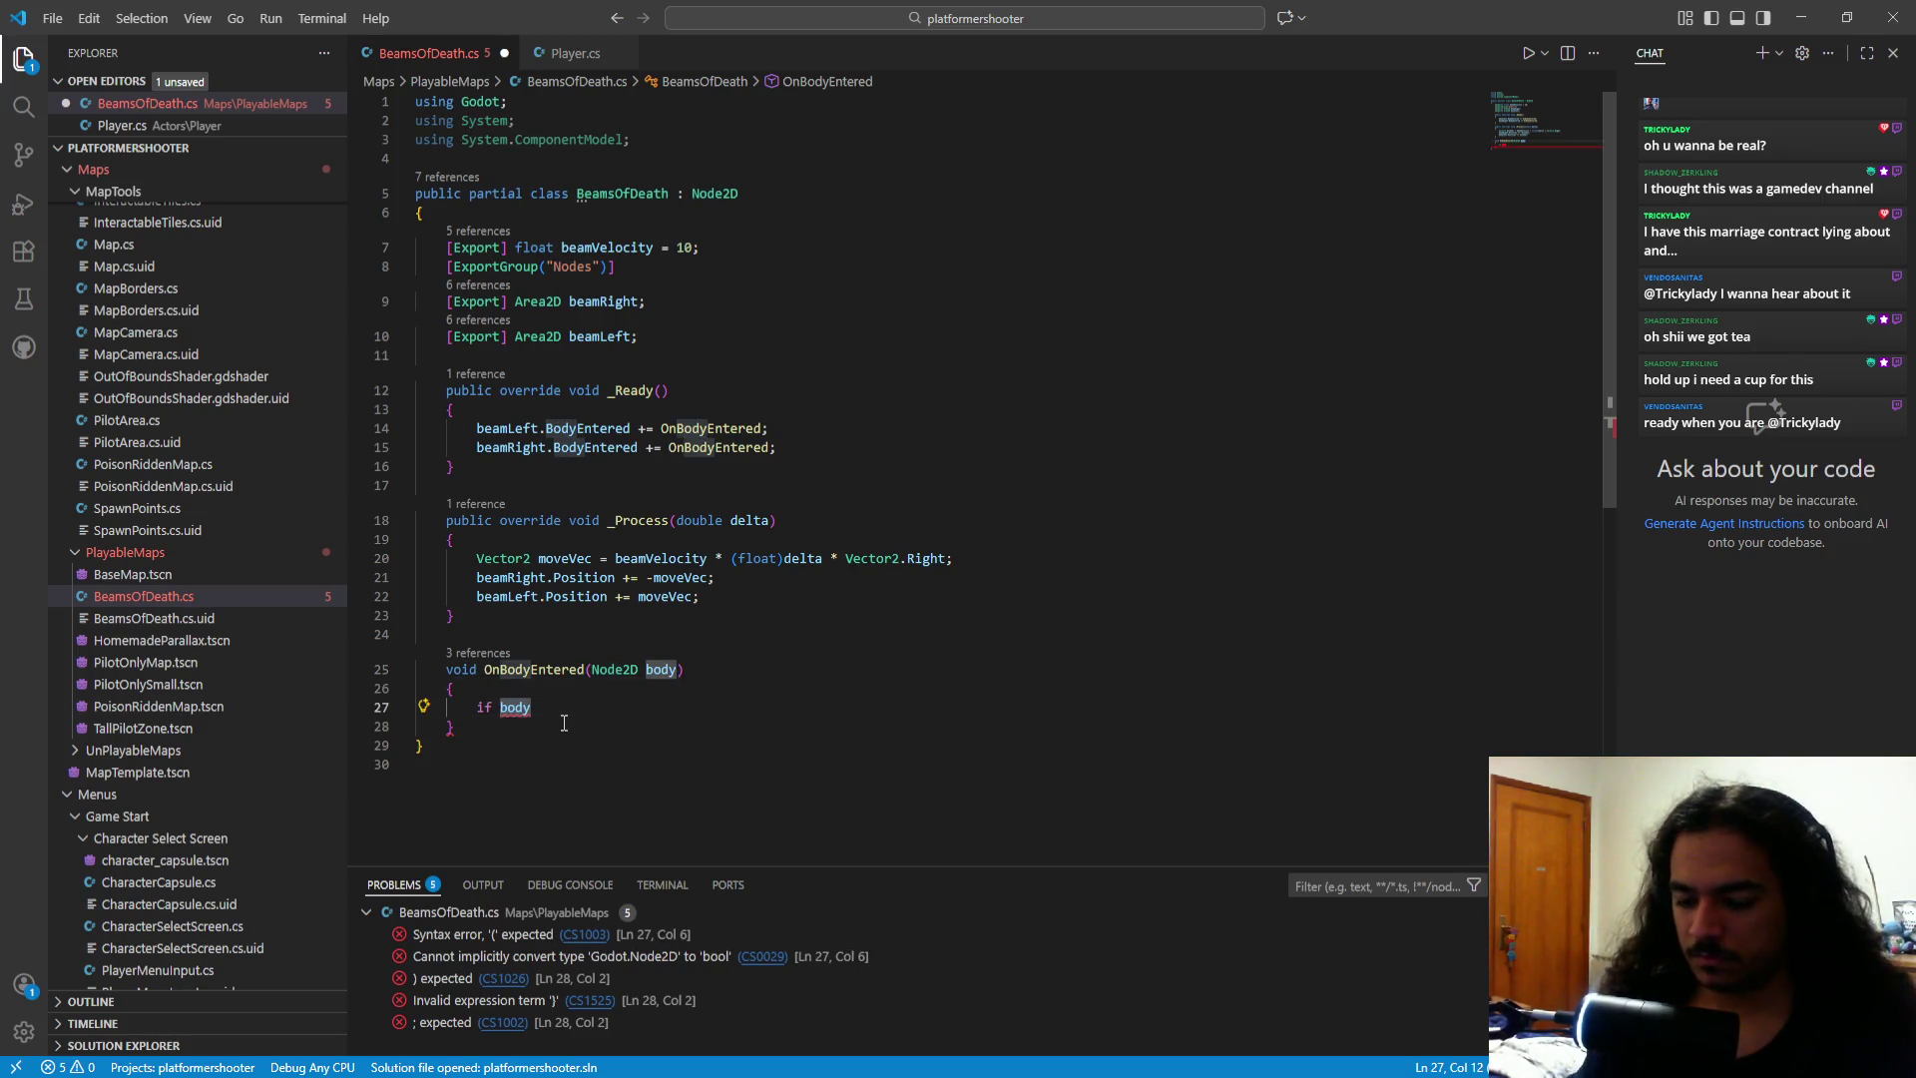
{"action": "type", "text": "("}
{"action": "key", "text": "End"}
{"action": "type", "text": ")"}
{"action": "key", "text": "Left"}
{"action": "type", "text": "is "}
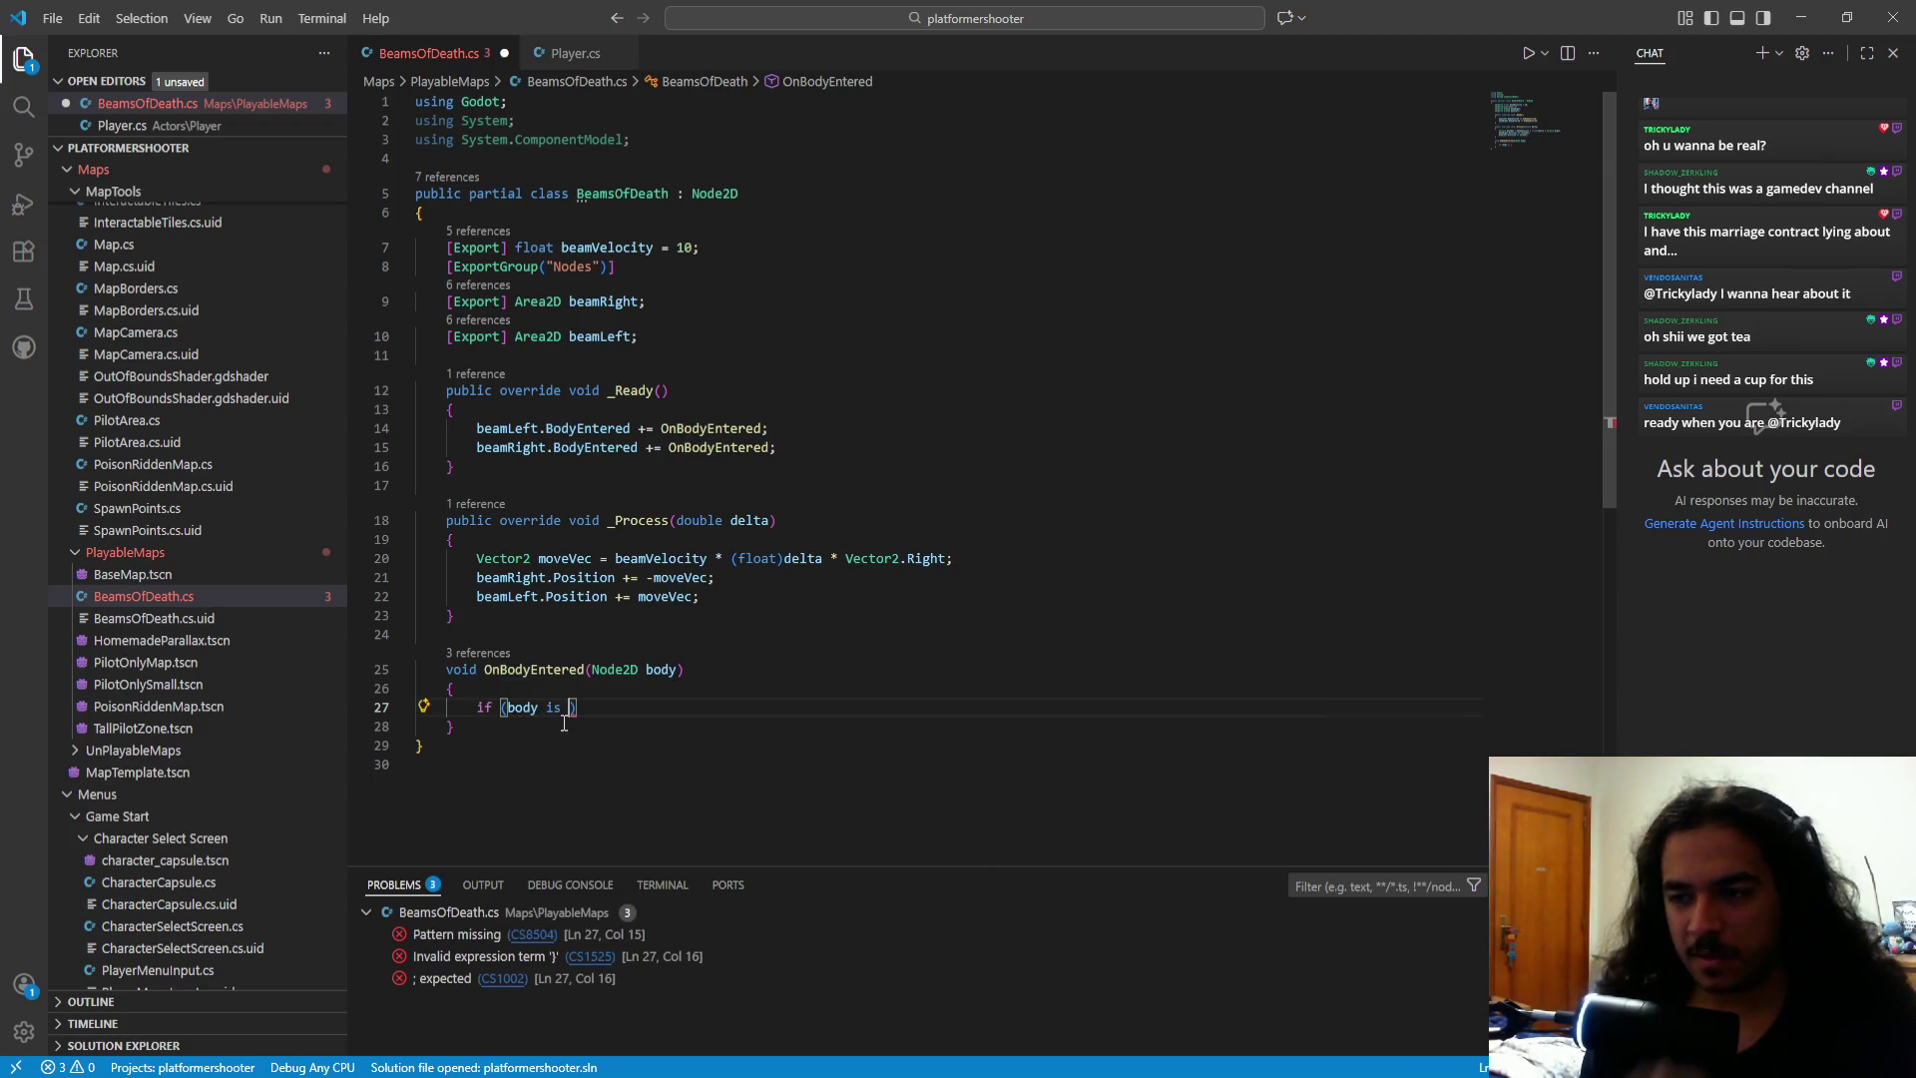
{"action": "type", "text": "Charac"}
{"action": "key", "text": "Tab"}
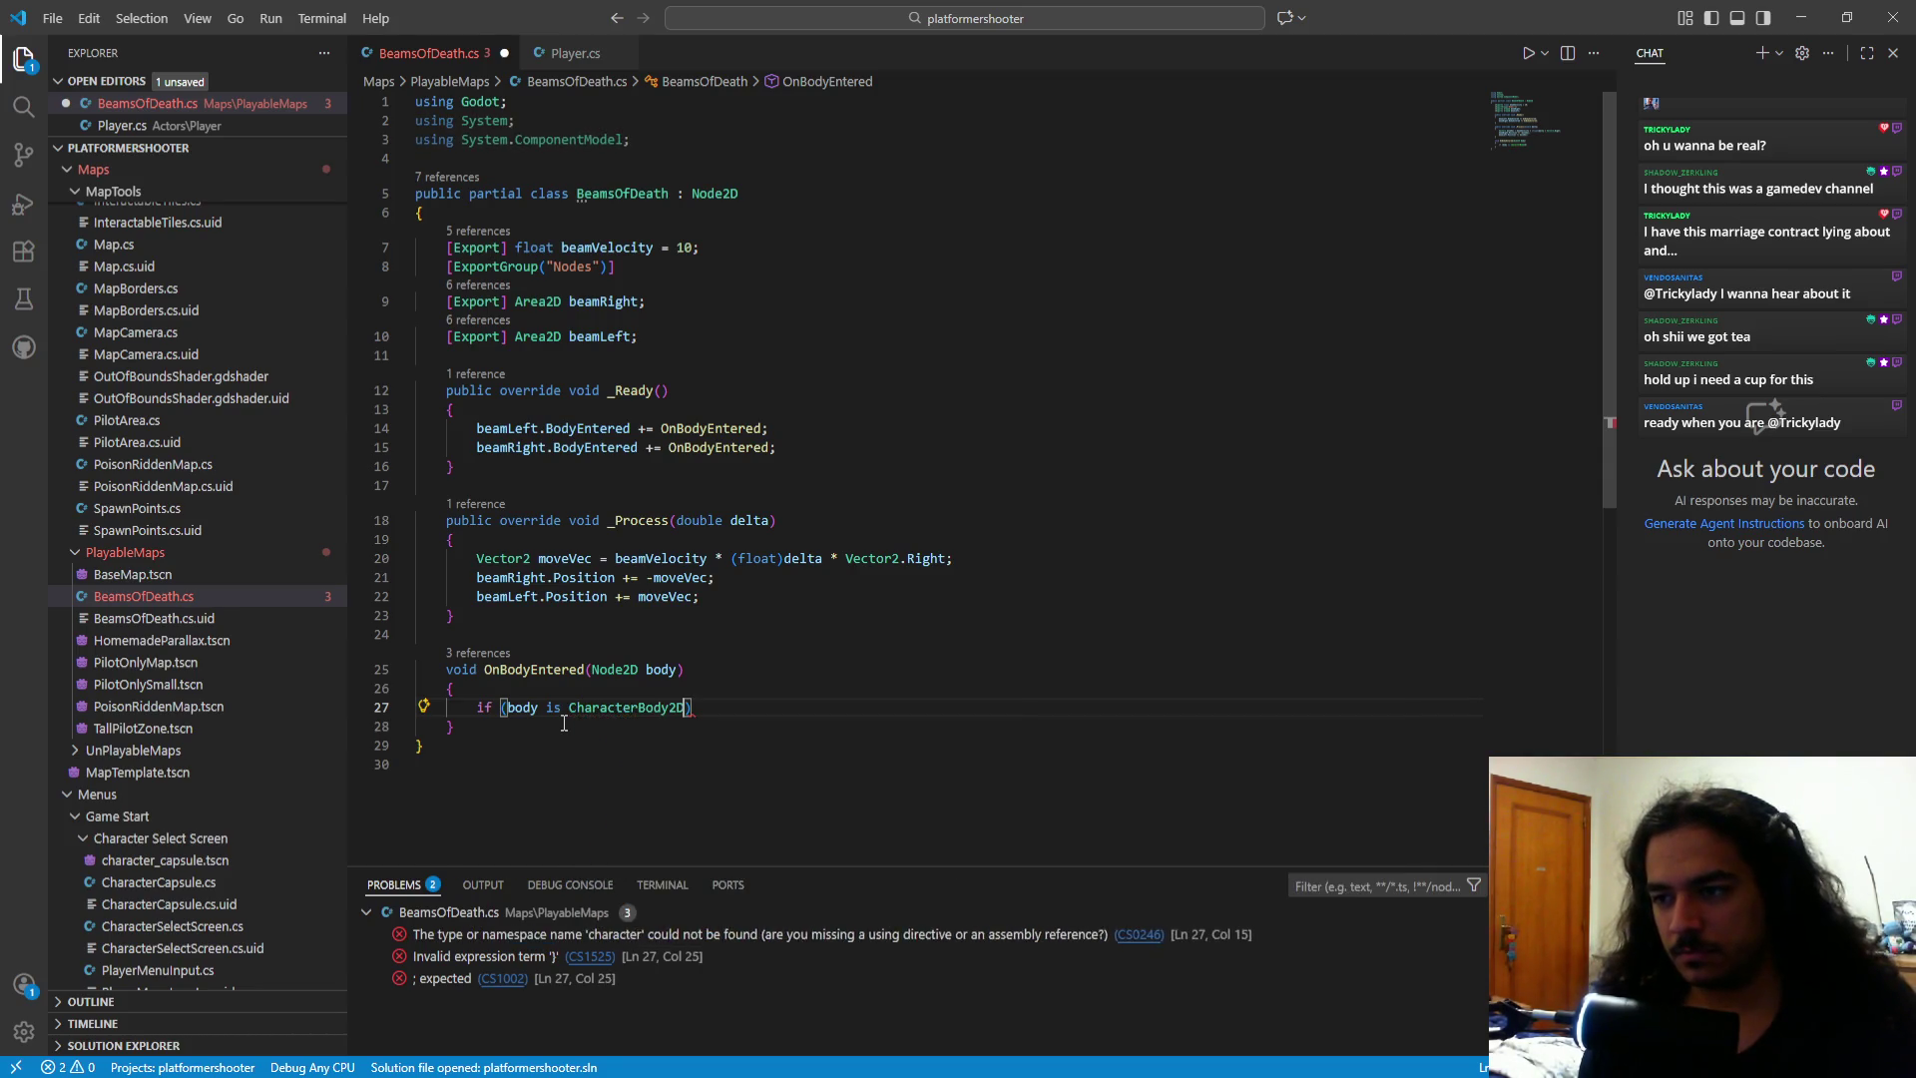
{"action": "key", "text": "ctrl+space"}
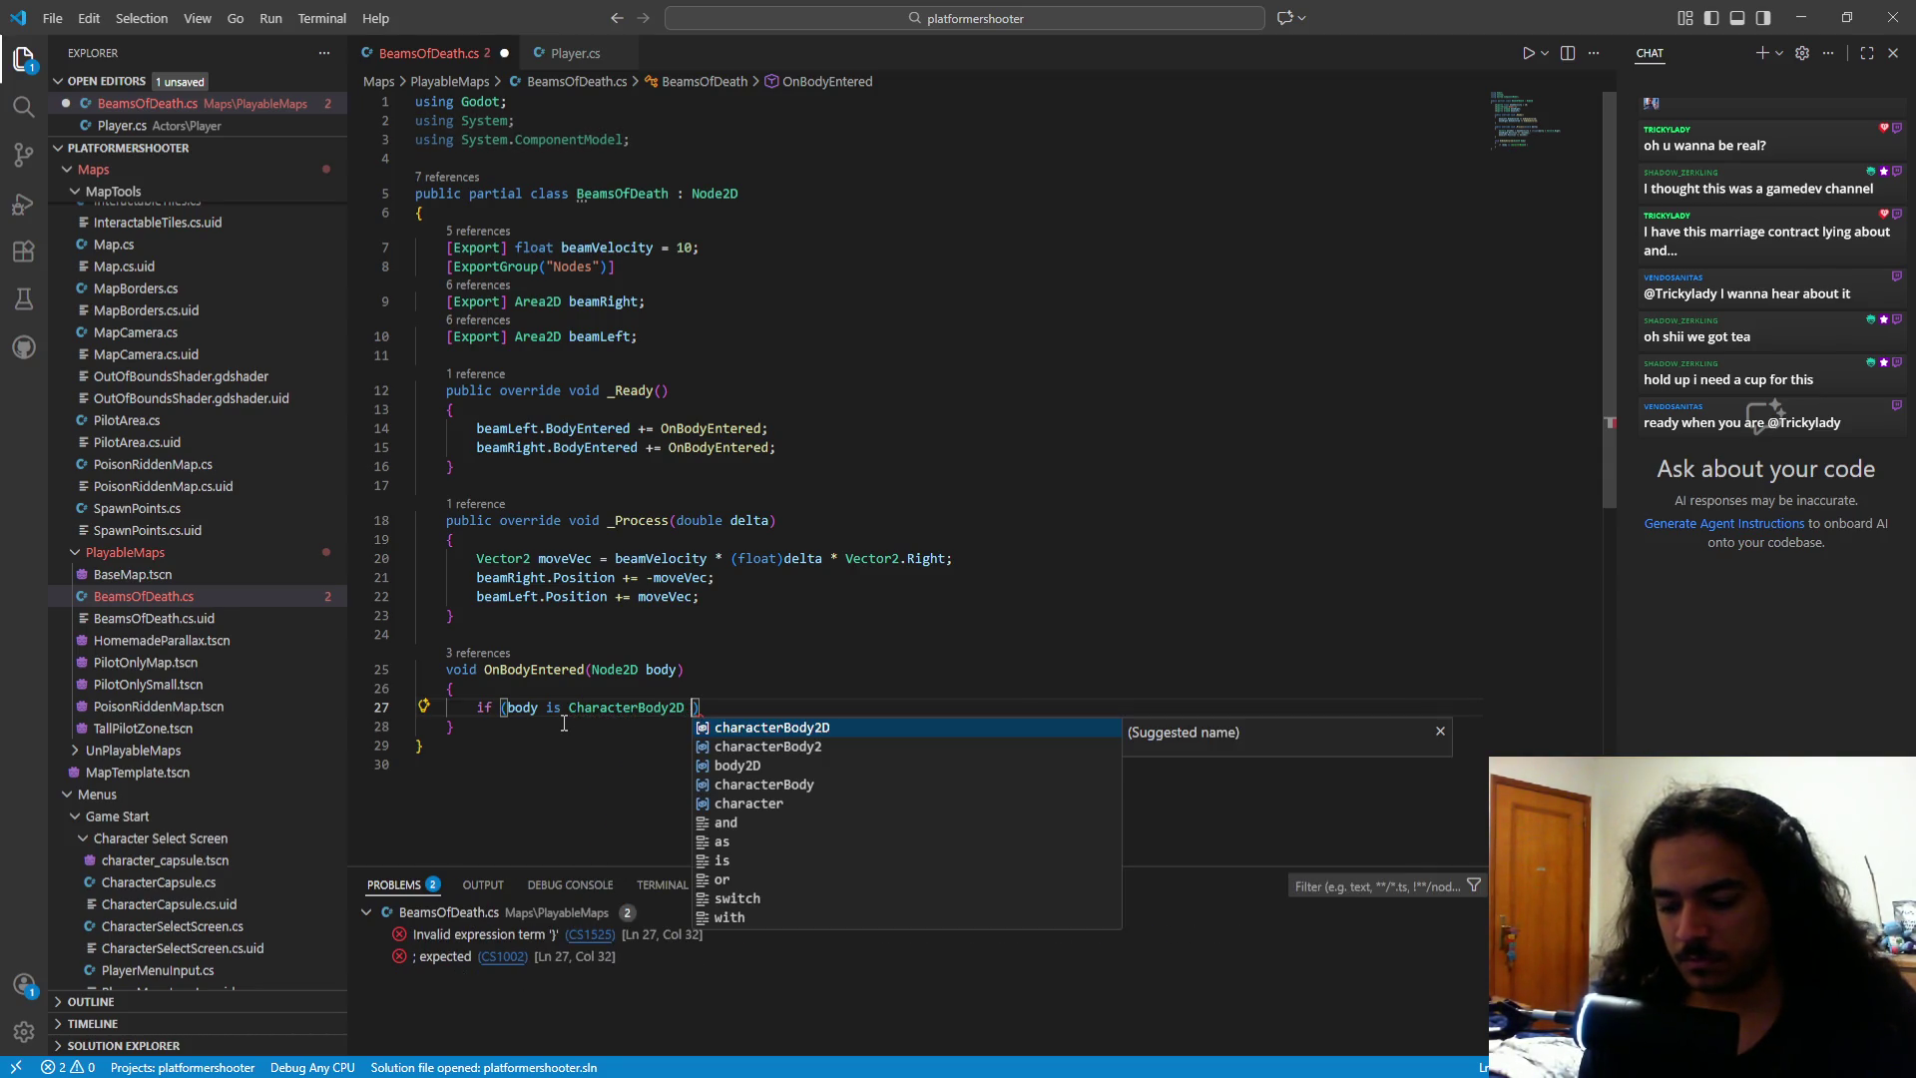
{"action": "key", "text": "Escape"}
{"action": "key", "text": "ctrl+shift+Left"}
{"action": "type", "text": "Player player"}
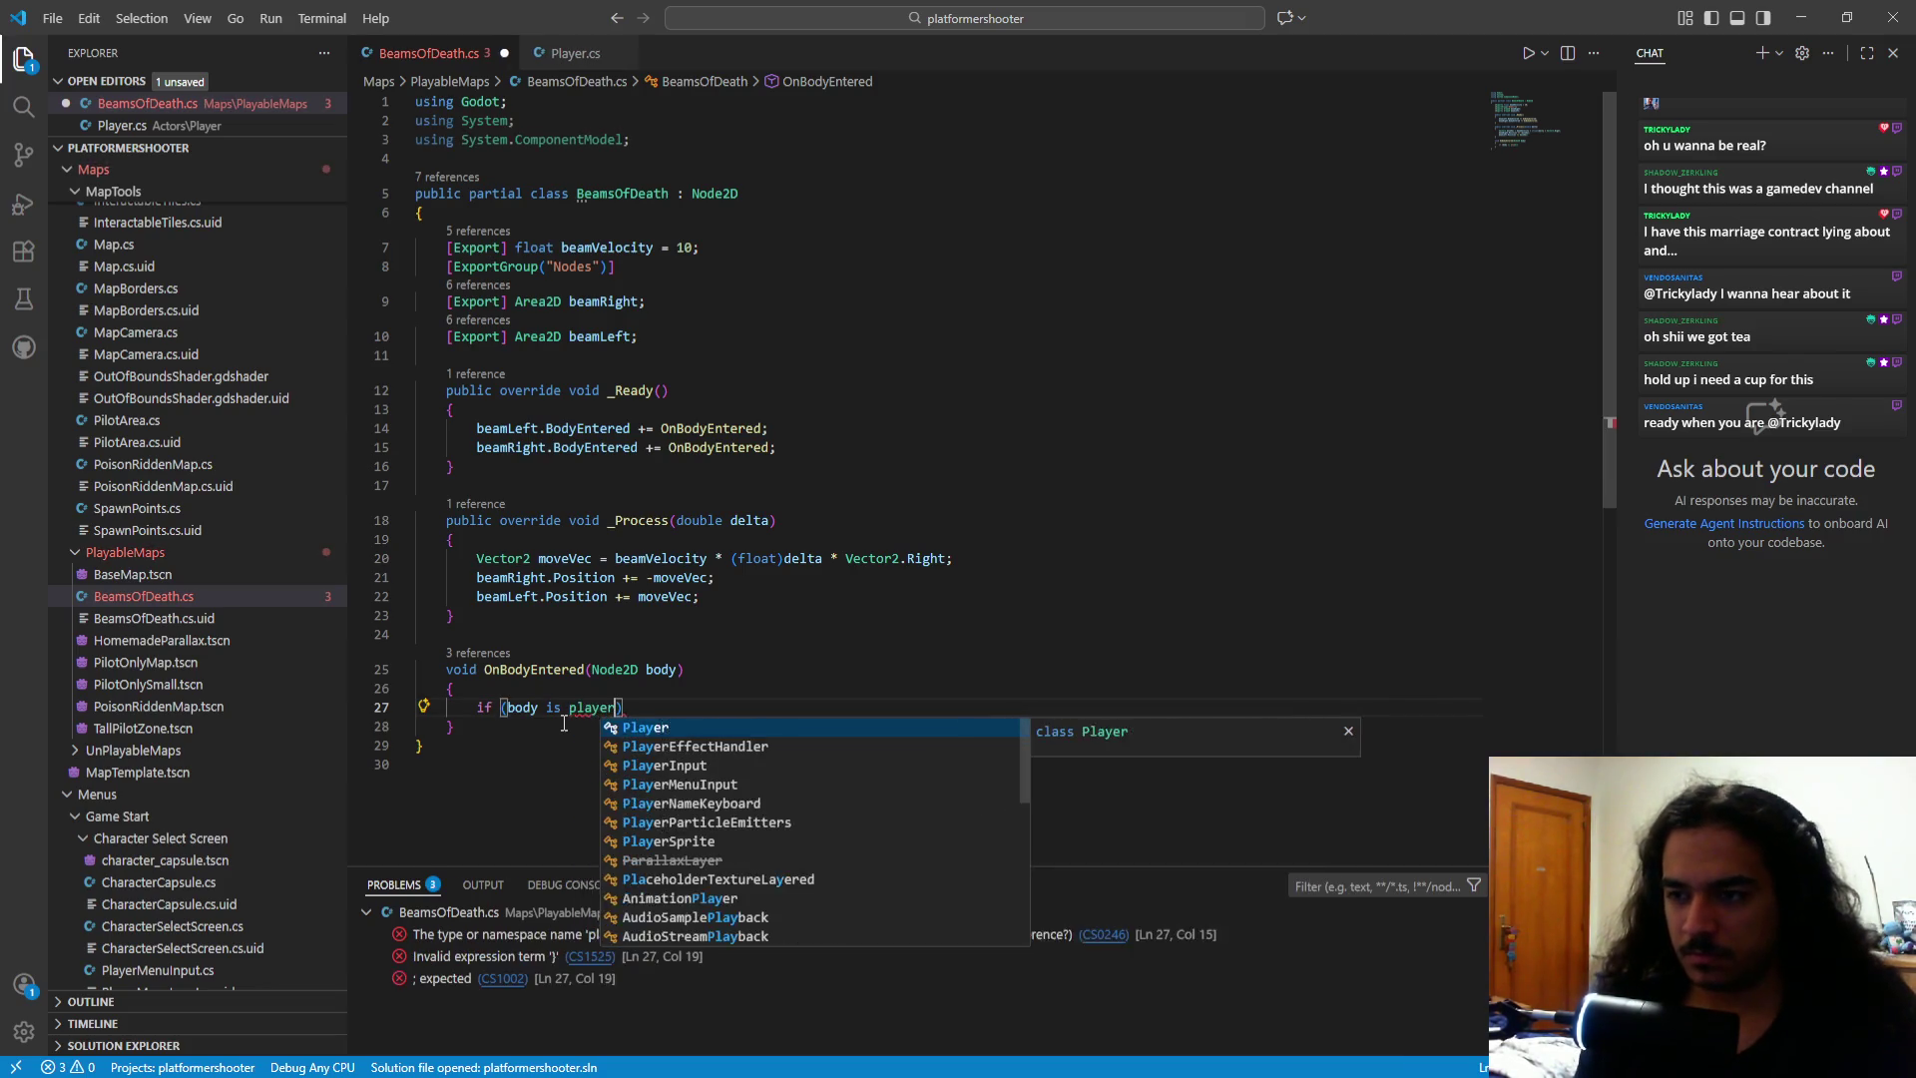
{"action": "key", "text": "Escape"}
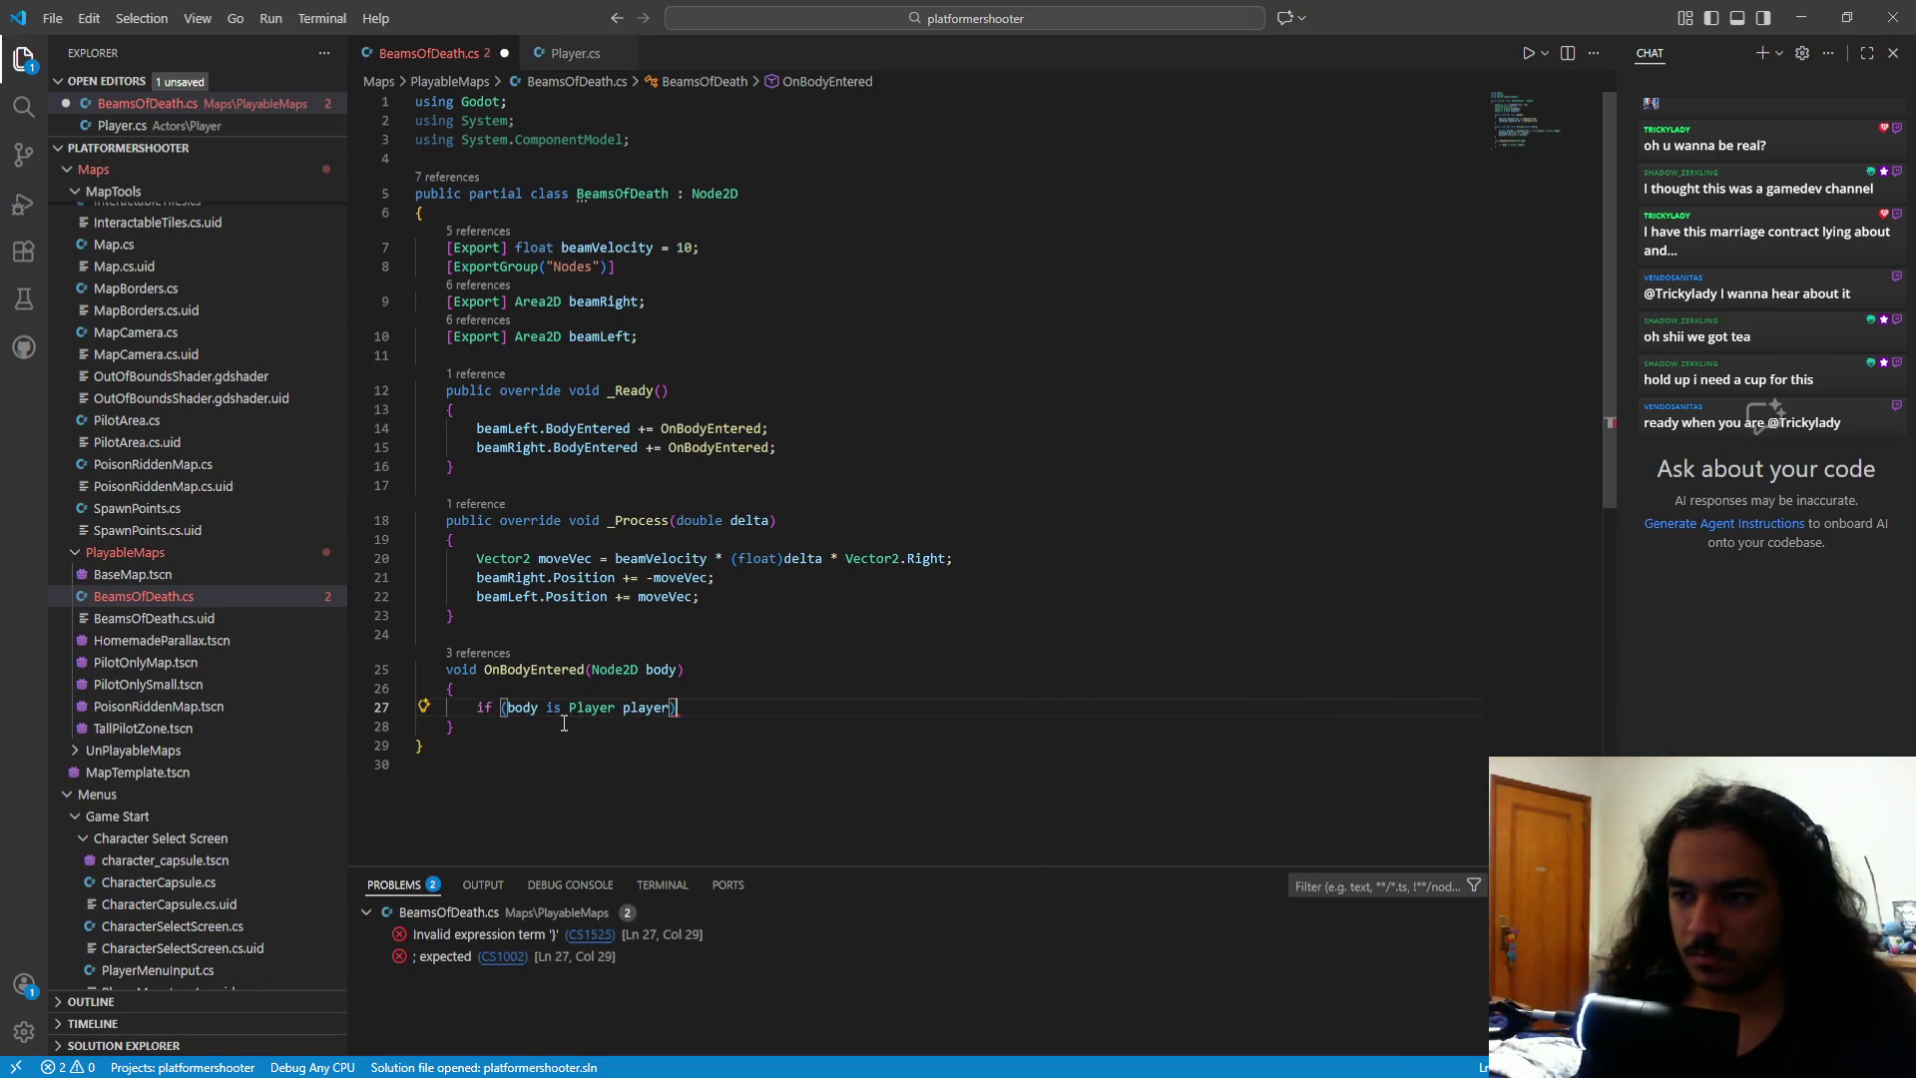
{"action": "type", "text": "{"}
- Negate the check to 'is not Player' and replace the braces with 'return;'
{"action": "key", "text": "ctrl+Left"}
{"action": "key", "text": "ctrl+Left"}
{"action": "key", "text": "ctrl+Left"}
{"action": "key", "text": "Right"}
{"action": "key", "text": "Right"}
{"action": "type", "text": "not"}
{"action": "key", "text": "Down"}
{"action": "key", "text": "Up"}
{"action": "key", "text": "End"}
{"action": "key", "text": "Left"}
{"action": "key", "text": "BackSpace"}
{"action": "type", "text": "ref"}
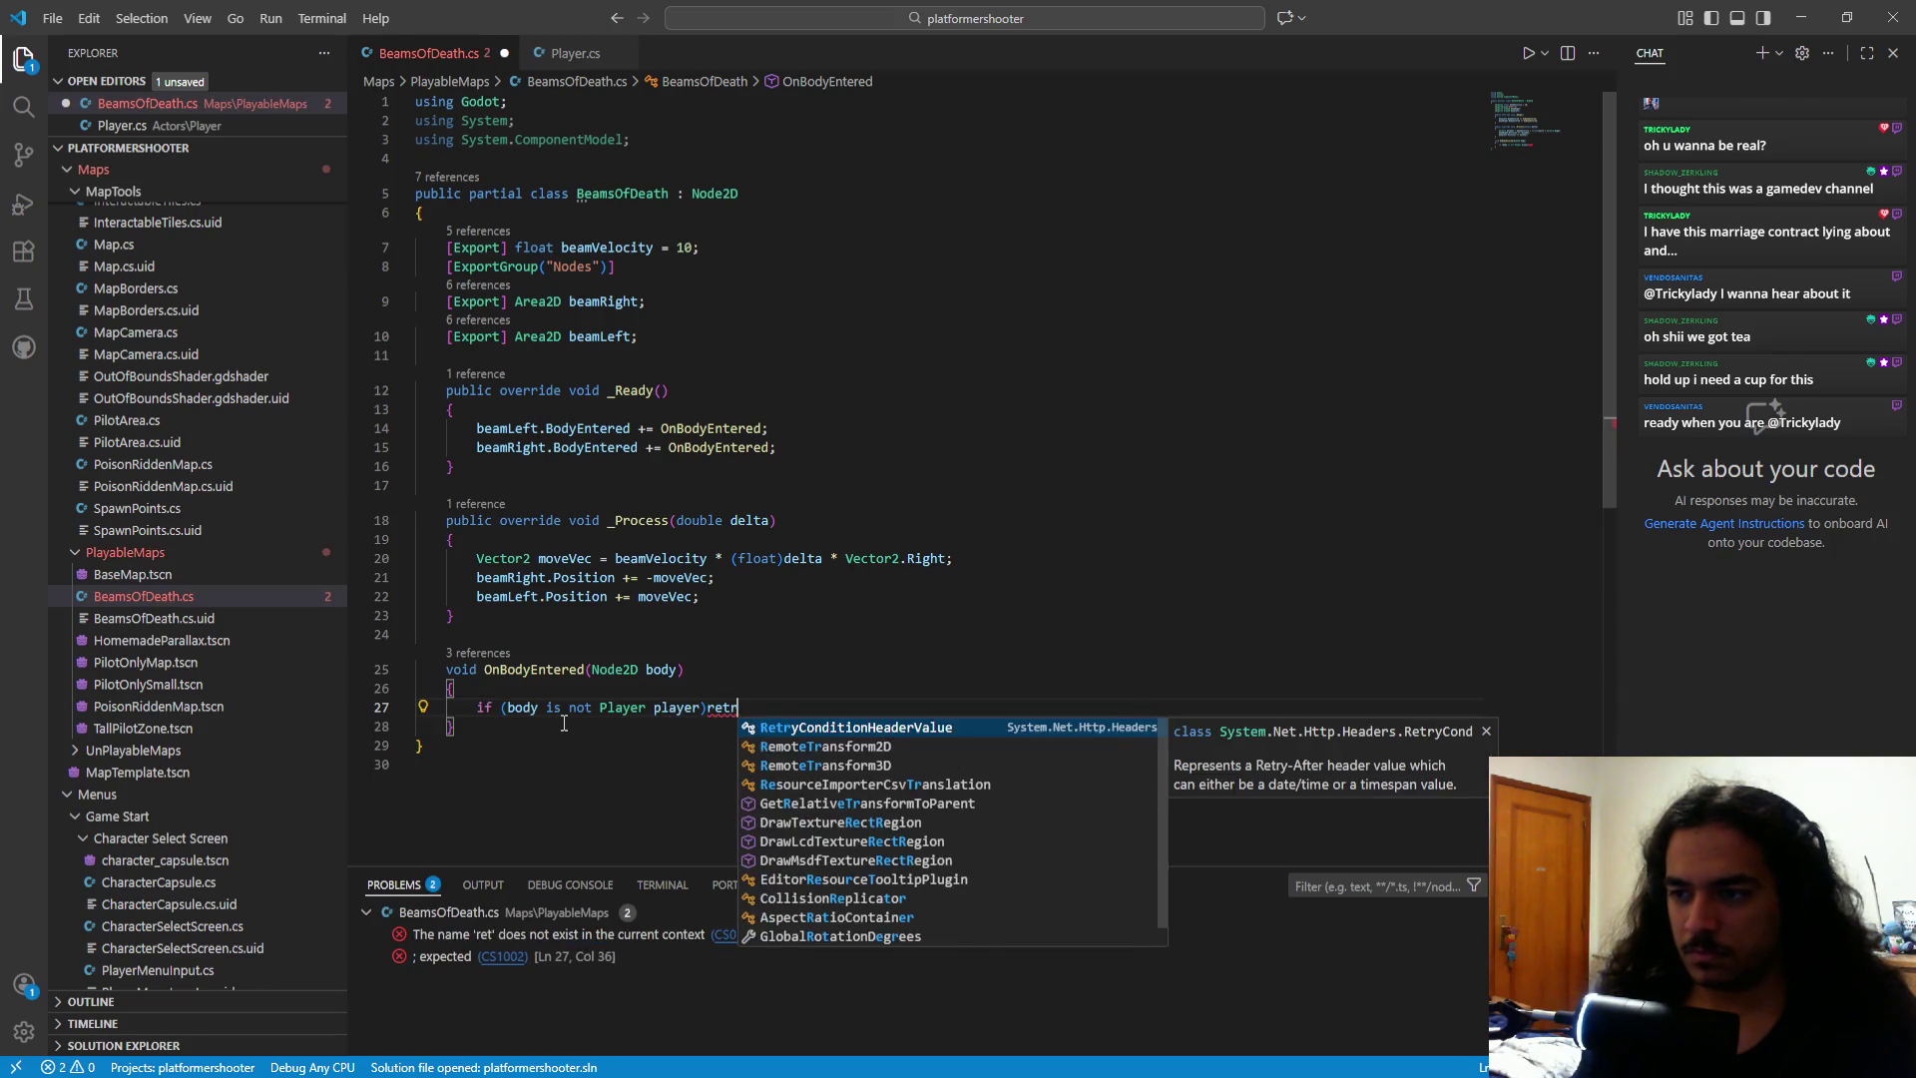
{"action": "key", "text": "BackSpace"}
{"action": "key", "text": "BackSpace"}
{"action": "key", "text": "BackSpace"}
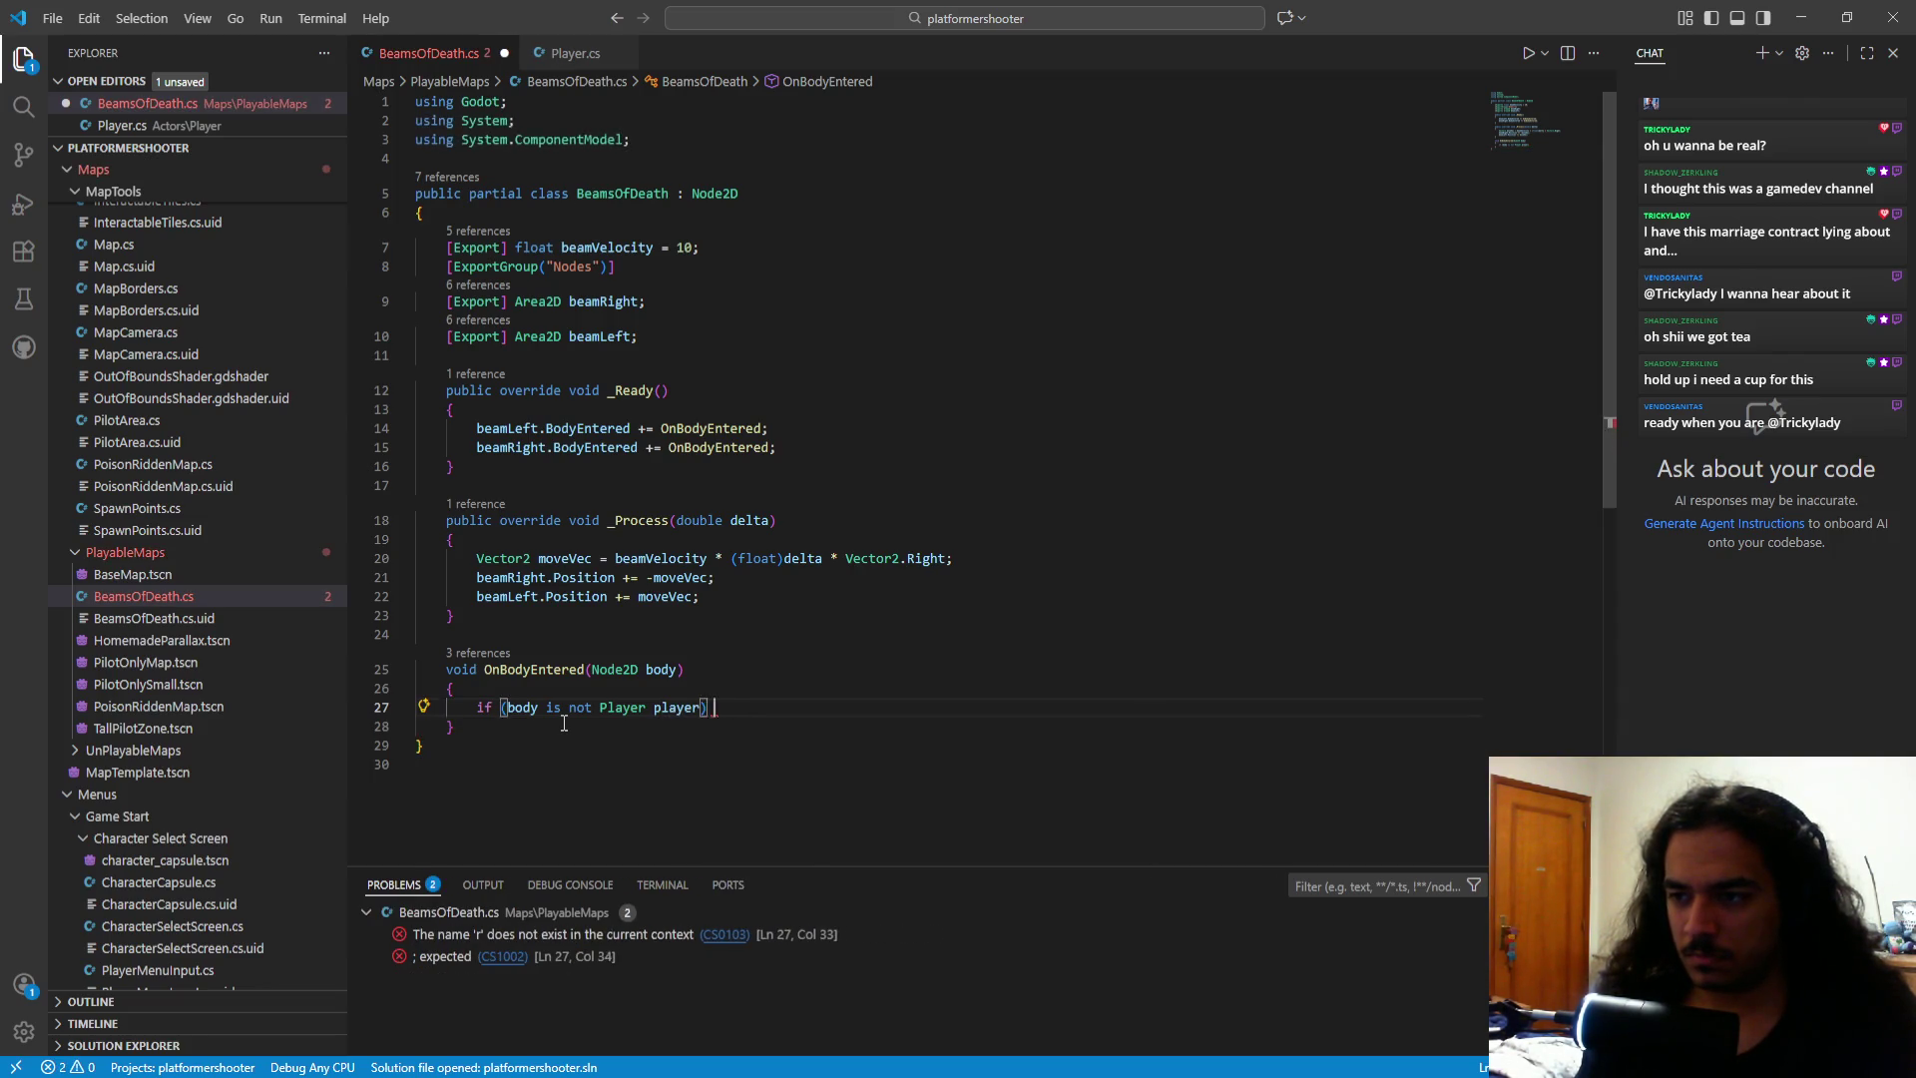
{"action": "type", "text": "return"}
{"action": "key", "text": "Escape"}
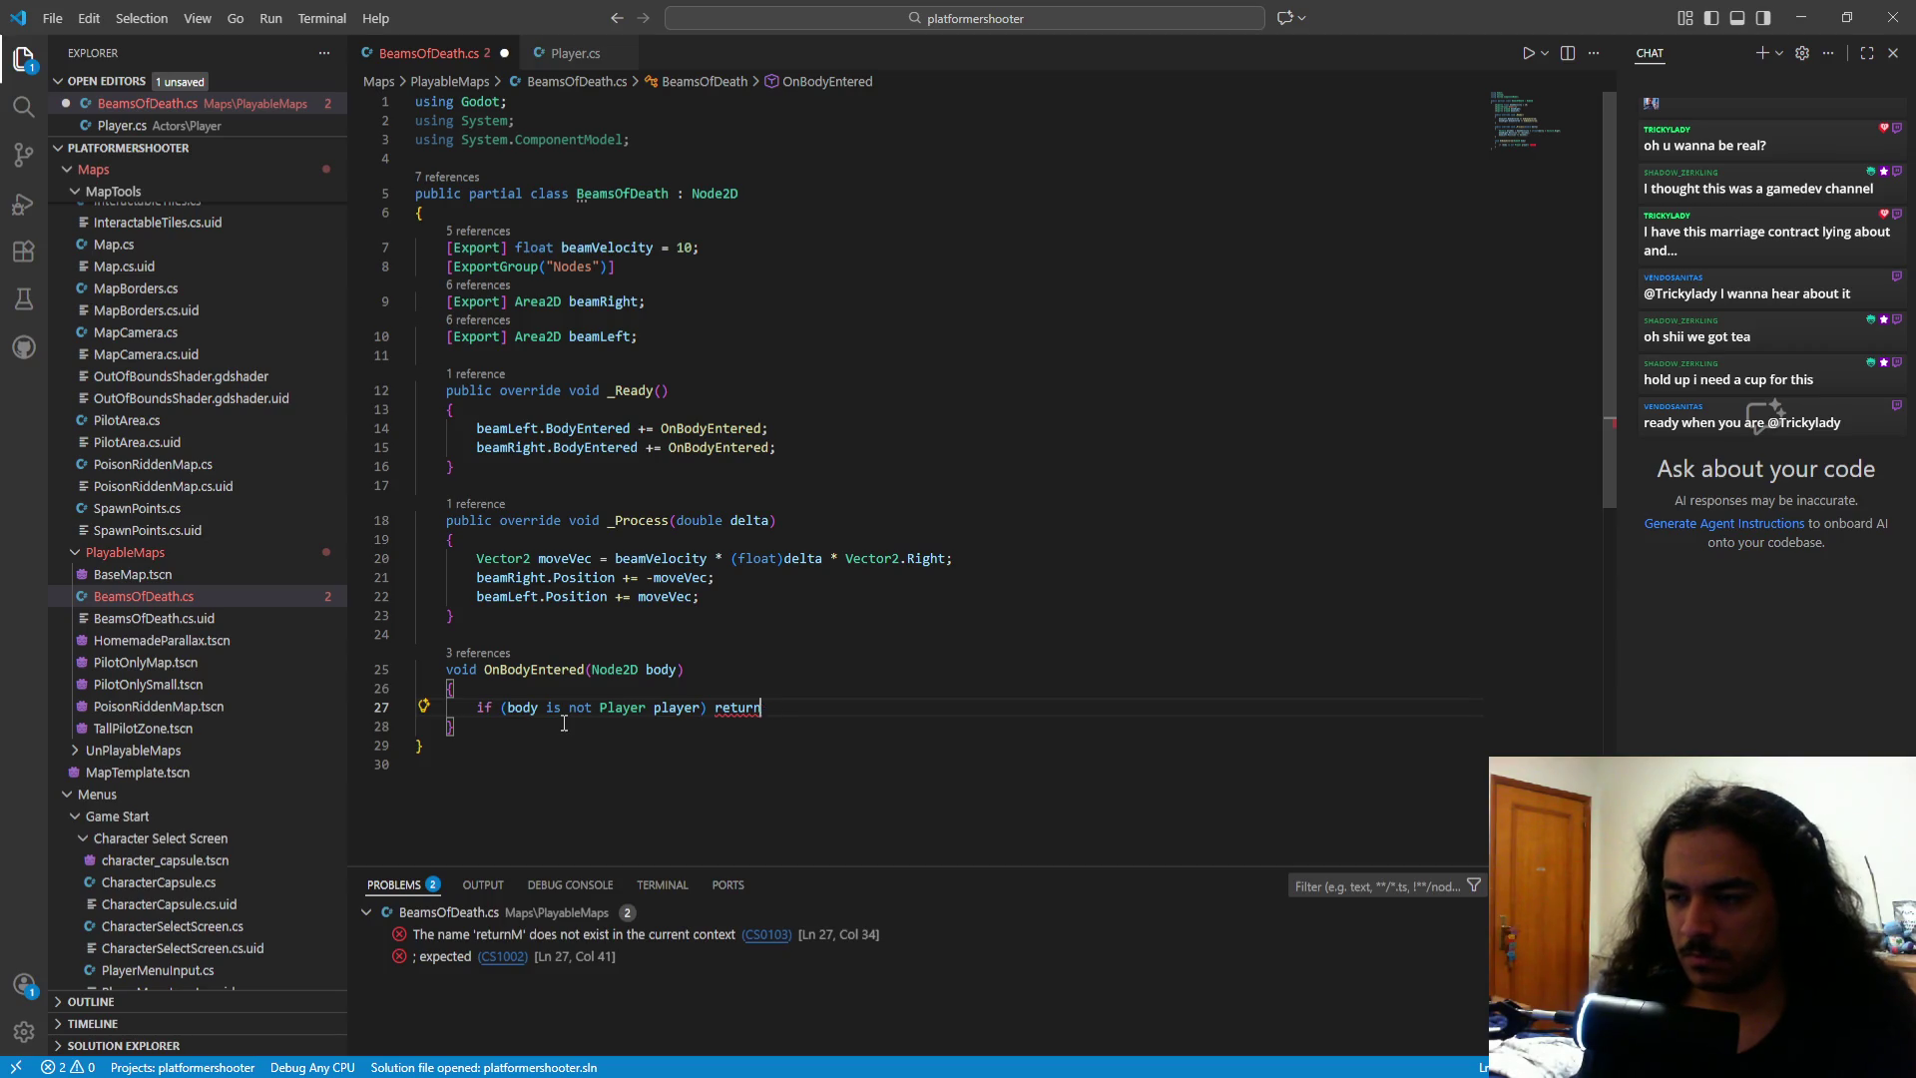
{"action": "type", "text": ";"}
{"action": "key", "text": "Return"}
{"action": "key", "text": "Return"}
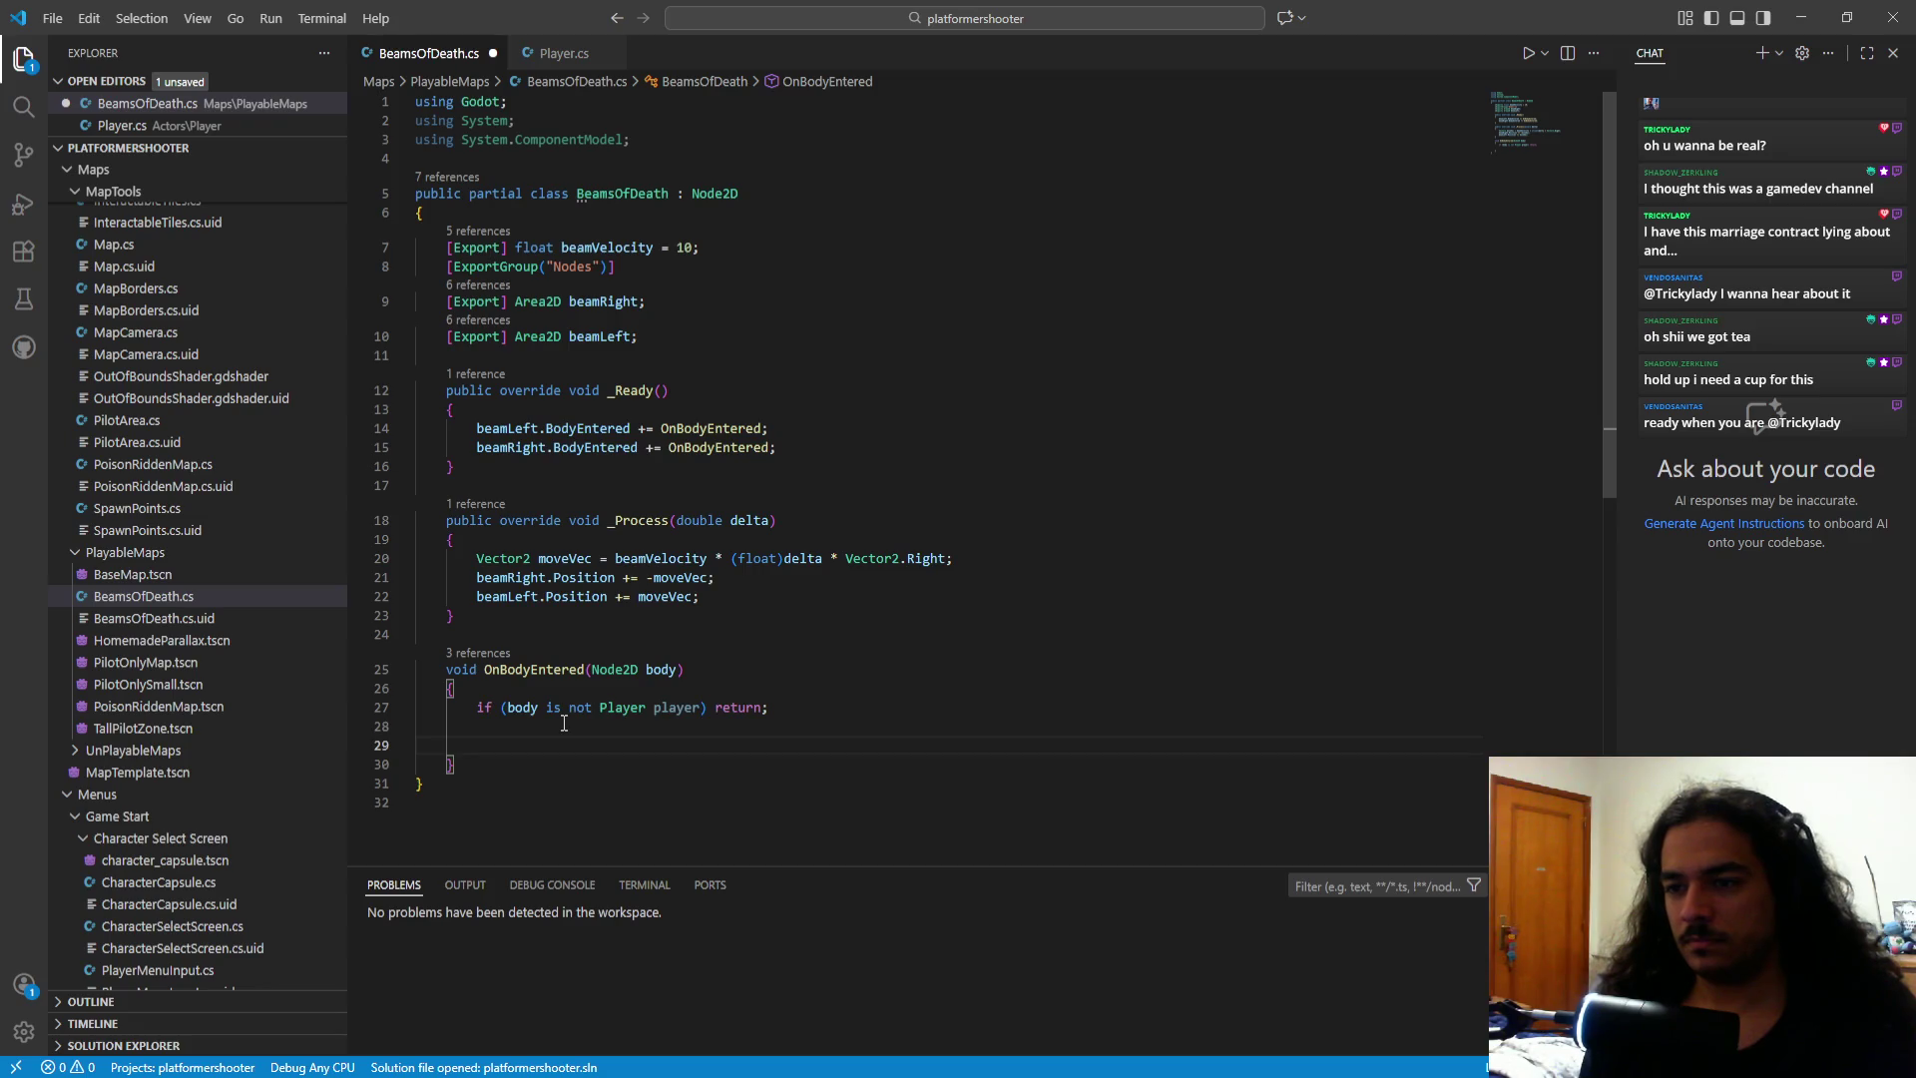
- Add a player.TakeDamage(); call on line 29 and save the script
{"action": "type", "text": "player."}
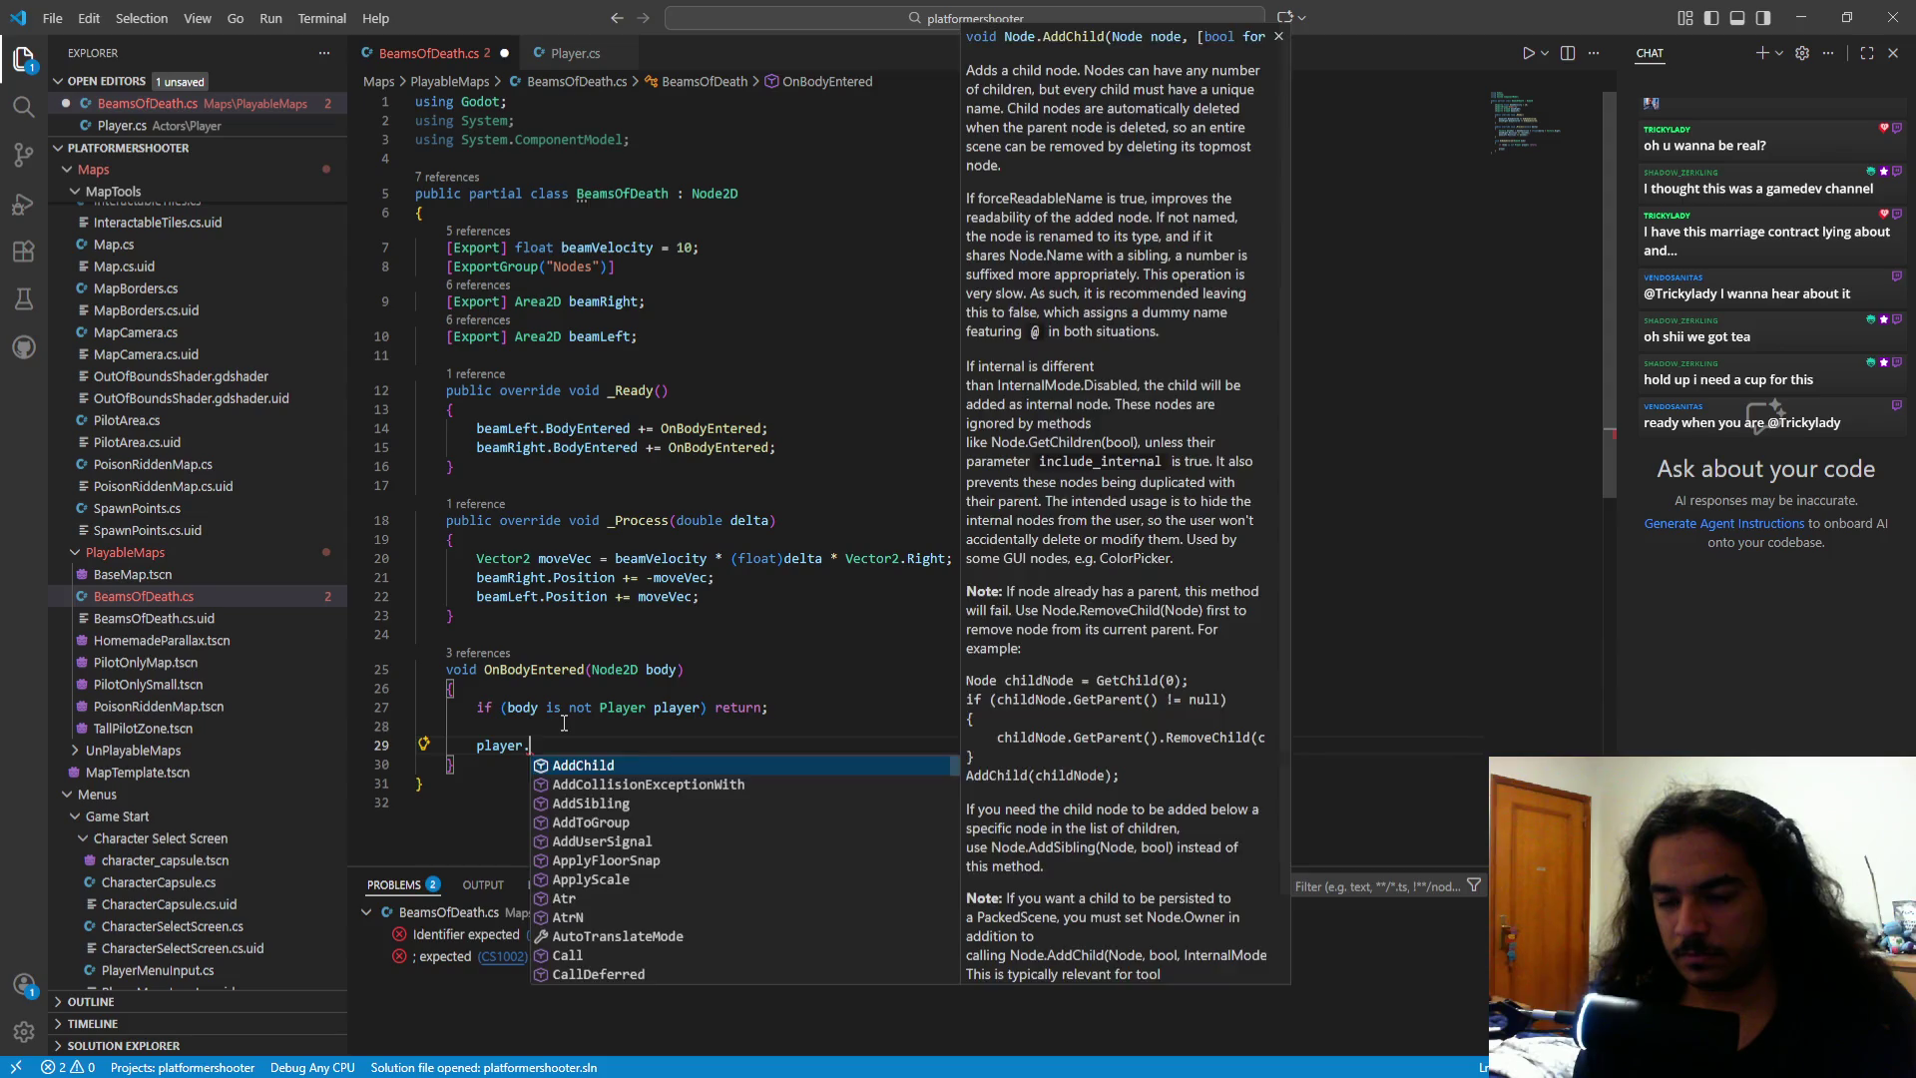
{"action": "type", "text": "take"}
{"action": "key", "text": "Tab"}
{"action": "type", "text": "();"}
{"action": "key", "text": "ctrl+s"}
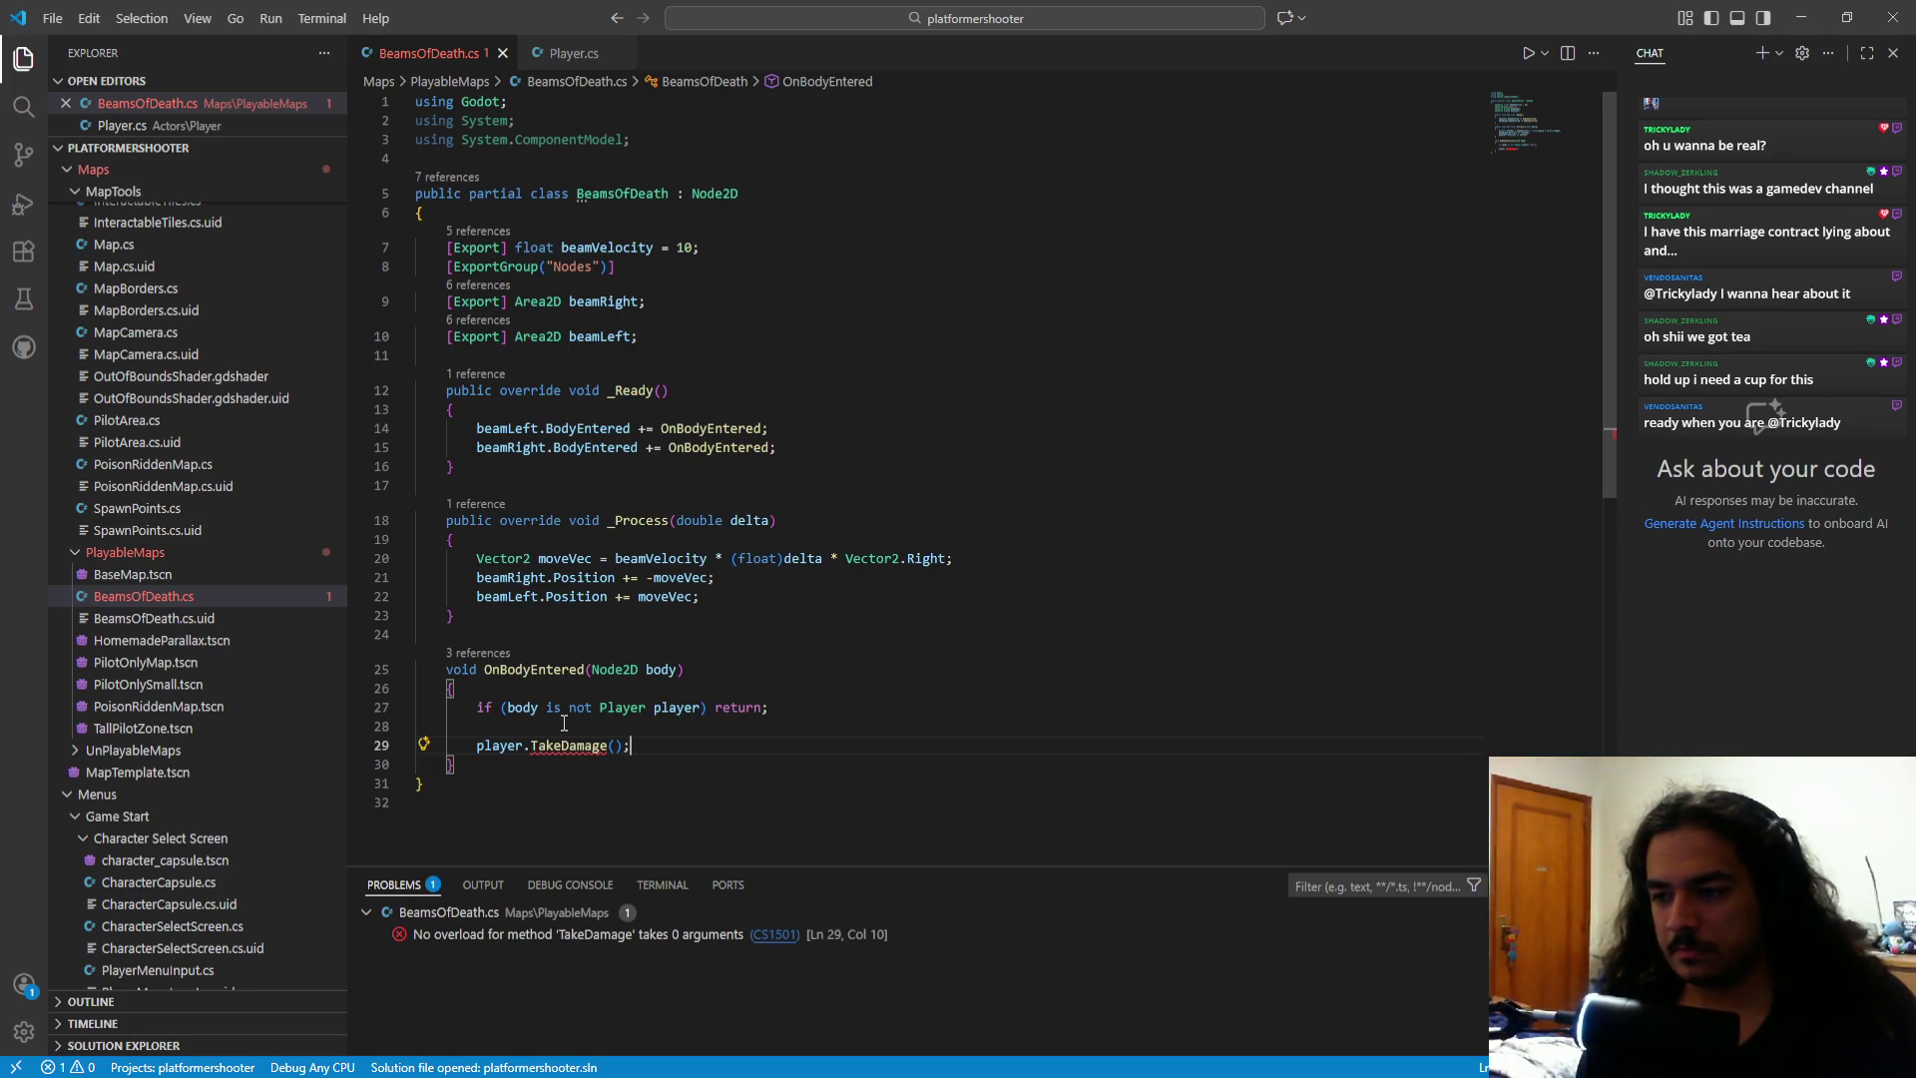
- Pass player.inputIdx as the TakeDamage argument and save again
{"action": "key", "text": "Left"}
{"action": "key", "text": "BackSpace"}
{"action": "key", "text": "BackSpace"}
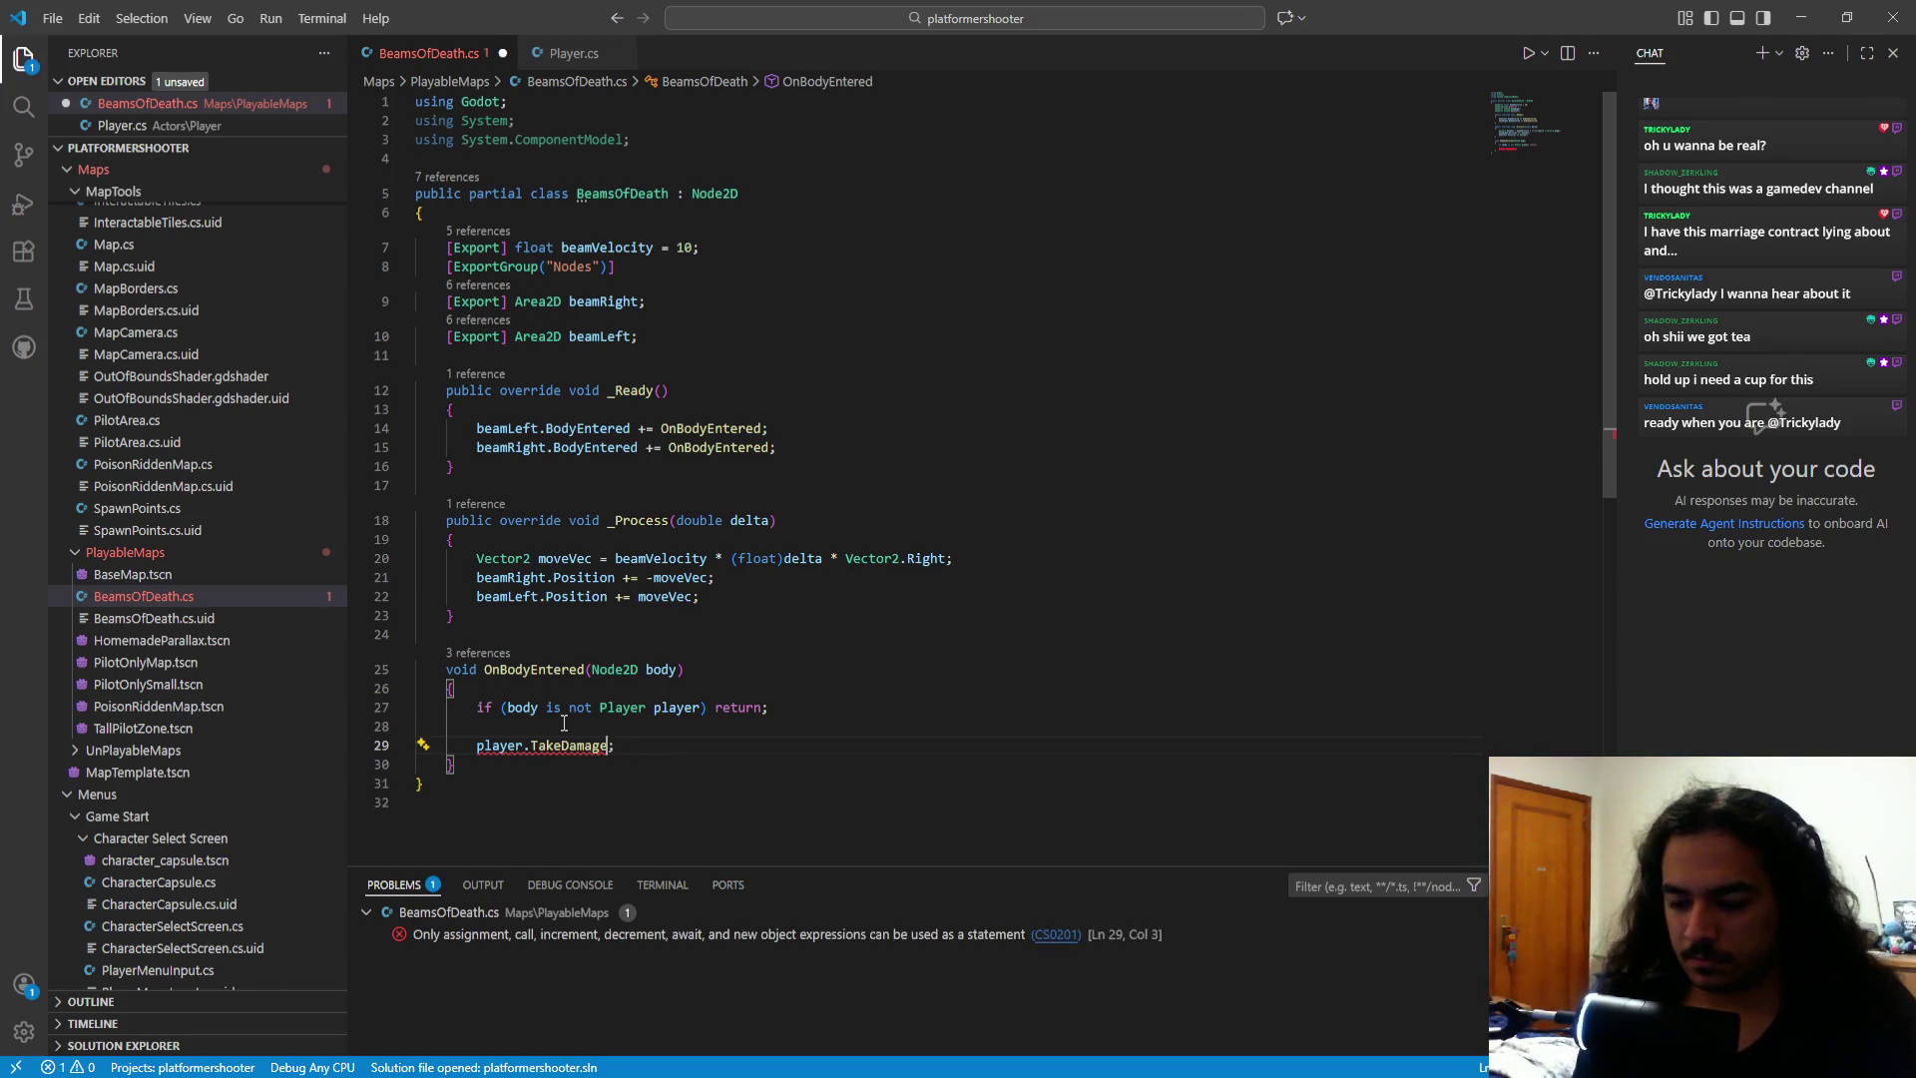
{"action": "type", "text": "("}
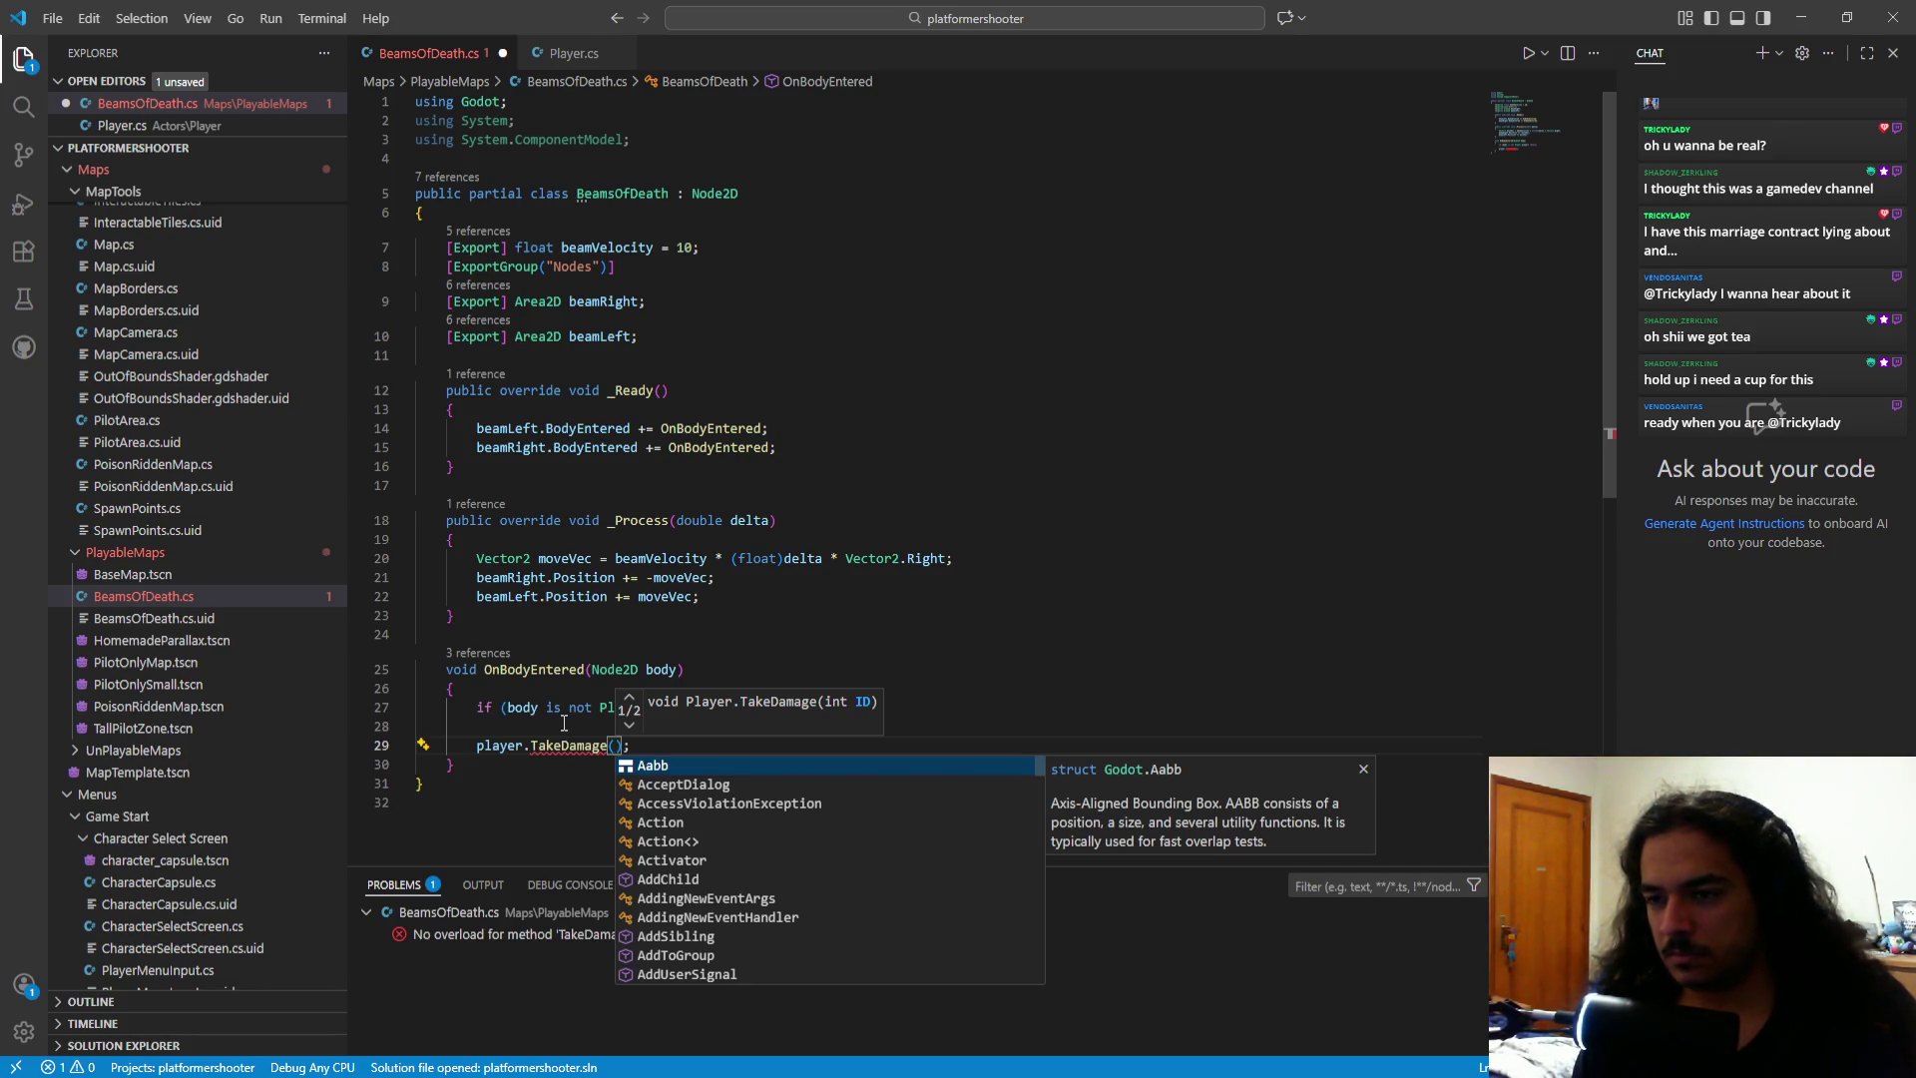
{"action": "type", "text": "player.ID"}
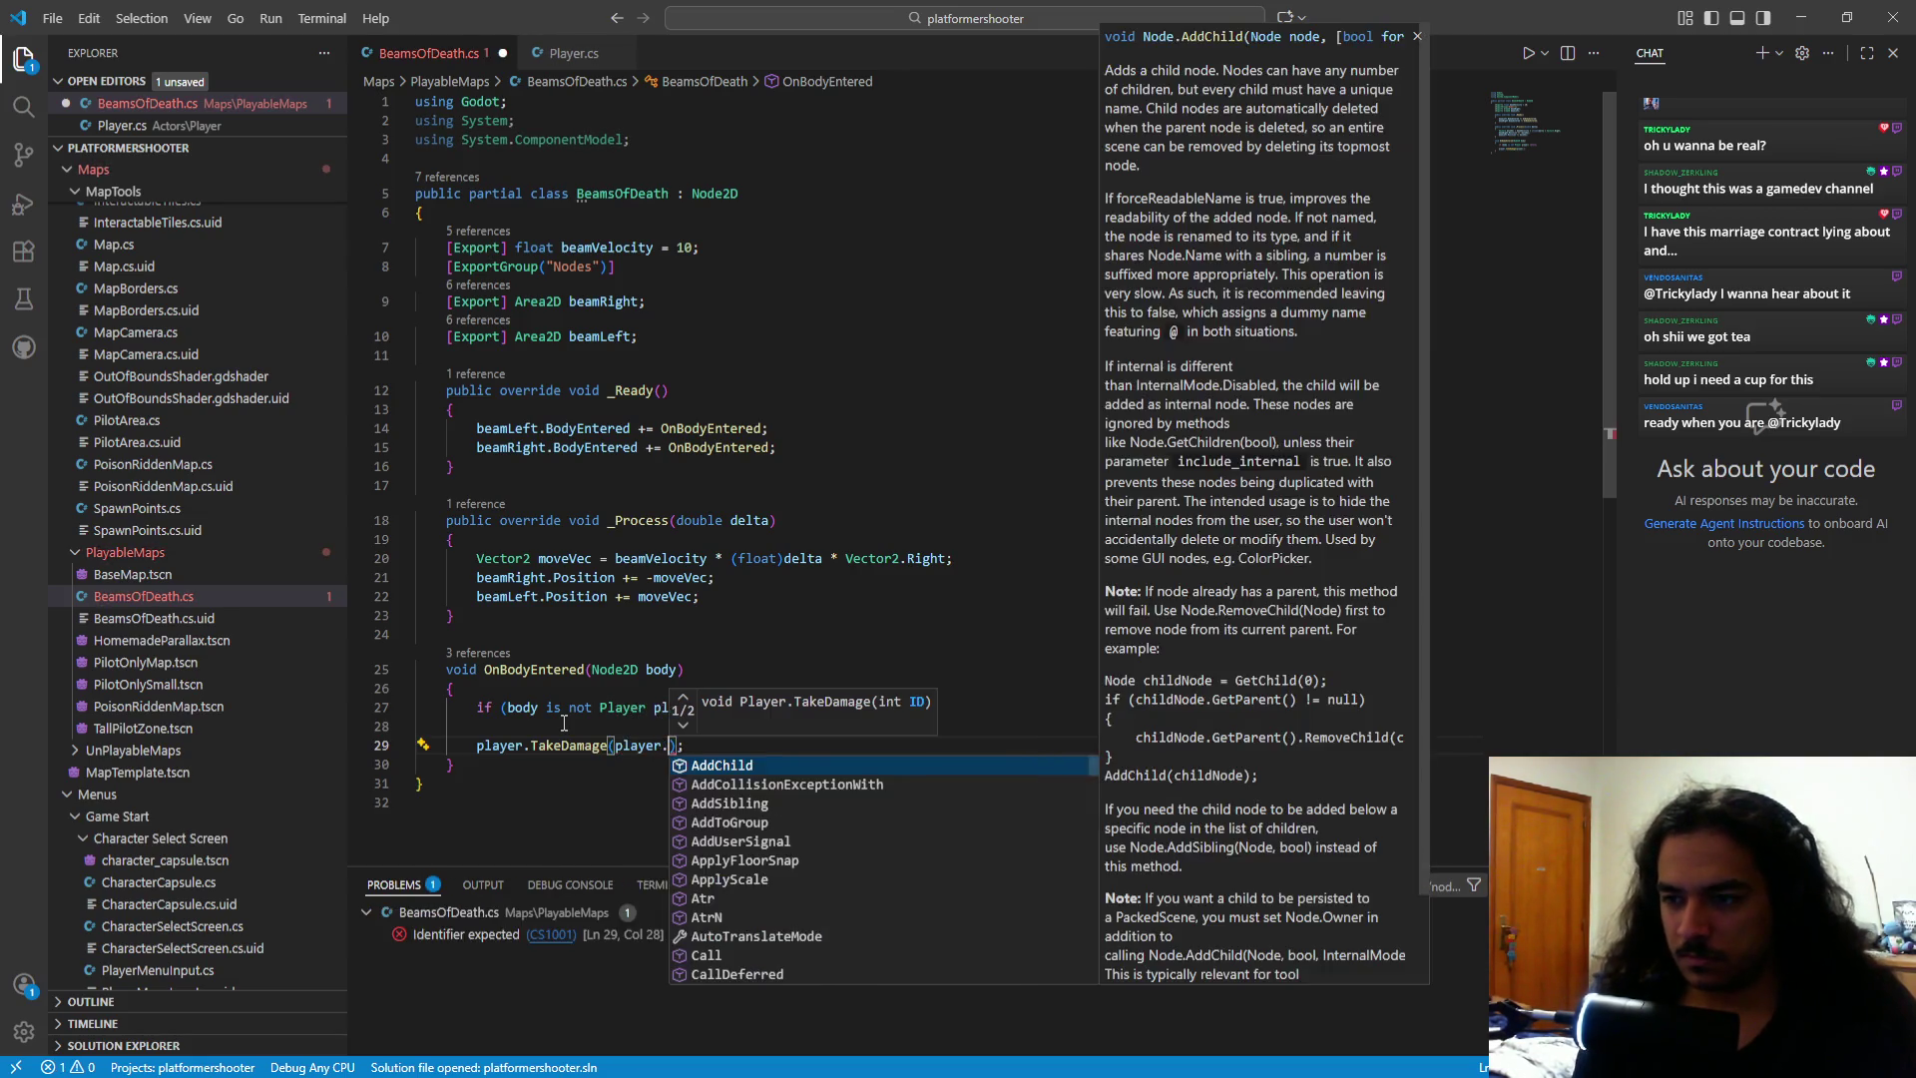
{"action": "key", "text": "BackSpace"}
{"action": "key", "text": "BackSpace"}
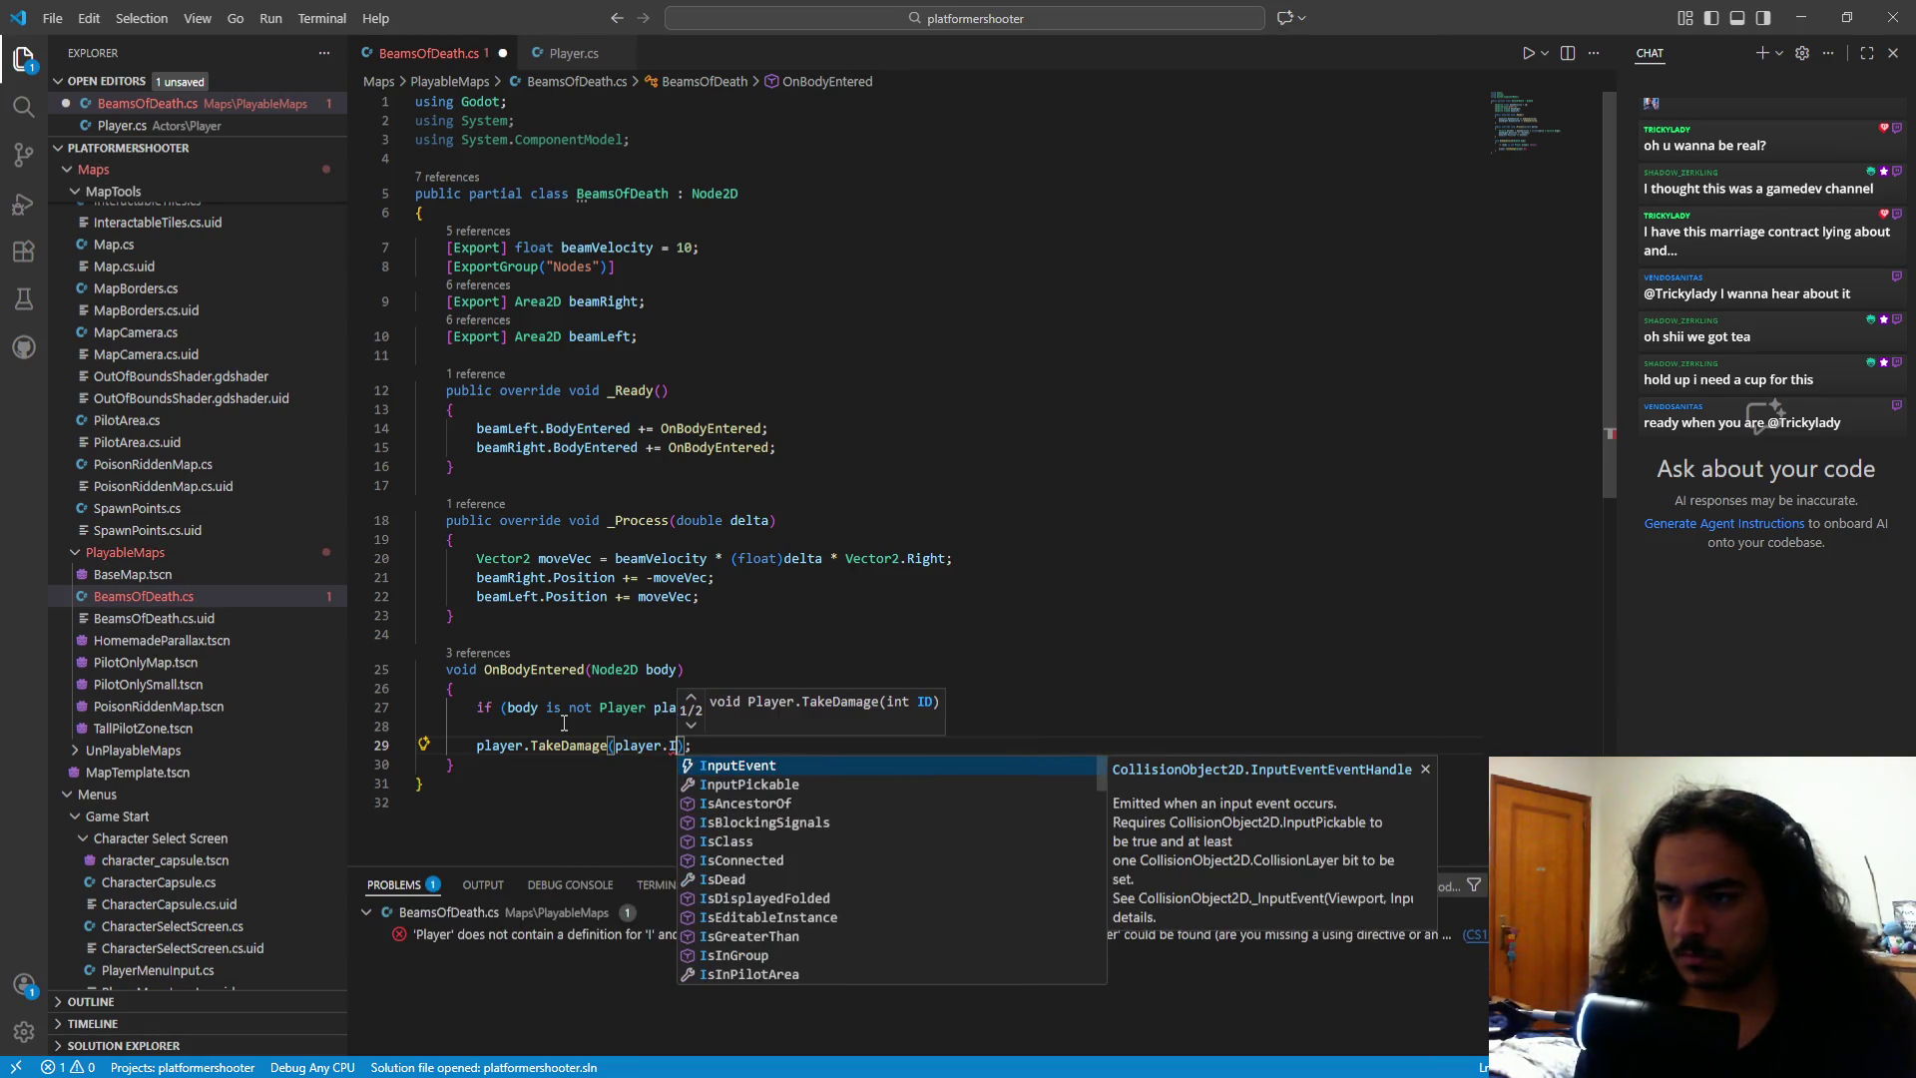
{"action": "type", "text": "ion"}
{"action": "key", "text": "BackSpace"}
{"action": "key", "text": "BackSpace"}
{"action": "type", "text": "no"}
{"action": "key", "text": "BackSpace"}
{"action": "type", "text": "p"}
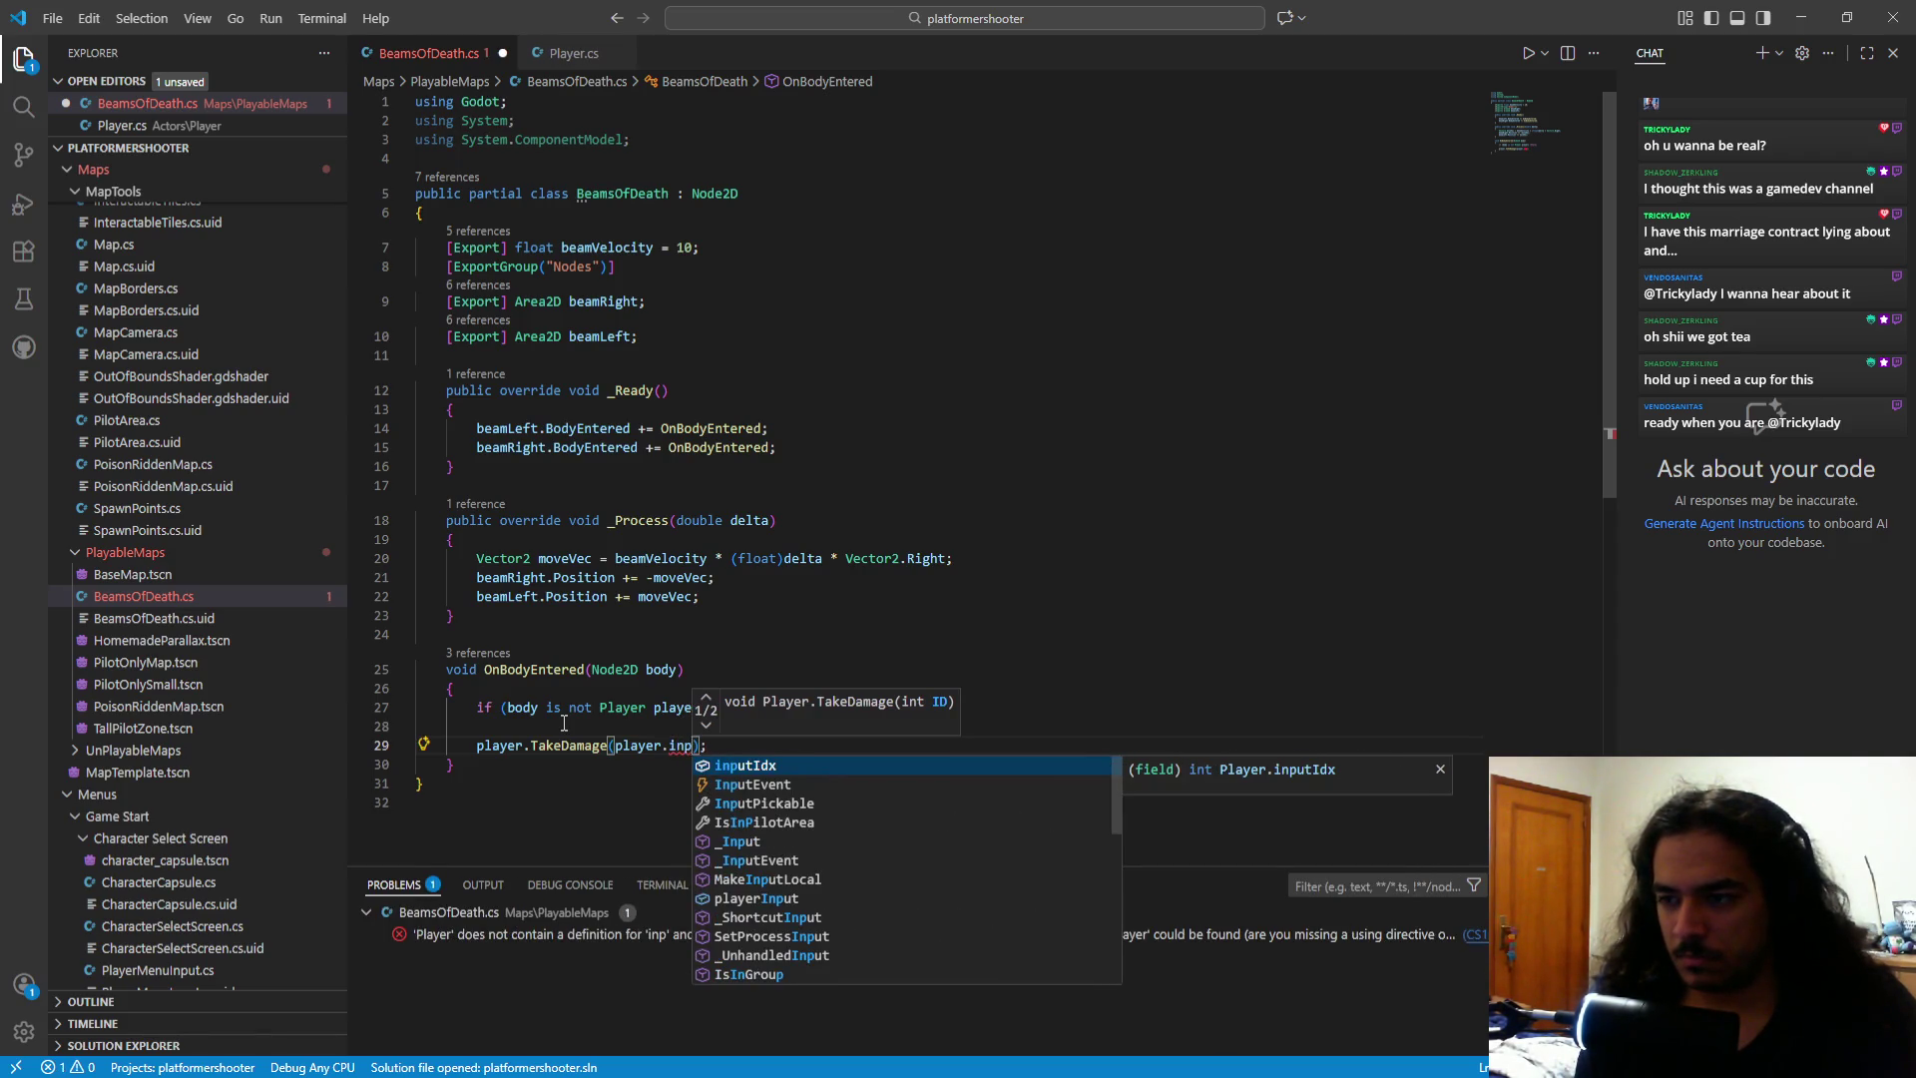
{"action": "key", "text": "Tab"}
{"action": "key", "text": "ctrl+s"}
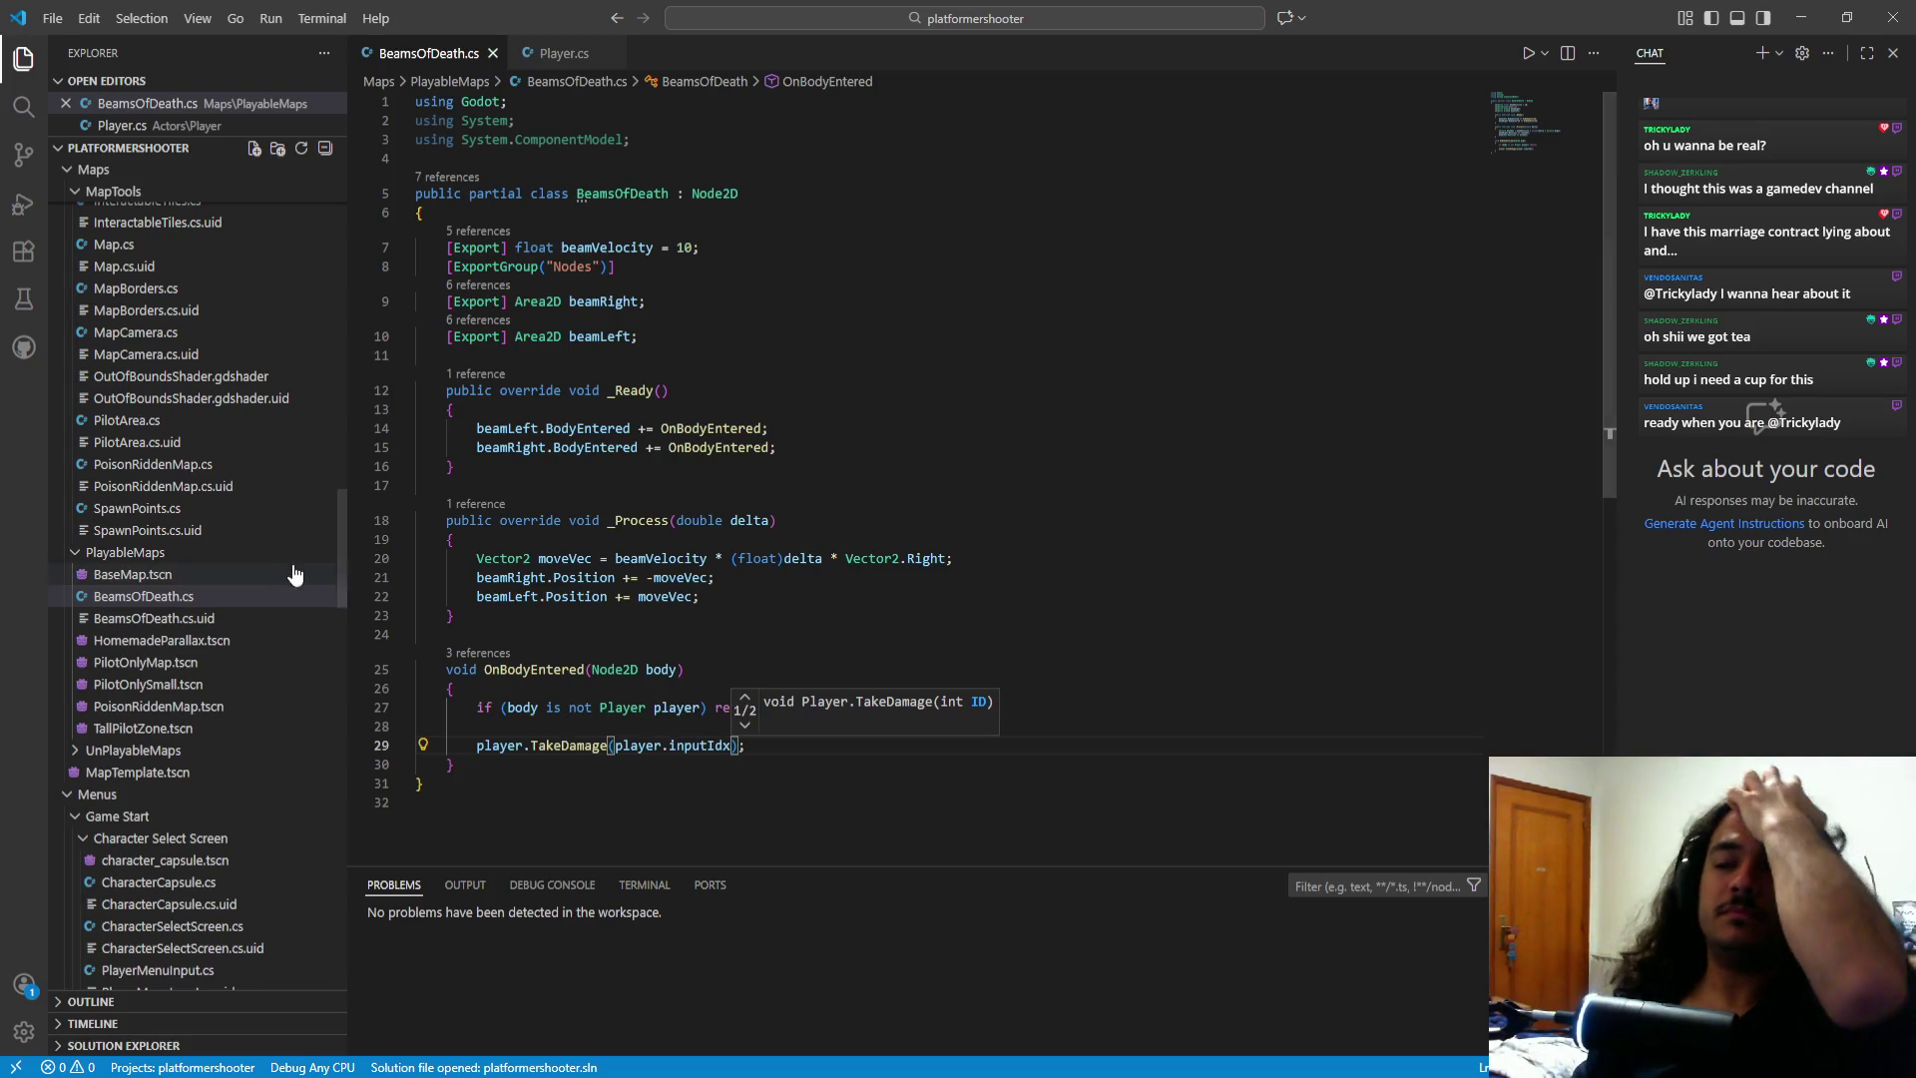
{"action": "mouse_move", "coordinate": [455, 466]}
{"action": "left_mouse_down"}
{"action": "mouse_move", "coordinate": [490, 454]}
{"action": "mouse_move", "coordinate": [419, 384]}
{"action": "left_mouse_up"}
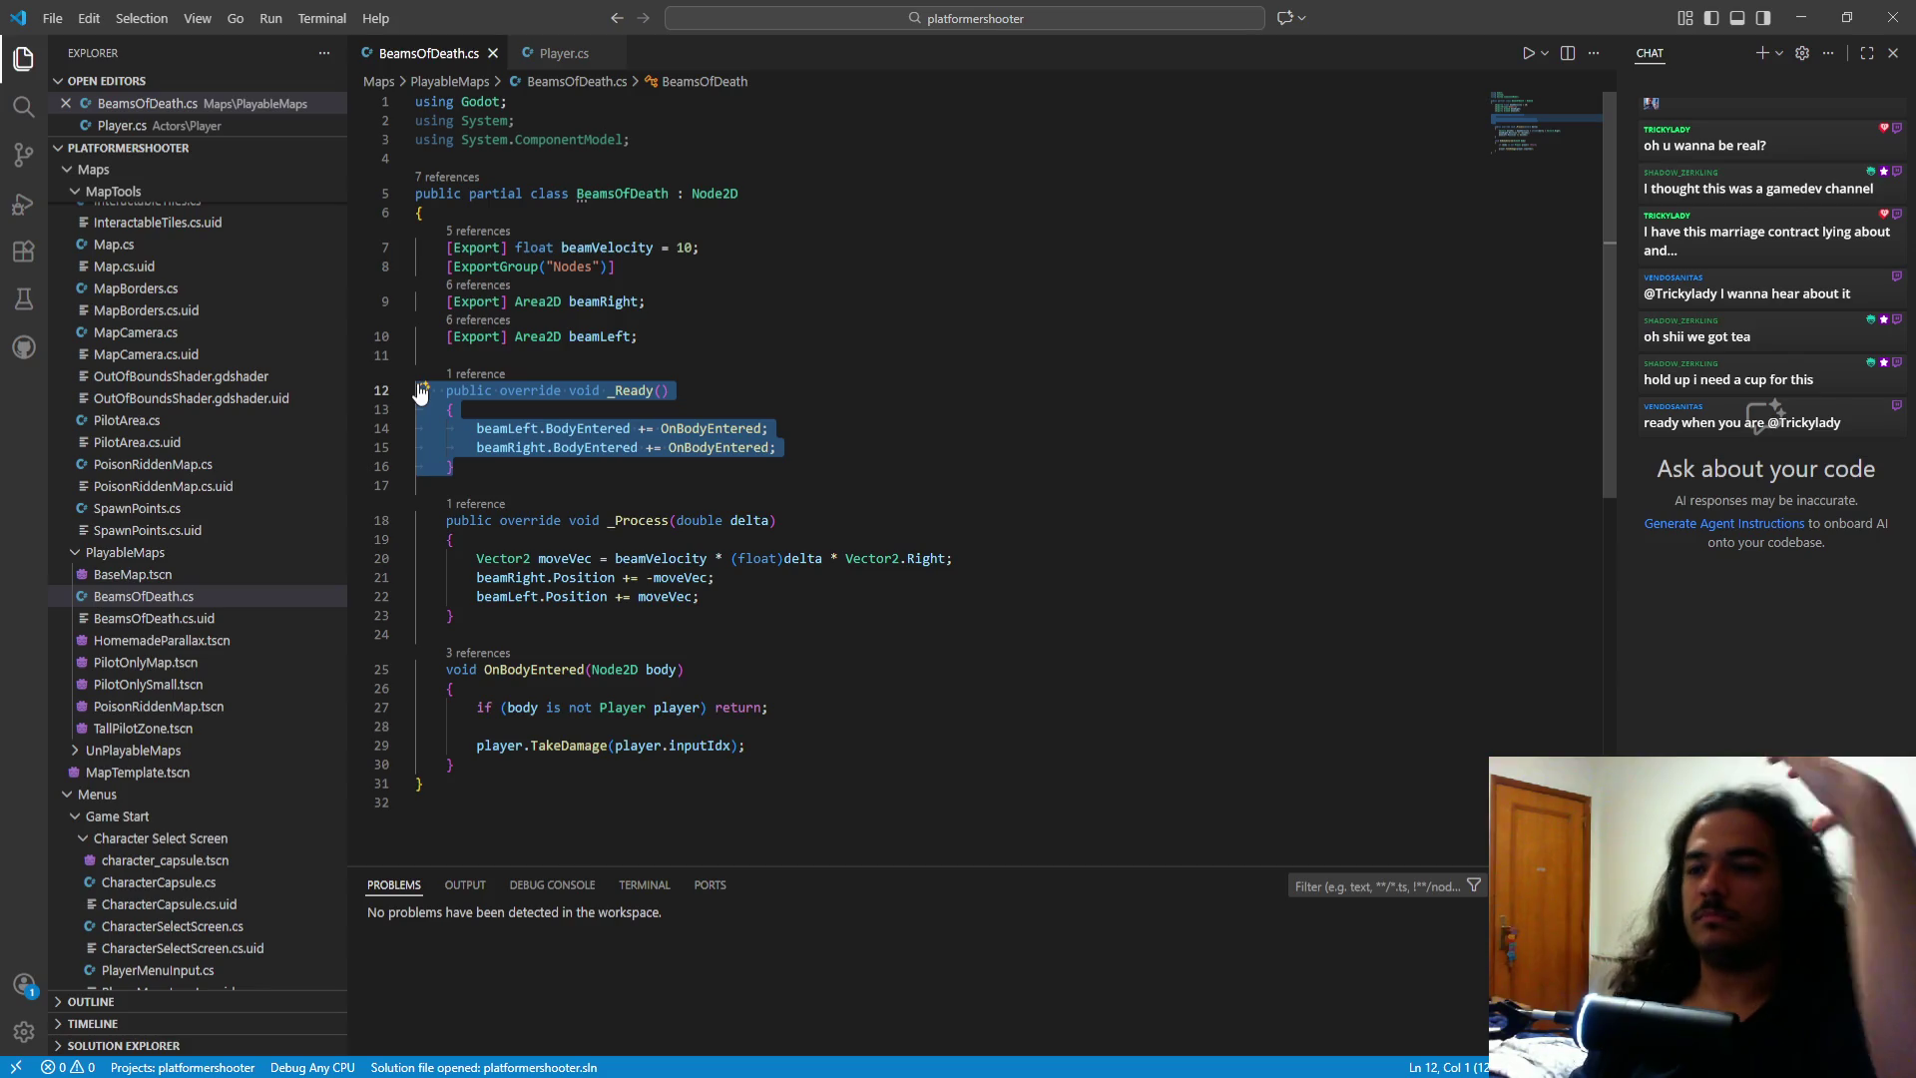
- Delete the _Ready method and start a new beamLeft line at the end of _Process
{"action": "key", "text": "BackSpace"}
{"action": "key", "text": "BackSpace"}
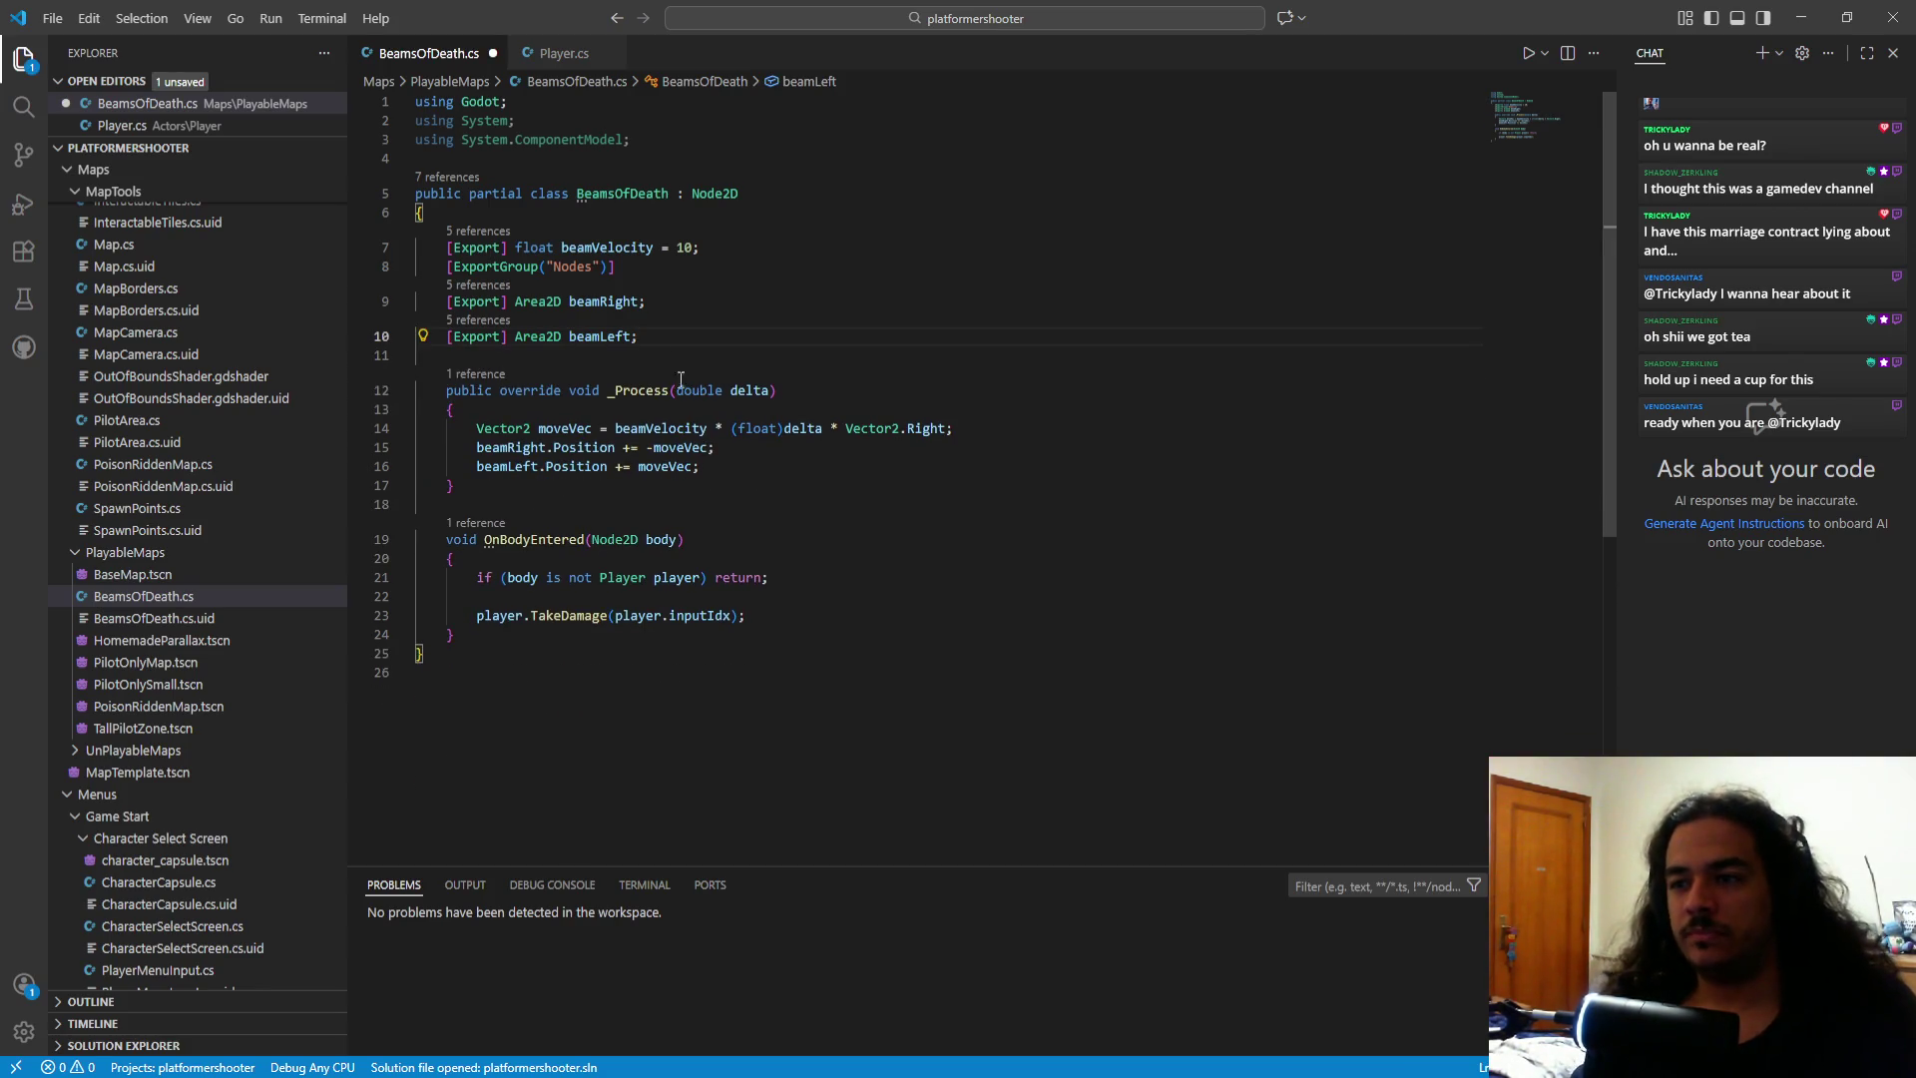
{"action": "left_click", "coordinate": [727, 468]}
{"action": "key", "text": "Return"}
{"action": "key", "text": "Return"}
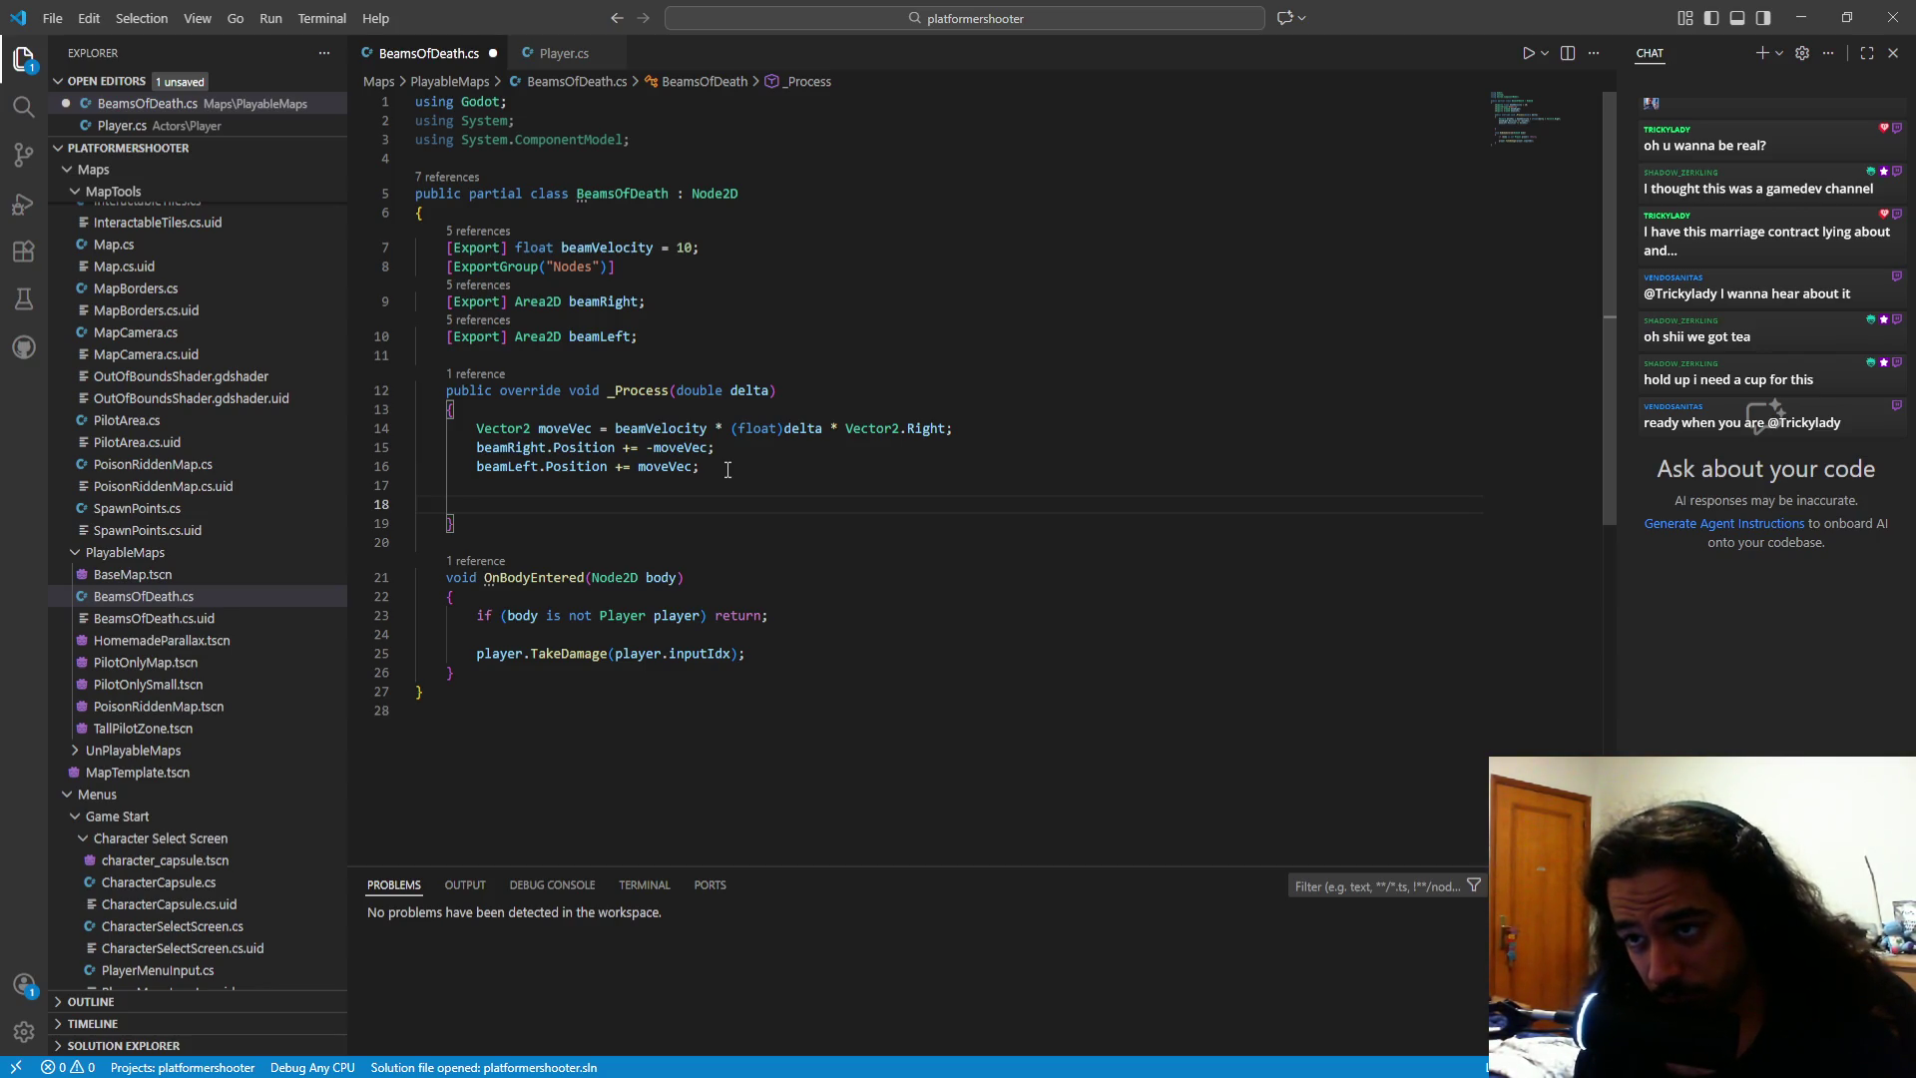
{"action": "type", "text": "beam"}
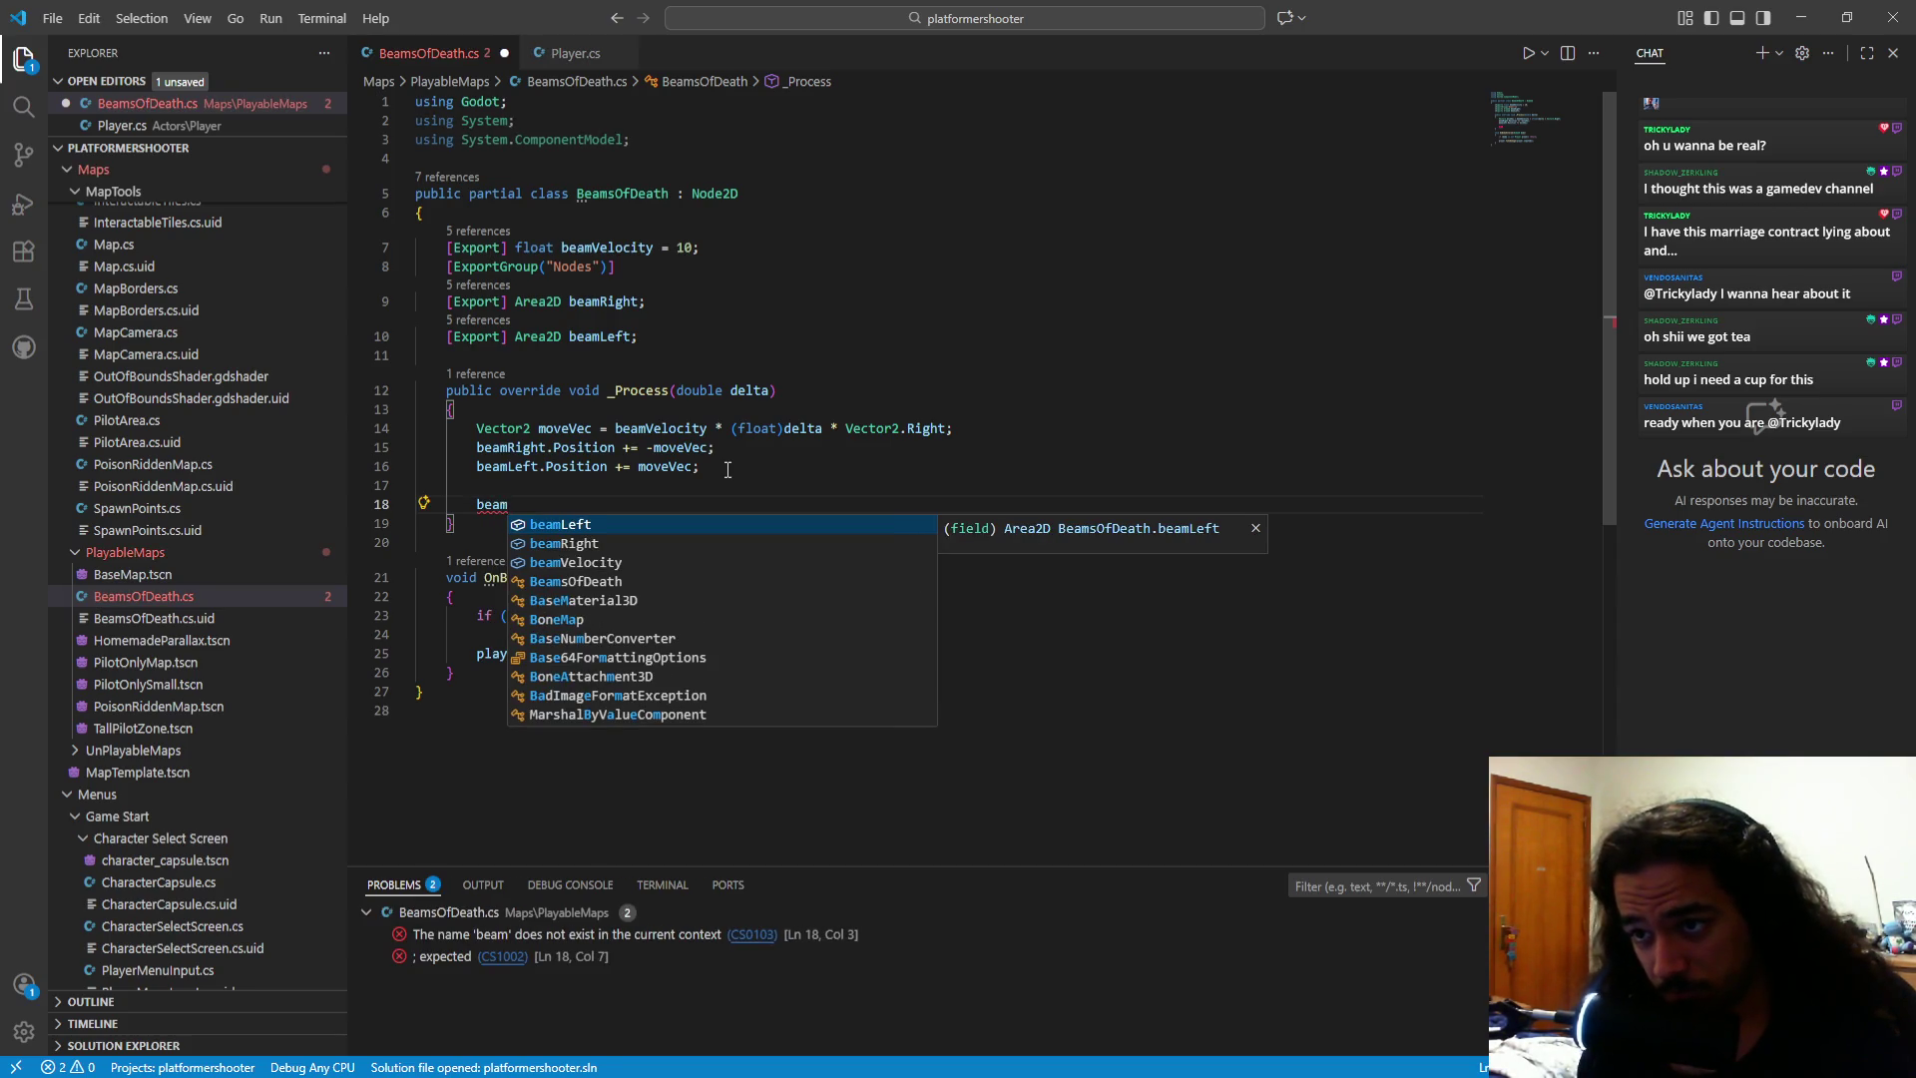
{"action": "key", "text": "Tab"}
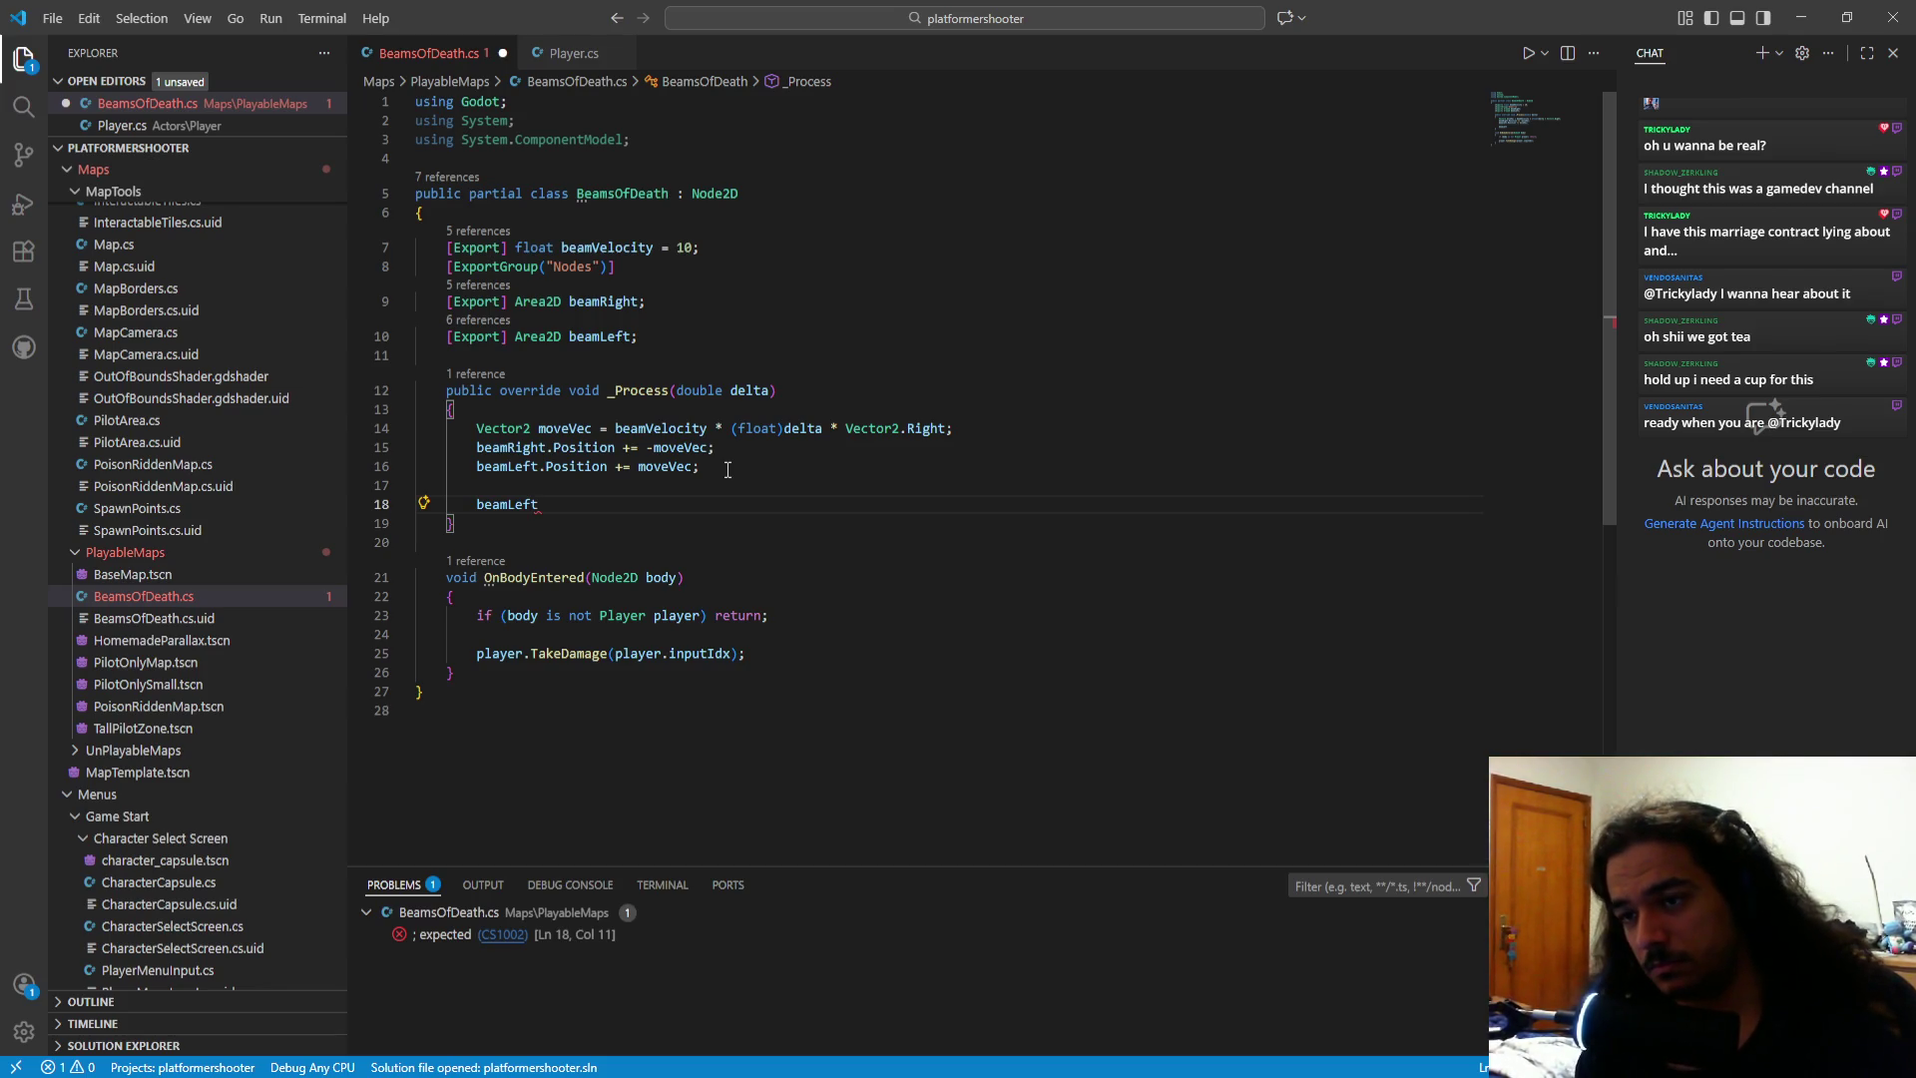
- Complete the line as beamLeft.GetOverlappingBodies(); using IntelliSense
{"action": "type", "text": "."}
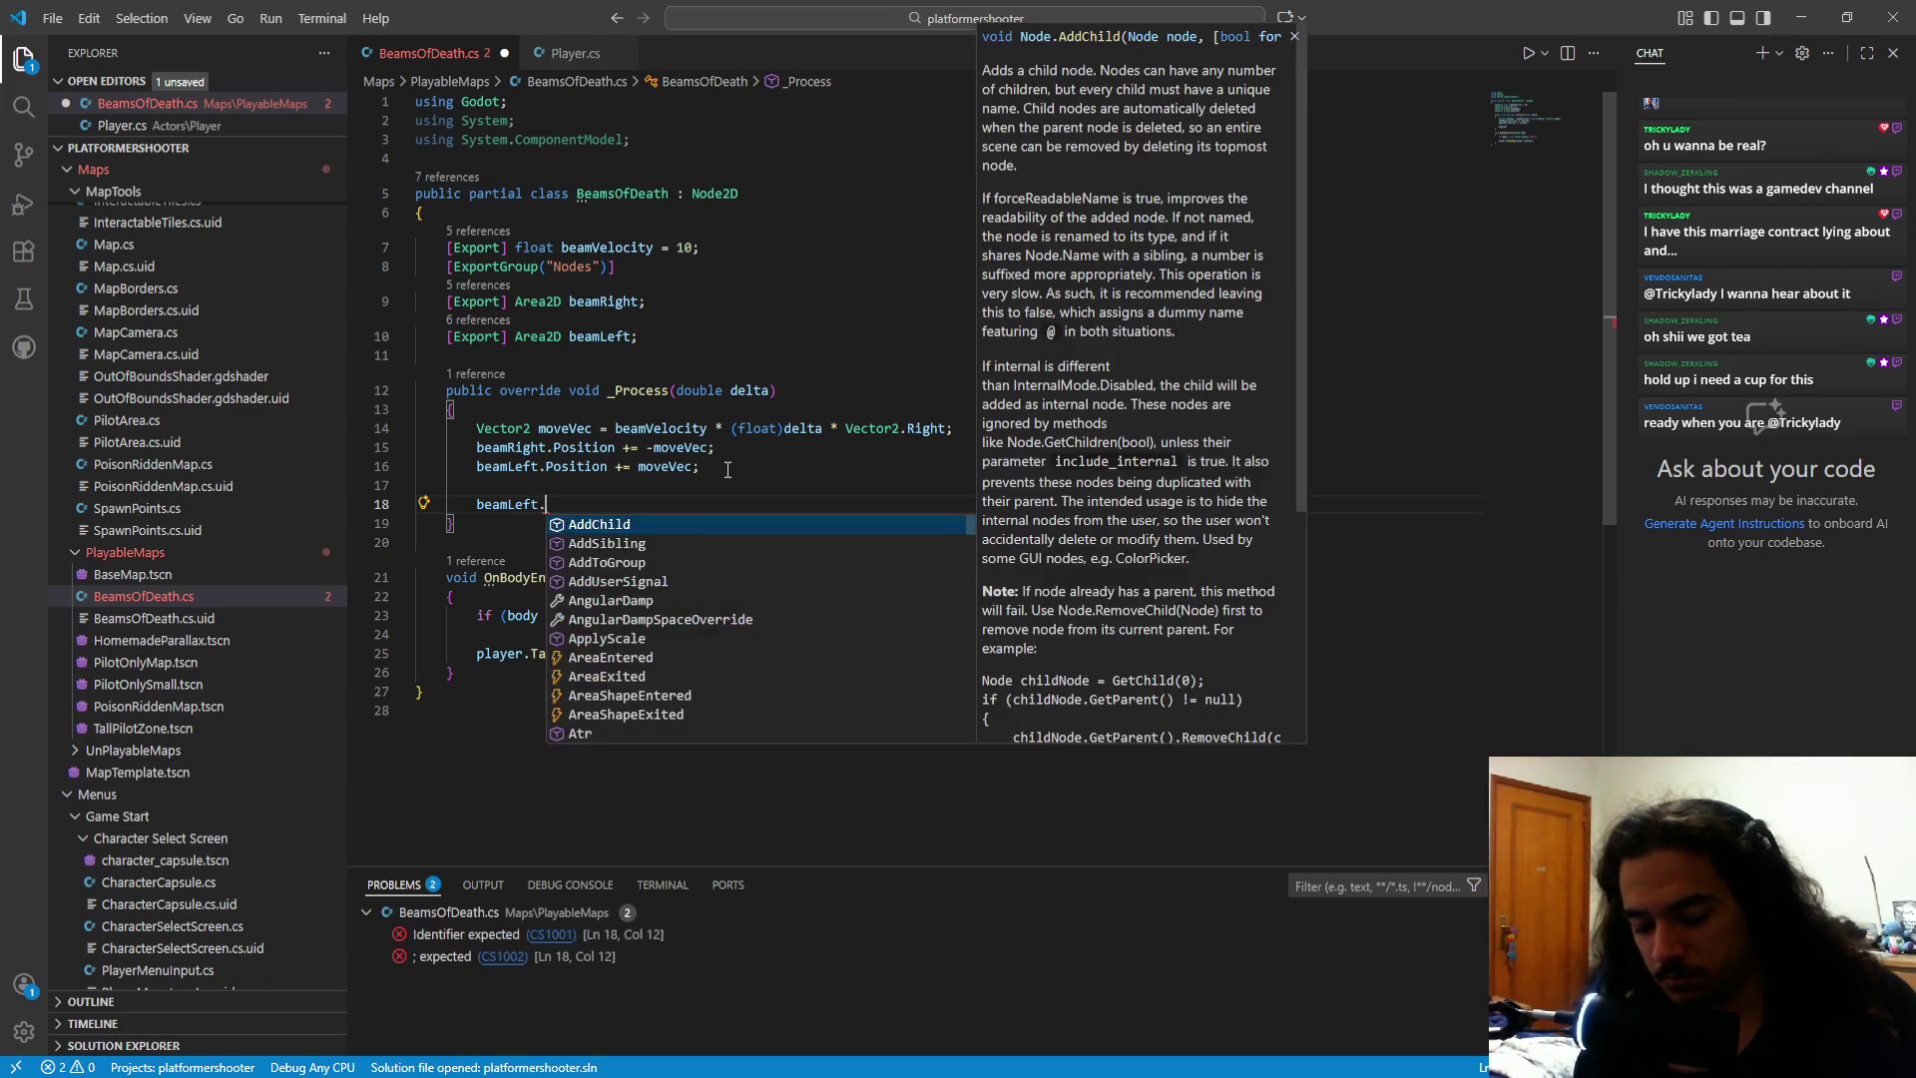
{"action": "type", "text": "k"}
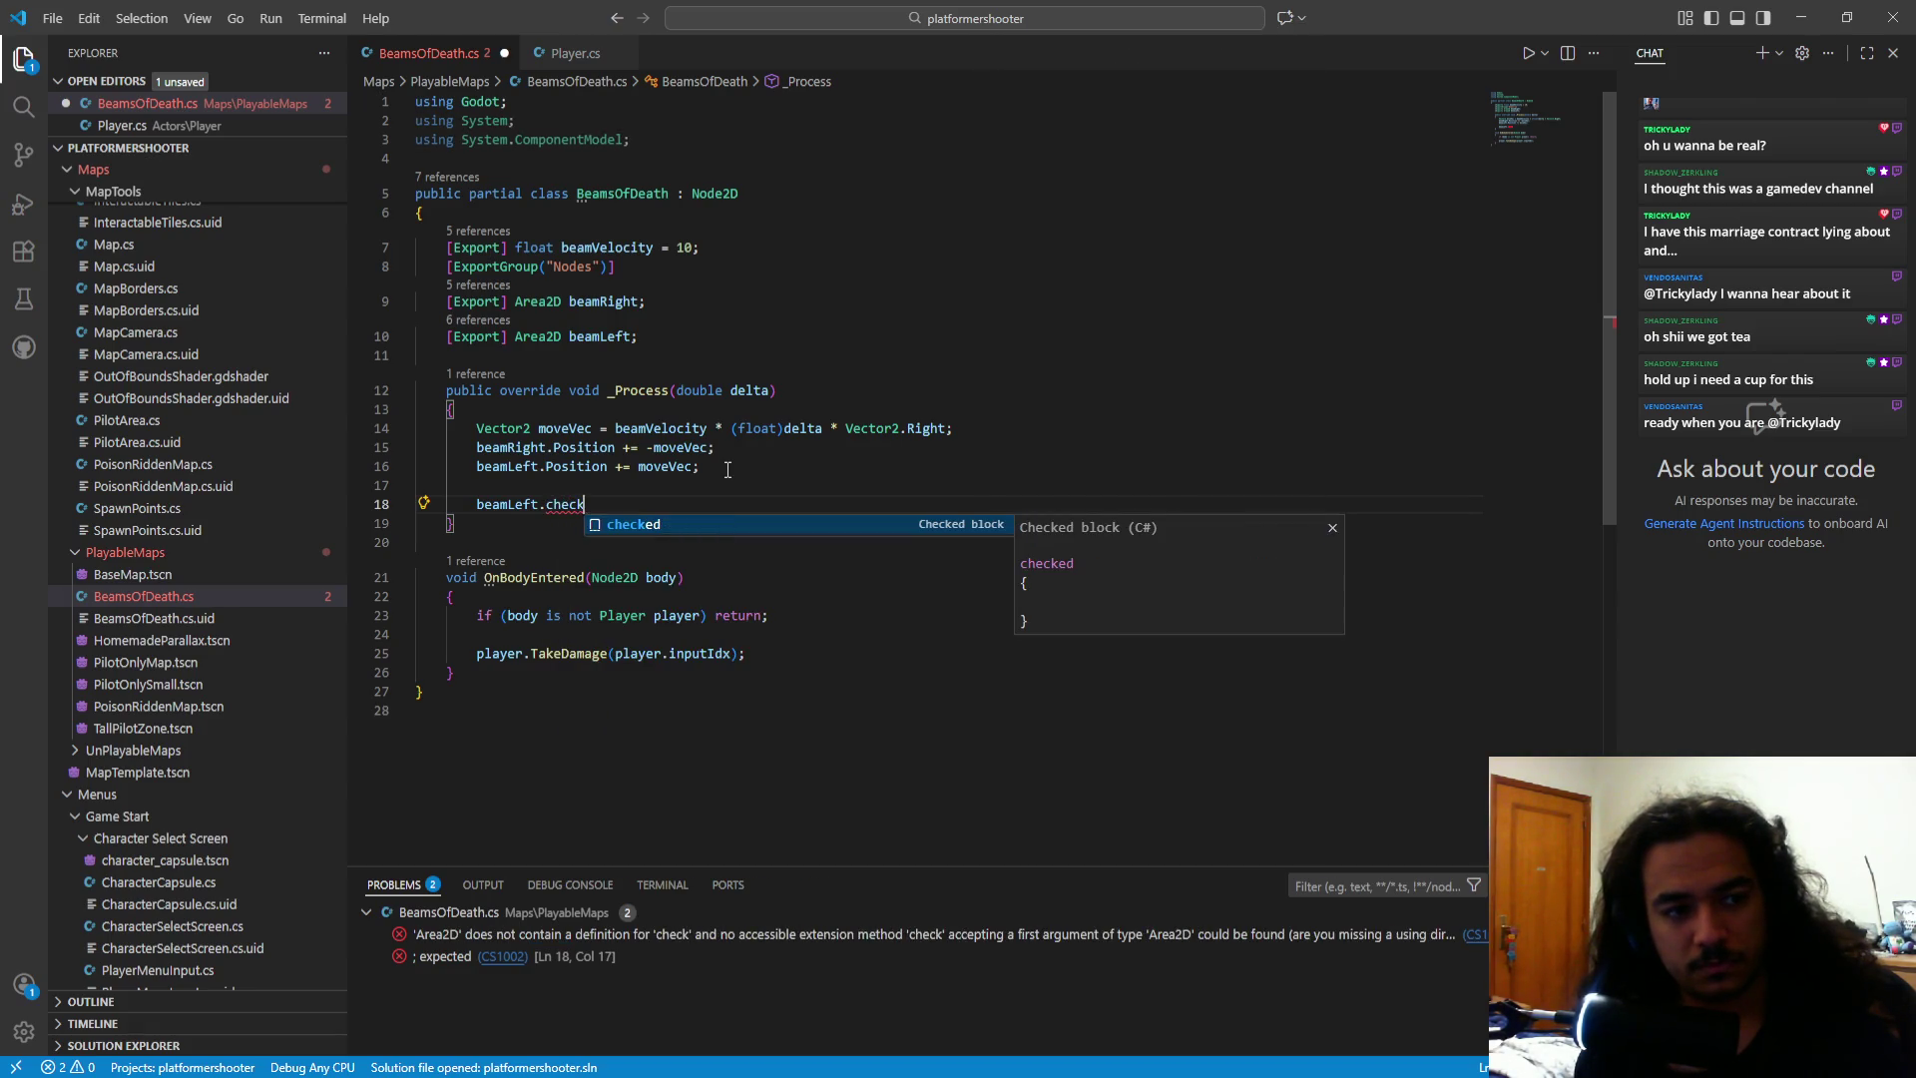
{"action": "key", "text": "BackSpace"}
{"action": "key", "text": "BackSpace"}
{"action": "key", "text": "BackSpace"}
{"action": "type", "text": "iscol"}
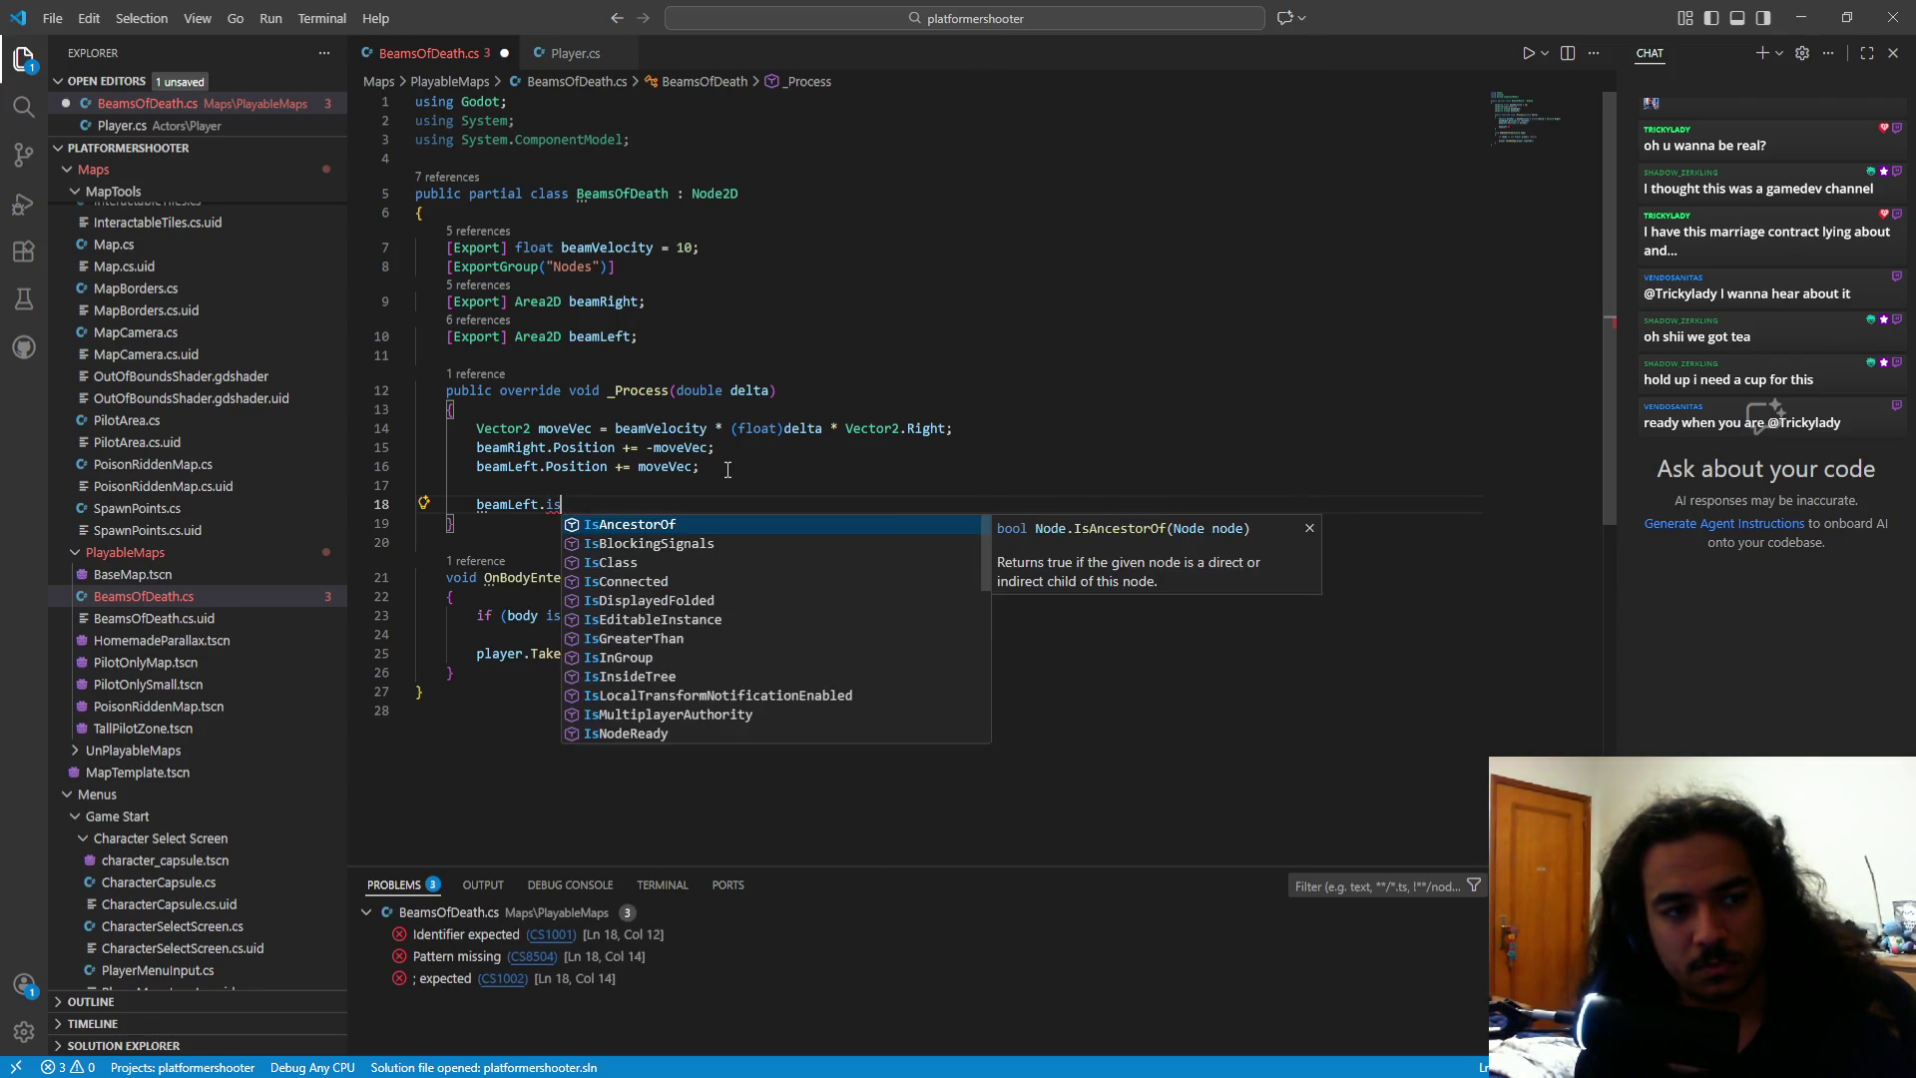
{"action": "key", "text": "BackSpace"}
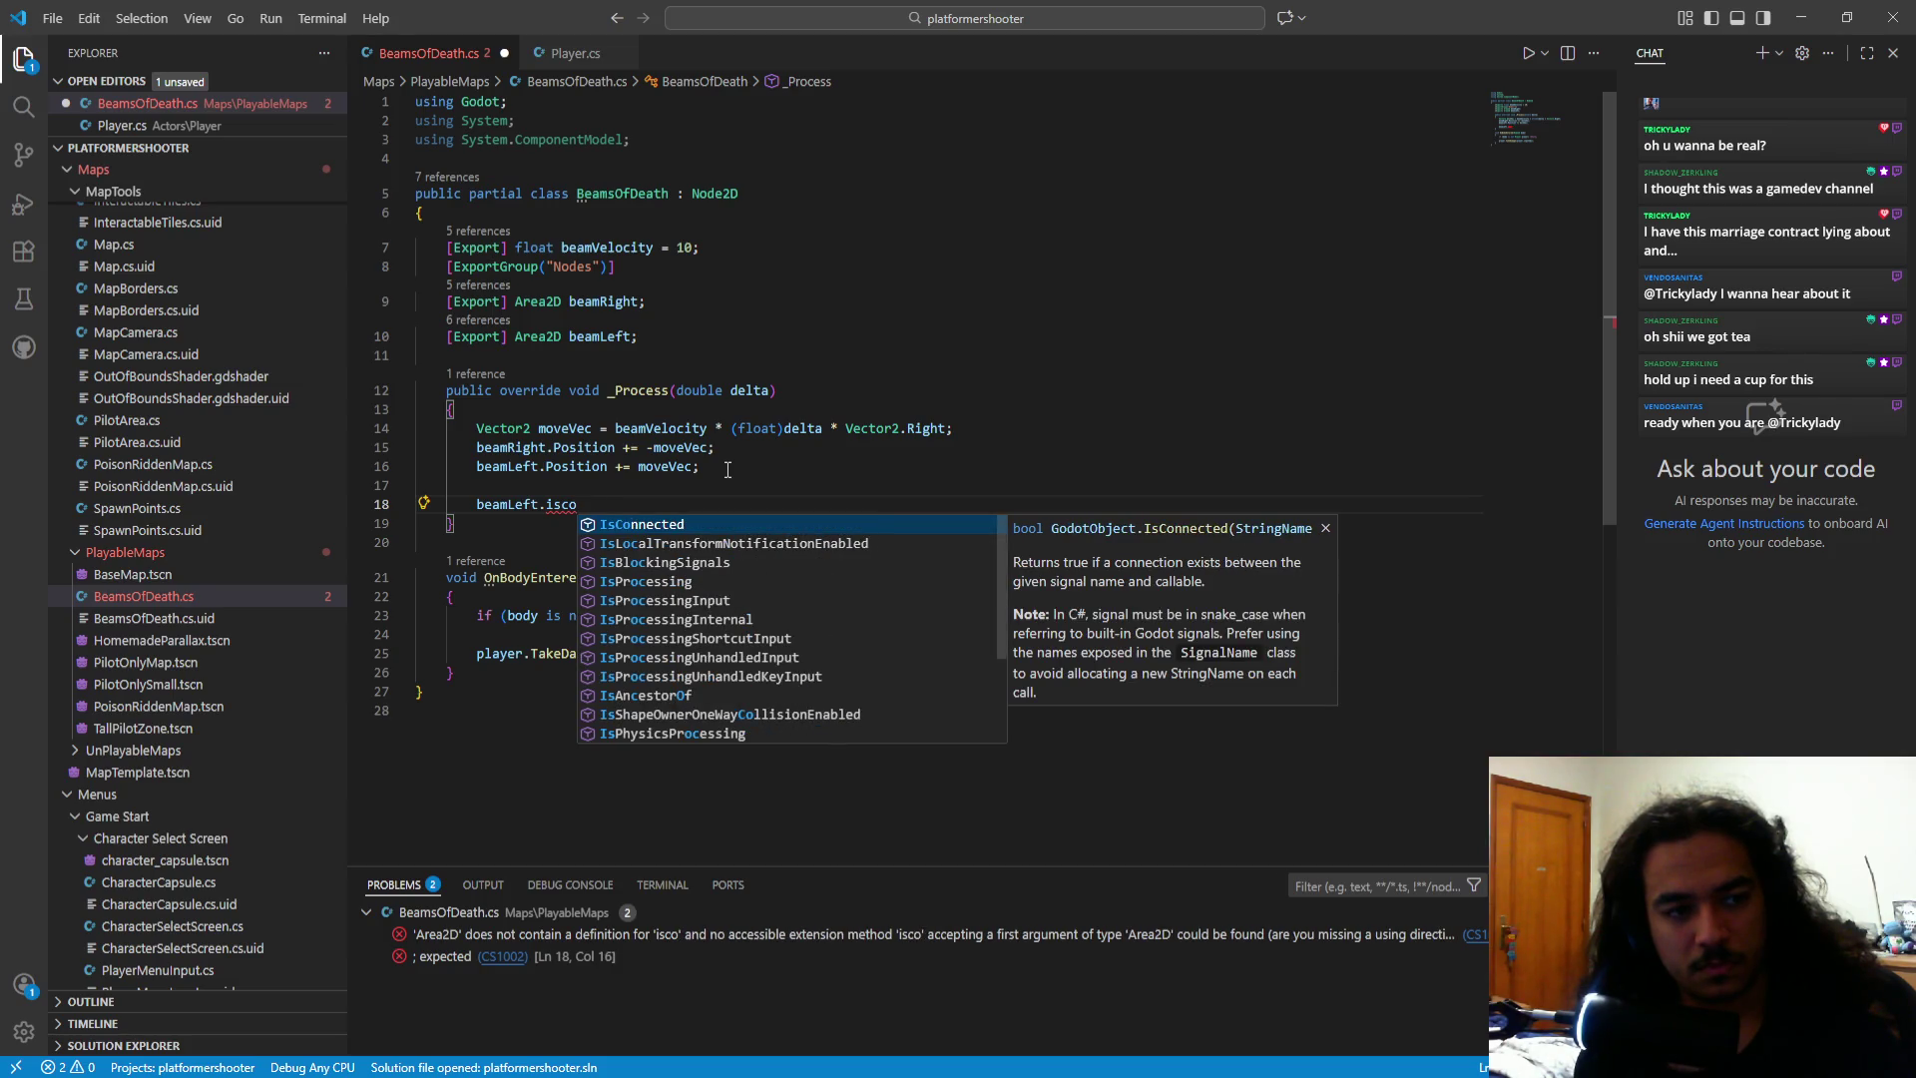
{"action": "key", "text": "BackSpace"}
{"action": "key", "text": "BackSpace"}
{"action": "key", "text": "BackSpace"}
{"action": "type", "text": "overla"}
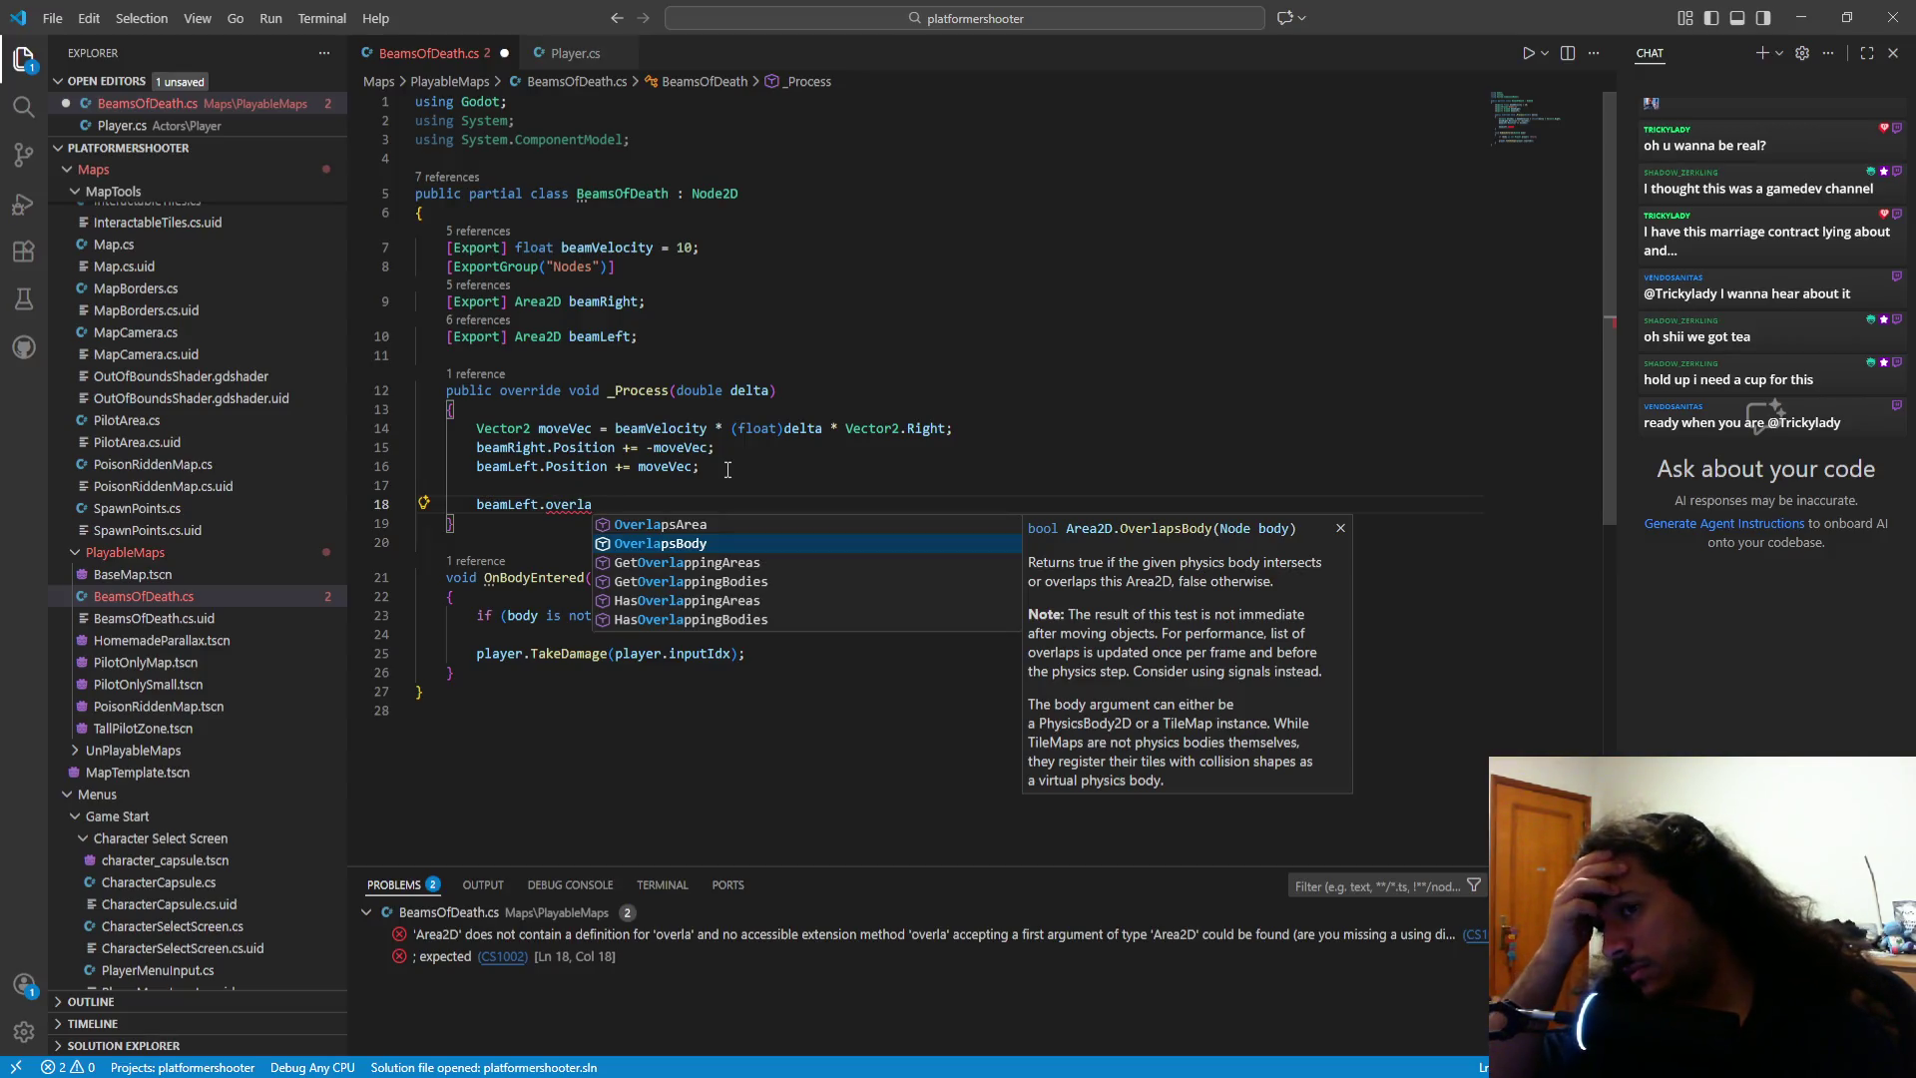
{"action": "key", "text": "Down"}
{"action": "key", "text": "Down"}
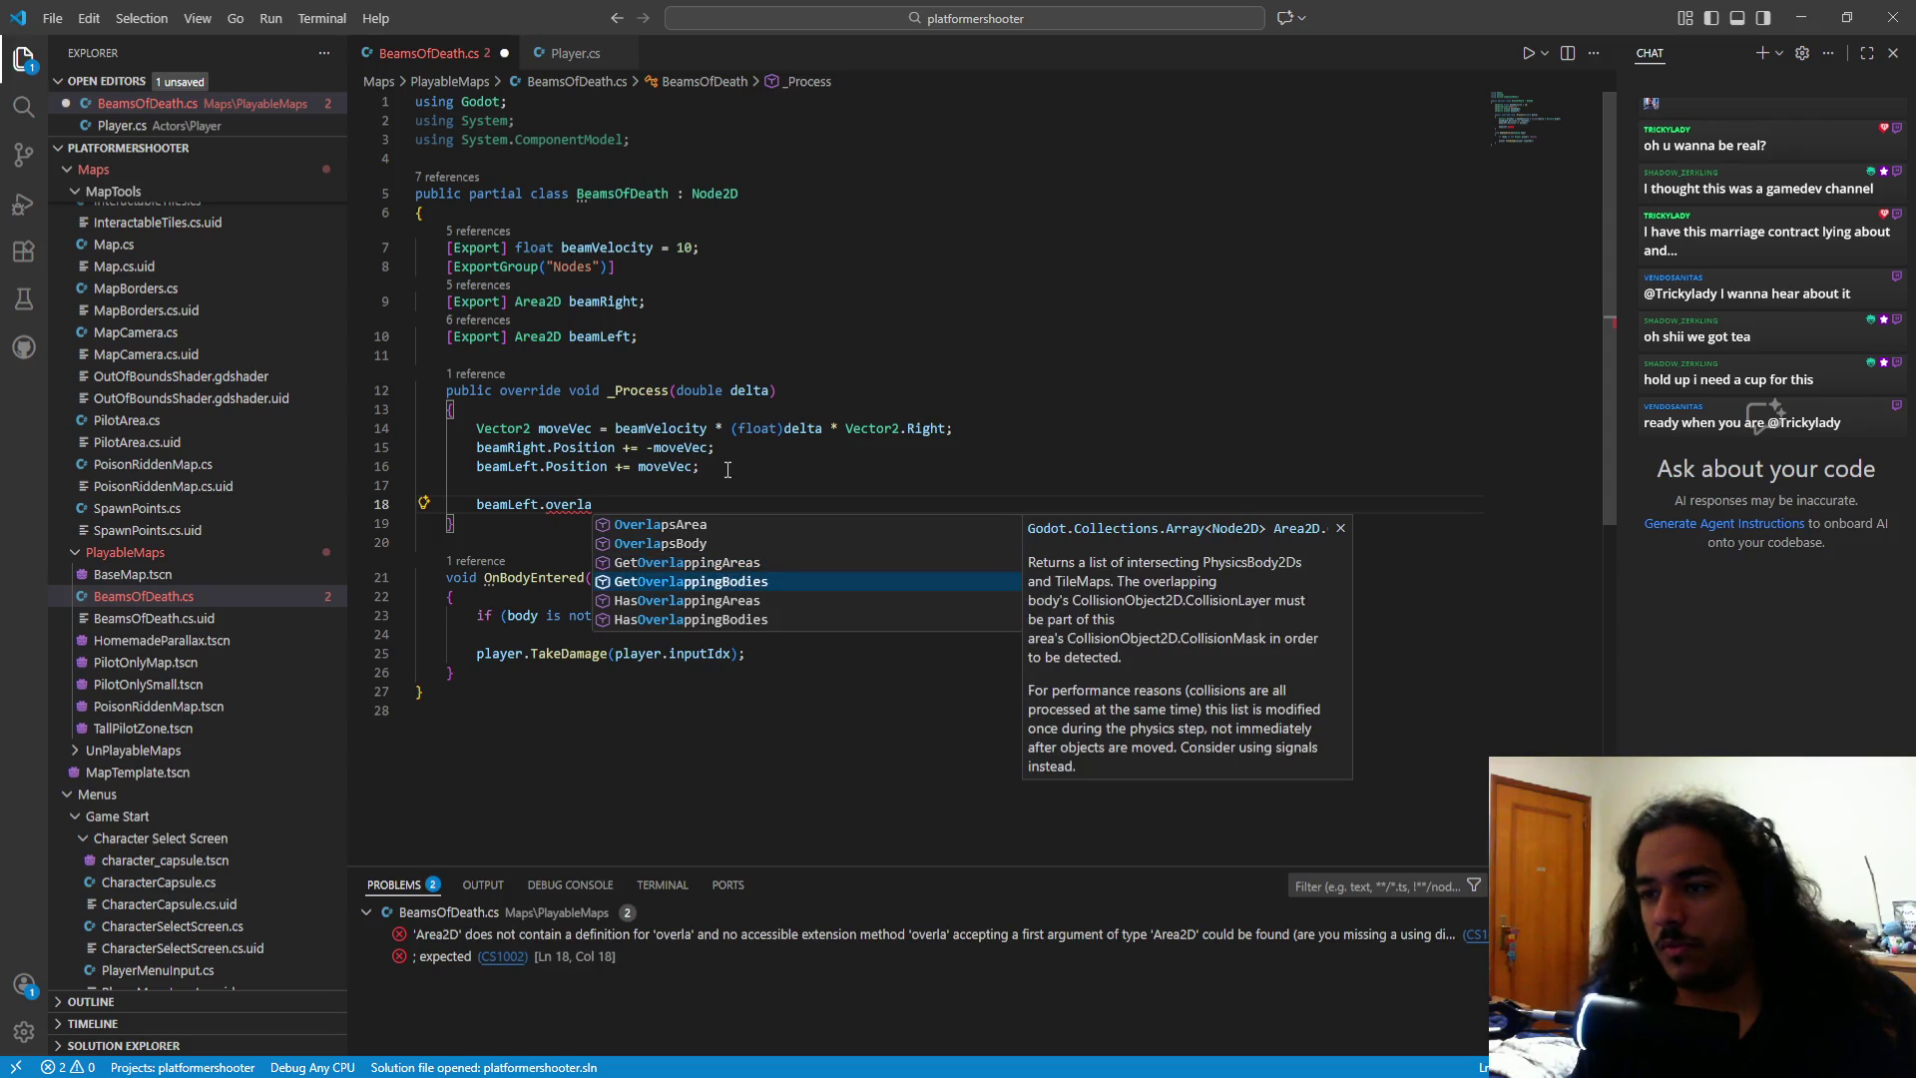
{"action": "key", "text": "Tab"}
{"action": "type", "text": "()"}
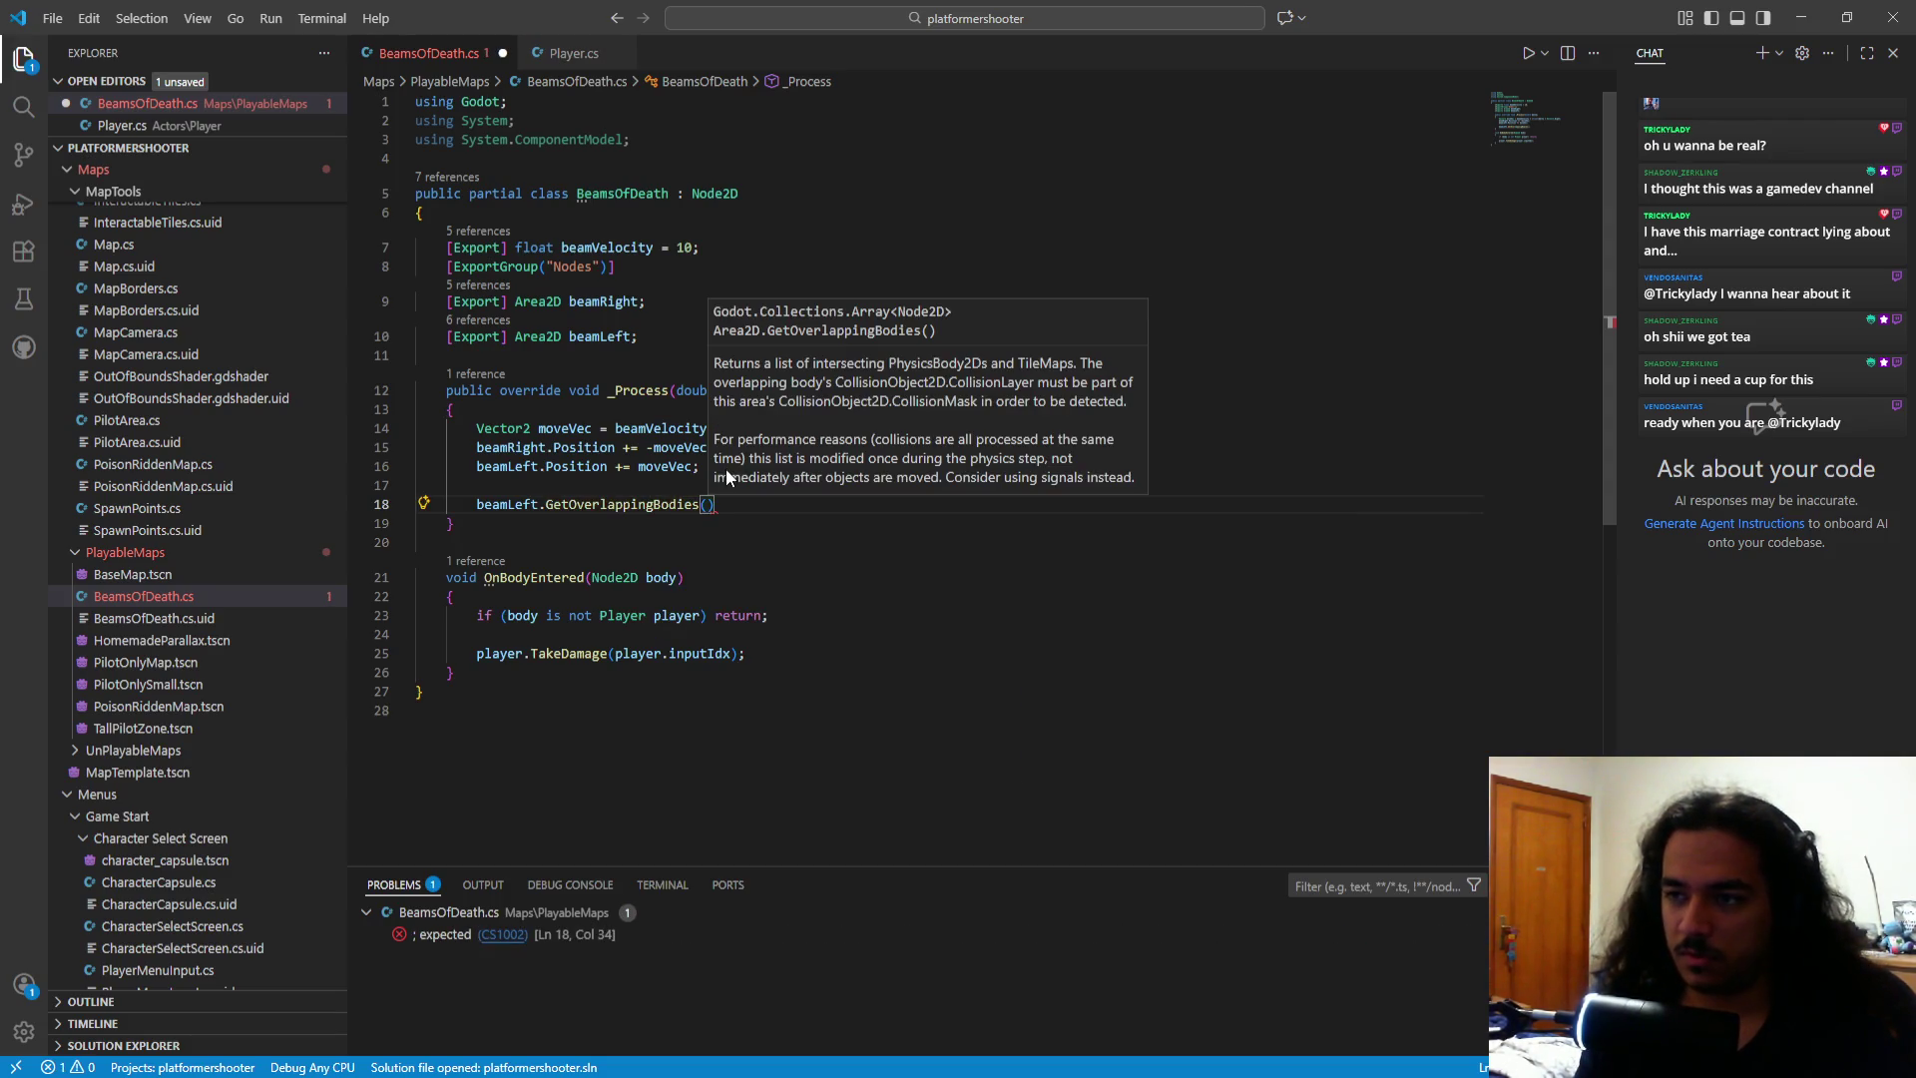
{"action": "type", "text": ";"}
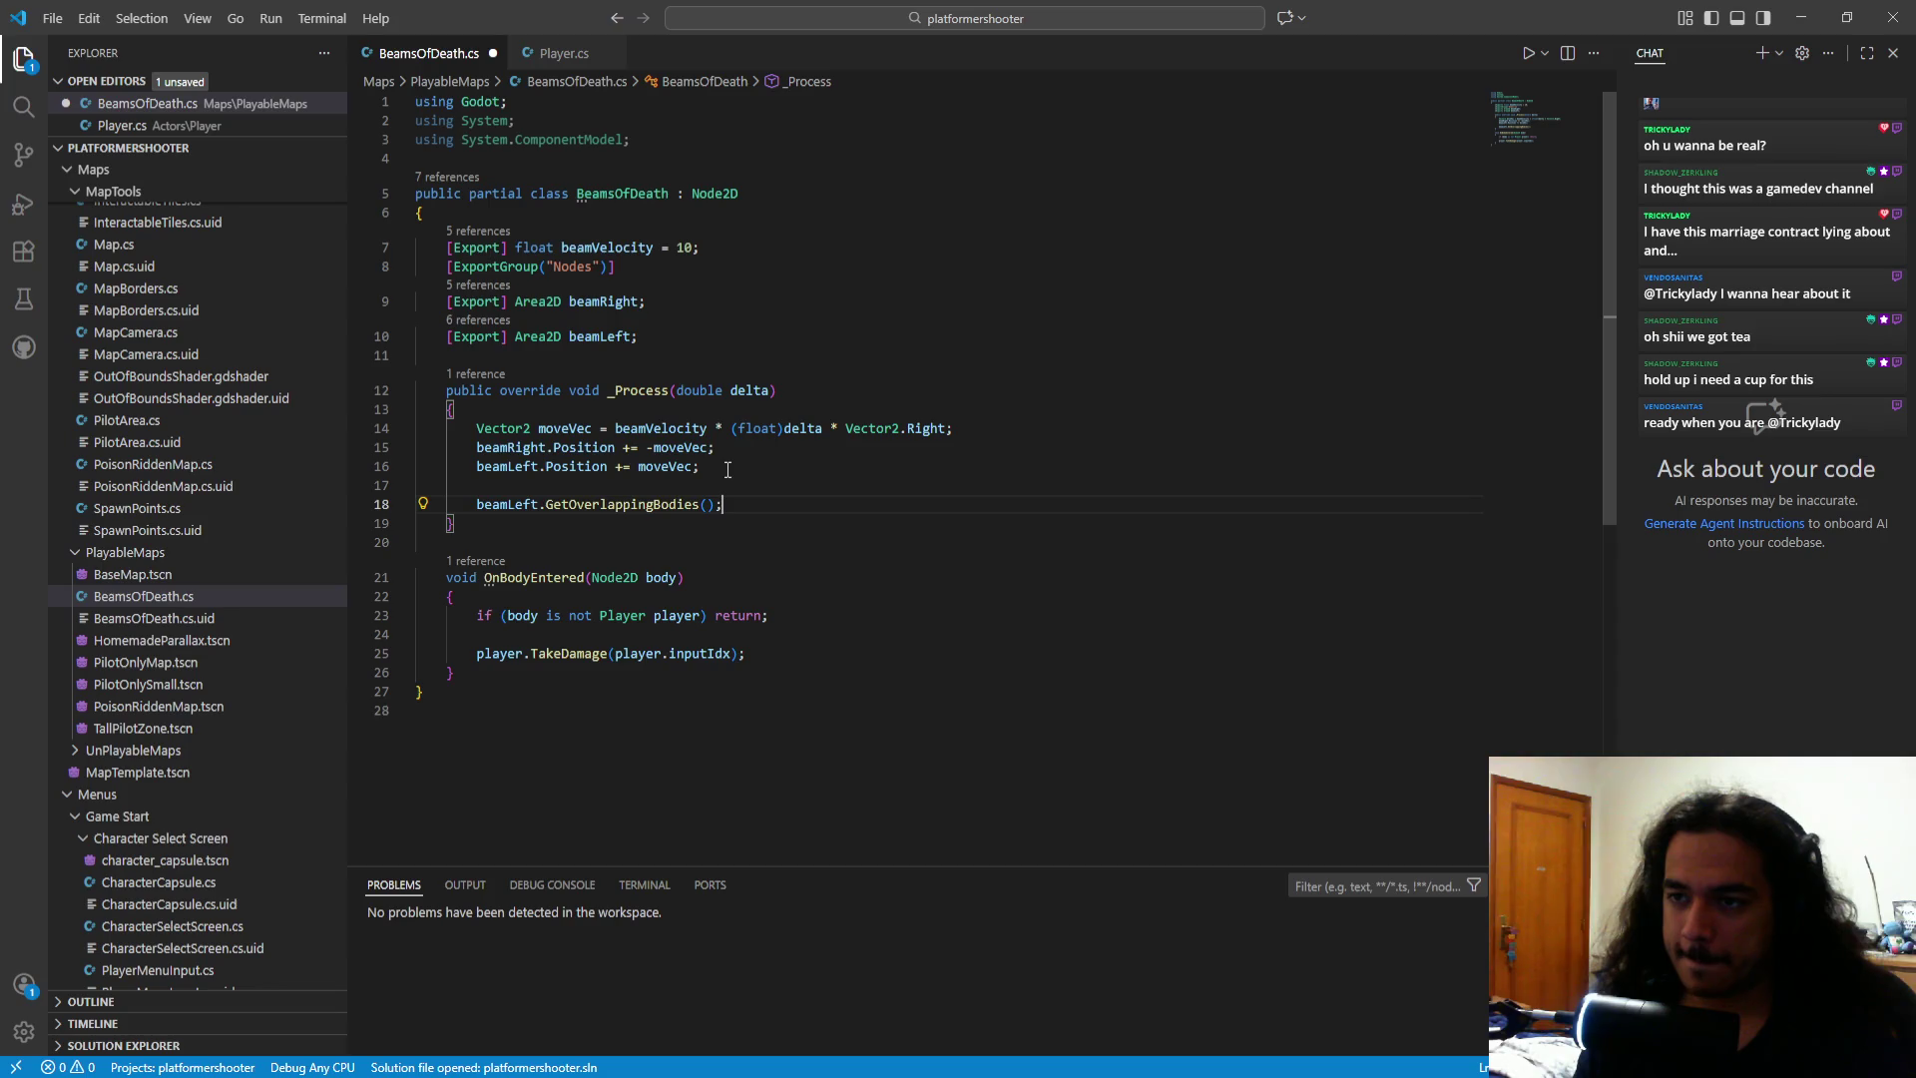
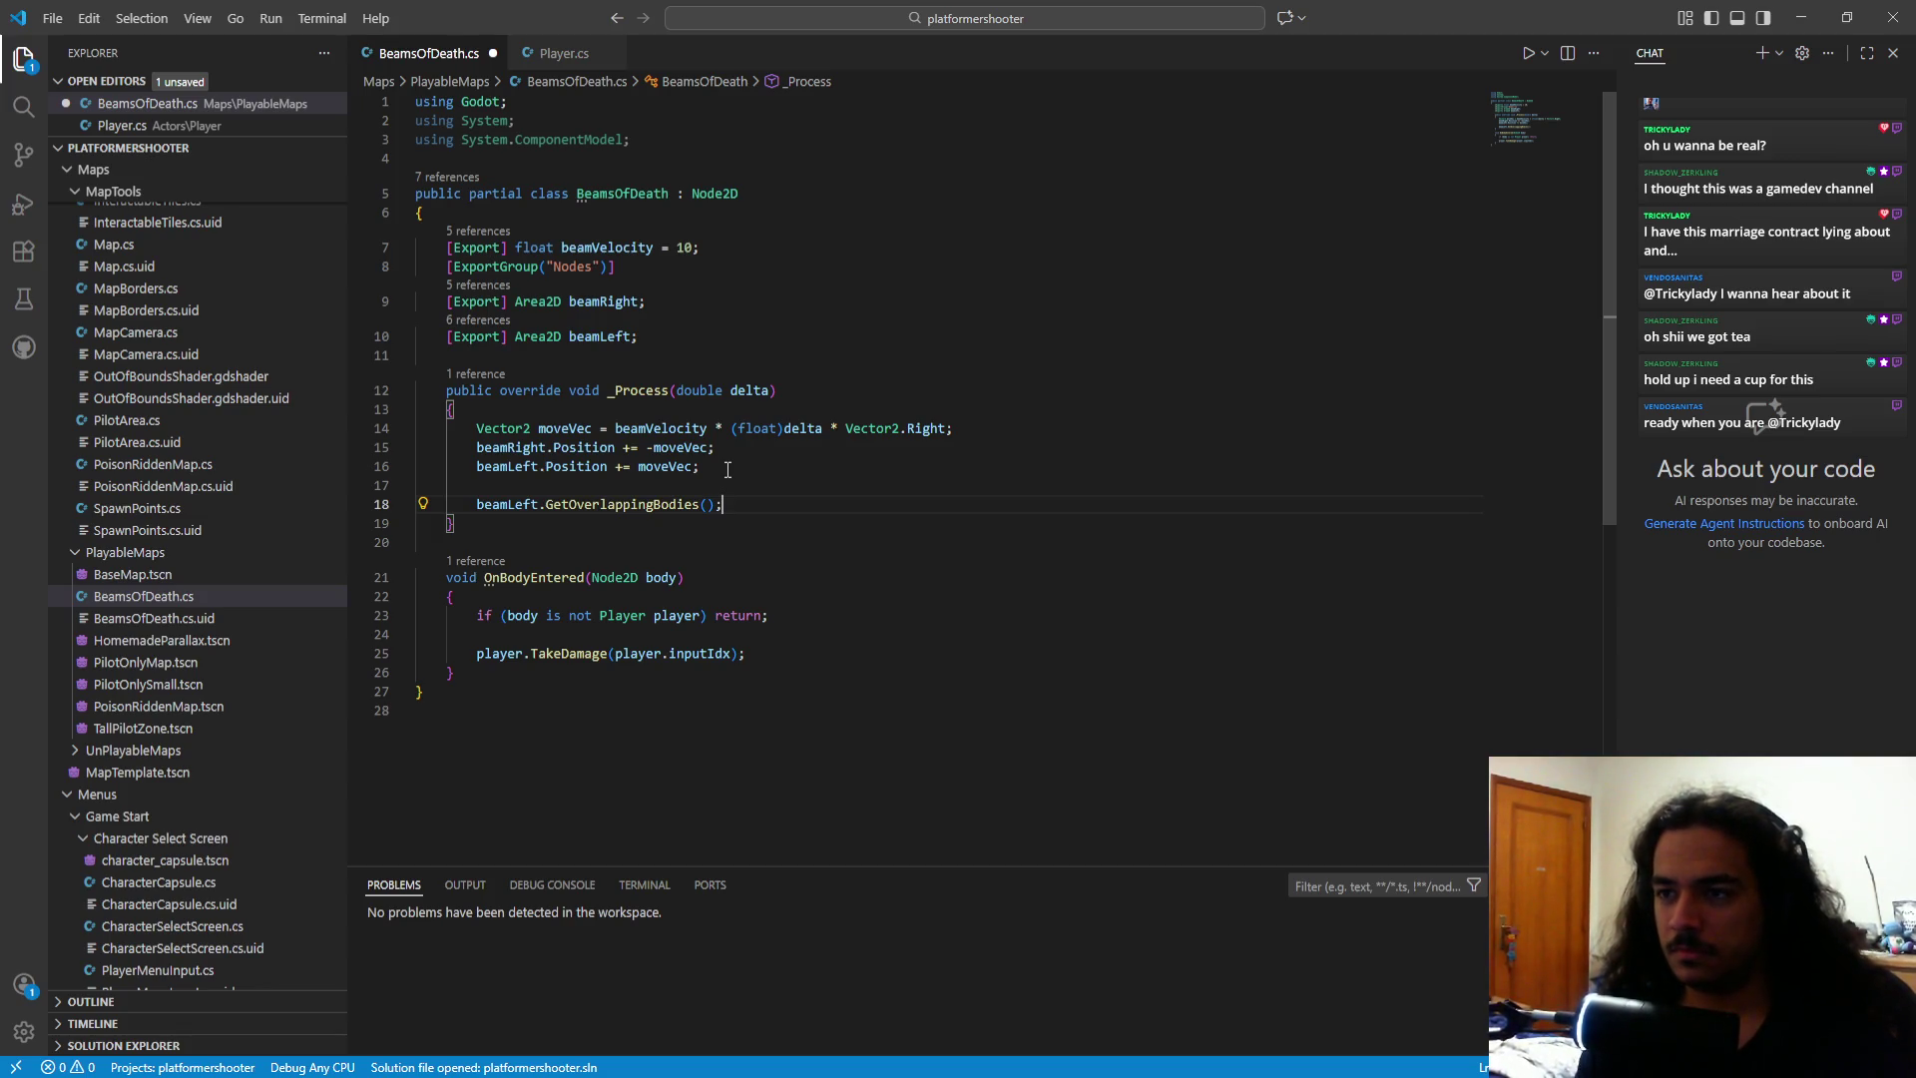
- Declare List<Area2D> beams = []; below the beamLeft field and save BeamsOfDeath.cs
{"action": "key", "text": "Up"}
{"action": "key", "text": "Up"}
{"action": "key", "text": "Up"}
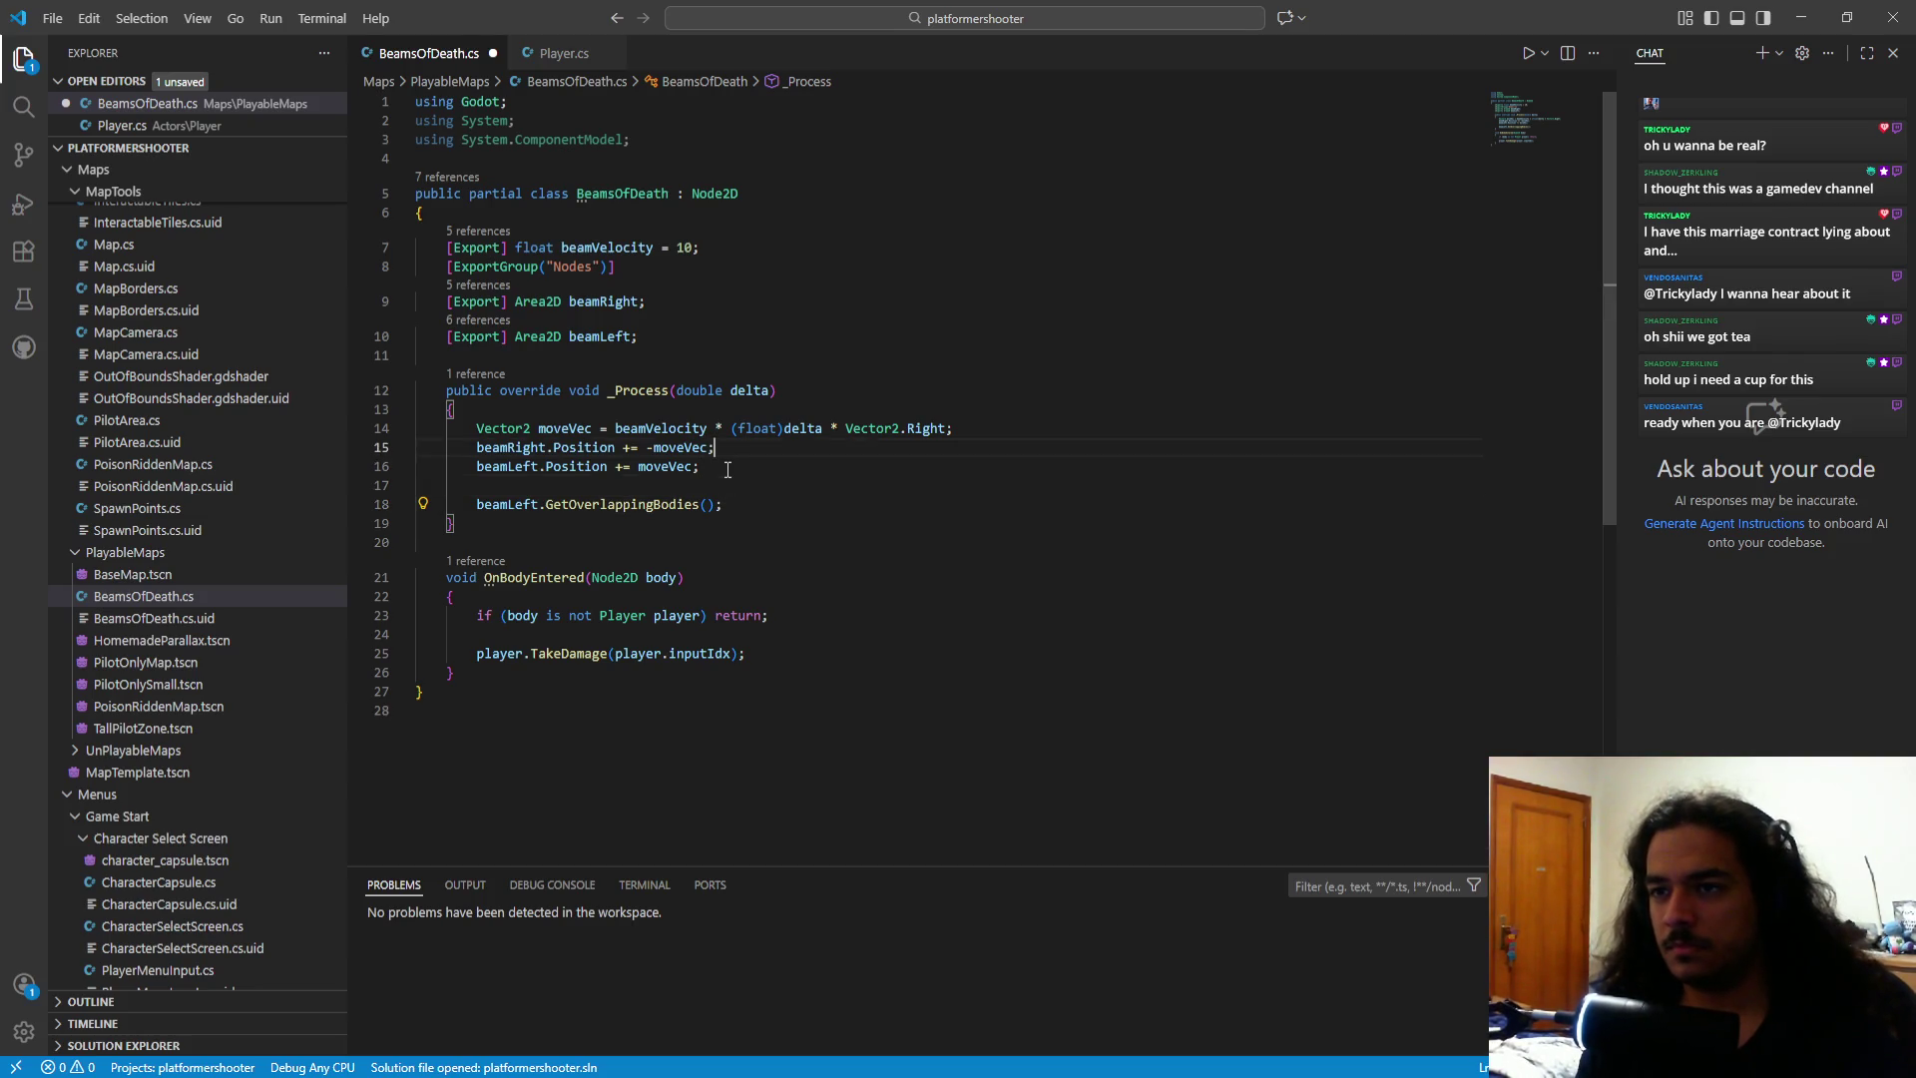
{"action": "key", "text": "Return"}
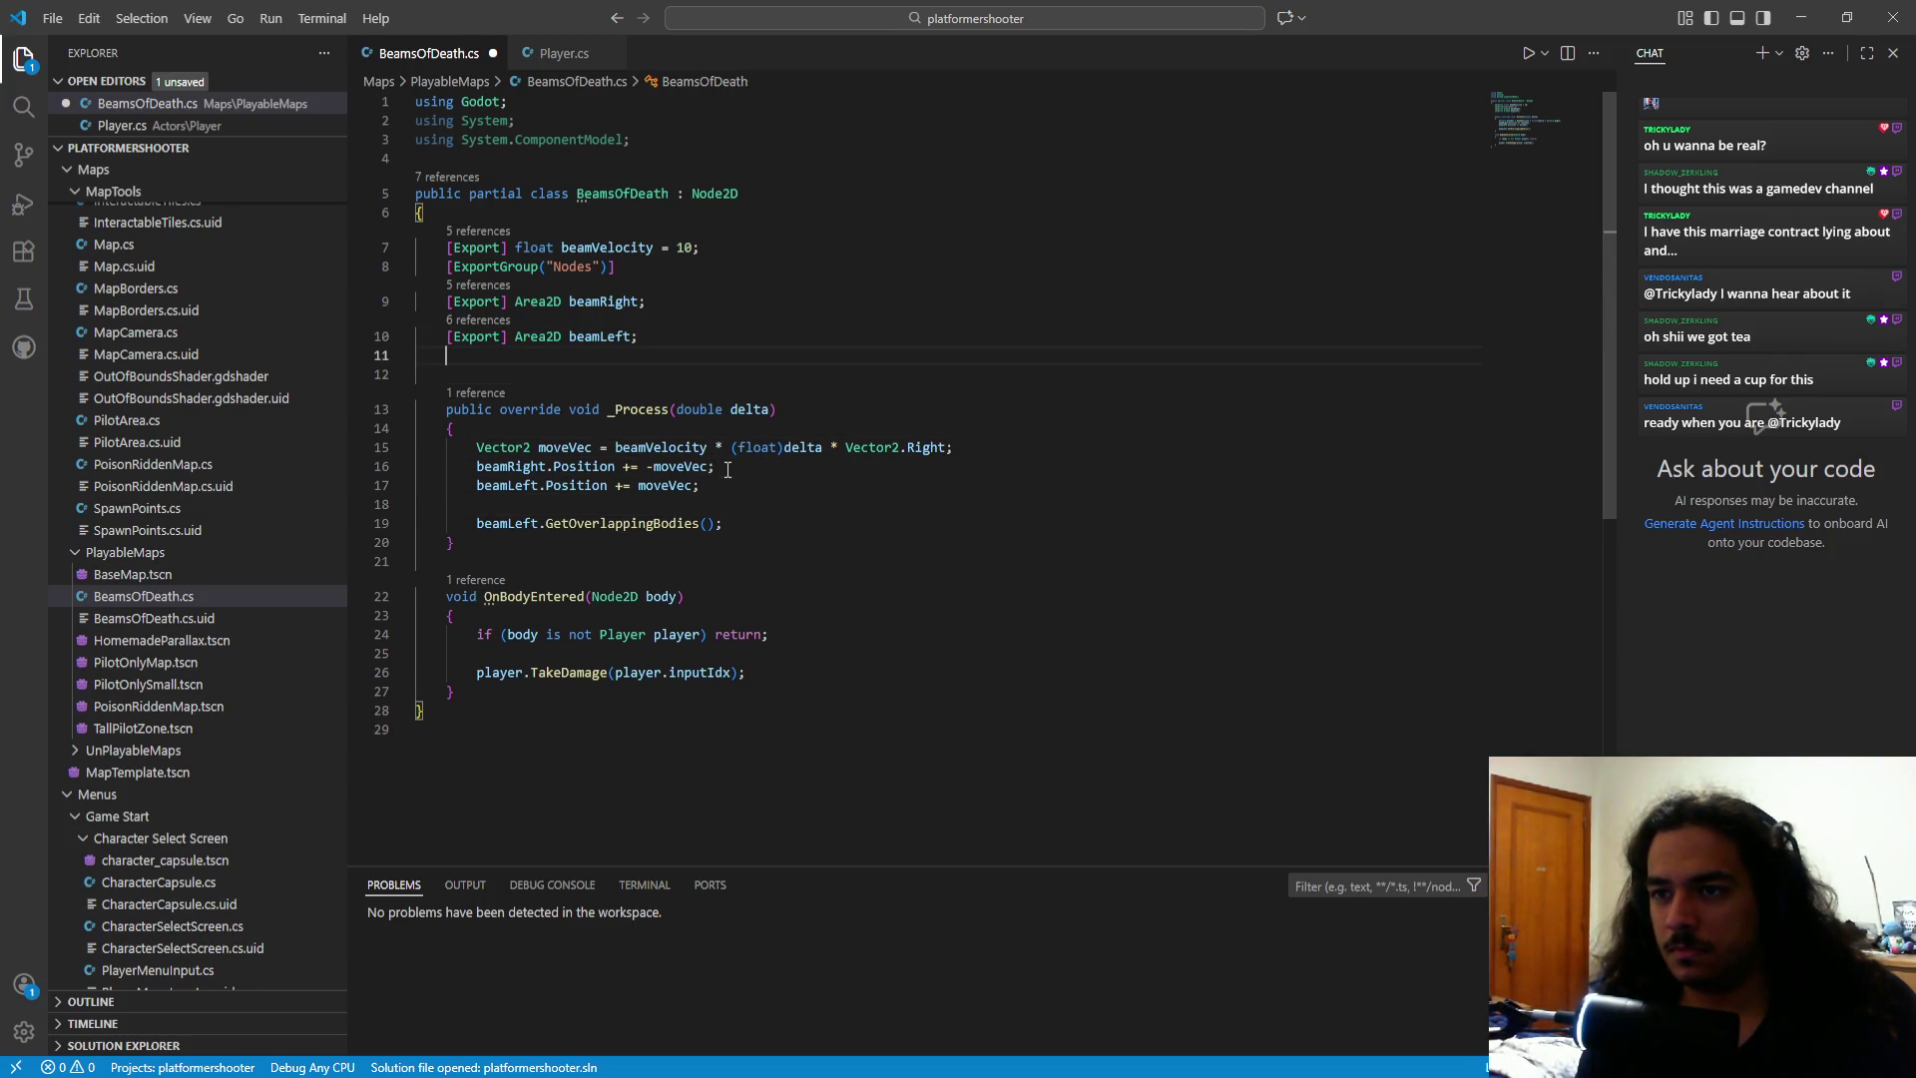
{"action": "type", "text": "List<"}
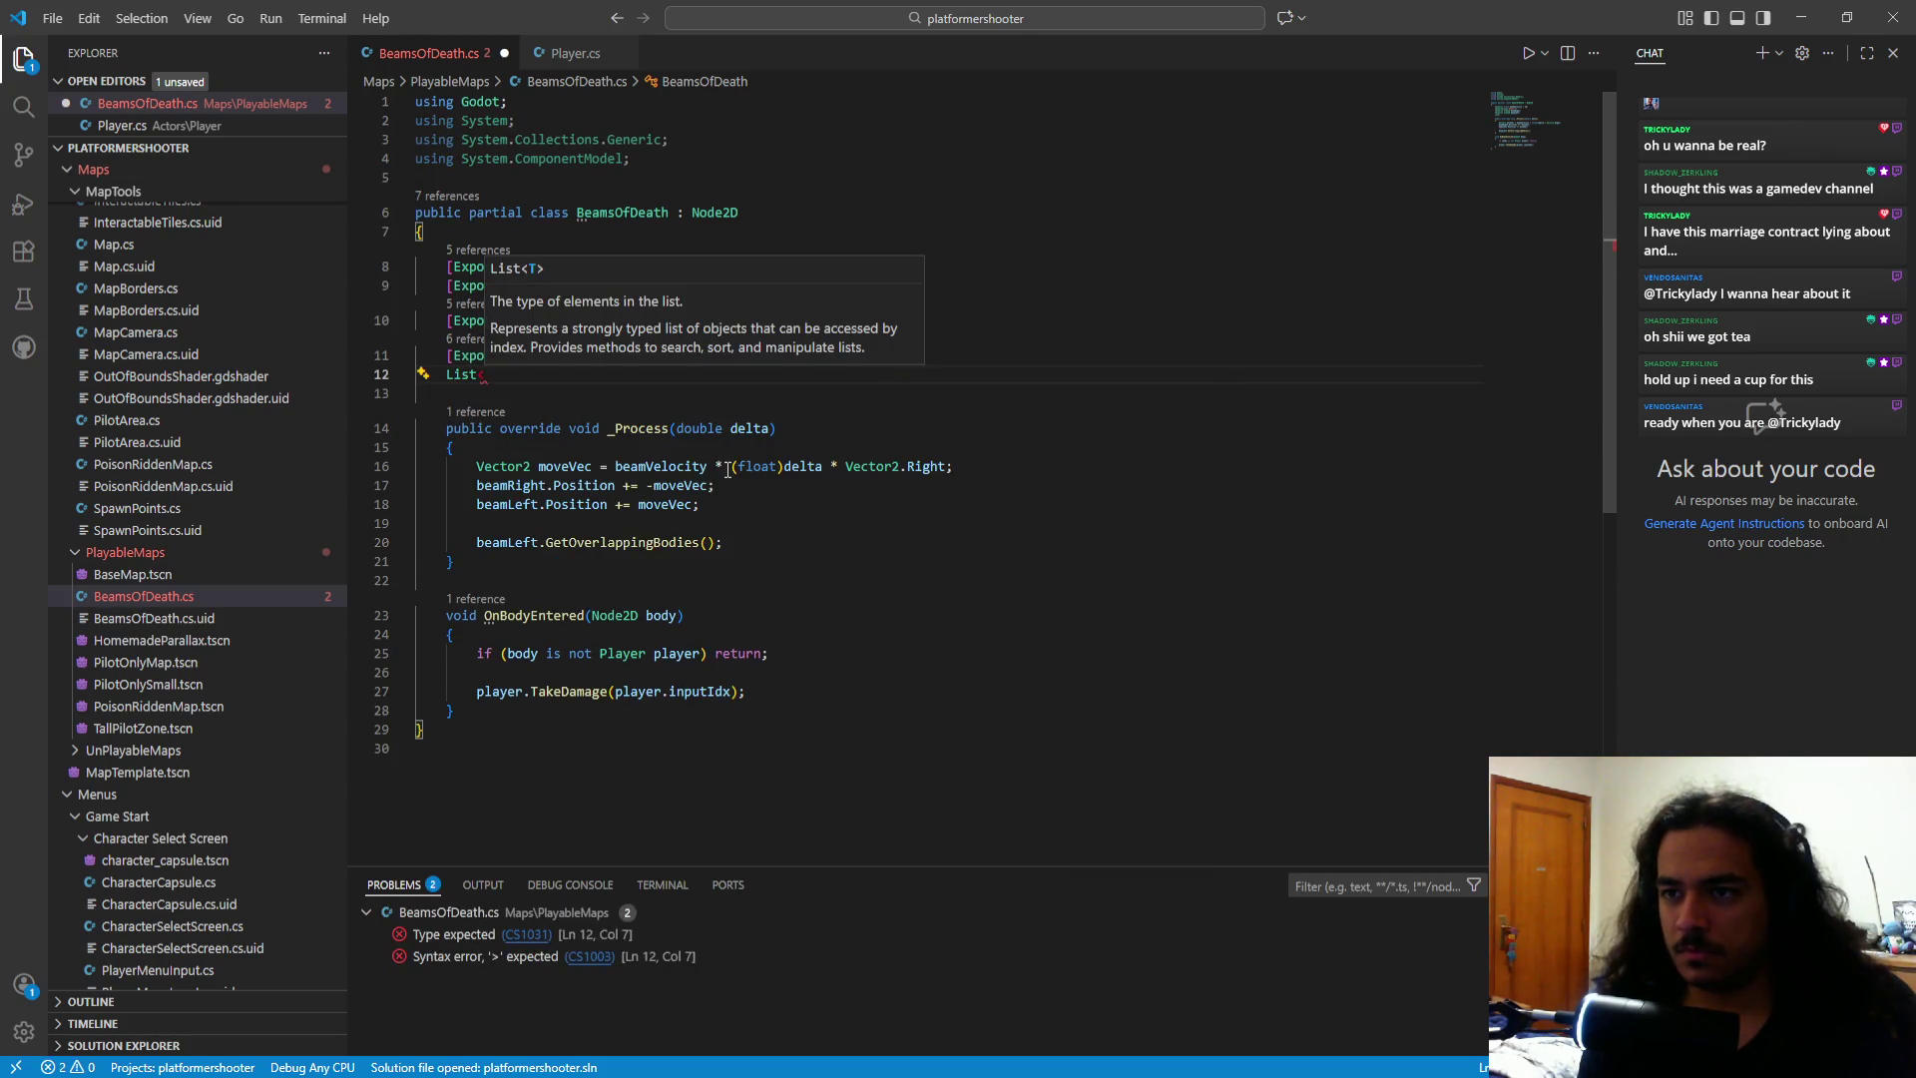
{"action": "type", "text": "Area2D>"}
{"action": "key", "text": "Tab"}
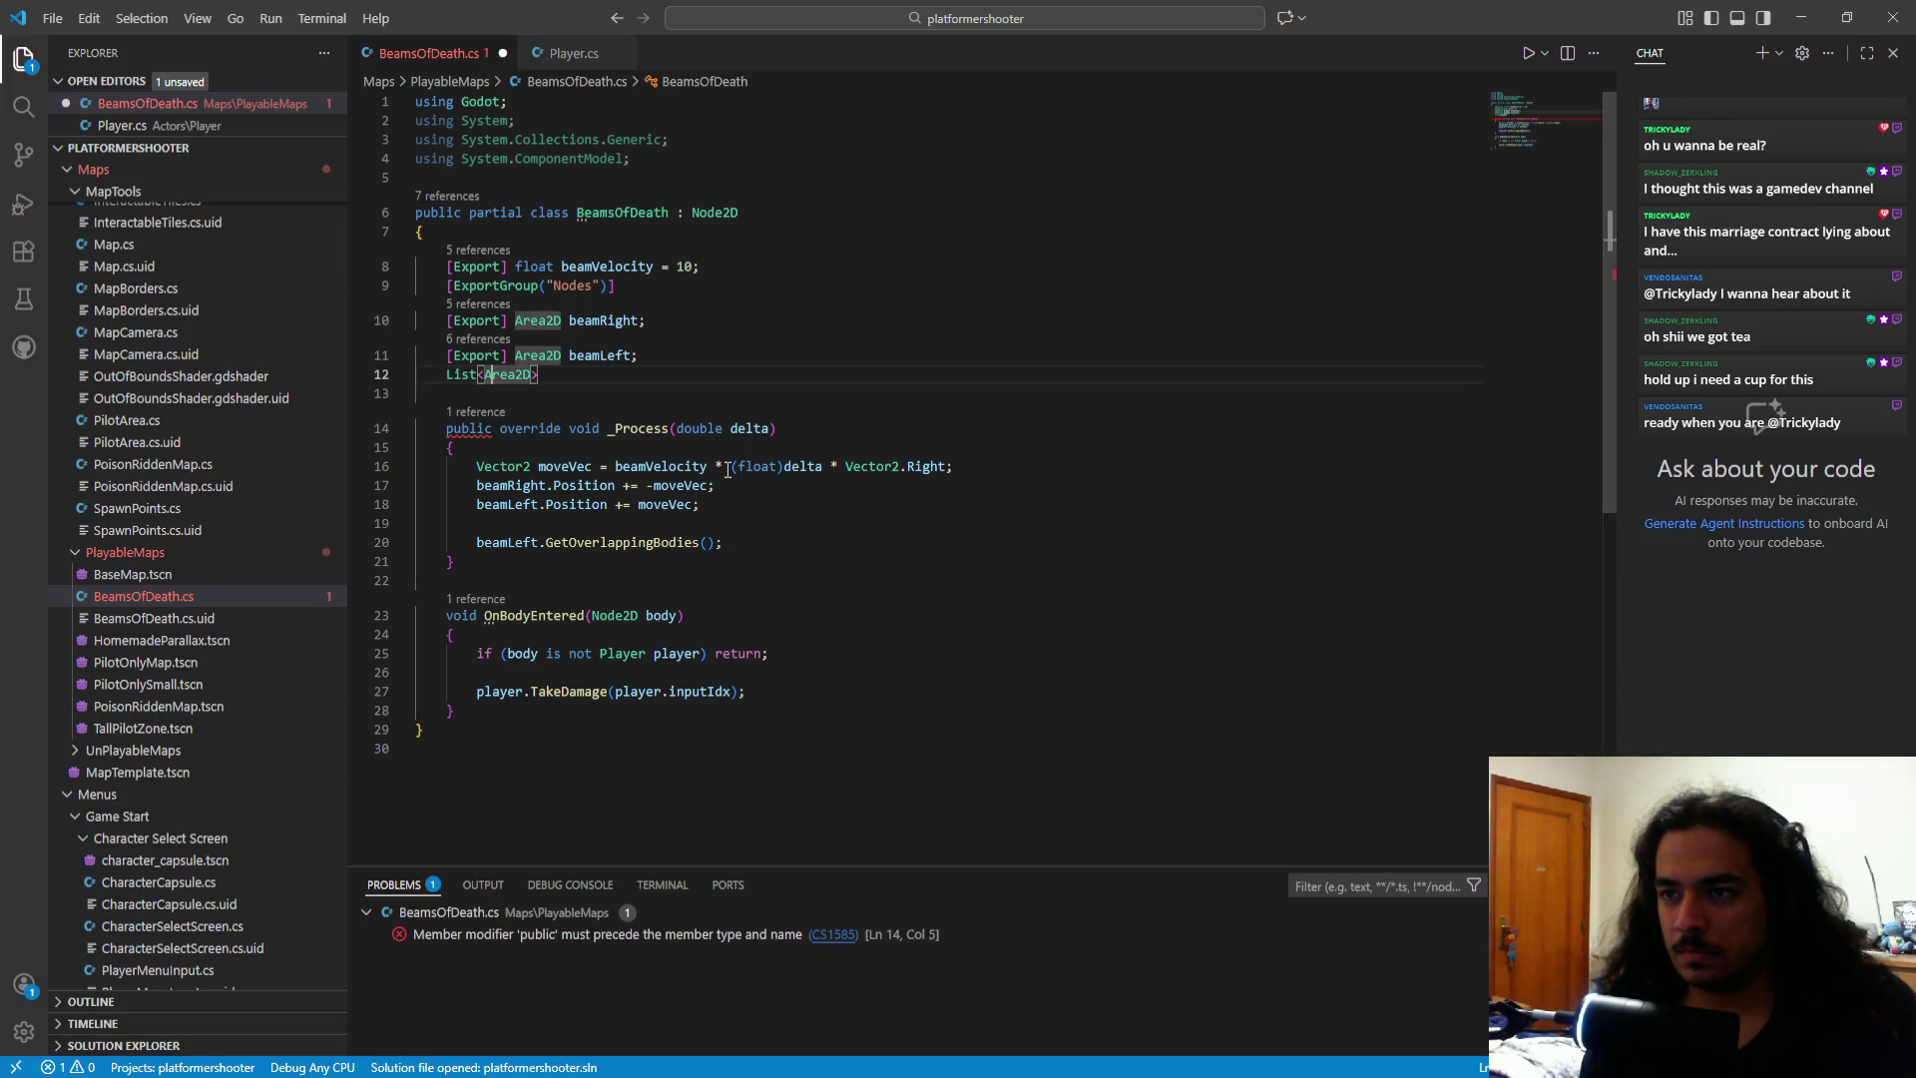
{"action": "type", "text": "beams"}
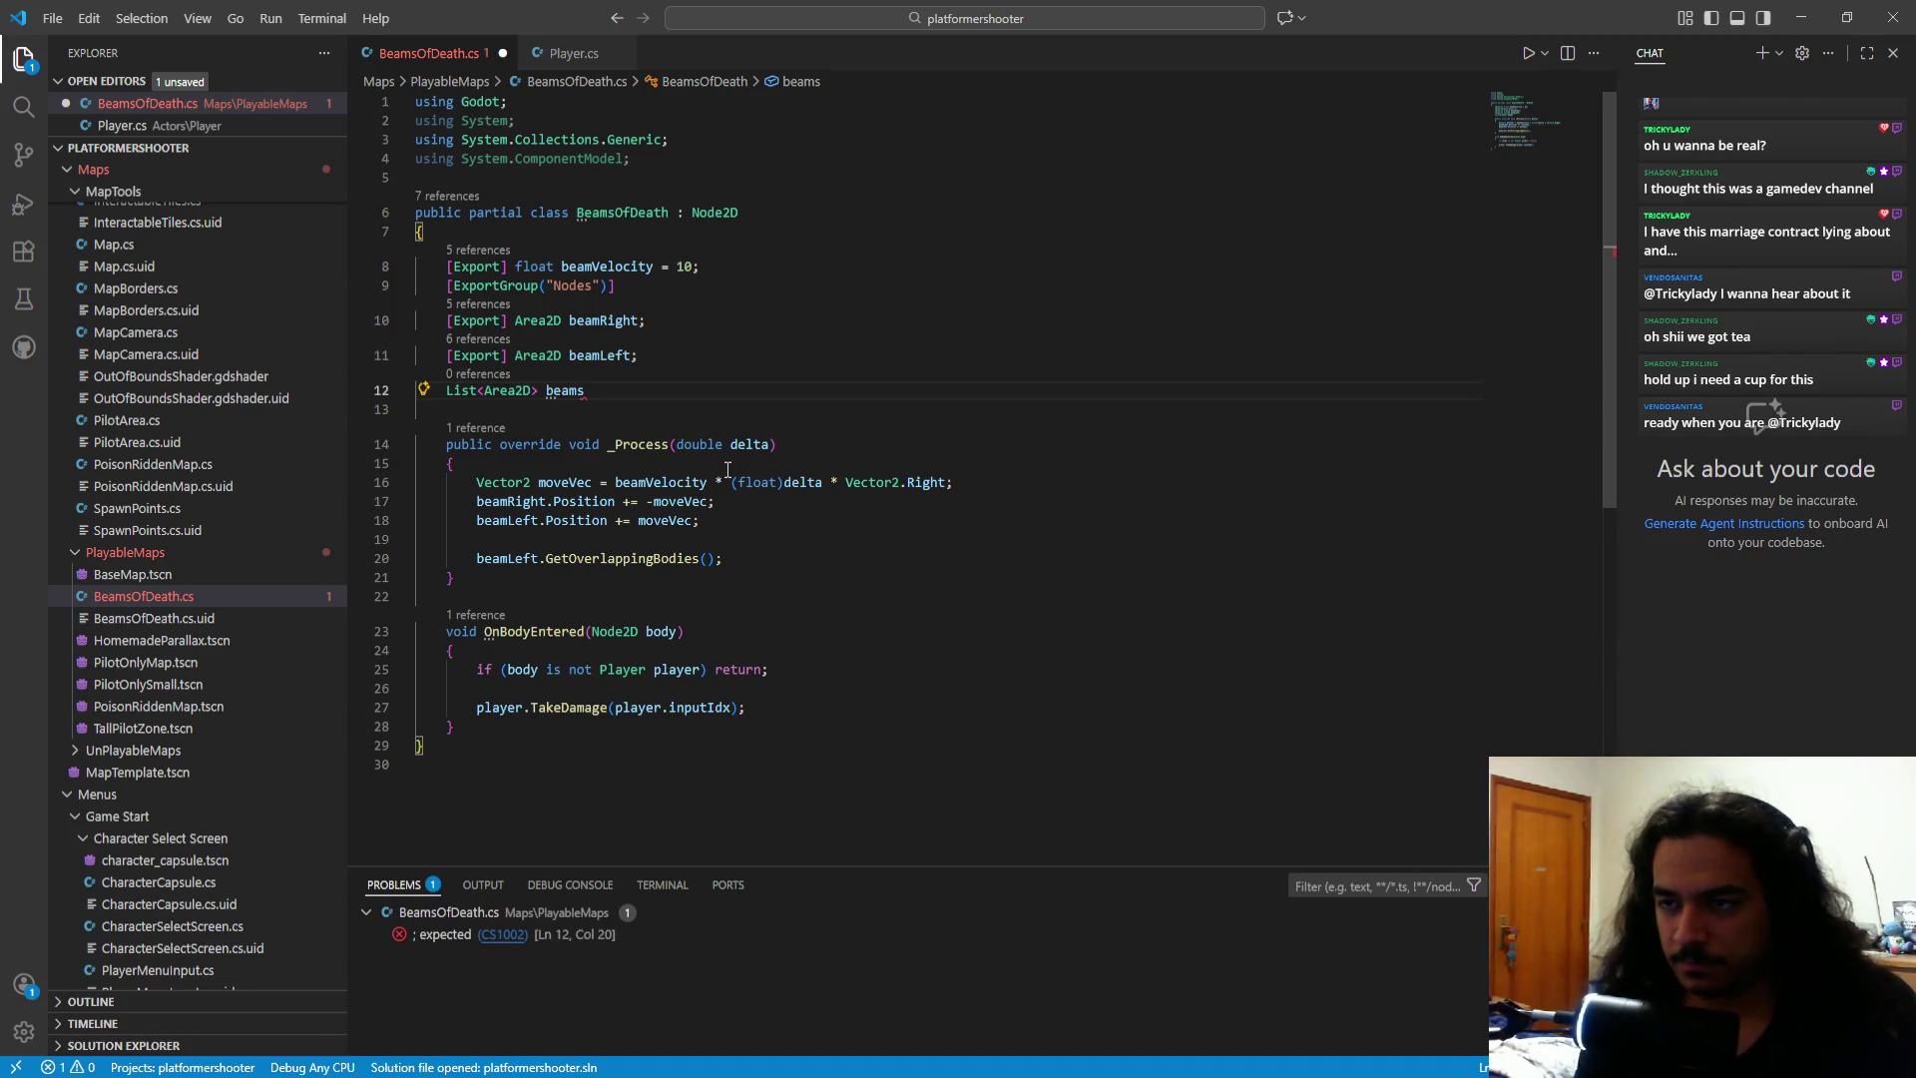
{"action": "type", "text": " = {["}
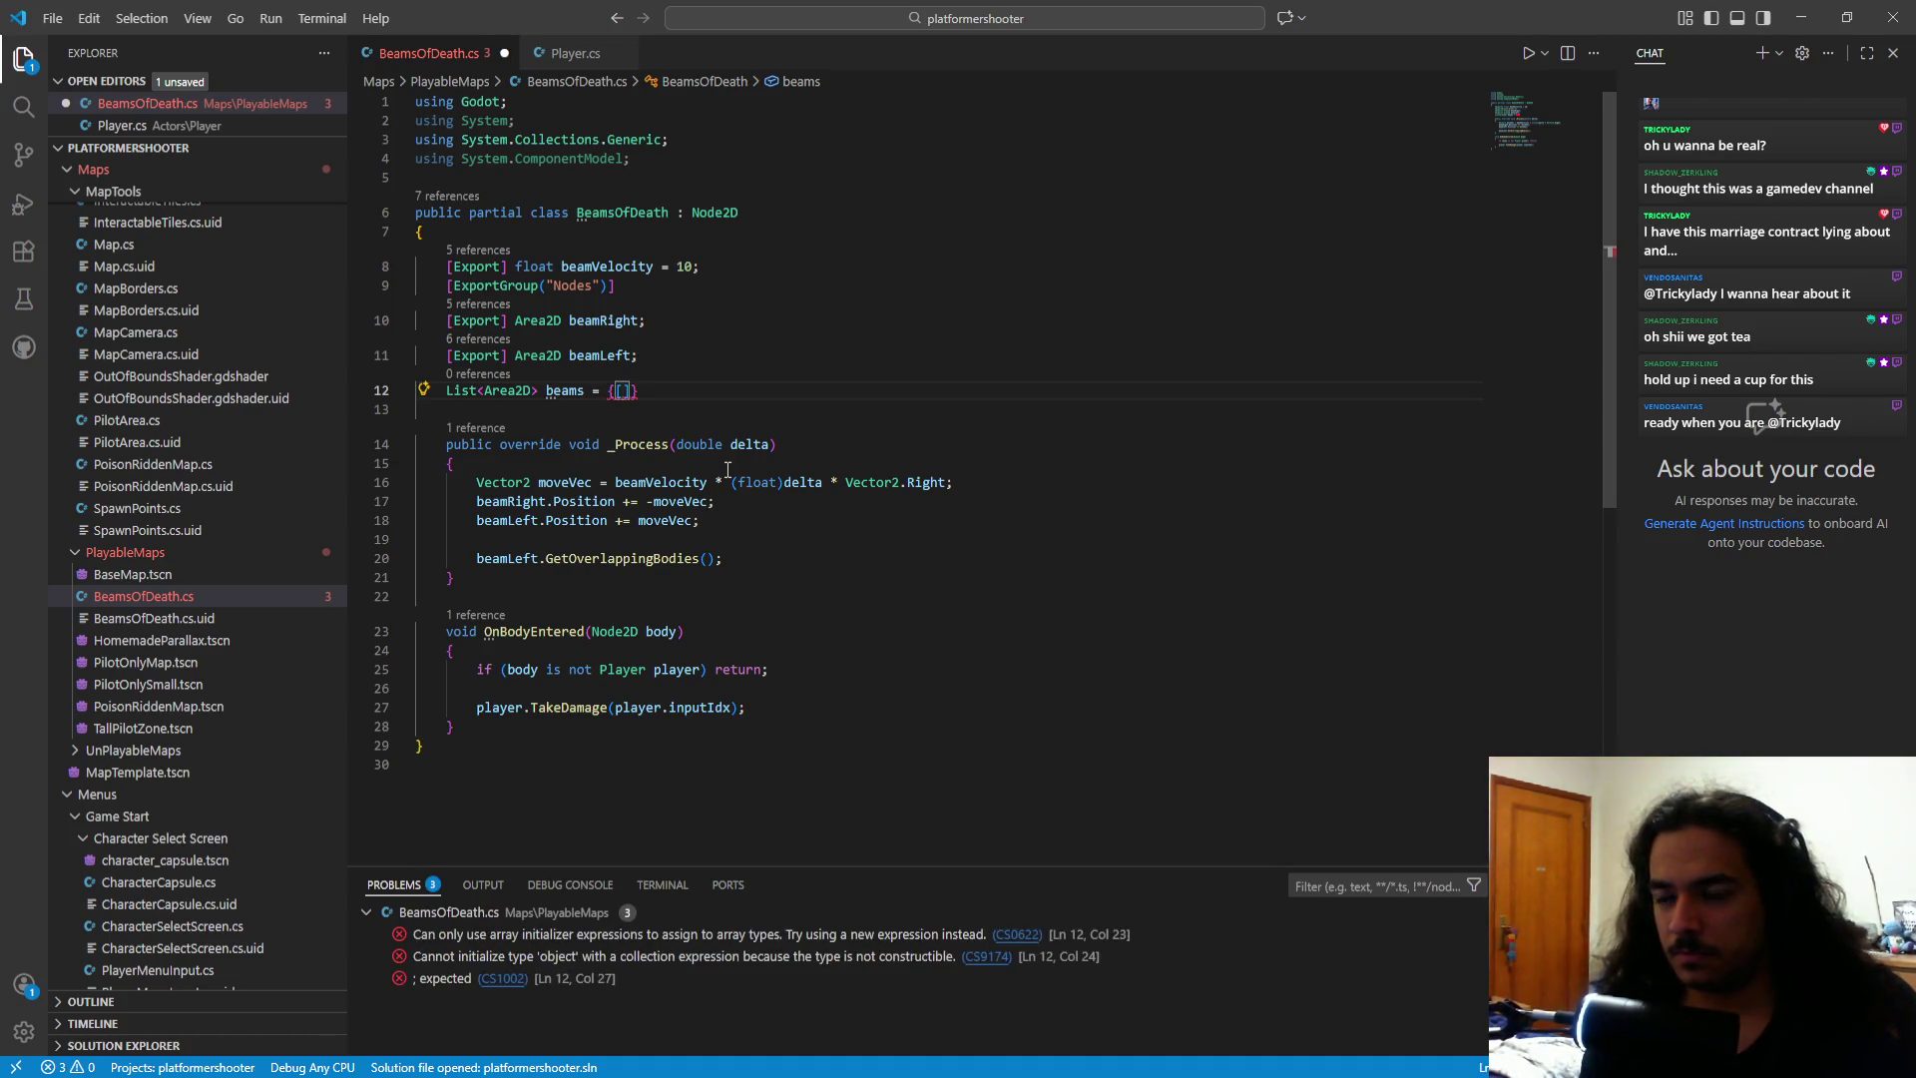
{"action": "key", "text": "BackSpace"}
{"action": "key", "text": "BackSpace"}
{"action": "type", "text": "[];"}
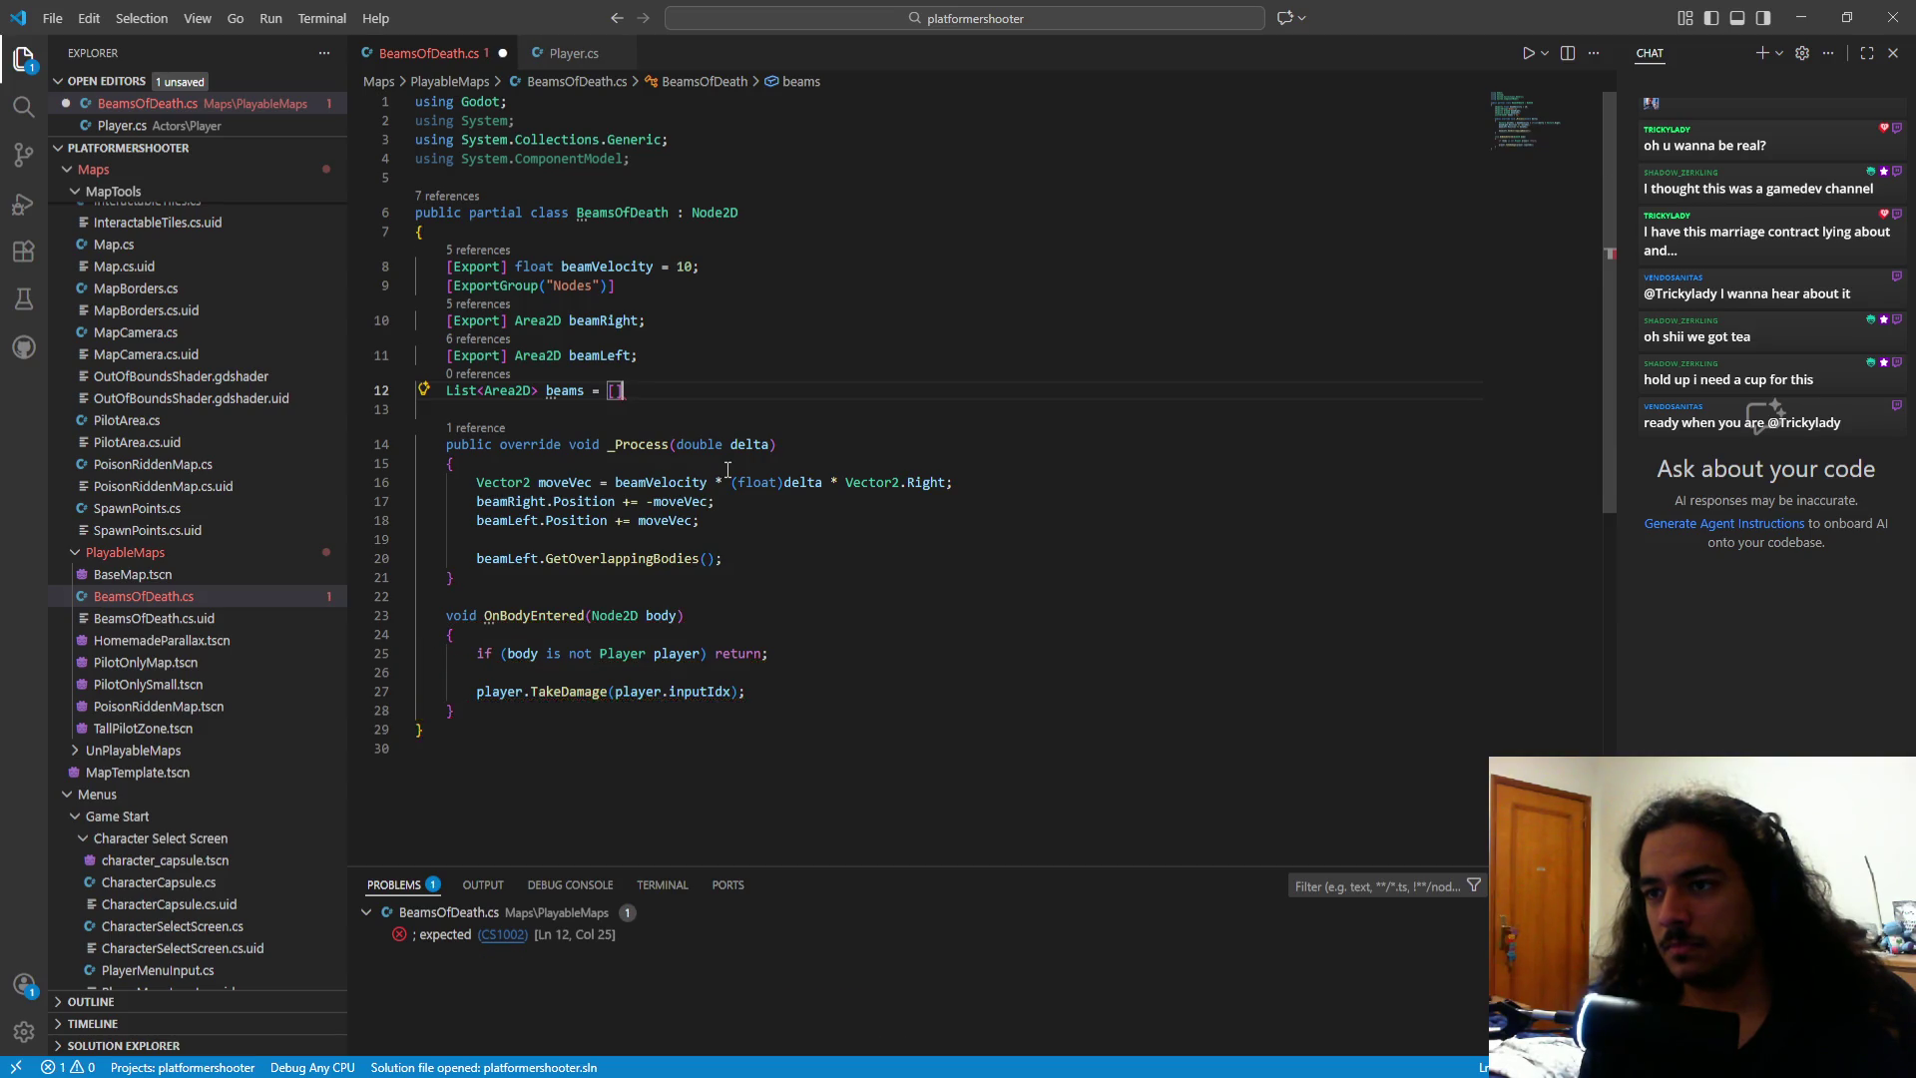
{"action": "key", "text": "ctrl+s"}
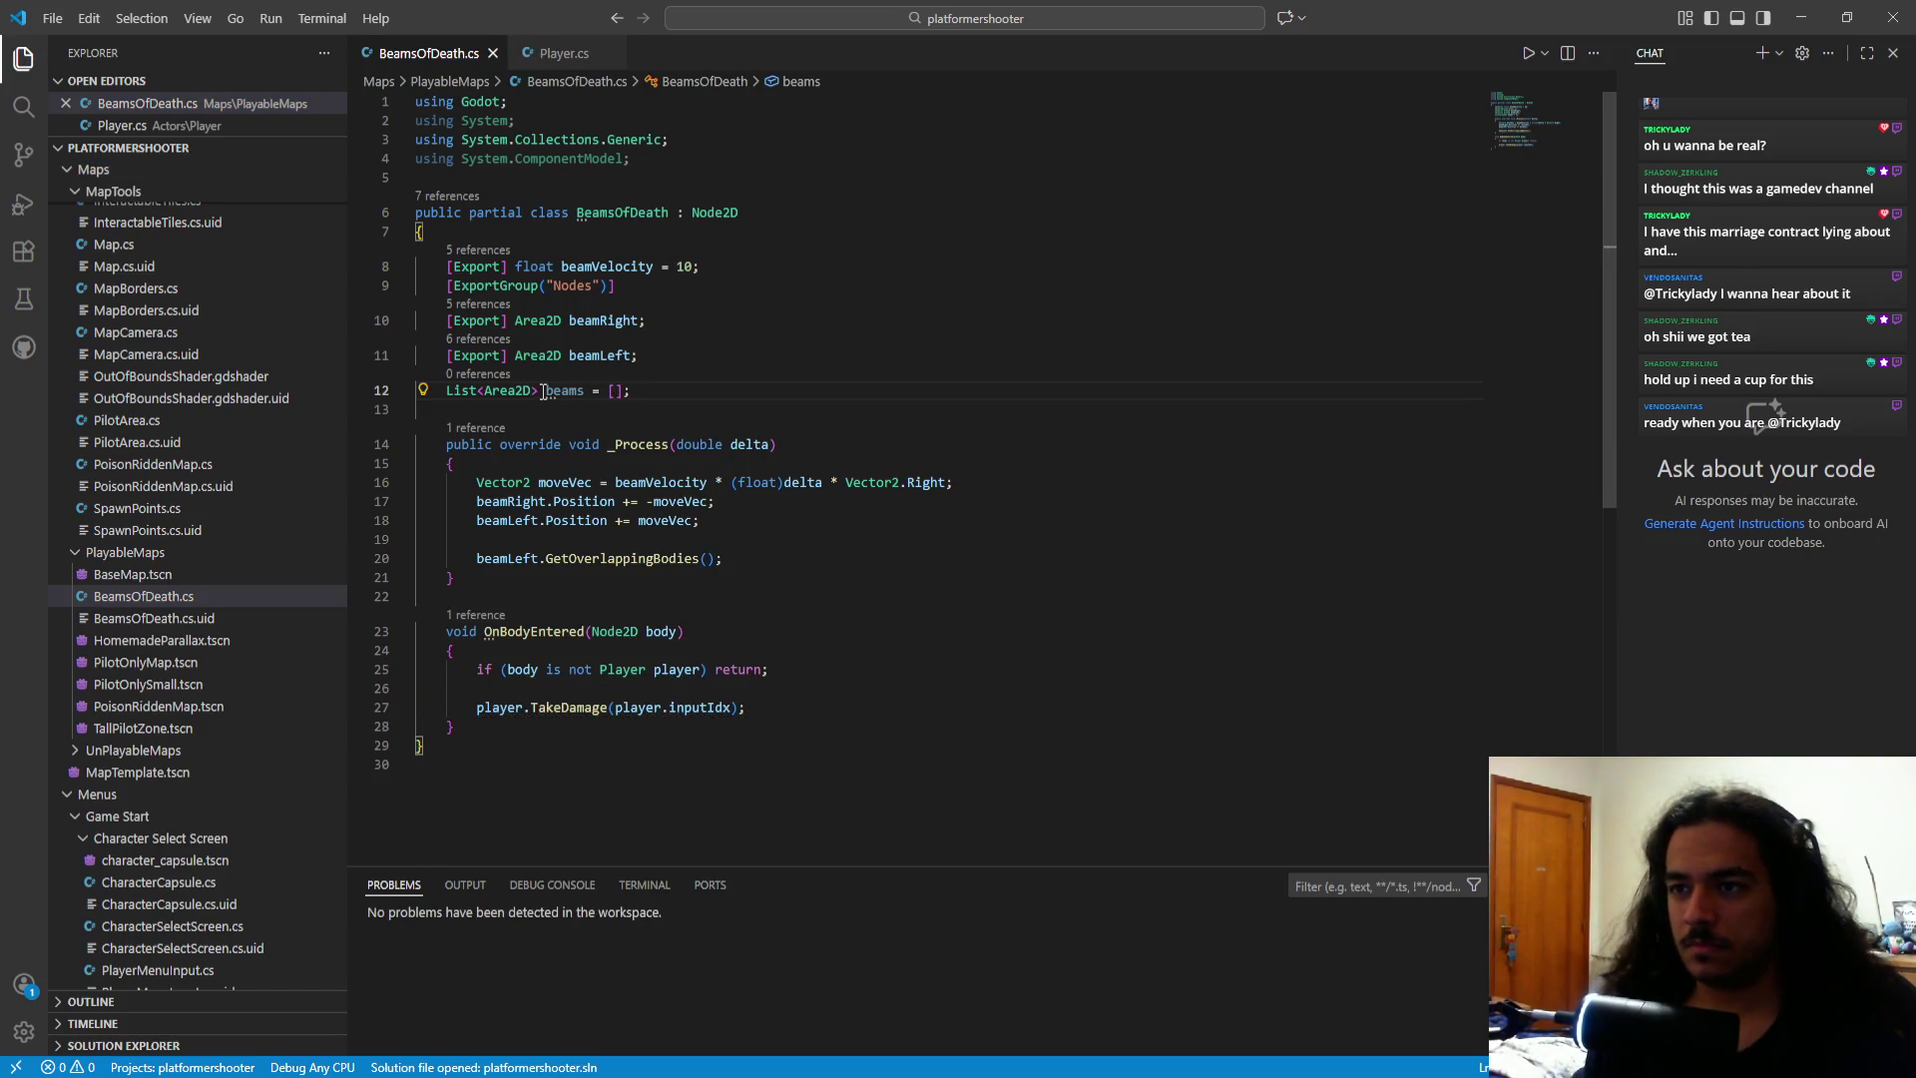
- Scroll down and place the cursor above the GetOverlappingBodies call in _Process
{"action": "mouse_move", "coordinate": [575, 396]}
{"action": "scroll", "coordinate": [544, 469], "scroll_direction": "down", "scroll_amount": 1}
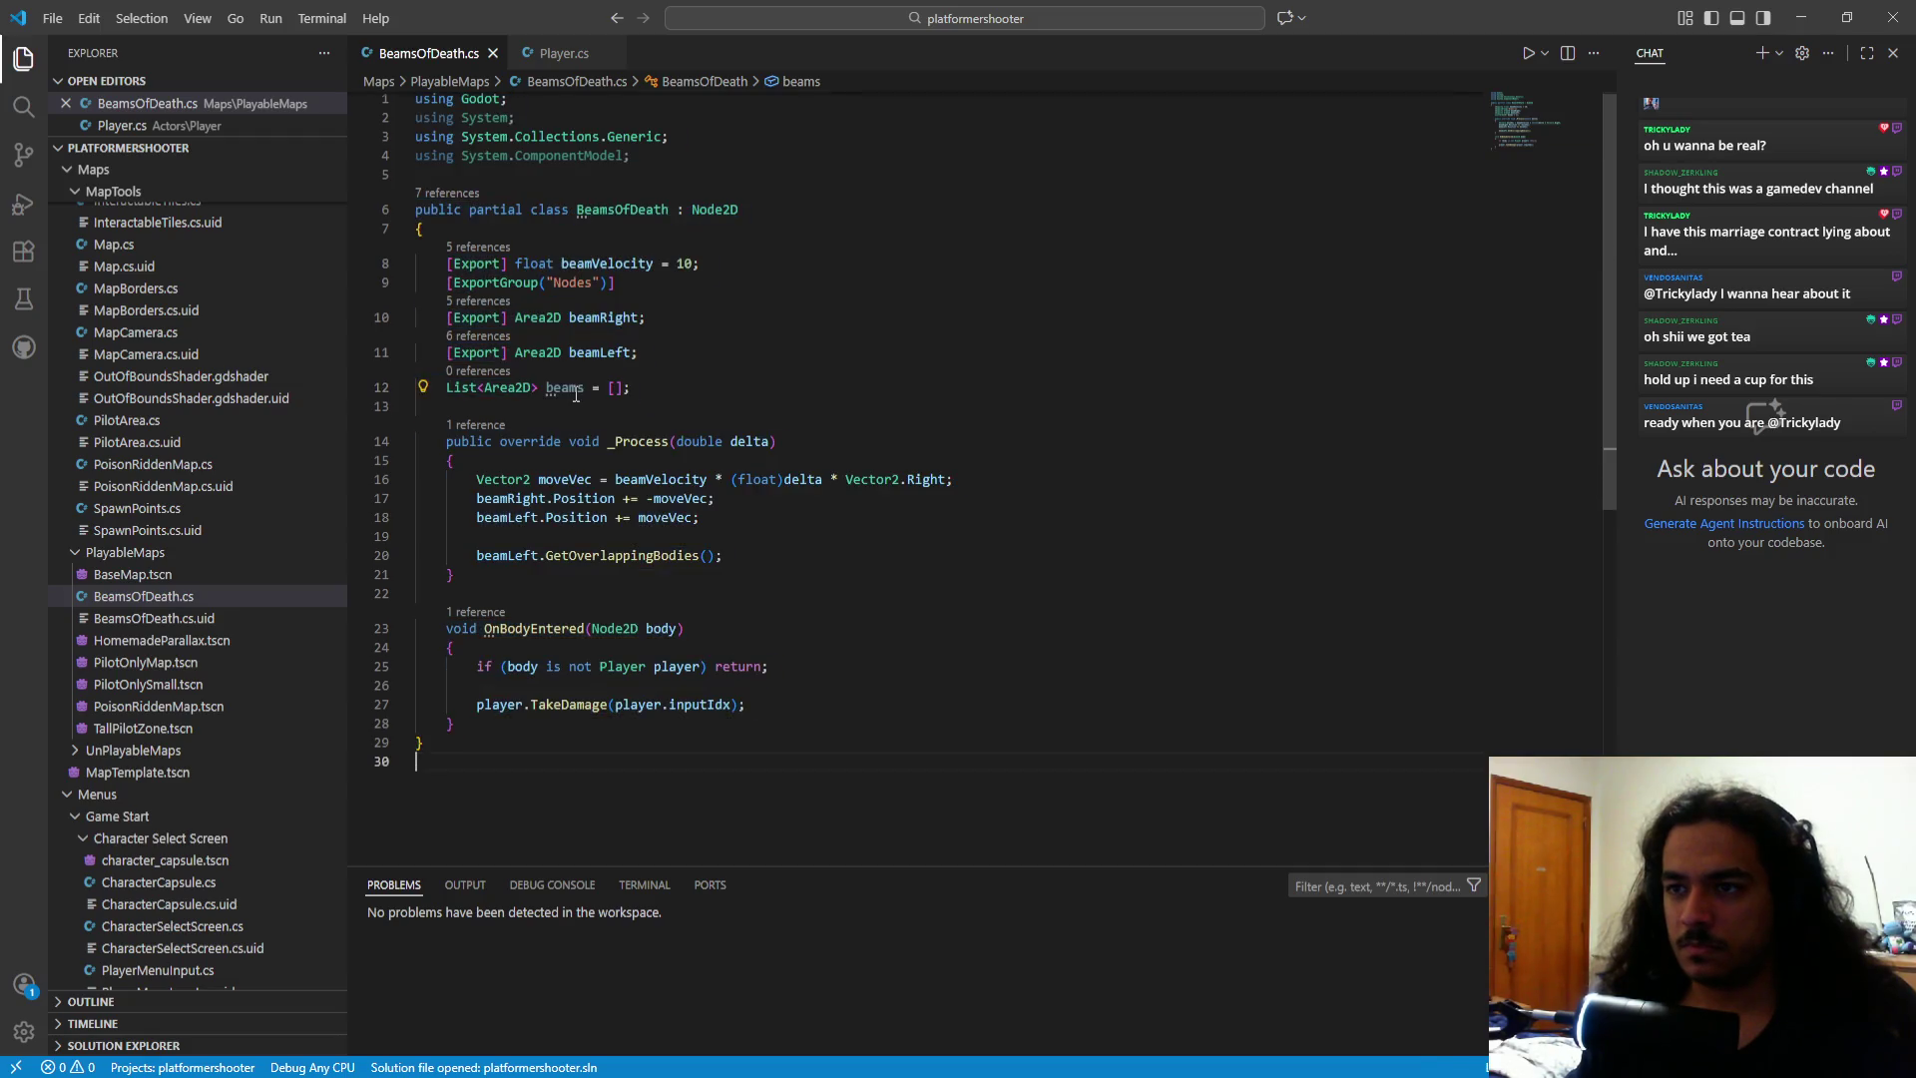
{"action": "left_click", "coordinate": [514, 545]}
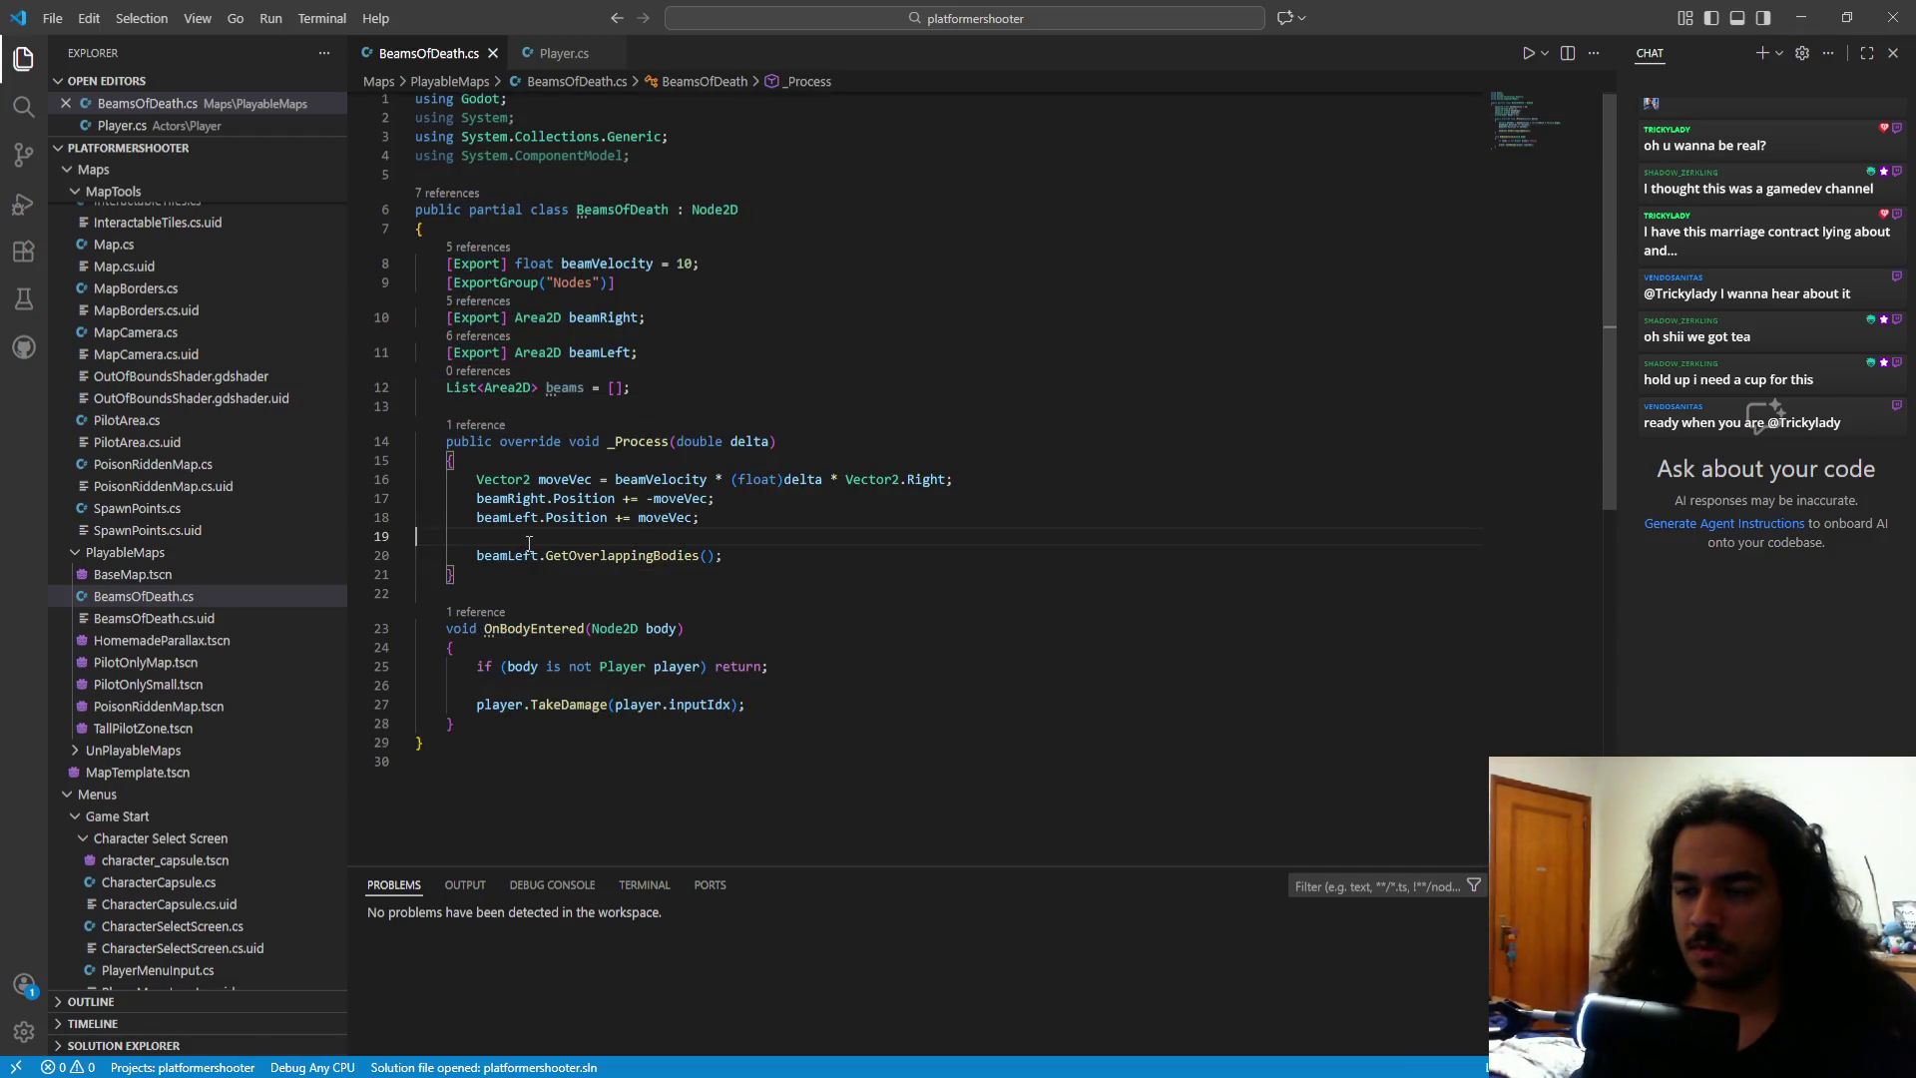
- Write a foreach (Area2D beam in beams) loop header with an opening brace above the call
{"action": "key", "text": "Return"}
{"action": "key", "text": "Return"}
{"action": "key", "text": "Up"}
{"action": "type", "text": "fore"}
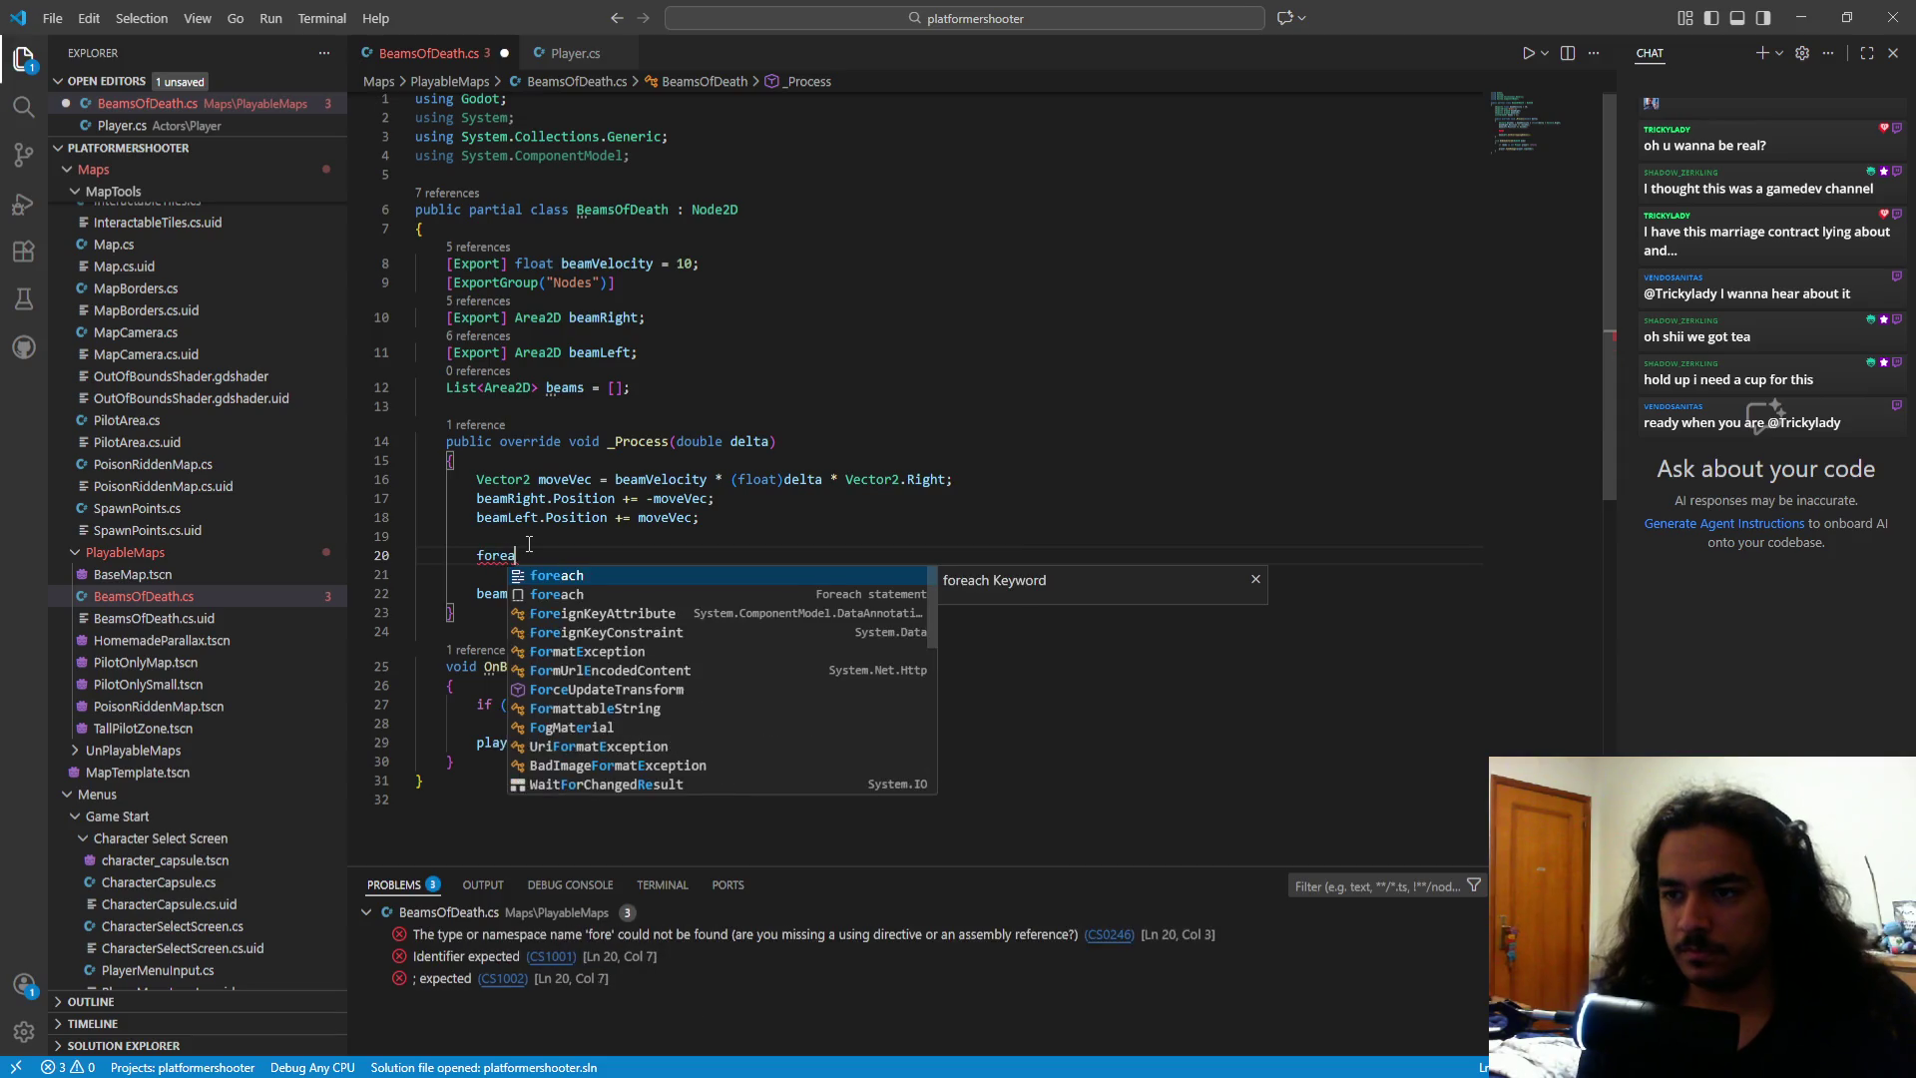
{"action": "key", "text": "Tab"}
{"action": "key", "text": "Escape"}
{"action": "type", "text": "(BeamsOfDeath in"}
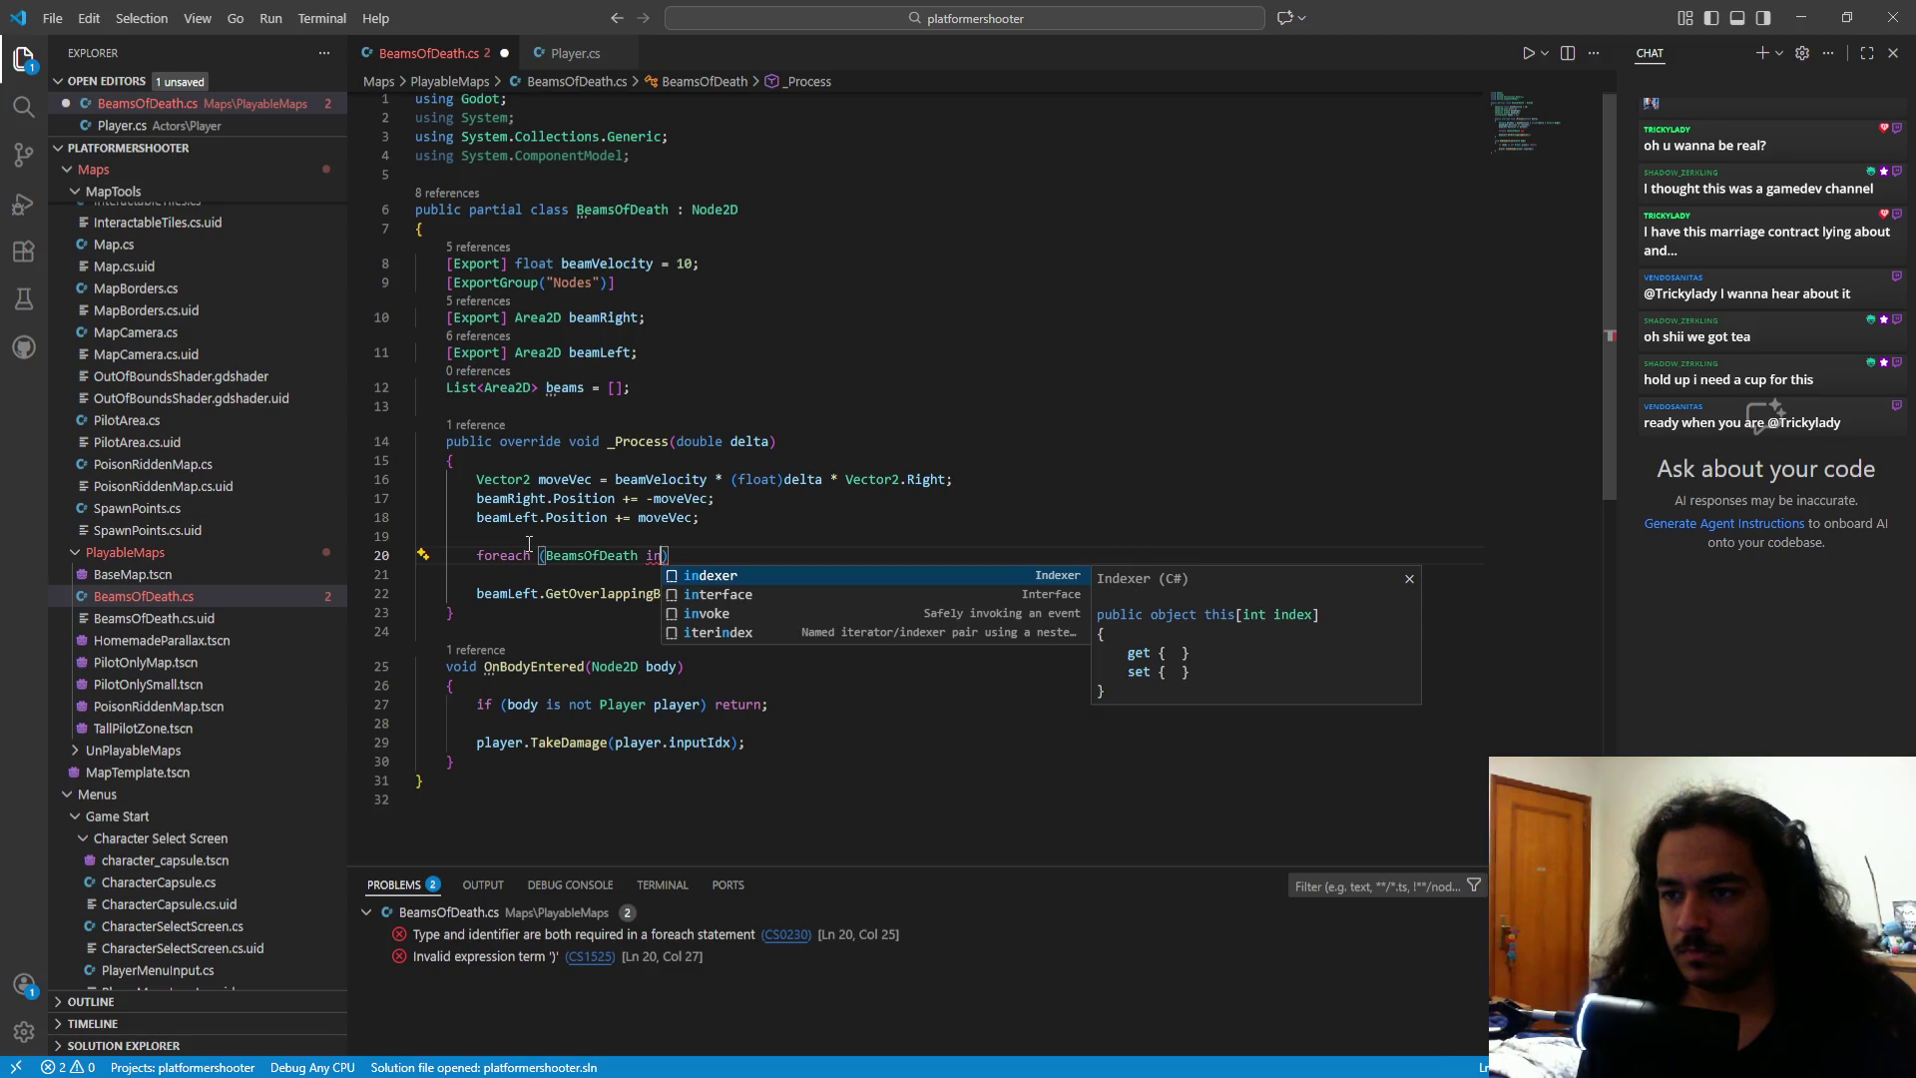
{"action": "key", "text": "Escape"}
{"action": "key", "text": "ctrl+shift+Left"}
{"action": "key", "text": "ctrl+shift+Left"}
{"action": "type", "text": "Ar"}
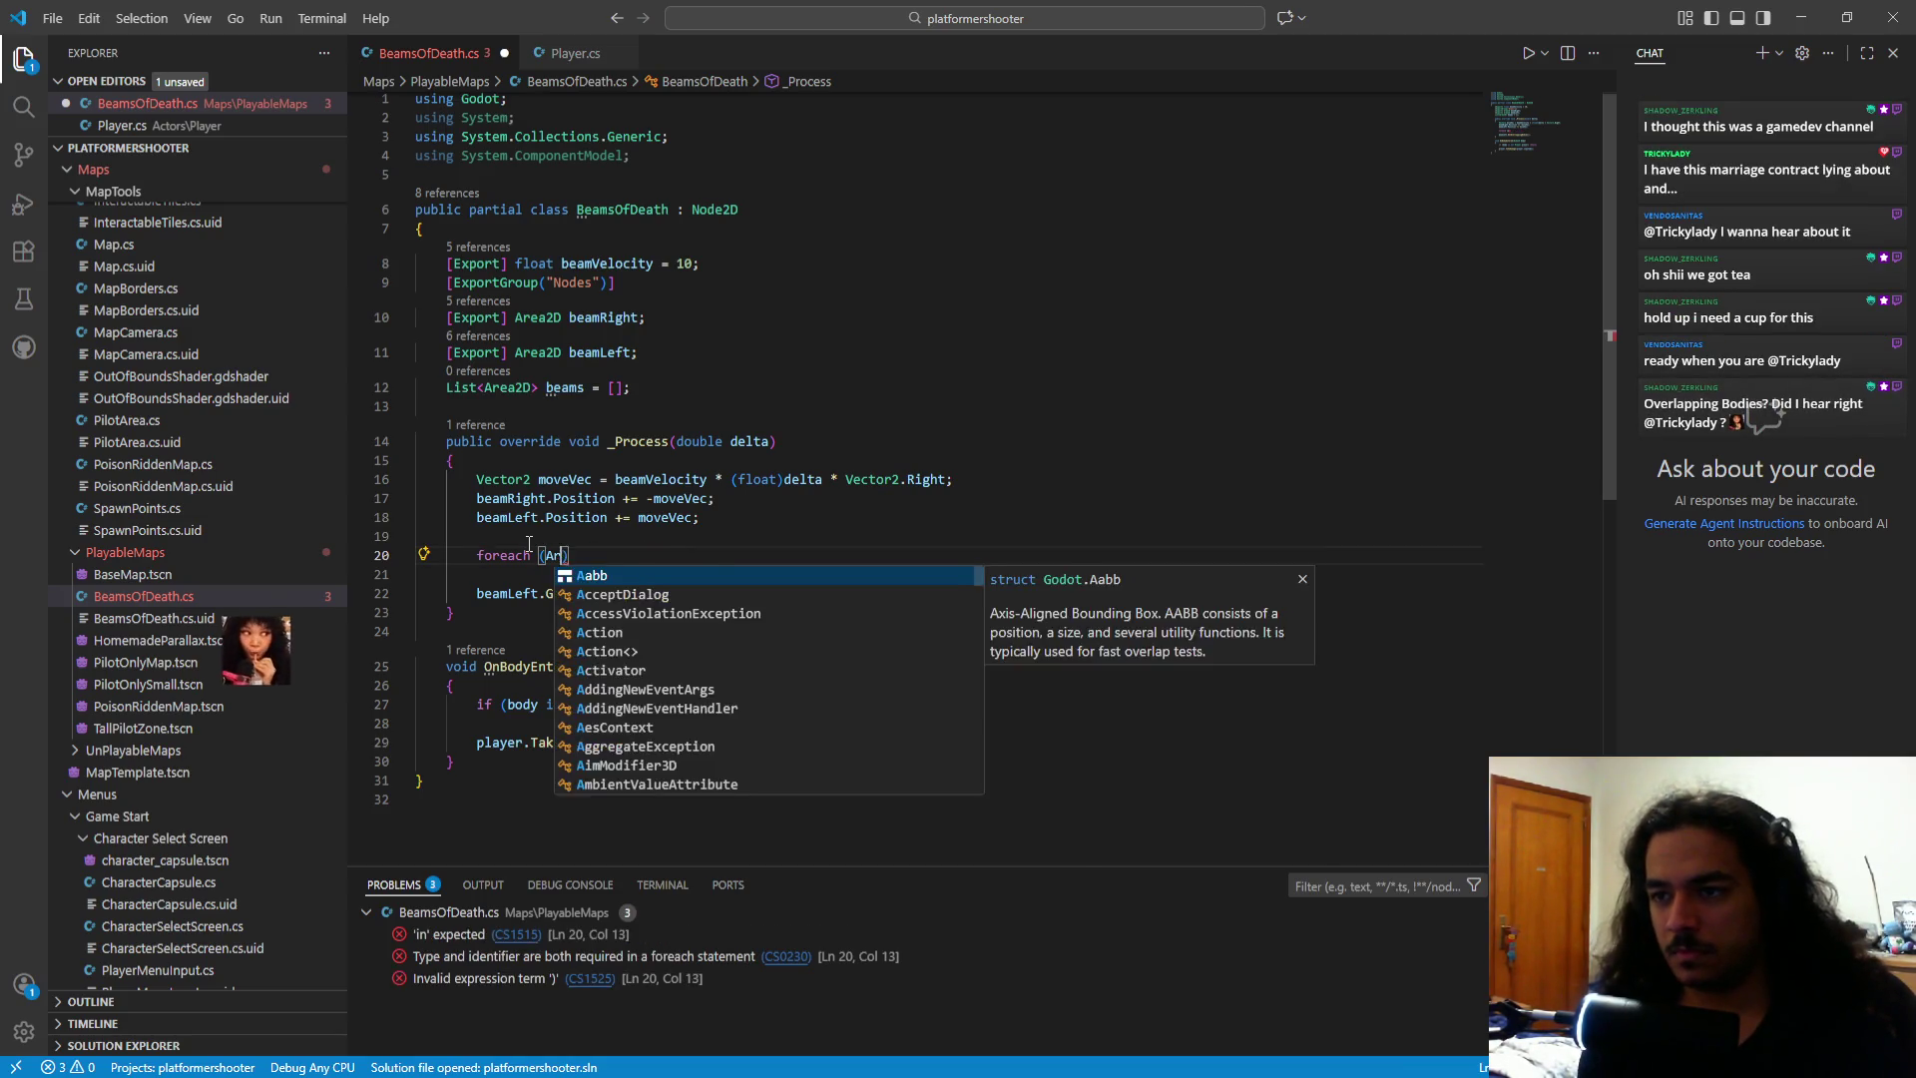
{"action": "type", "text": "ea2"}
{"action": "key", "text": "Tab"}
{"action": "type", "text": "beam in"}
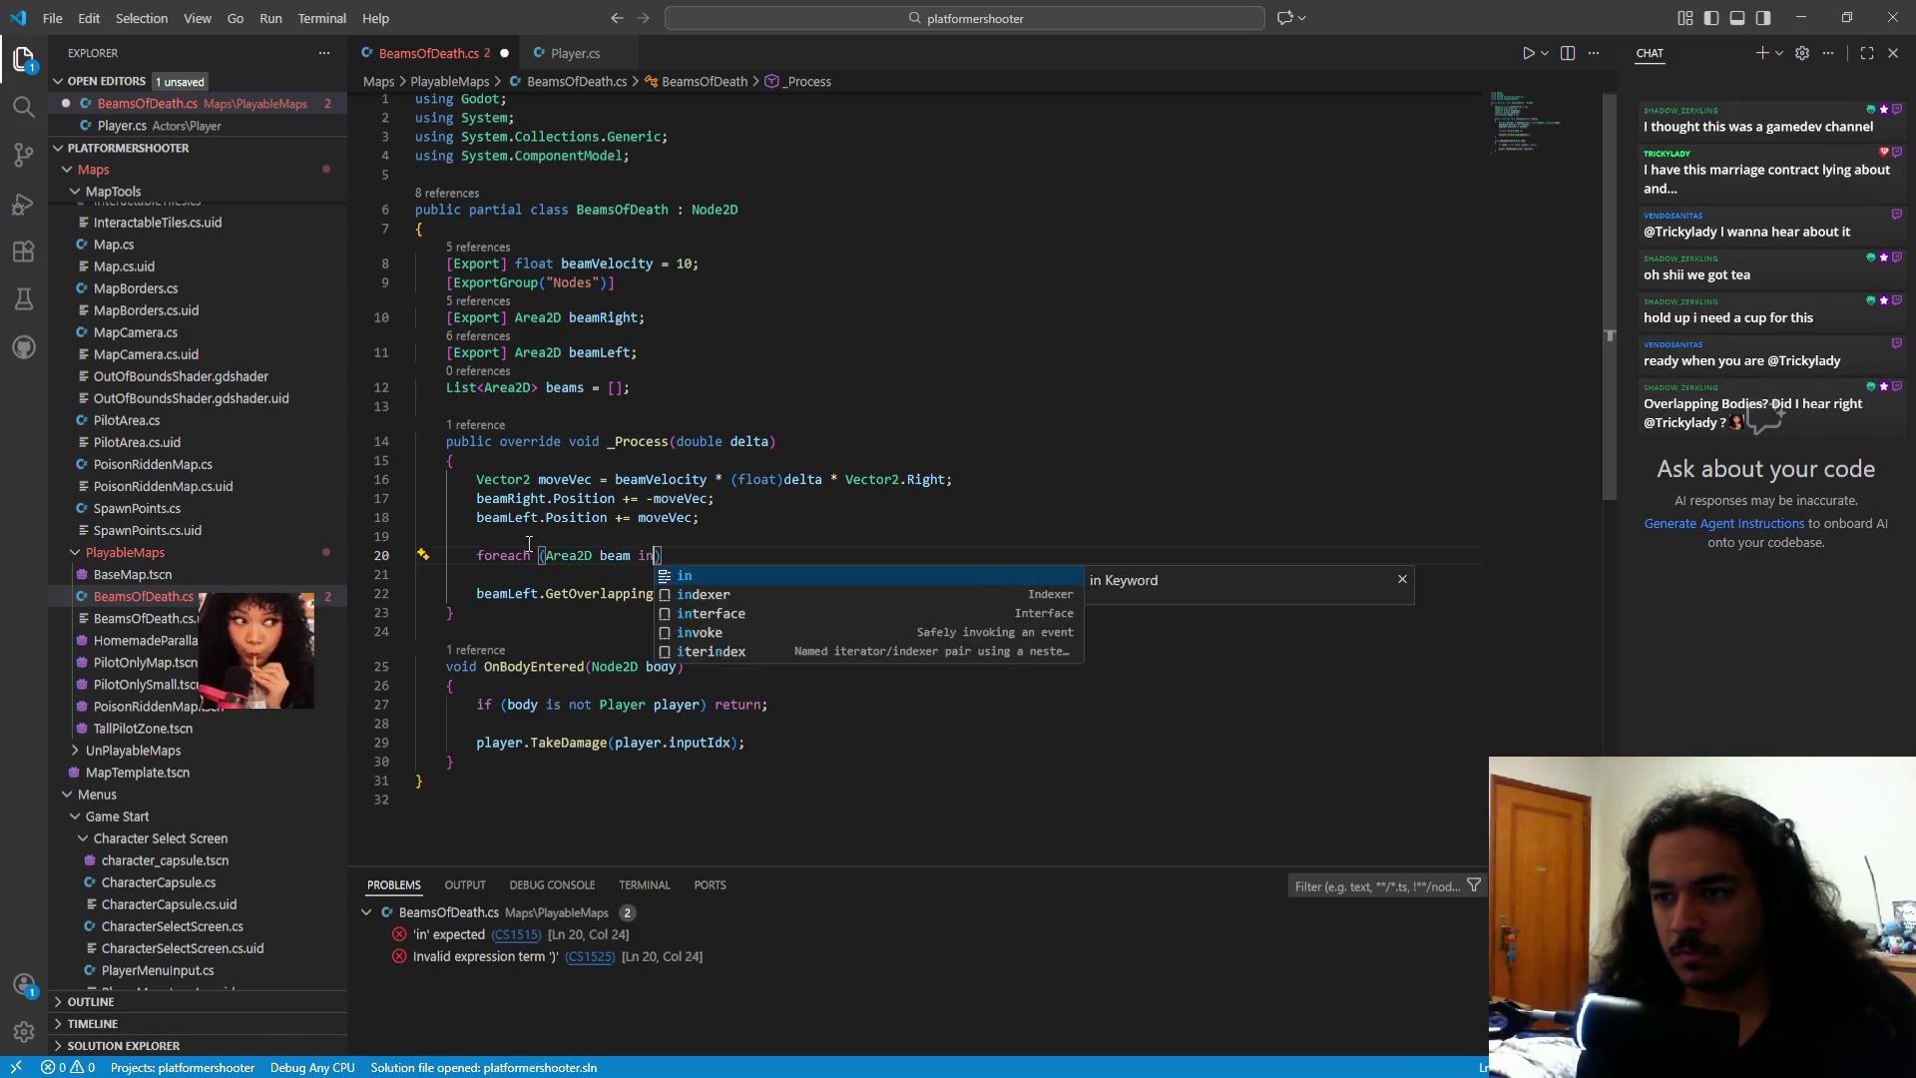
{"action": "type", "text": " beams"}
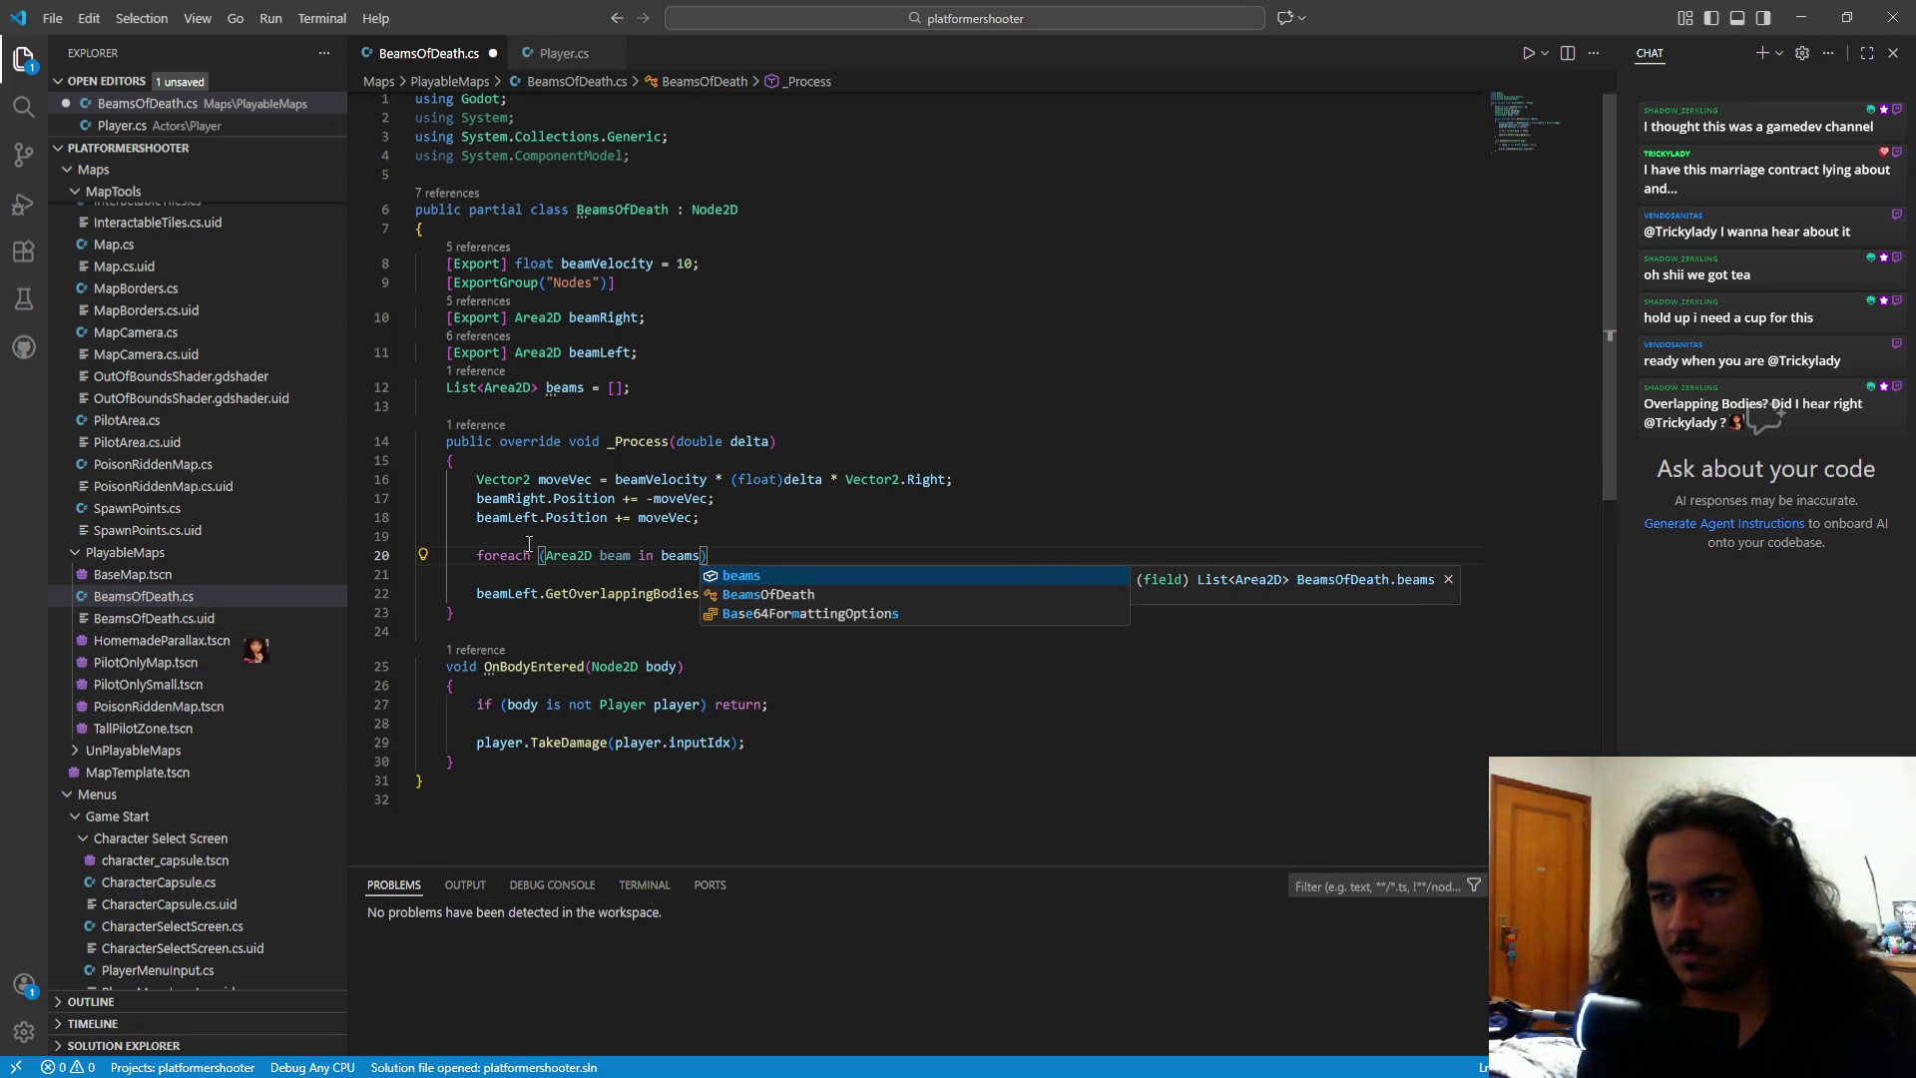
{"action": "type", "text": ")"}
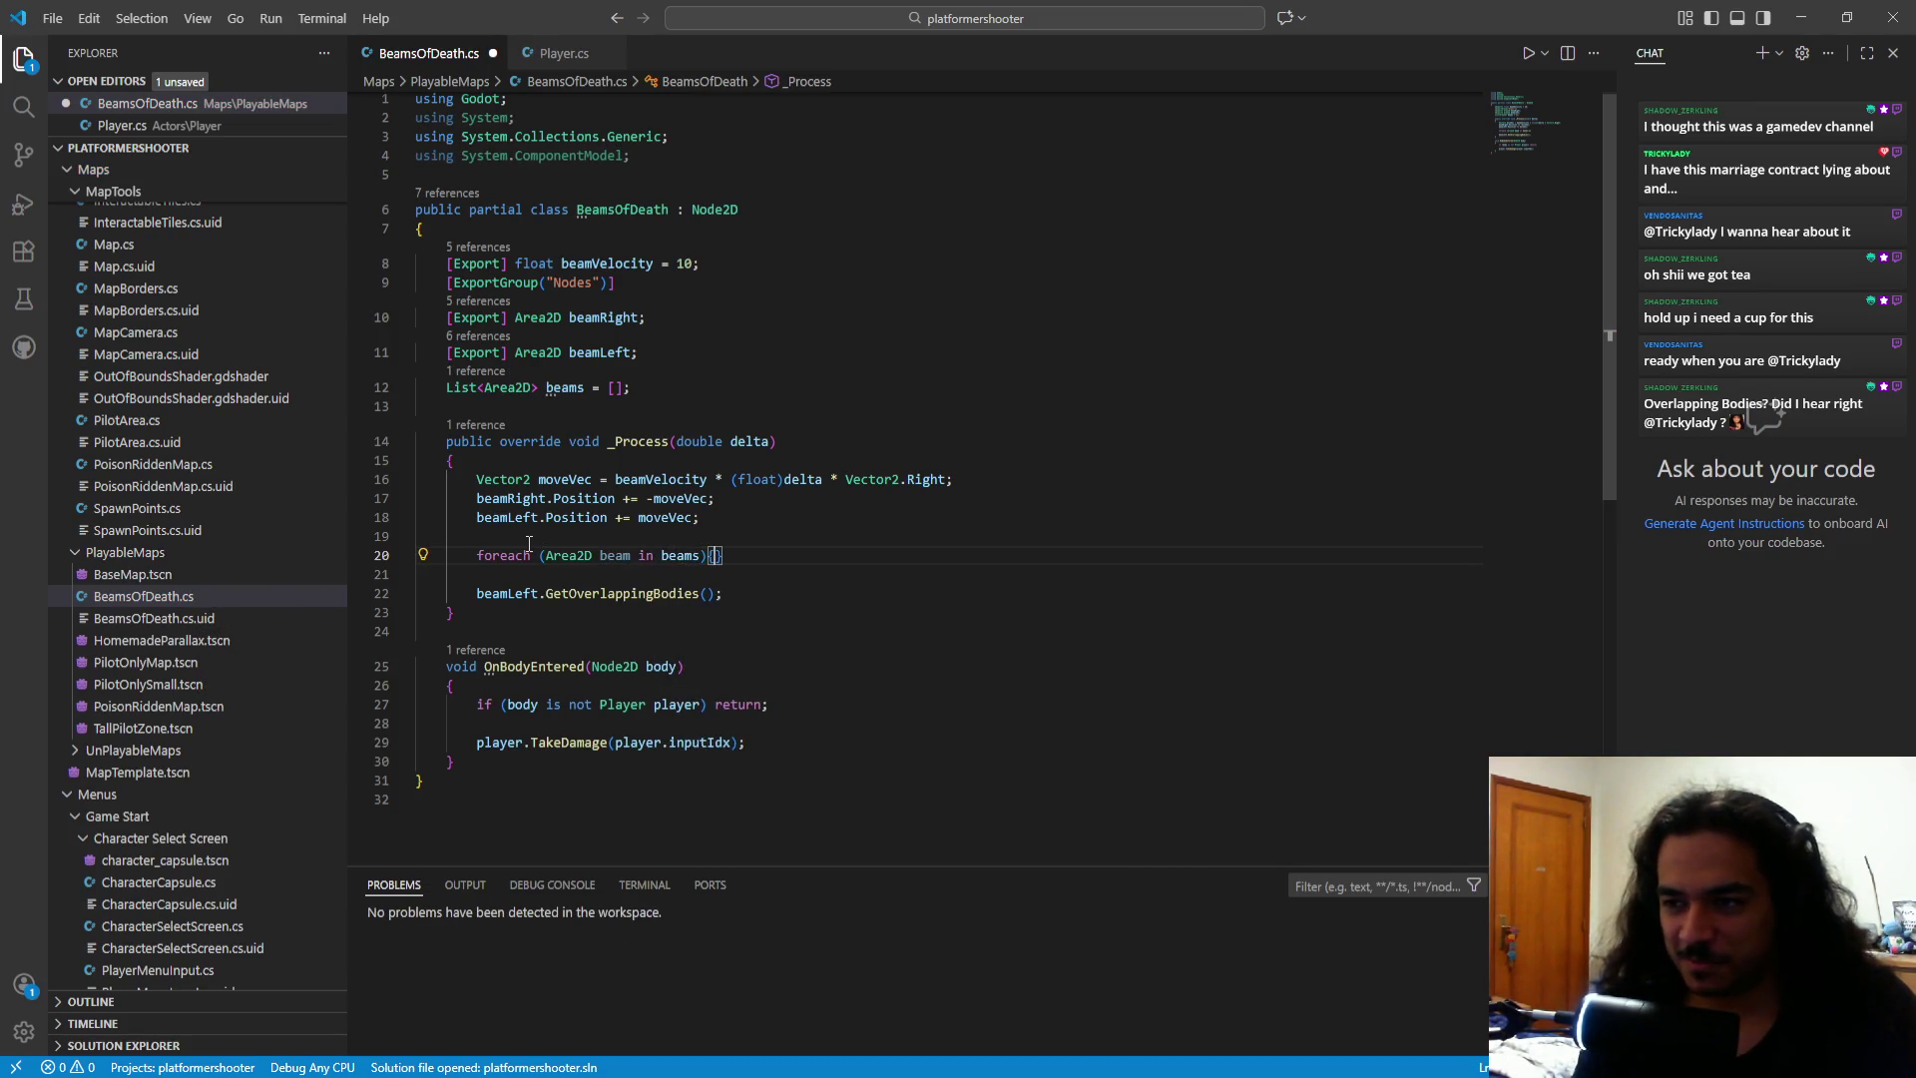
{"action": "key", "text": "Return"}
{"action": "type", "text": "{"}
{"action": "key", "text": "Return"}
{"action": "key", "text": "Down"}
{"action": "key", "text": "Down"}
{"action": "key", "text": "Down"}
- Move the GetOverlappingBodies call into the loop body, indent it, remove the leftover line, and save
{"action": "key", "text": "alt+Up"}
{"action": "key", "text": "alt+Up"}
{"action": "key", "text": "alt+Up"}
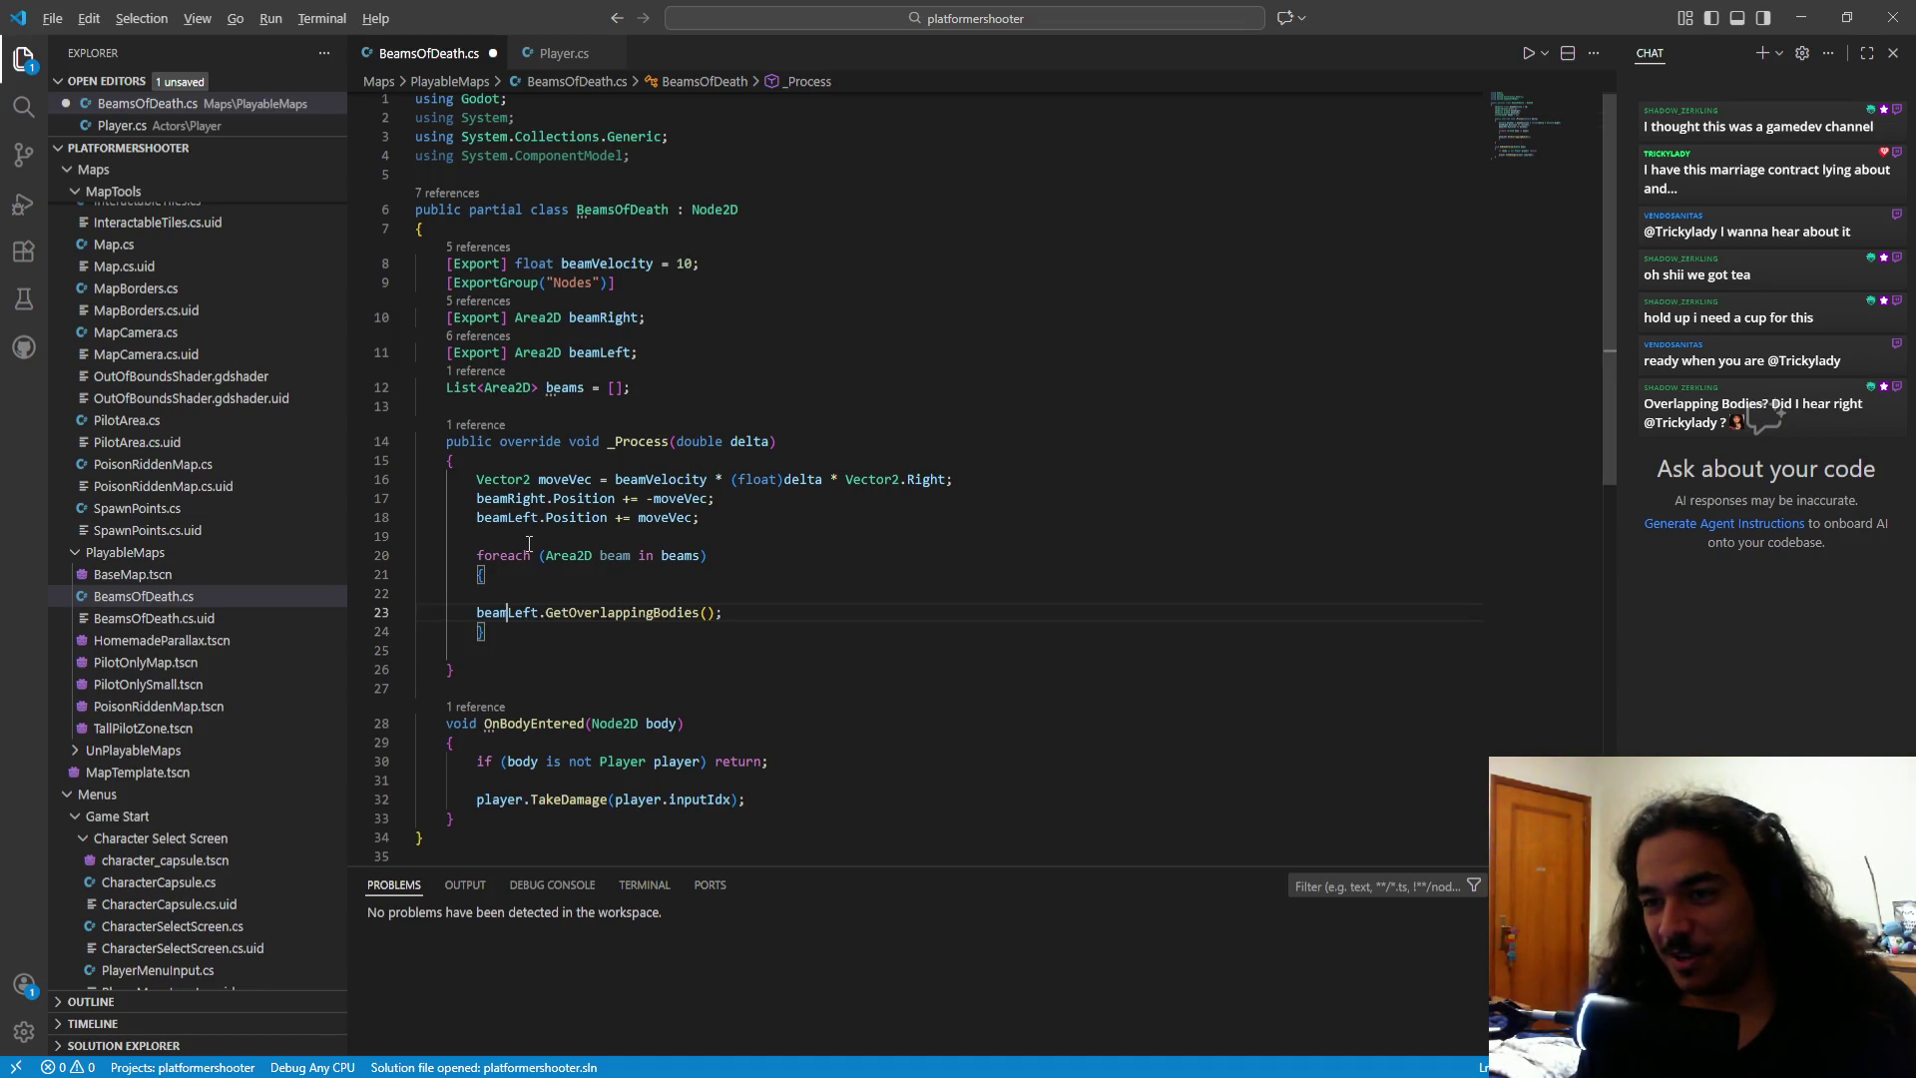
{"action": "key", "text": "Home"}
{"action": "key", "text": "Home"}
{"action": "key", "text": "Tab"}
{"action": "key", "text": "Down"}
{"action": "key", "text": "Down"}
{"action": "key", "text": "Delete"}
{"action": "key", "text": "Up"}
{"action": "key", "text": "Up"}
{"action": "key", "text": "Down"}
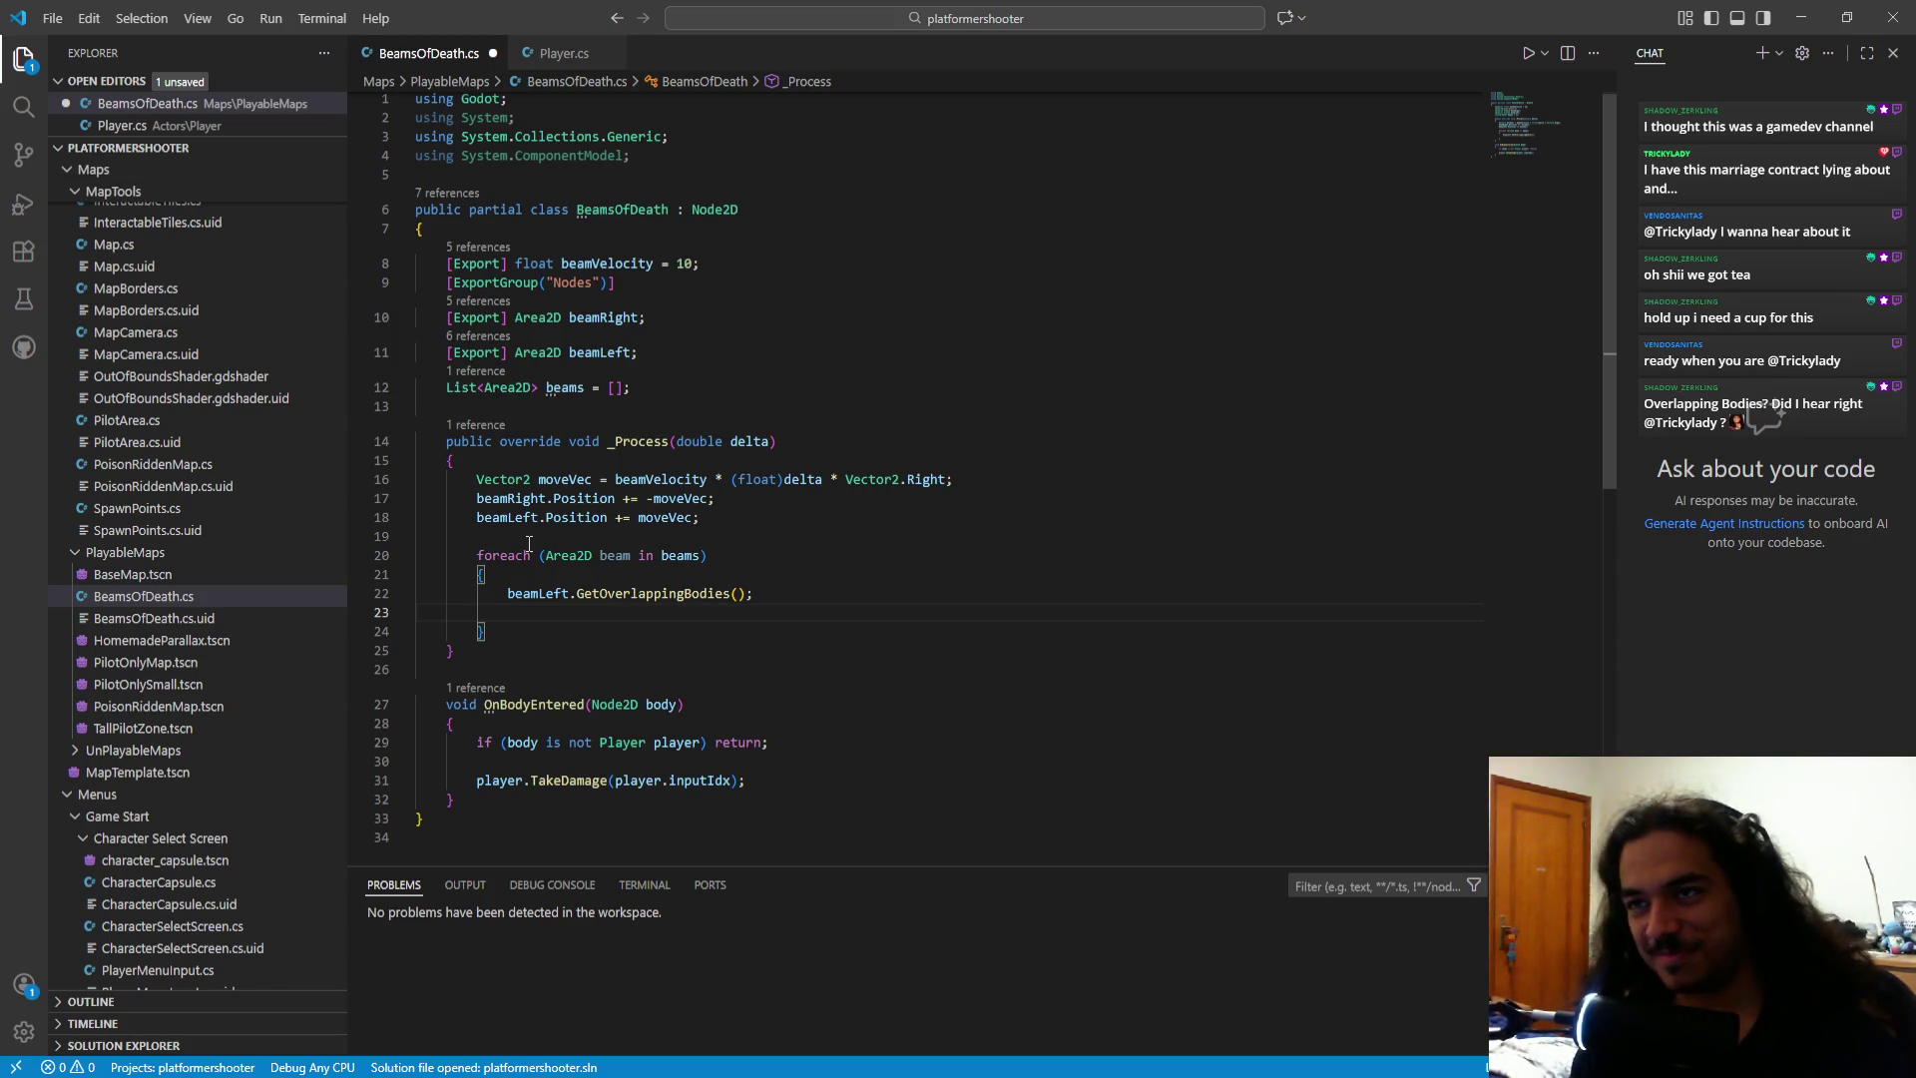
{"action": "key", "text": "ctrl+s"}
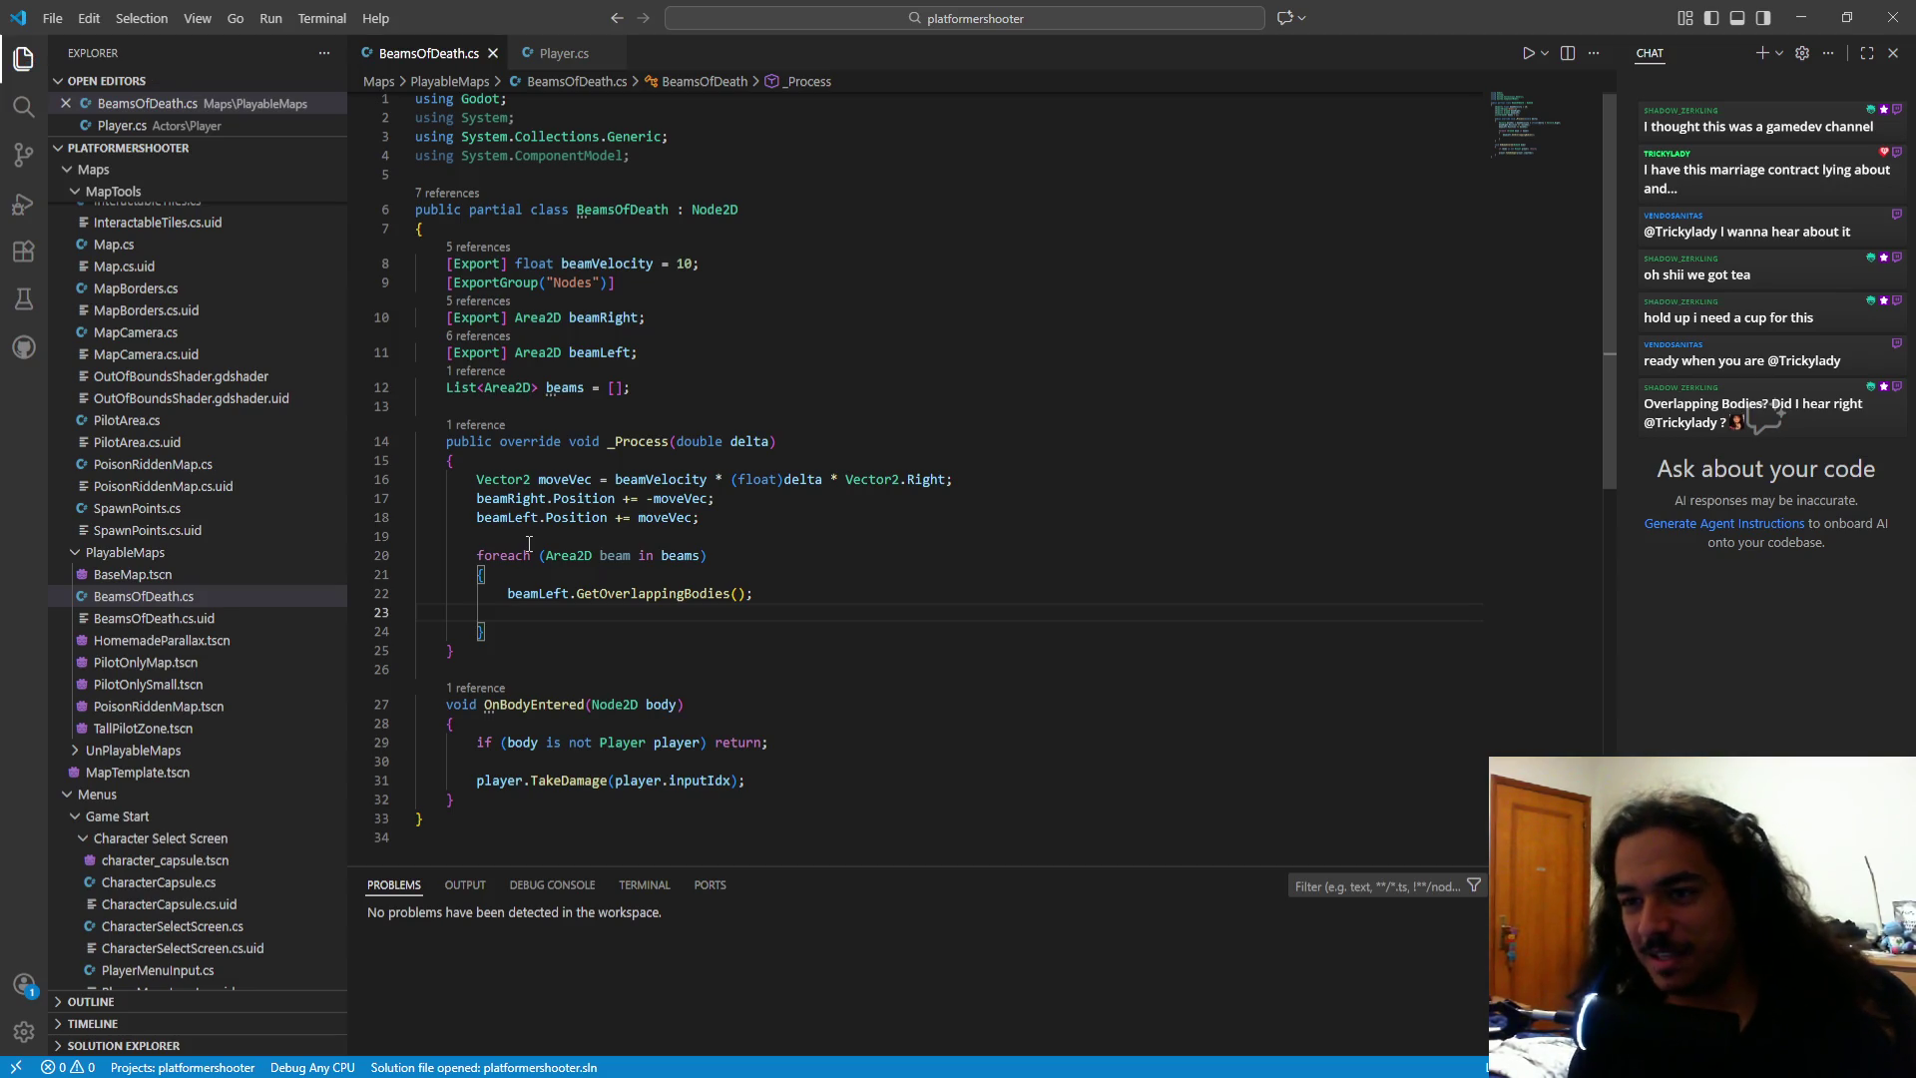
- Rename beamLeft to beam in the GetOverlappingBodies call
{"action": "key", "text": "Up"}
{"action": "key", "text": "Home"}
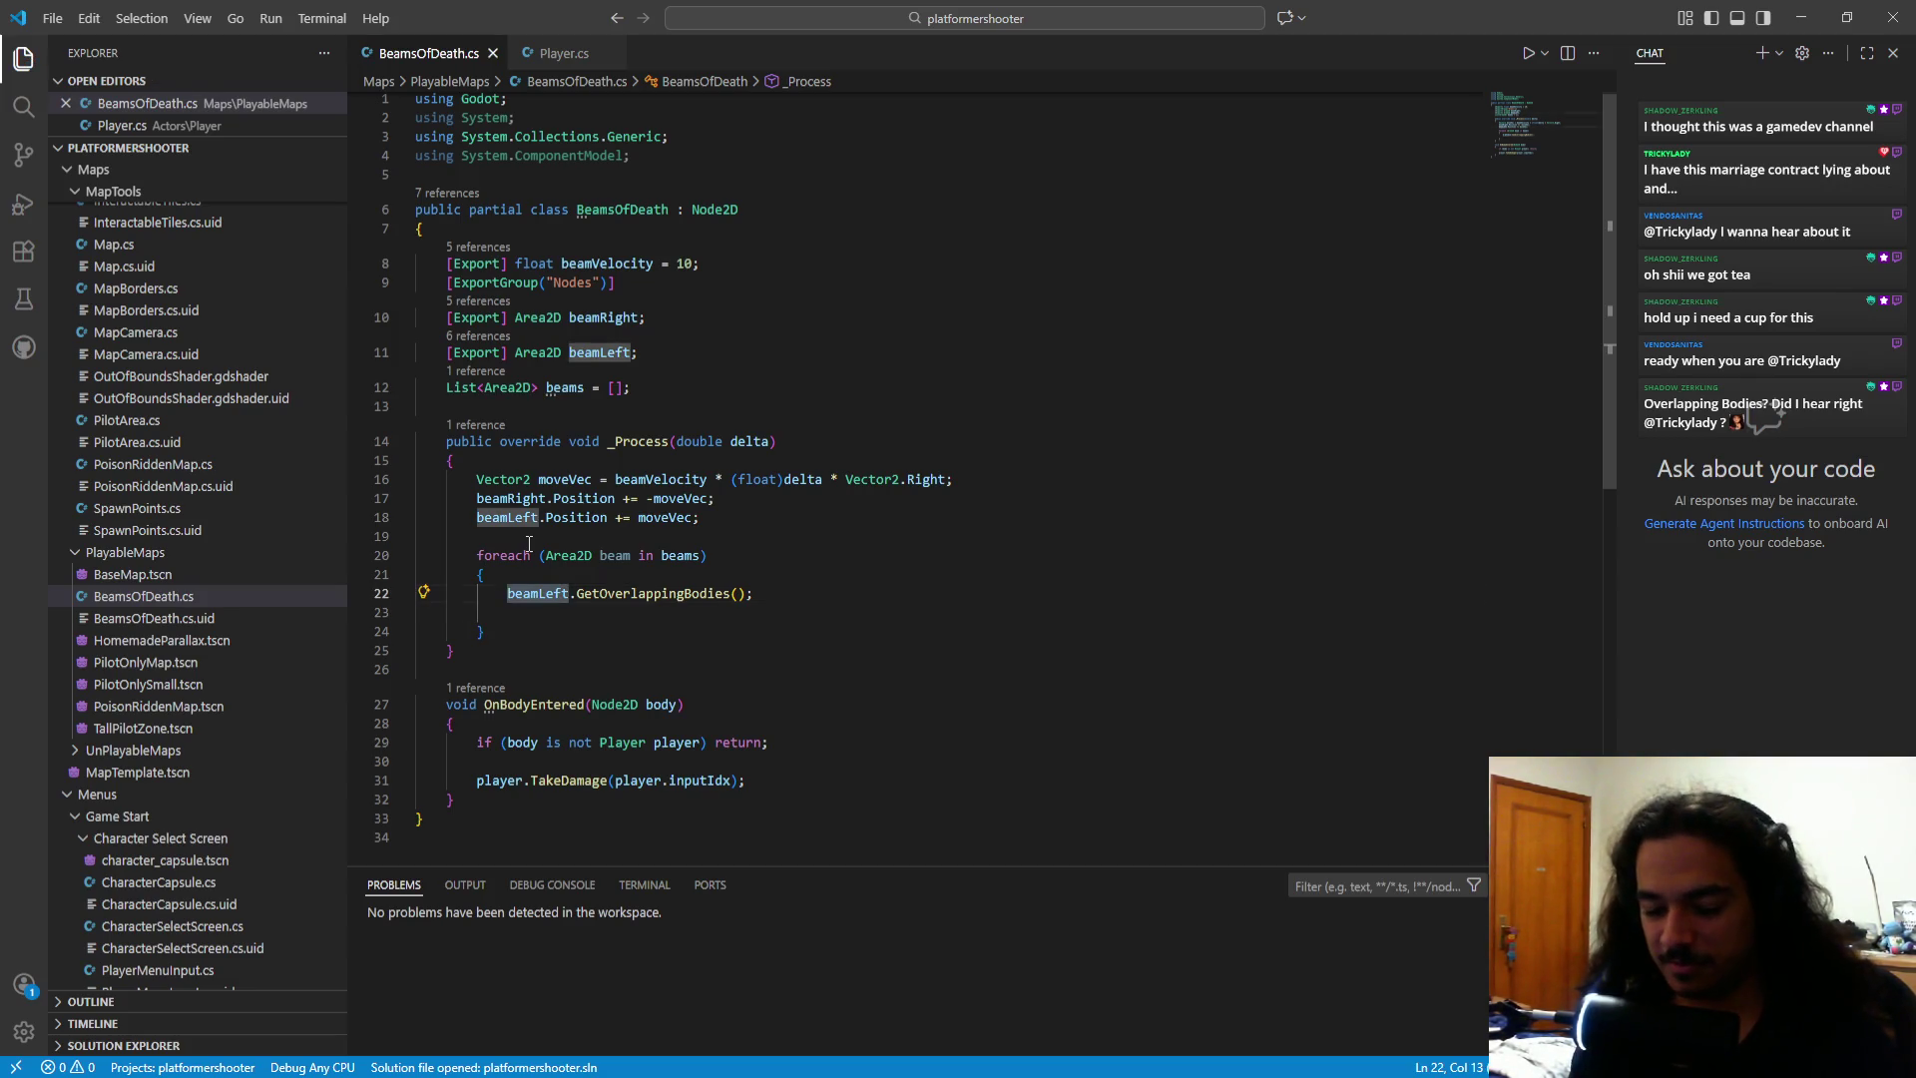
{"action": "key", "text": "ctrl+Delete"}
{"action": "type", "text": "beam"}
{"action": "key", "text": "Escape"}
{"action": "key", "text": "Down"}
{"action": "key", "text": "Home"}
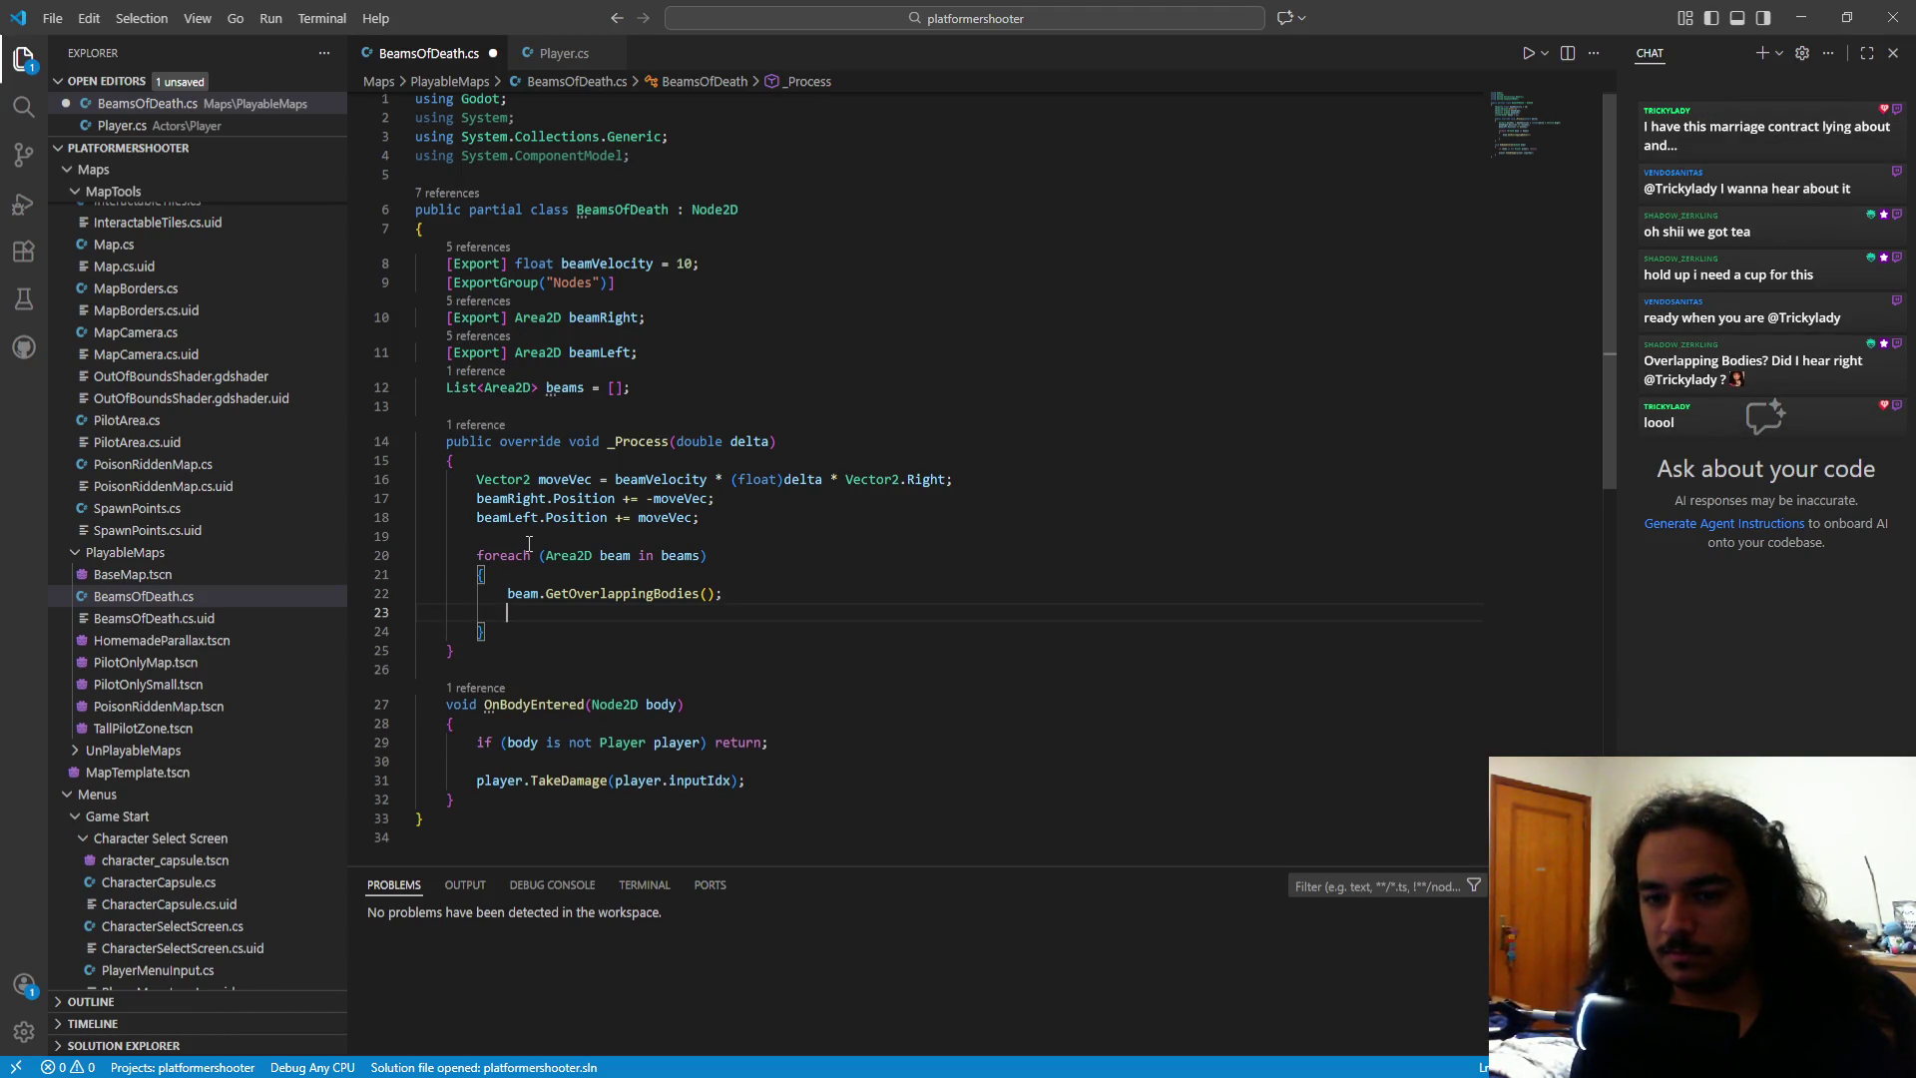
- Turn the call into an inner foreach (Node2D body in beam.GetOverlappingBodies()) loop with a body block
{"action": "key", "text": "Up"}
{"action": "type", "text": "foreach"}
{"action": "key", "text": "Escape"}
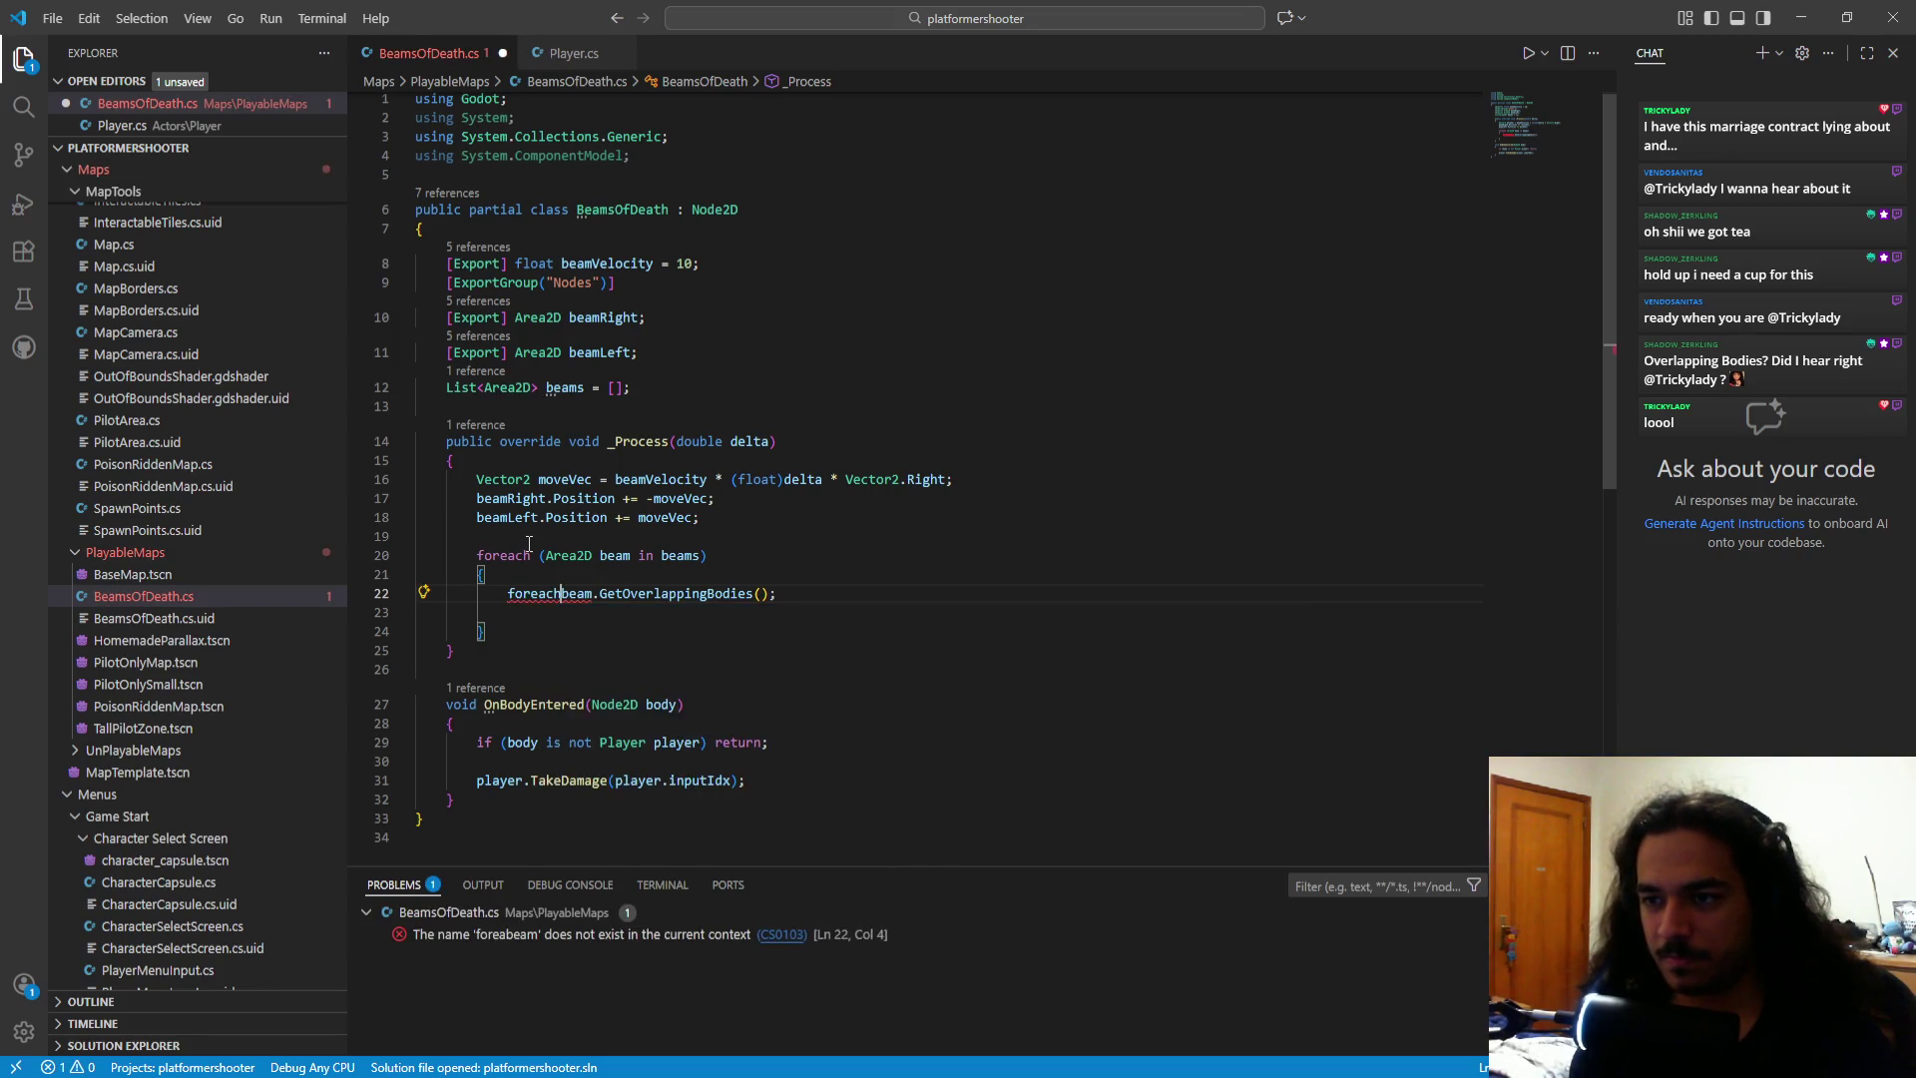
{"action": "type", "text": "body"}
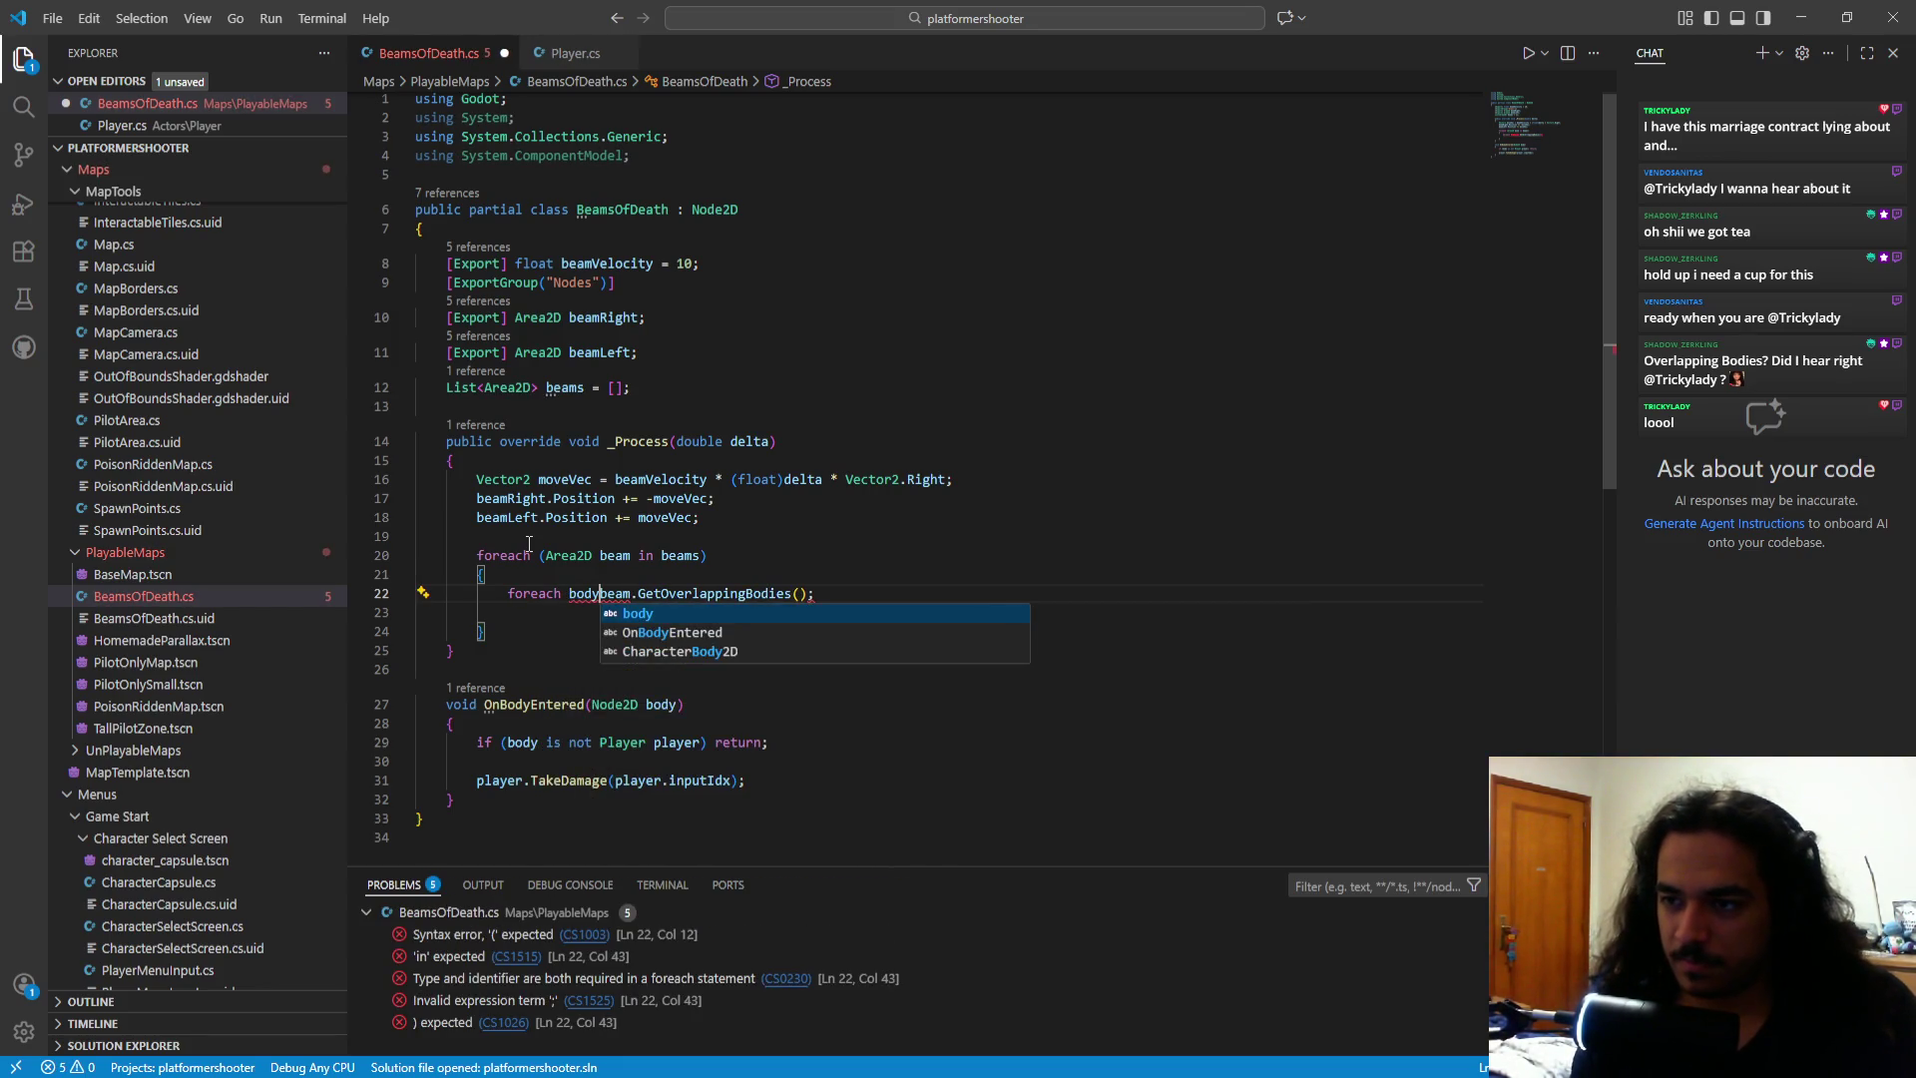
{"action": "key", "text": "BackSpace"}
{"action": "key", "text": "BackSpace"}
{"action": "key", "text": "BackSpace"}
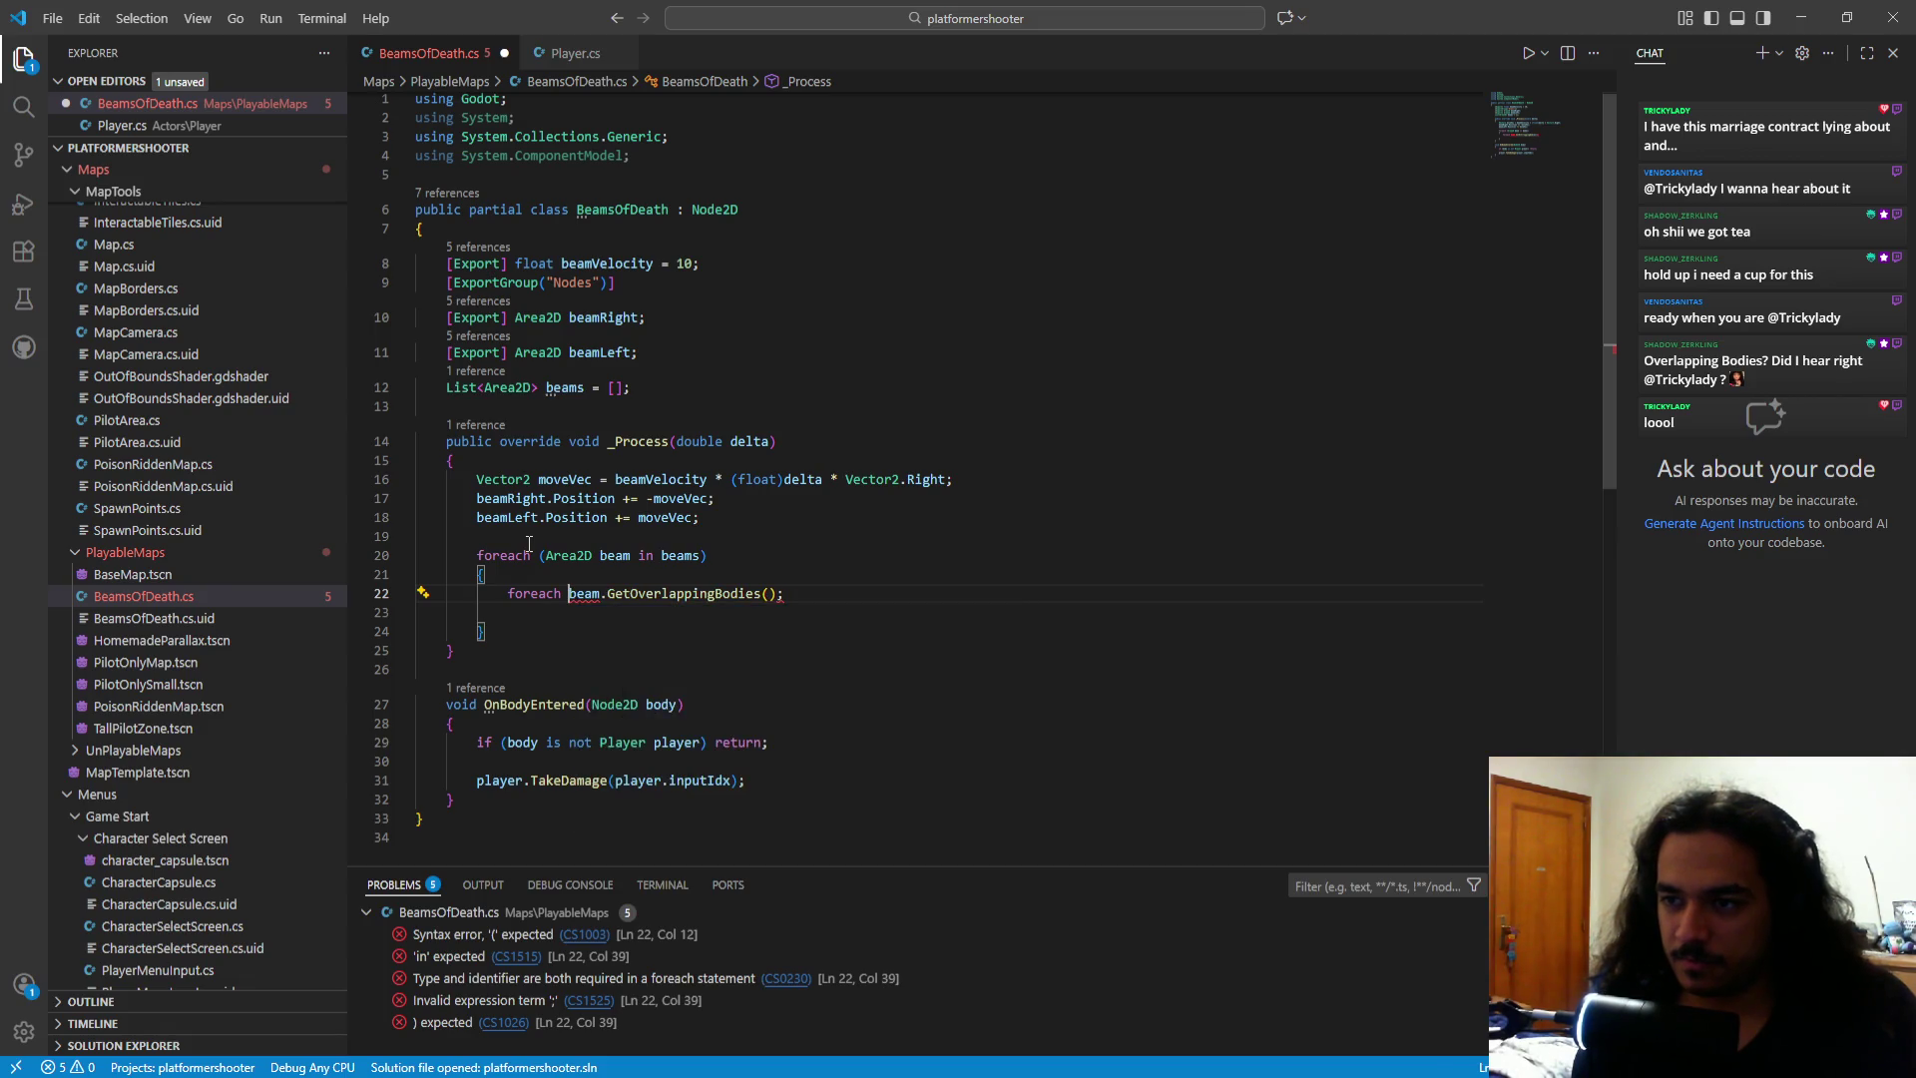
{"action": "key", "text": "ctrl+shift+Right"}
{"action": "key", "text": "ctrl+shift+Right"}
{"action": "key", "text": "ctrl+shift+Right"}
{"action": "type", "text": "("}
{"action": "key", "text": "ctrl+Left"}
{"action": "key", "text": "ctrl+Left"}
{"action": "key", "text": "ctrl+Left"}
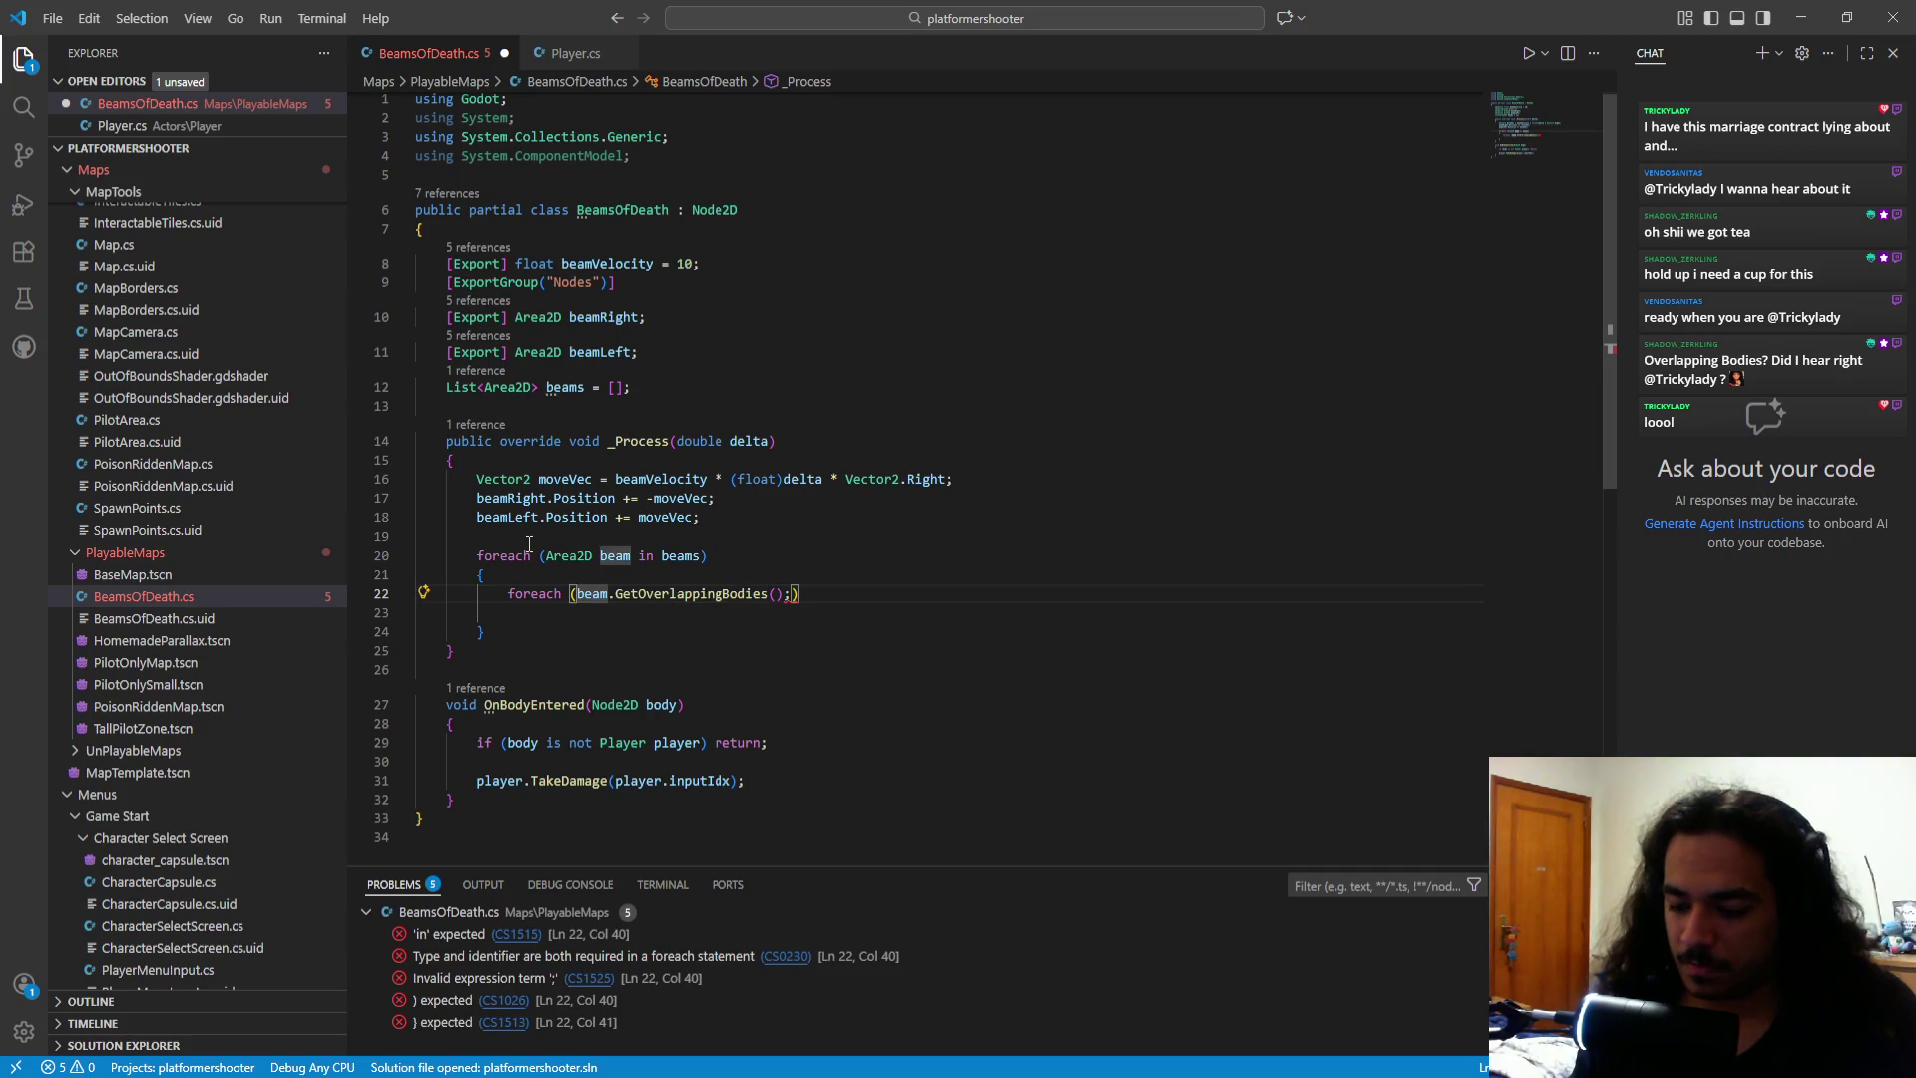
{"action": "type", "text": "Node2D n"}
{"action": "key", "text": "BackSpace"}
{"action": "type", "text": "body in"}
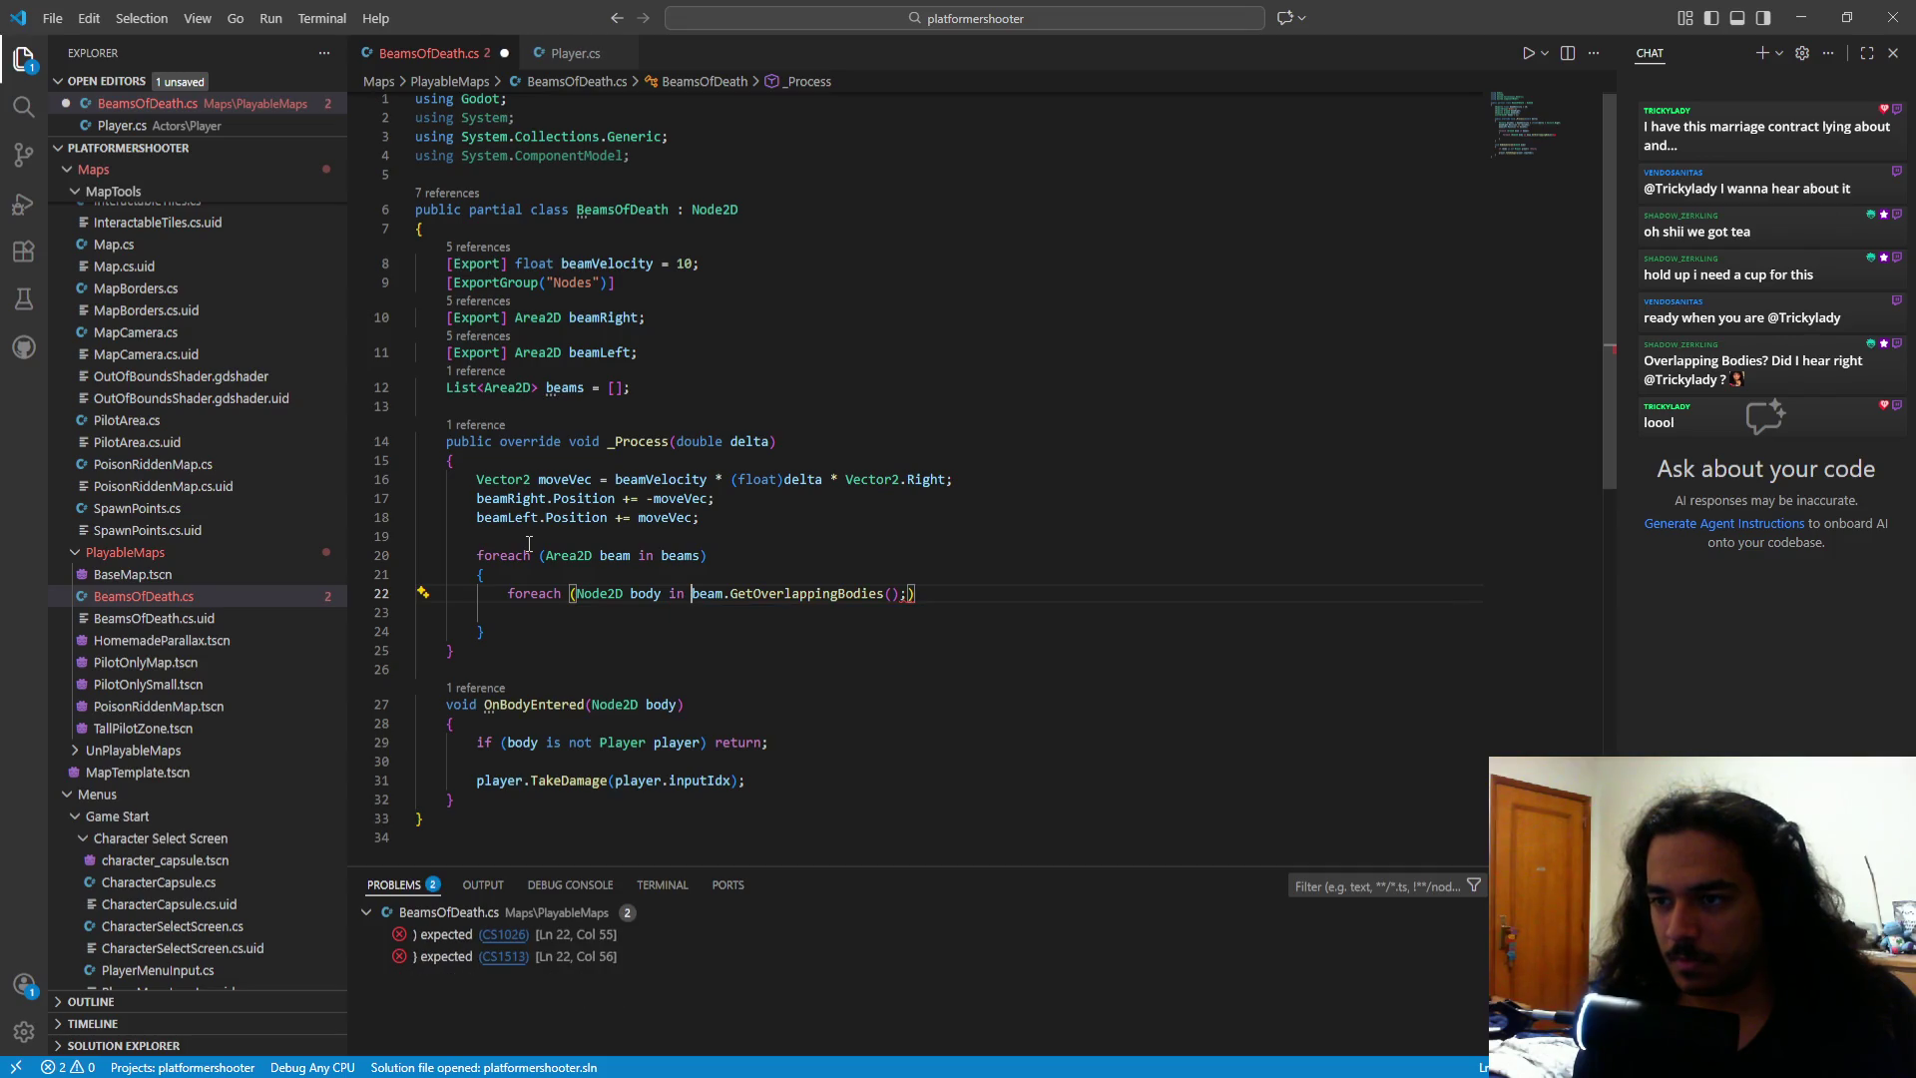
{"action": "key", "text": "End"}
{"action": "key", "text": "Left"}
{"action": "key", "text": "BackSpace"}
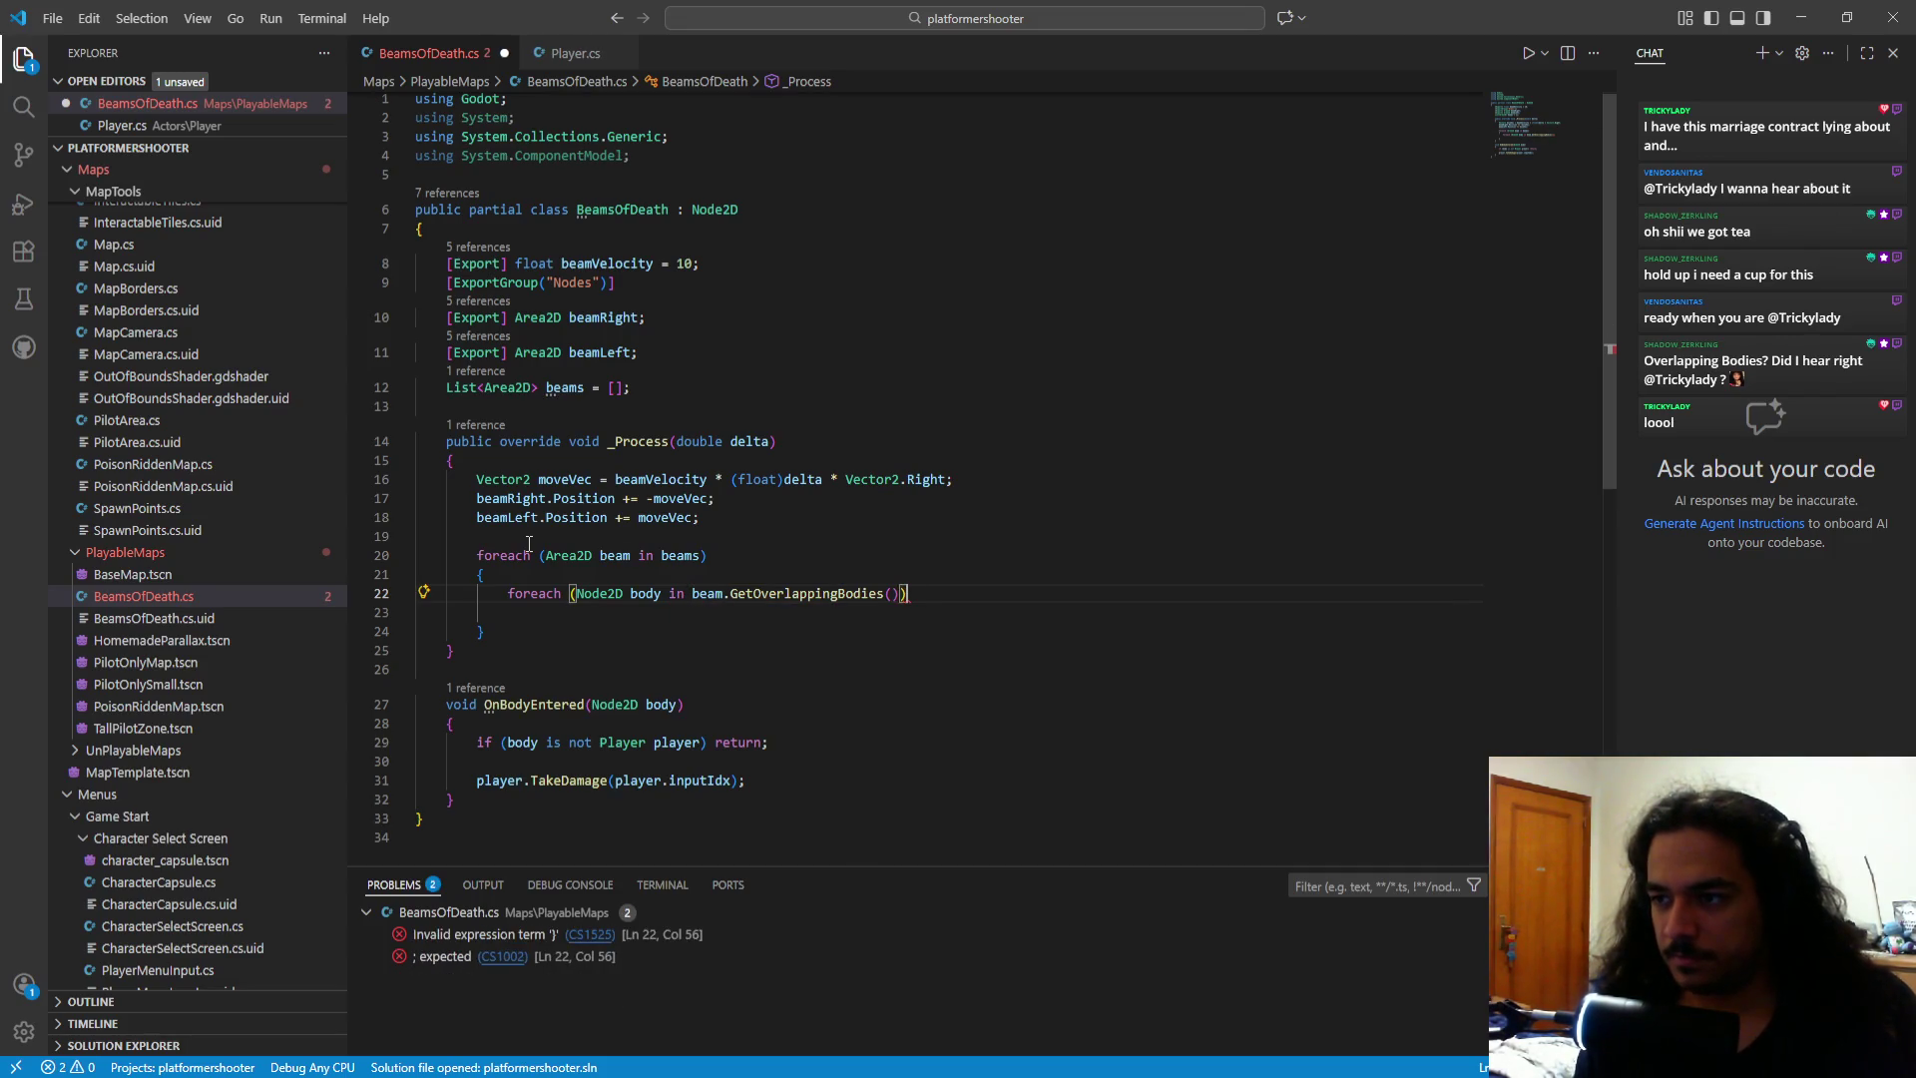
{"action": "key", "text": "Return"}
{"action": "type", "text": "{"}
{"action": "key", "text": "Return"}
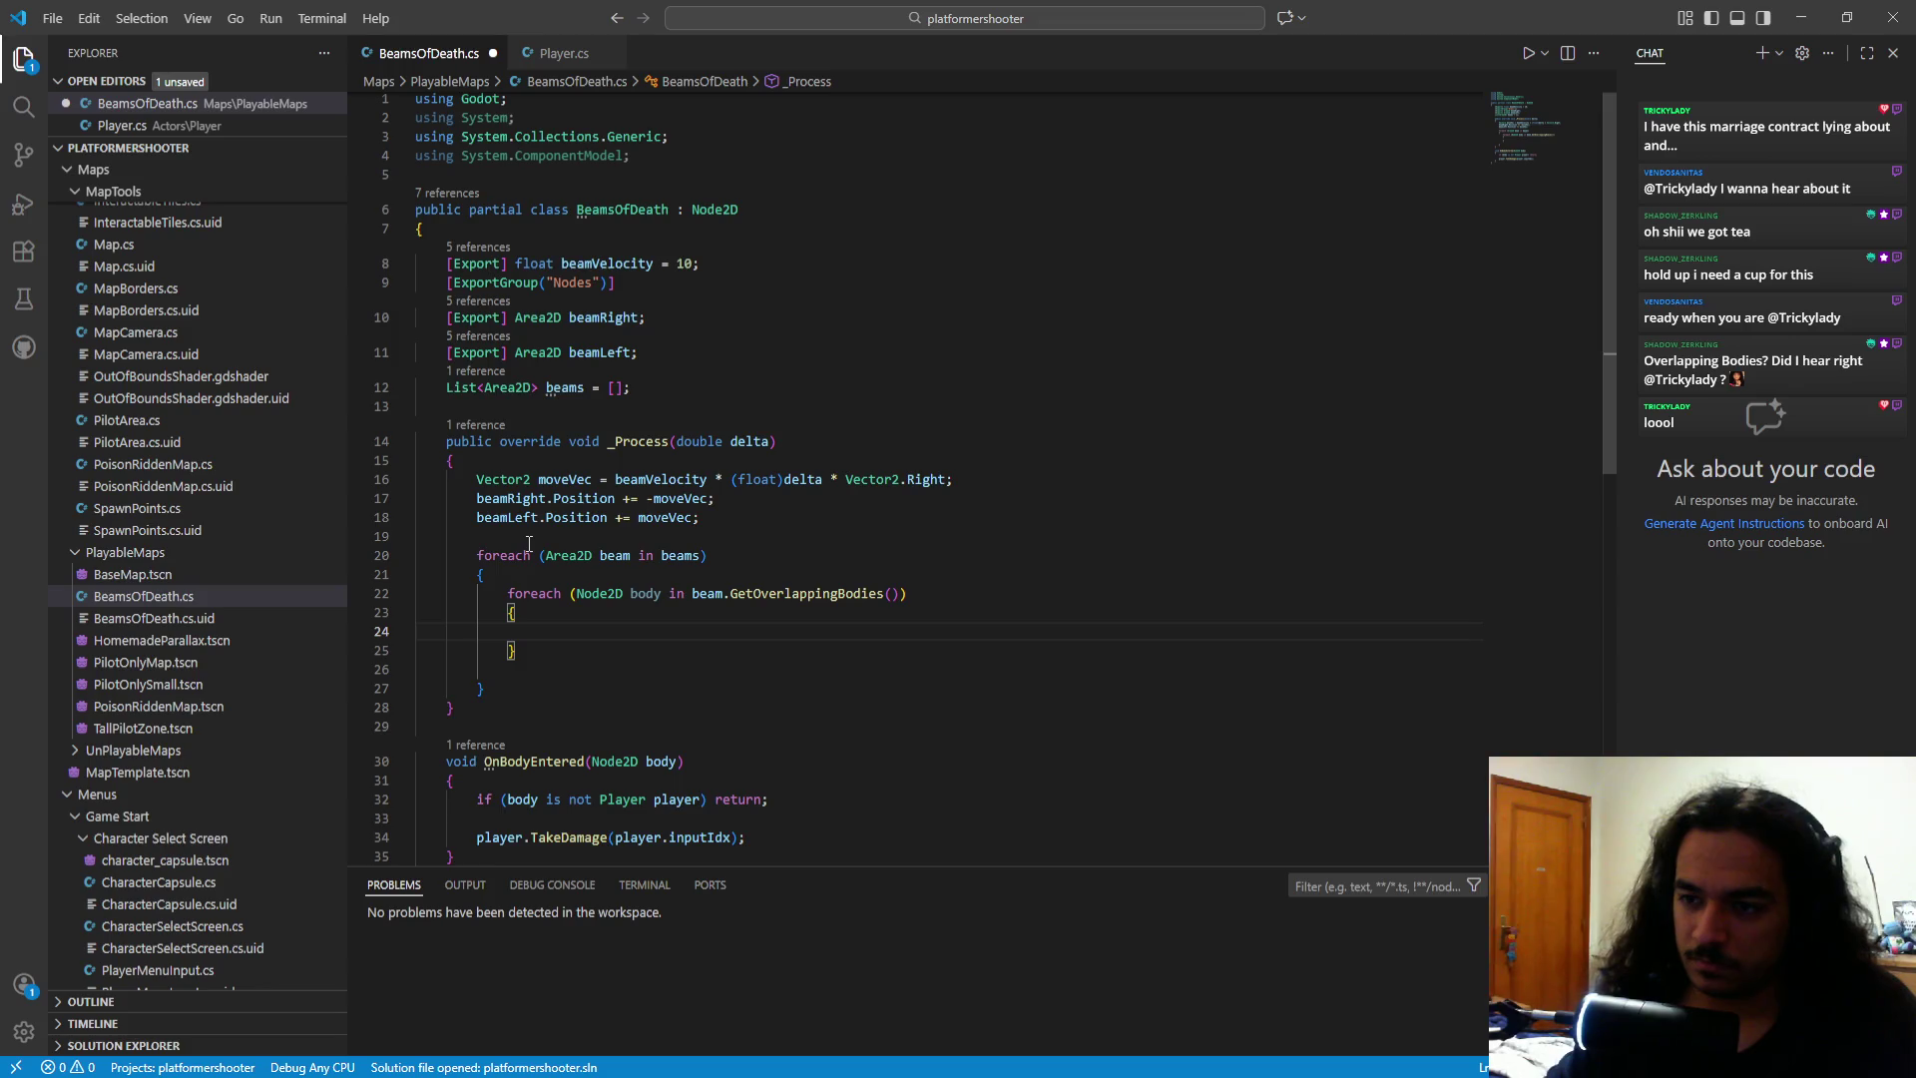
- Add if (body is not Player player) return; as the inner loop's first line
{"action": "type", "text": "Onb"}
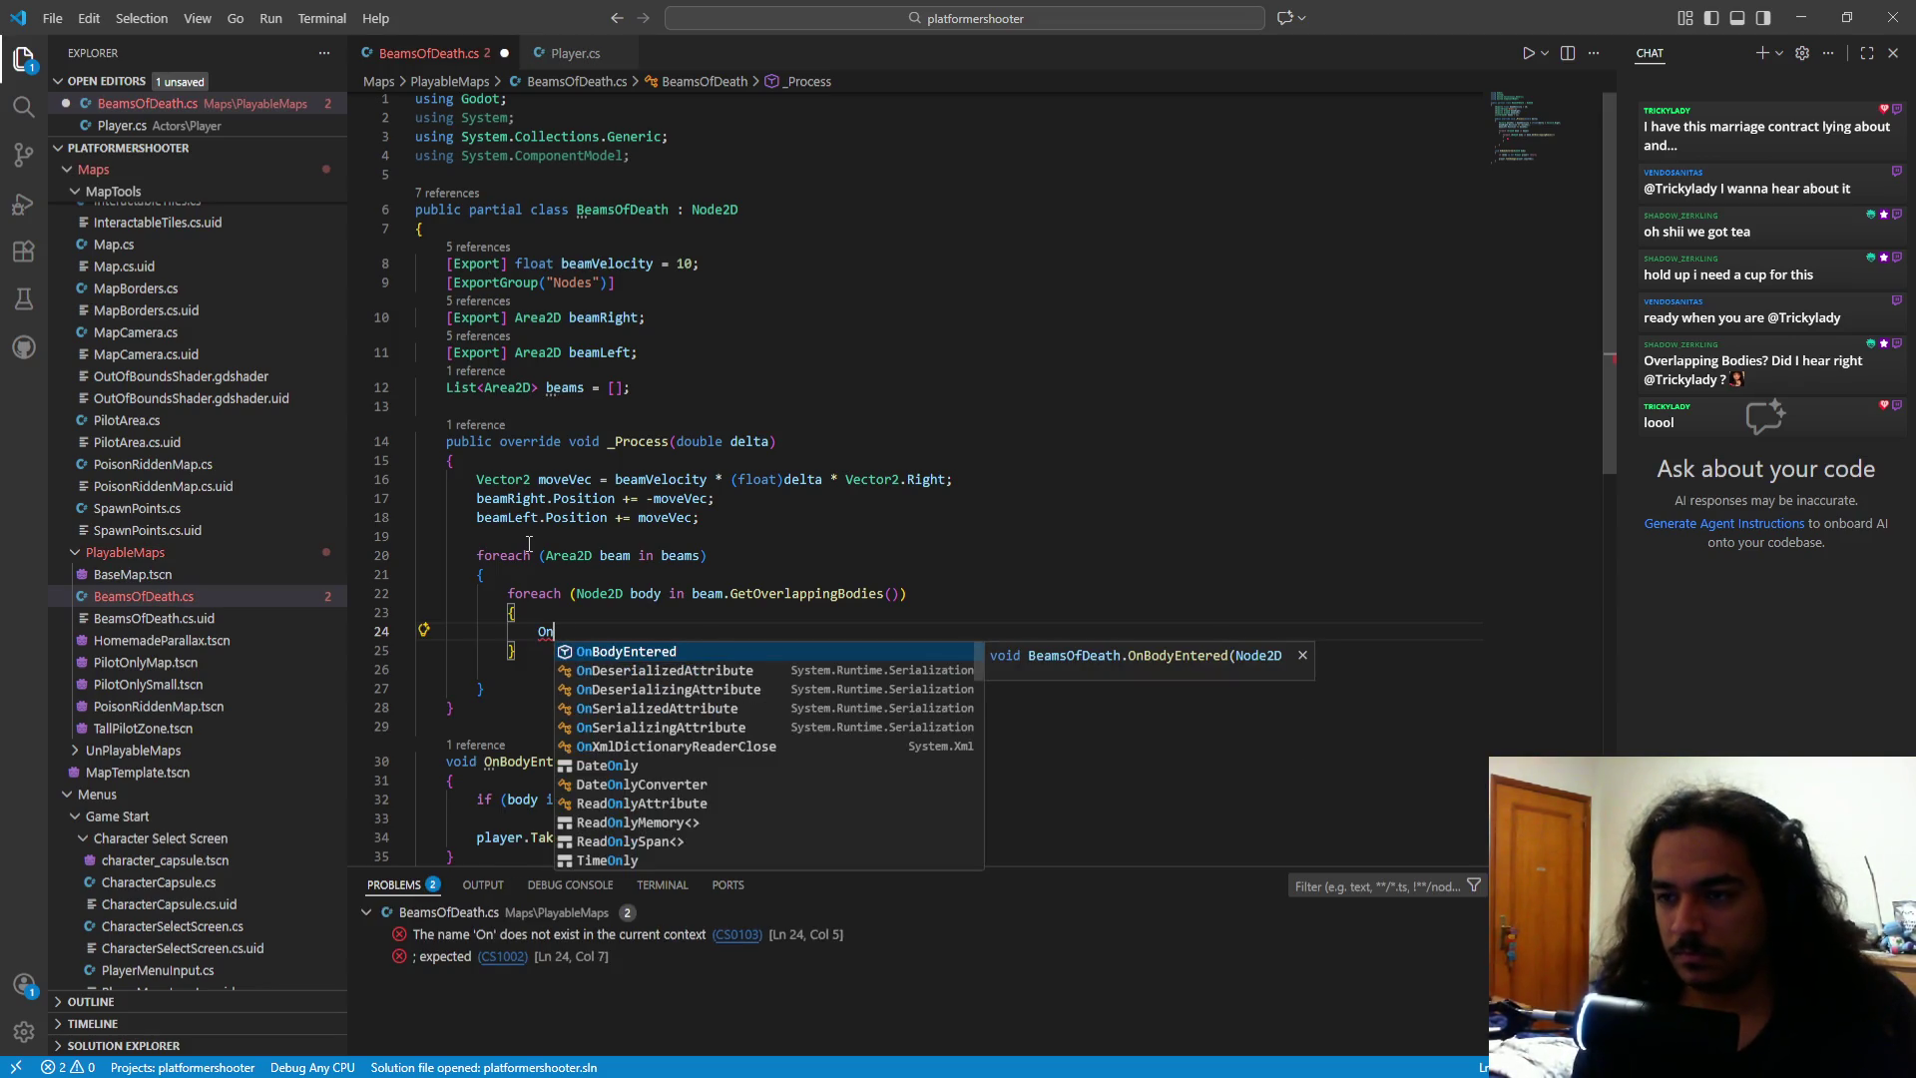
{"action": "key", "text": "Tab"}
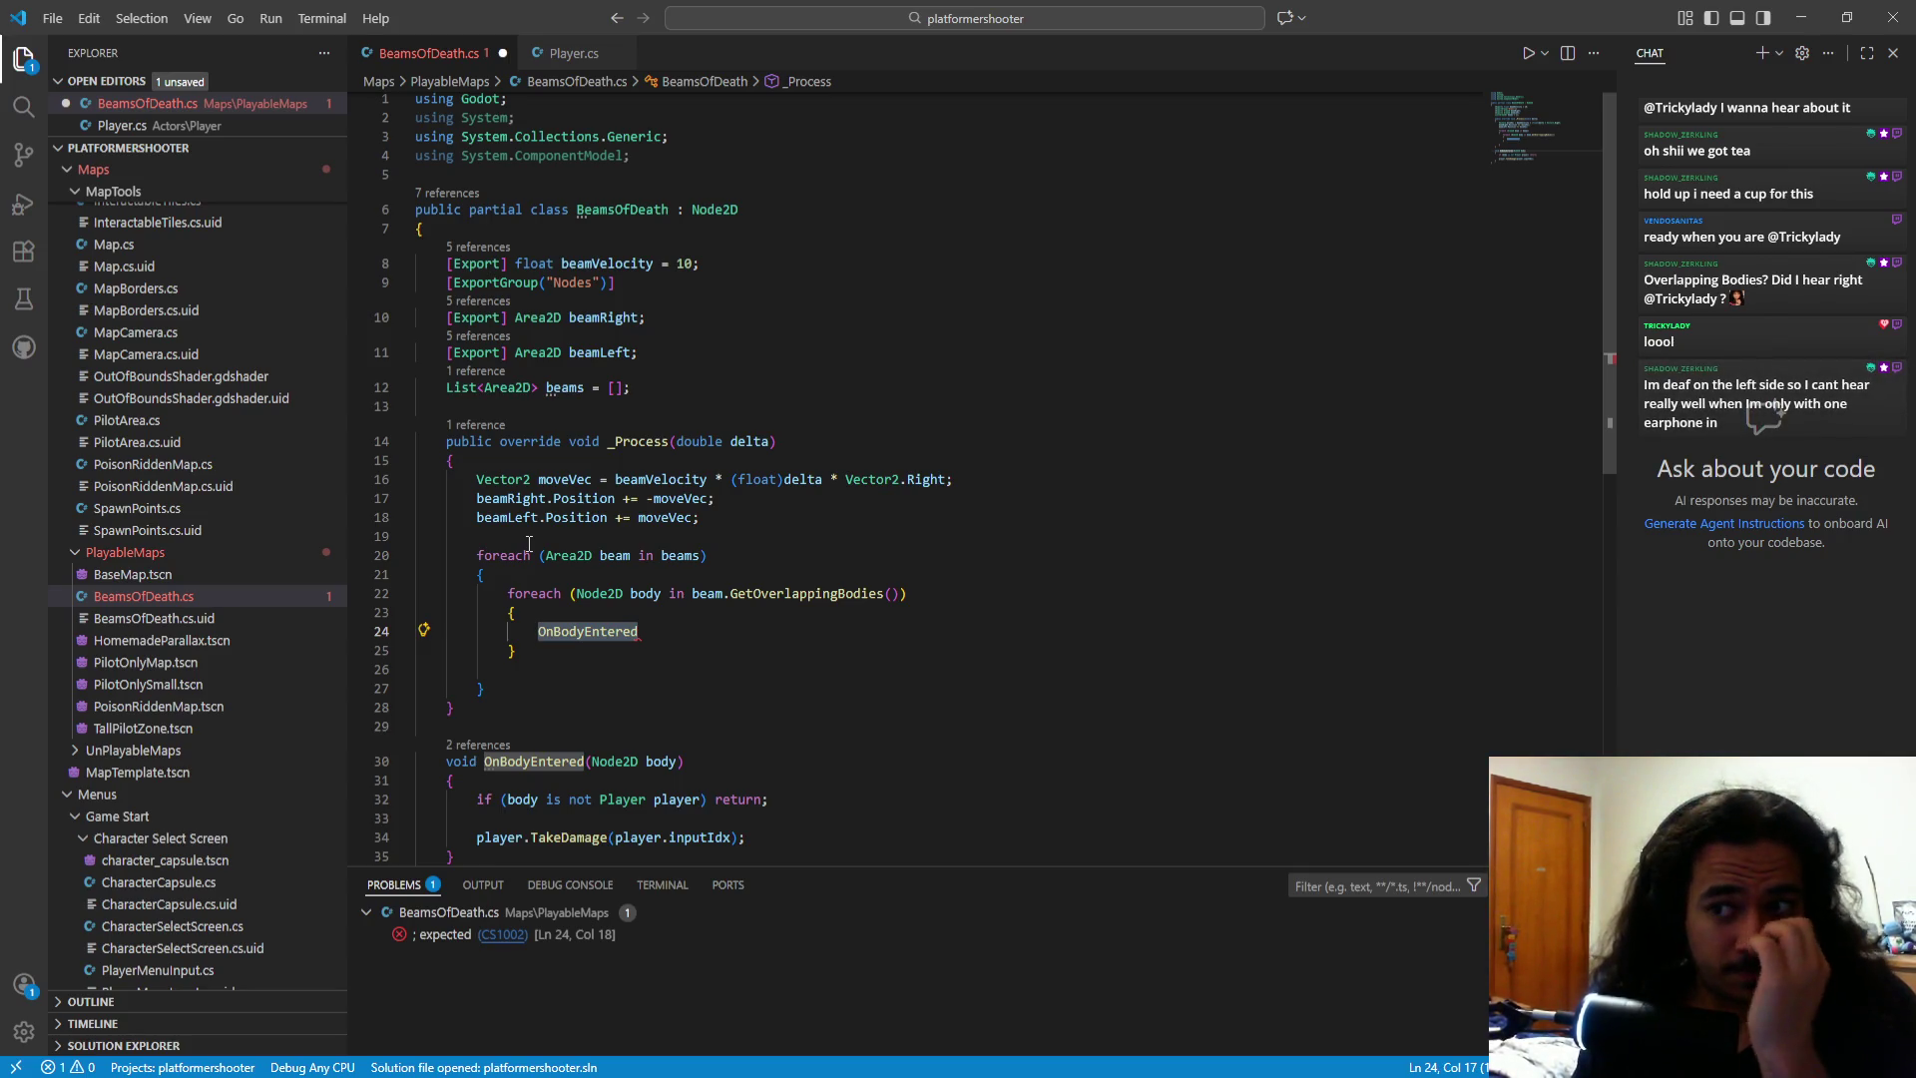
{"action": "key", "text": "ctrl+BackSpace"}
{"action": "type", "text": "HitPlayer(b"}
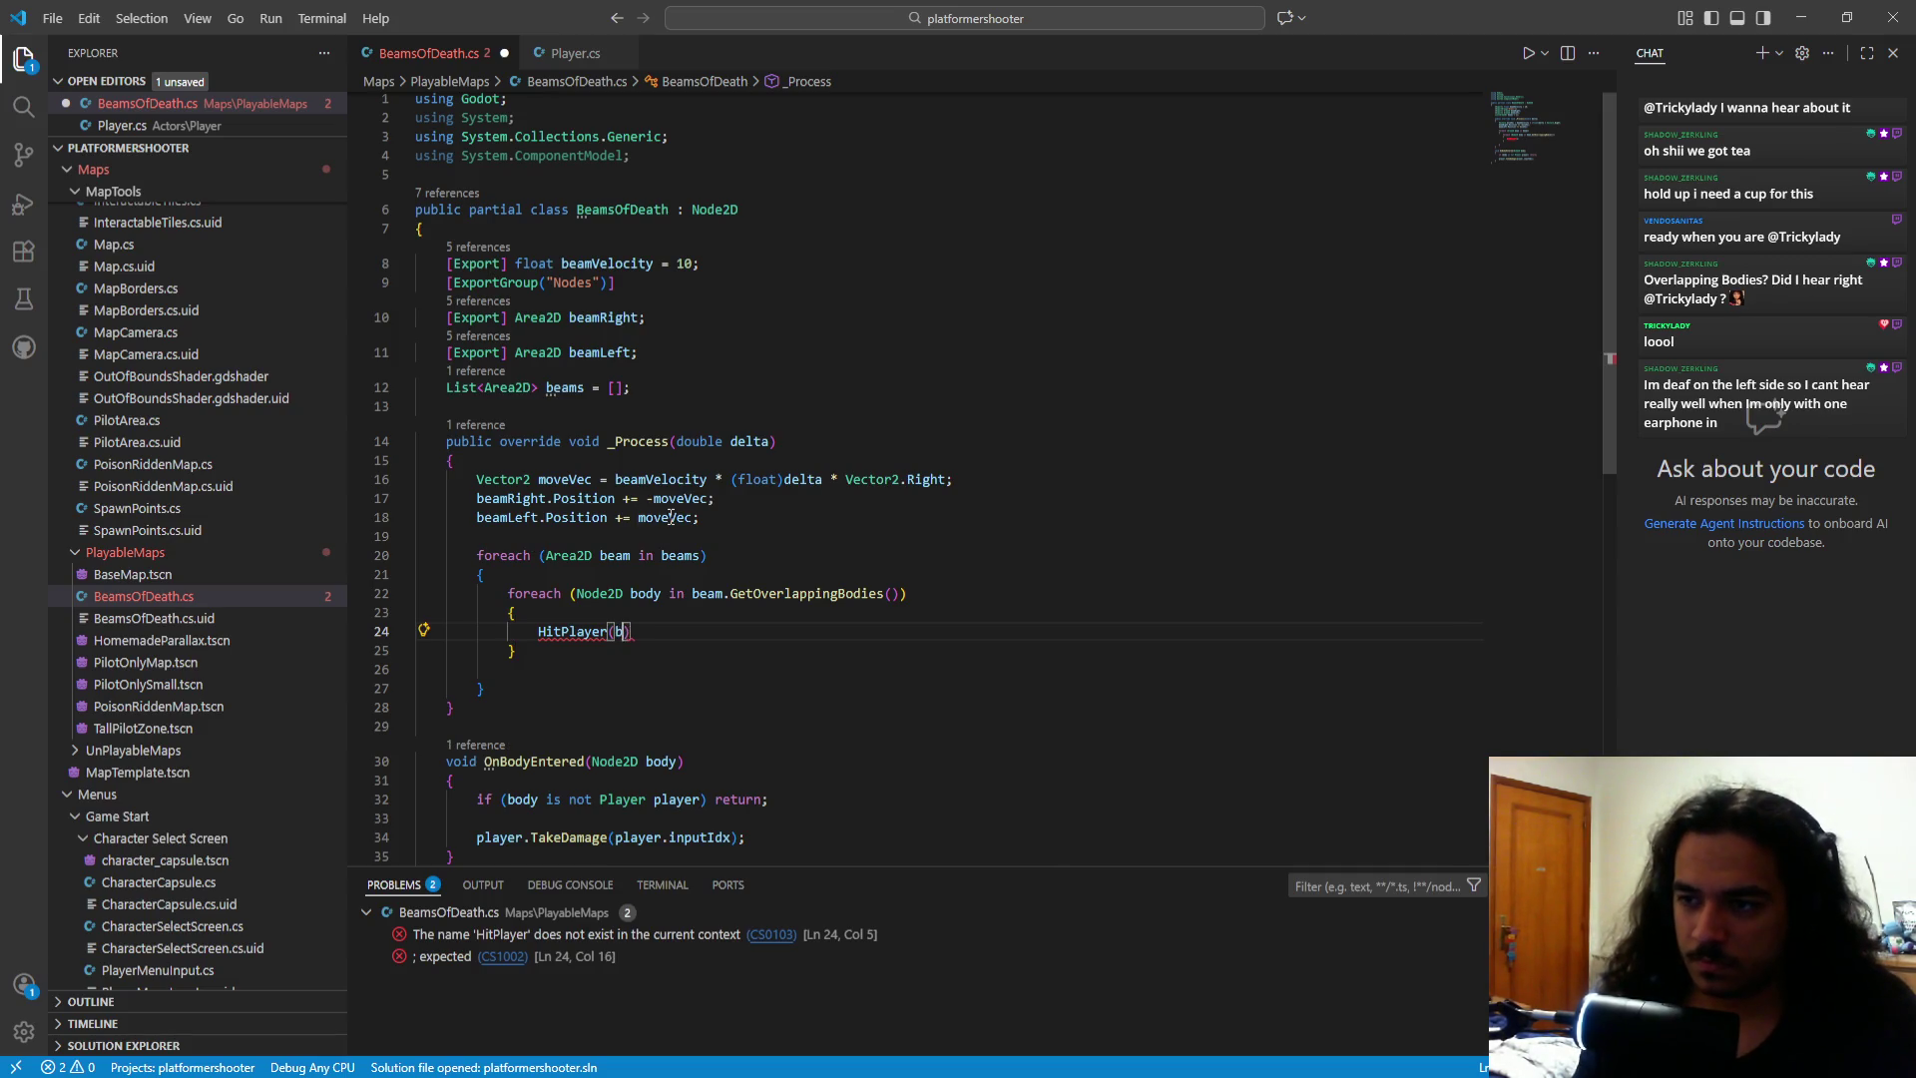
{"action": "type", "text": "ody"}
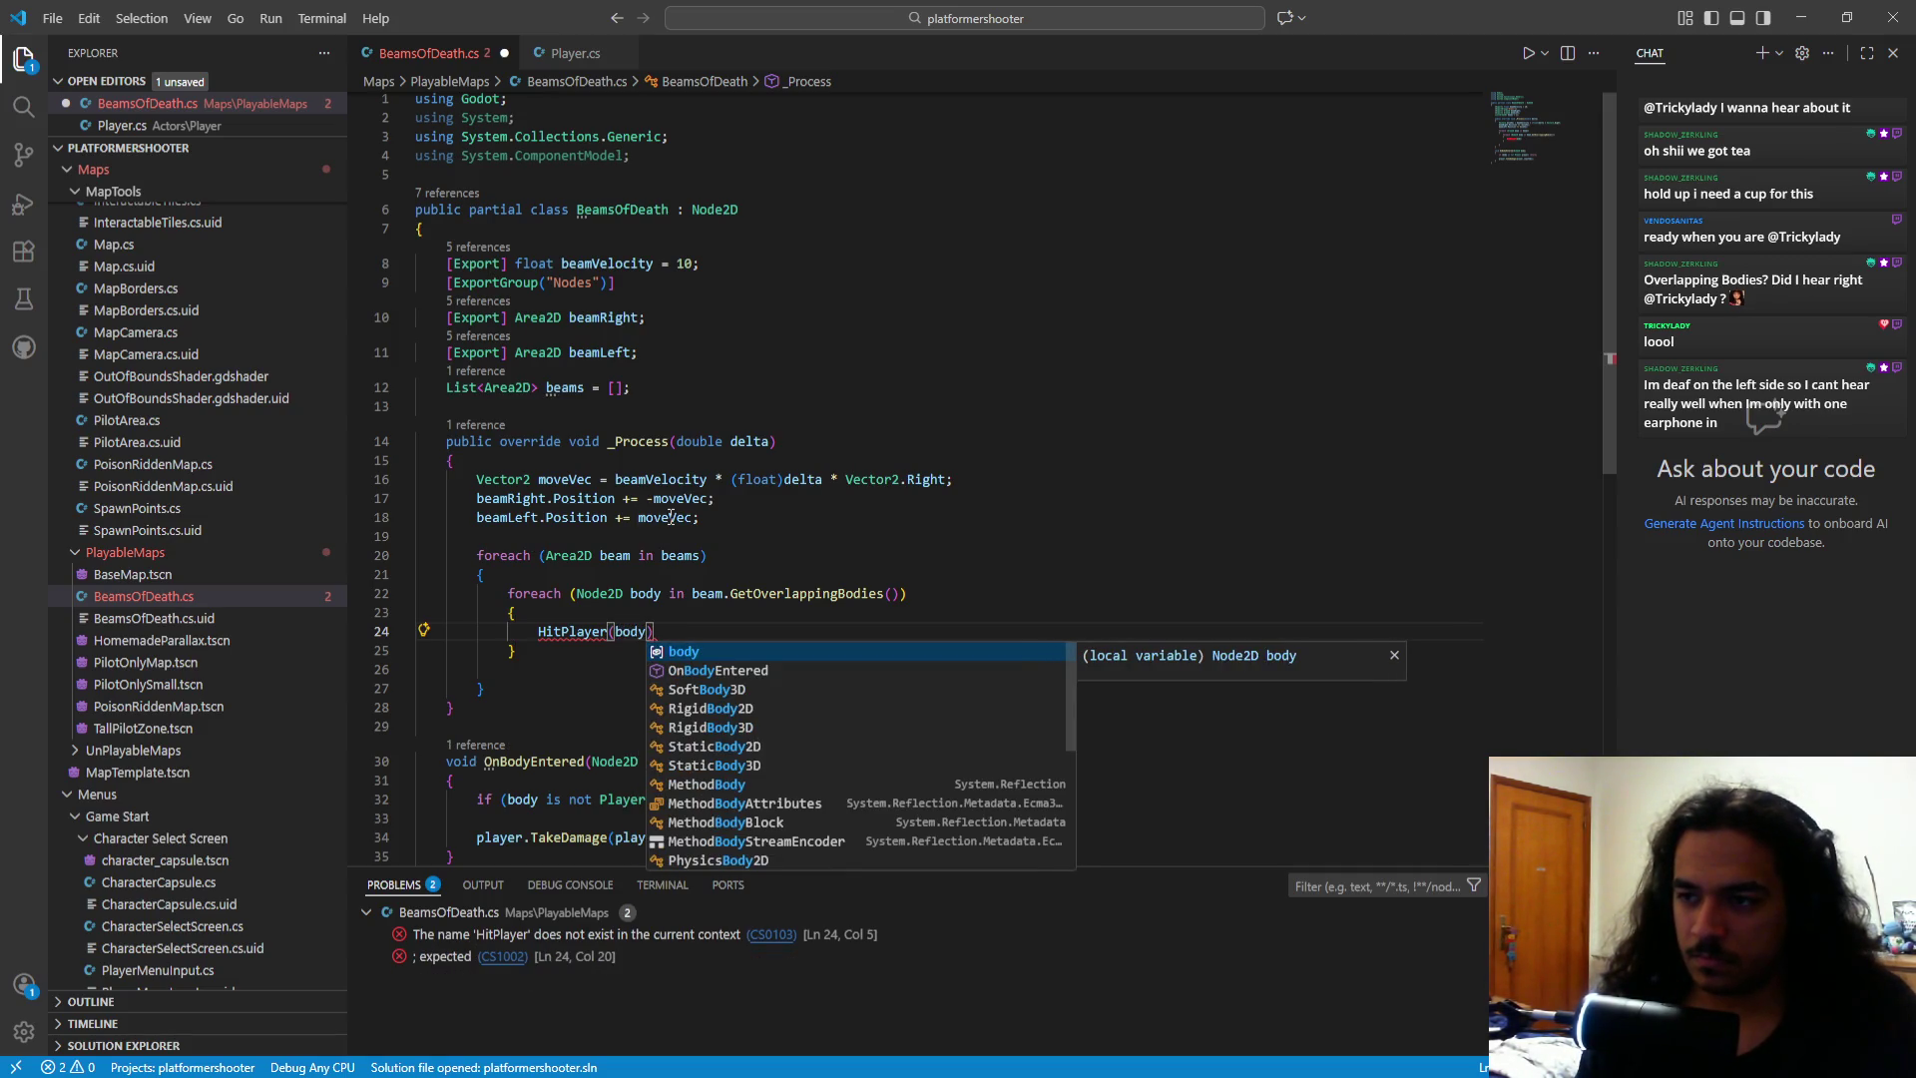
{"action": "key", "text": "Escape"}
{"action": "key", "text": "shift+Home"}
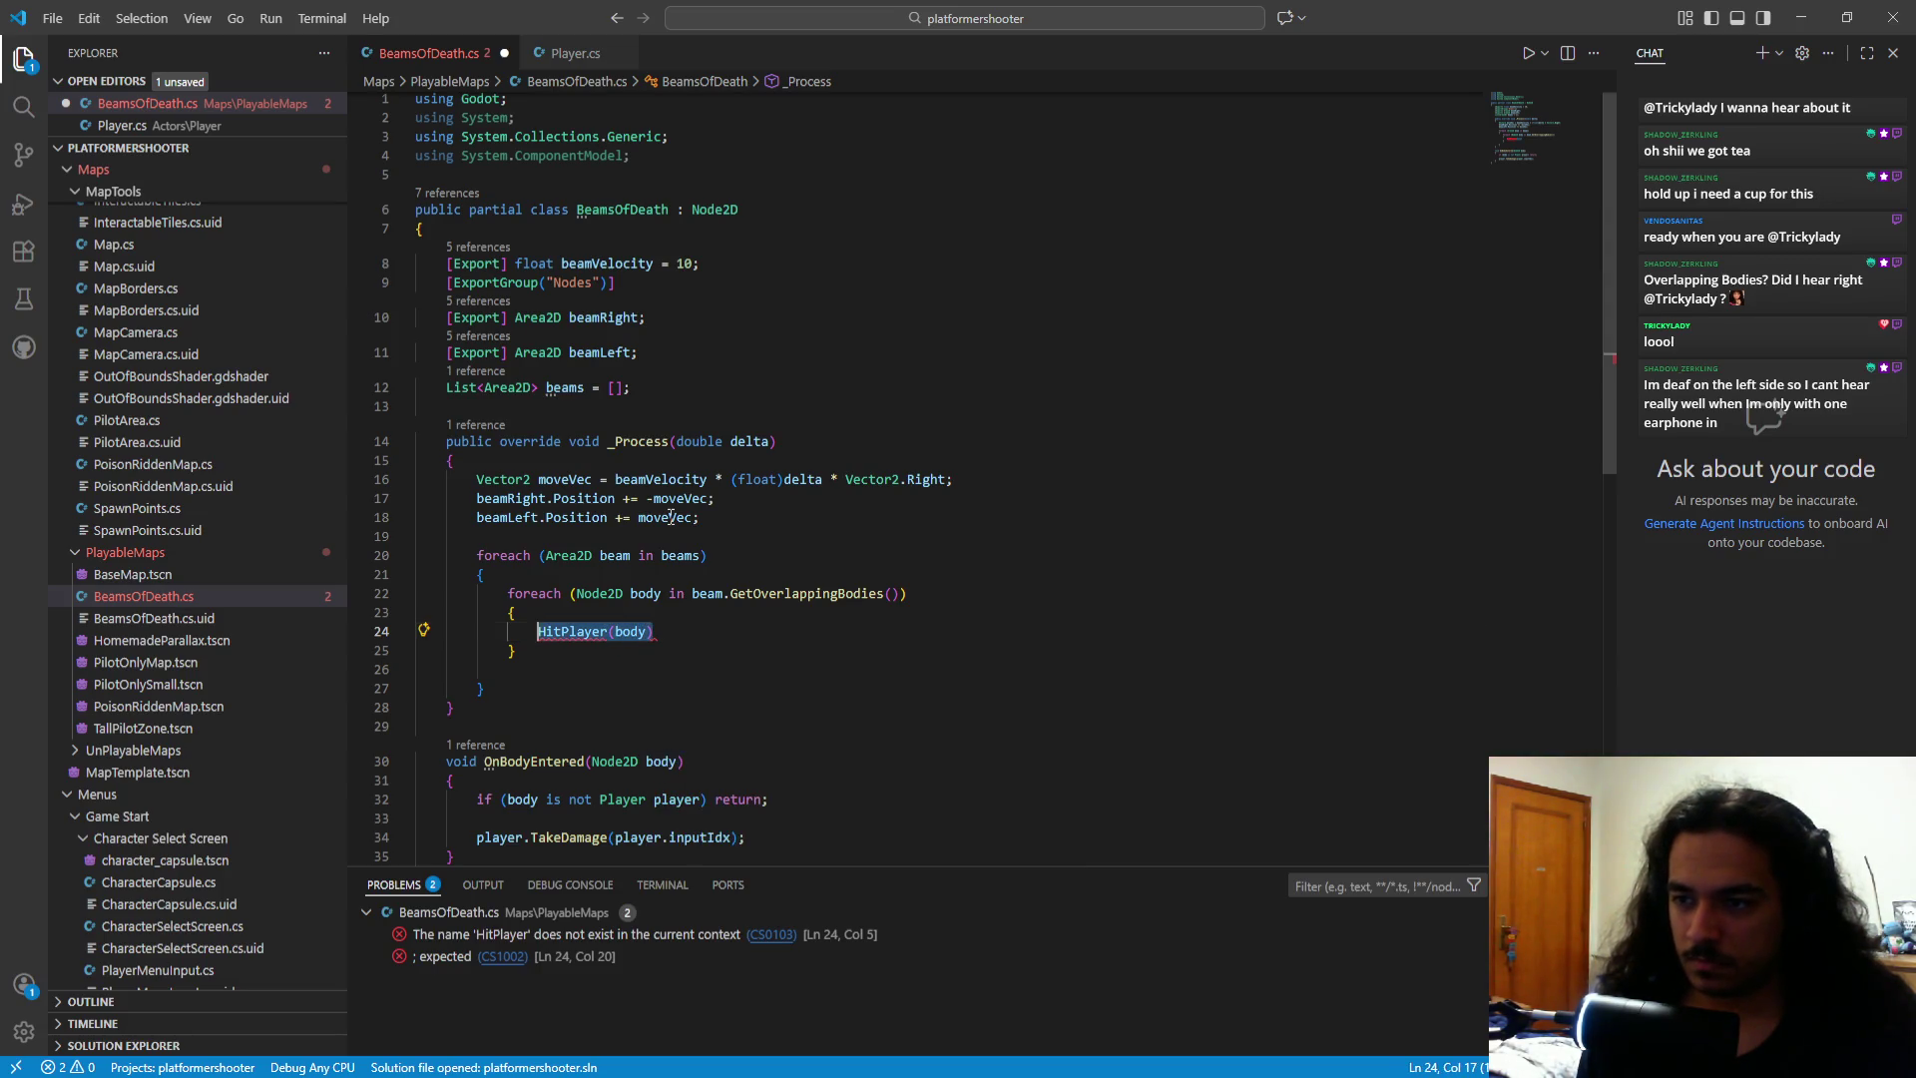
{"action": "key", "text": "BackSpace"}
{"action": "type", "text": "if body is"}
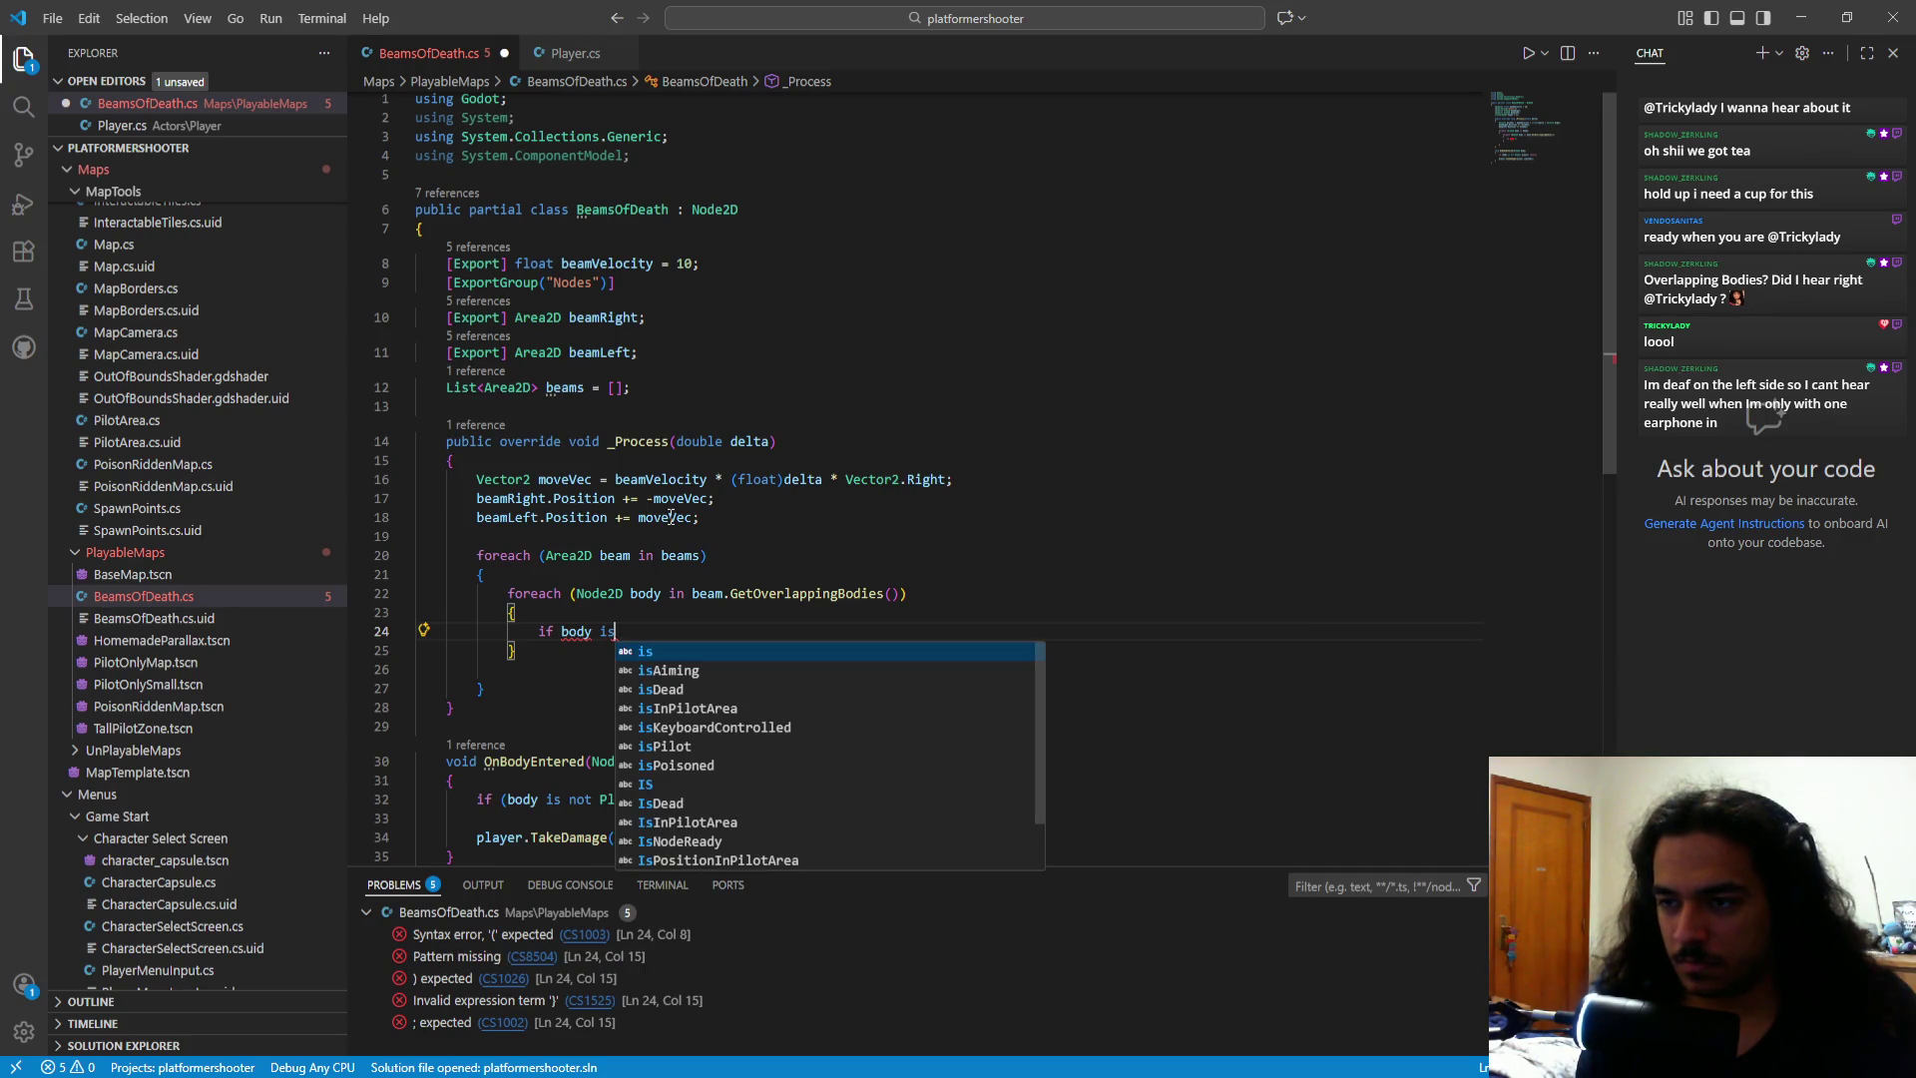
{"action": "key", "text": "ctrl+BackSpace"}
{"action": "key", "text": "ctrl+BackSpace"}
{"action": "type", "text": "(body is not"}
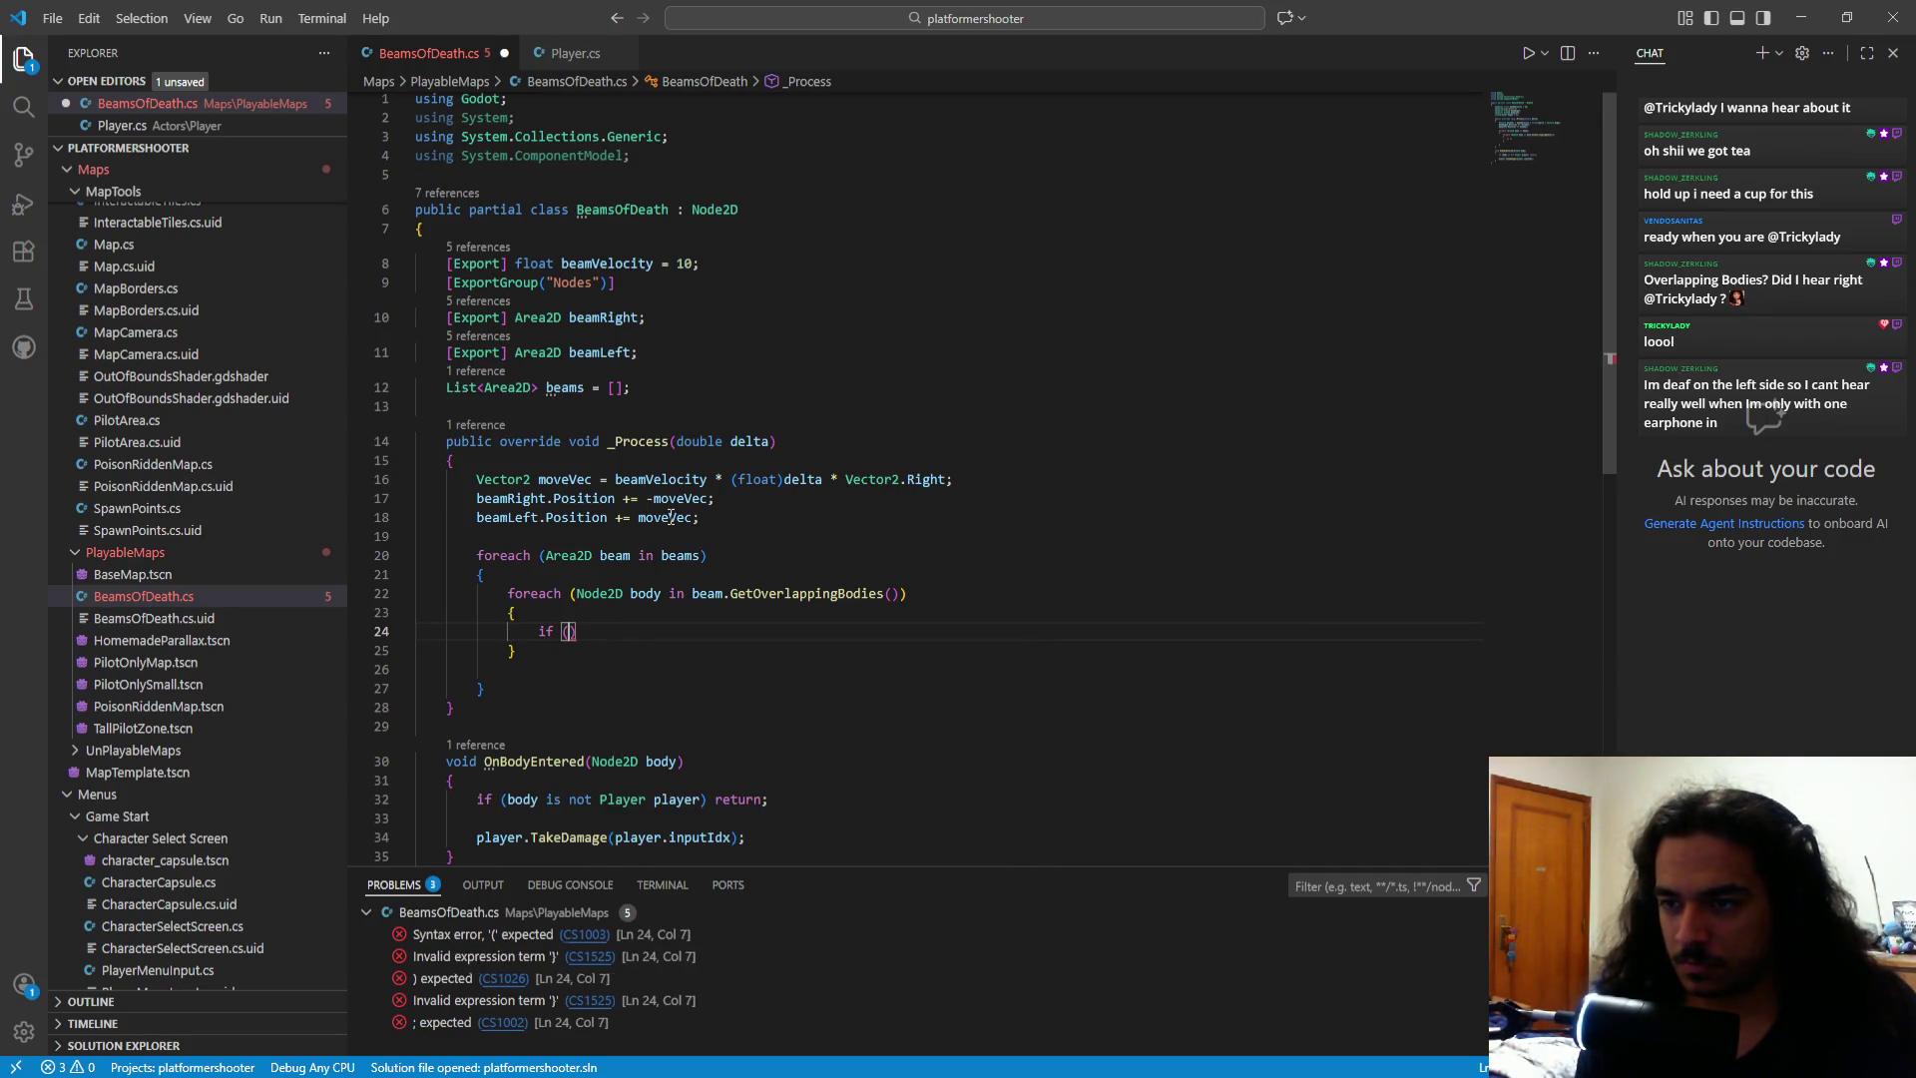
{"action": "type", "text": " Playe"}
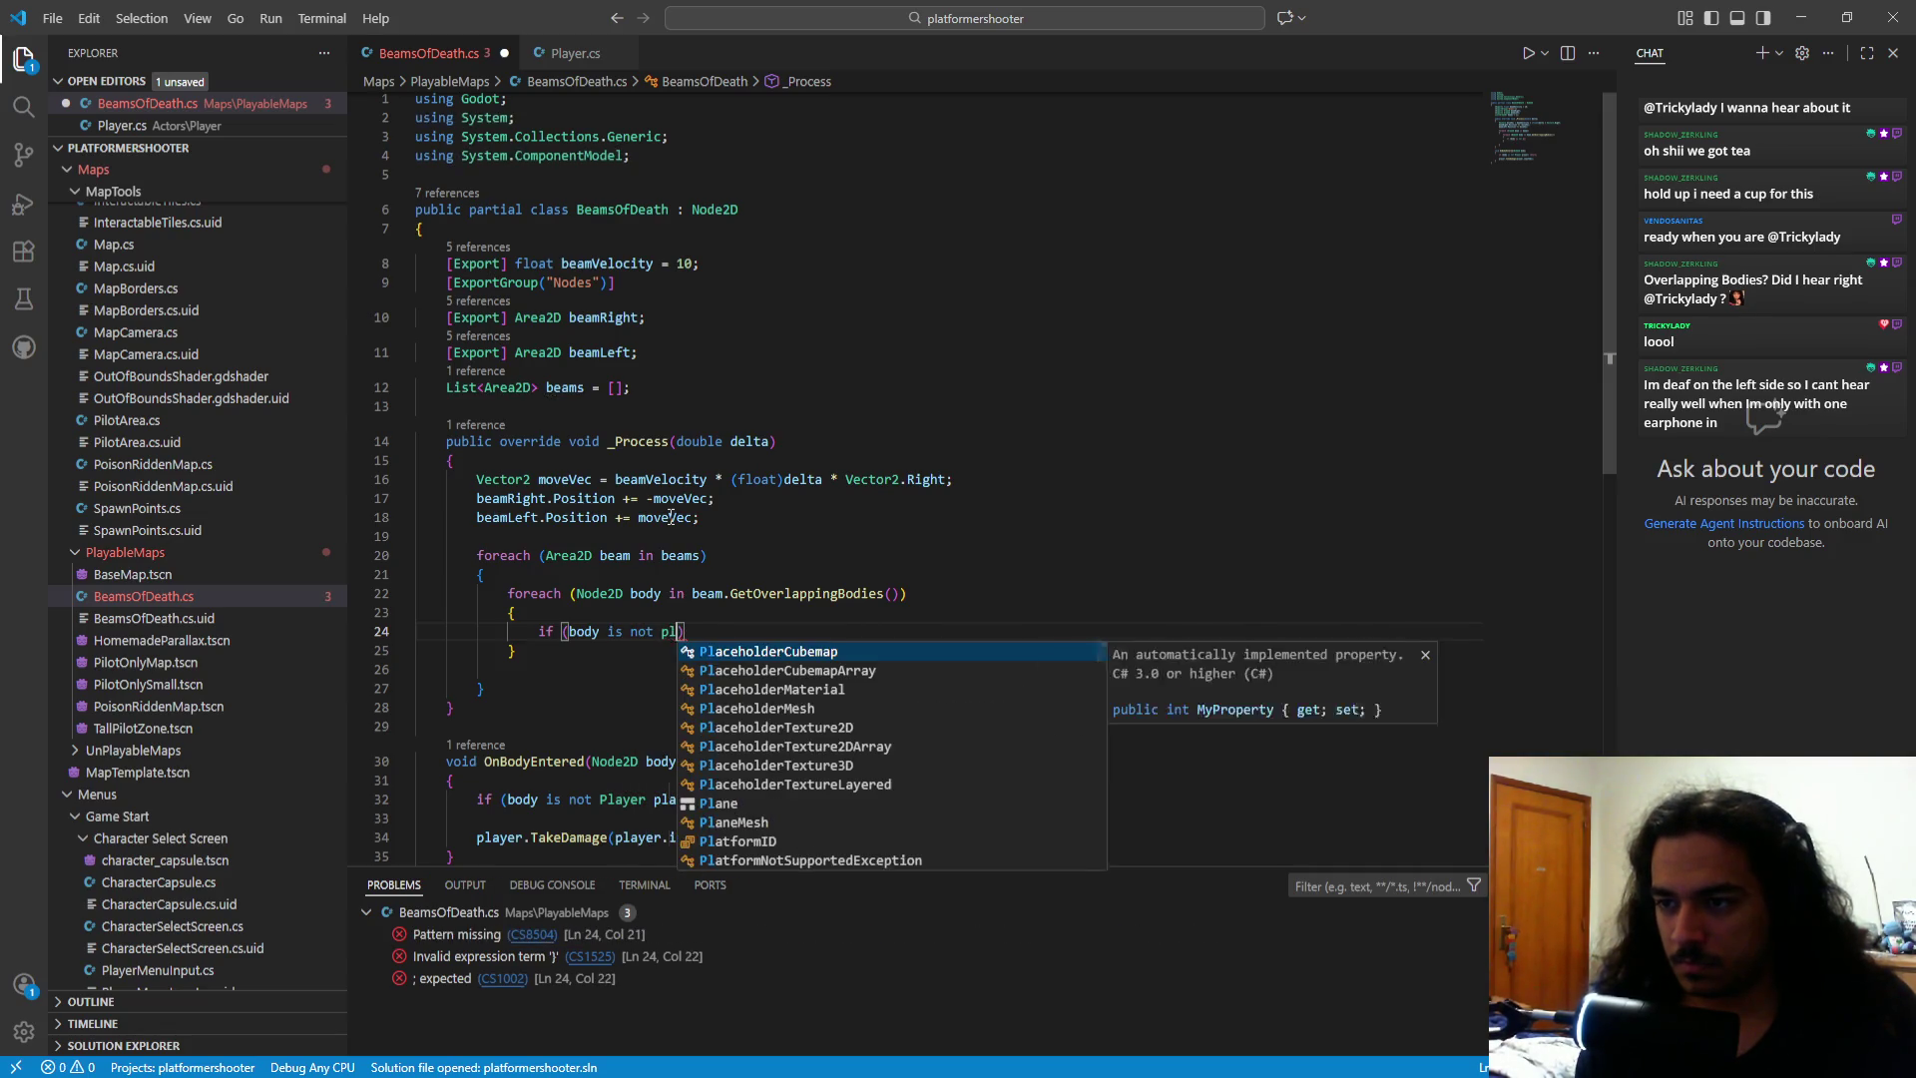
{"action": "type", "text": "r player) re"}
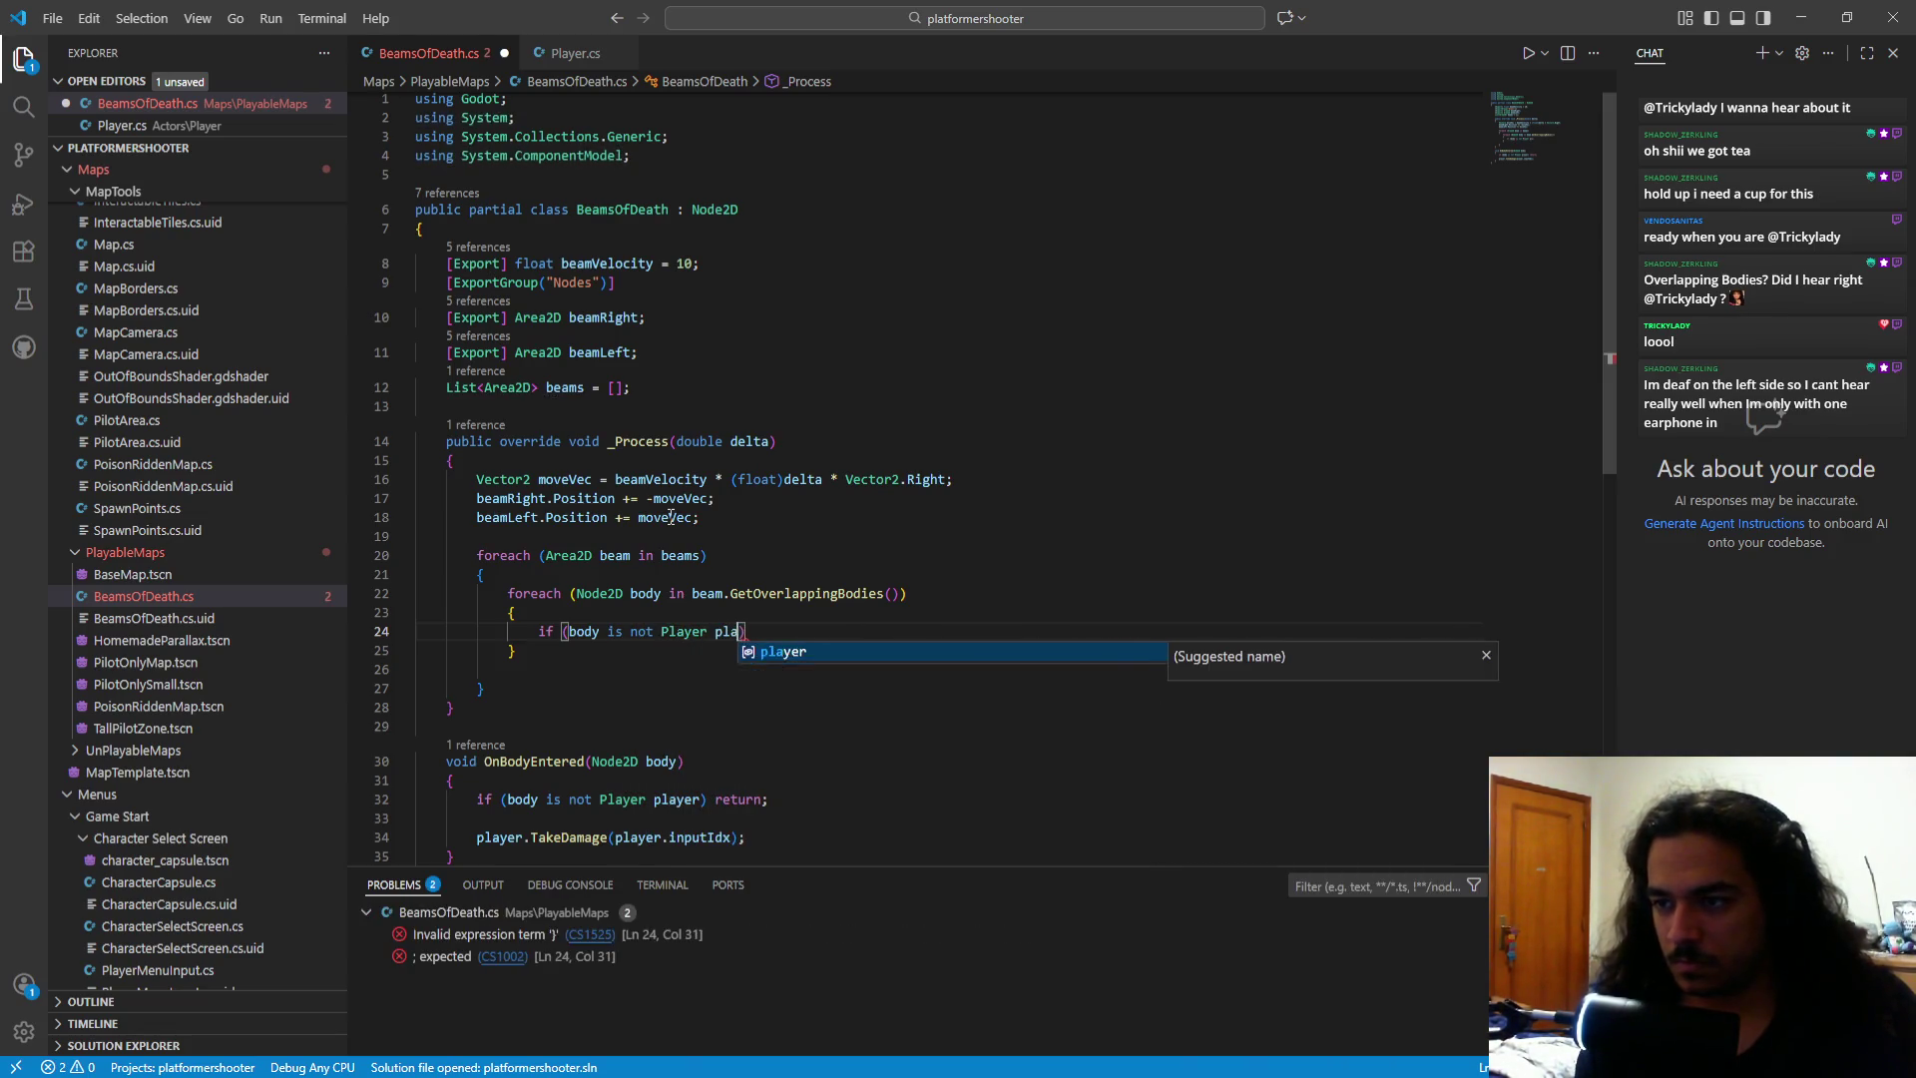
{"action": "type", "text": "turn;"}
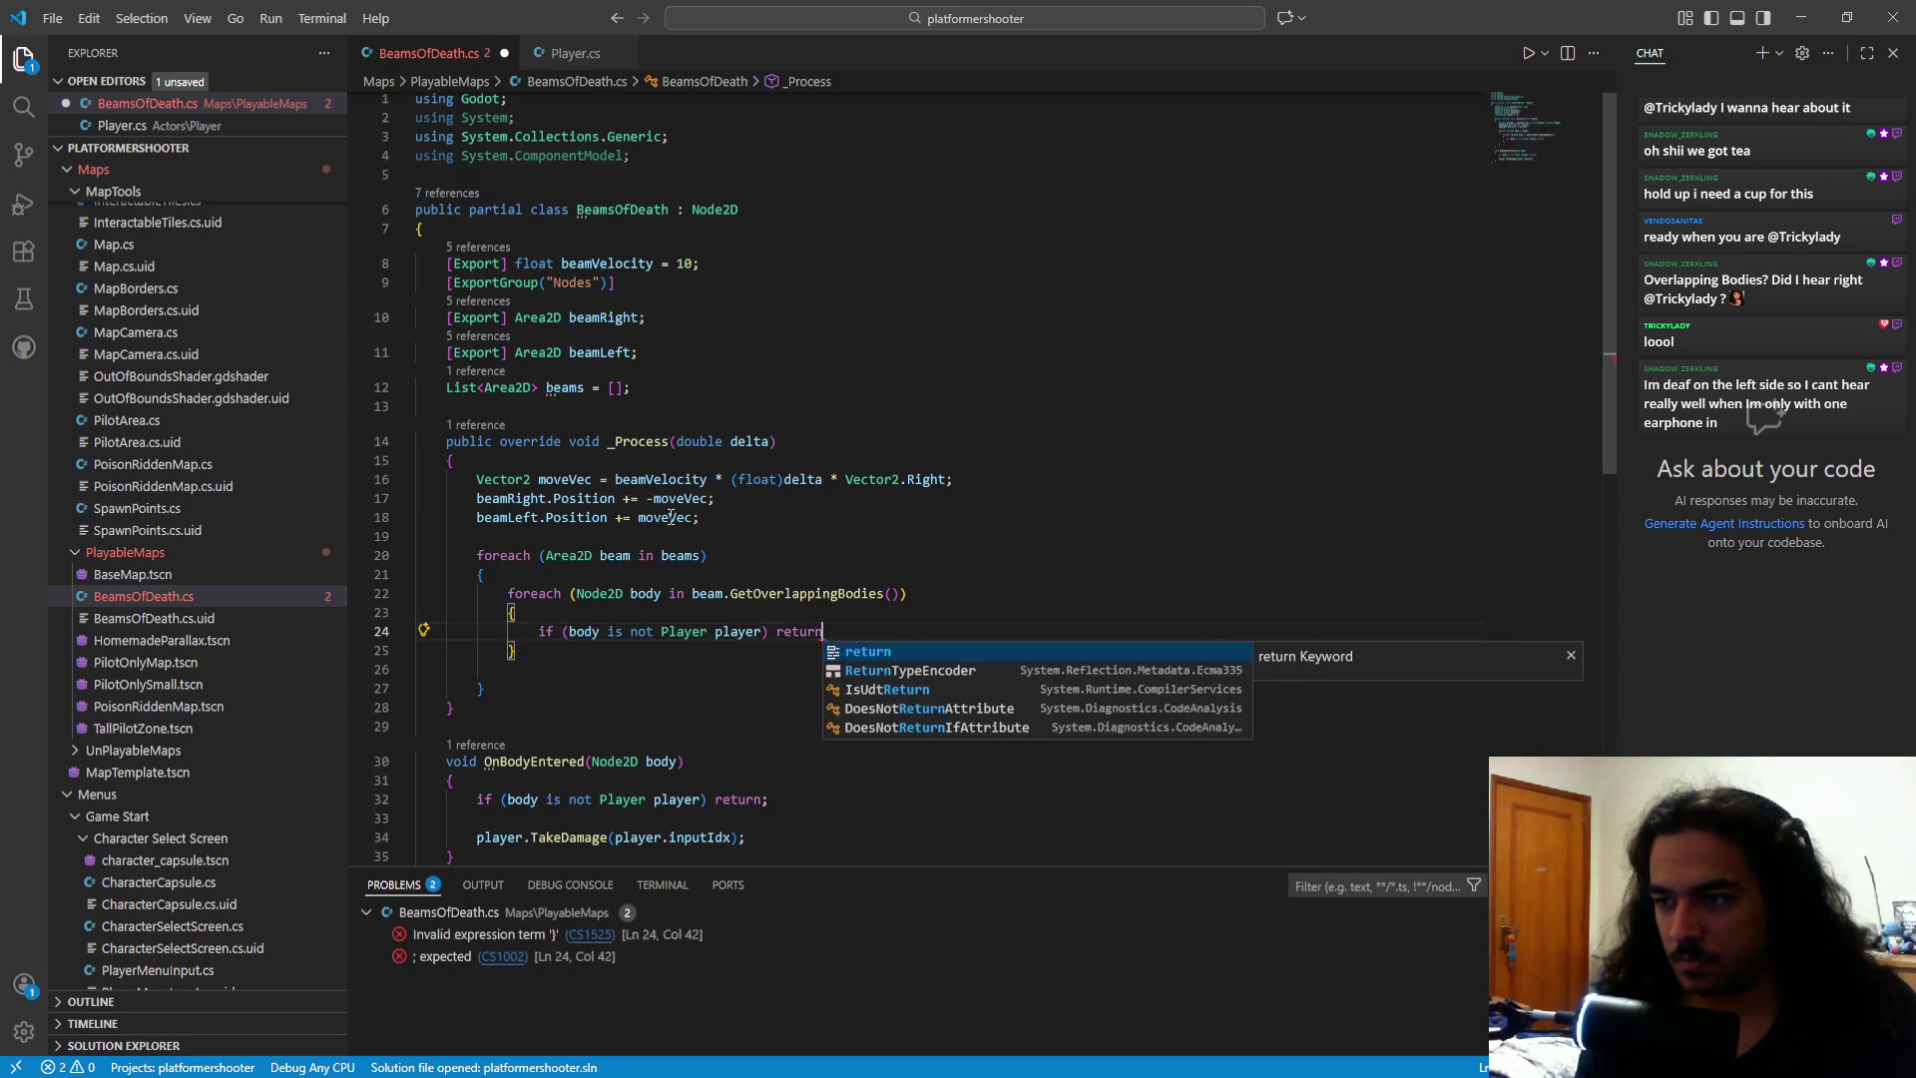
{"action": "key", "text": "Return"}
{"action": "key", "text": "Return"}
- Call player.TakeDamage(player.inputIdx);, save, and delete the OnBodyEntered method
{"action": "type", "text": "vody"}
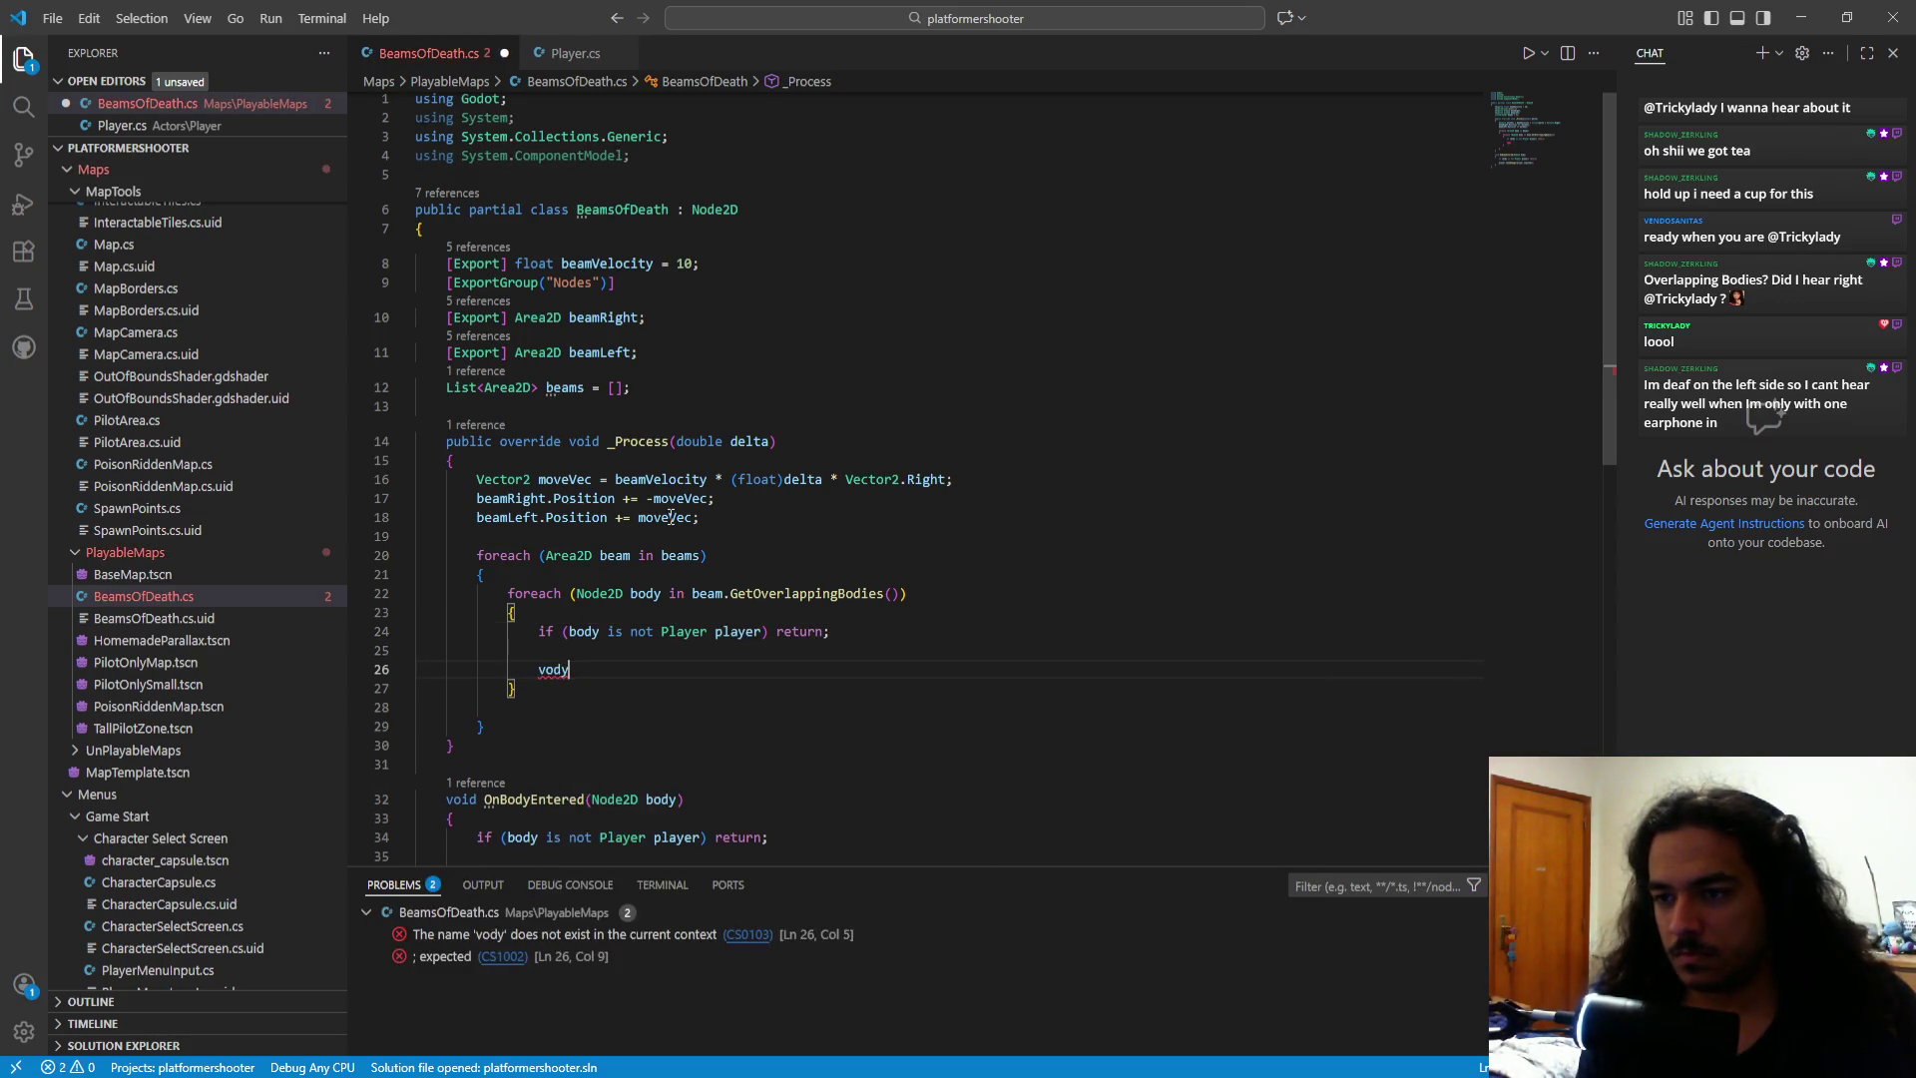
{"action": "key", "text": "BackSpace"}
{"action": "type", "text": "player."}
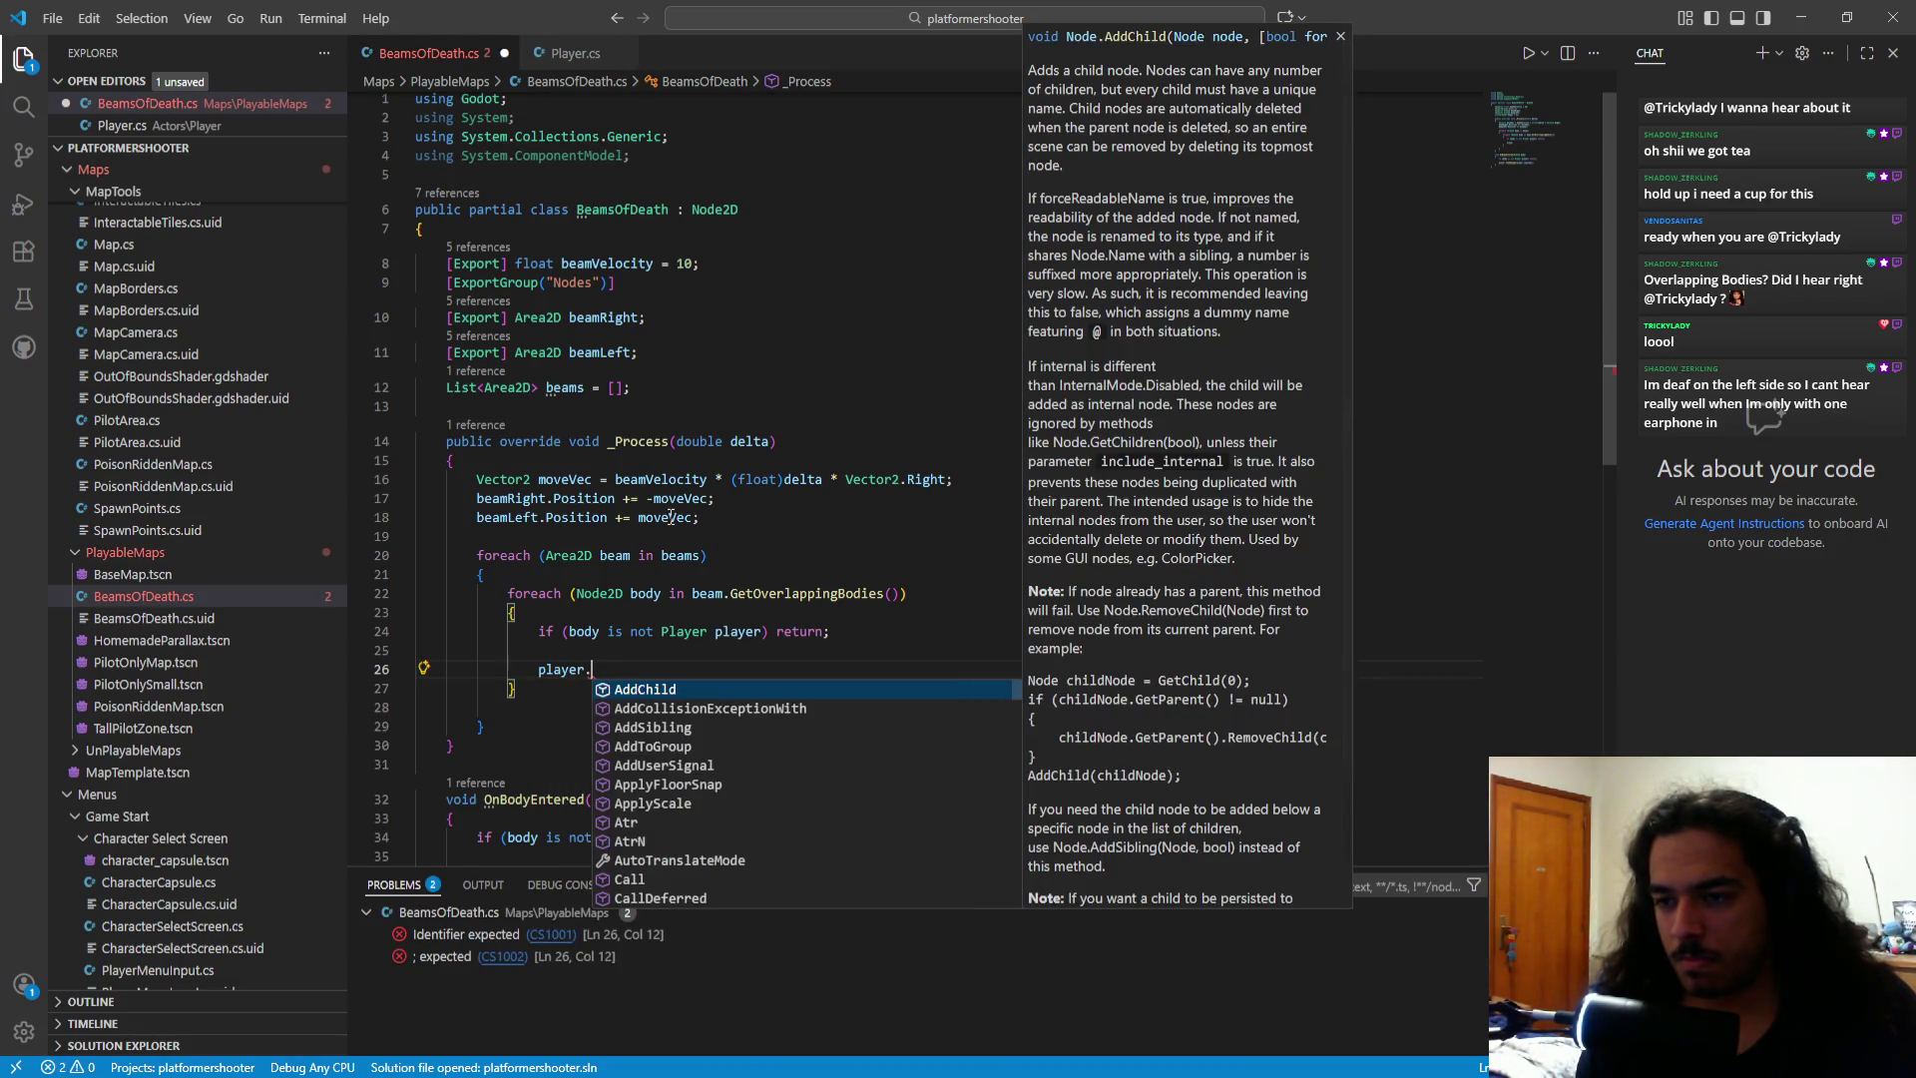
{"action": "type", "text": "TakeDamage("}
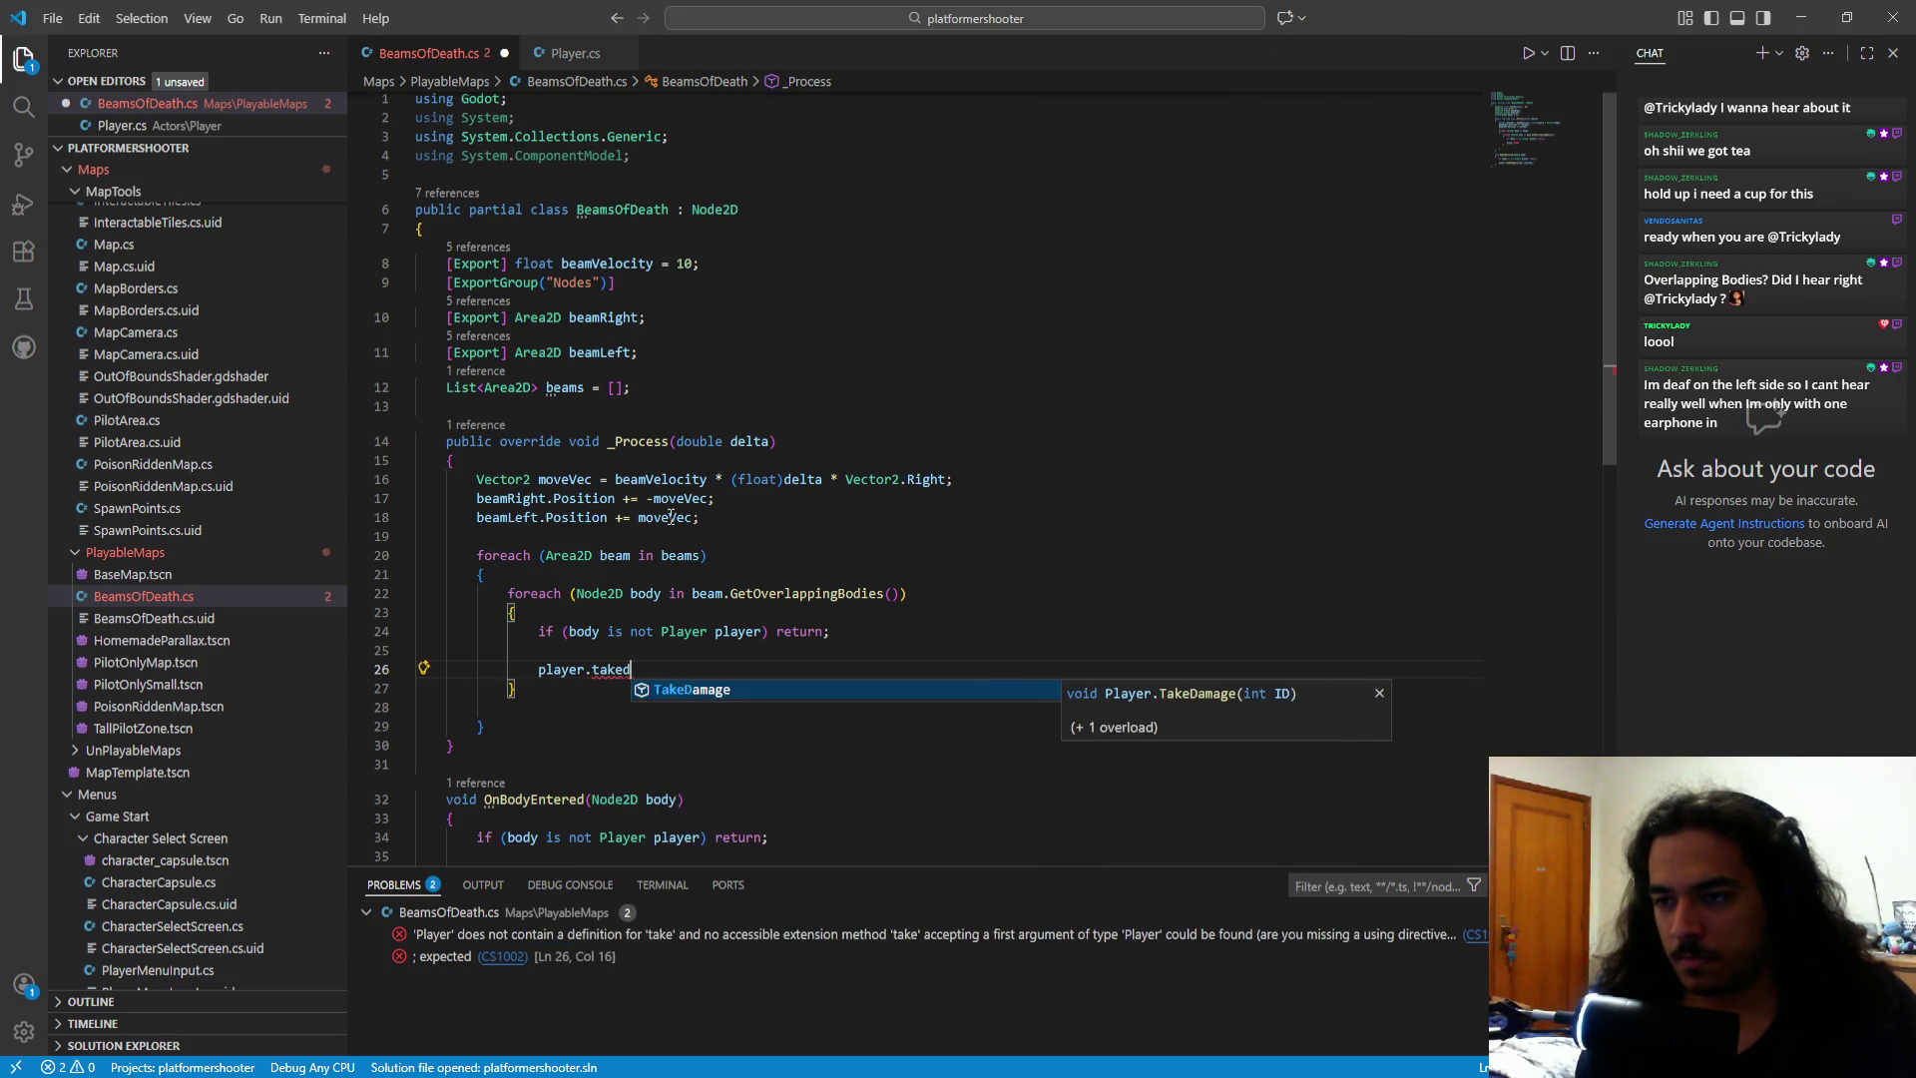
{"action": "type", "text": ");"}
{"action": "key", "text": "ctrl+s"}
{"action": "scroll", "coordinate": [676, 492], "scroll_direction": "down", "scroll_amount": 2}
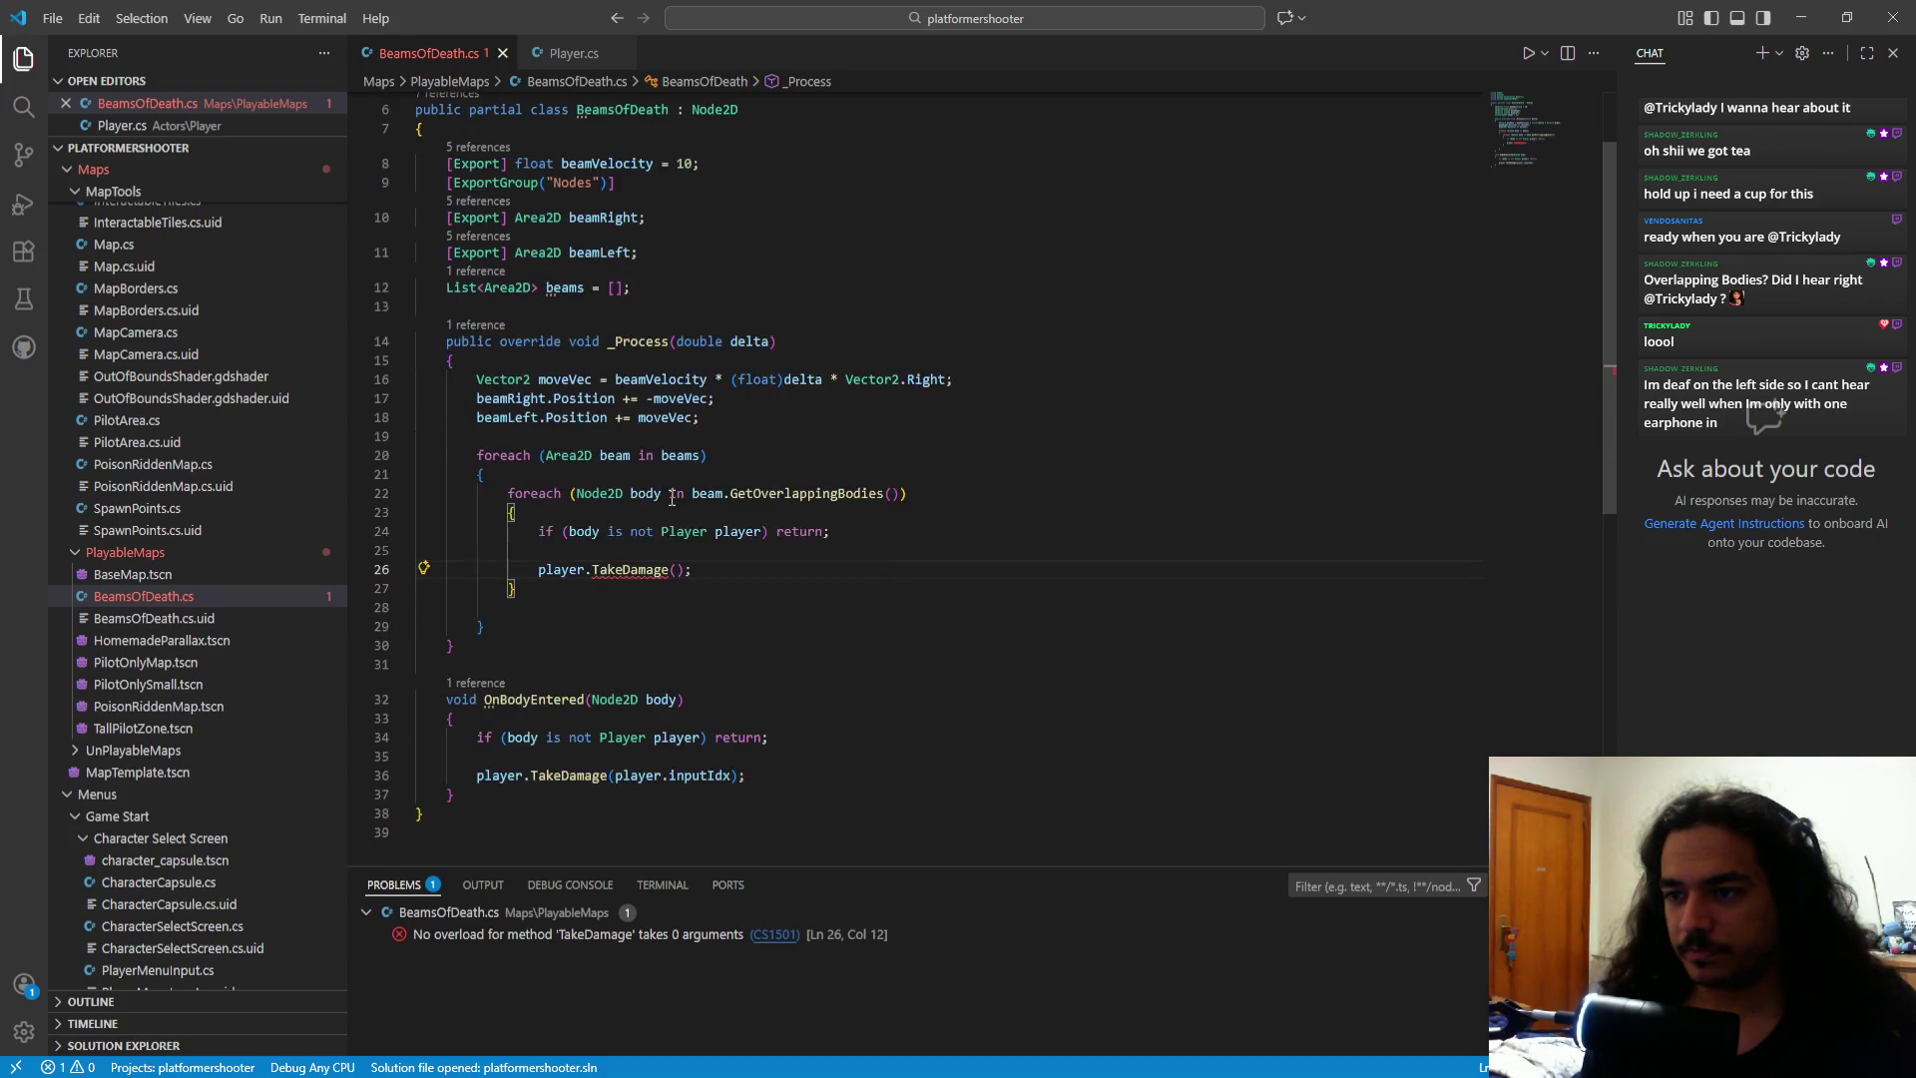
{"action": "key", "text": "Left"}
{"action": "key", "text": "Left"}
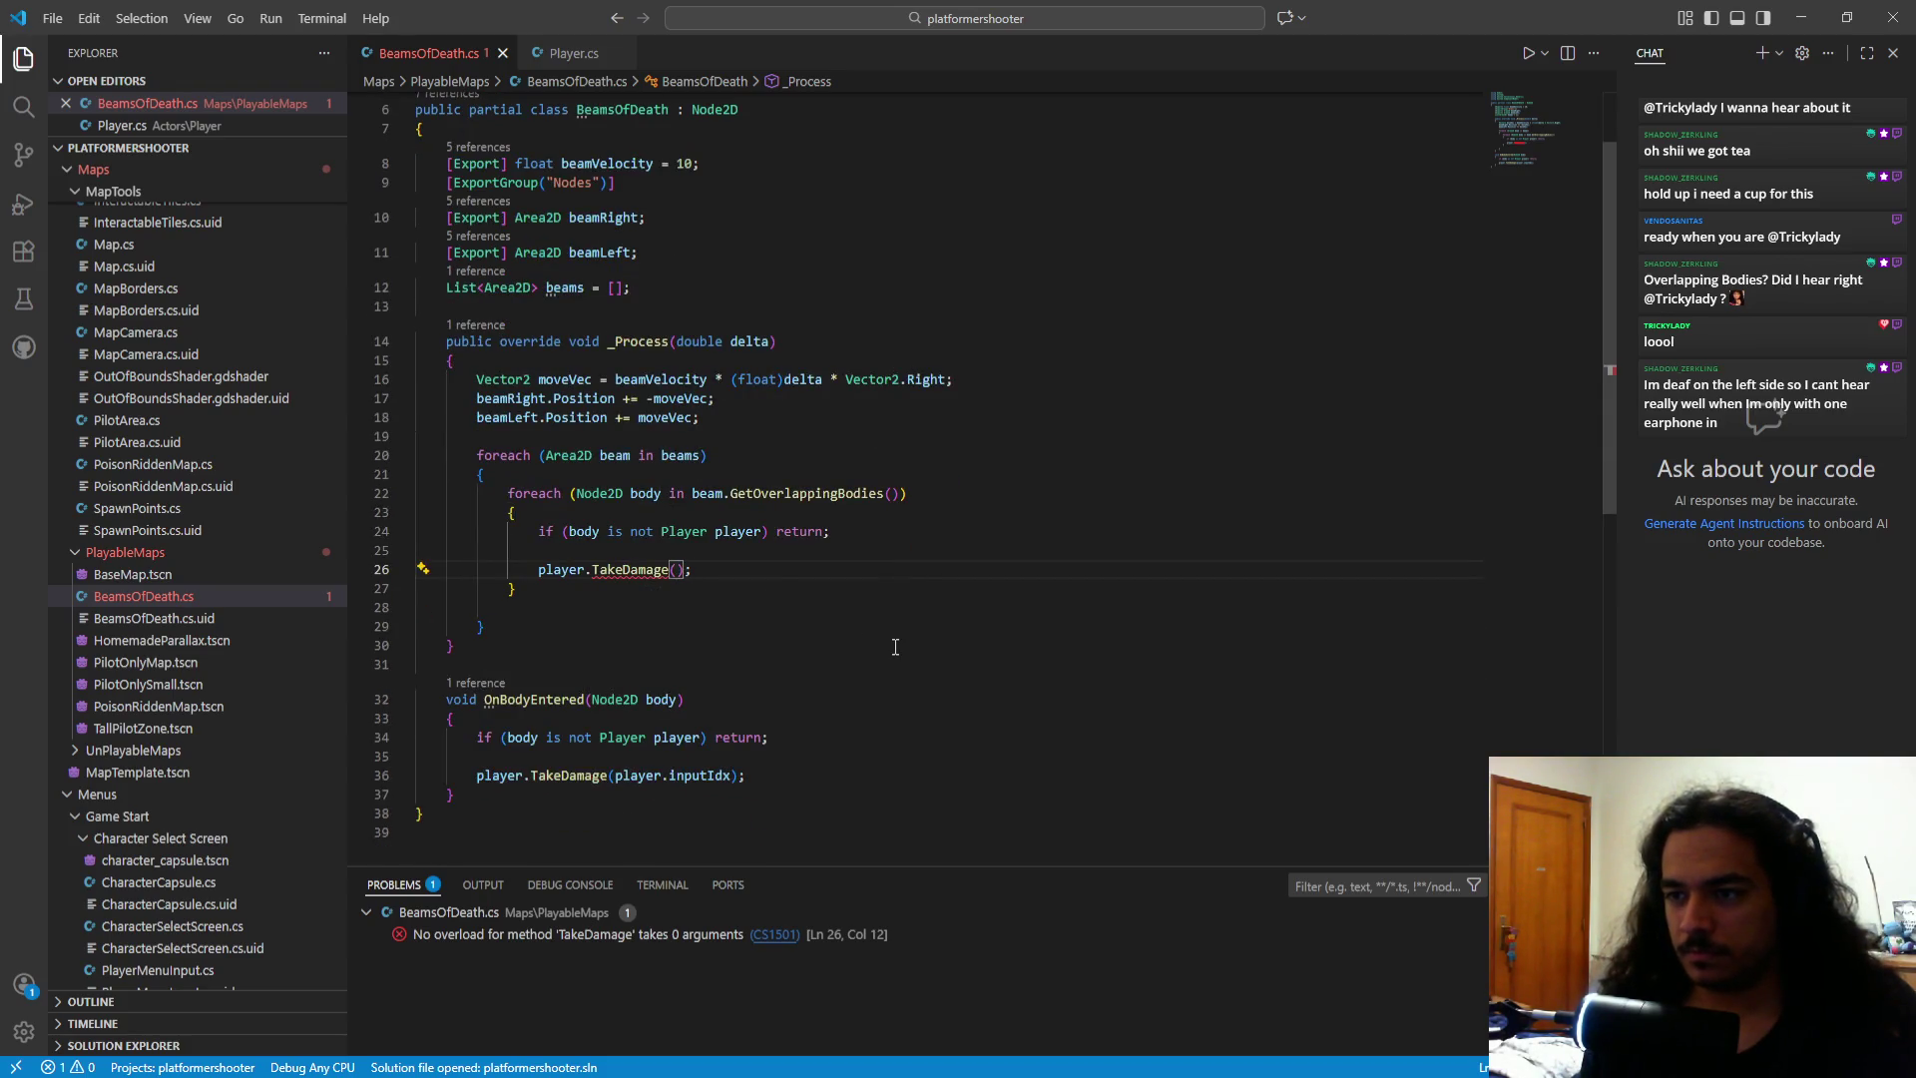
{"action": "type", "text": "player."}
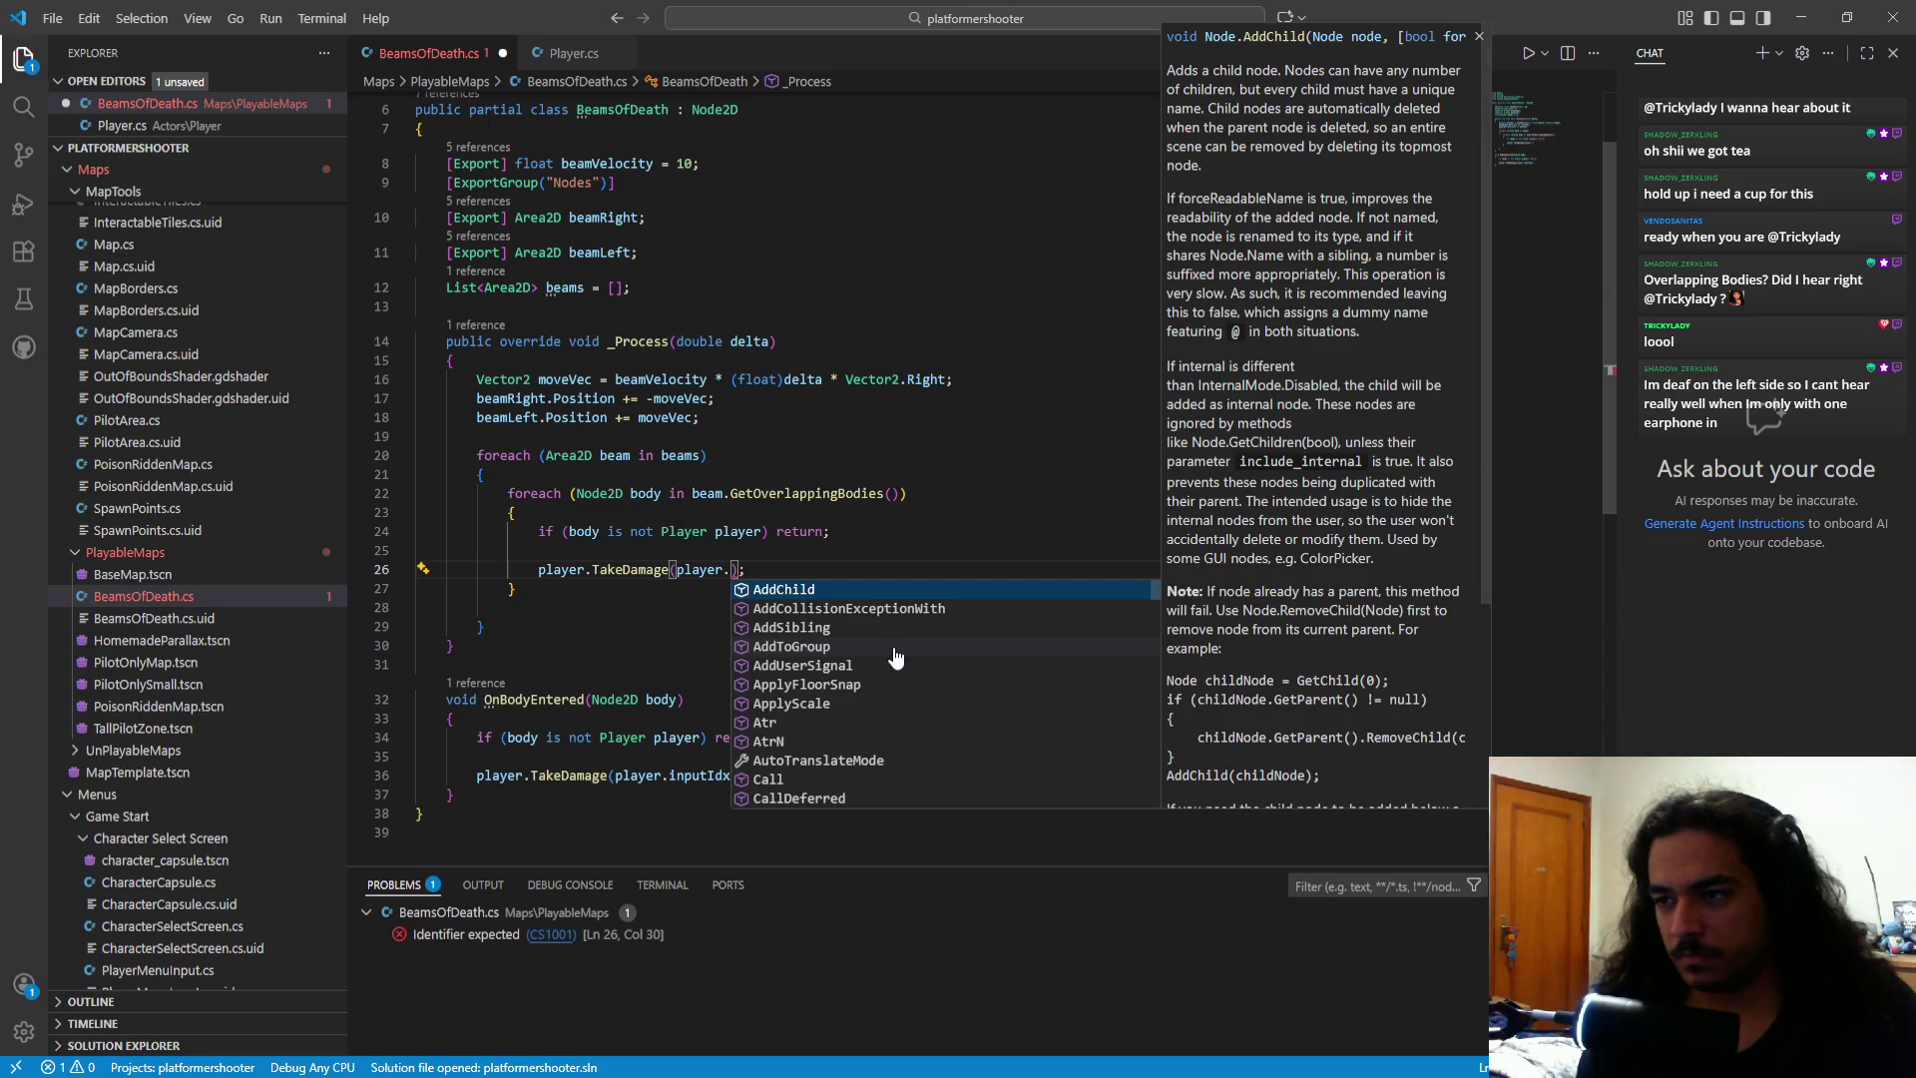
{"action": "type", "text": "in"}
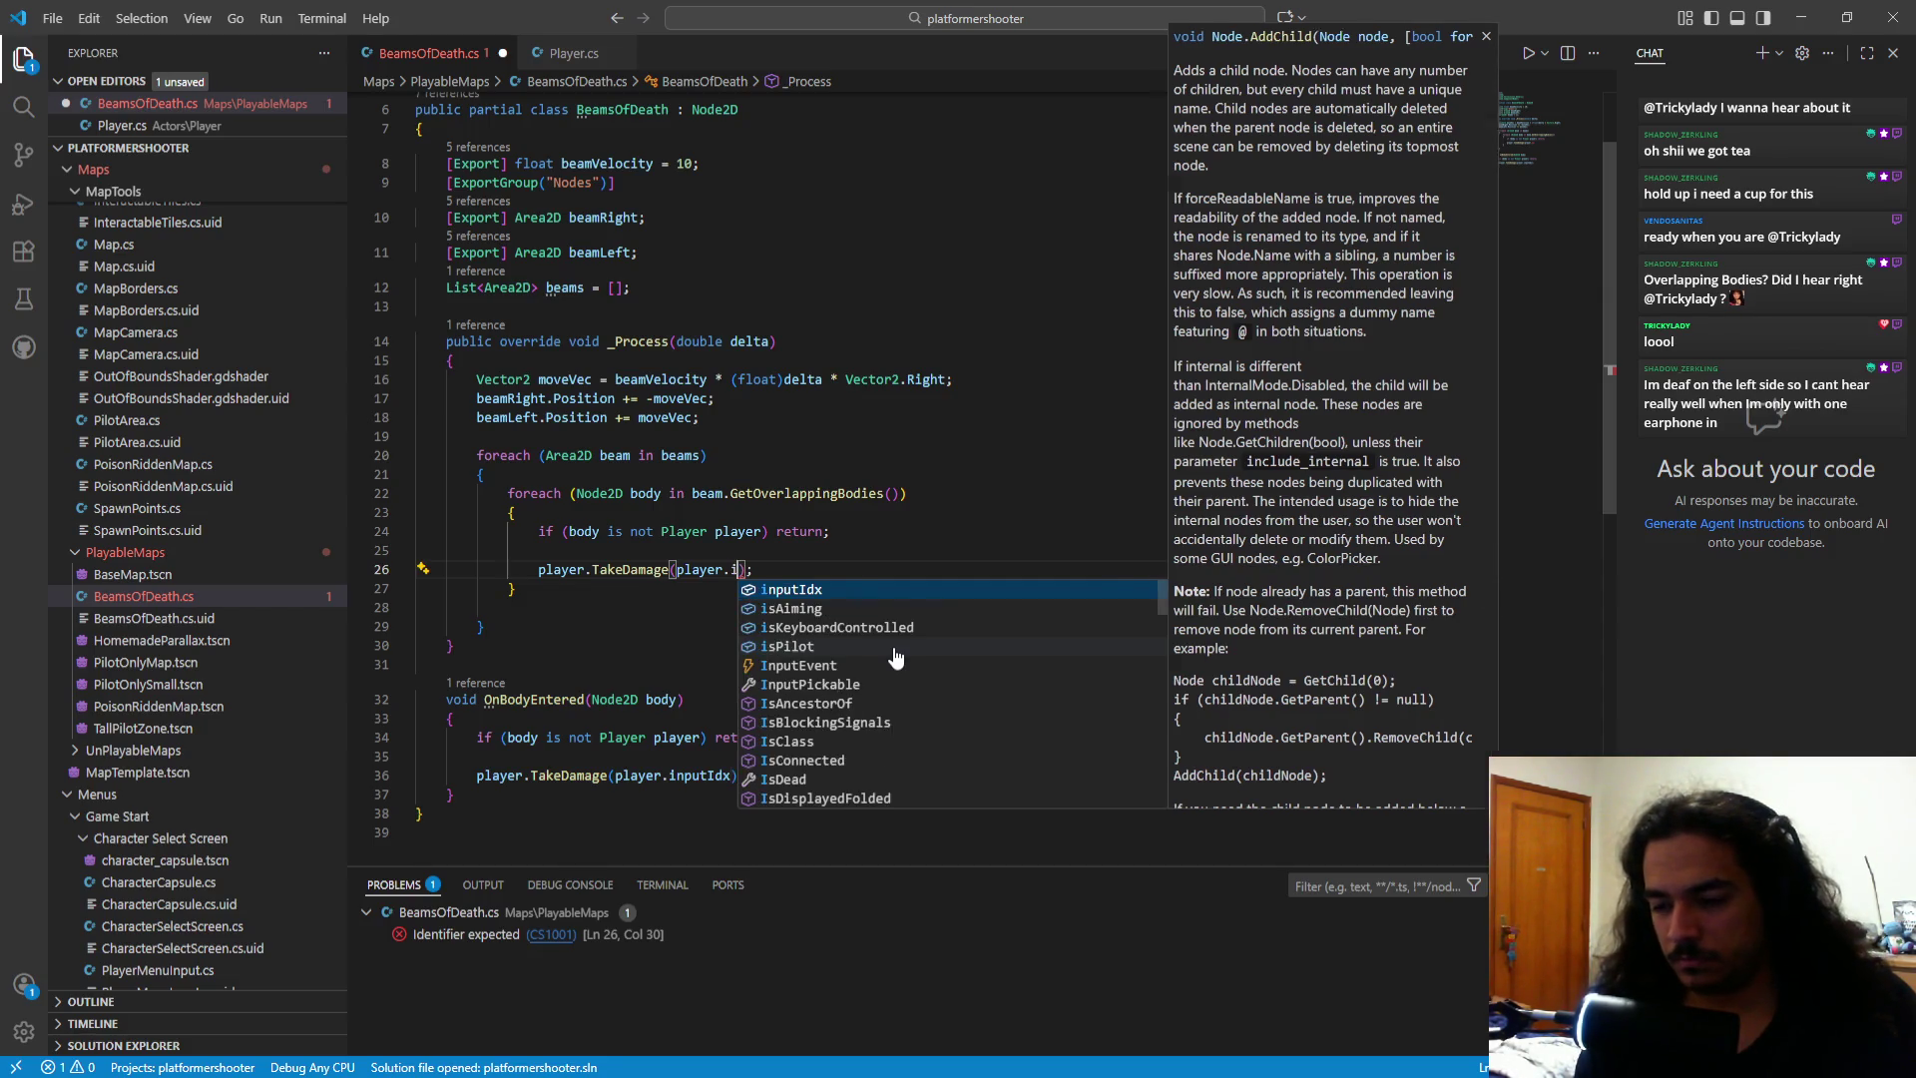
{"action": "key", "text": "Tab"}
{"action": "key", "text": "ctrl+s"}
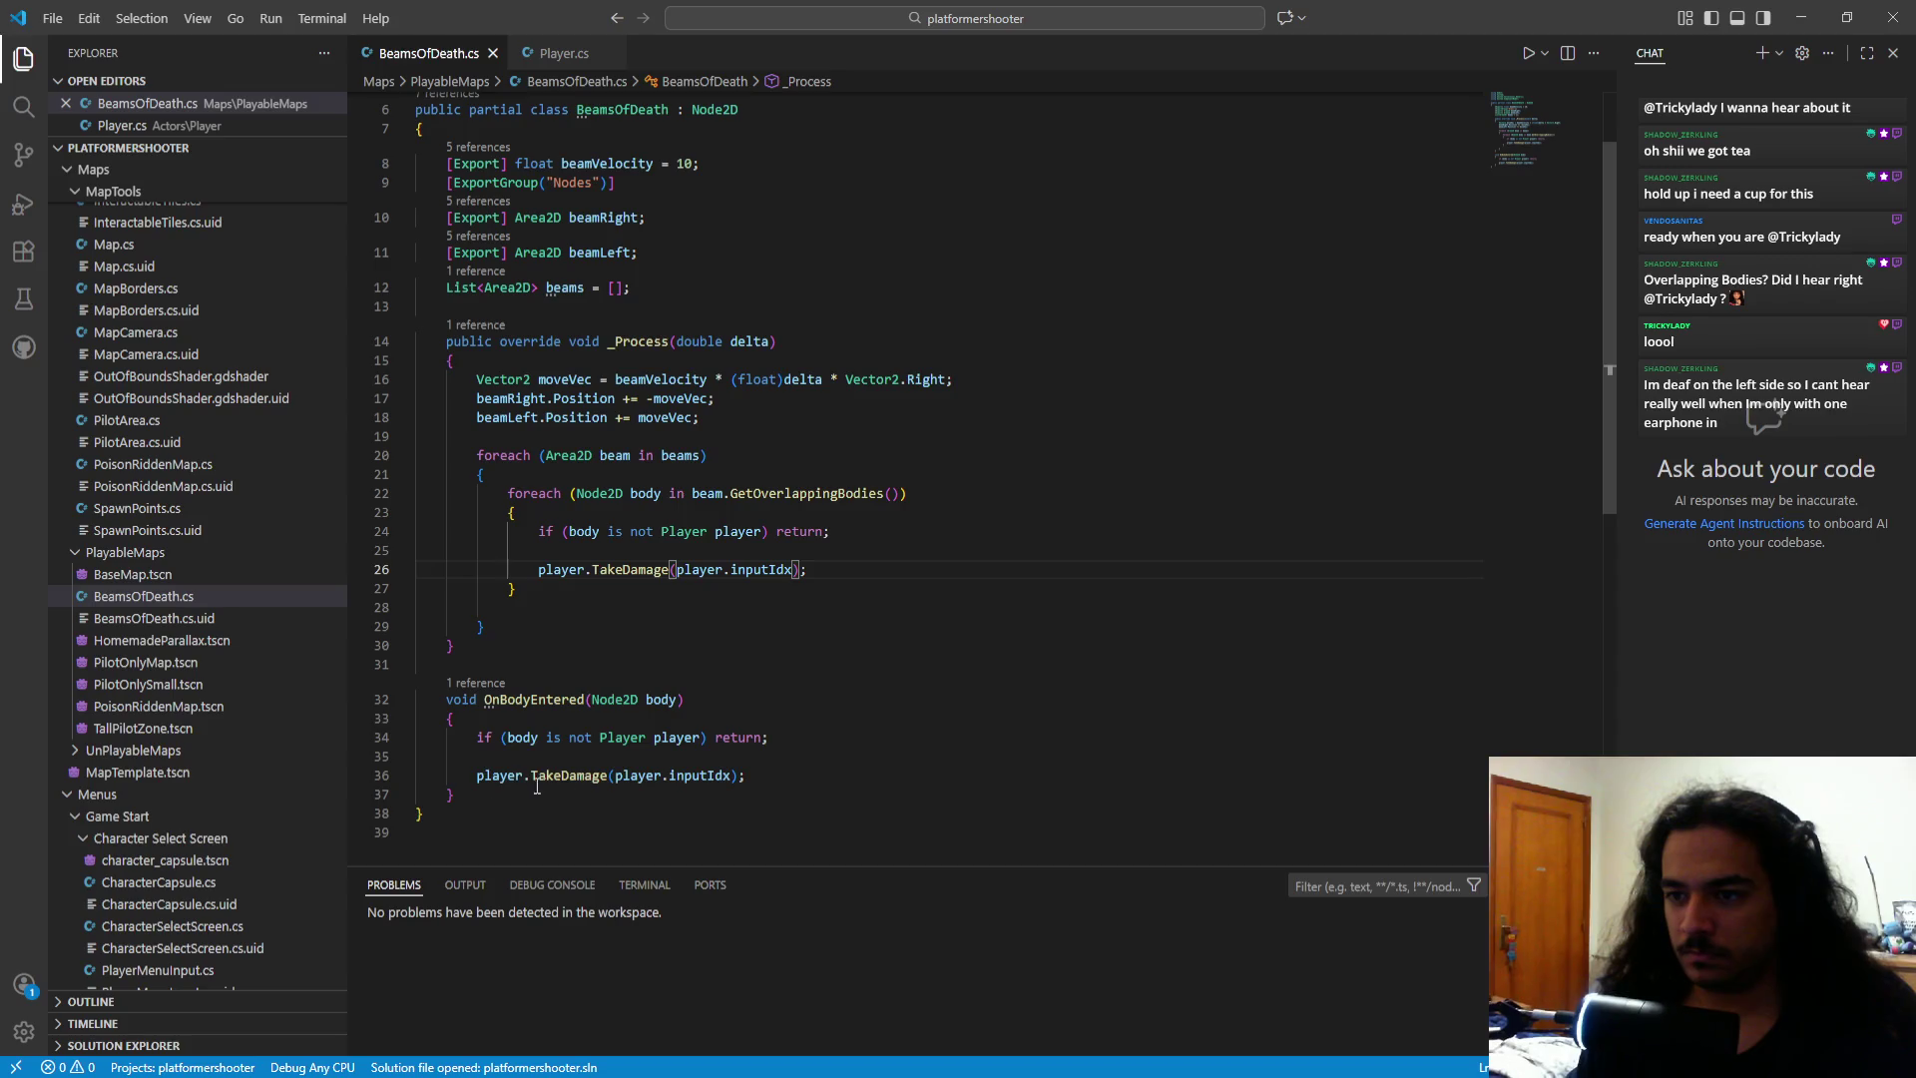
{"action": "left_click_drag", "start_coordinate": [479, 793], "coordinate": [426, 667]}
{"action": "key", "text": "BackSpace"}
{"action": "key", "text": "BackSpace"}
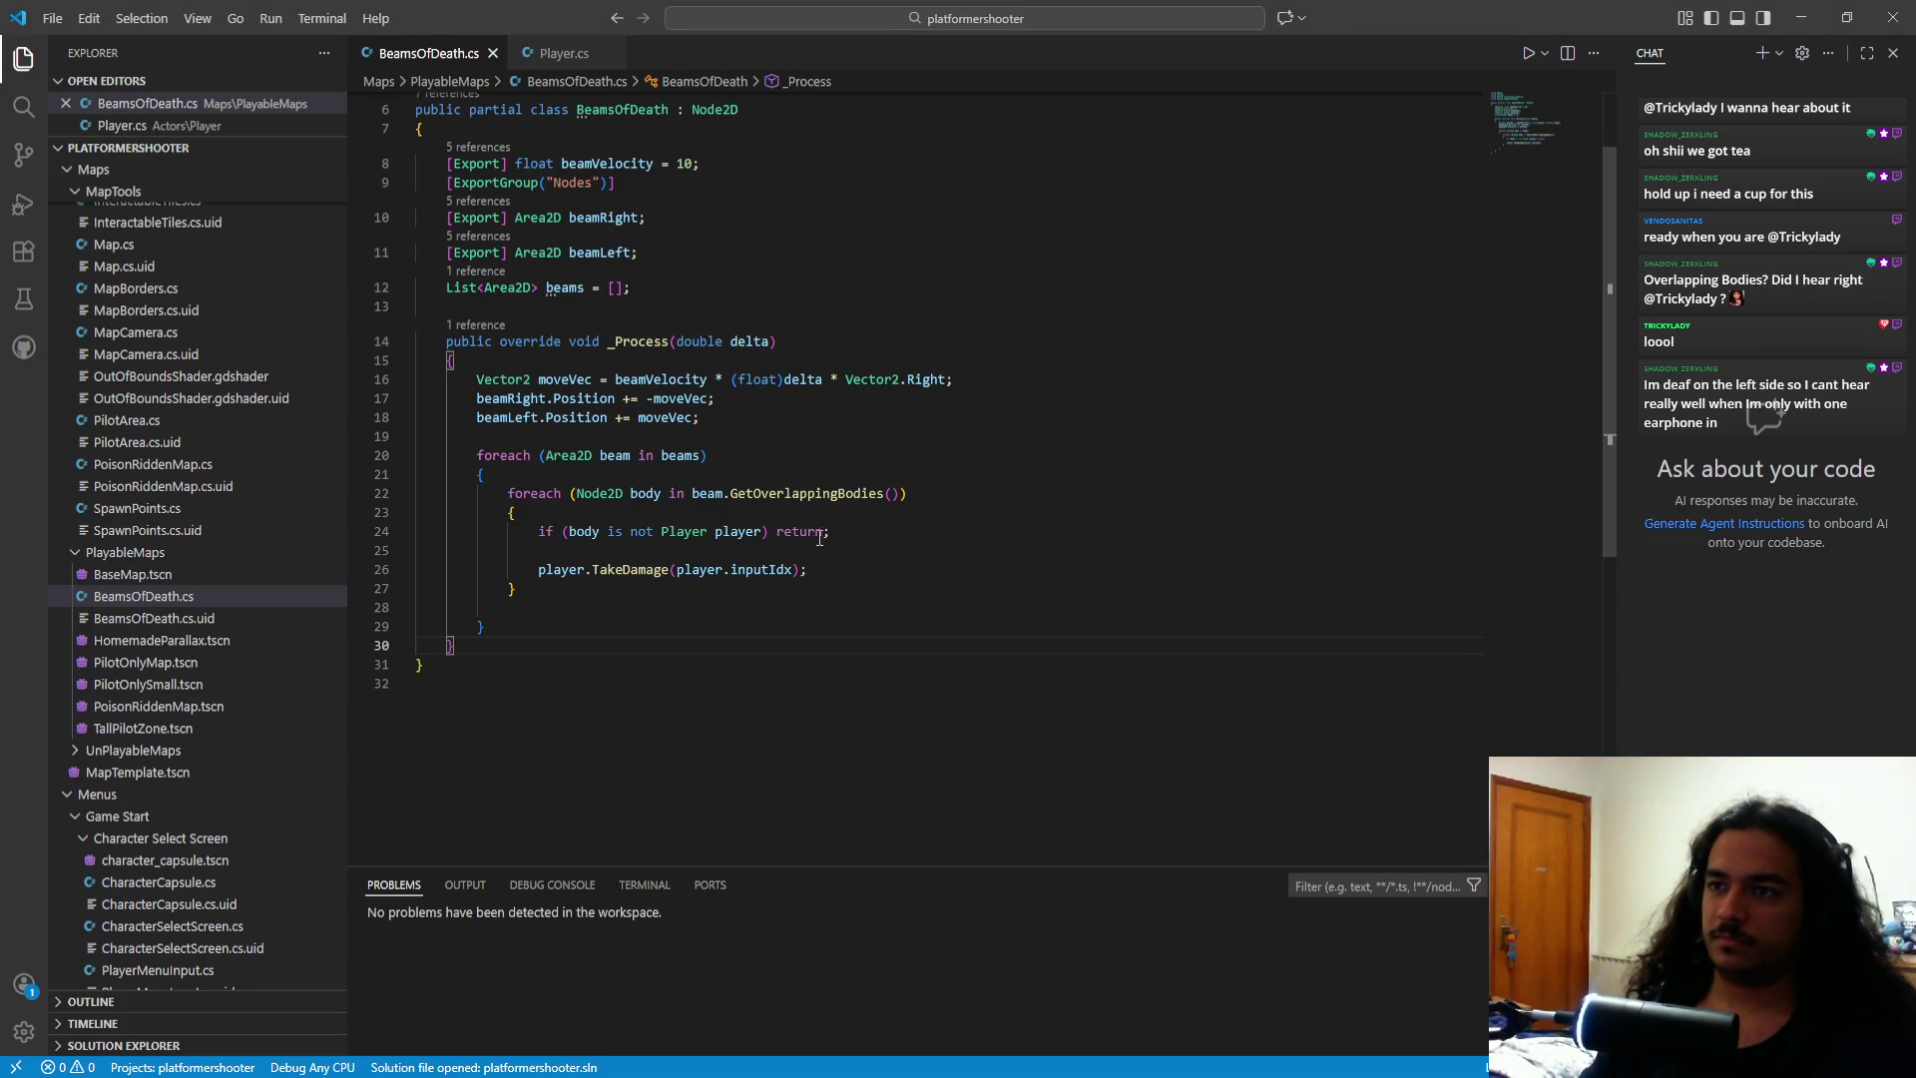
- Switch windows and return to place the cursor at the outer loop's closing brace
{"action": "key", "text": "alt+Tab"}
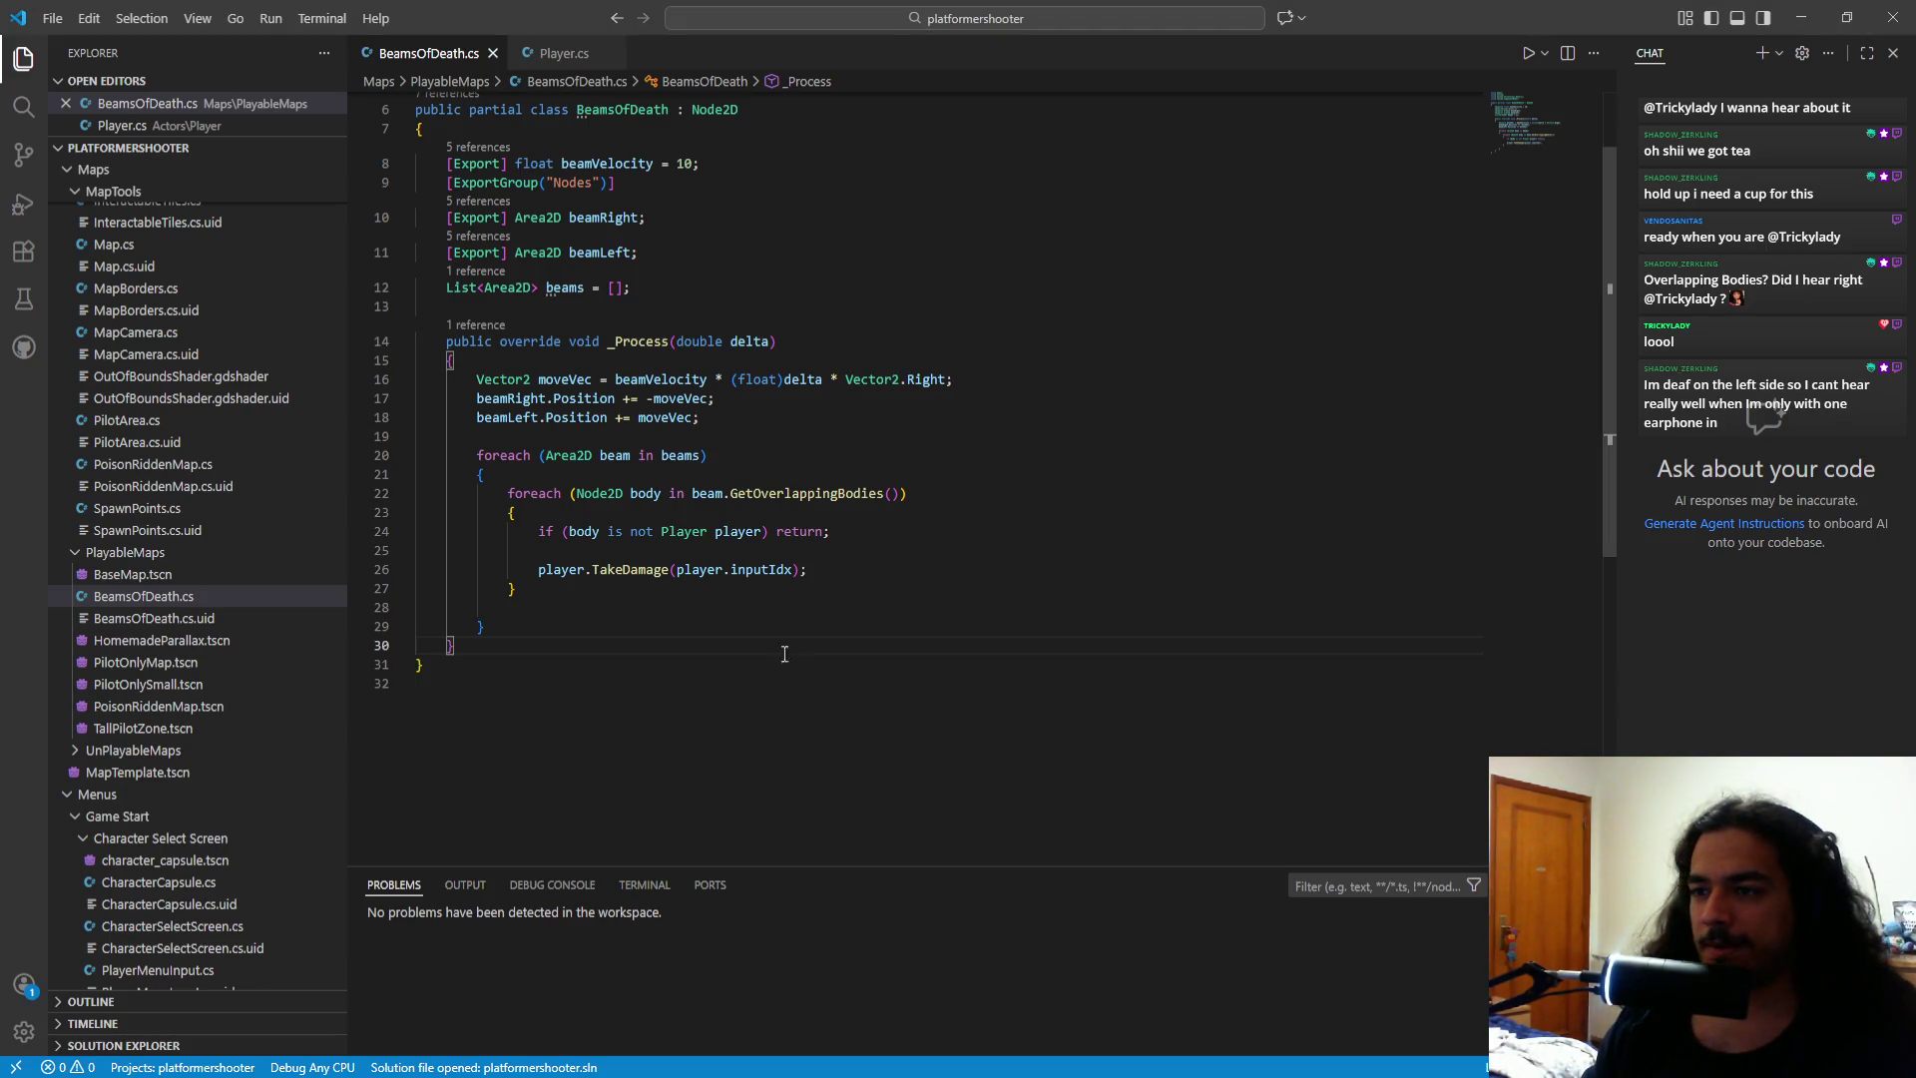
{"action": "left_click", "coordinate": [547, 621]}
- Delete the empty line 28 after the inner overlap loop
{"action": "key", "text": "Up"}
{"action": "key", "text": "BackSpace"}
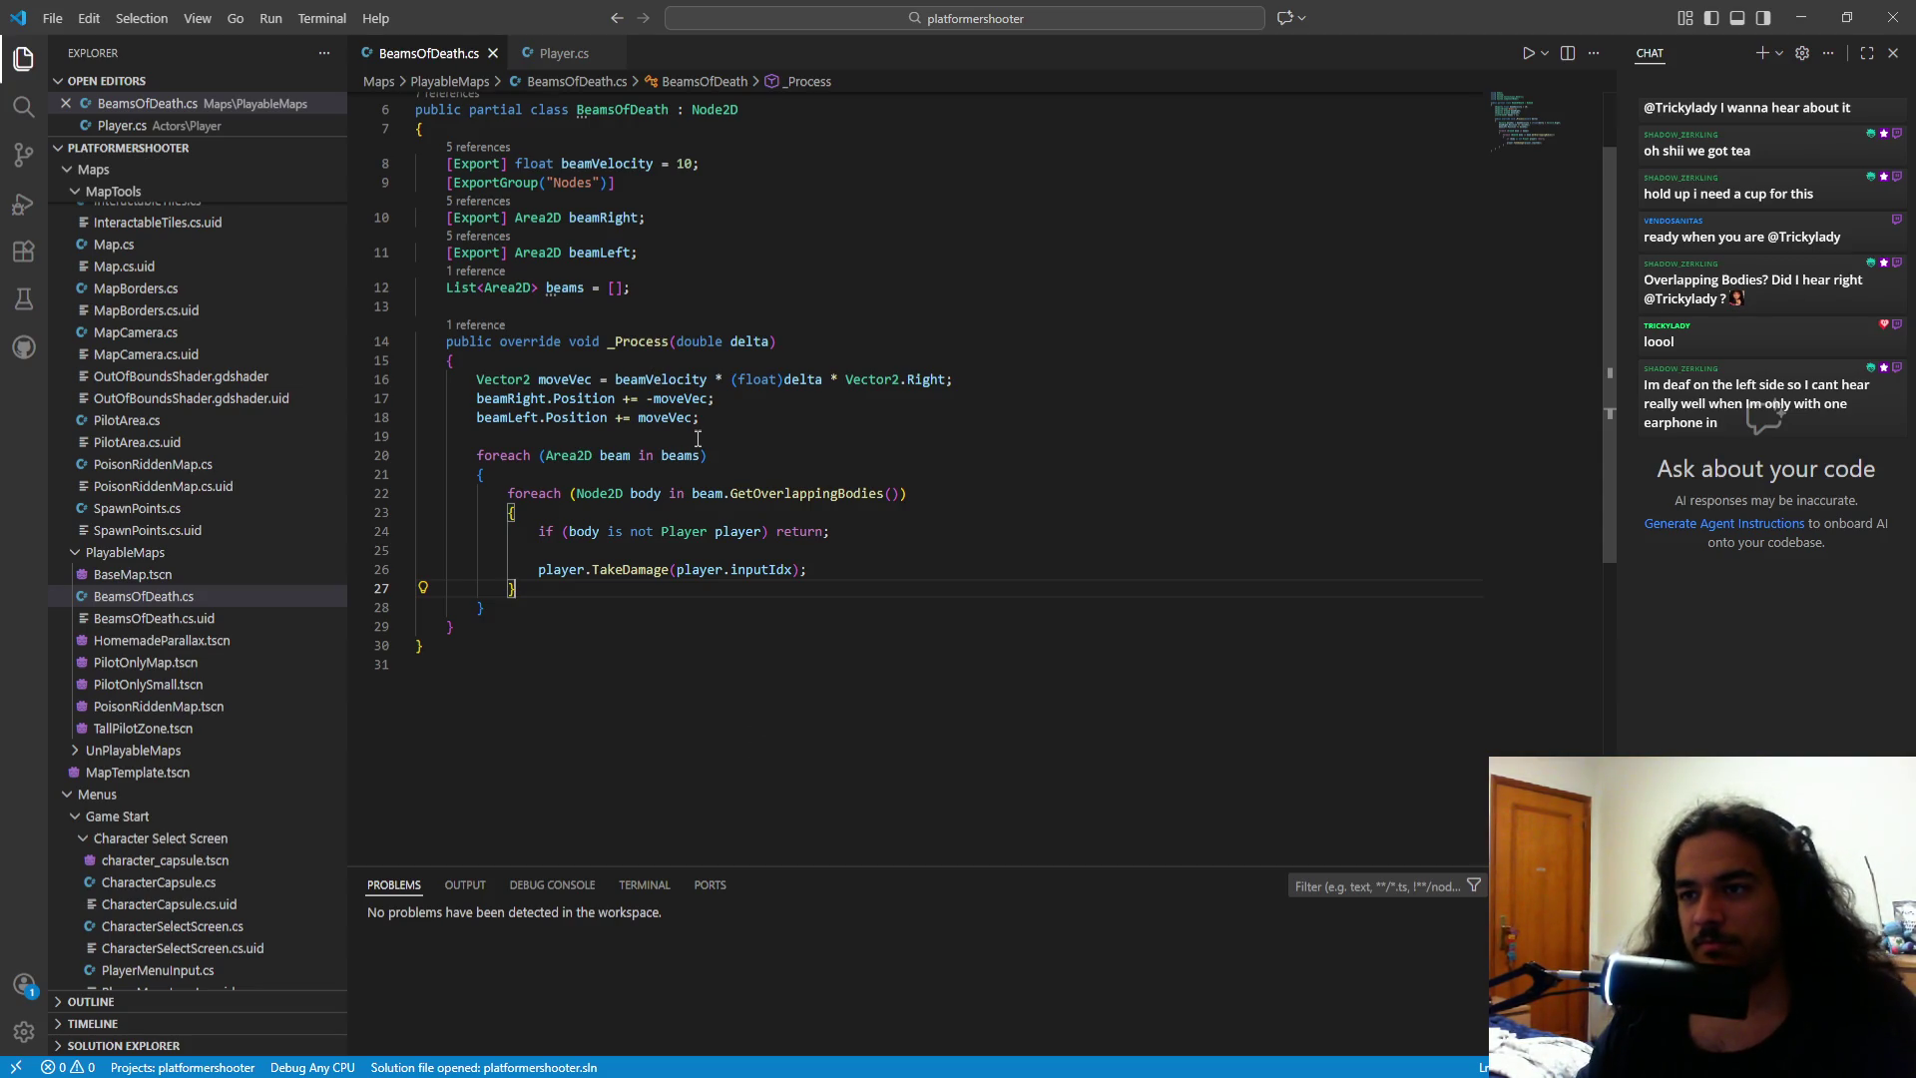
- Insert a _Ready override above _Process using the 'override' snippet
{"action": "left_click", "coordinate": [709, 312]}
{"action": "key", "text": "Return"}
{"action": "key", "text": "Return"}
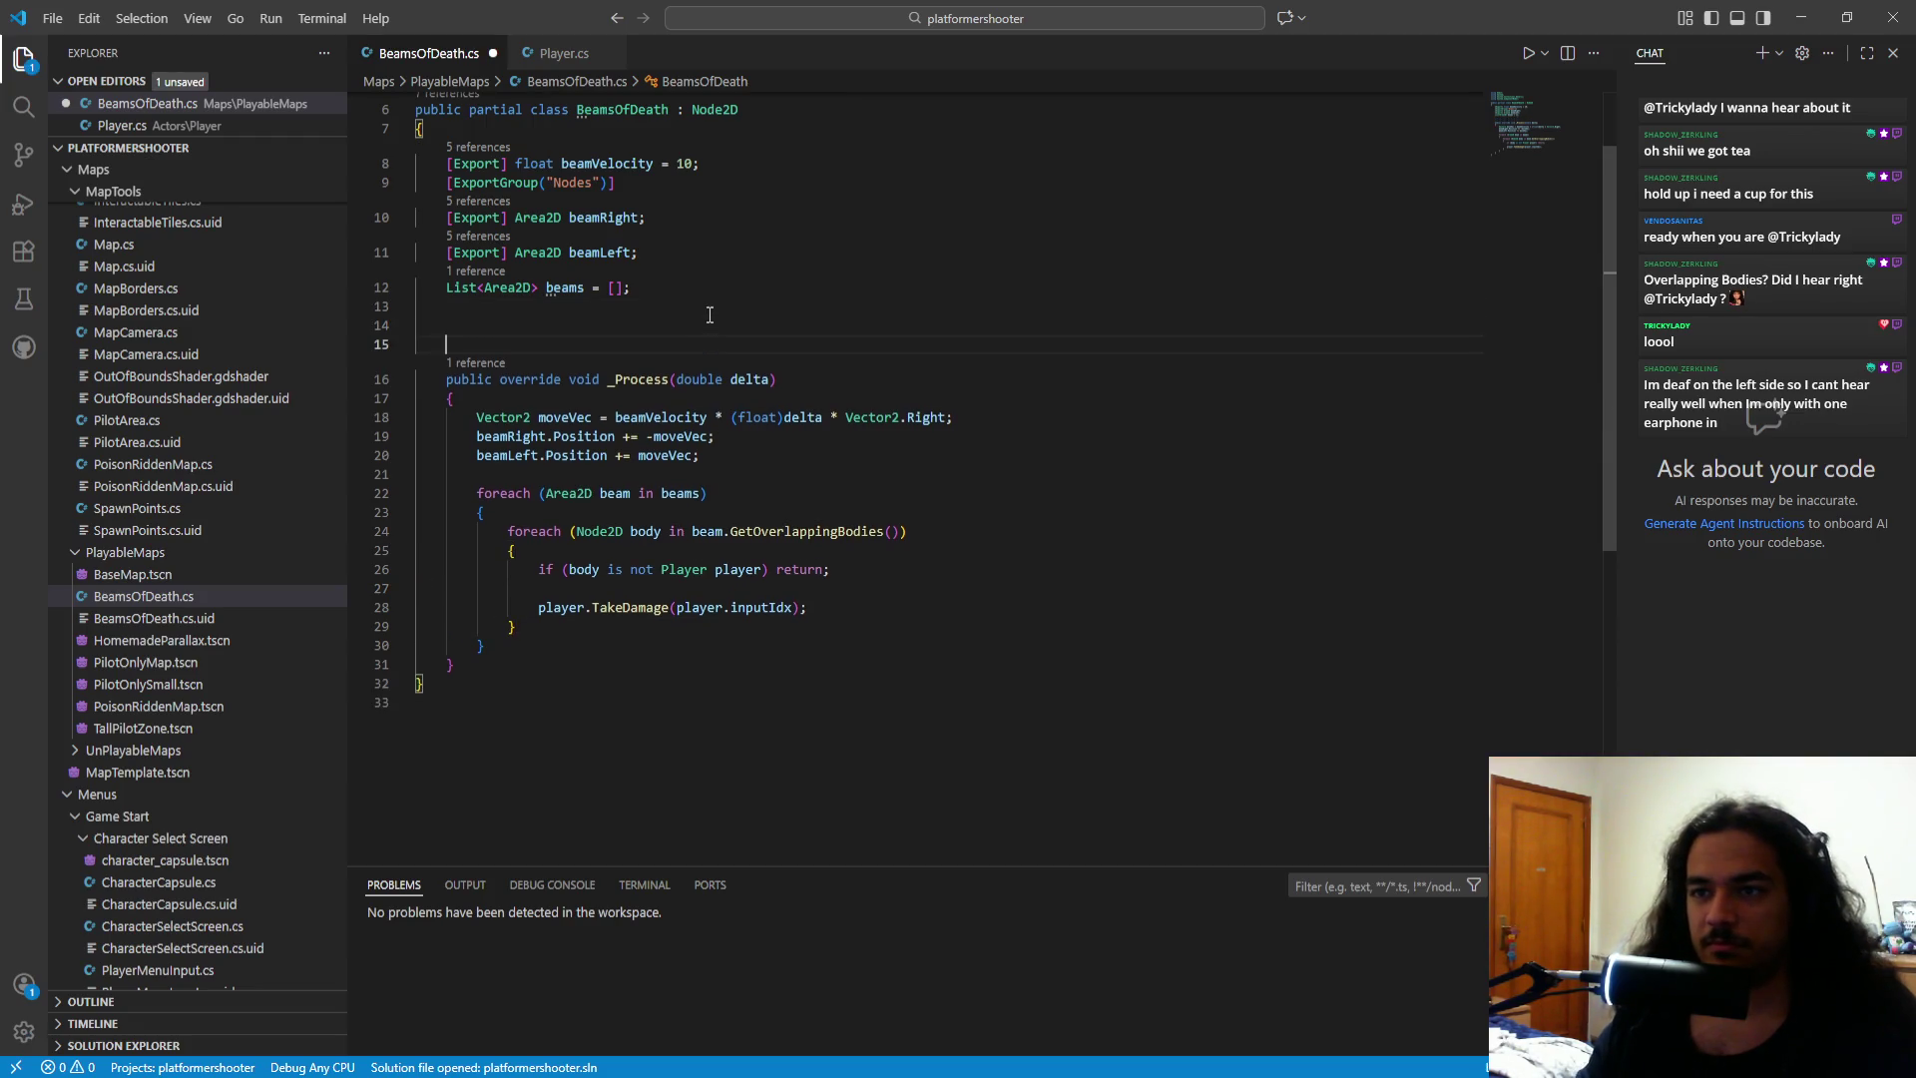
{"action": "type", "text": "override"}
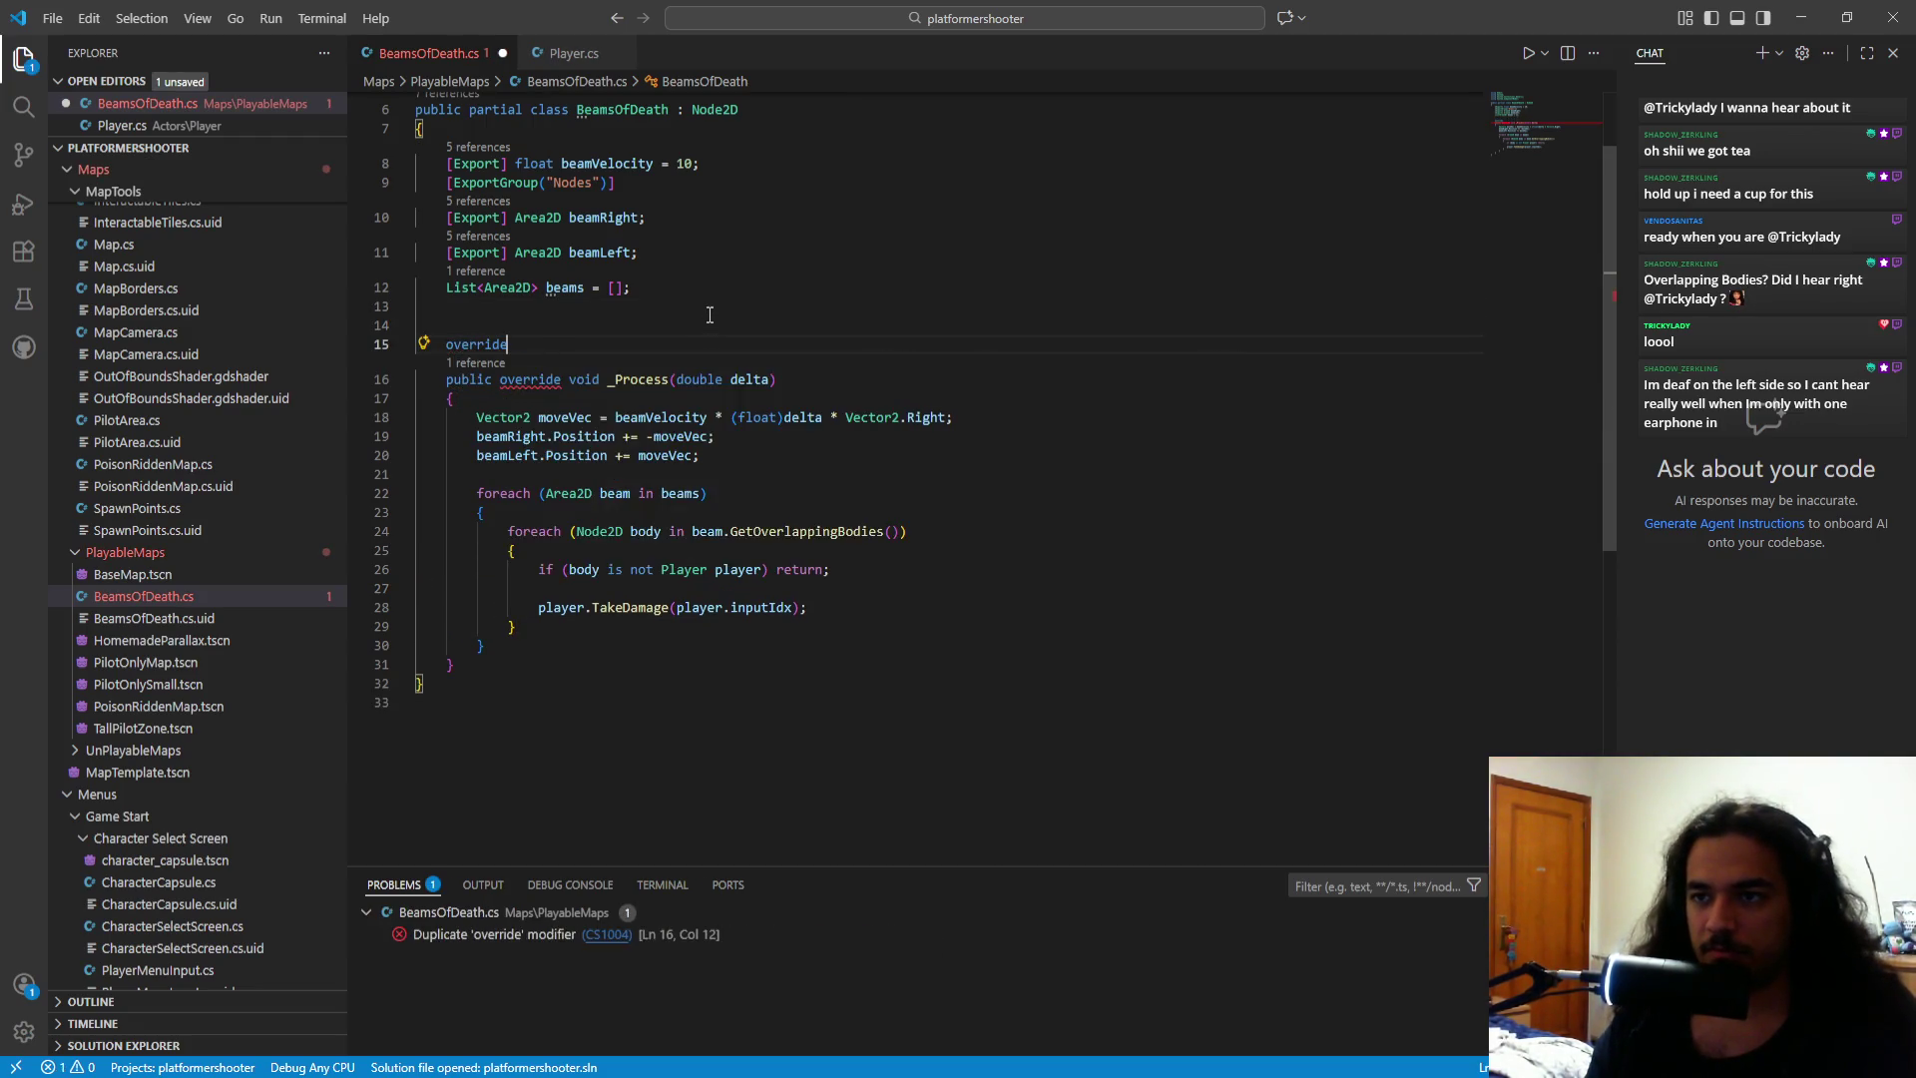
{"action": "key", "text": "Return"}
{"action": "left_click", "coordinate": [709, 315]}
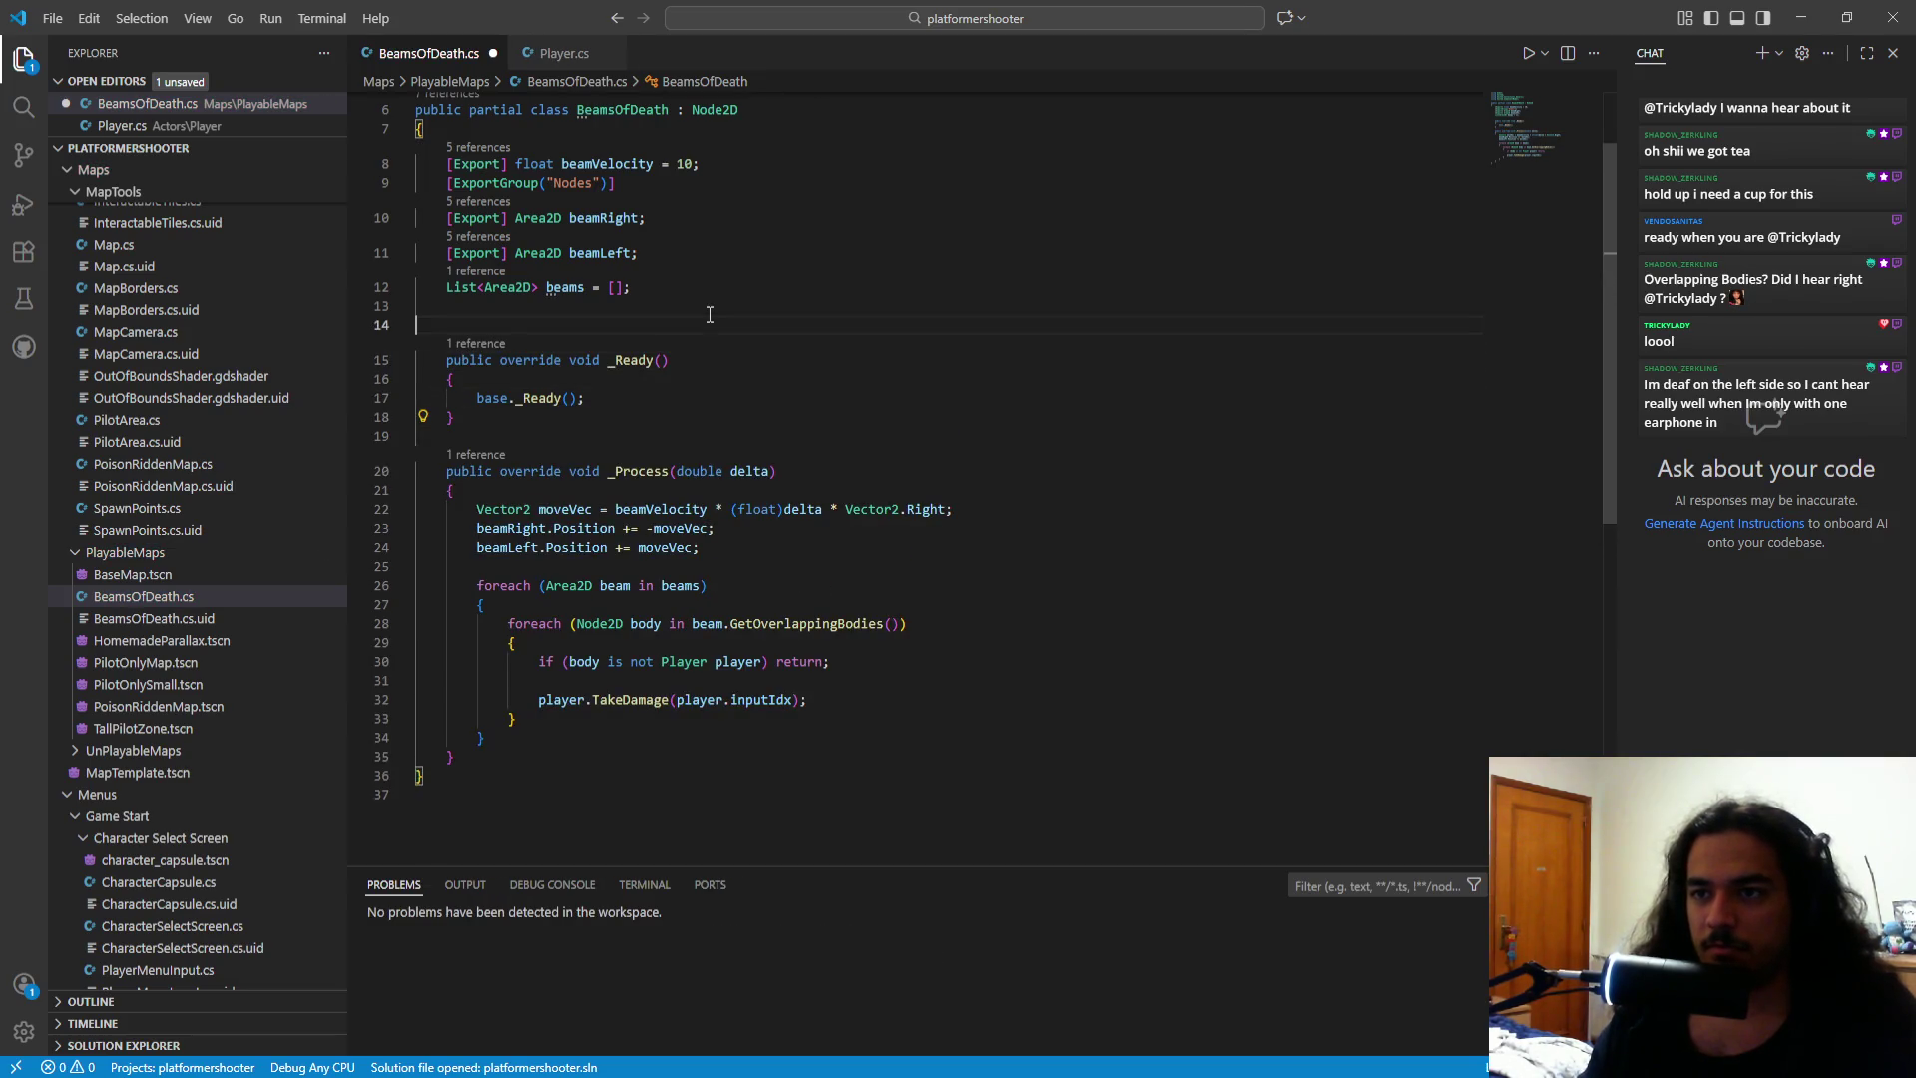
{"action": "key", "text": "BackSpace"}
{"action": "key", "text": "Down"}
{"action": "key", "text": "Down"}
{"action": "key", "text": "Down"}
{"action": "key", "text": "End"}
{"action": "key", "text": "ctrl+shift+Left"}
{"action": "key", "text": "ctrl+shift+Left"}
{"action": "key", "text": "ctrl+shift+Left"}
{"action": "key", "text": "ctrl+shift+Left"}
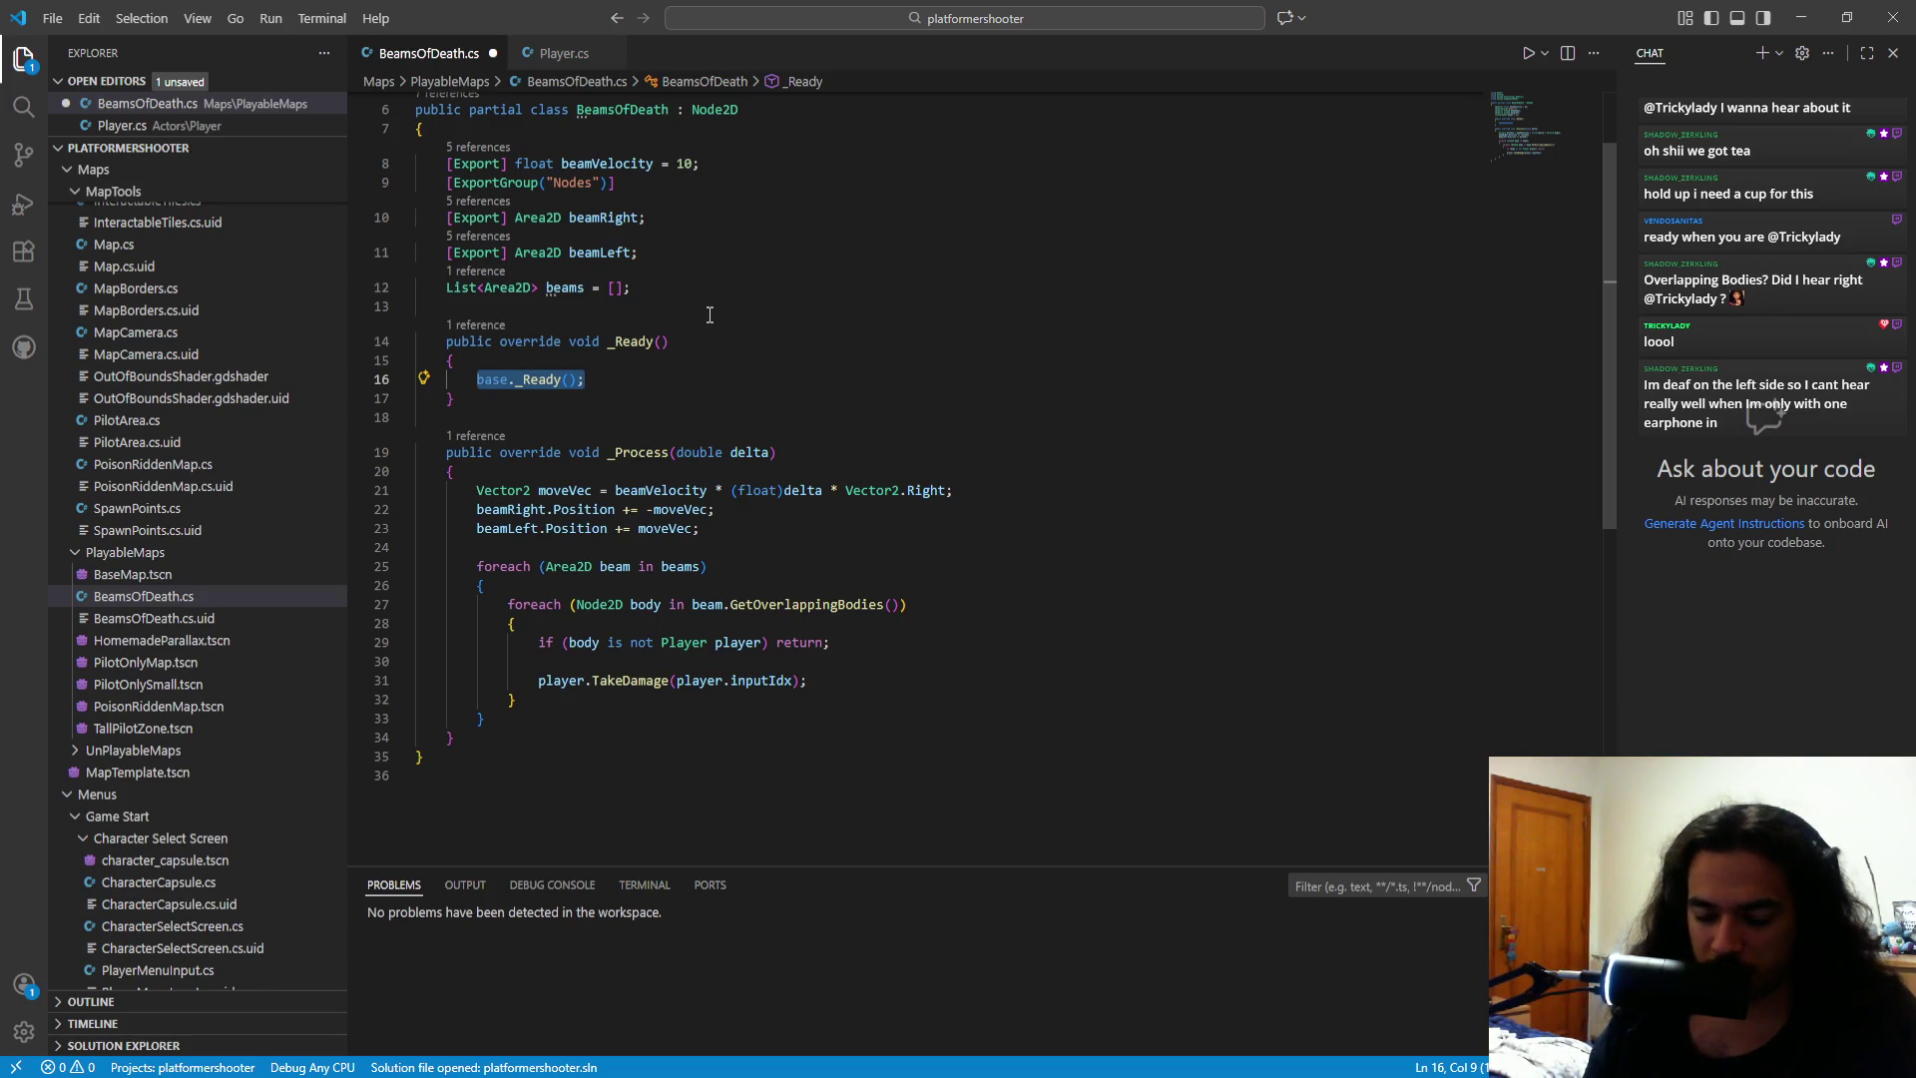
- Replace base._Ready() with beams.Add(beamLeft);
{"action": "type", "text": "beams.Add"}
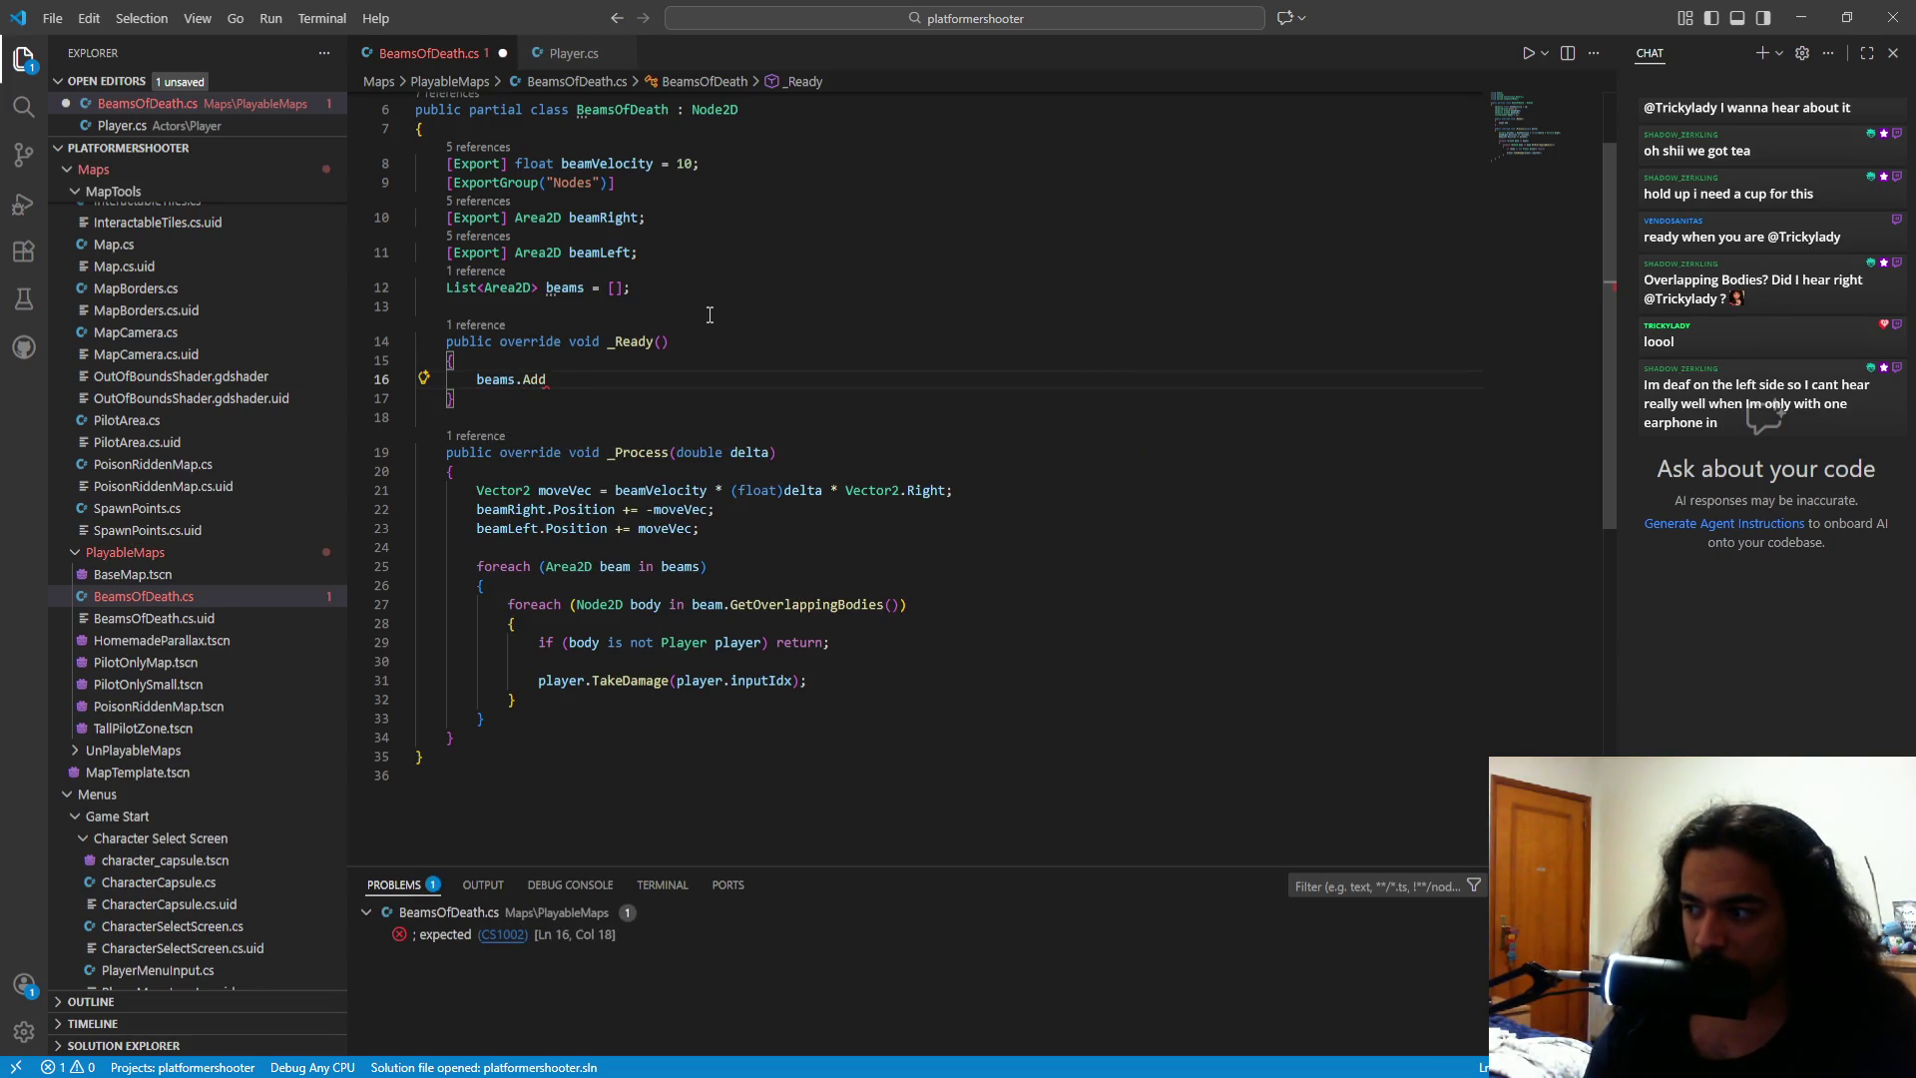
{"action": "type", "text": "(beam"}
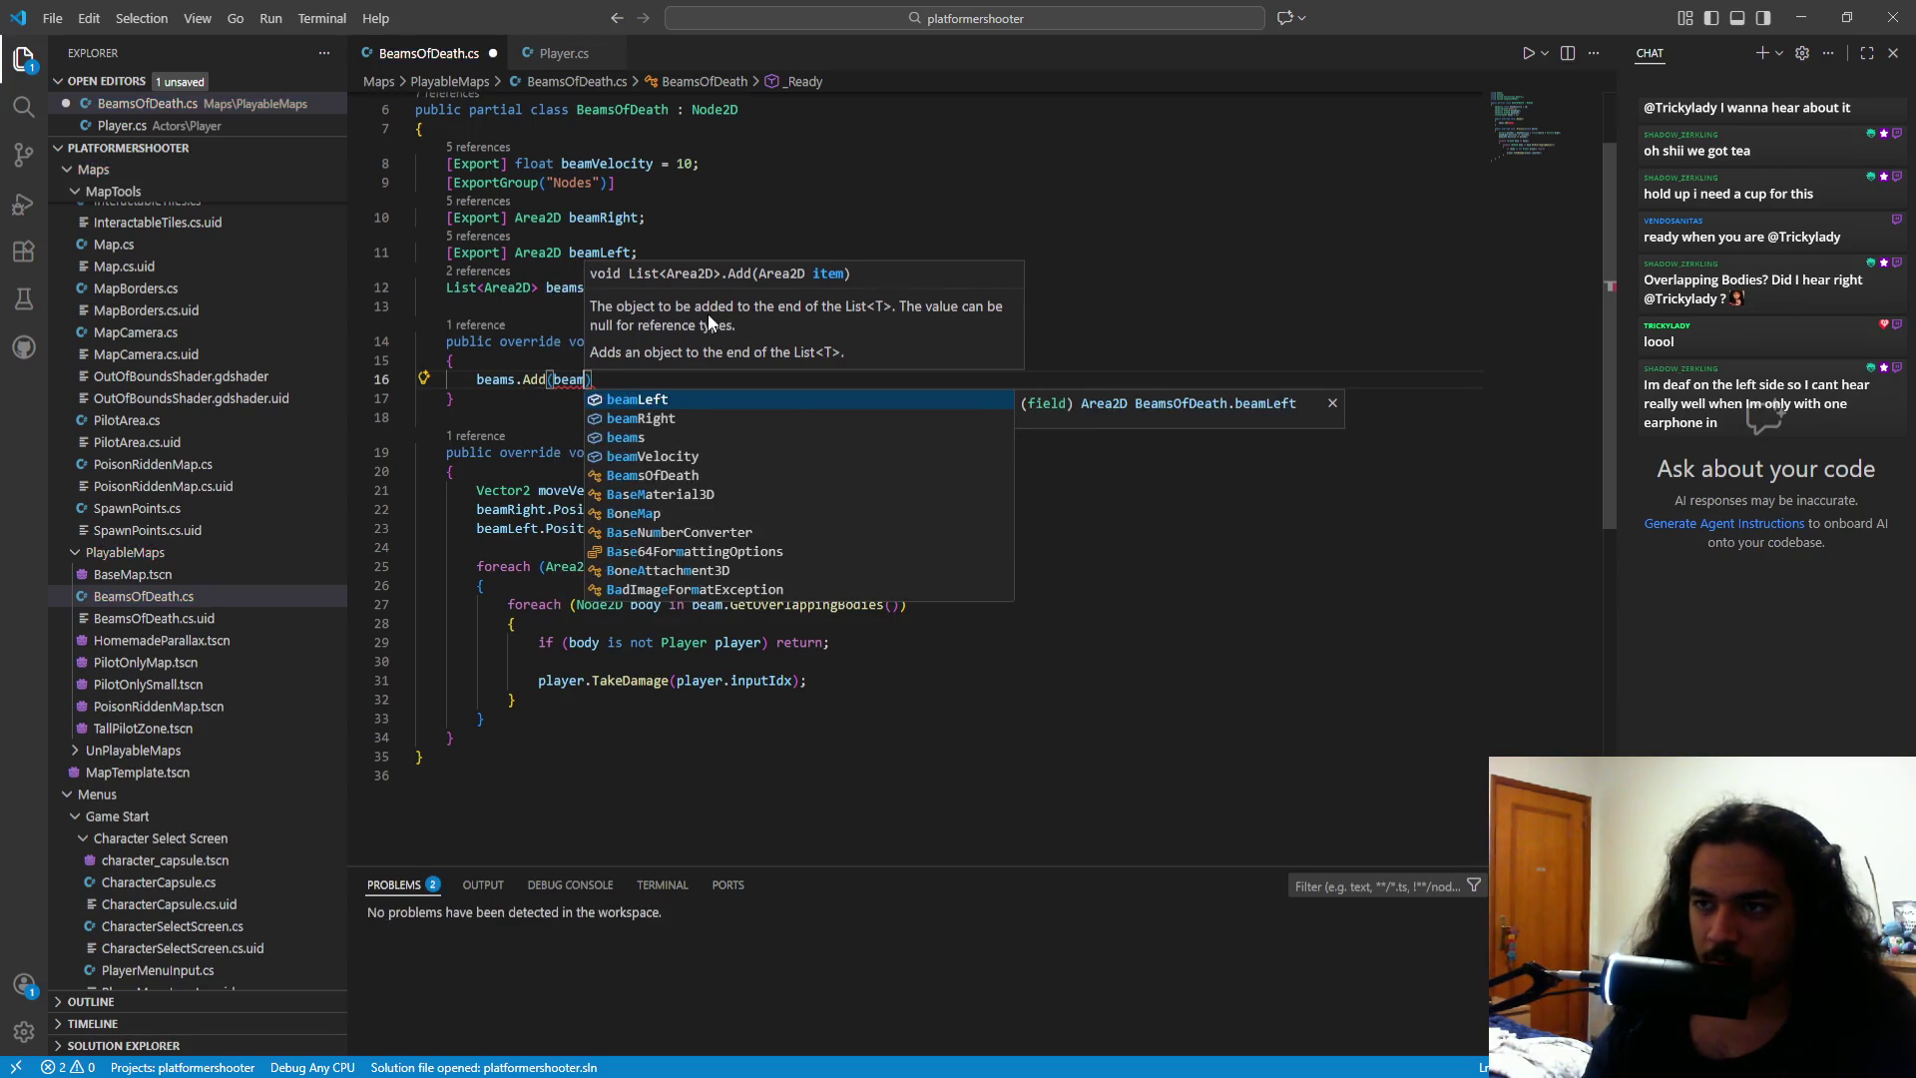
{"action": "key", "text": "Tab"}
{"action": "type", "text": ","}
{"action": "key", "text": "BackSpace"}
{"action": "key", "text": "BackSpace"}
{"action": "key", "text": "End"}
{"action": "type", "text": ";"}
{"action": "key", "text": "Return"}
- Duplicate that line as beams.Add(beamRight); and save BeamsOfDeath.cs
{"action": "key", "text": "shift+Up"}
{"action": "key", "text": "ctrl+c"}
{"action": "key", "text": "Right"}
{"action": "key", "text": "ctrl+v"}
{"action": "key", "text": "BackSpace"}
{"action": "key", "text": "BackSpace"}
{"action": "key", "text": "BackSpace"}
{"action": "key", "text": "Left"}
{"action": "key", "text": "Left"}
{"action": "key", "text": "Left"}
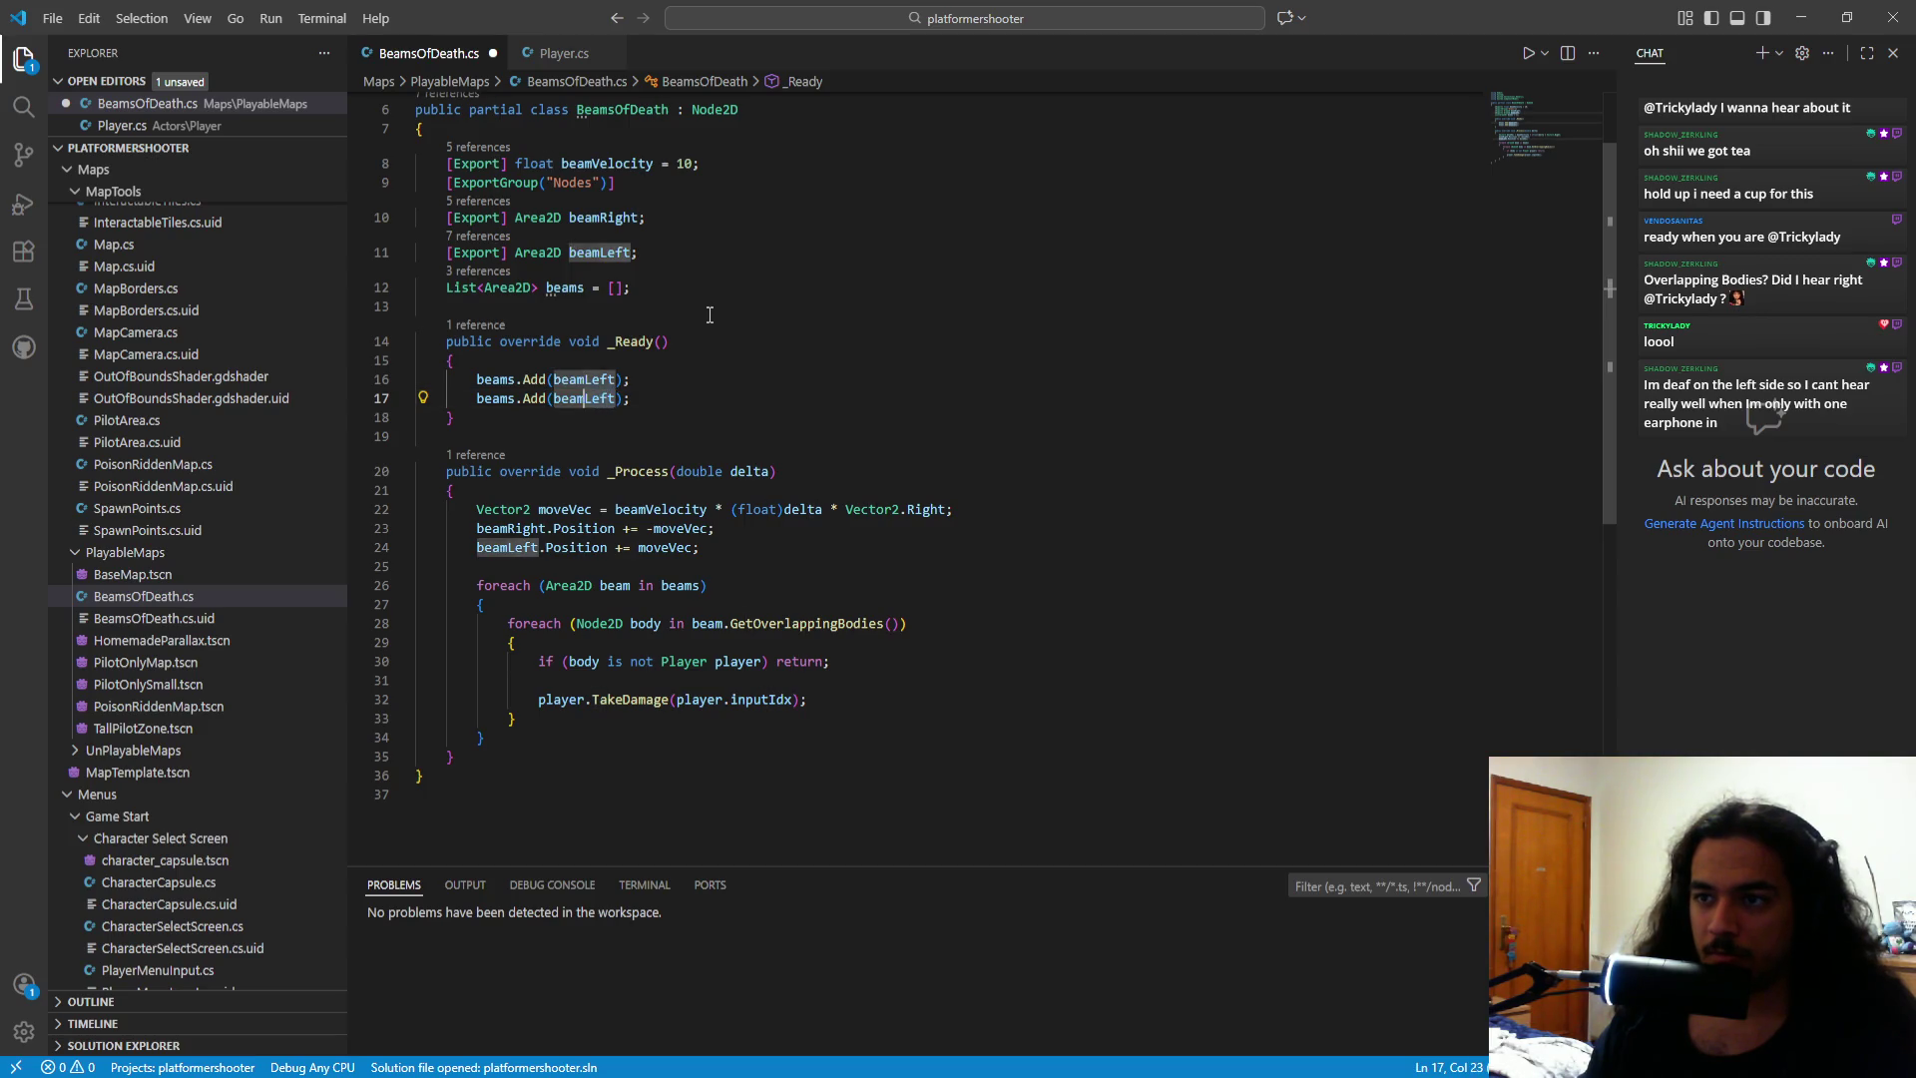
{"action": "key", "text": "ctrl+Delete"}
{"action": "type", "text": "Right"}
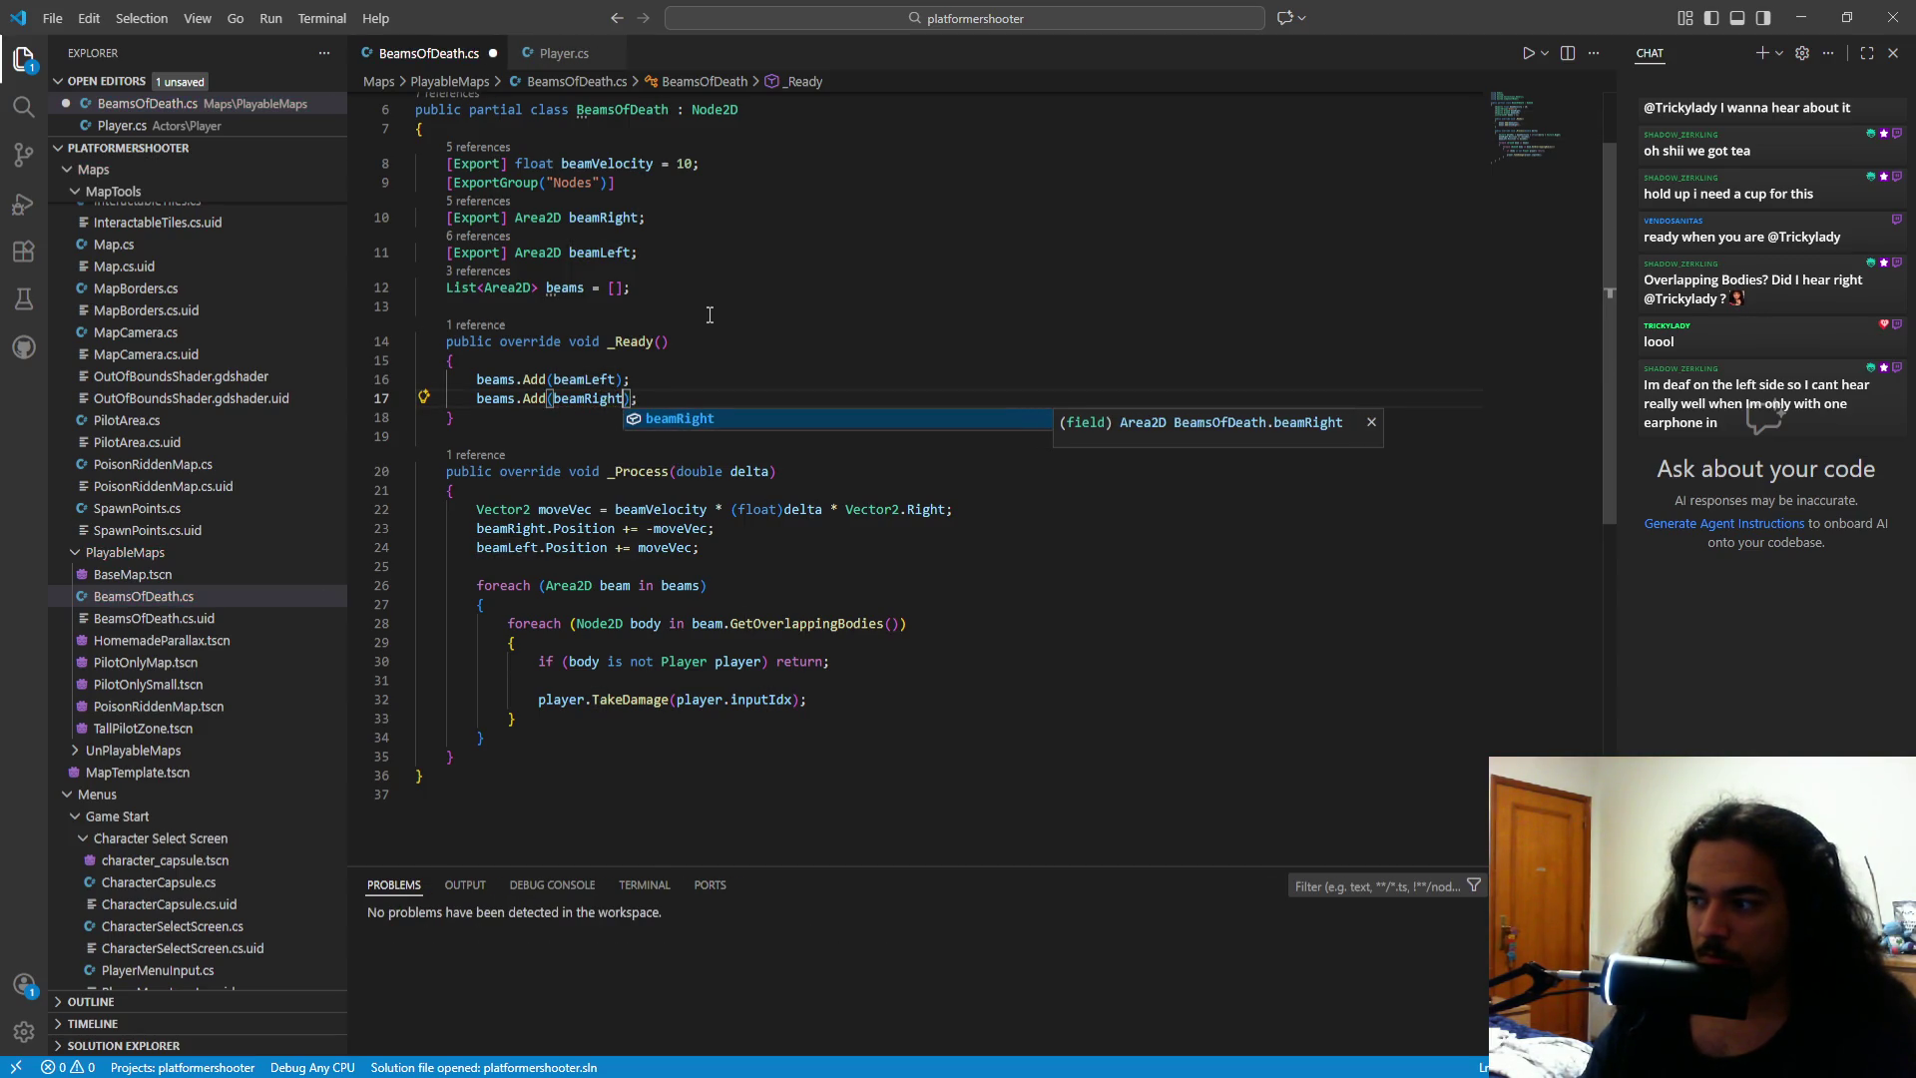
{"action": "key", "text": "Escape"}
{"action": "key", "text": "ctrl+s"}
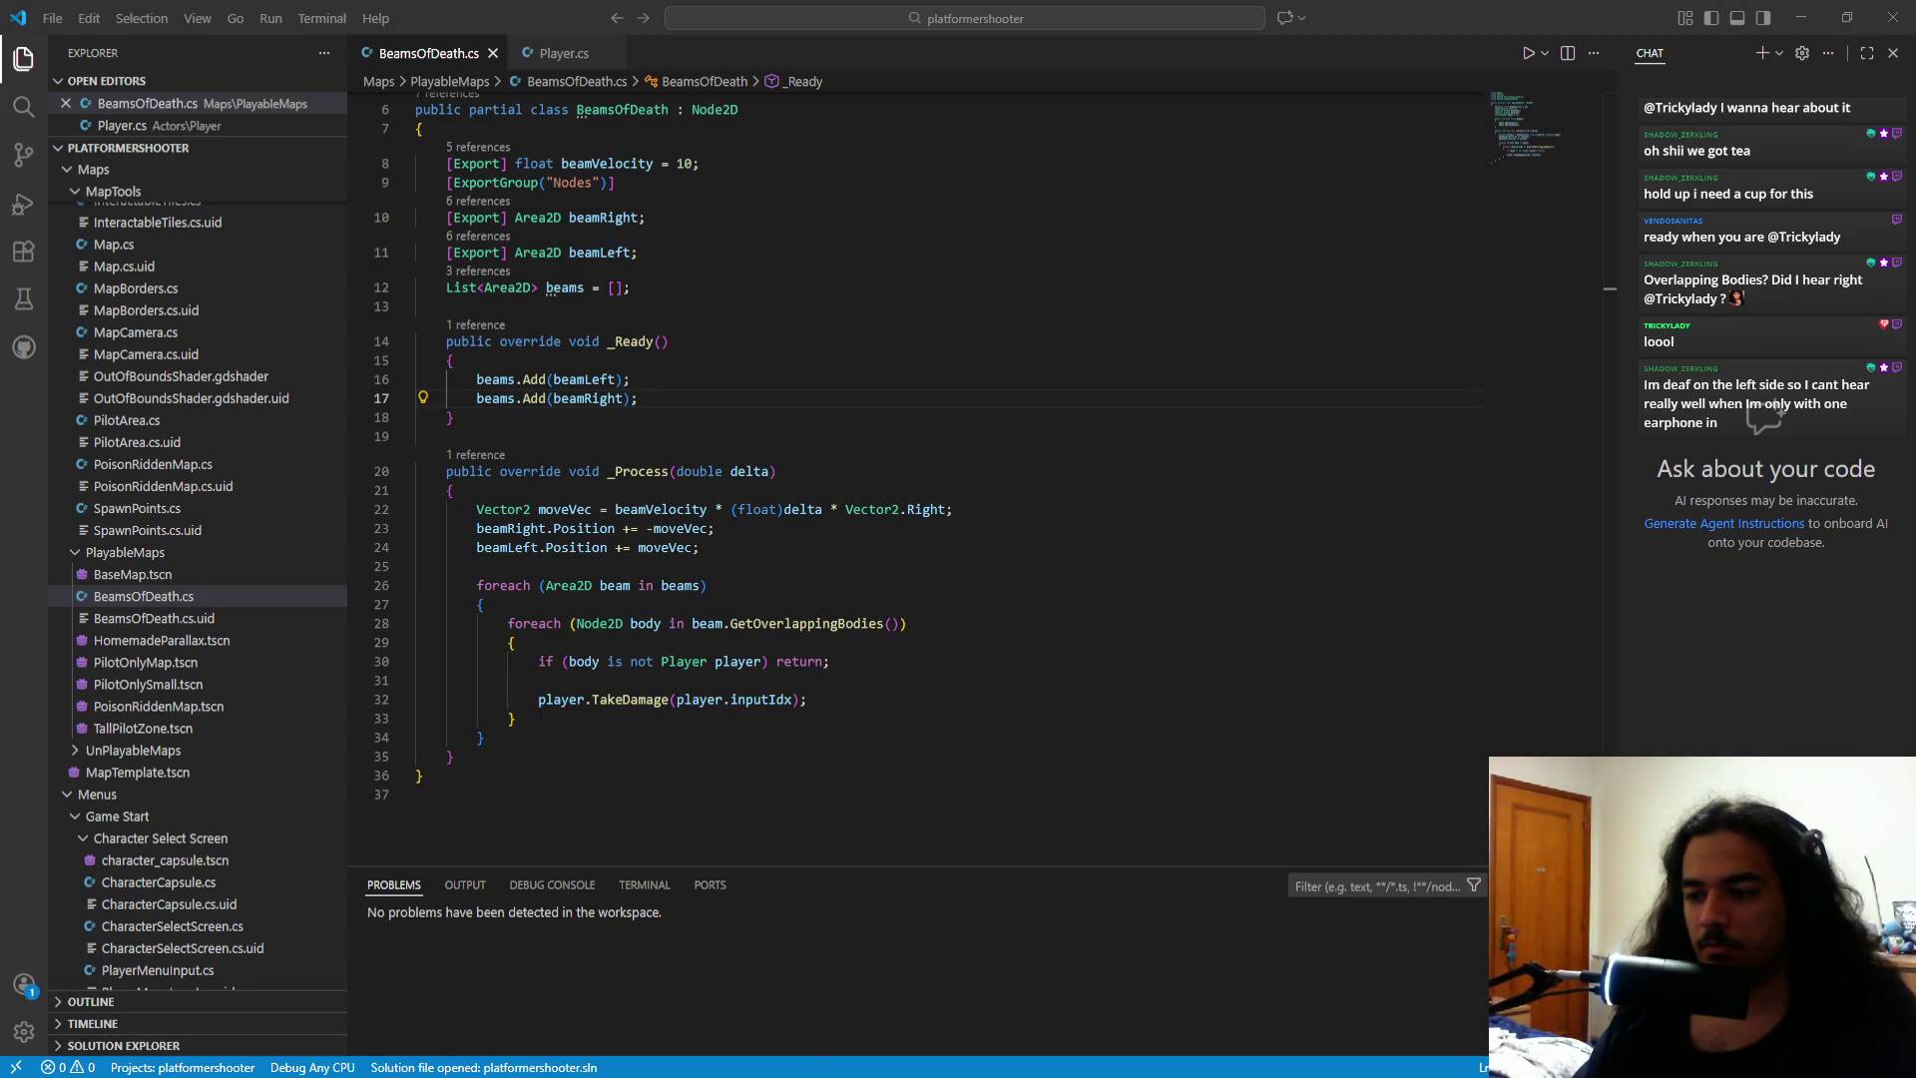
{"action": "left_click", "coordinate": [588, 1070]}
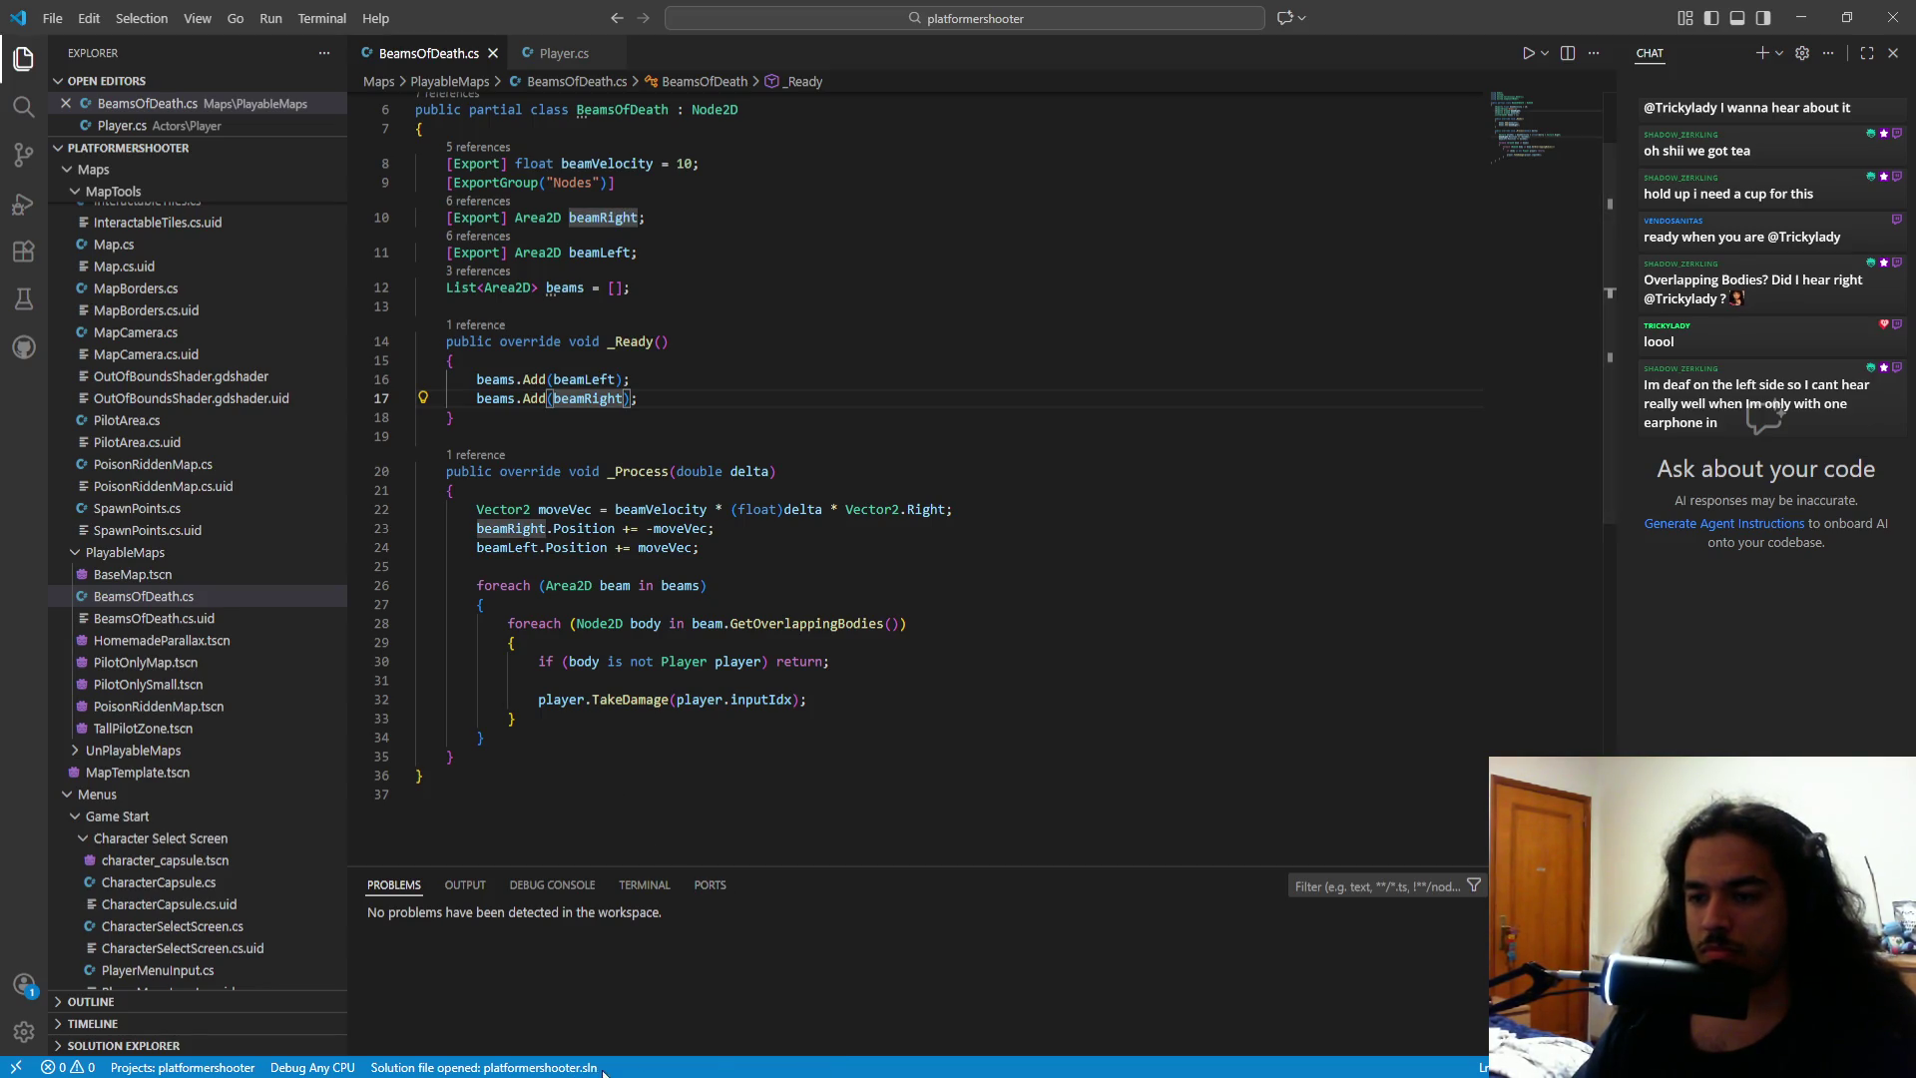
{"action": "key", "text": "alt+Tab"}
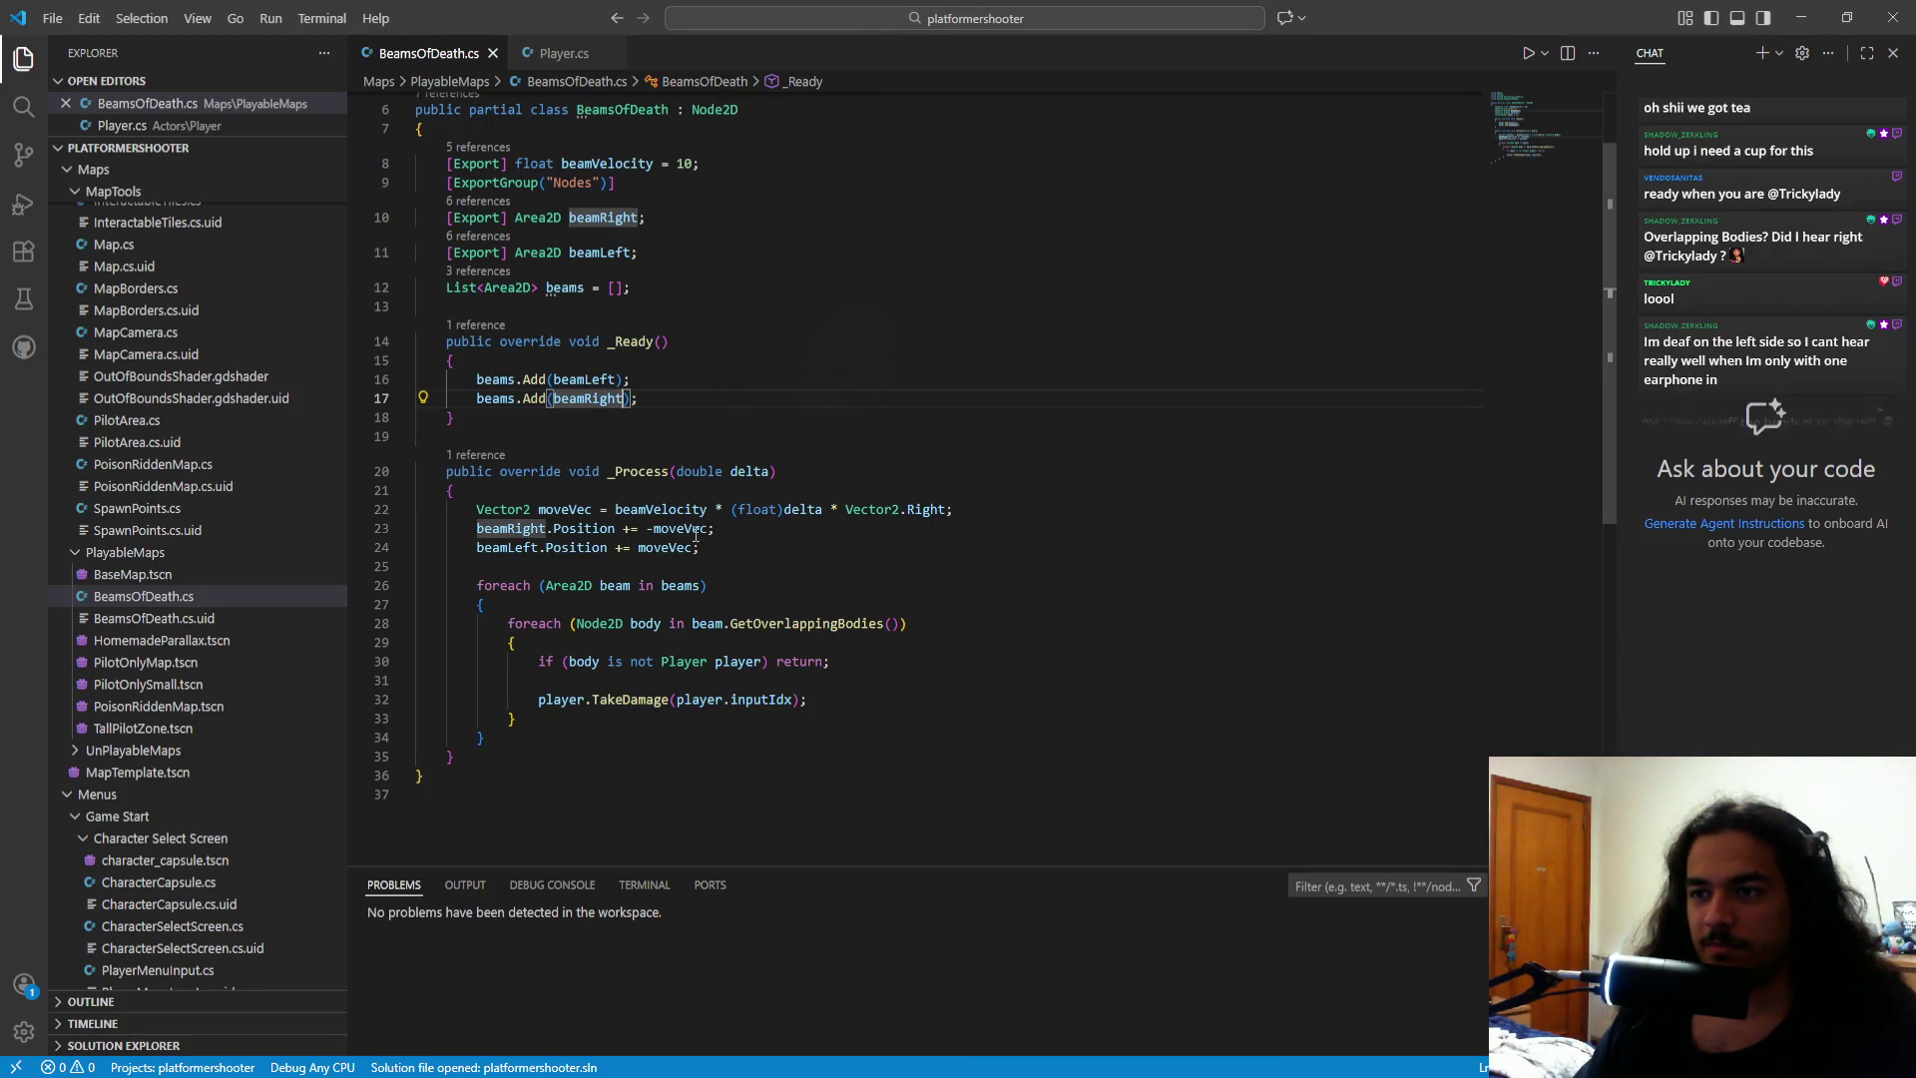
- Review the beams.Add lines in _Ready and the overlap loops through the end of _Process
{"action": "left_click", "coordinate": [698, 388]}
{"action": "left_click", "coordinate": [690, 398]}
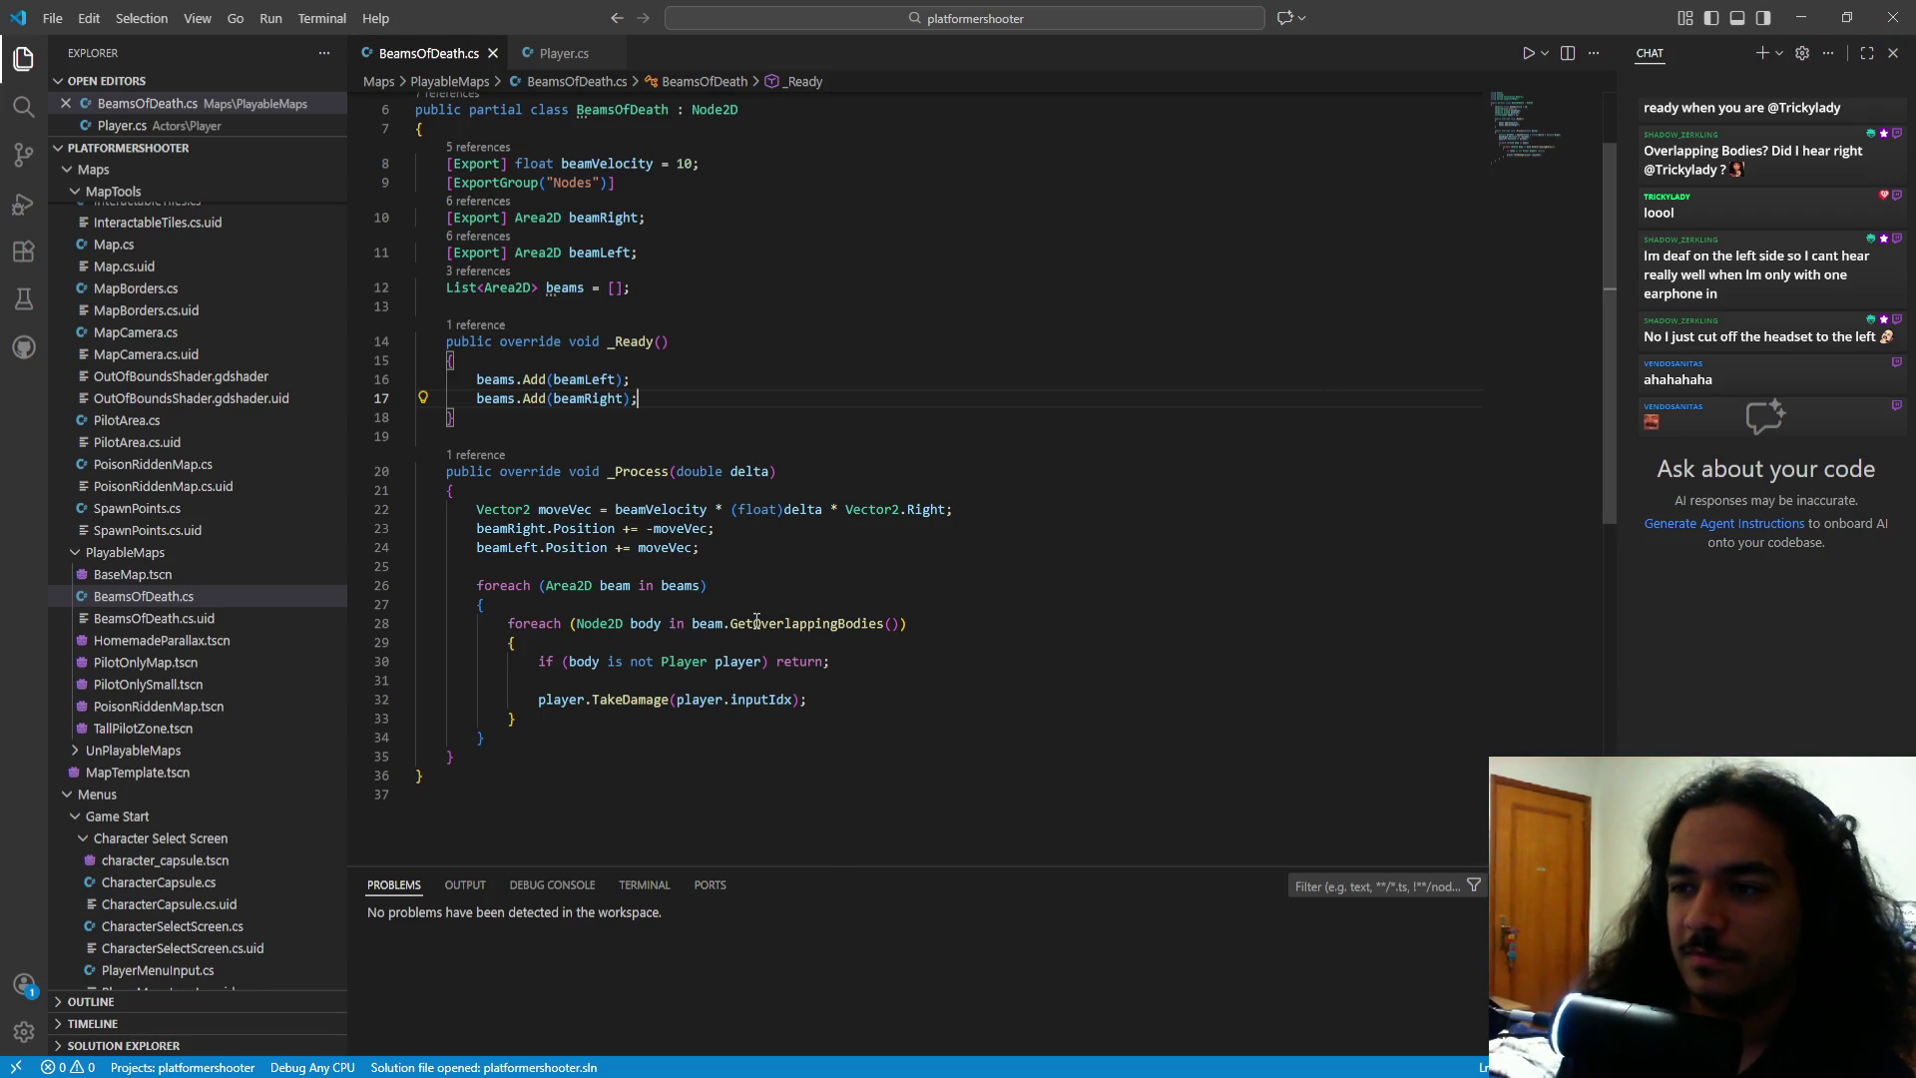
{"action": "mouse_move", "coordinate": [752, 619]}
{"action": "left_click", "coordinate": [664, 547]}
{"action": "left_click", "coordinate": [766, 569]}
{"action": "left_click", "coordinate": [857, 749]}
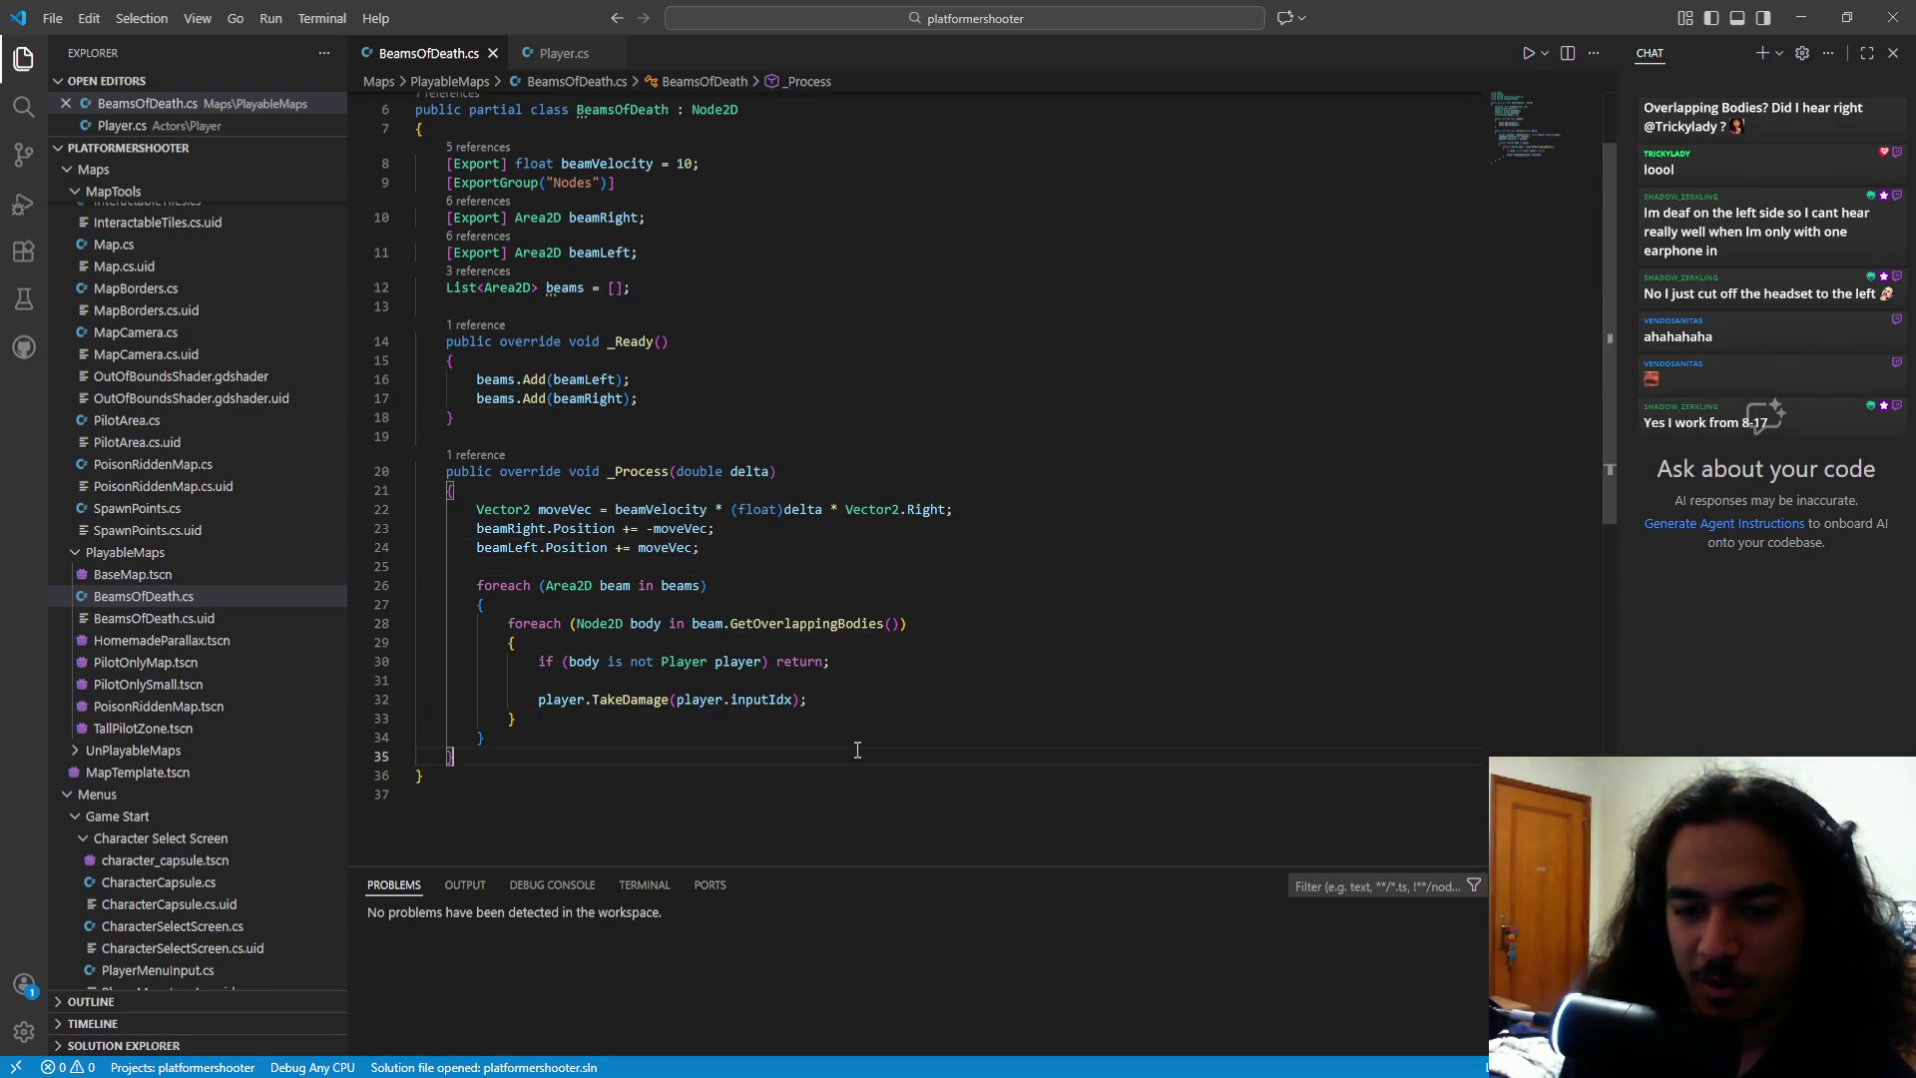
{"action": "left_click", "coordinate": [519, 769]}
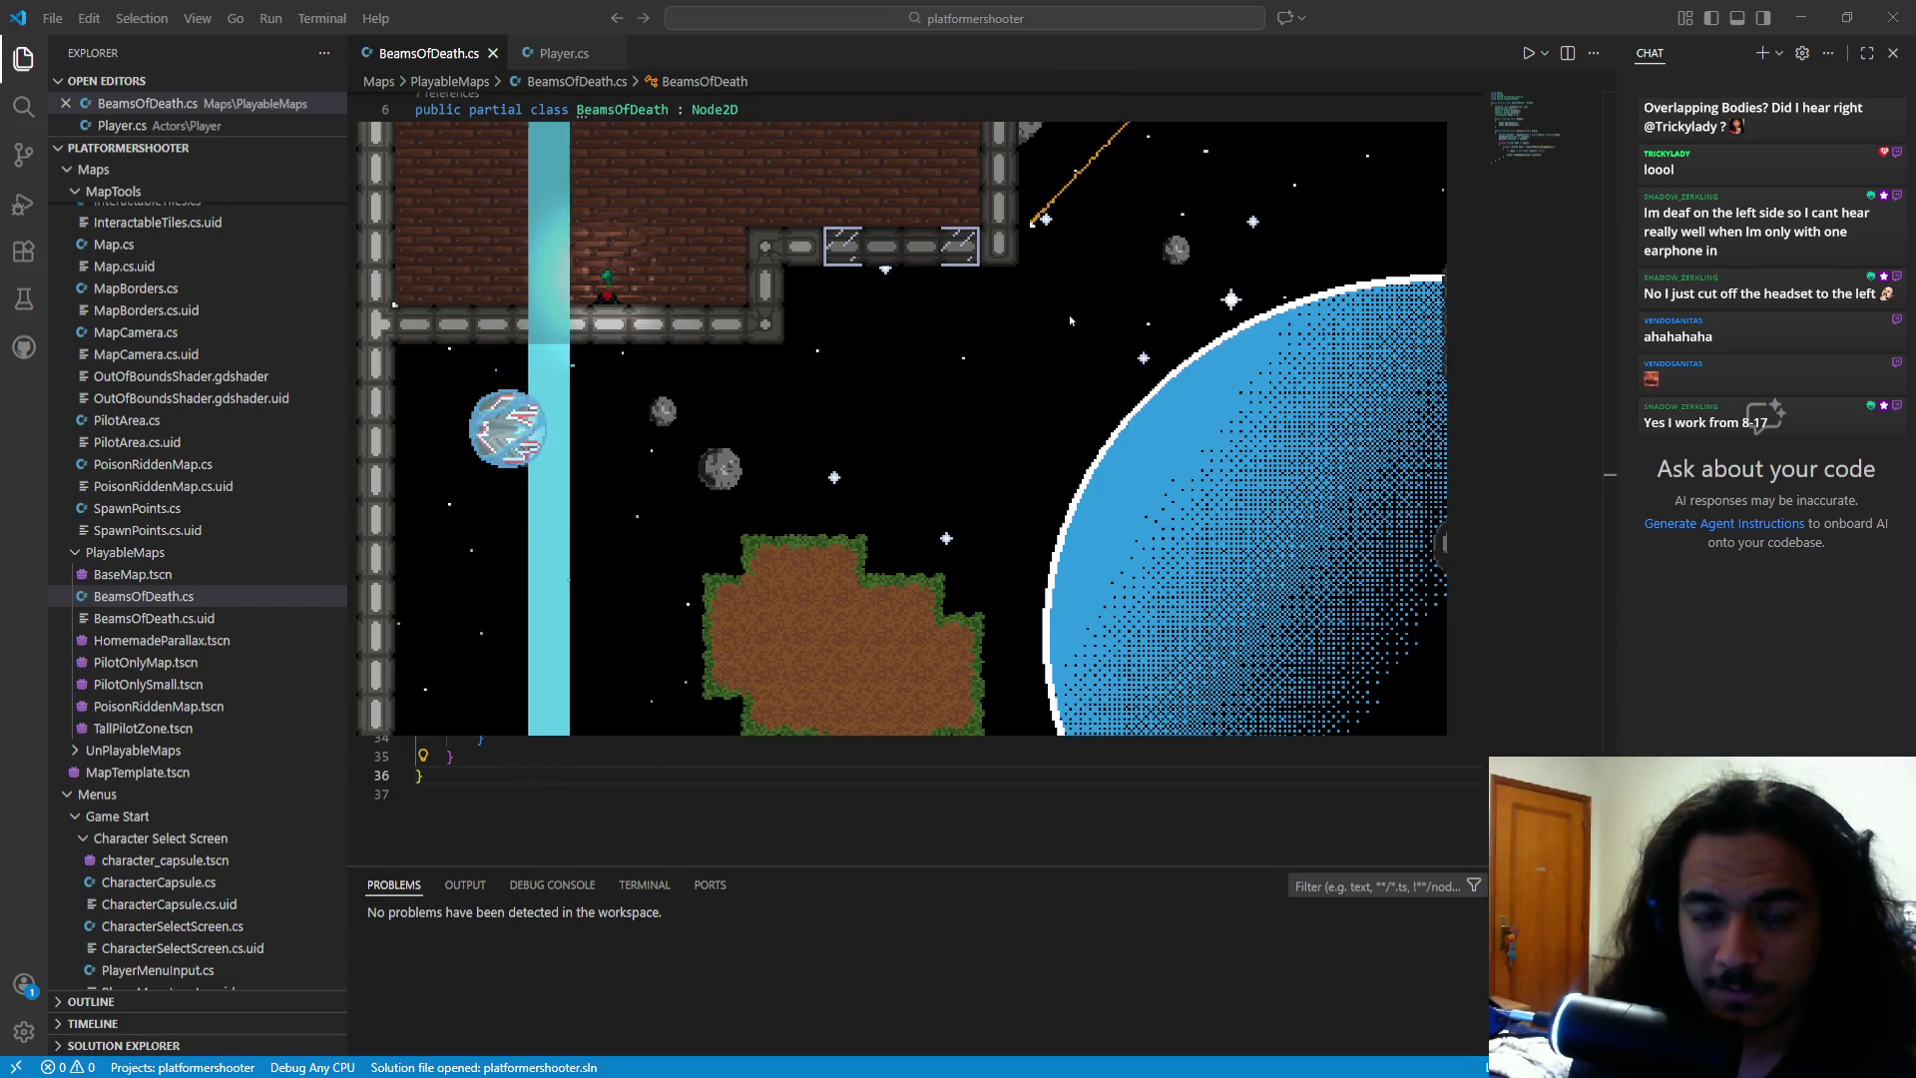
- Close the running game and show the beam areas' collision layer and mask in Godot's Inspector
{"action": "key", "text": "alt+F4"}
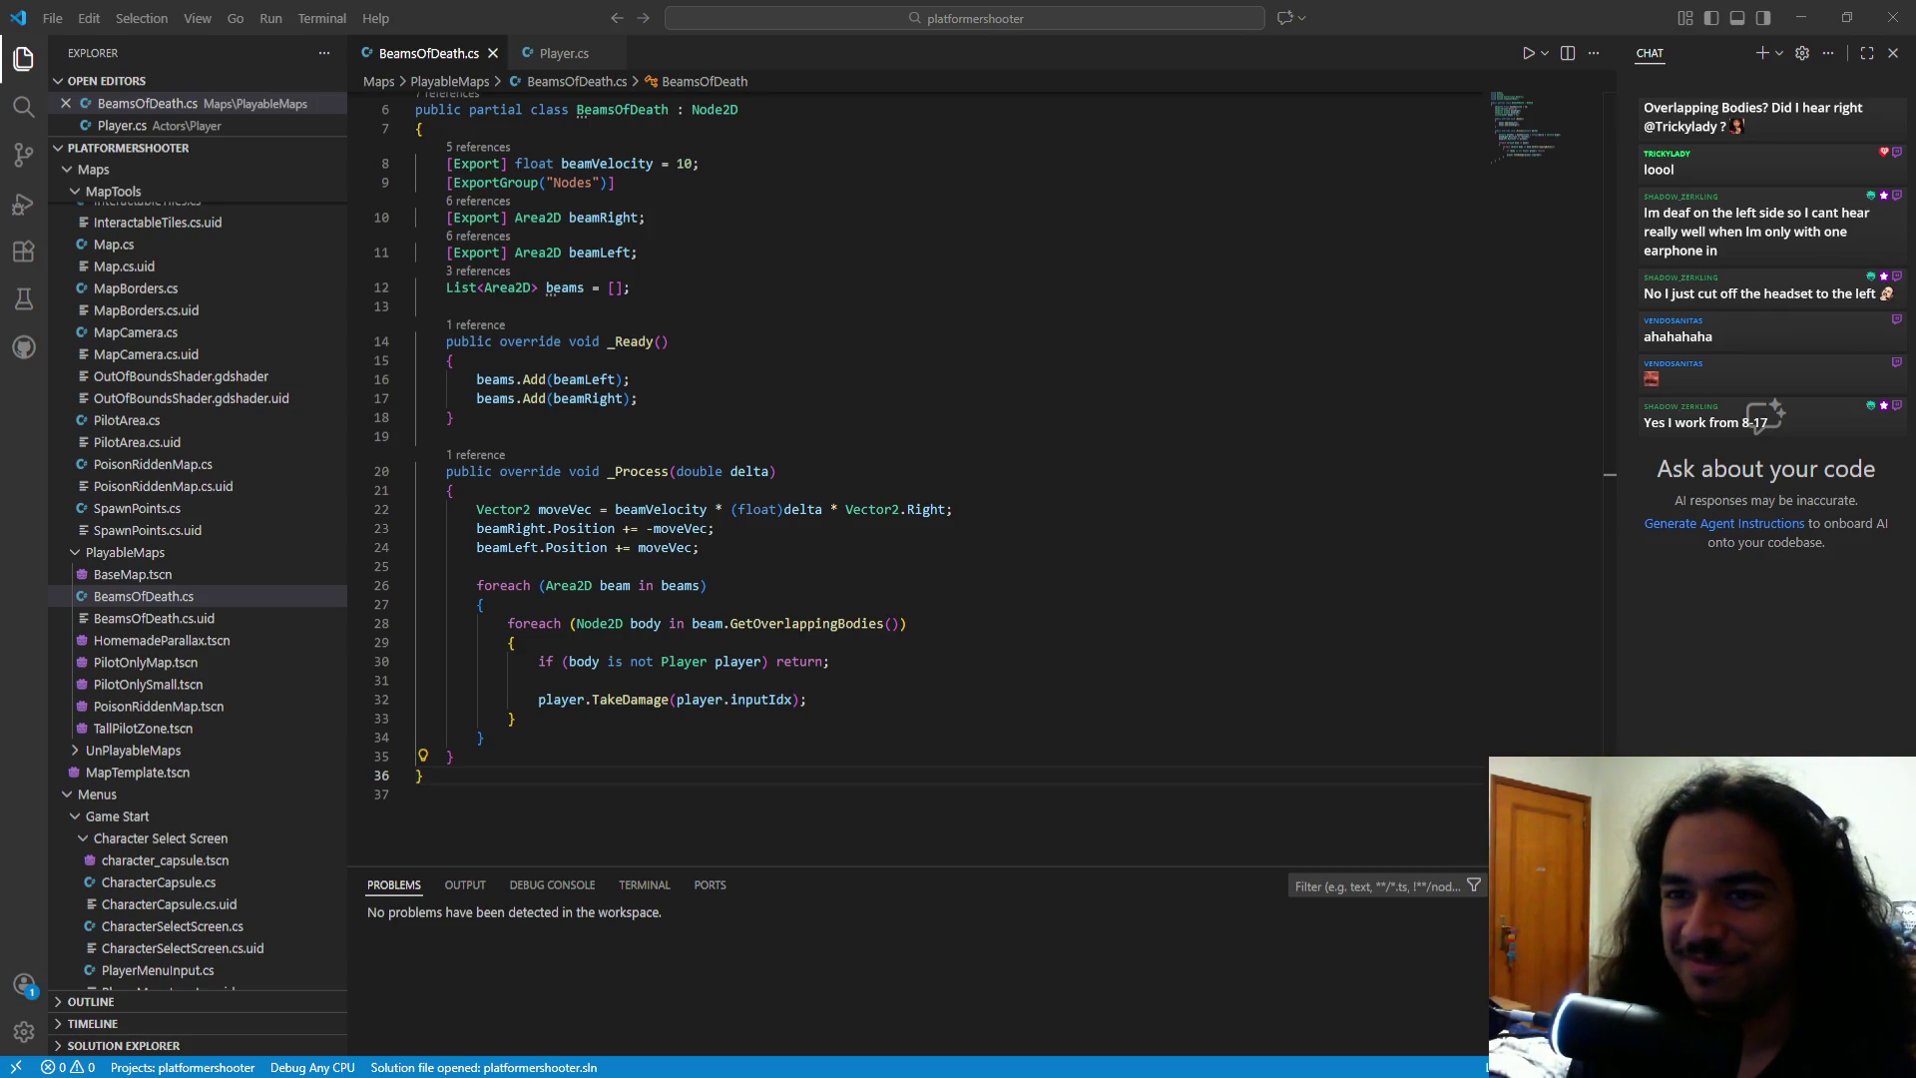
{"action": "key", "text": "alt+Tab"}
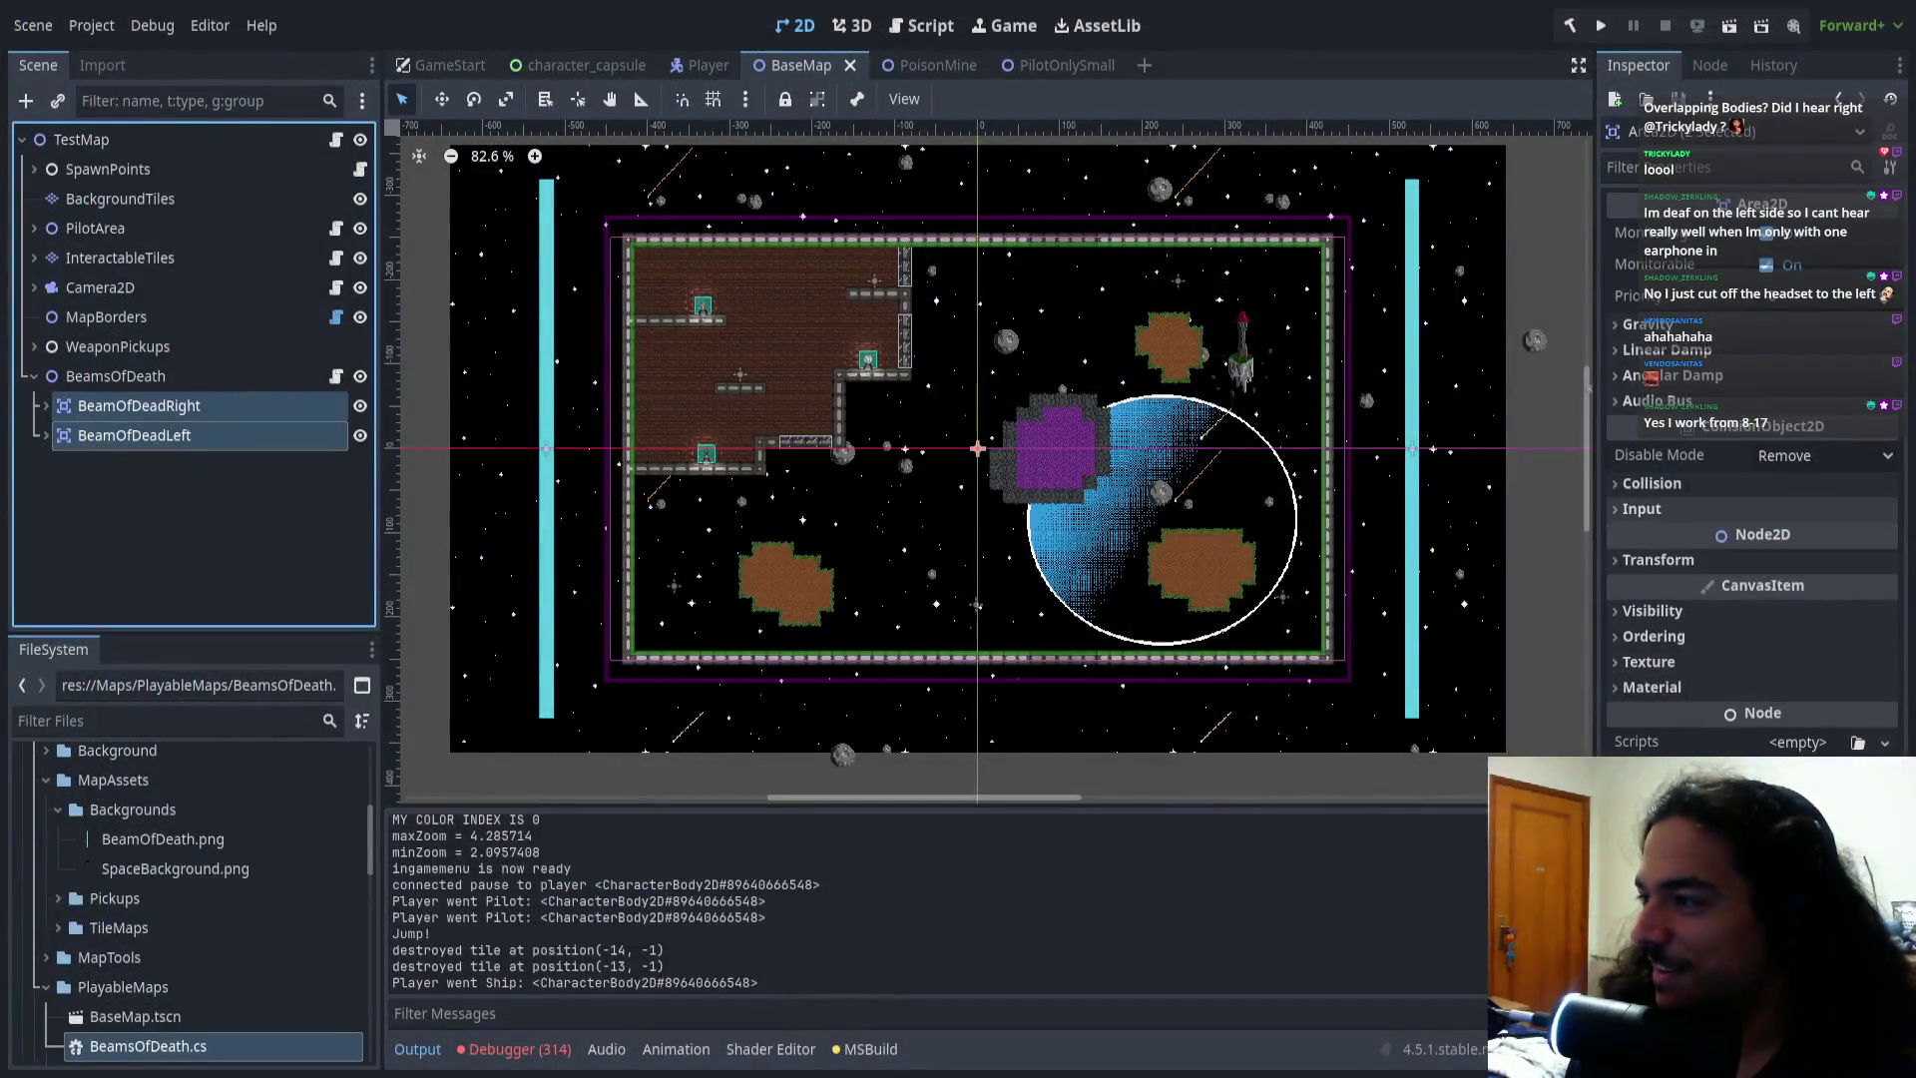
{"action": "left_click", "coordinate": [1656, 483]}
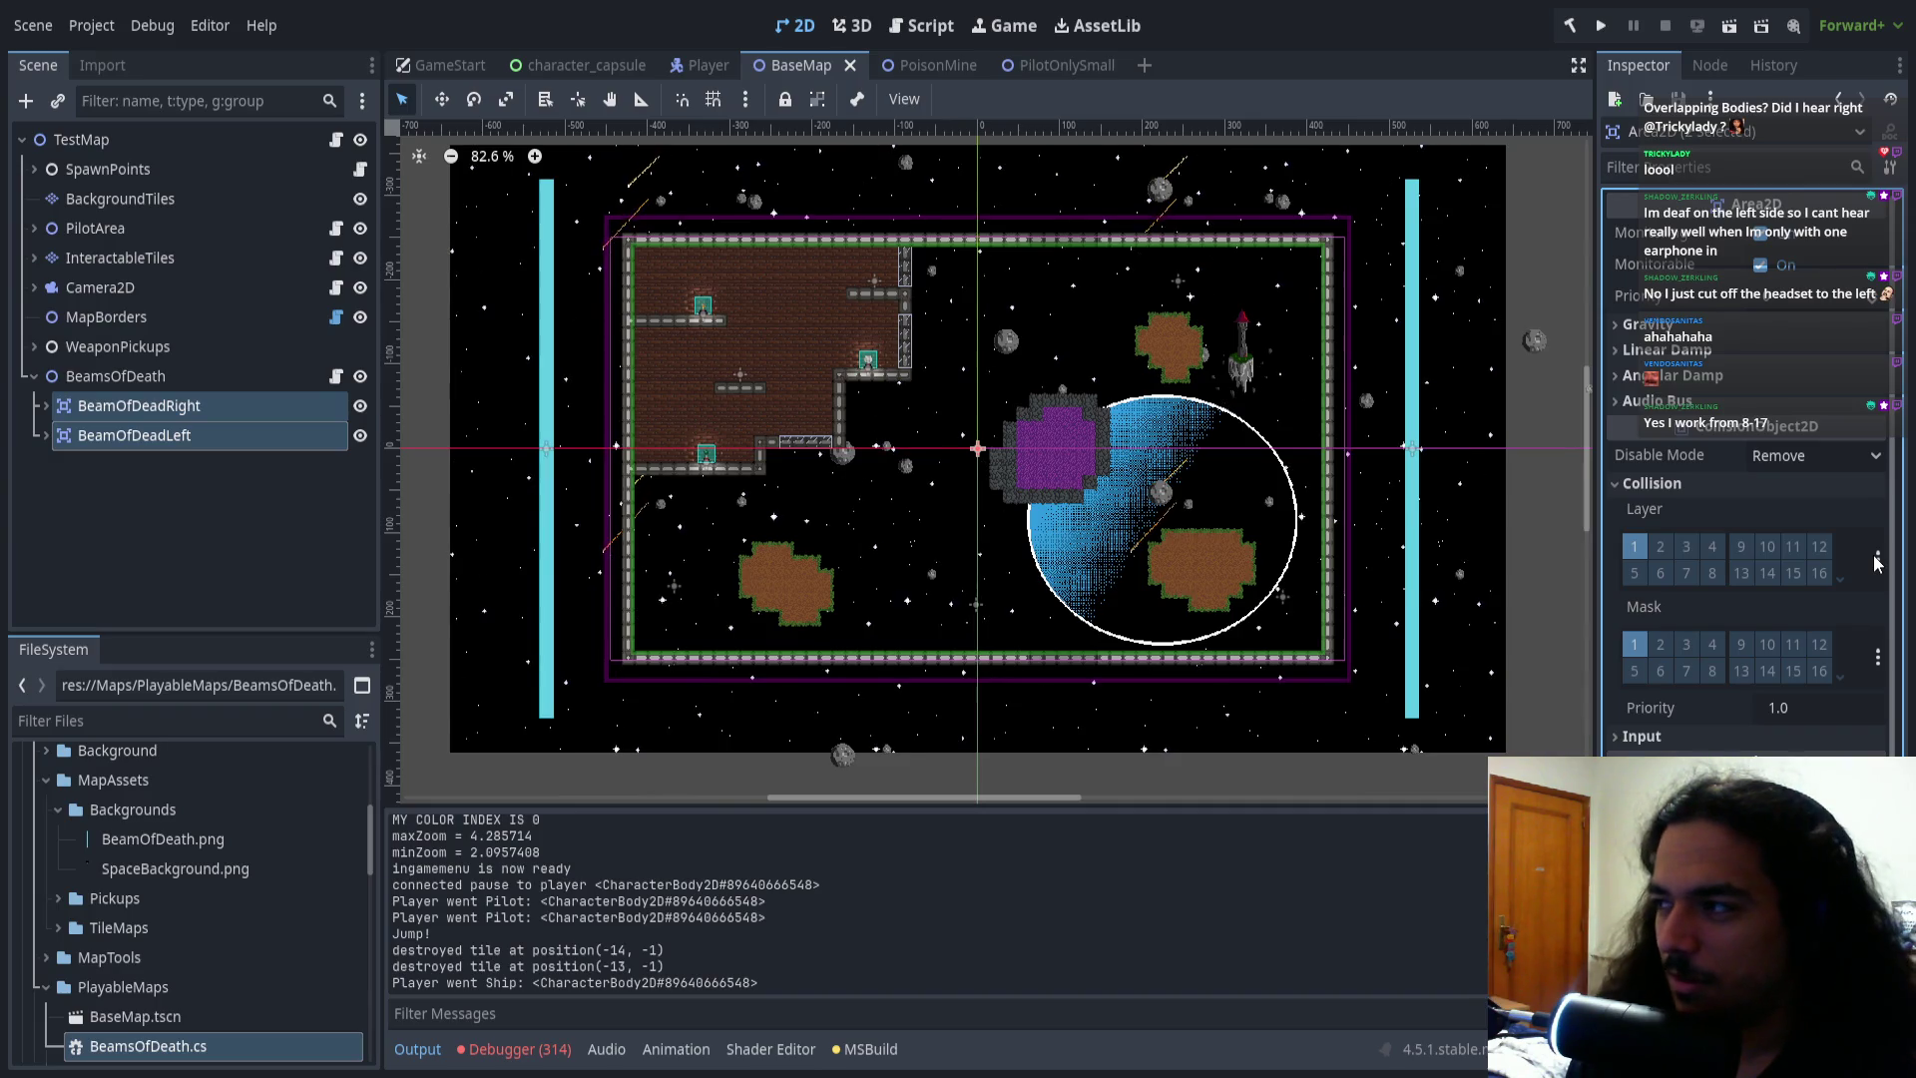
- Open the debugger's errors, expand the first KeyNotFoundException, and read its stack trace
{"action": "left_click", "coordinate": [562, 1057]}
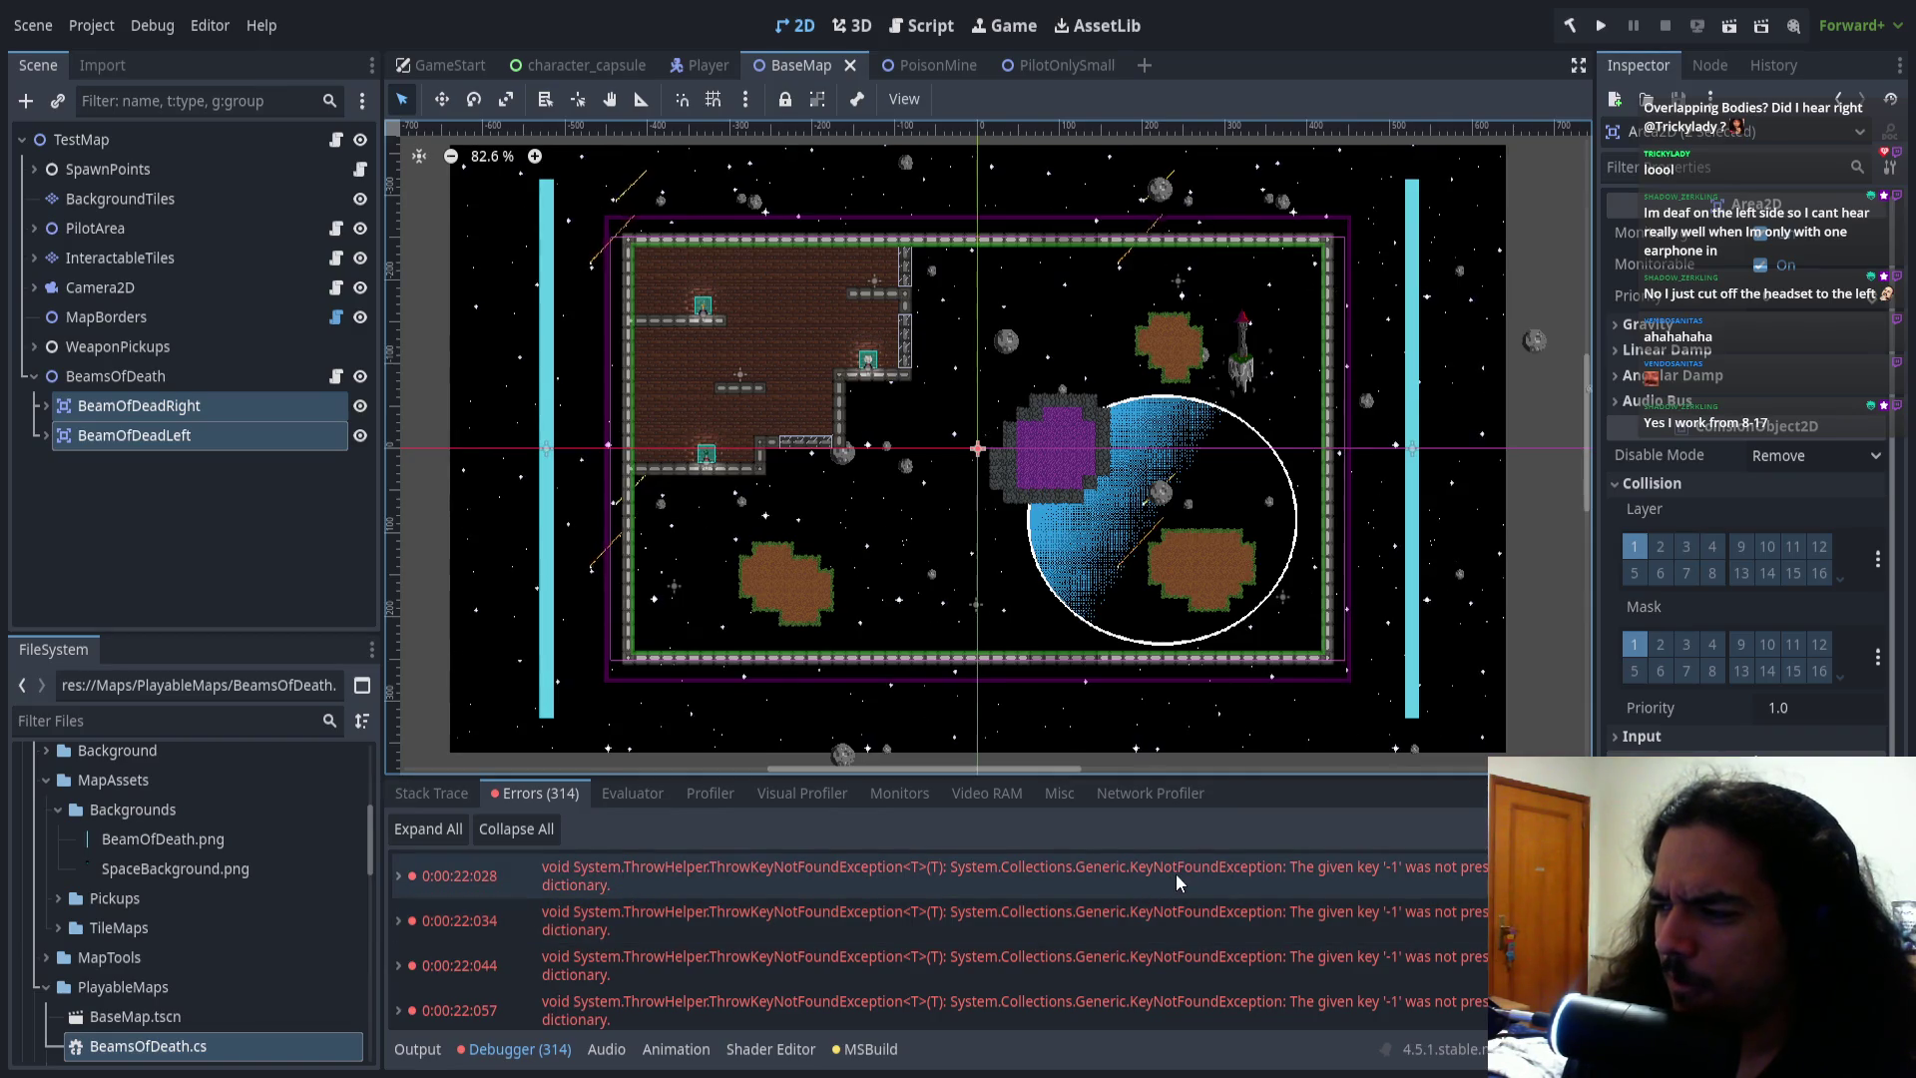
{"action": "left_click", "coordinate": [397, 872]}
{"action": "scroll", "coordinate": [699, 958], "scroll_direction": "down", "scroll_amount": 3}
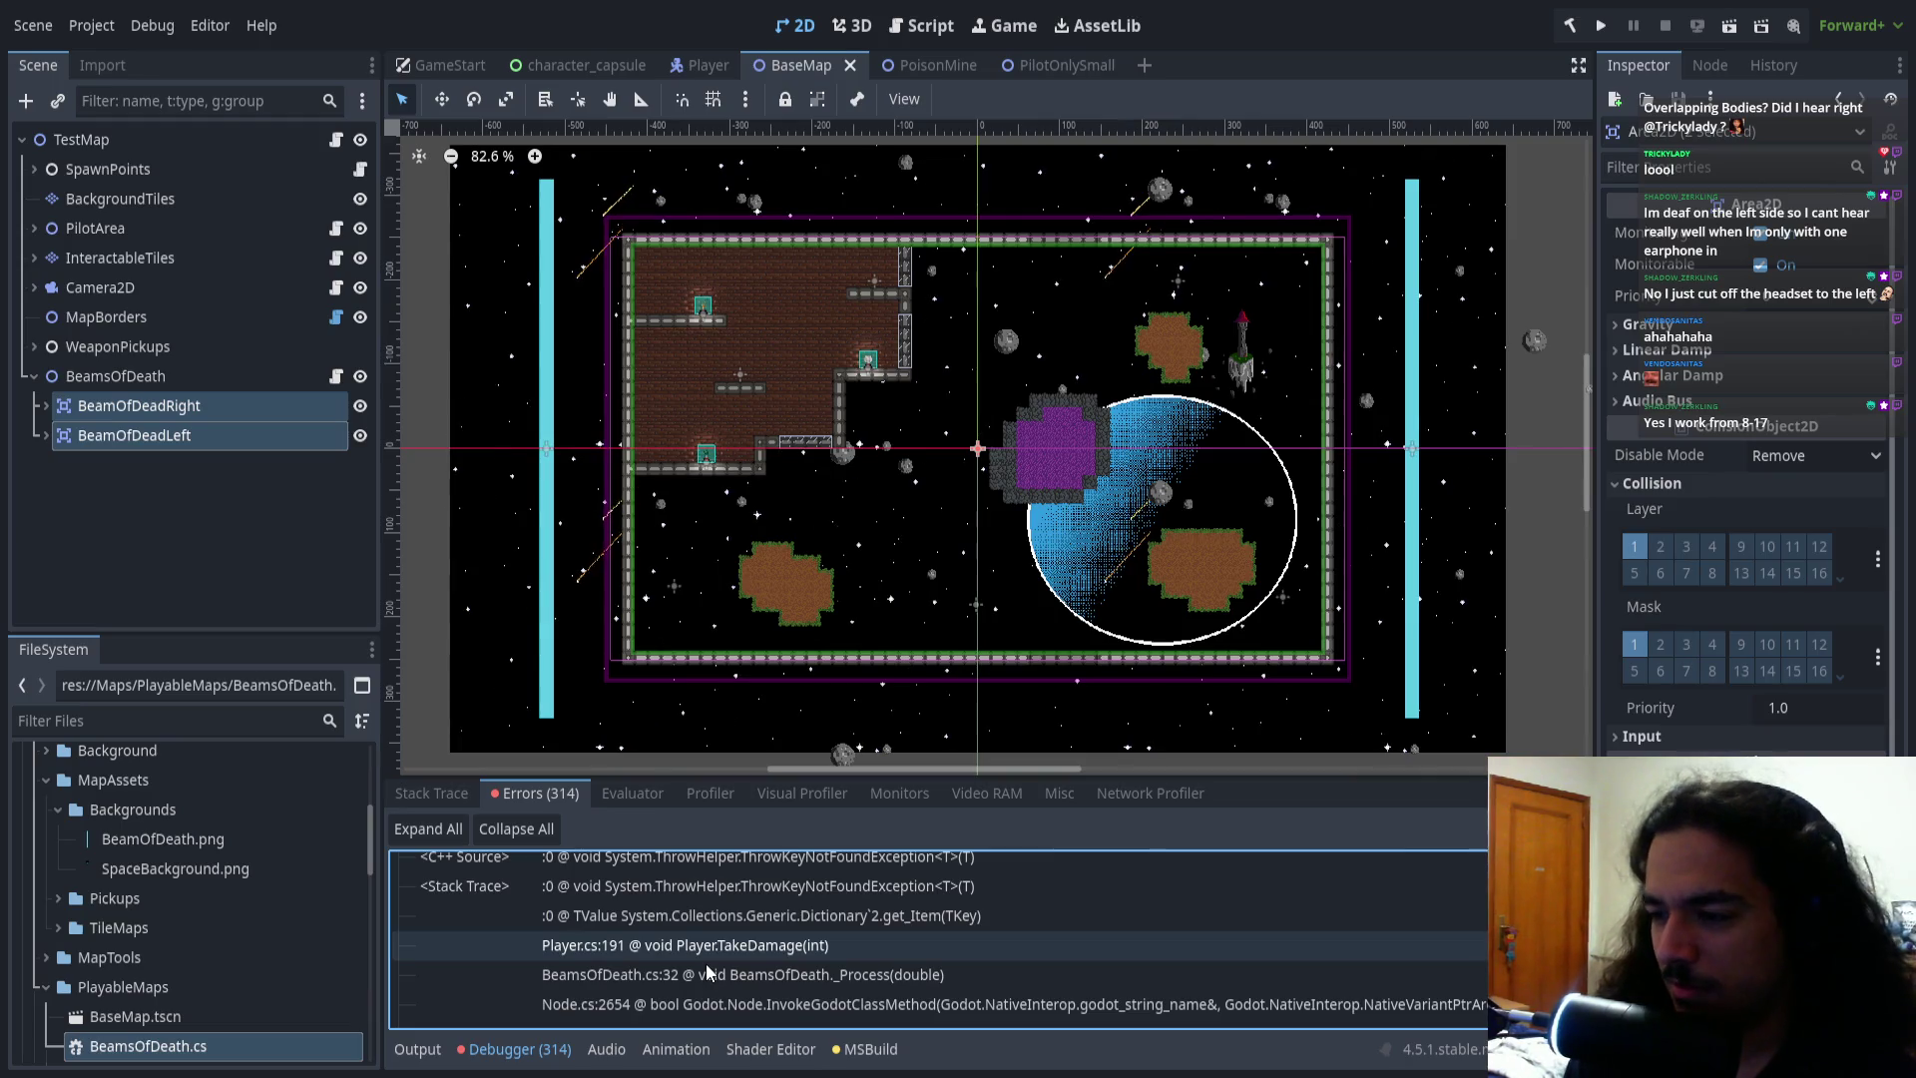
{"action": "scroll", "coordinate": [768, 972], "scroll_direction": "up", "scroll_amount": 3}
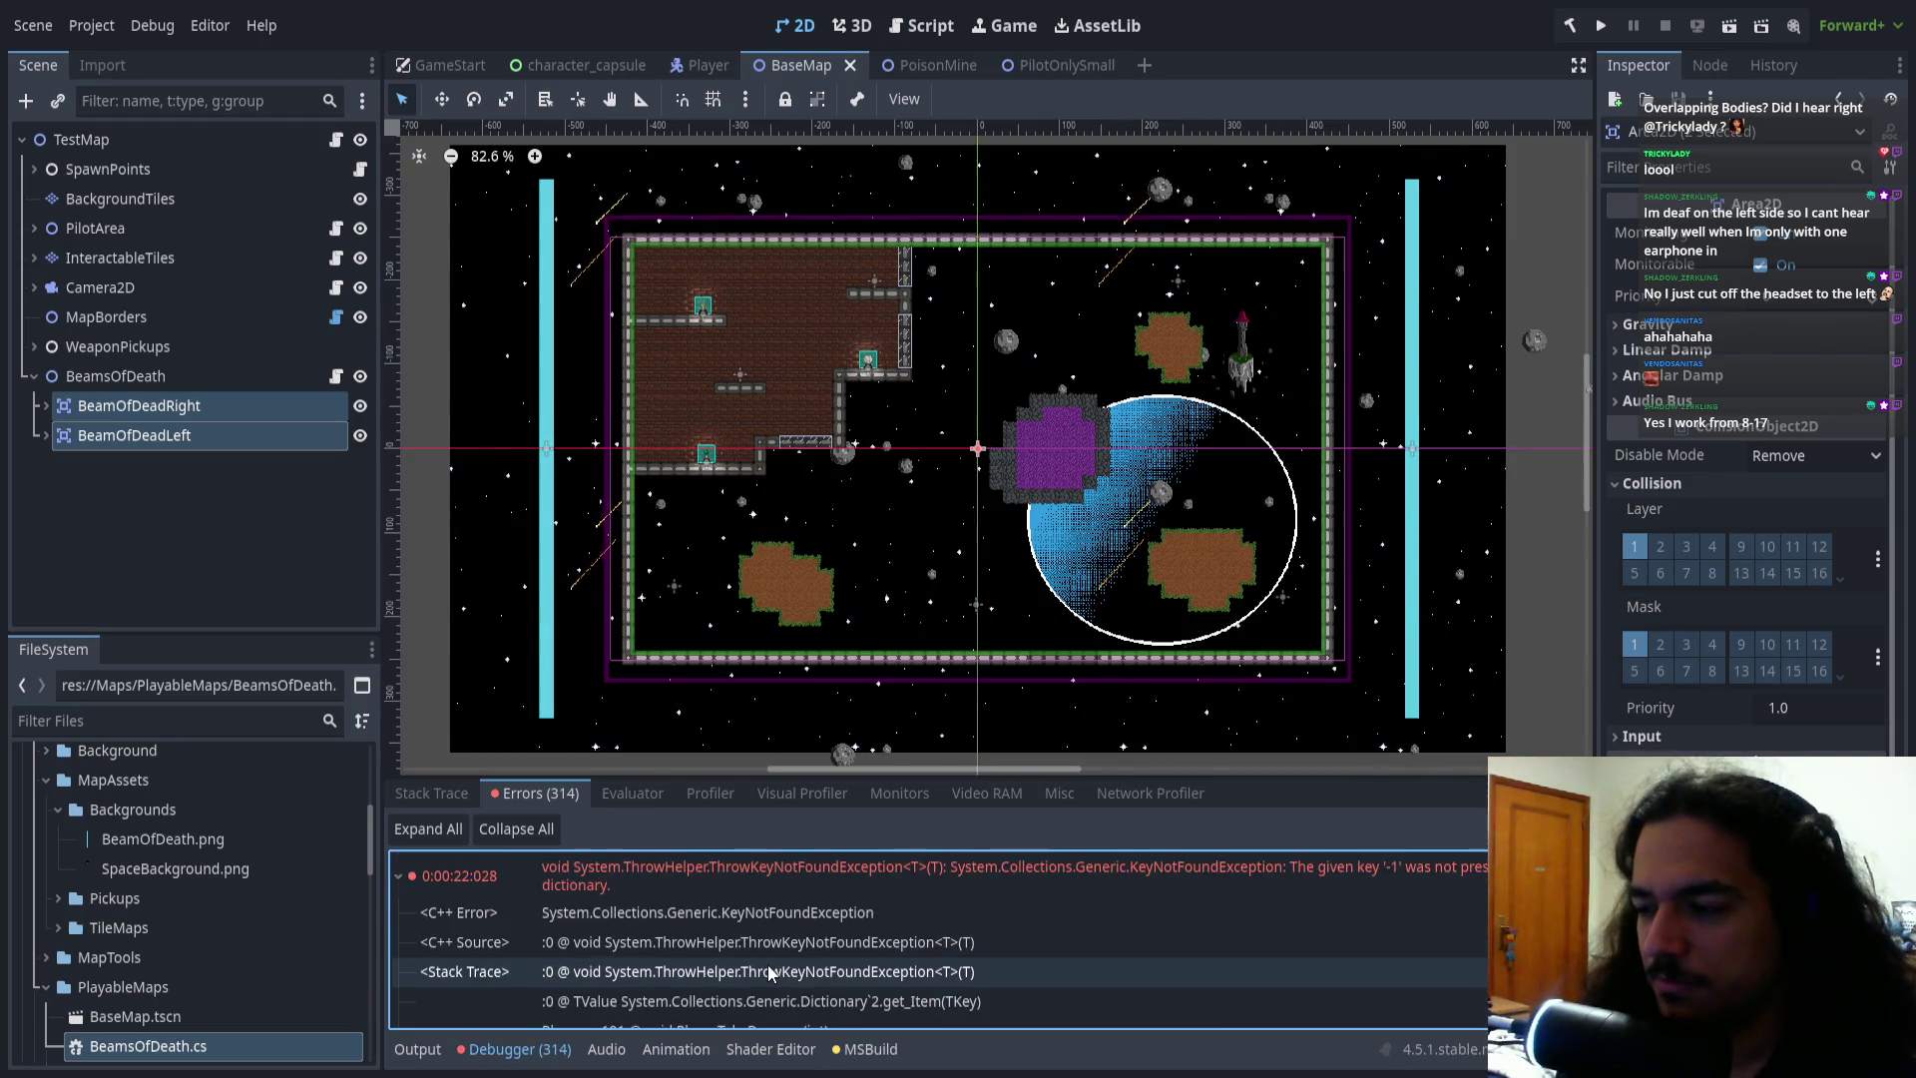
{"action": "scroll", "coordinate": [768, 971], "scroll_direction": "down", "scroll_amount": 2}
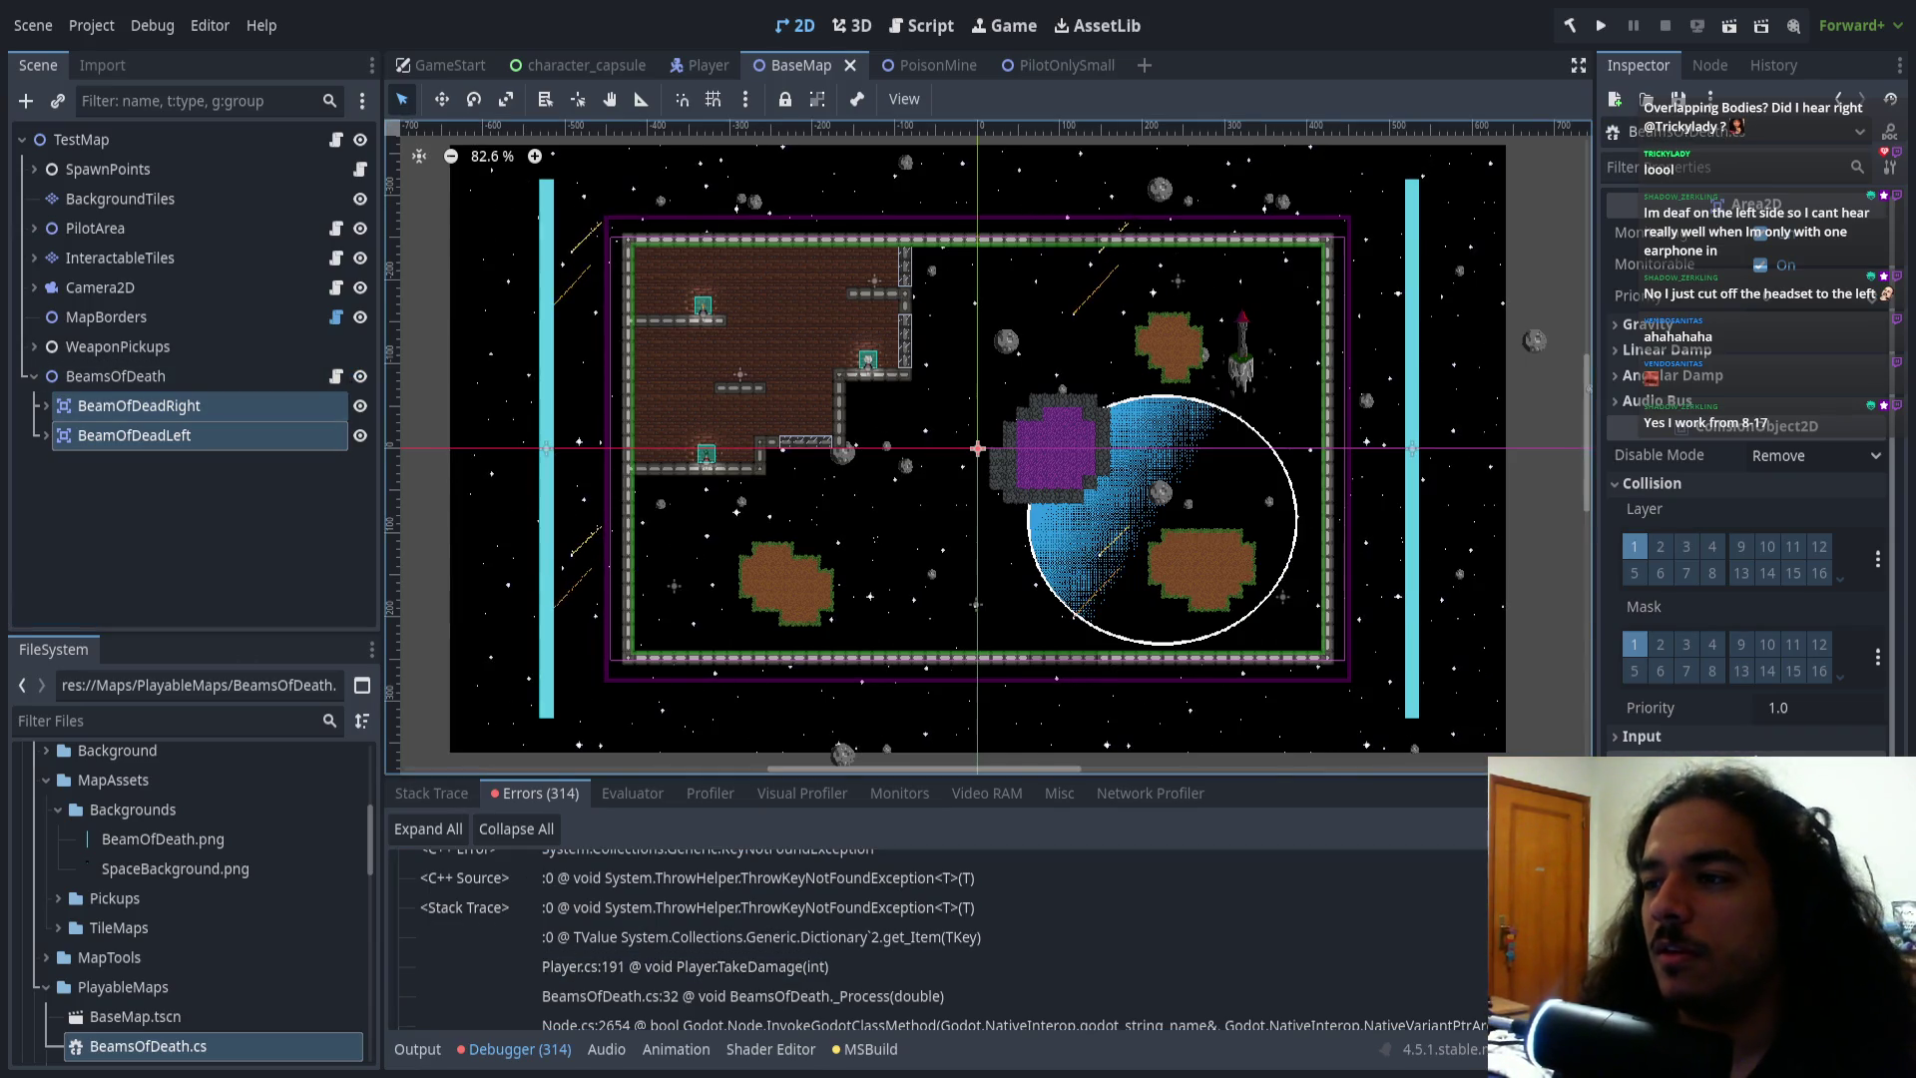
{"action": "key", "text": "alt+Tab"}
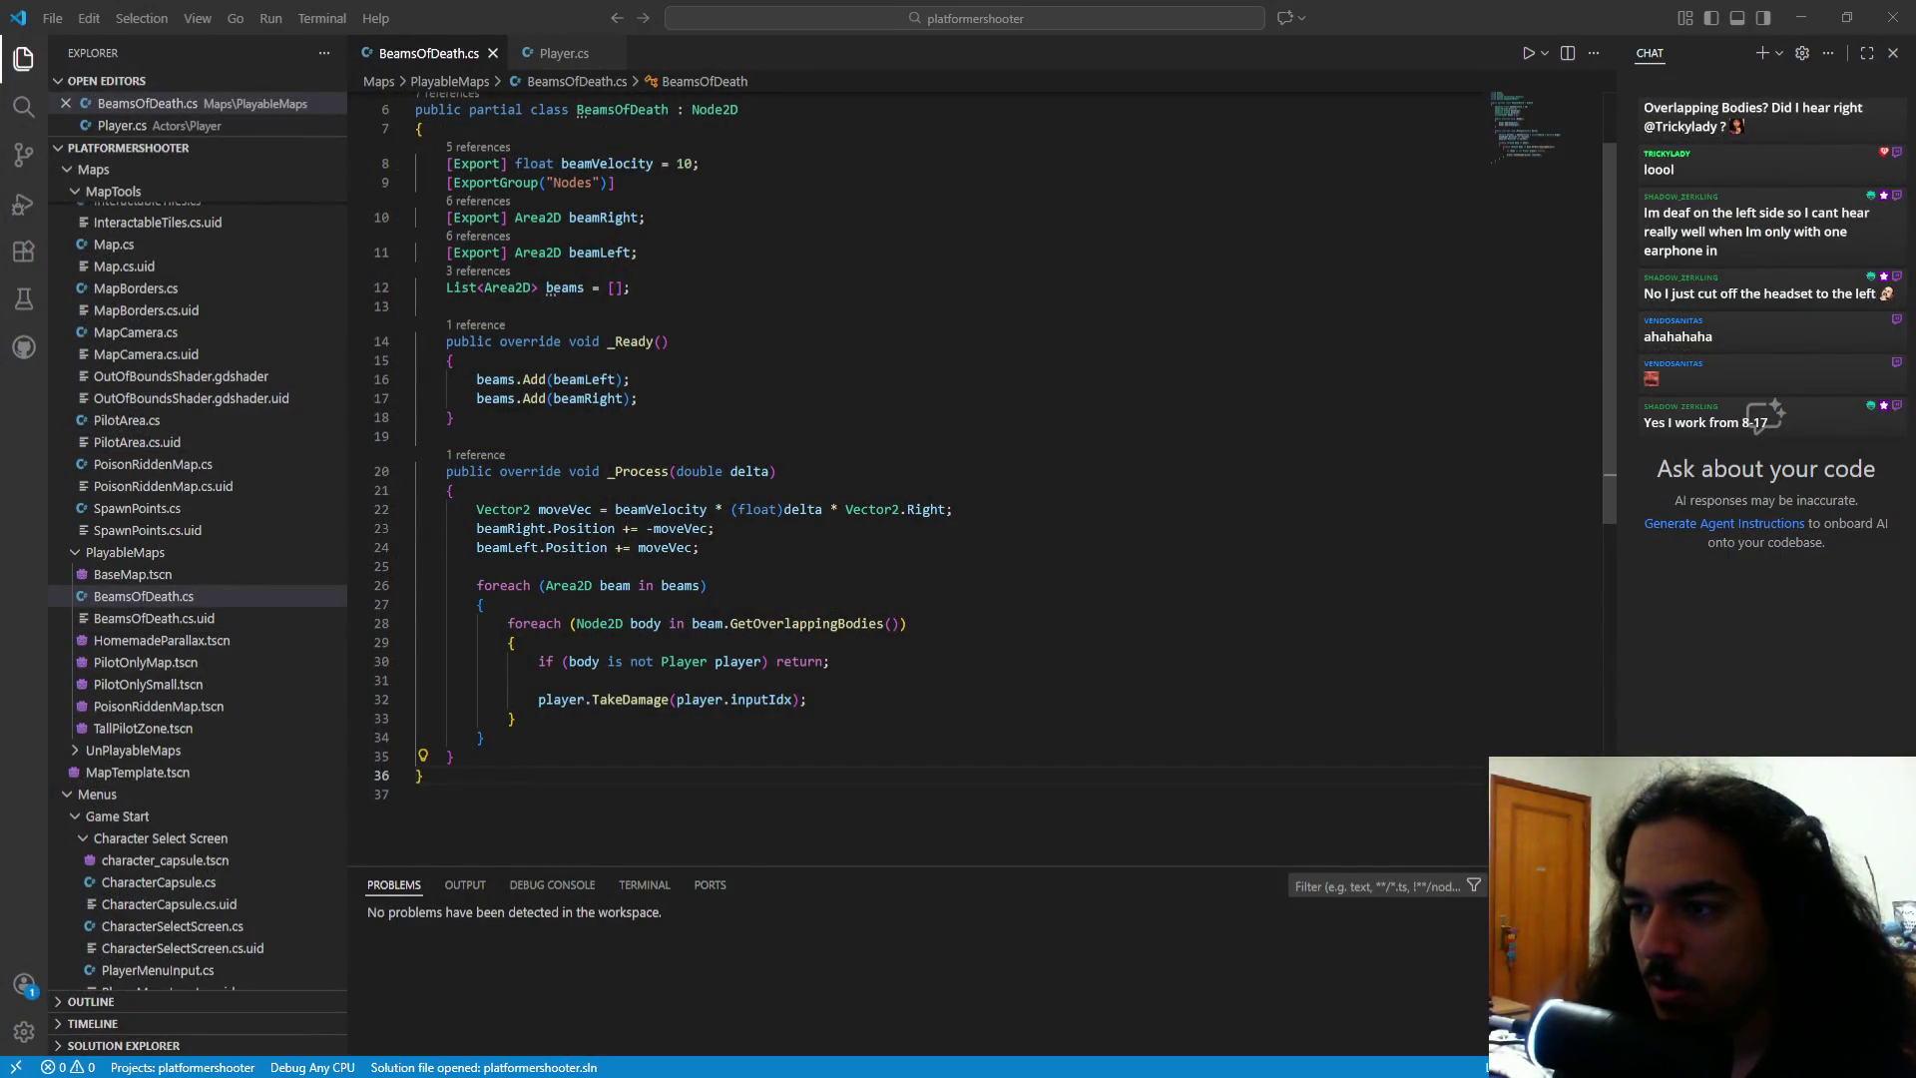
- Replace player.inputIdx with player.colorIdx in the TakeDamage call on line 32 and save
{"action": "double_click", "coordinate": [748, 698]}
{"action": "key", "text": "BackSpace"}
{"action": "key", "text": "Escape"}
{"action": "type", "text": "colorIdx"}
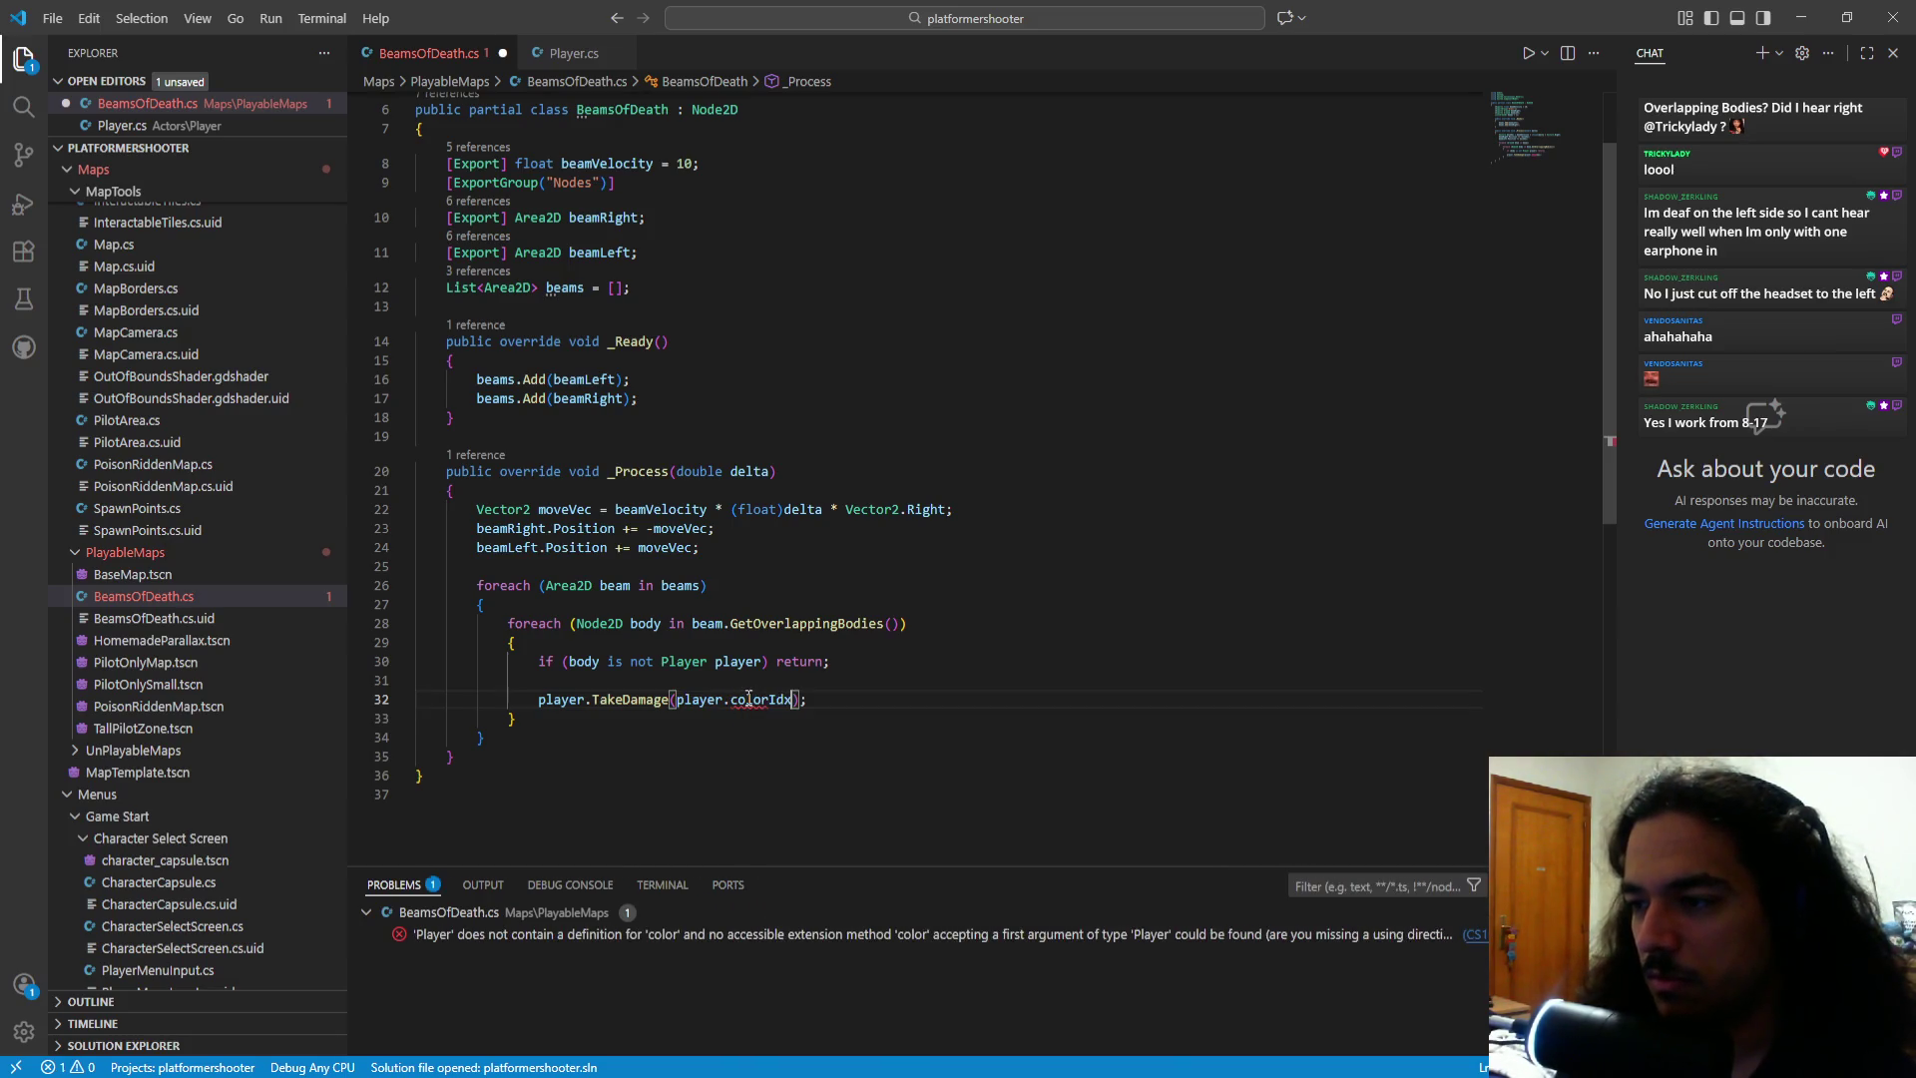
{"action": "key", "text": "ctrl+s"}
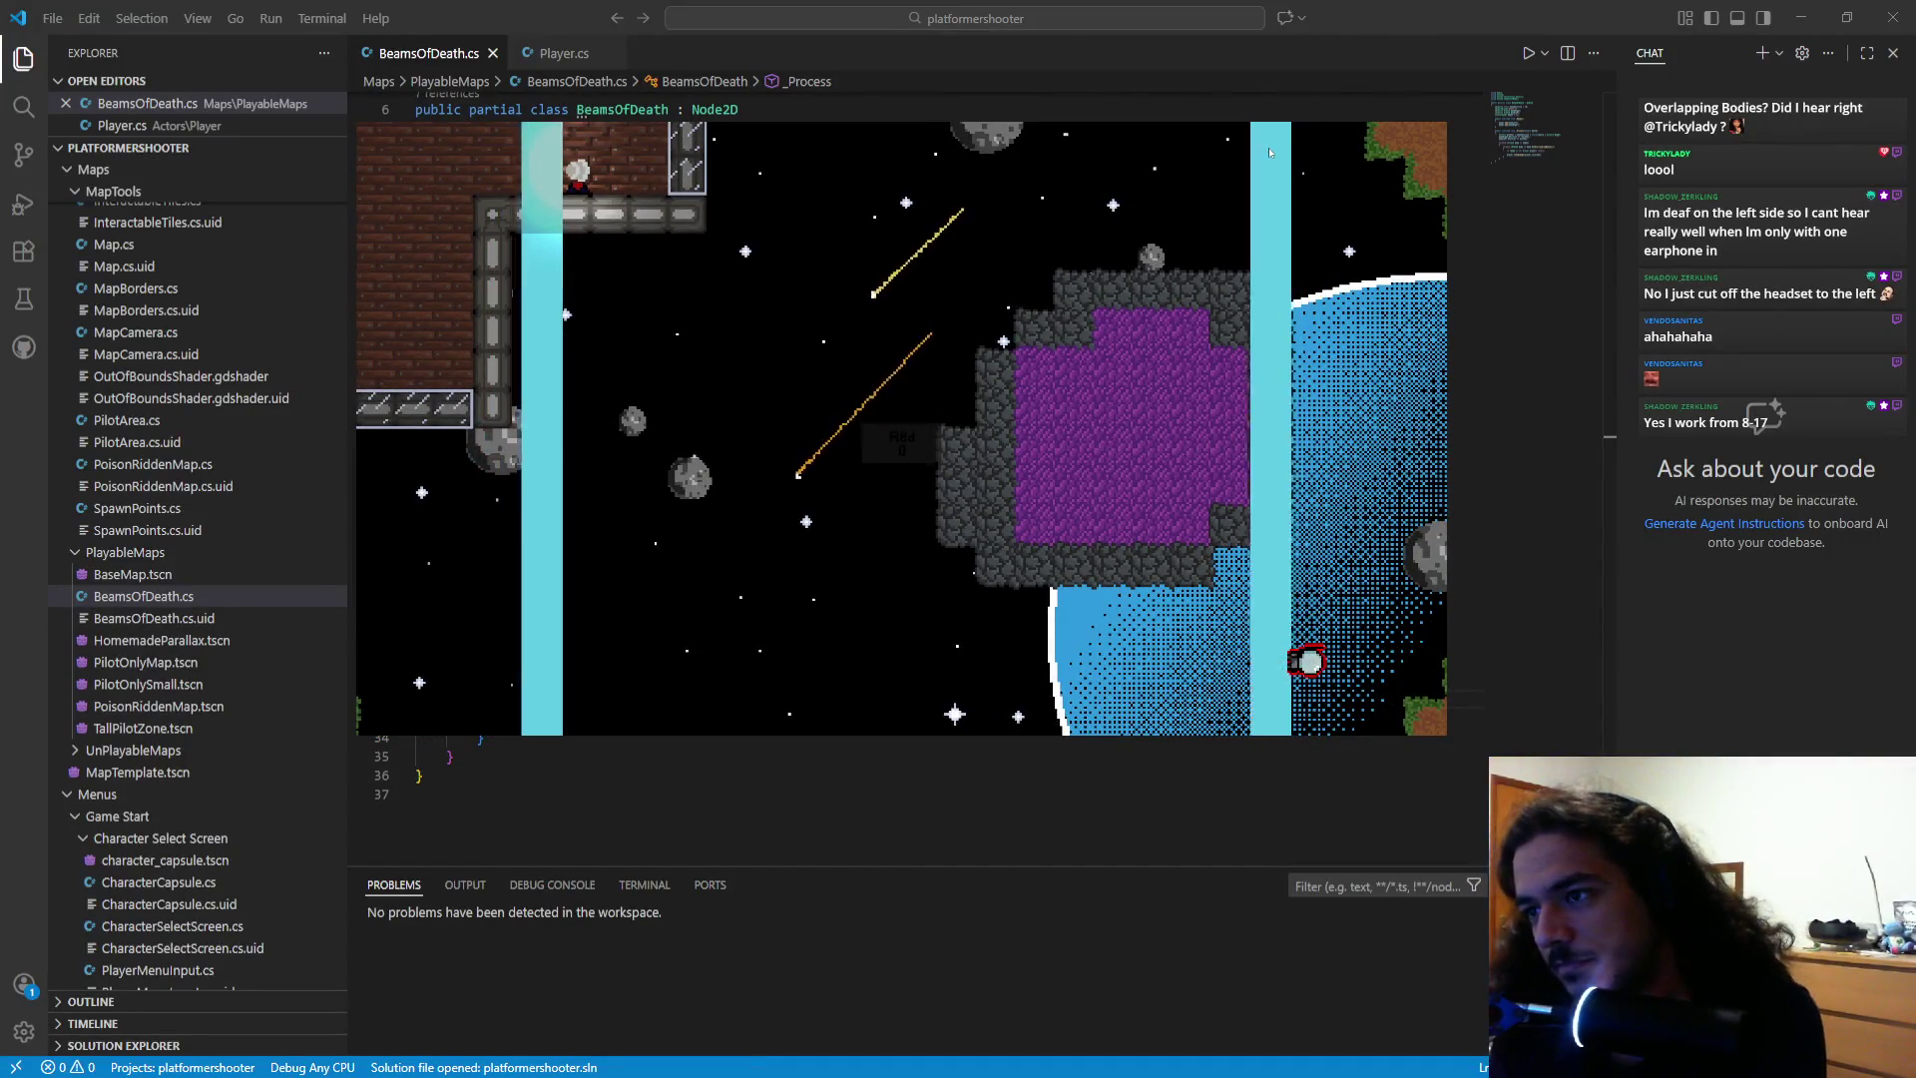
- Close the running game and return to the Godot editor showing the BaseMap scene
{"action": "key", "text": "alt+F4"}
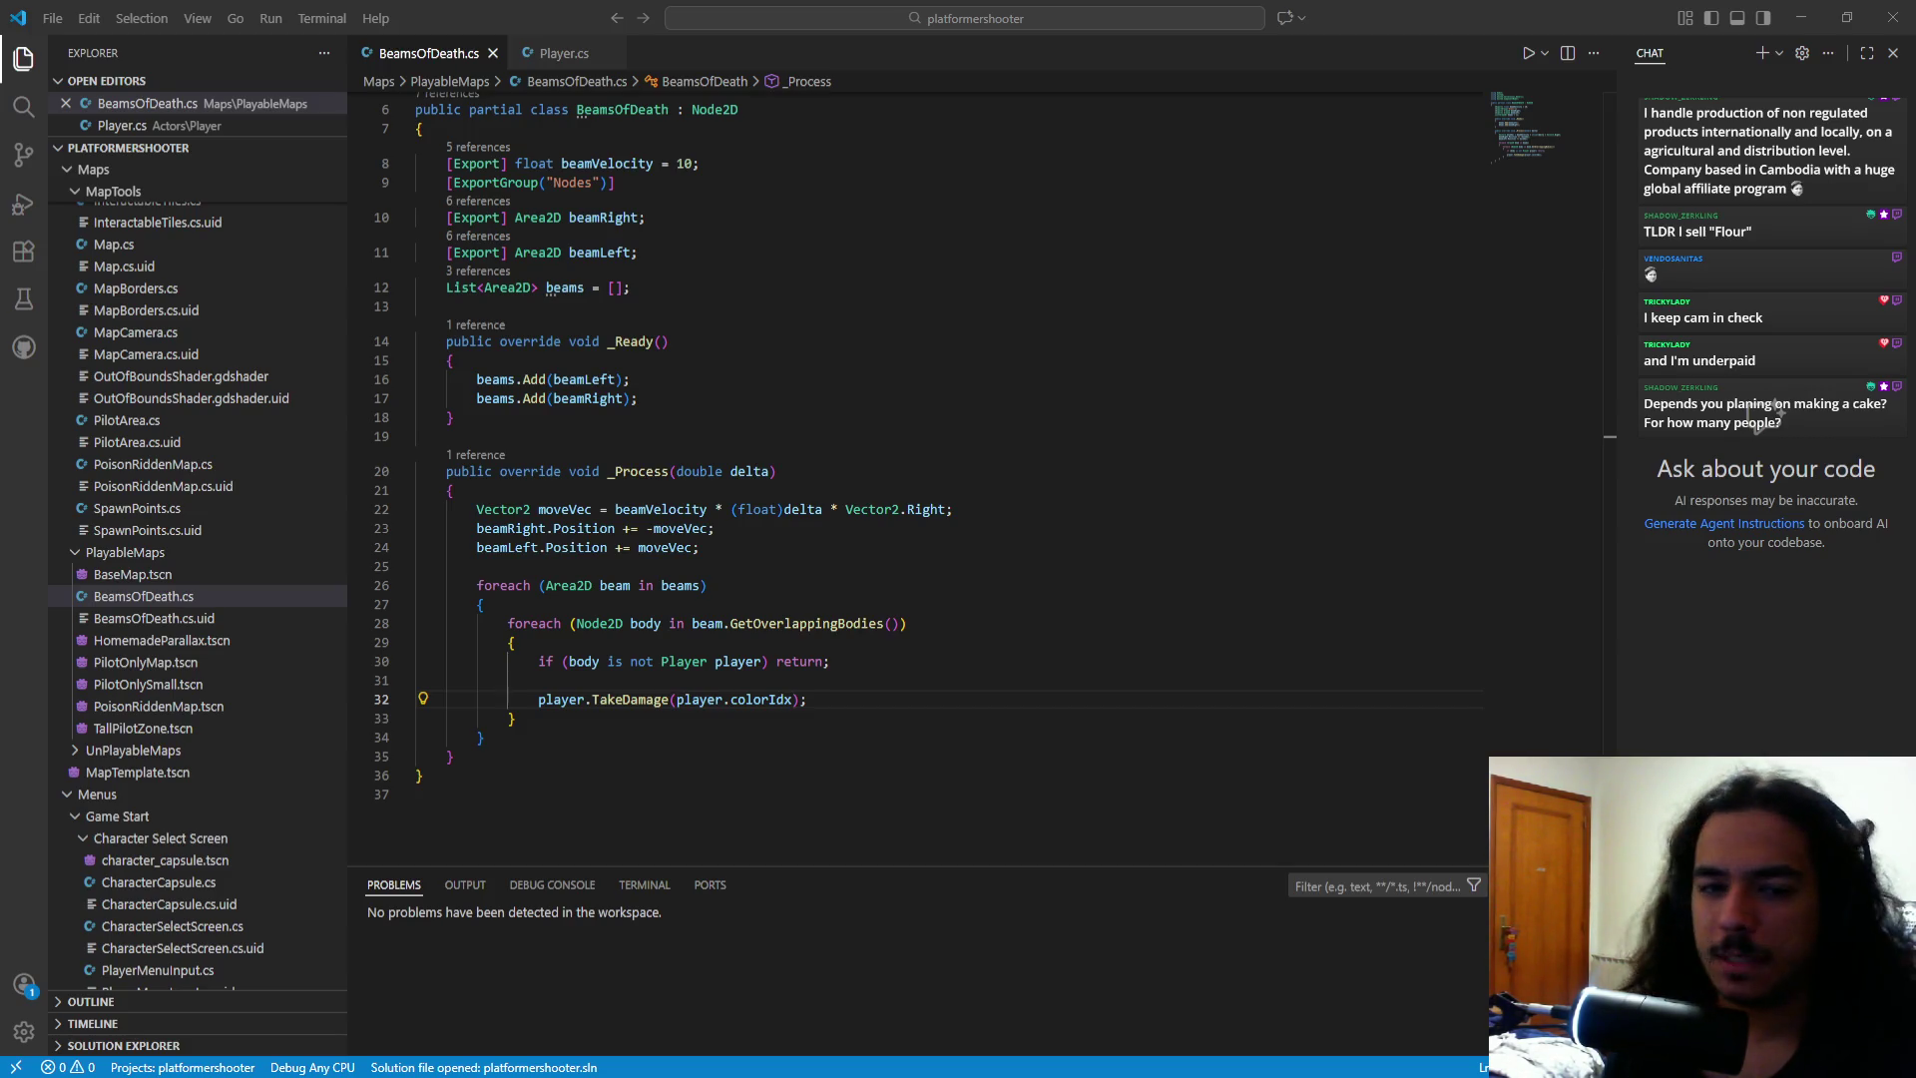
{"action": "key", "text": "alt+Tab"}
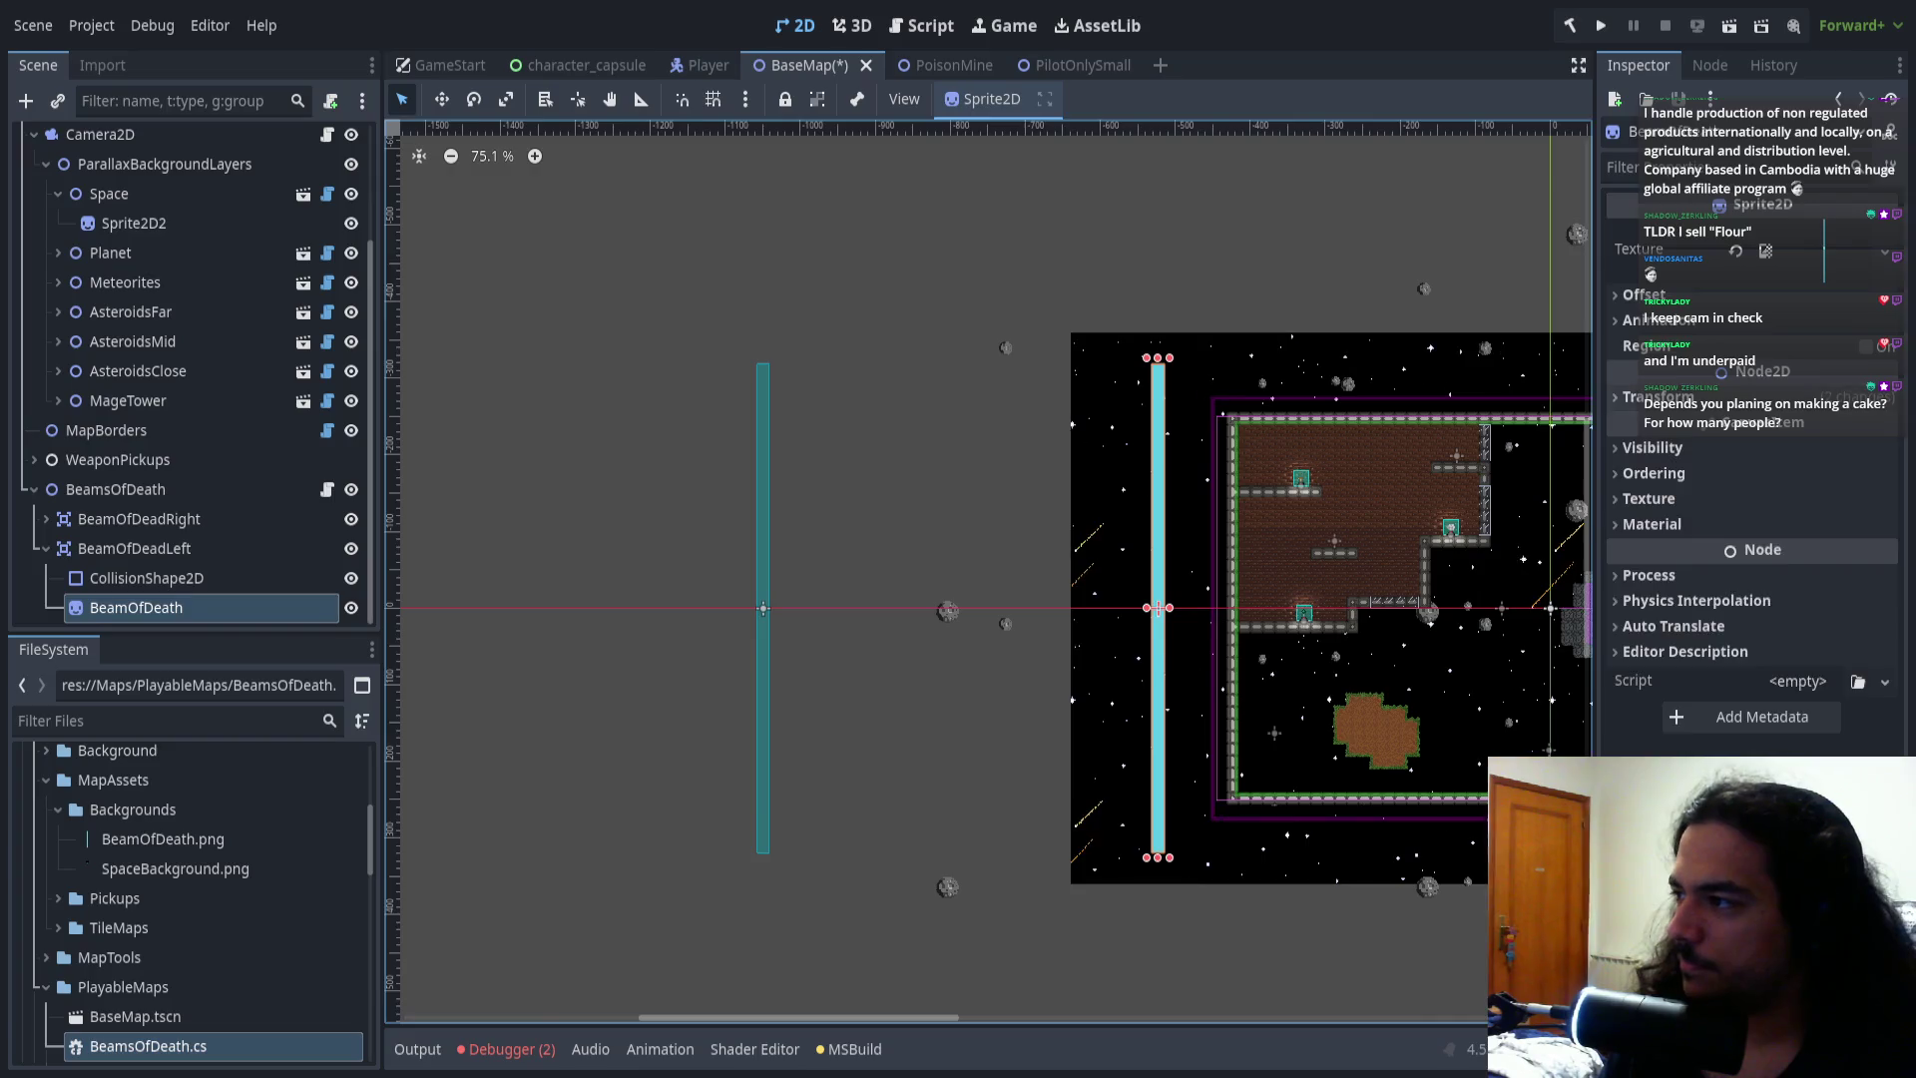
- Zero the left beam sprite's x offset and set BeamOfDeadLeft's Position x to 65
{"action": "left_click", "coordinate": [1741, 532]}
{"action": "key", "text": "ctrl+z"}
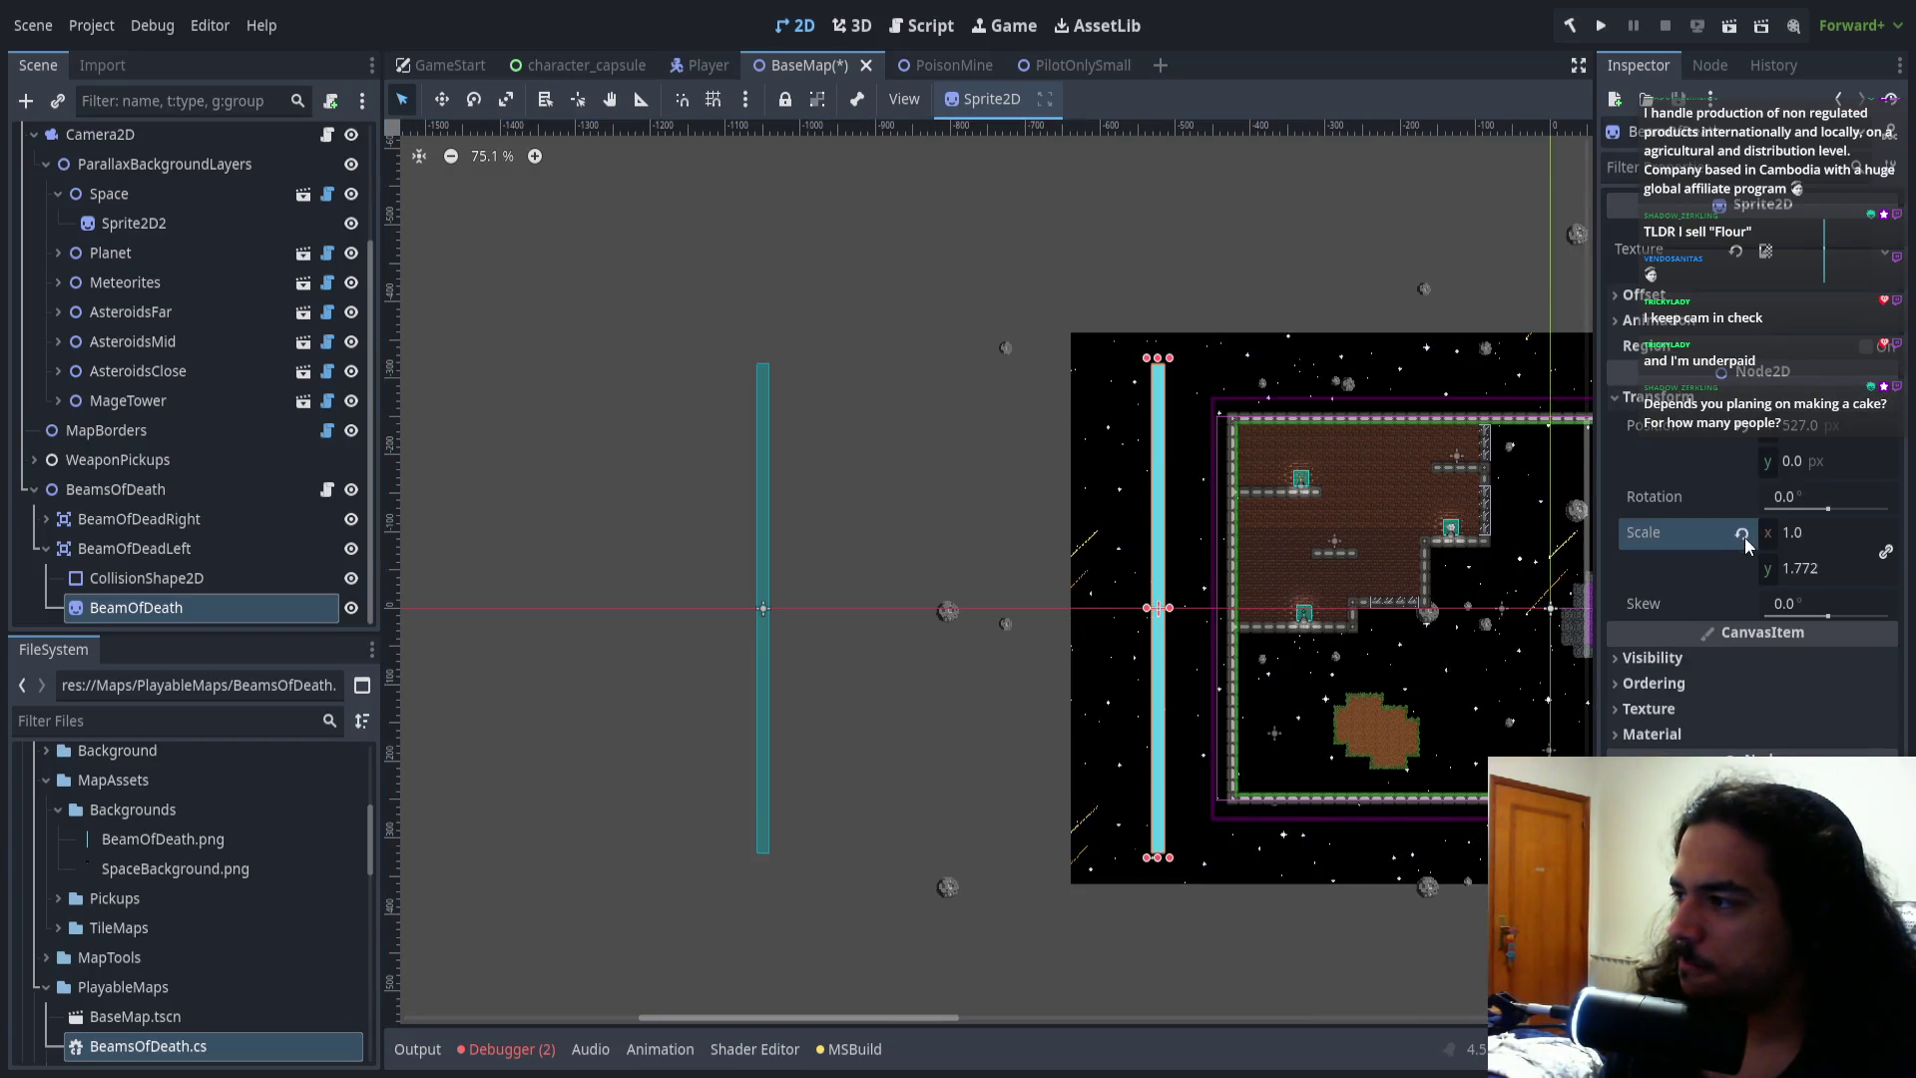
{"action": "left_click", "coordinate": [1742, 427]}
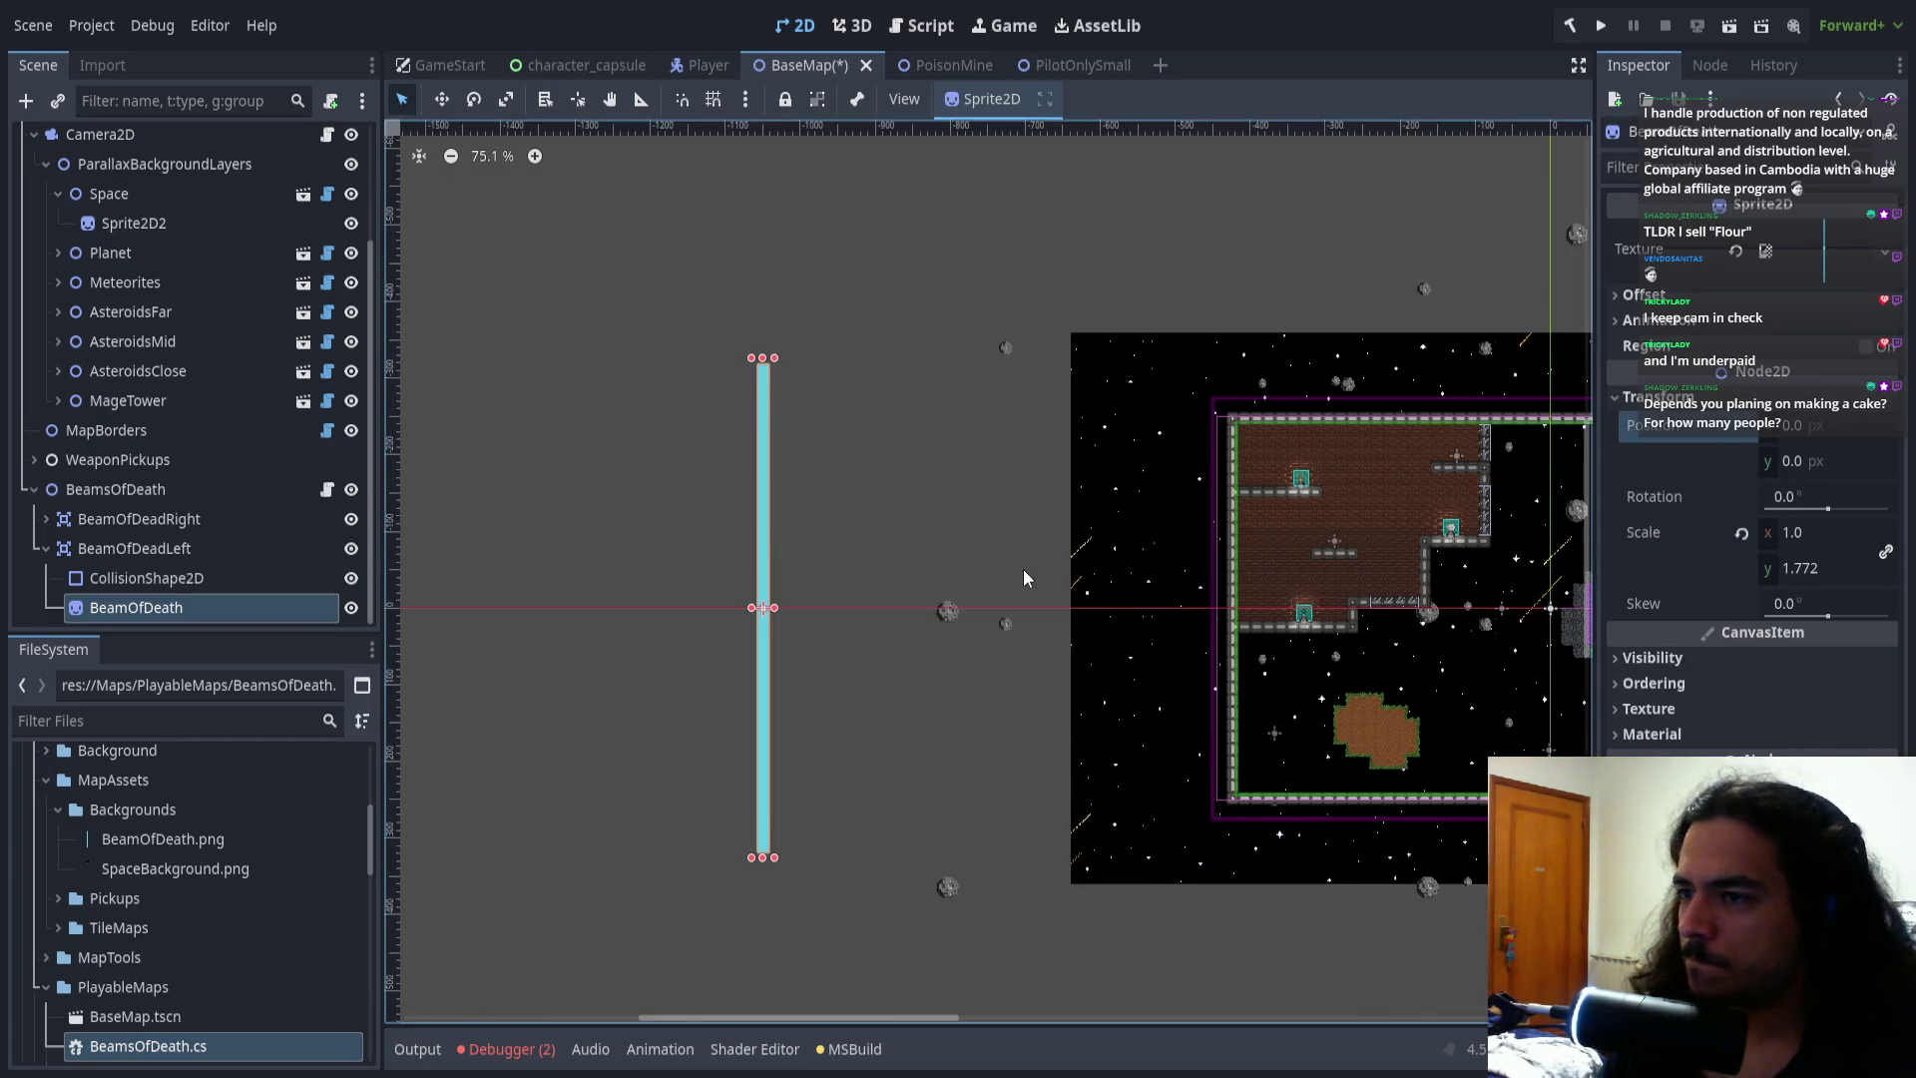
{"action": "left_click", "coordinate": [195, 547]}
{"action": "left_click", "coordinate": [187, 523]}
{"action": "left_click", "coordinate": [187, 548]}
{"action": "left_click", "coordinate": [1806, 589]}
{"action": "type", "text": "65"}
{"action": "key", "text": "Return"}
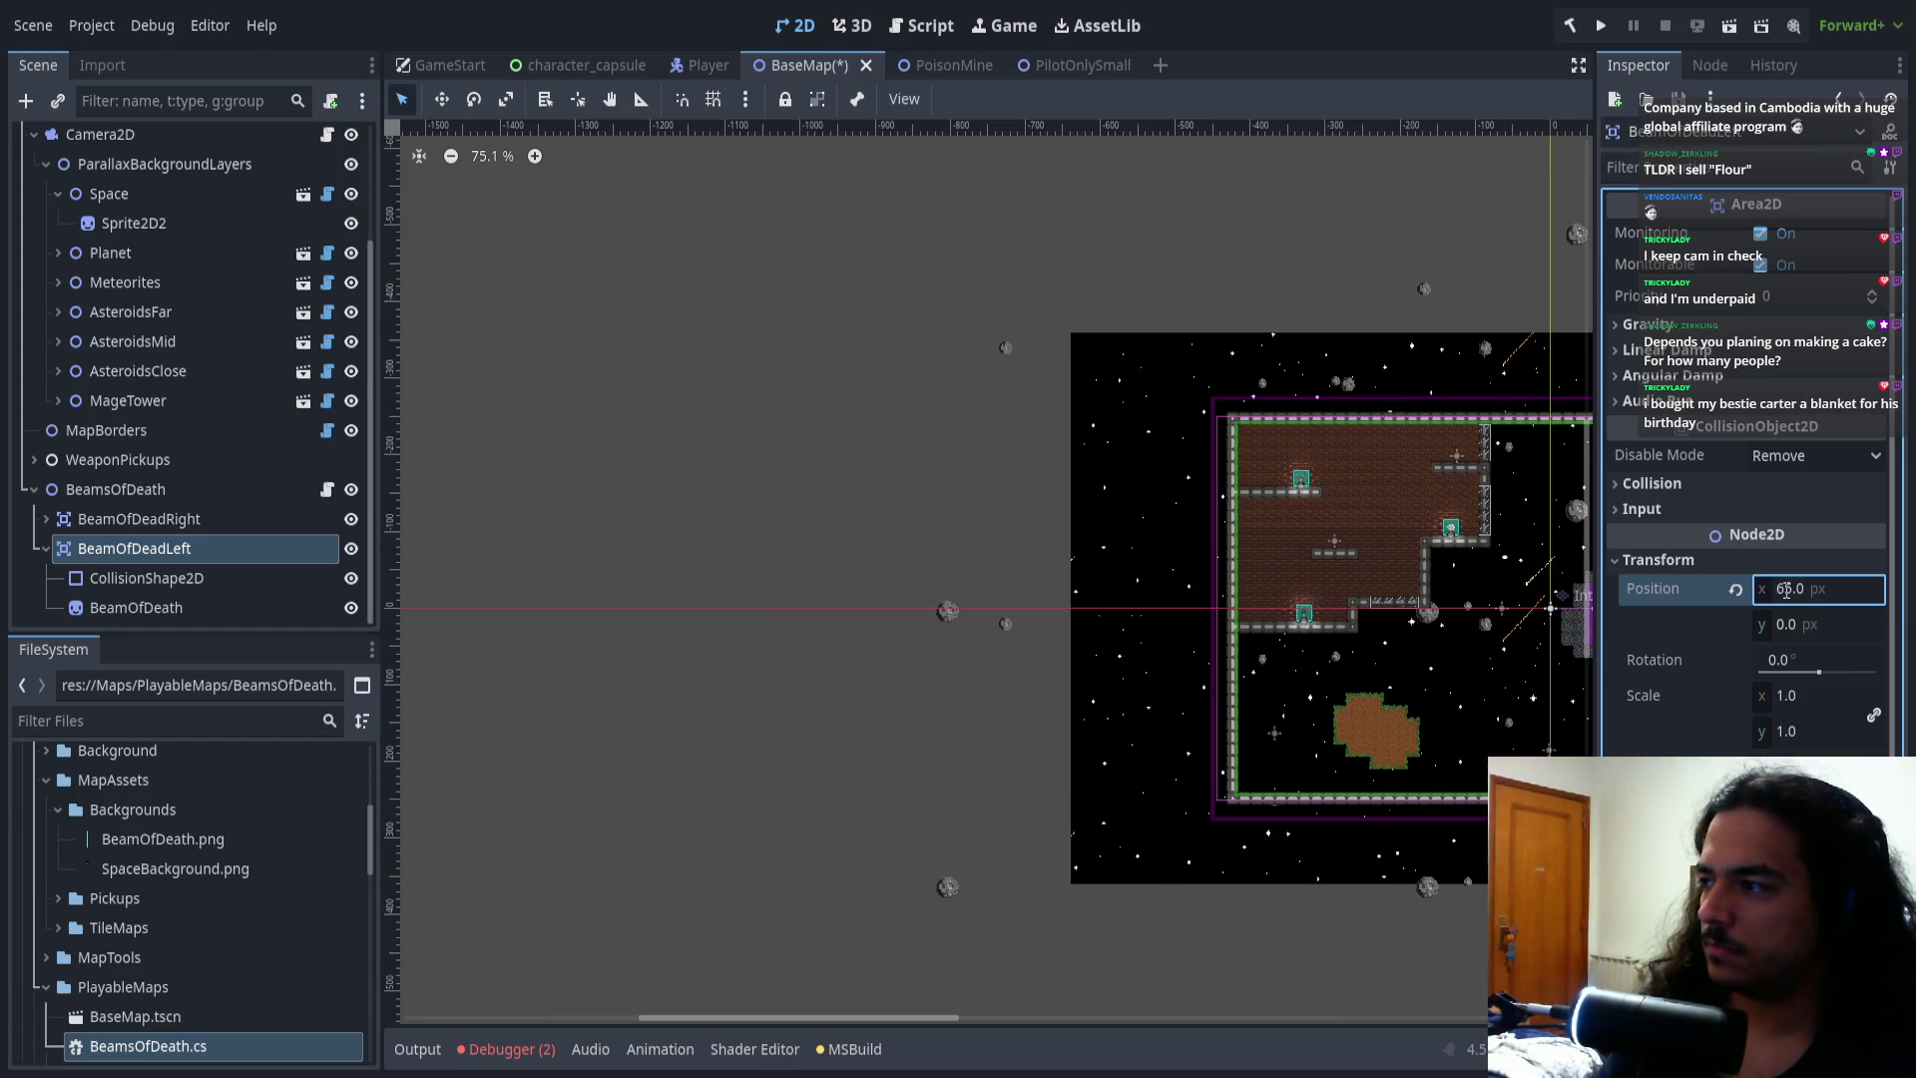
{"action": "scroll", "coordinate": [908, 578], "scroll_direction": "up", "scroll_amount": 4}
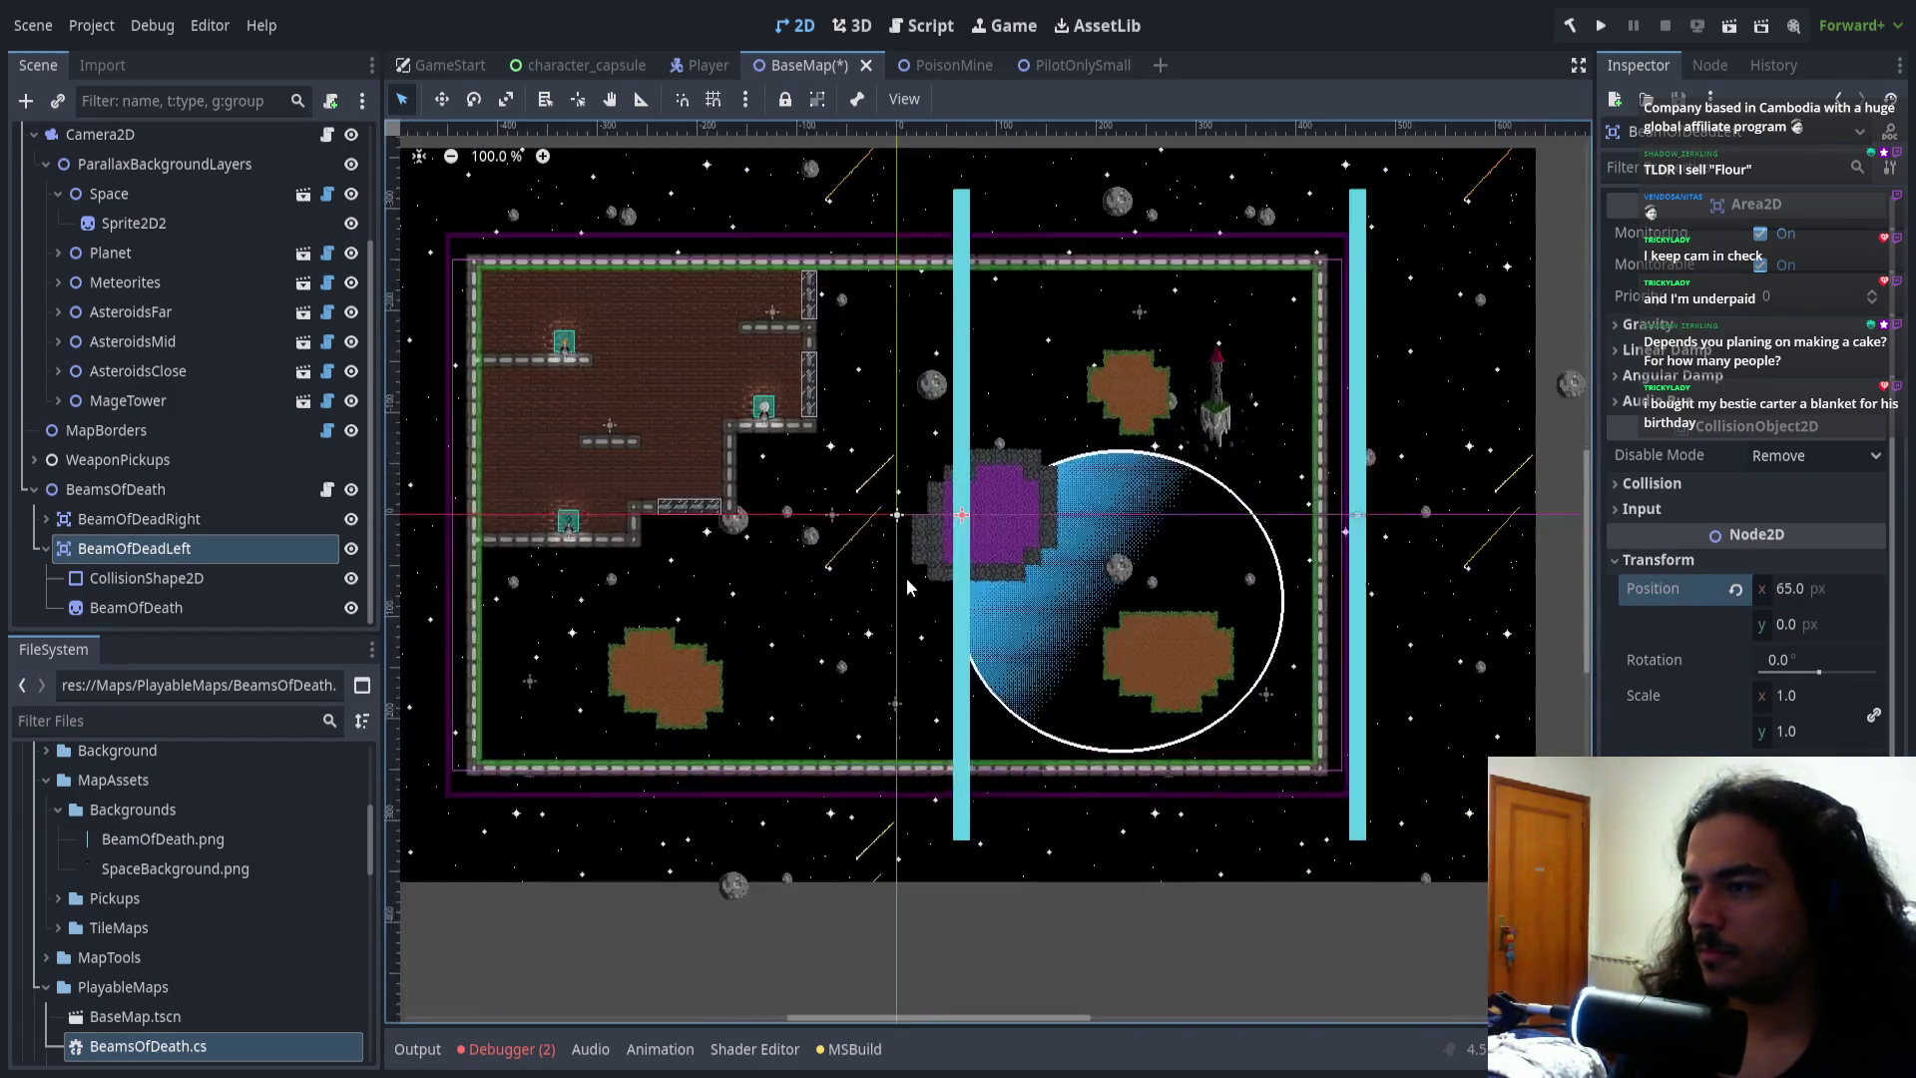
- Reset the right beam sprite and collision shape x offsets, then set BeamOfDeadRight's Position x to 500
{"action": "left_click", "coordinate": [1501, 506]}
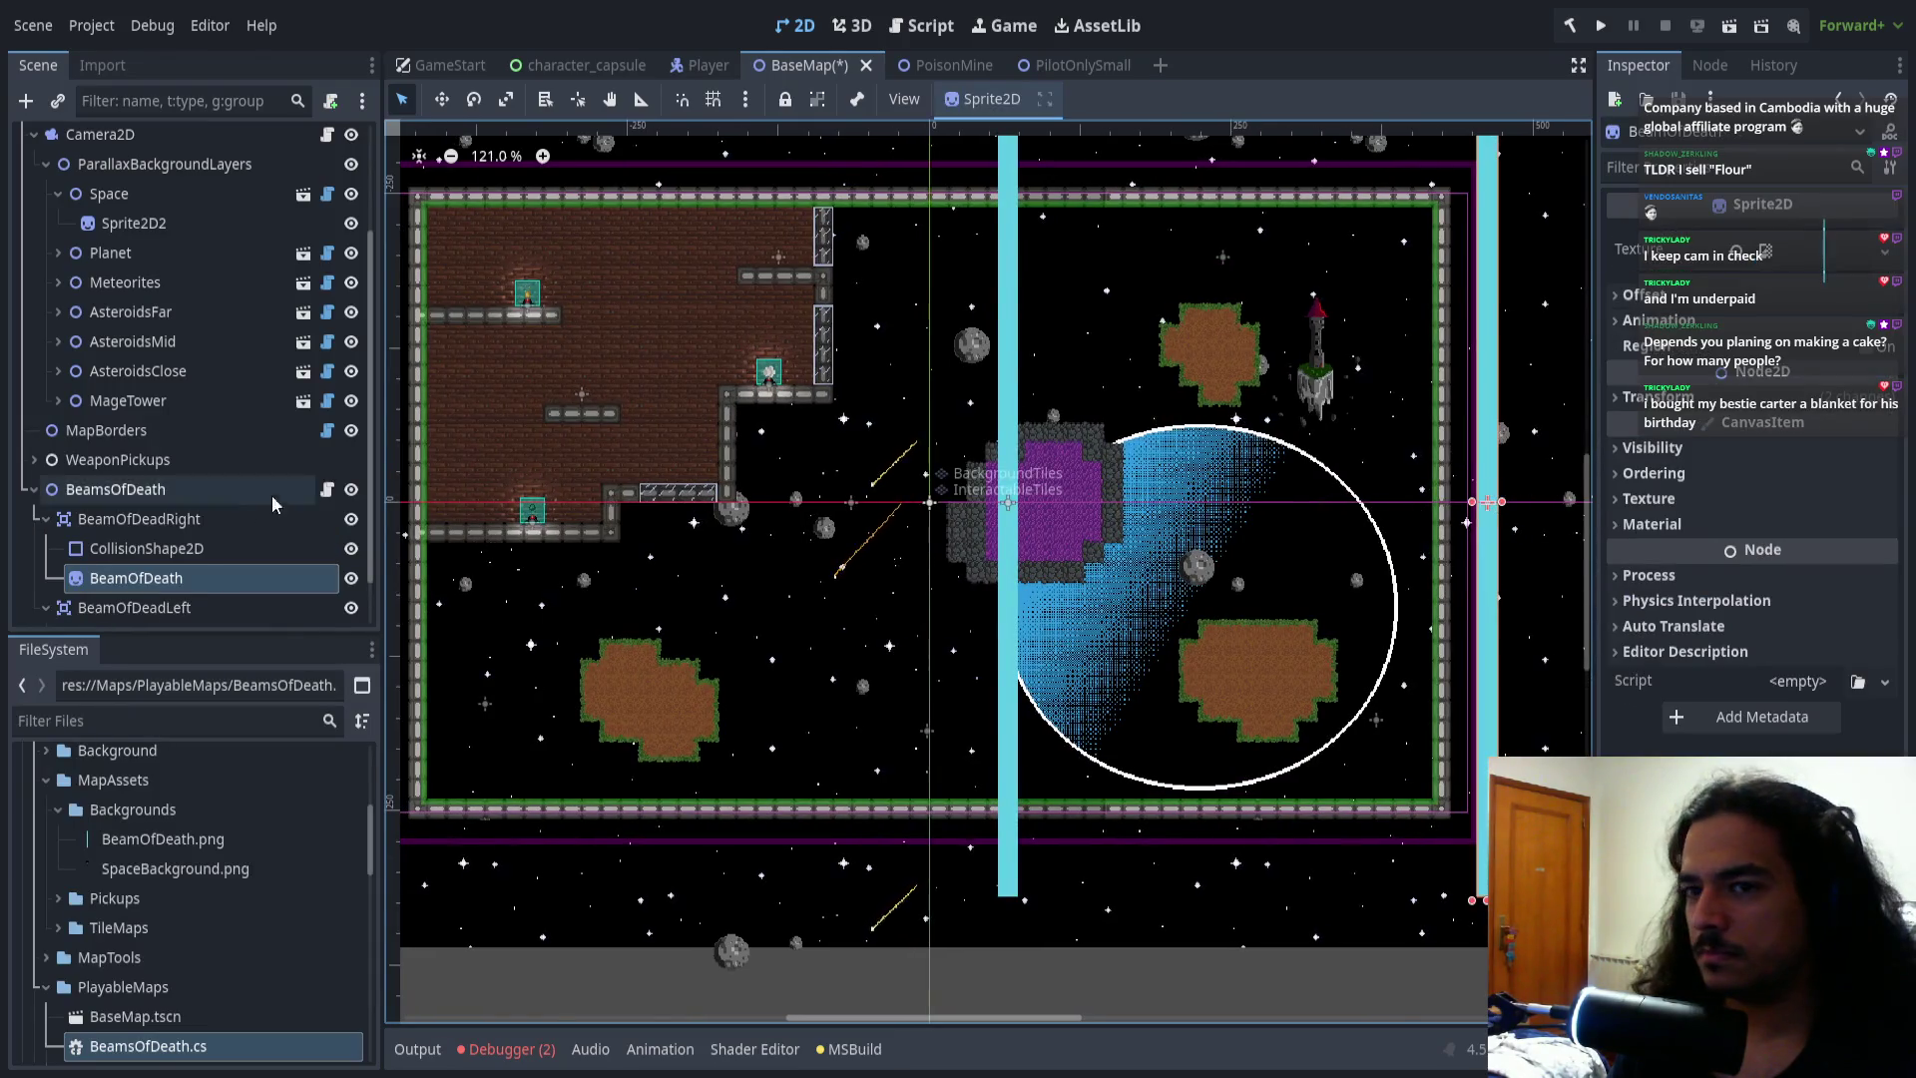
{"action": "left_click", "coordinate": [147, 548], "text": "ctrl"}
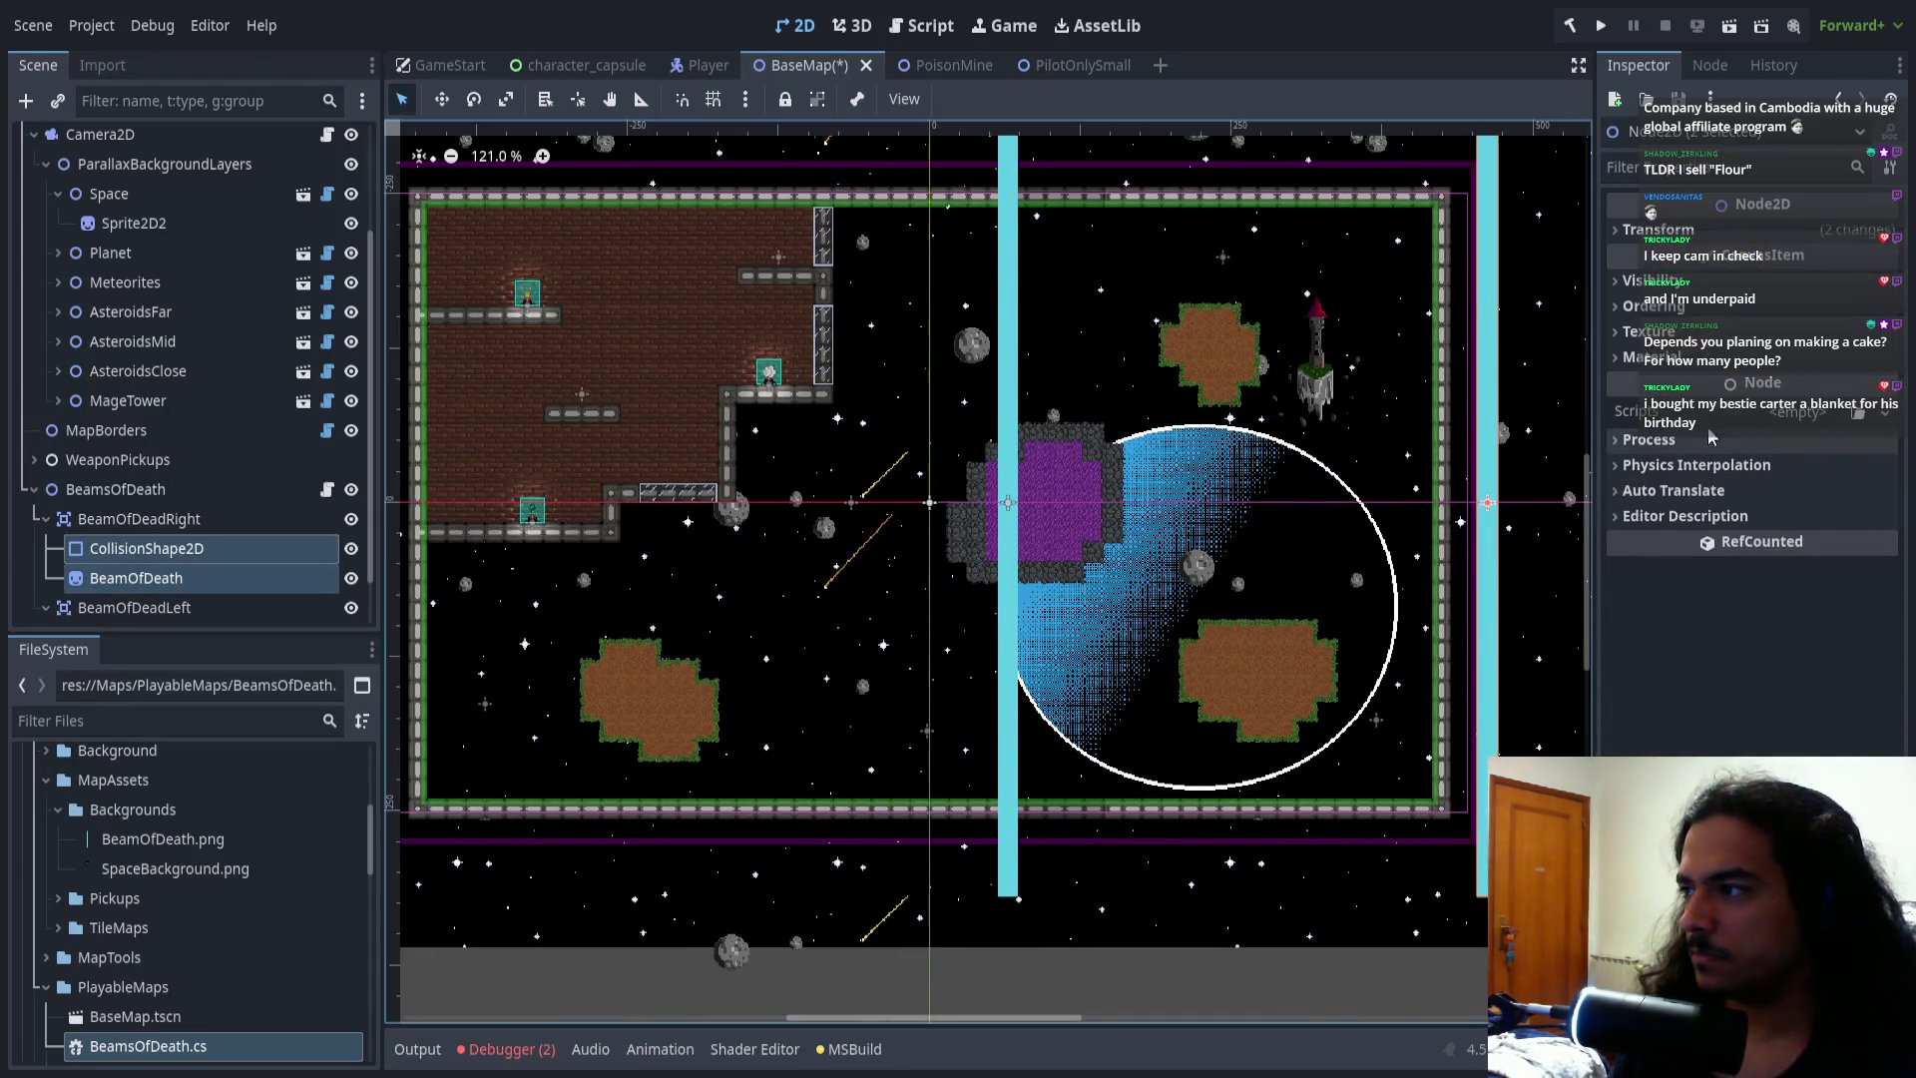
{"action": "left_click", "coordinate": [1656, 230]}
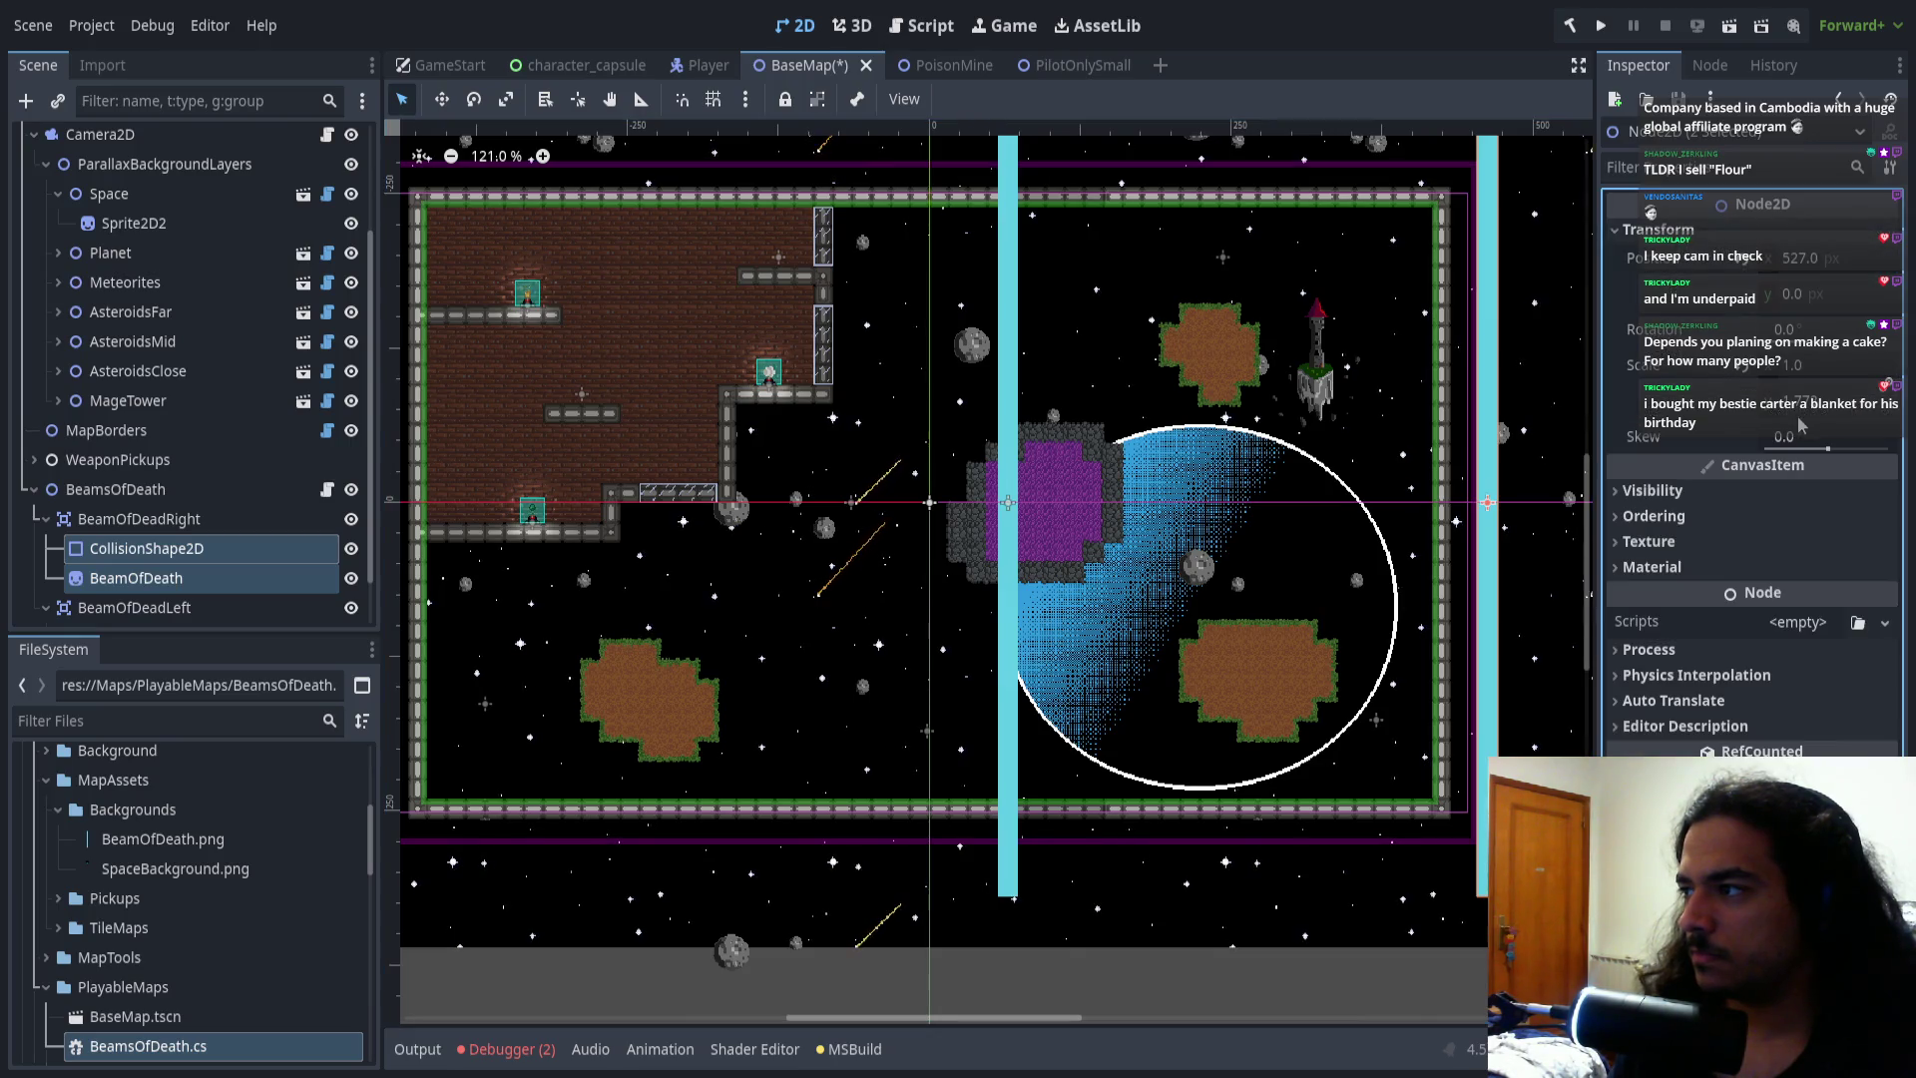
{"action": "left_click", "coordinate": [1736, 271]}
{"action": "left_click", "coordinate": [138, 519]}
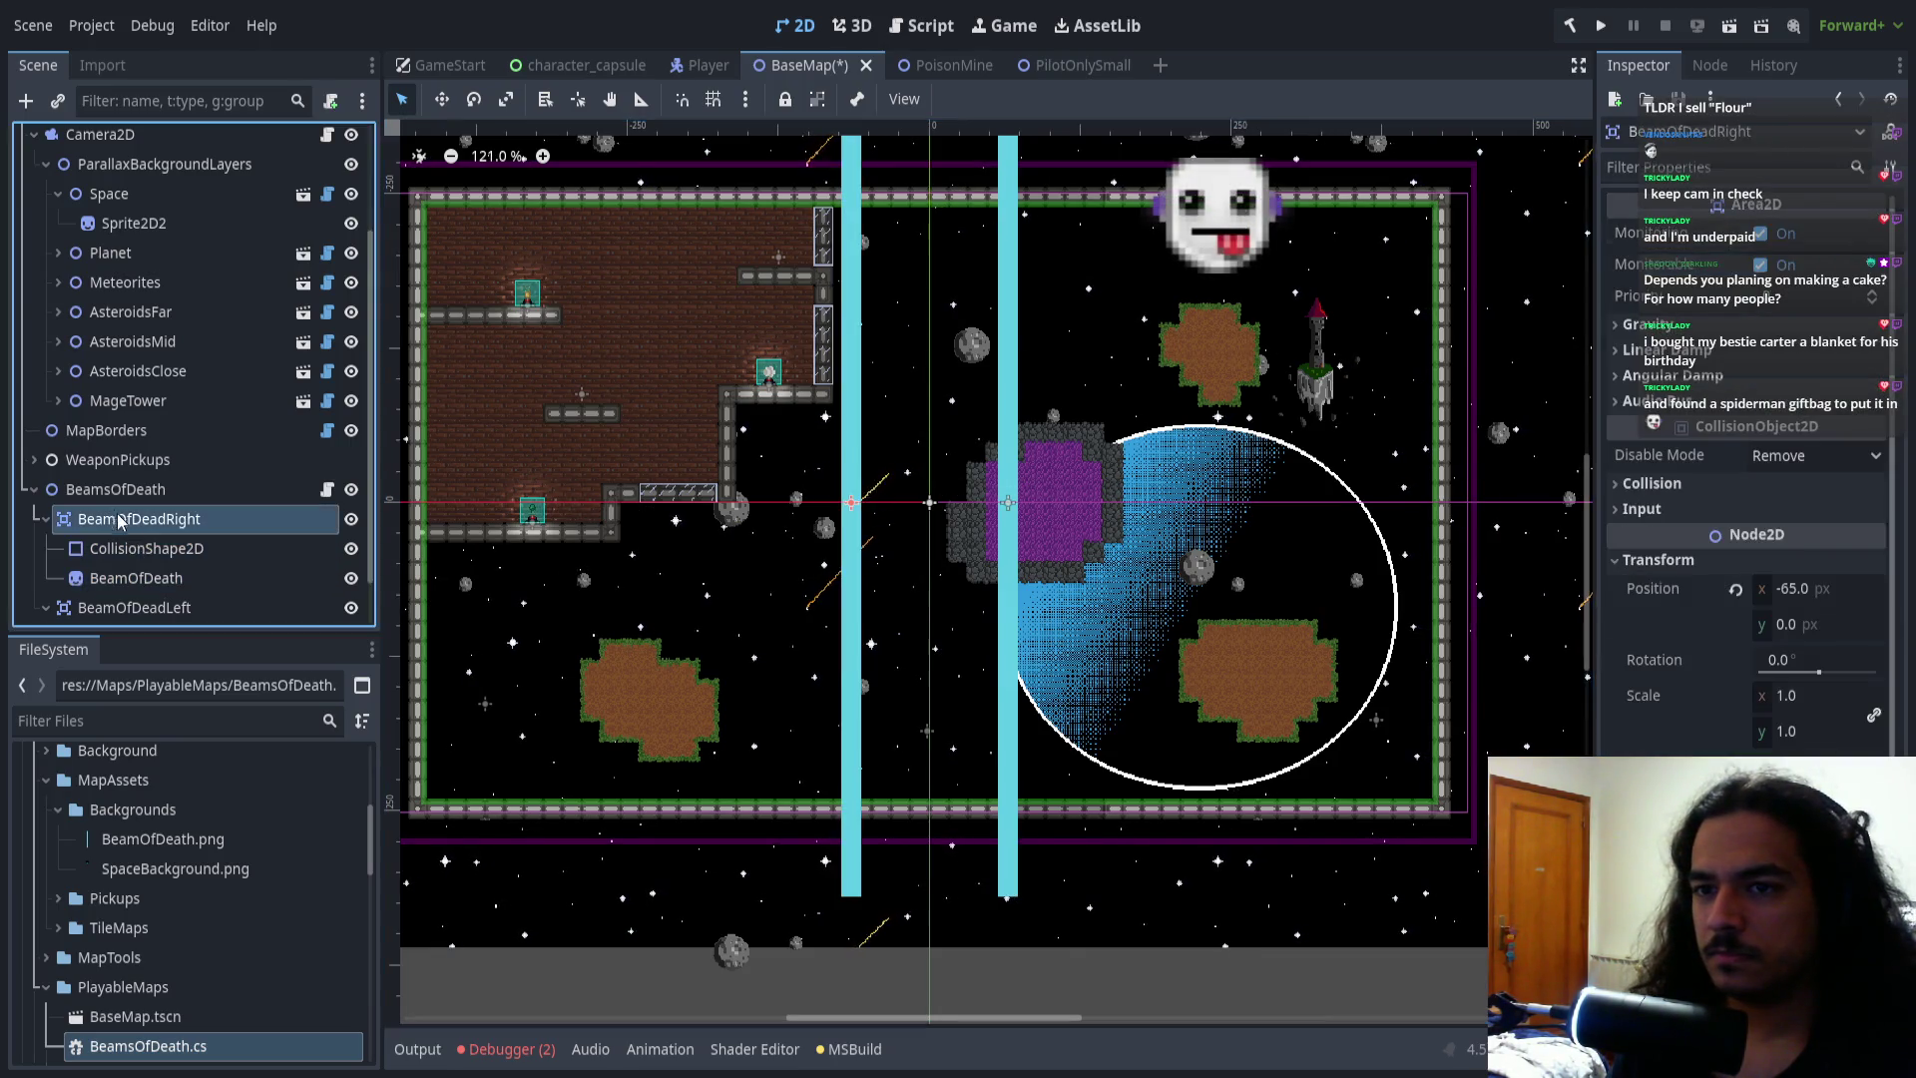
{"action": "left_click", "coordinate": [1830, 593]}
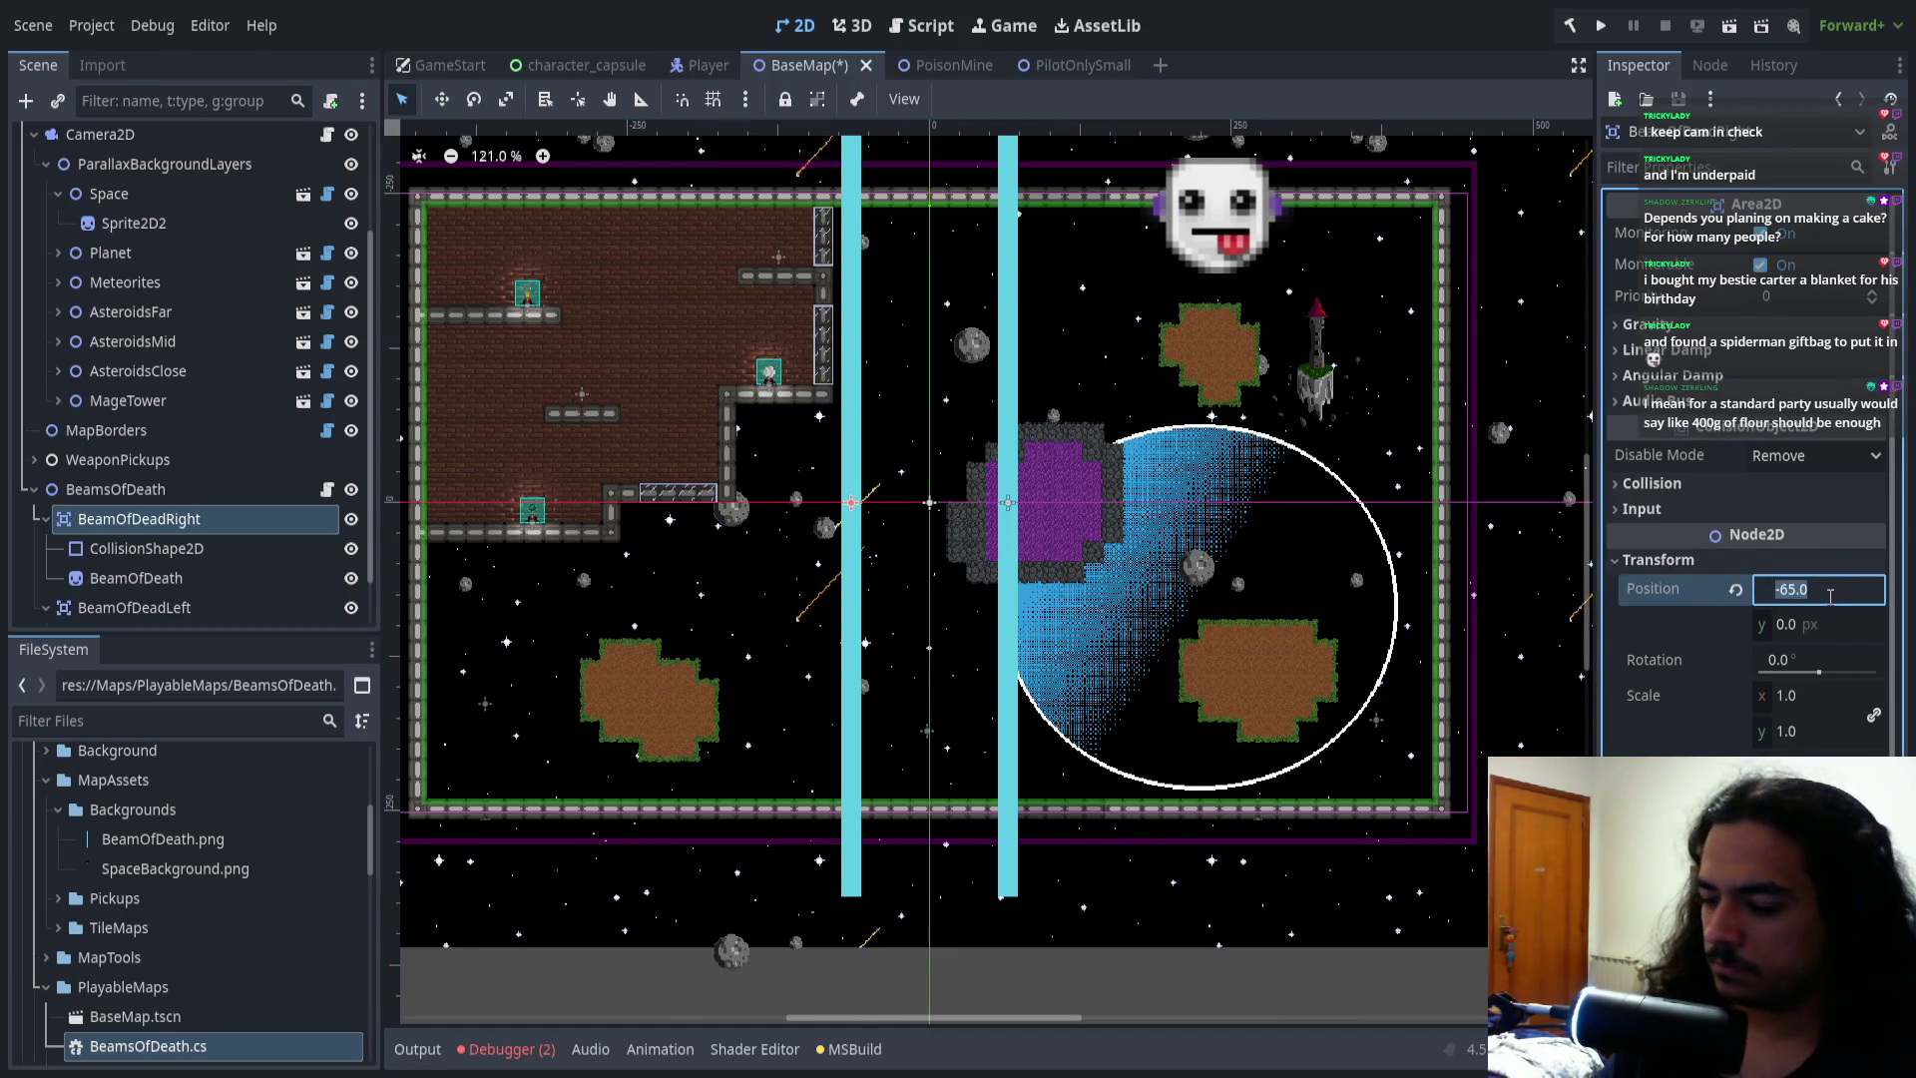
{"action": "type", "text": "500"}
{"action": "key", "text": "Return"}
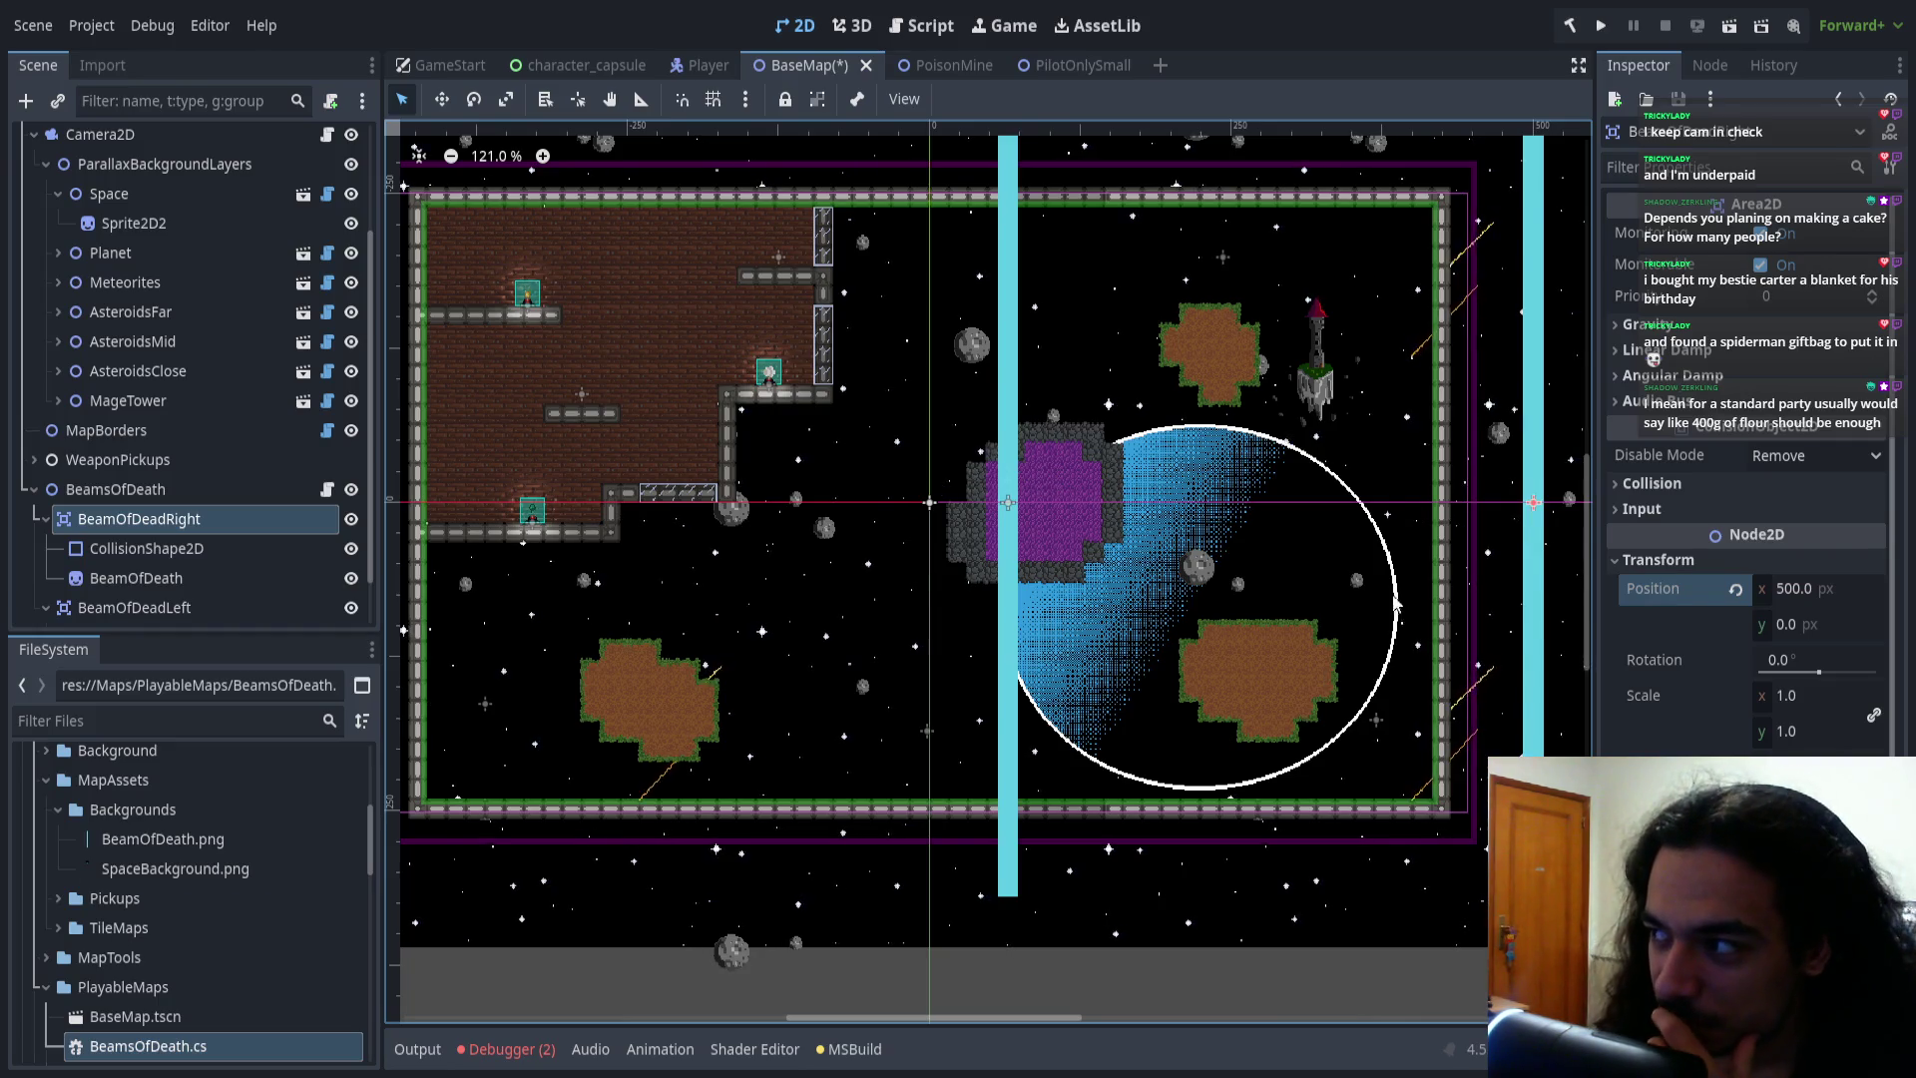
- Drag BeamOfDeadRight left in the viewport until its Position x reads about 461
{"action": "left_click_drag", "start_coordinate": [1563, 504], "coordinate": [1516, 503]}
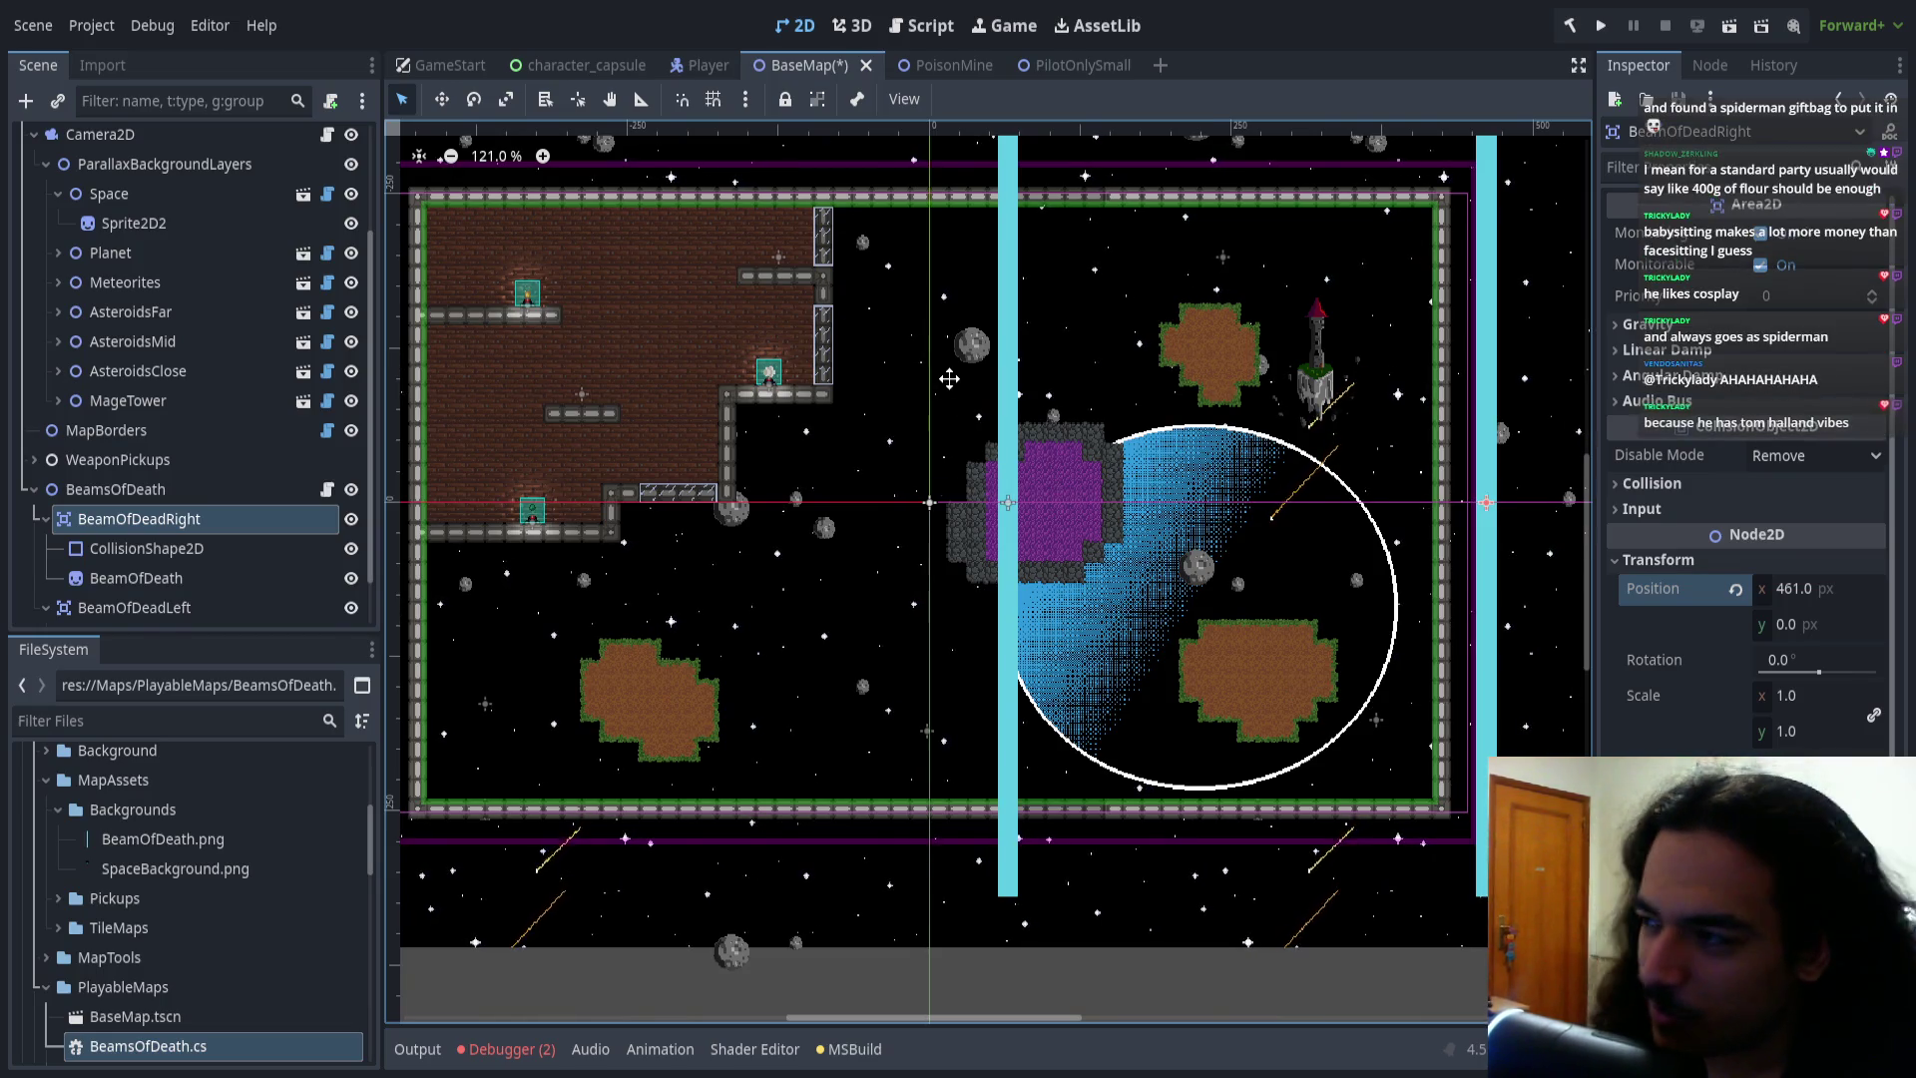
- Drag BeamOfDeadLeft out to the map's left edge
{"action": "scroll", "coordinate": [1006, 449], "scroll_direction": "left", "scroll_amount": 5}
{"action": "scroll", "coordinate": [1006, 449], "scroll_direction": "right", "scroll_amount": 4}
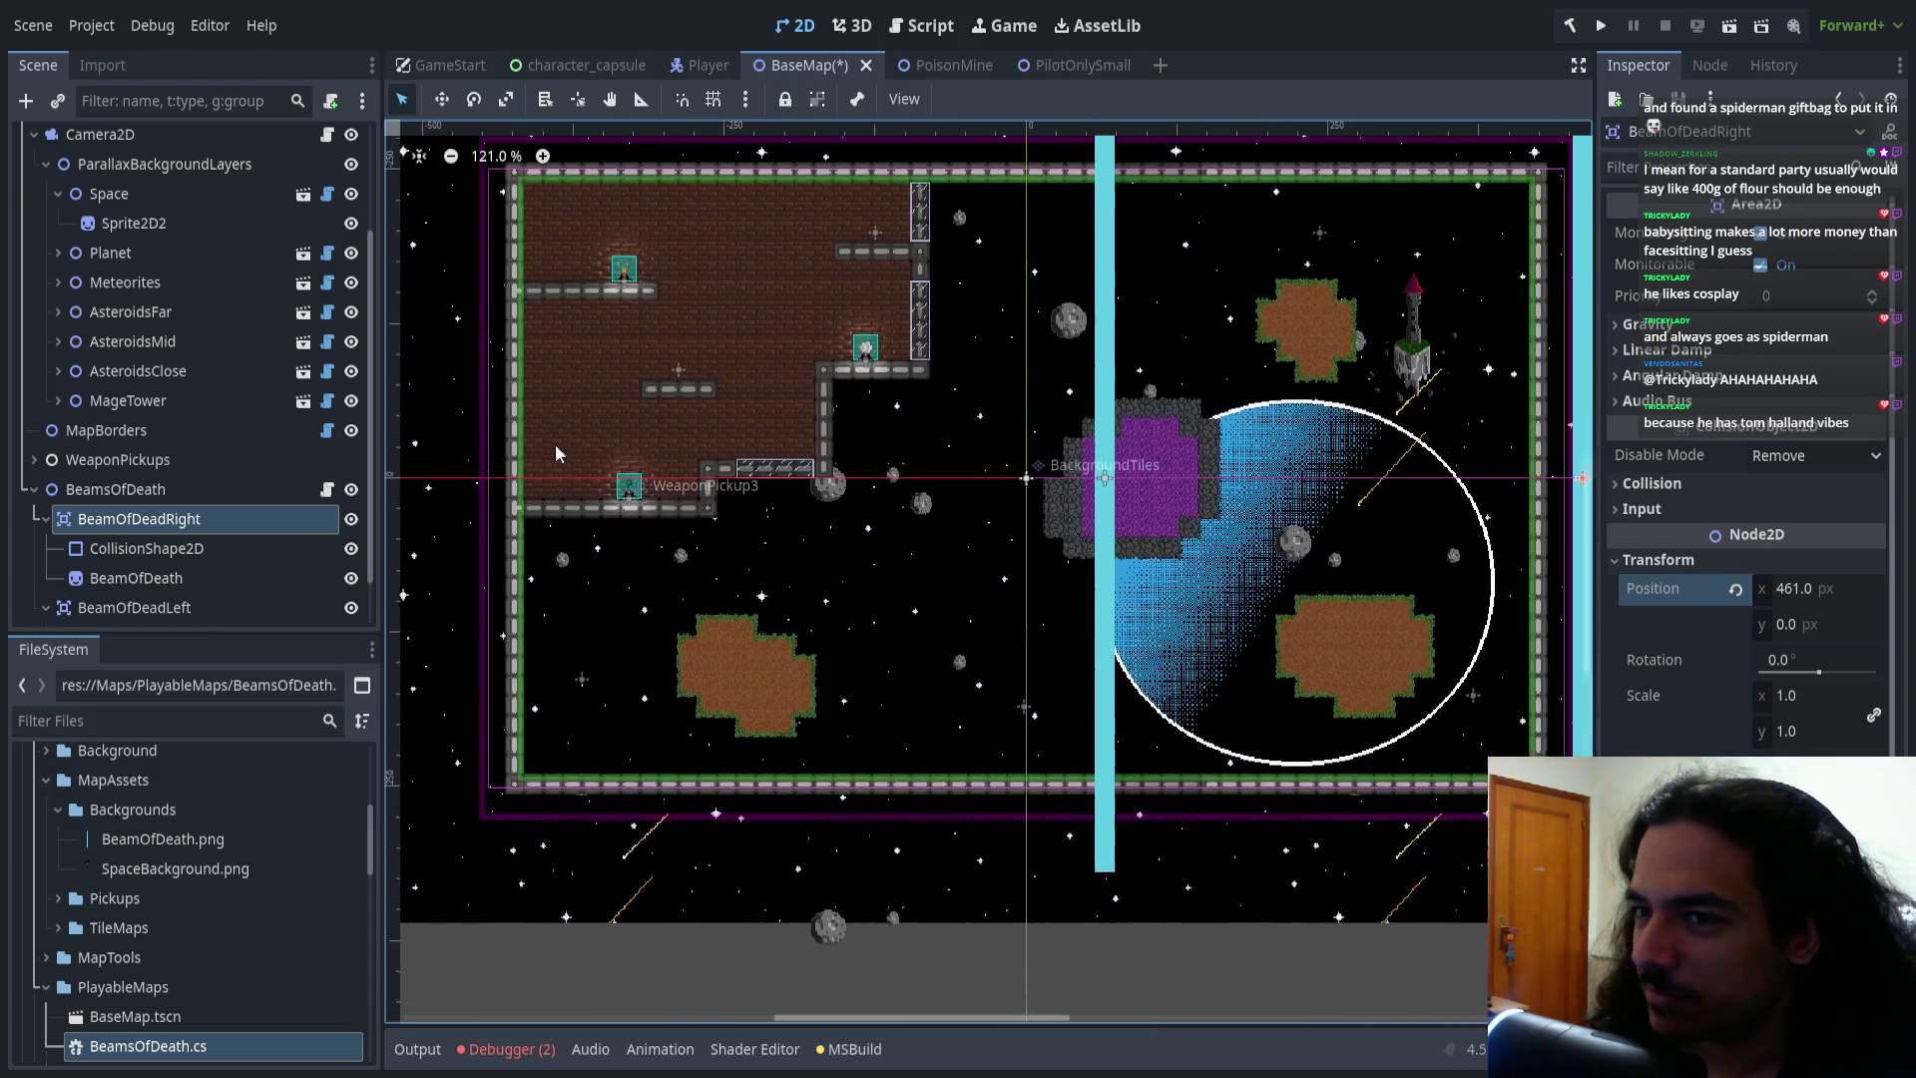
{"action": "left_click", "coordinate": [45, 519]}
{"action": "left_click", "coordinate": [65, 548]}
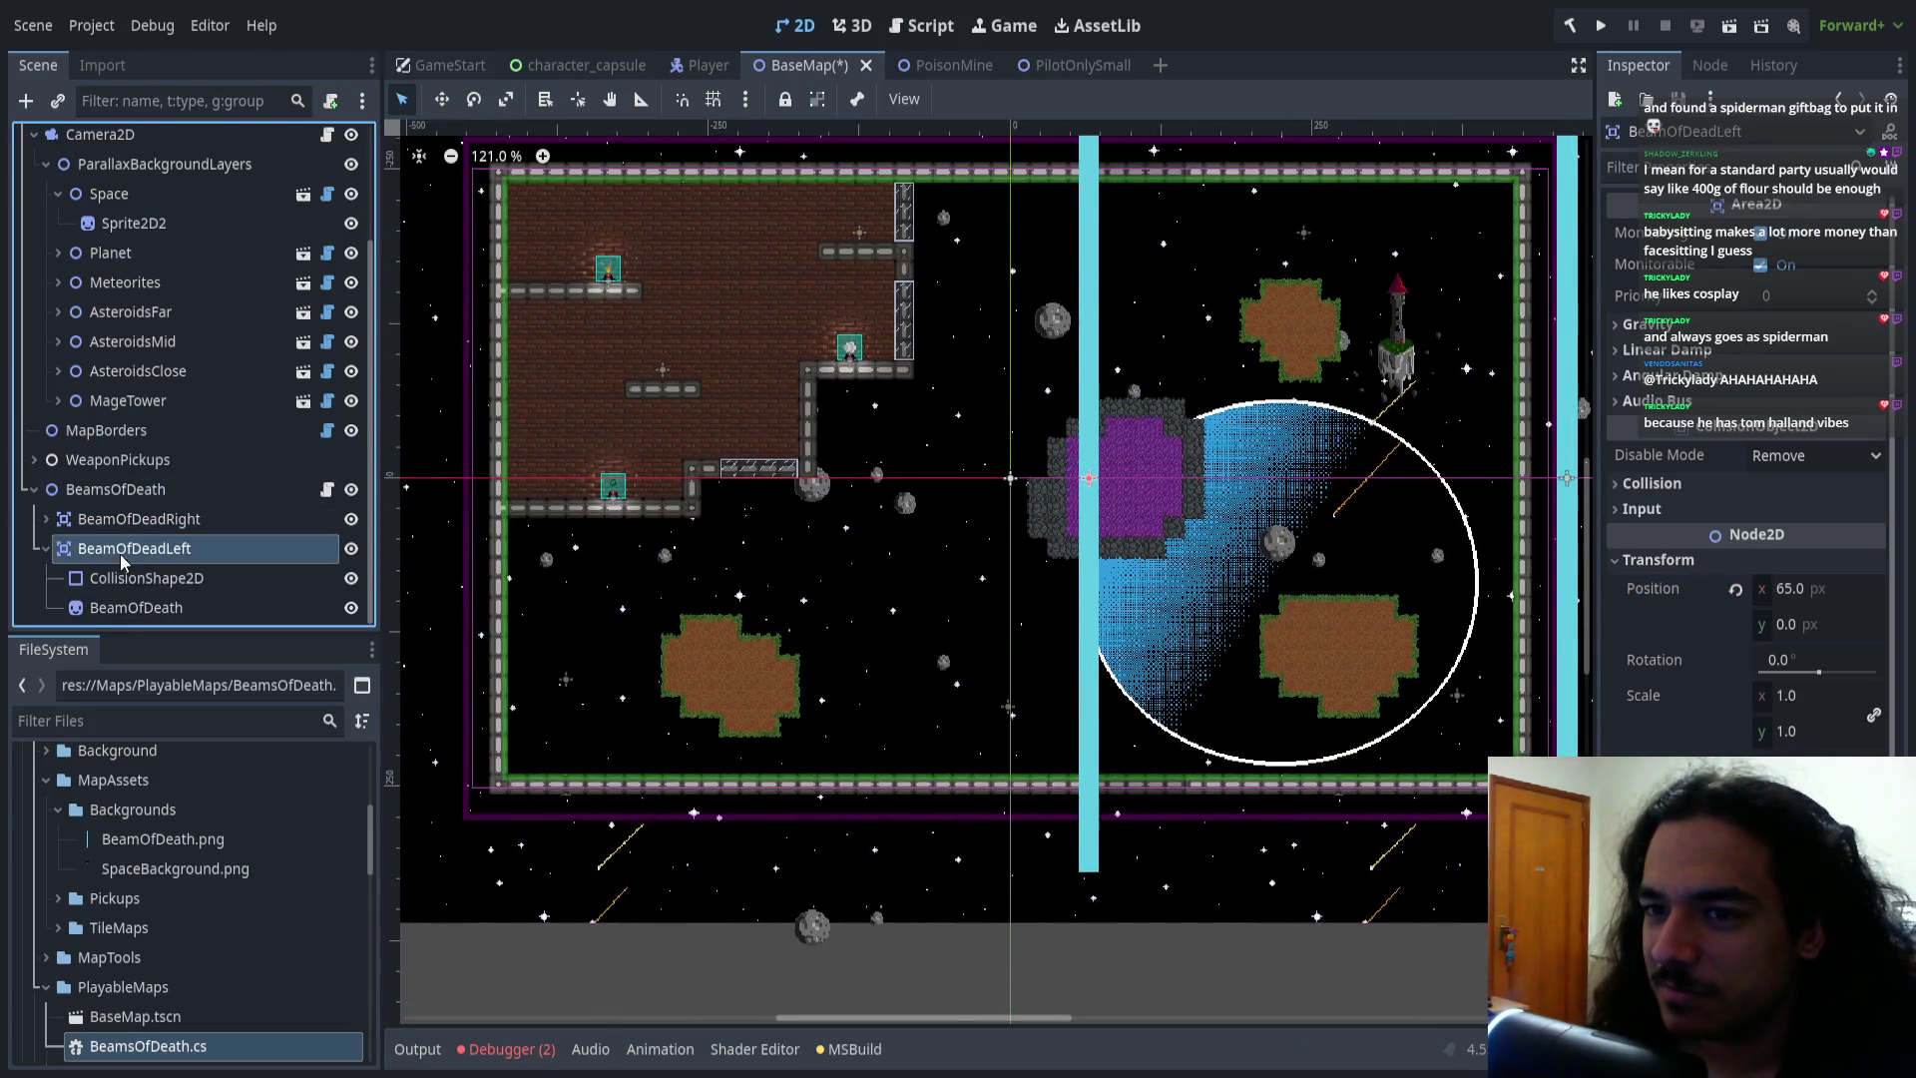
{"action": "left_click", "coordinate": [44, 547]}
{"action": "left_click_drag", "start_coordinate": [1122, 488], "coordinate": [471, 488]}
- Set BeamOfDeadRight's Position x to 460 in the Inspector
{"action": "left_click", "coordinate": [149, 578]}
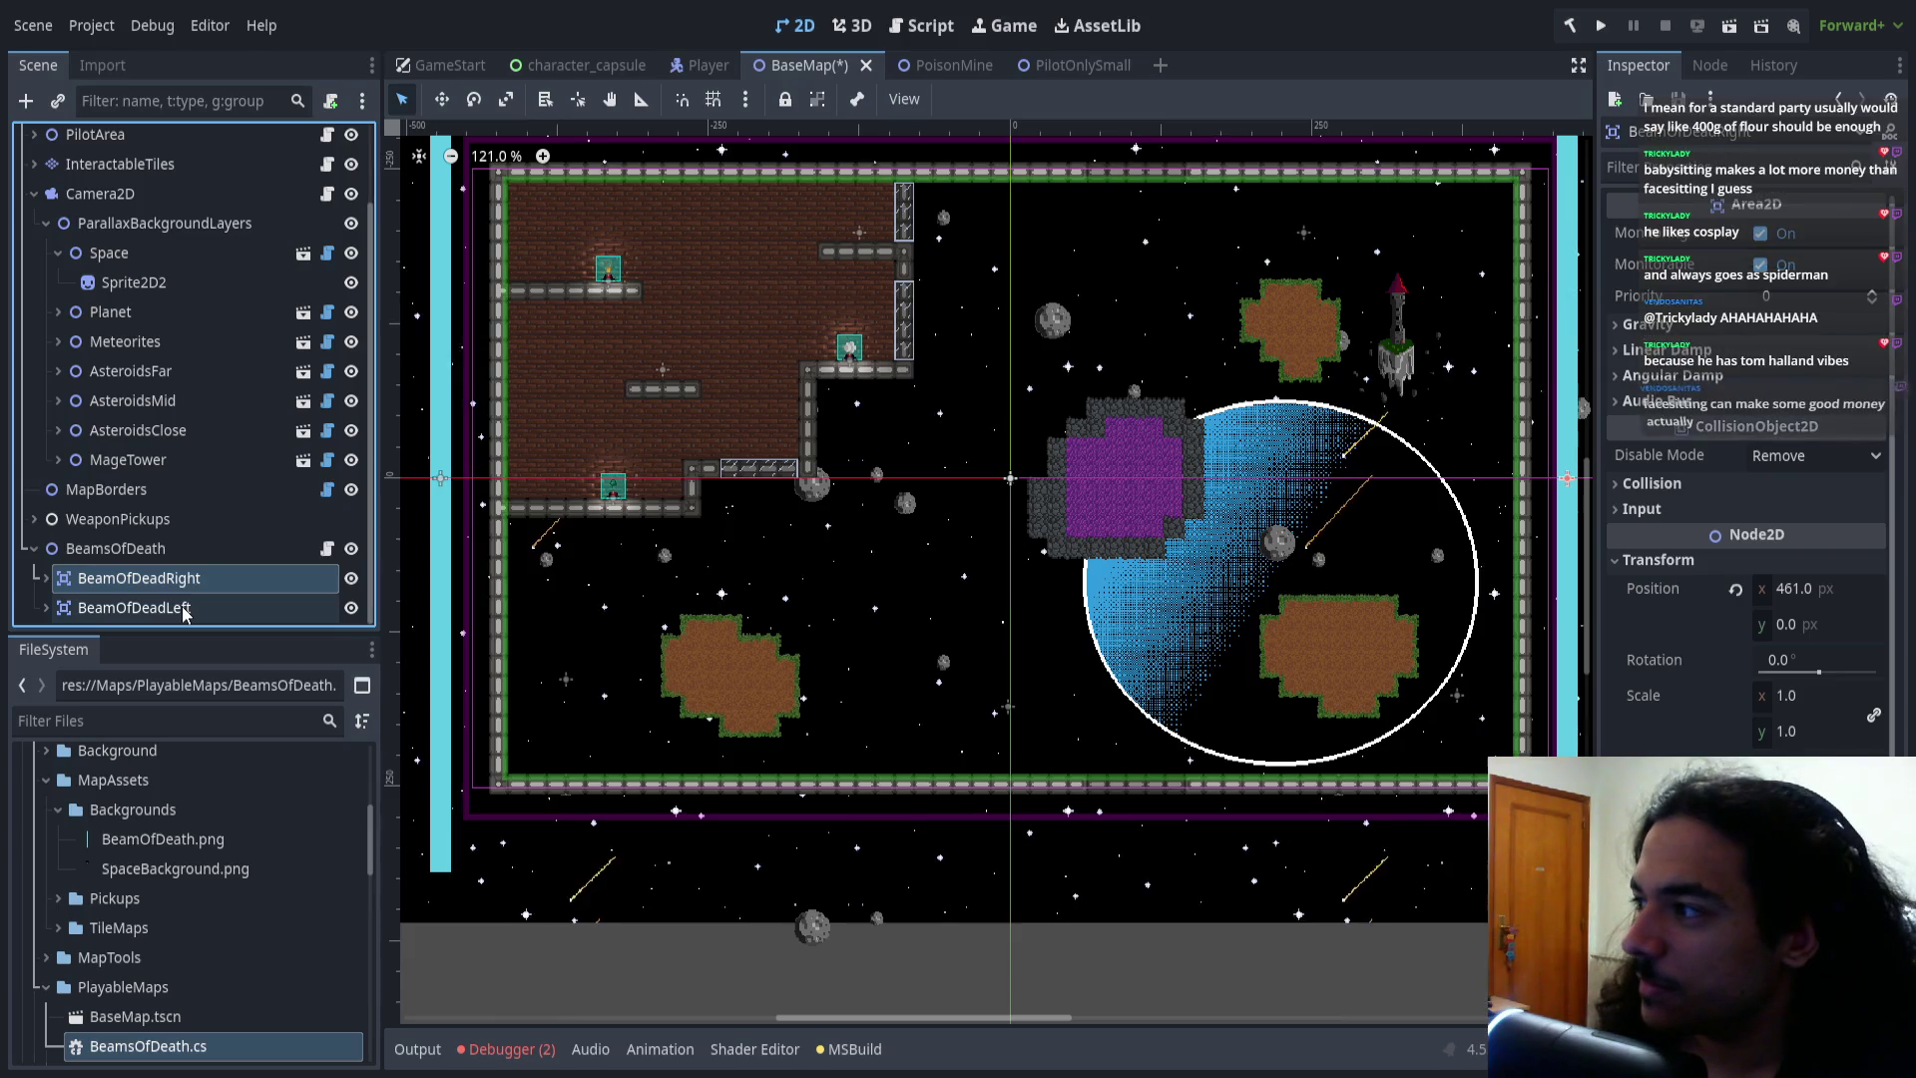
{"action": "left_click", "coordinate": [1801, 595]}
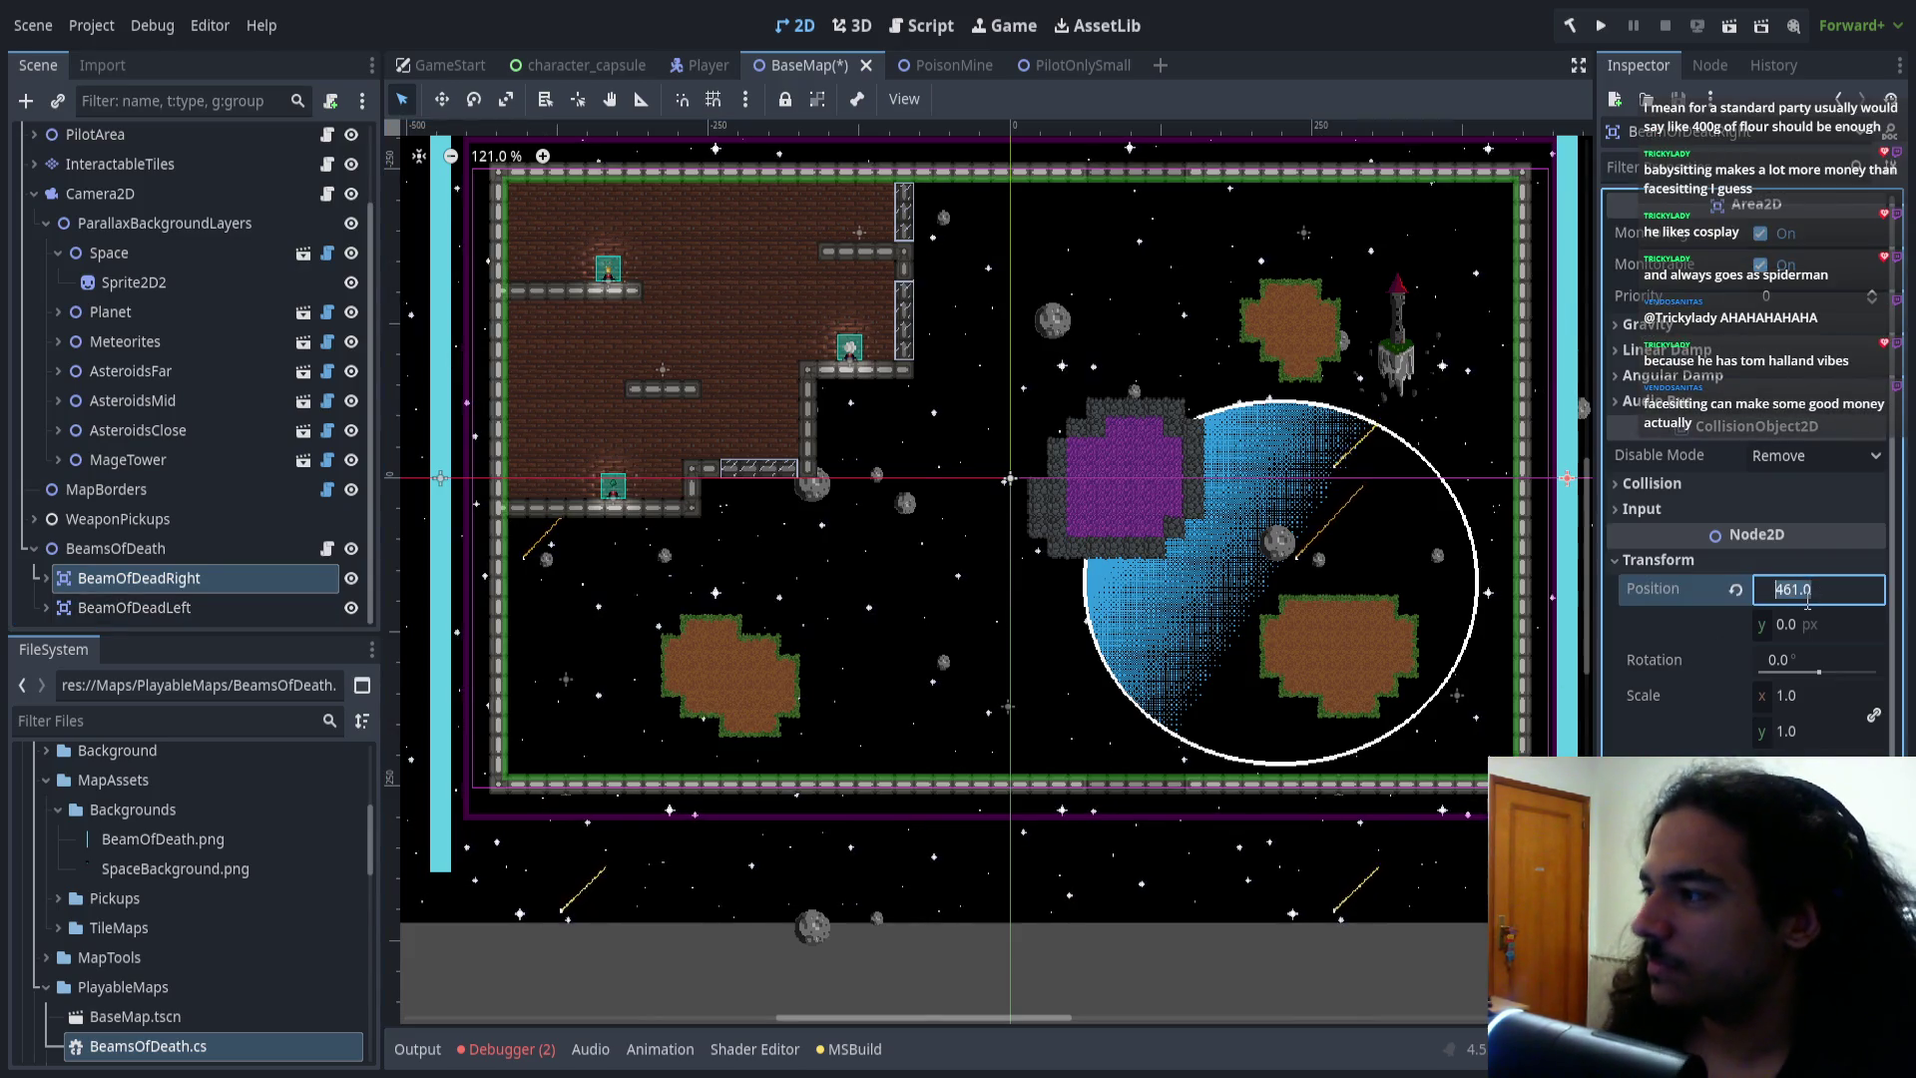
{"action": "key", "text": "Left"}
{"action": "key", "text": "Left"}
{"action": "key", "text": "Left"}
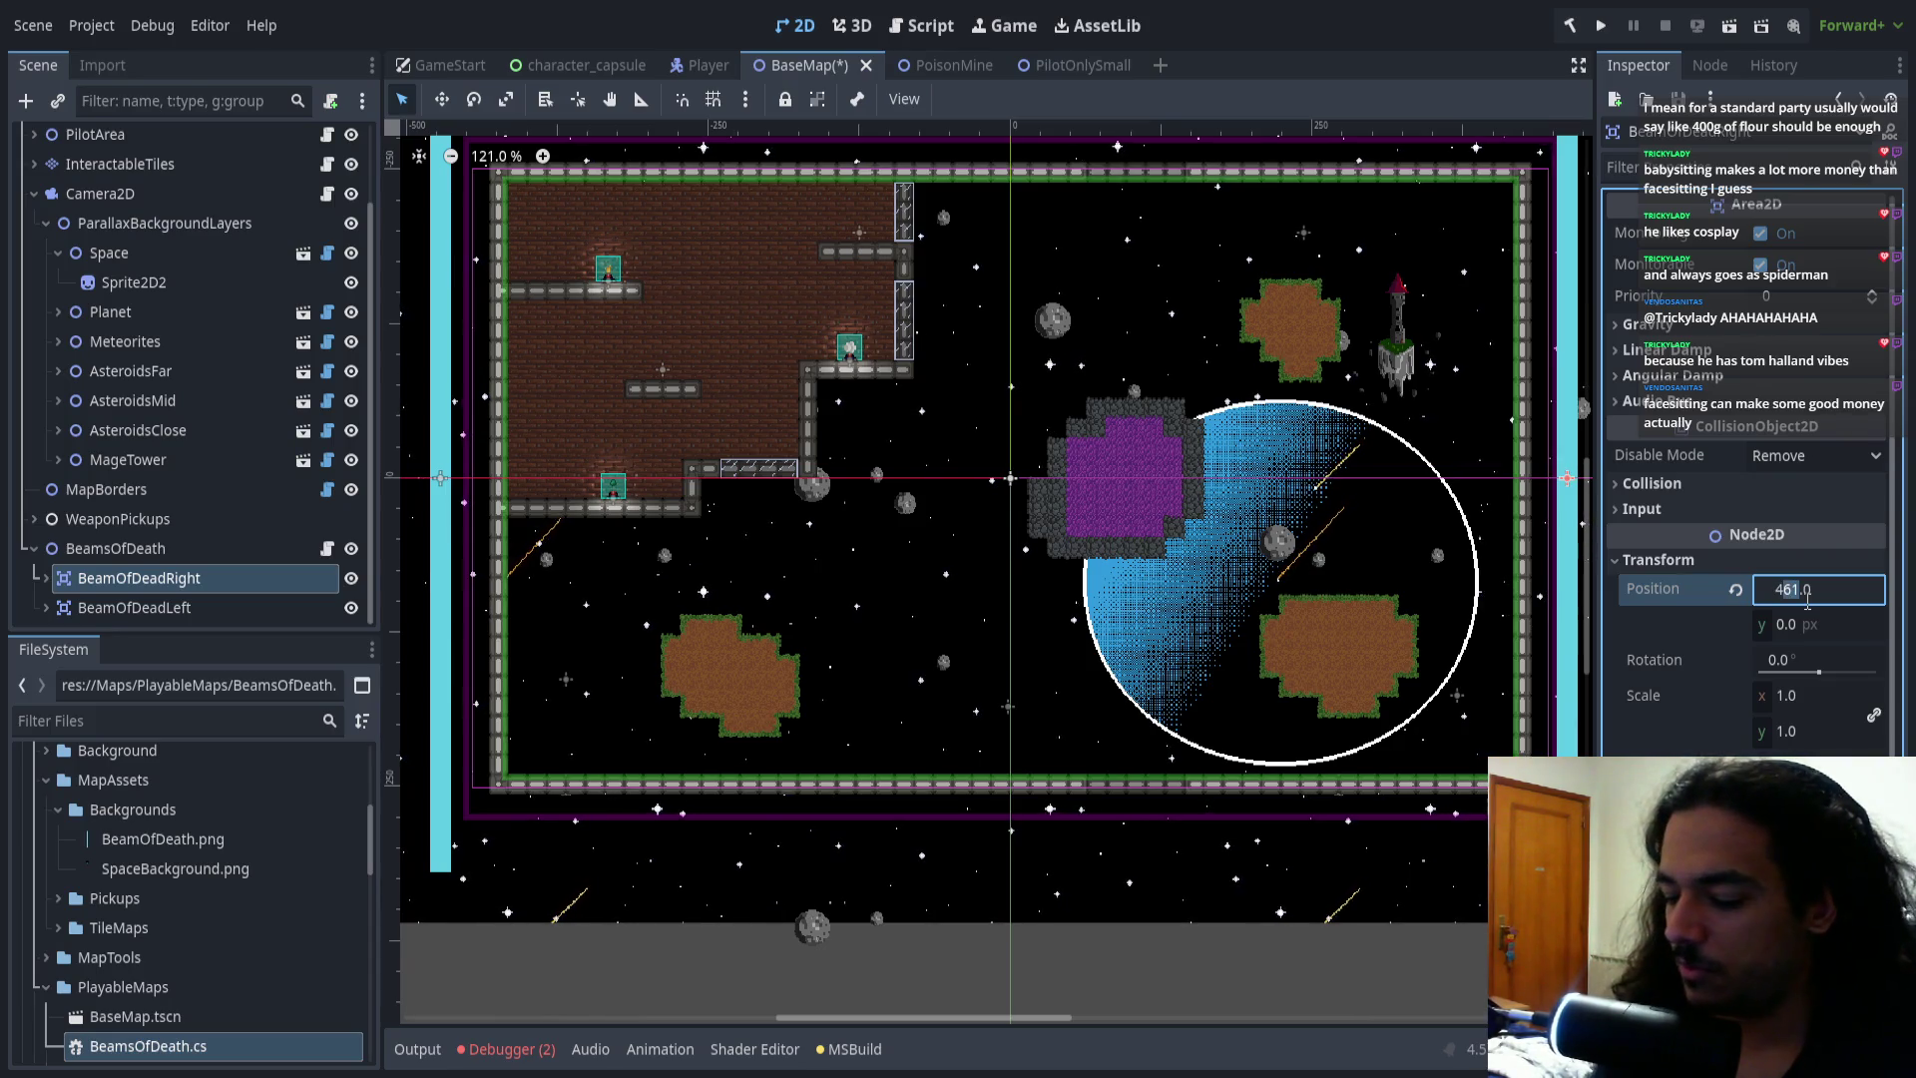
{"action": "type", "text": "40"}
{"action": "key", "text": "Return"}
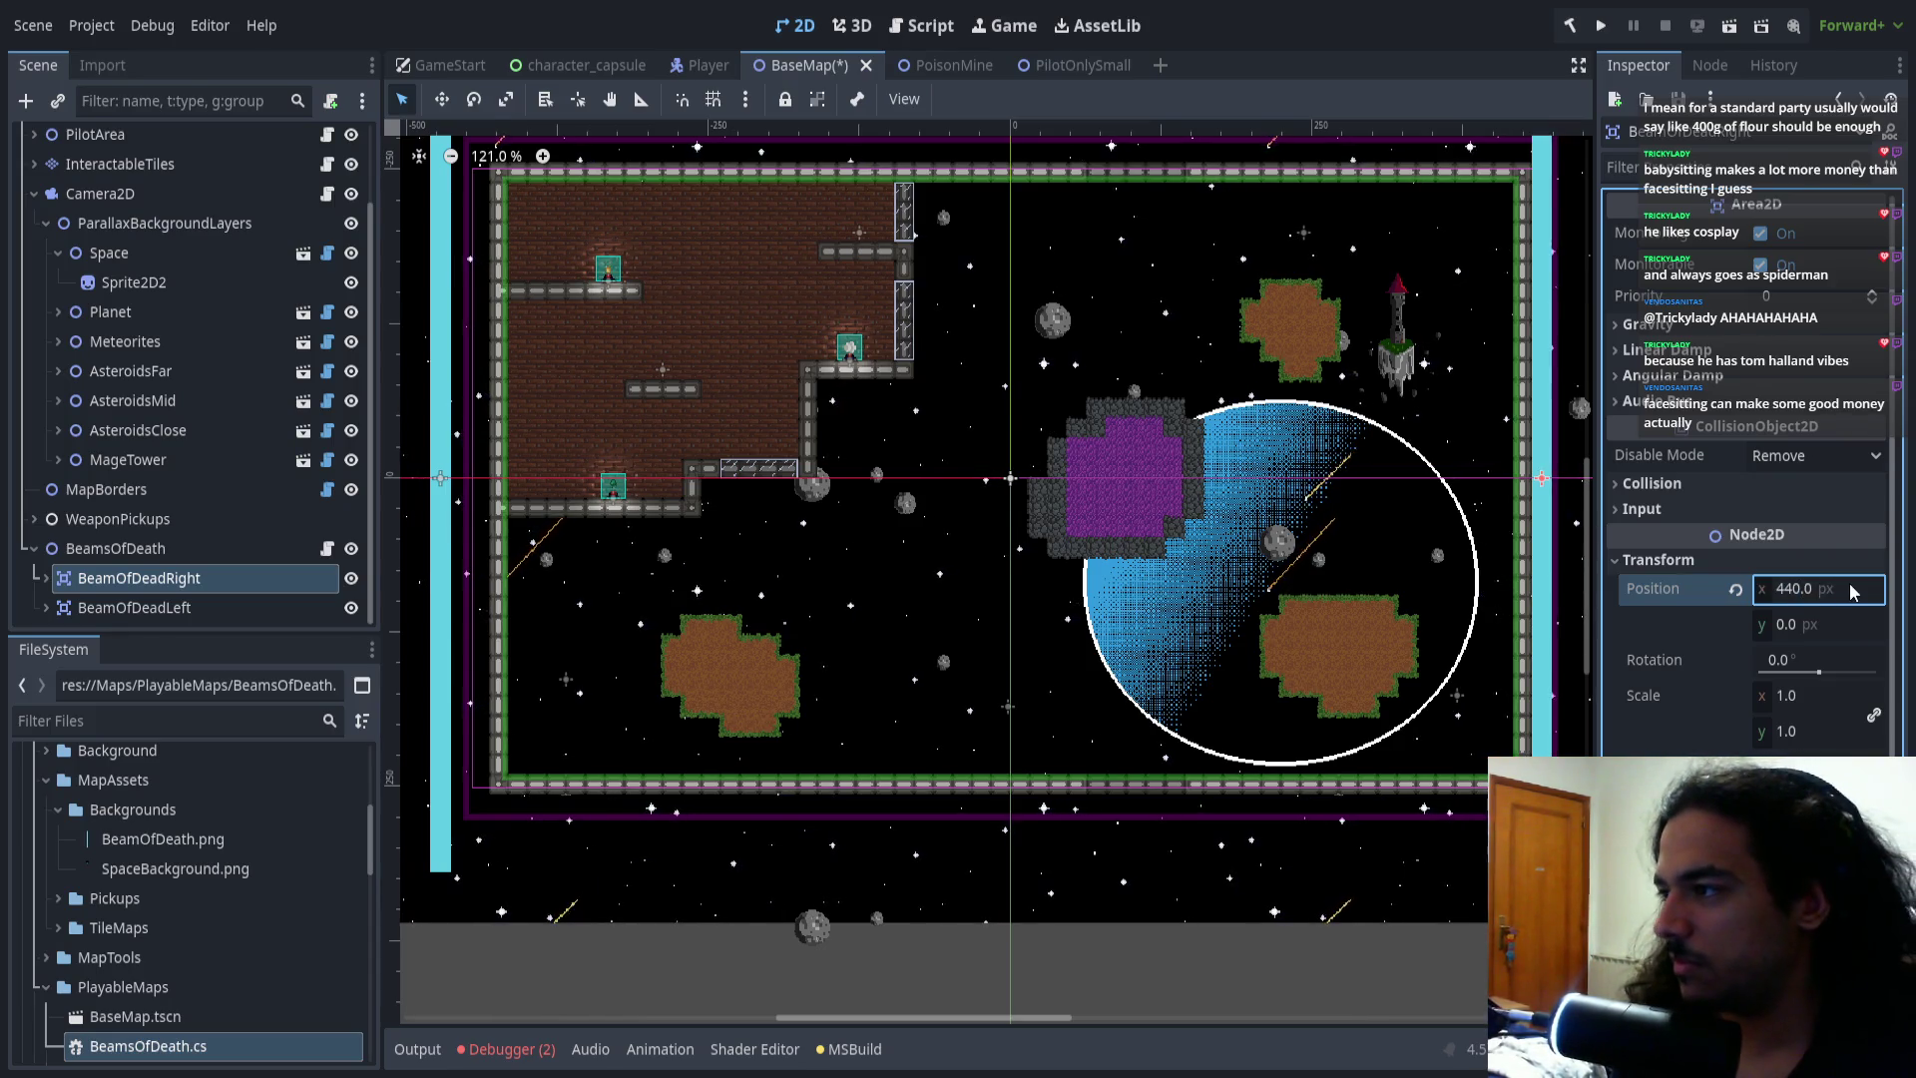
{"action": "left_click", "coordinate": [1801, 597]}
{"action": "key", "text": "BackSpace"}
{"action": "key", "text": "BackSpace"}
{"action": "key", "text": "BackSpace"}
{"action": "type", "text": "6"}
{"action": "key", "text": "Return"}
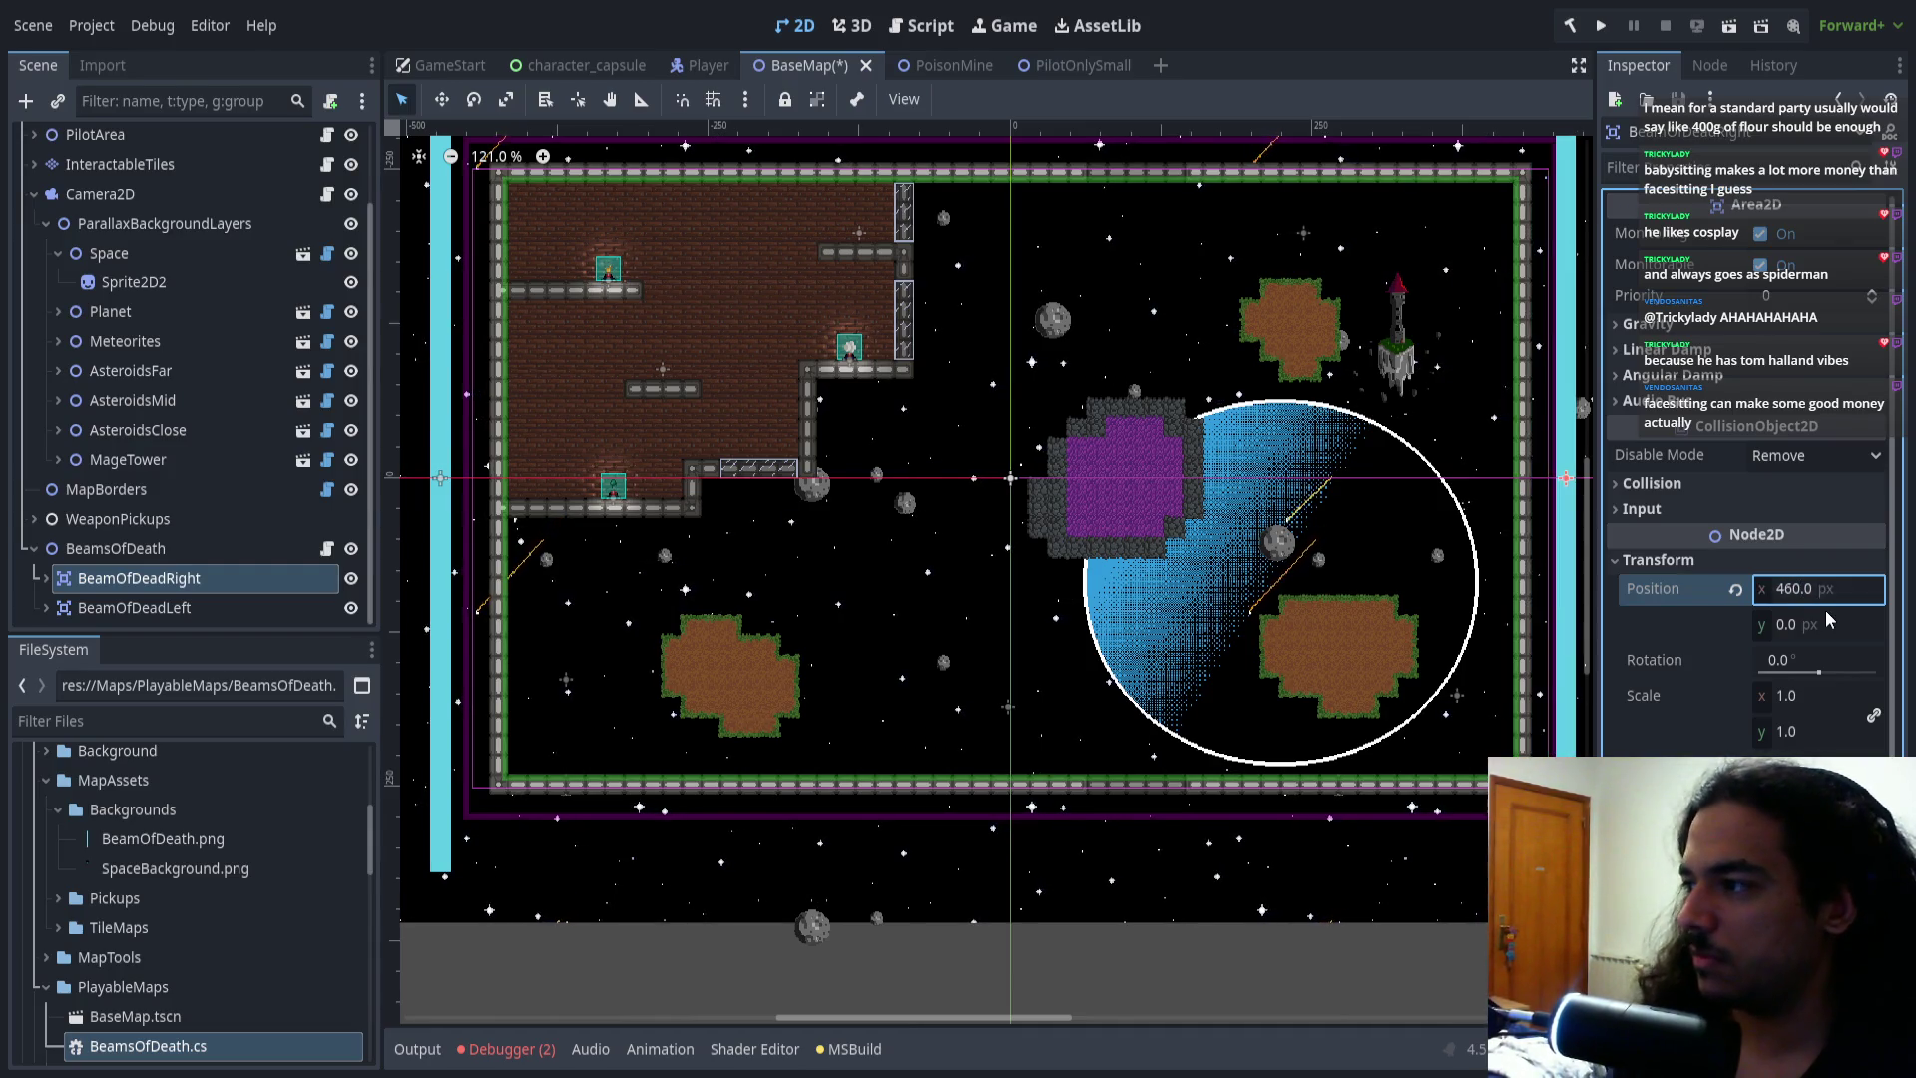
- Set BeamOfDeadLeft's Position x to -460 so both beams flank the map
{"action": "left_click", "coordinate": [434, 507]}
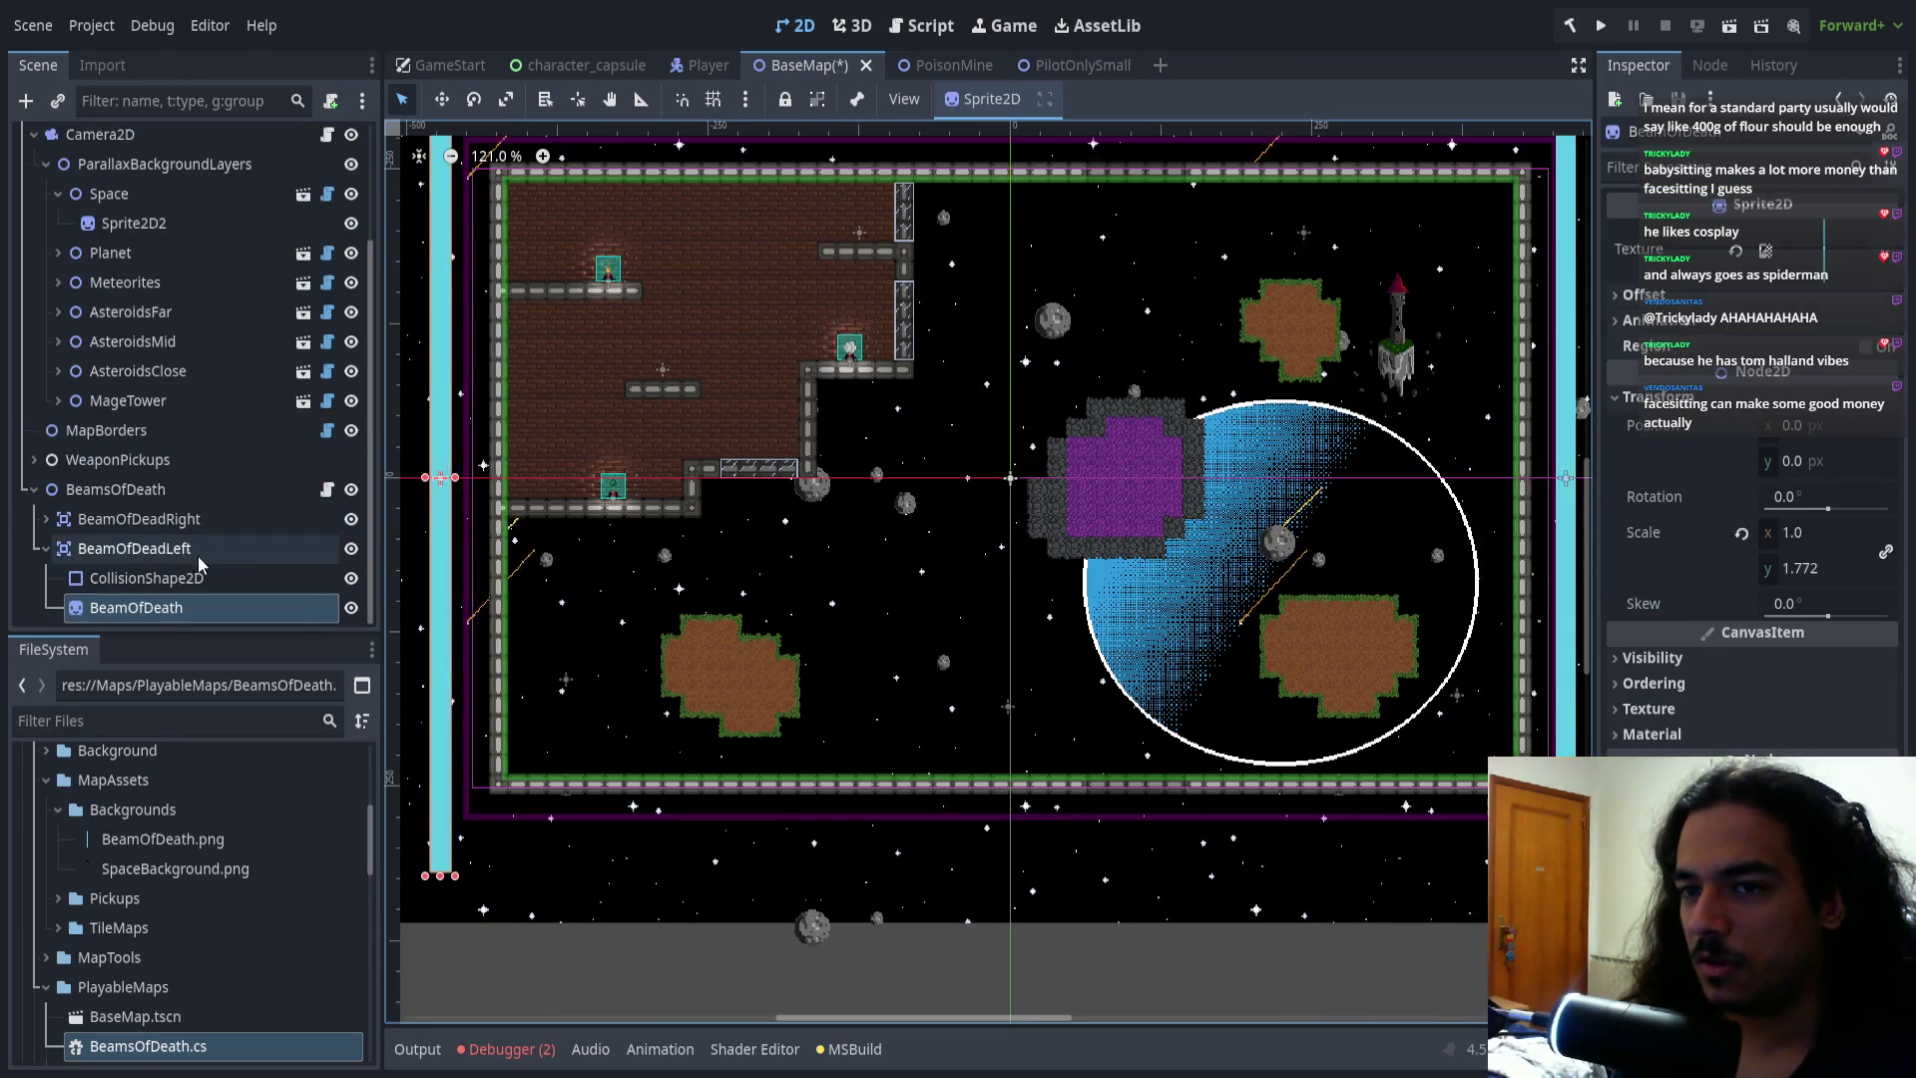
{"action": "left_click", "coordinate": [63, 569]}
{"action": "left_click", "coordinate": [46, 548]}
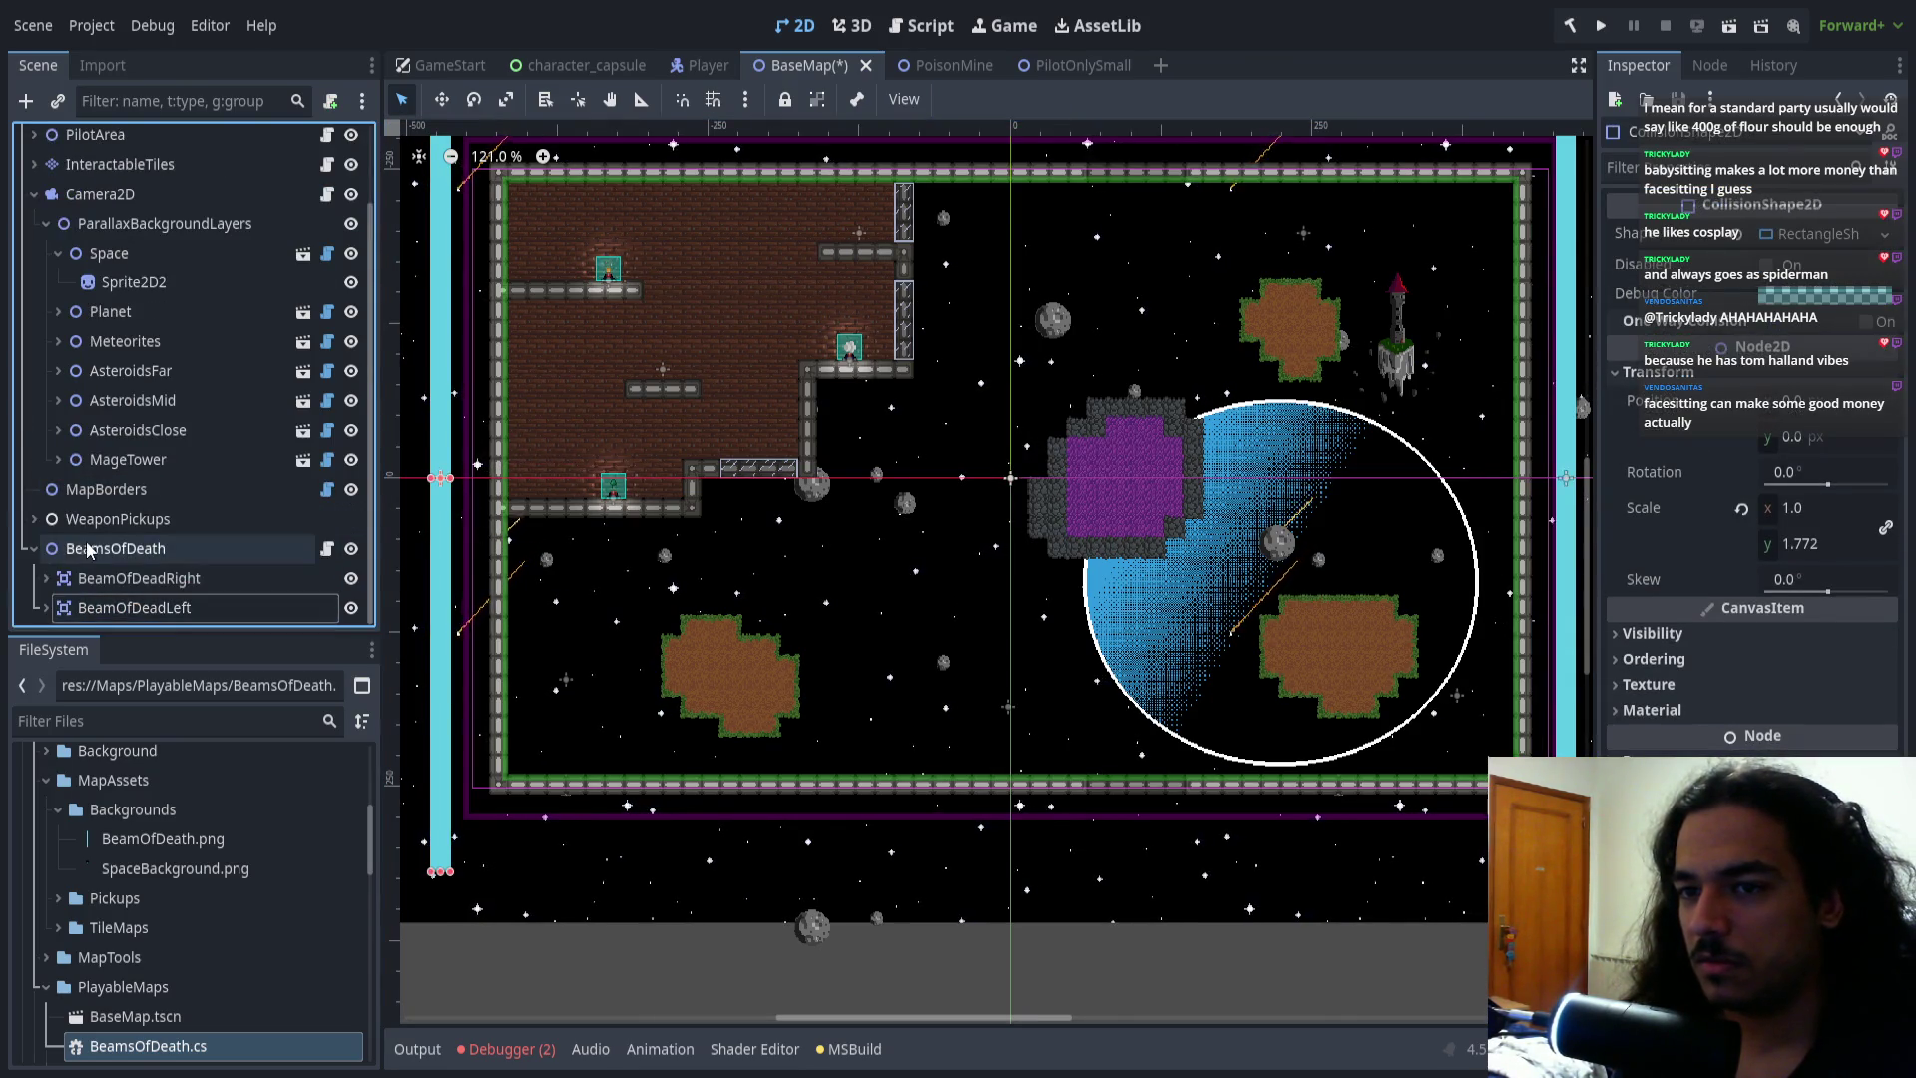
{"action": "left_click", "coordinate": [1808, 589]}
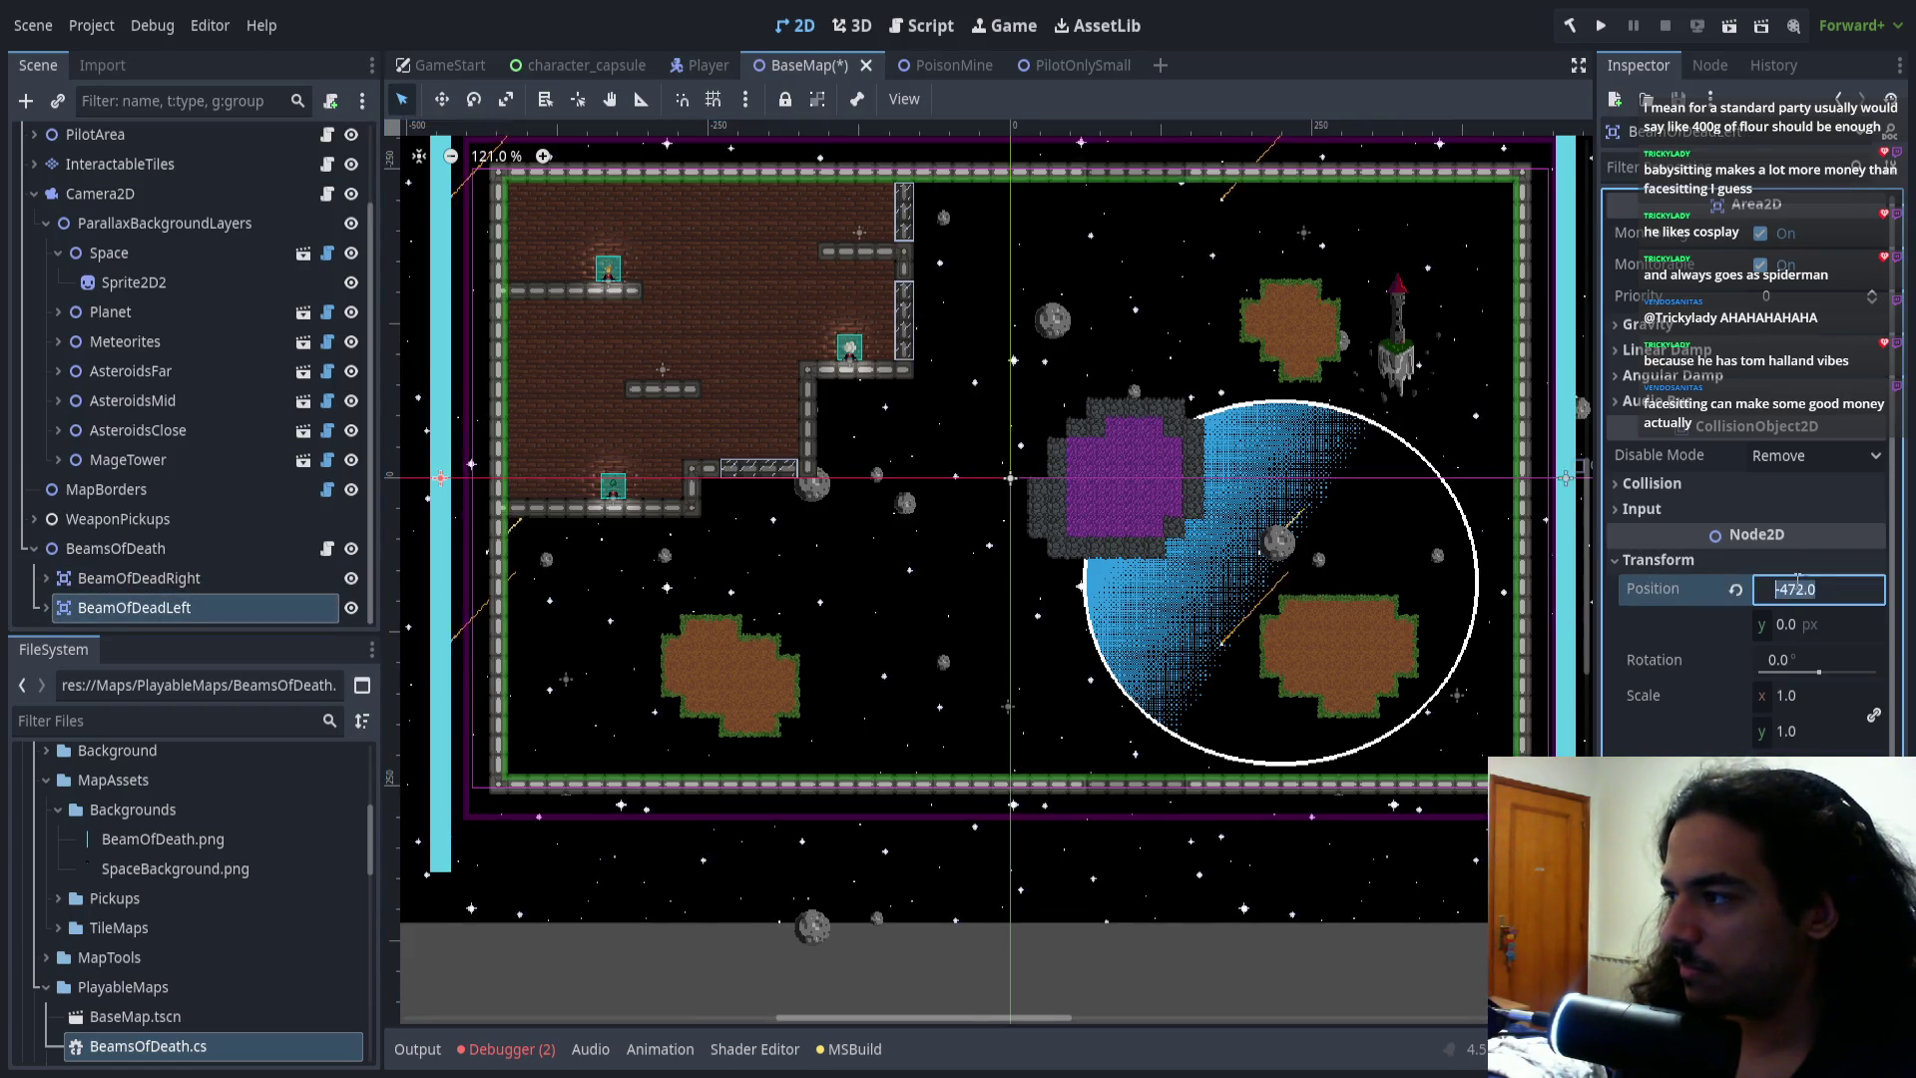
{"action": "key", "text": "BackSpace"}
{"action": "key", "text": "BackSpace"}
{"action": "key", "text": "BackSpace"}
{"action": "type", "text": "6"}
{"action": "key", "text": "Return"}
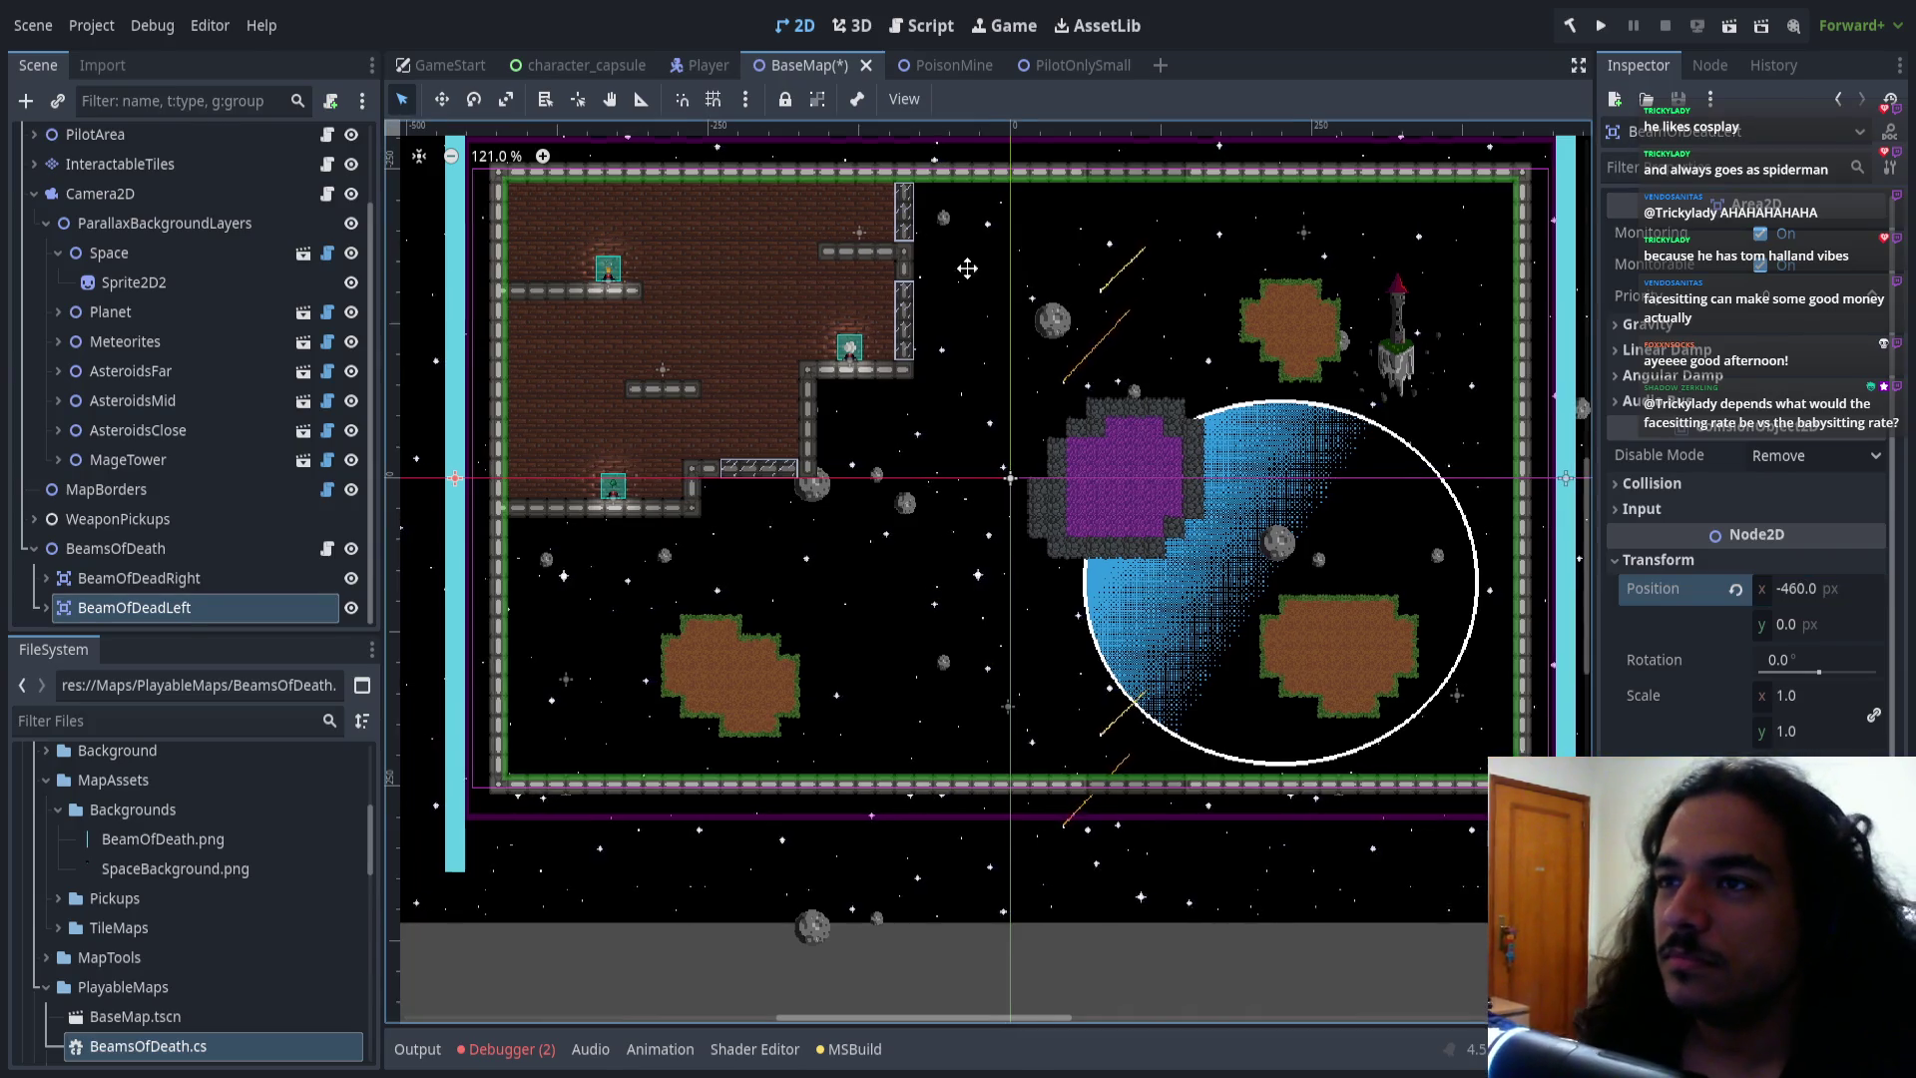
{"action": "scroll", "coordinate": [971, 261], "scroll_direction": "down", "scroll_amount": 1}
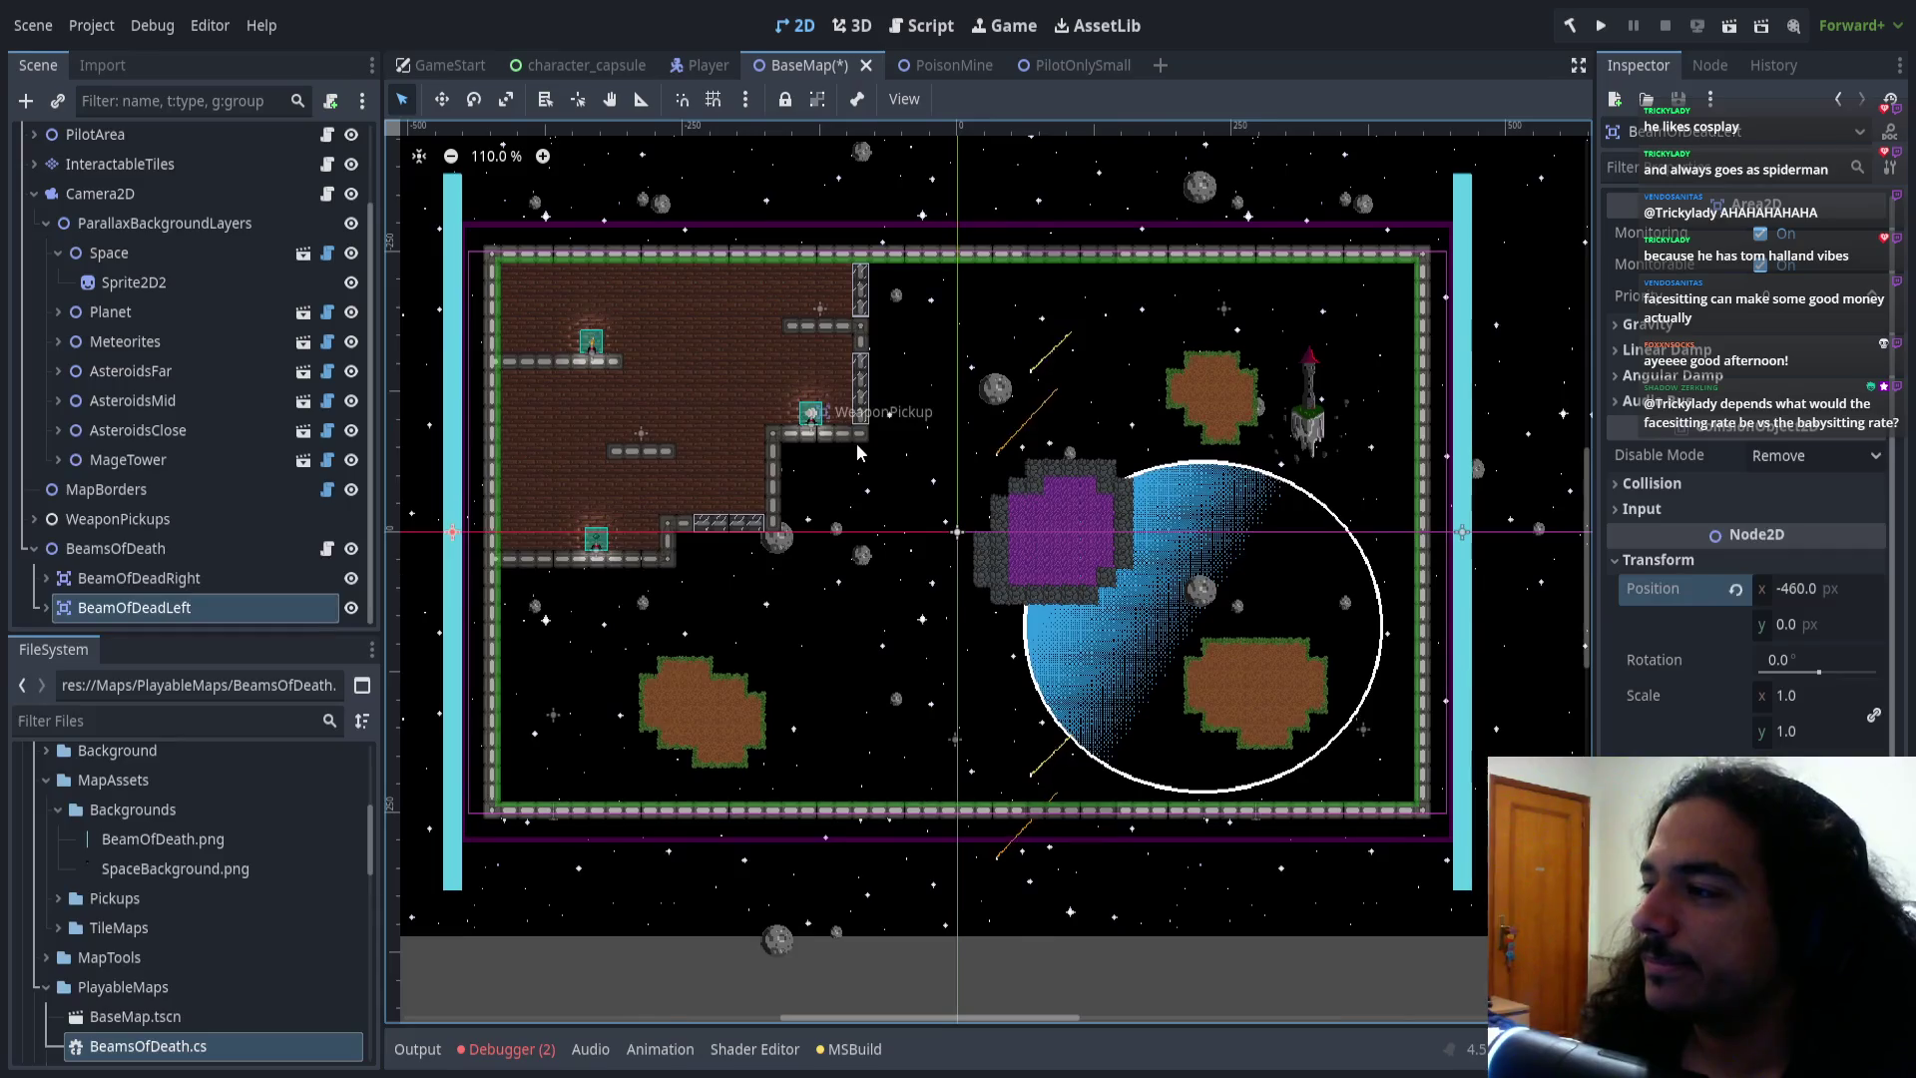